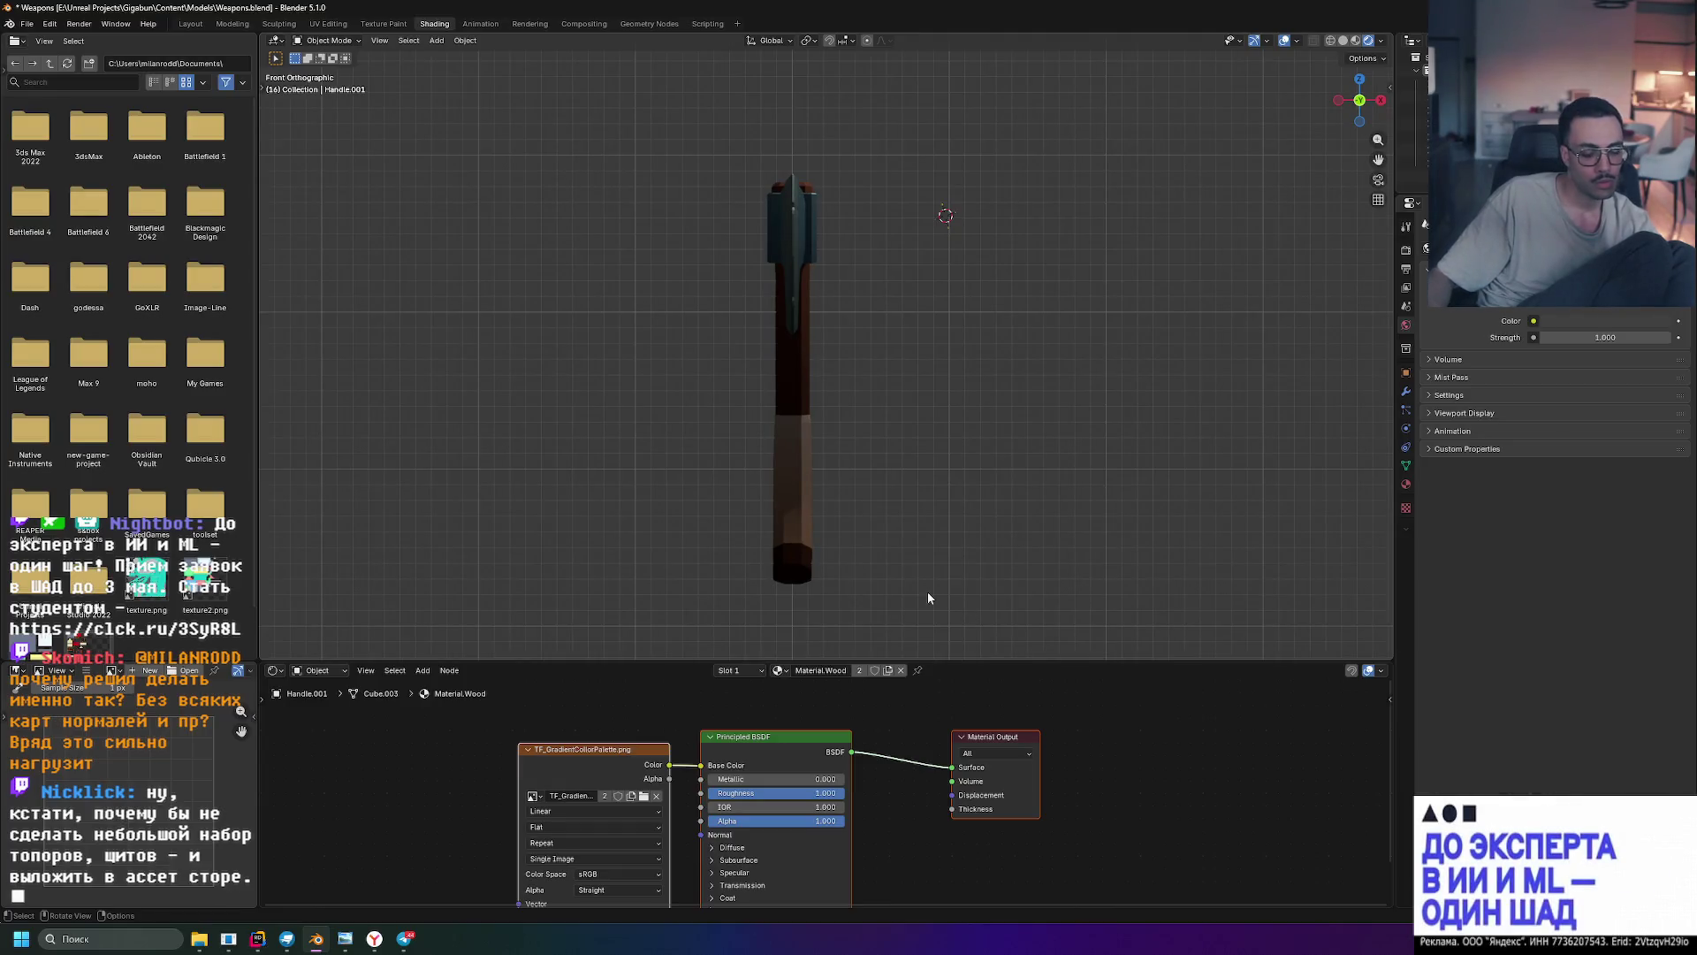
# - Snip two screenshots of the axe viewport, orbiting to a perspective angle between them
pyautogui.press('super+shift+s')
pyautogui.moveTo(711, 159)
pyautogui.mouseDown()
pyautogui.moveTo(803, 312)
pyautogui.moveTo(888, 610)
pyautogui.mouseUp()
pyautogui.moveTo(972, 463)
pyautogui.mouseDown(button='middle')
pyautogui.moveTo(846, 493)
pyautogui.moveTo(798, 527)
pyautogui.moveTo(822, 623)
pyautogui.moveTo(844, 515)
pyautogui.moveTo(910, 543)
pyautogui.moveTo(875, 390)
pyautogui.moveTo(909, 427)
pyautogui.moveTo(895, 432)
pyautogui.moveTo(962, 423)
pyautogui.mouseUp(button='middle')
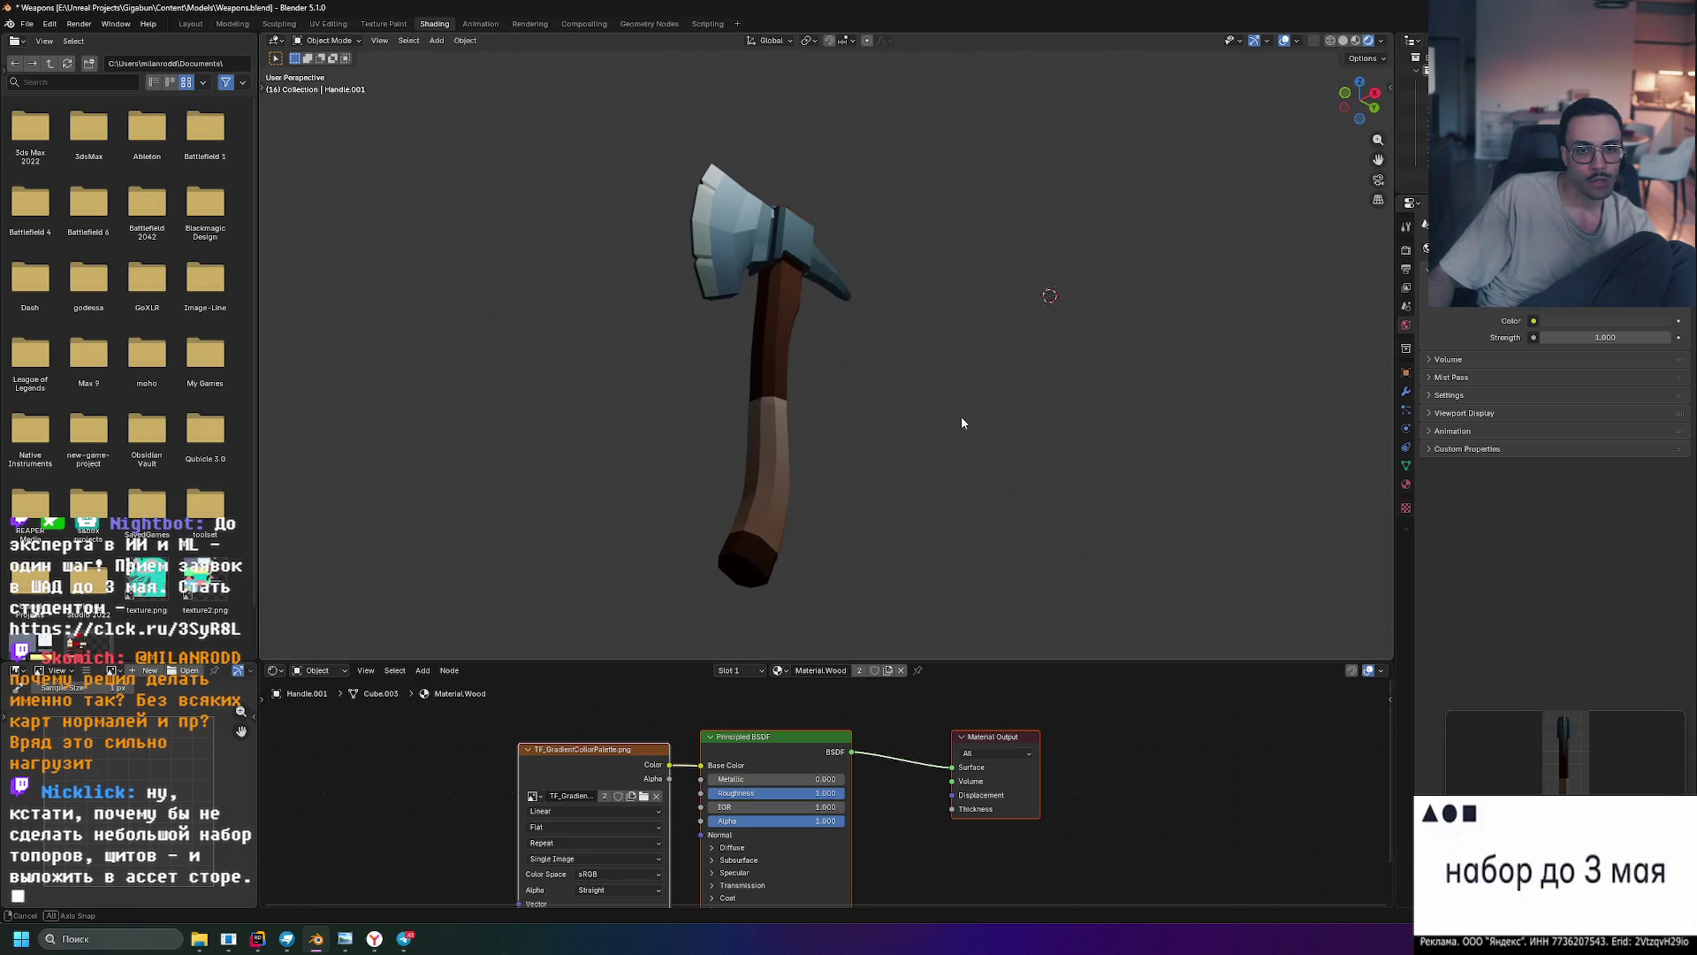
pyautogui.press('shift+super+s')
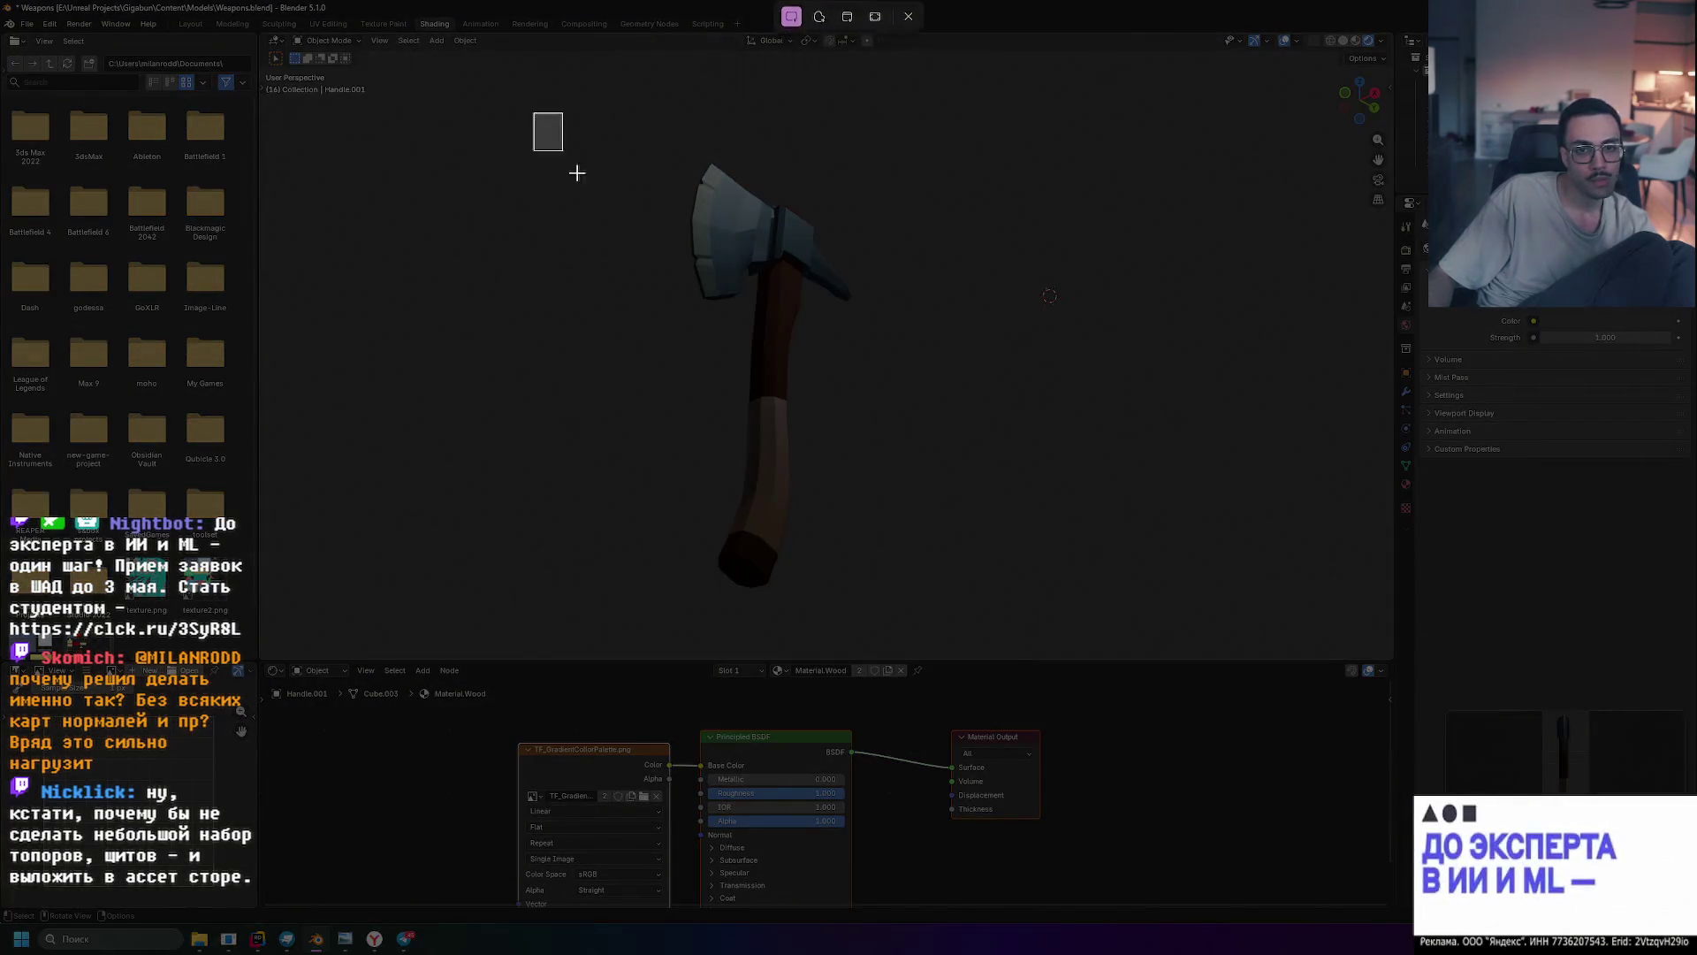
pyautogui.moveTo(534, 113); pyautogui.dragTo(961, 628)
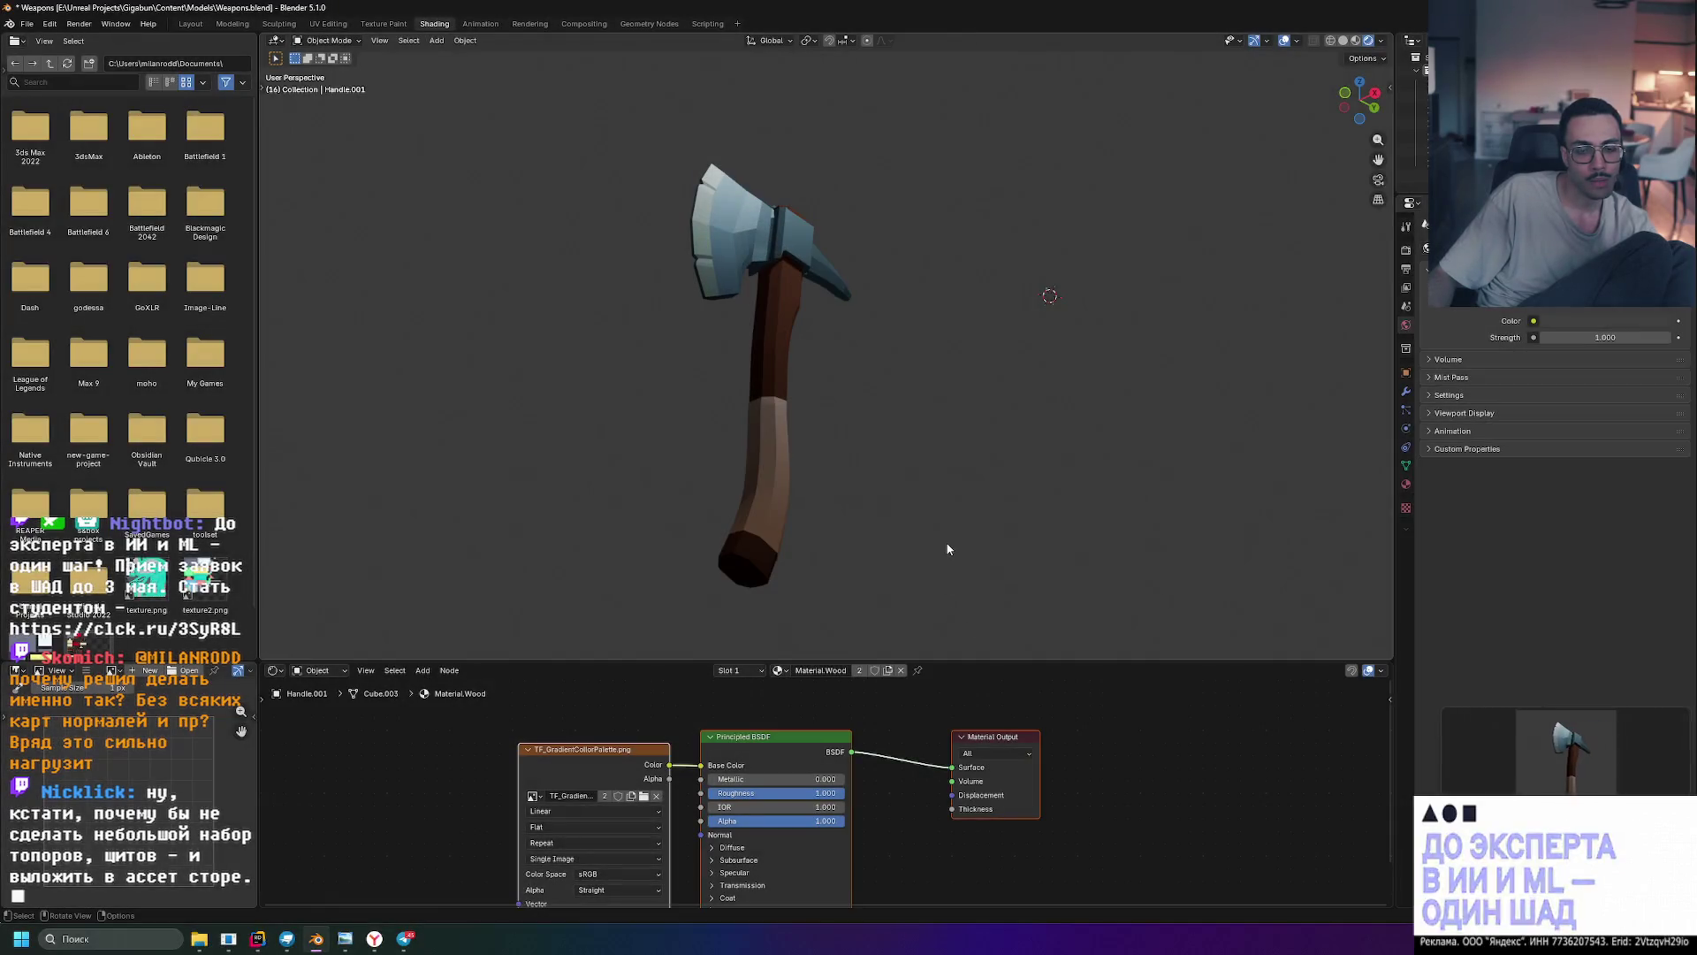
# - Orbit around the axe to view it from several angles
pyautogui.moveTo(926, 403)
pyautogui.mouseDown(button='middle')
pyautogui.moveTo(804, 448)
pyautogui.moveTo(852, 528)
pyautogui.moveTo(921, 548)
pyautogui.moveTo(1145, 518)
pyautogui.moveTo(934, 511)
pyautogui.moveTo(816, 539)
pyautogui.moveTo(824, 635)
pyautogui.moveTo(819, 459)
pyautogui.moveTo(709, 481)
pyautogui.moveTo(857, 462)
pyautogui.moveTo(781, 463)
pyautogui.mouseUp(button='middle')
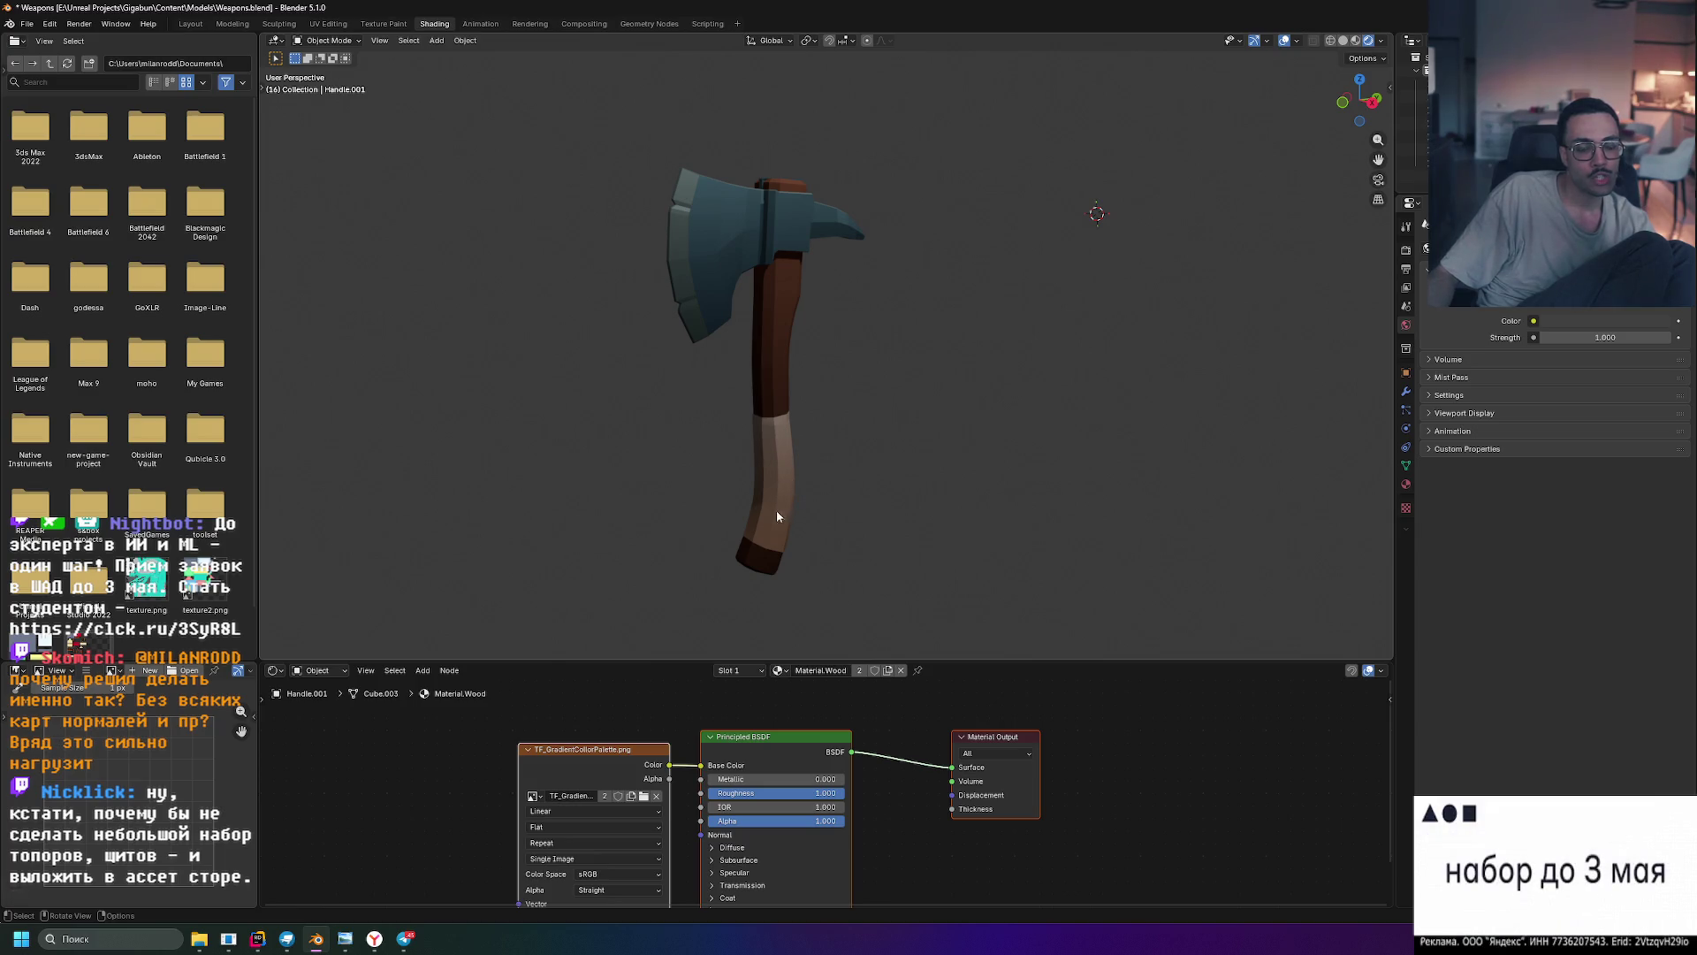
pyautogui.moveTo(764, 528)
pyautogui.mouseDown(button='middle')
pyautogui.moveTo(808, 516)
pyautogui.moveTo(748, 460)
pyautogui.moveTo(804, 488)
pyautogui.moveTo(744, 504)
pyautogui.moveTo(769, 502)
pyautogui.mouseUp(button='middle')
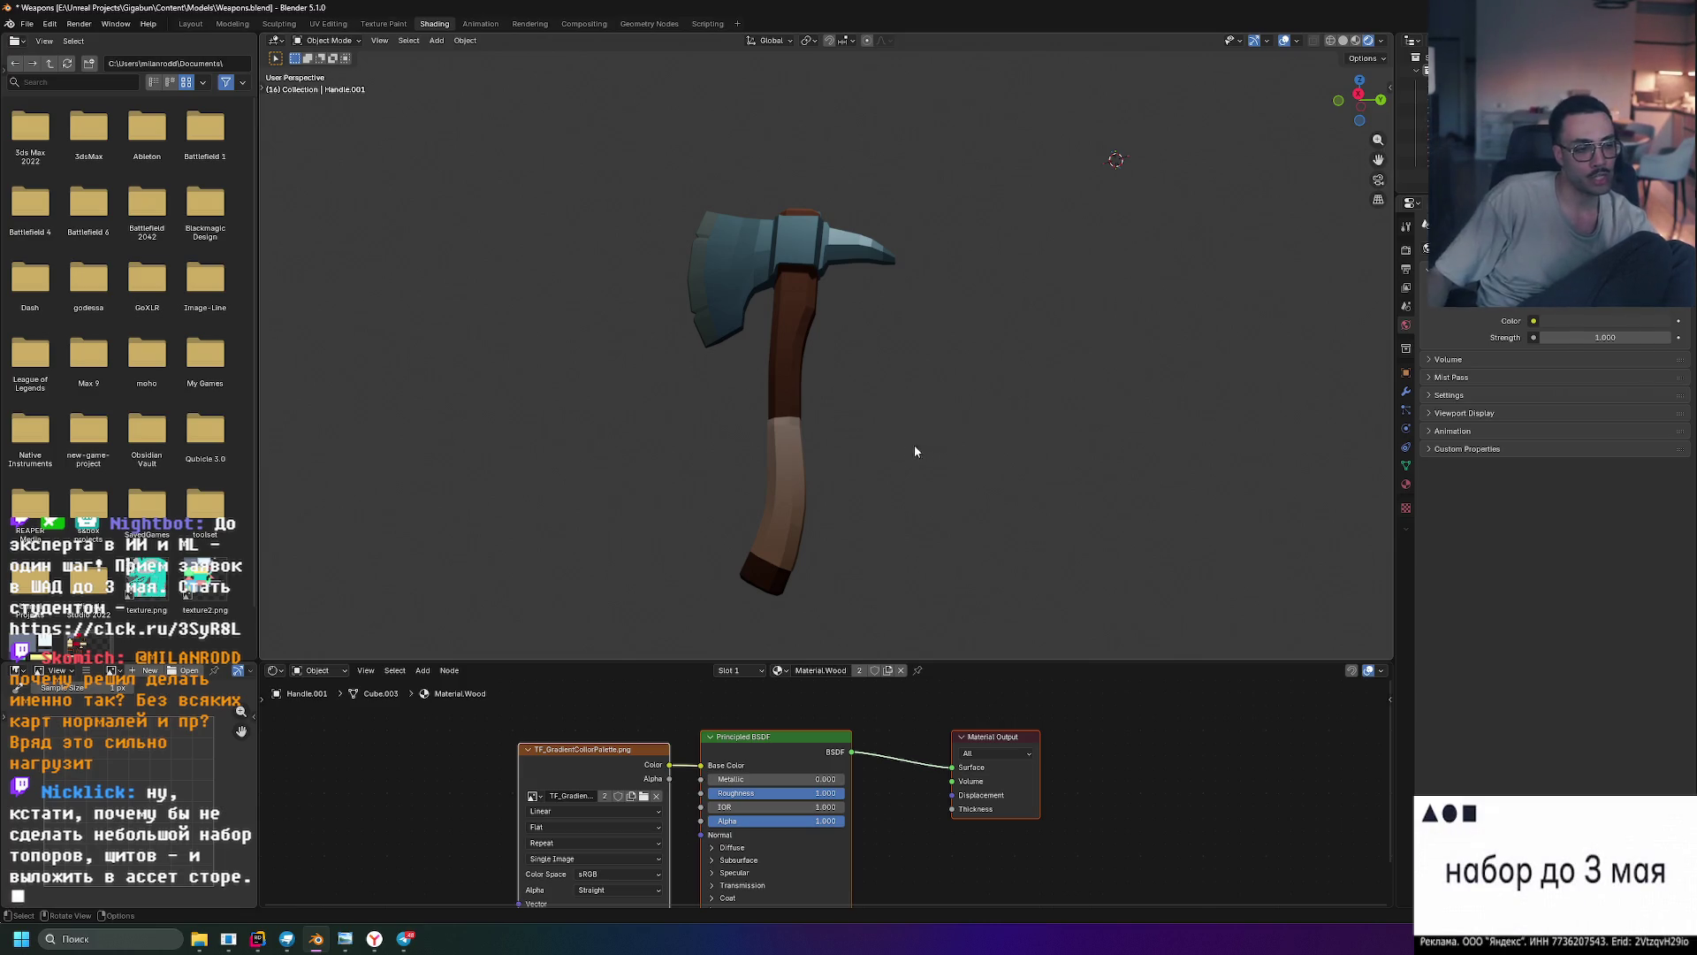
pyautogui.moveTo(660, 359)
pyautogui.mouseDown(button='middle')
pyautogui.moveTo(719, 398)
pyautogui.moveTo(890, 404)
pyautogui.mouseUp(button='middle')
# - Add two caption lines noting the handle's light lower part should be wrapped in bandage
pyautogui.click(404, 938)
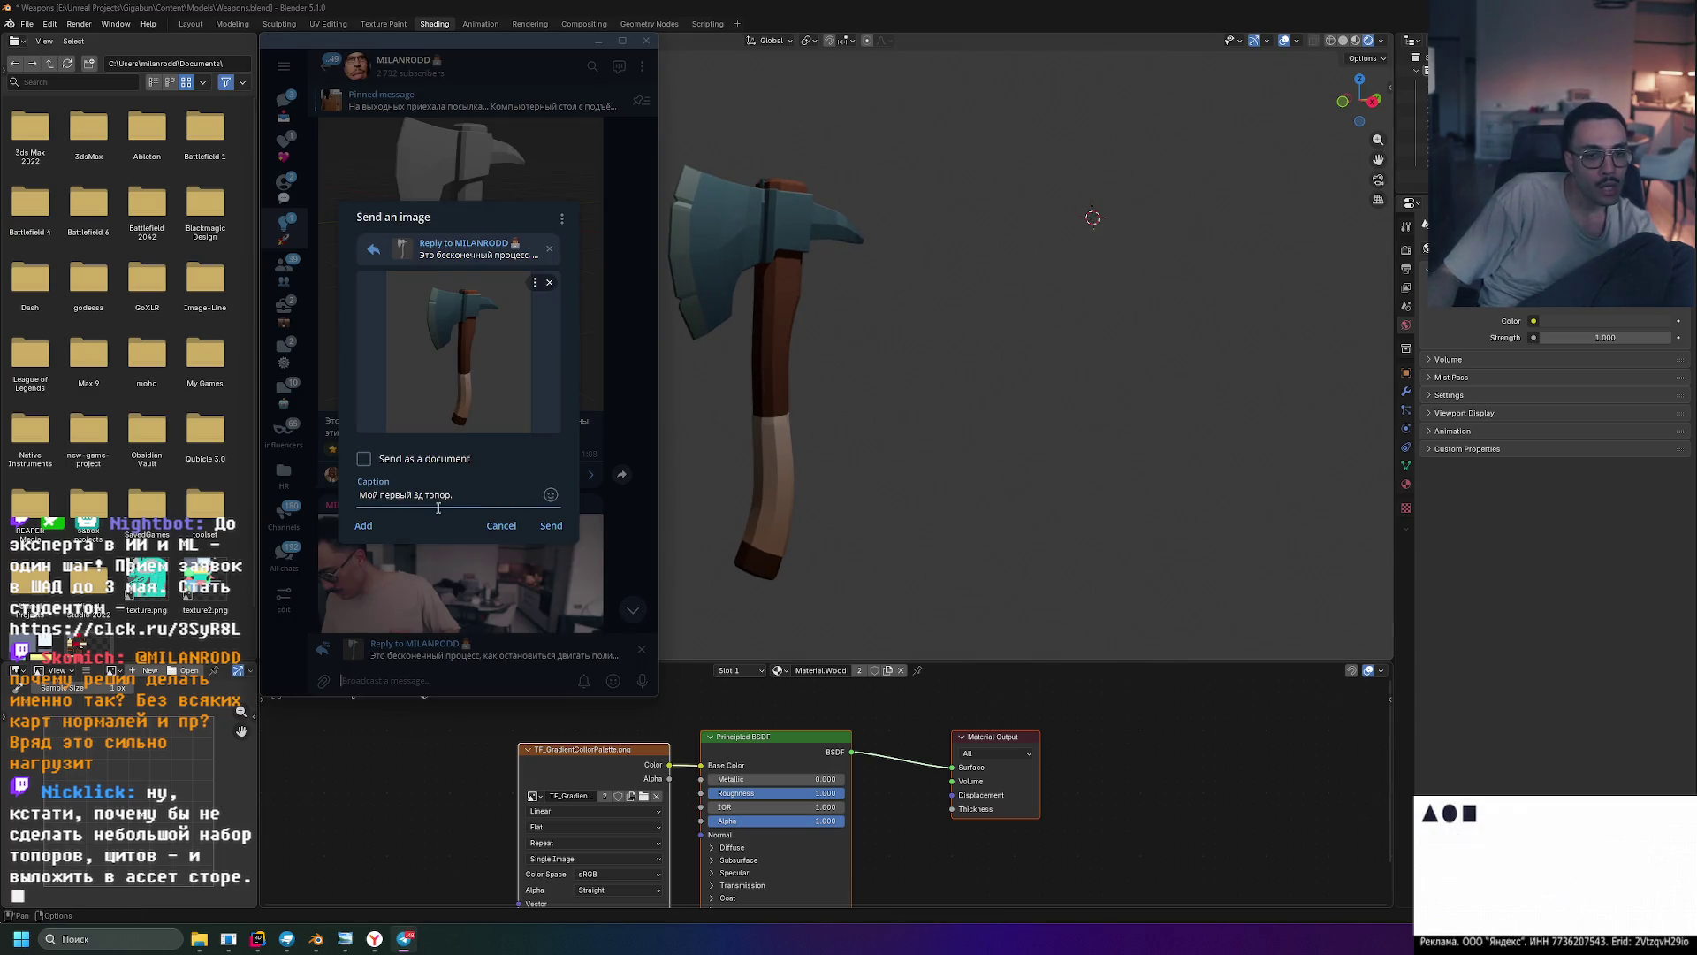
pyautogui.hotkey('shift', 'Return')
pyautogui.write('Для иде')
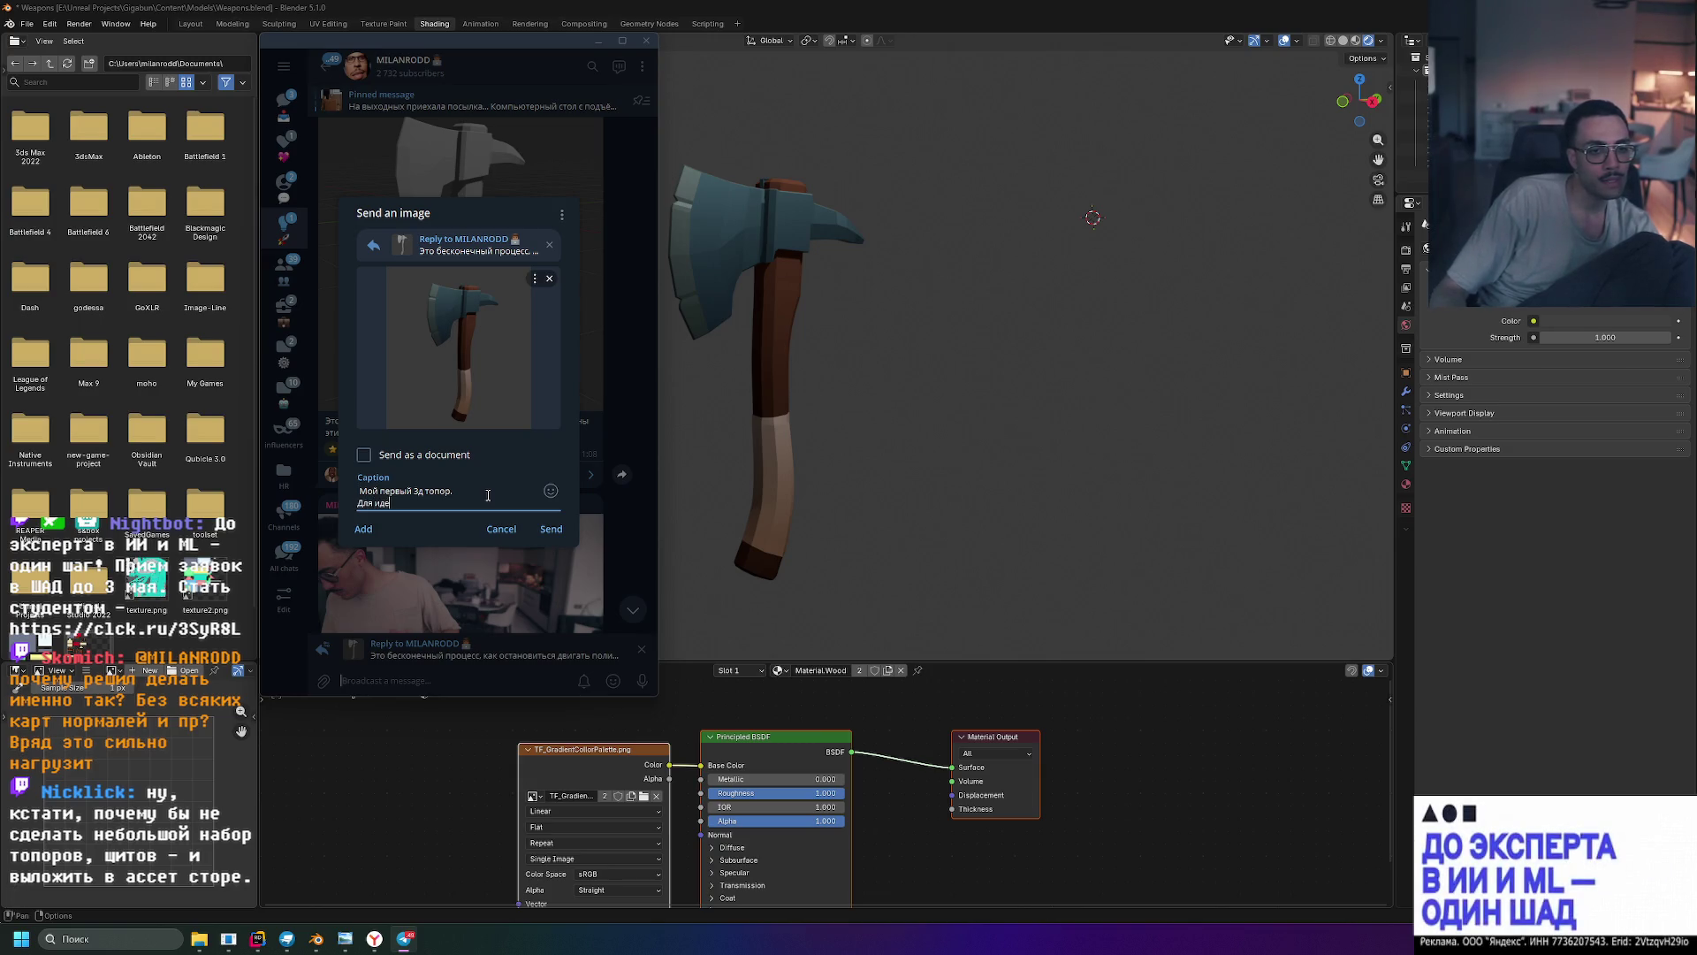
pyautogui.write('ала не х')
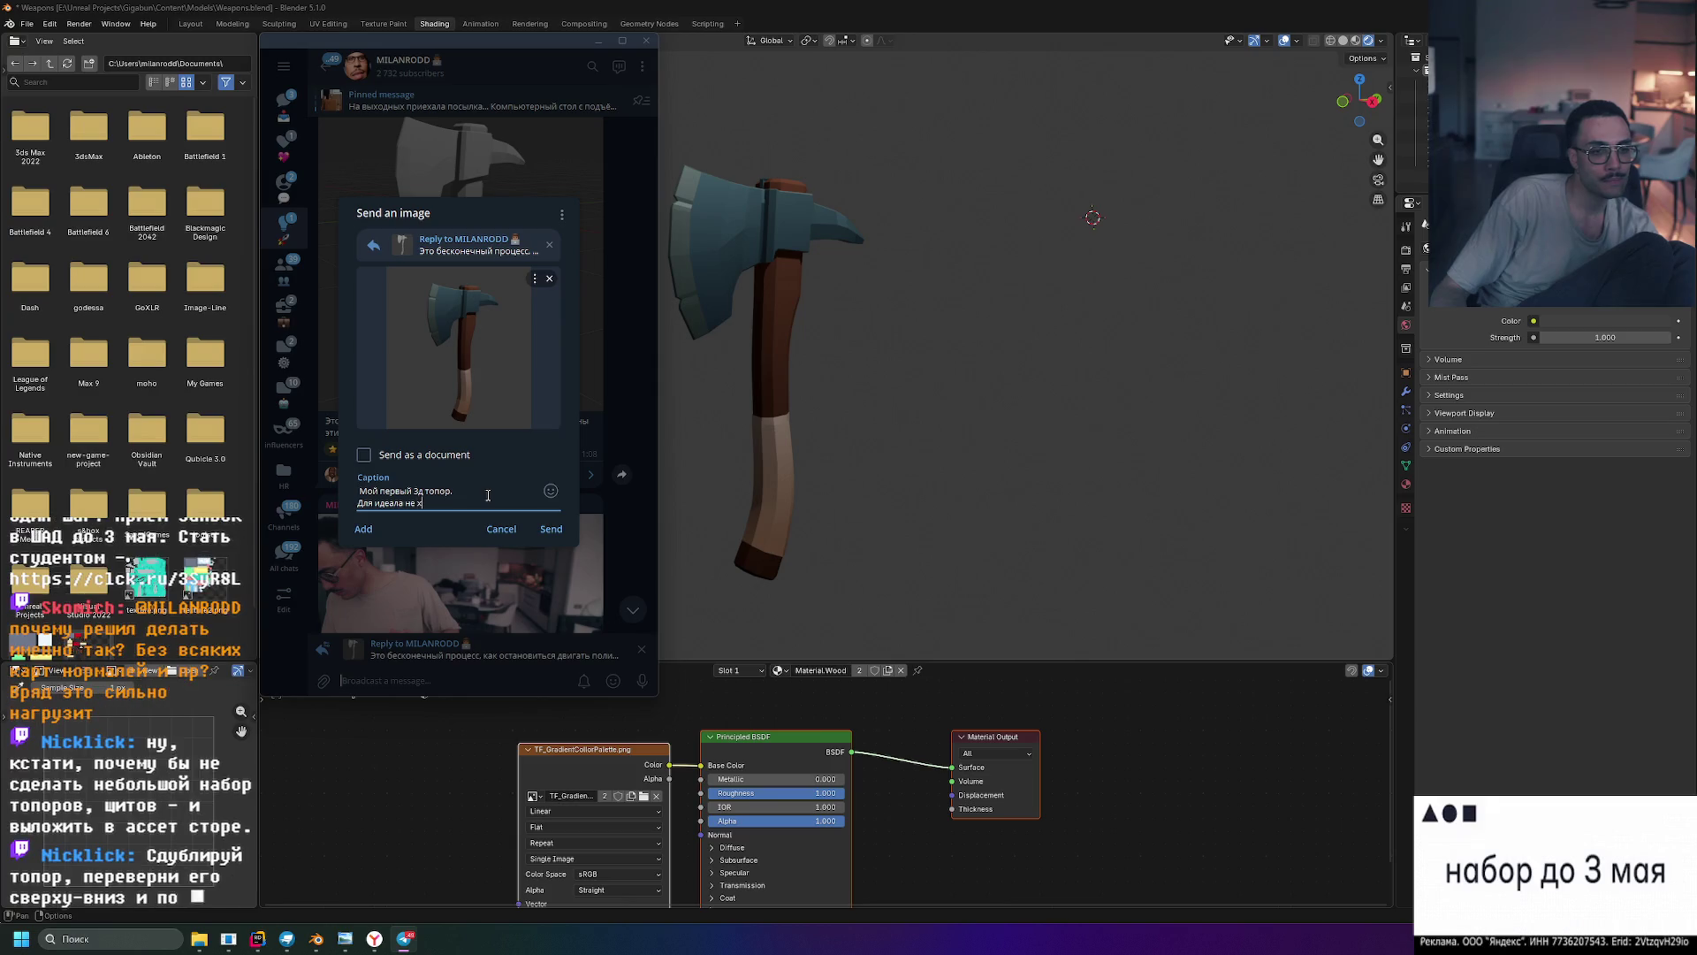
pyautogui.press('BackSpace')
pyautogui.press('BackSpace')
pyautogui.press('BackSpace')
pyautogui.write('— нижняя')
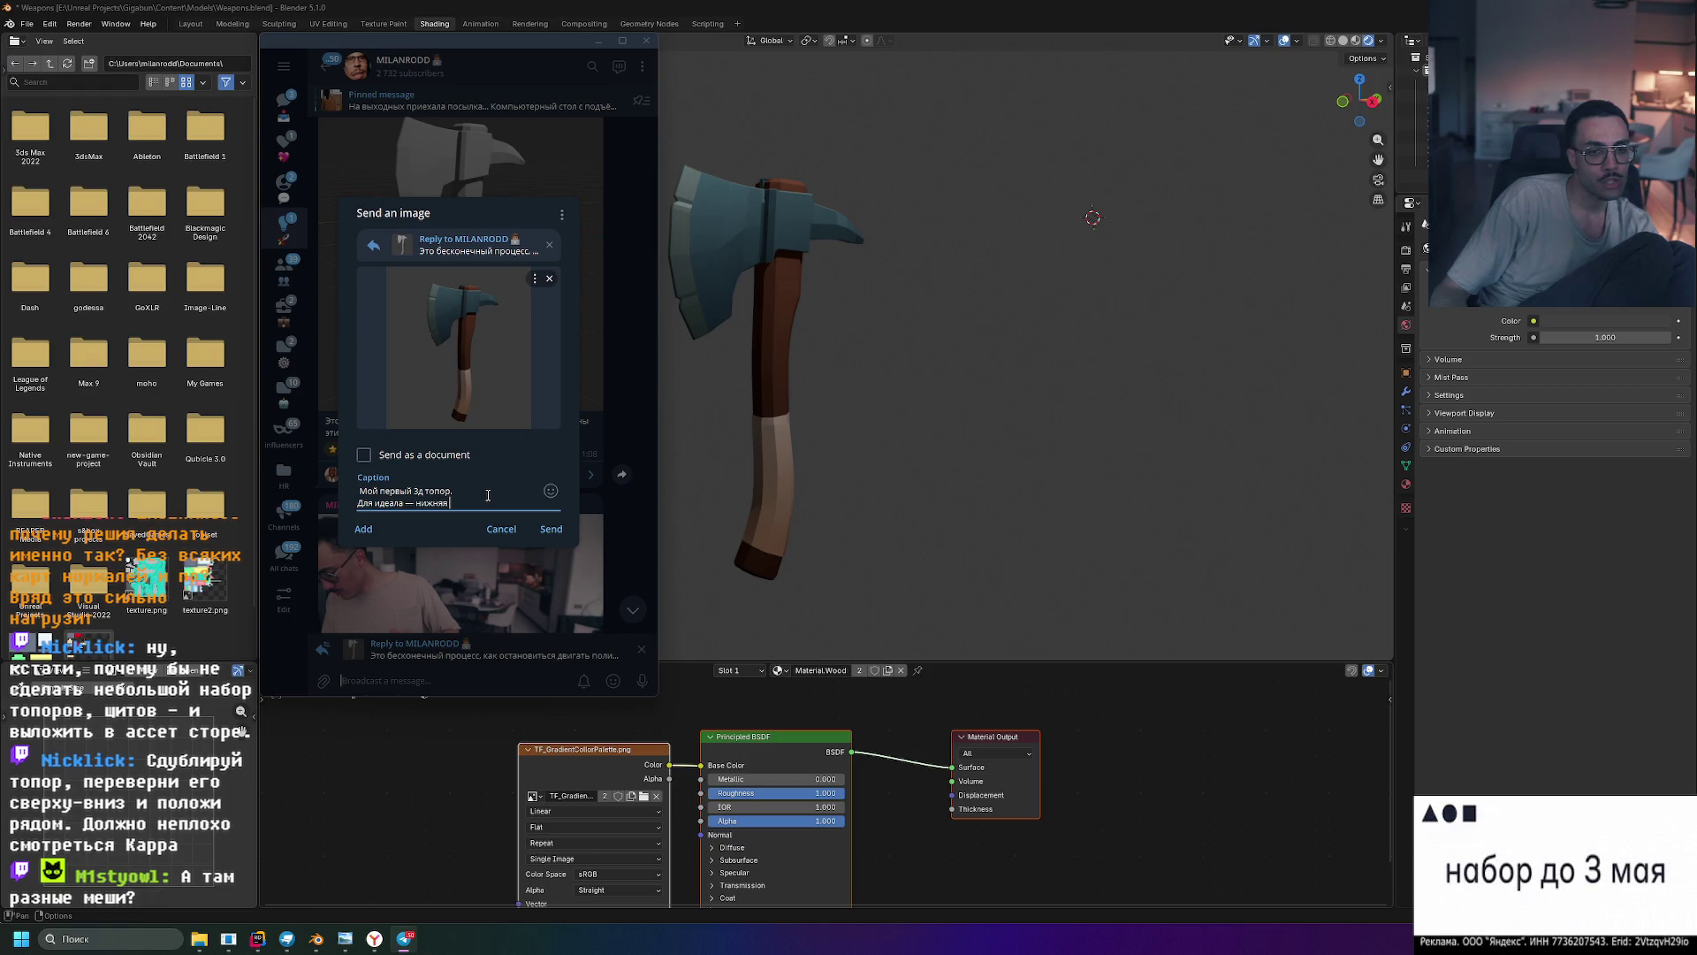
pyautogui.write('с')
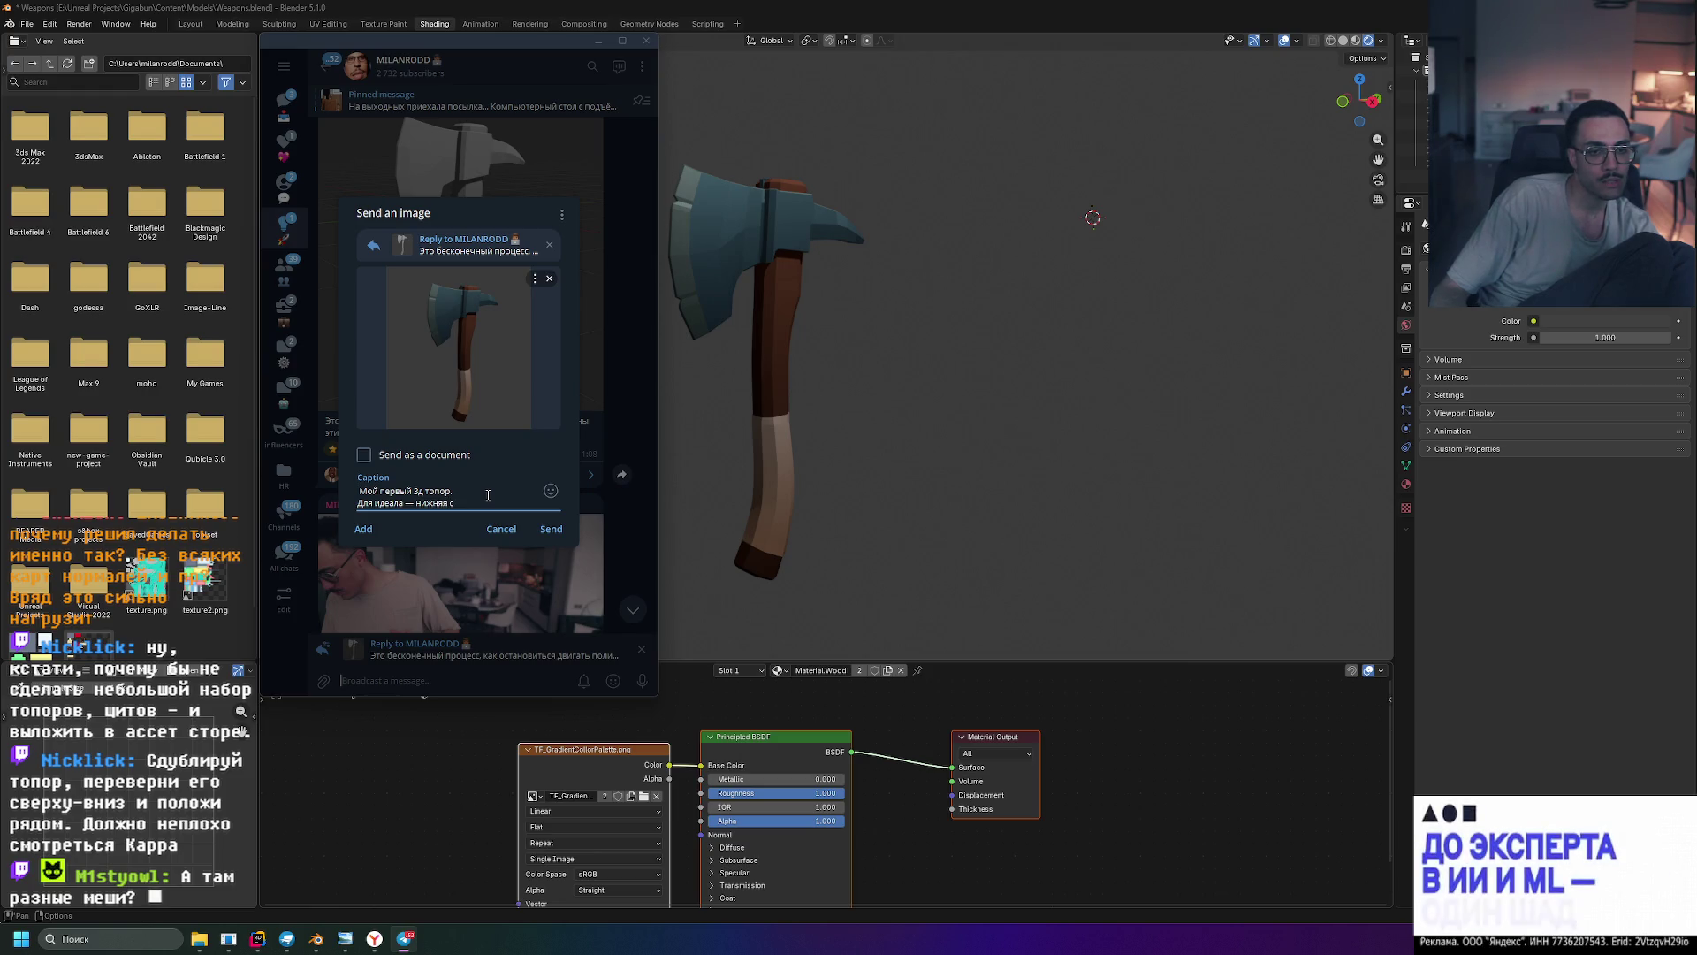
pyautogui.write('ветчасть ручк')
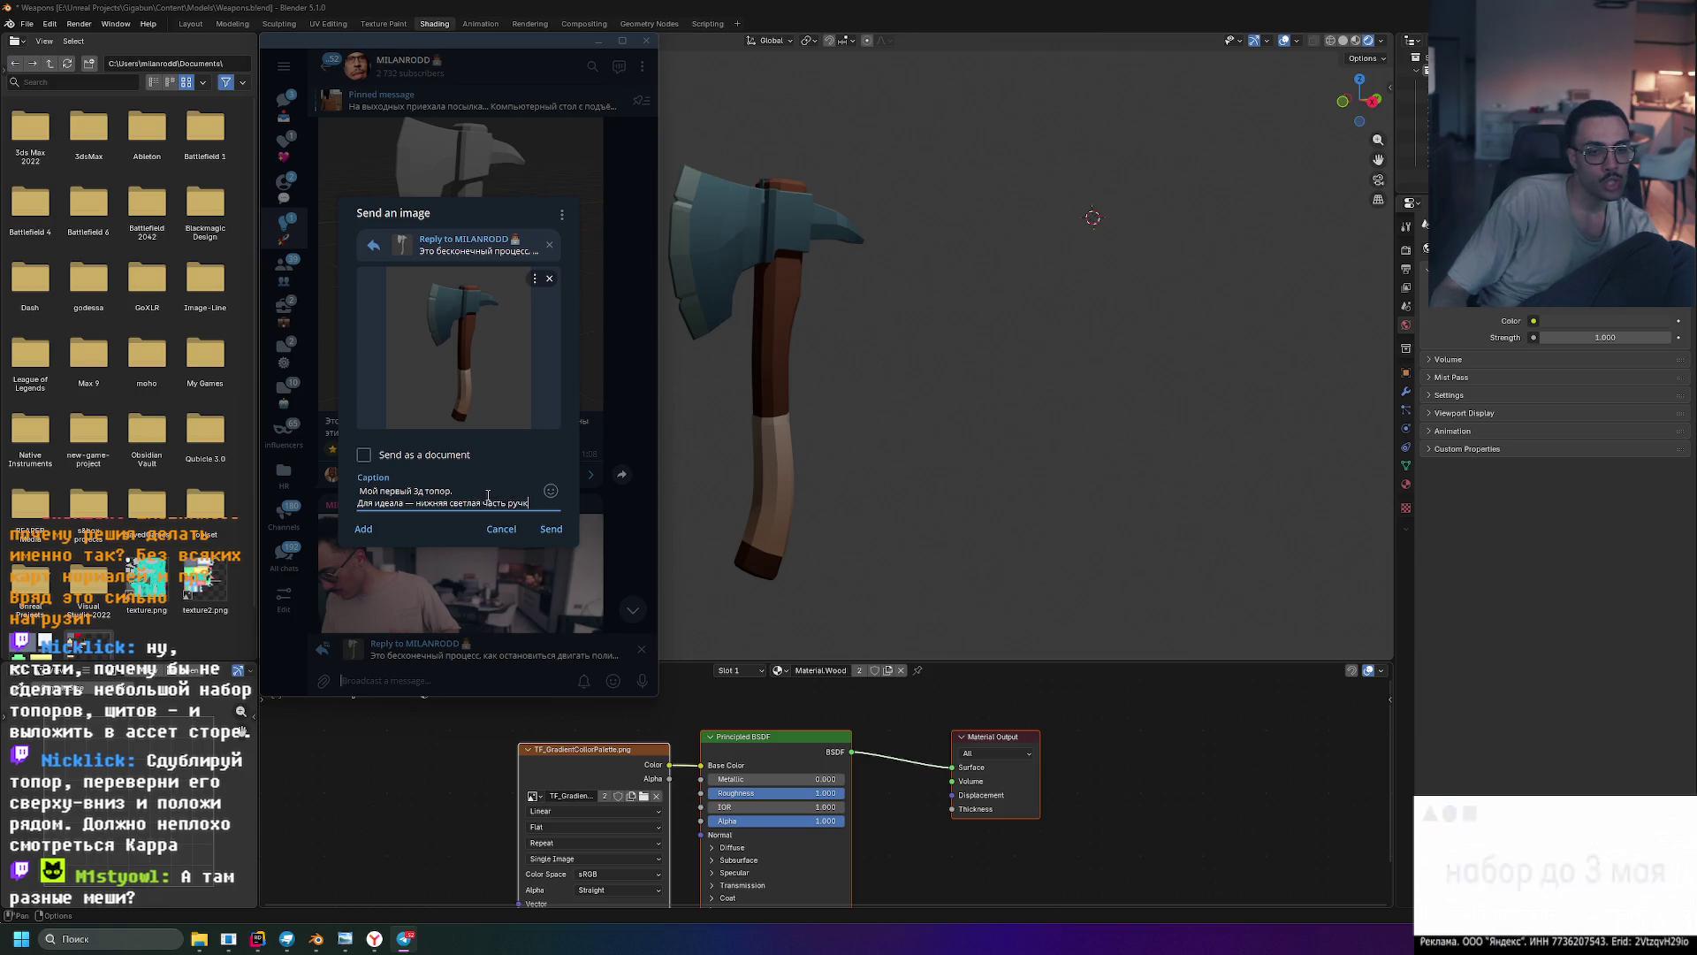
pyautogui.write('и')
pyautogui.hotkey('shift', 'Return')
pyautogui.write('дл')
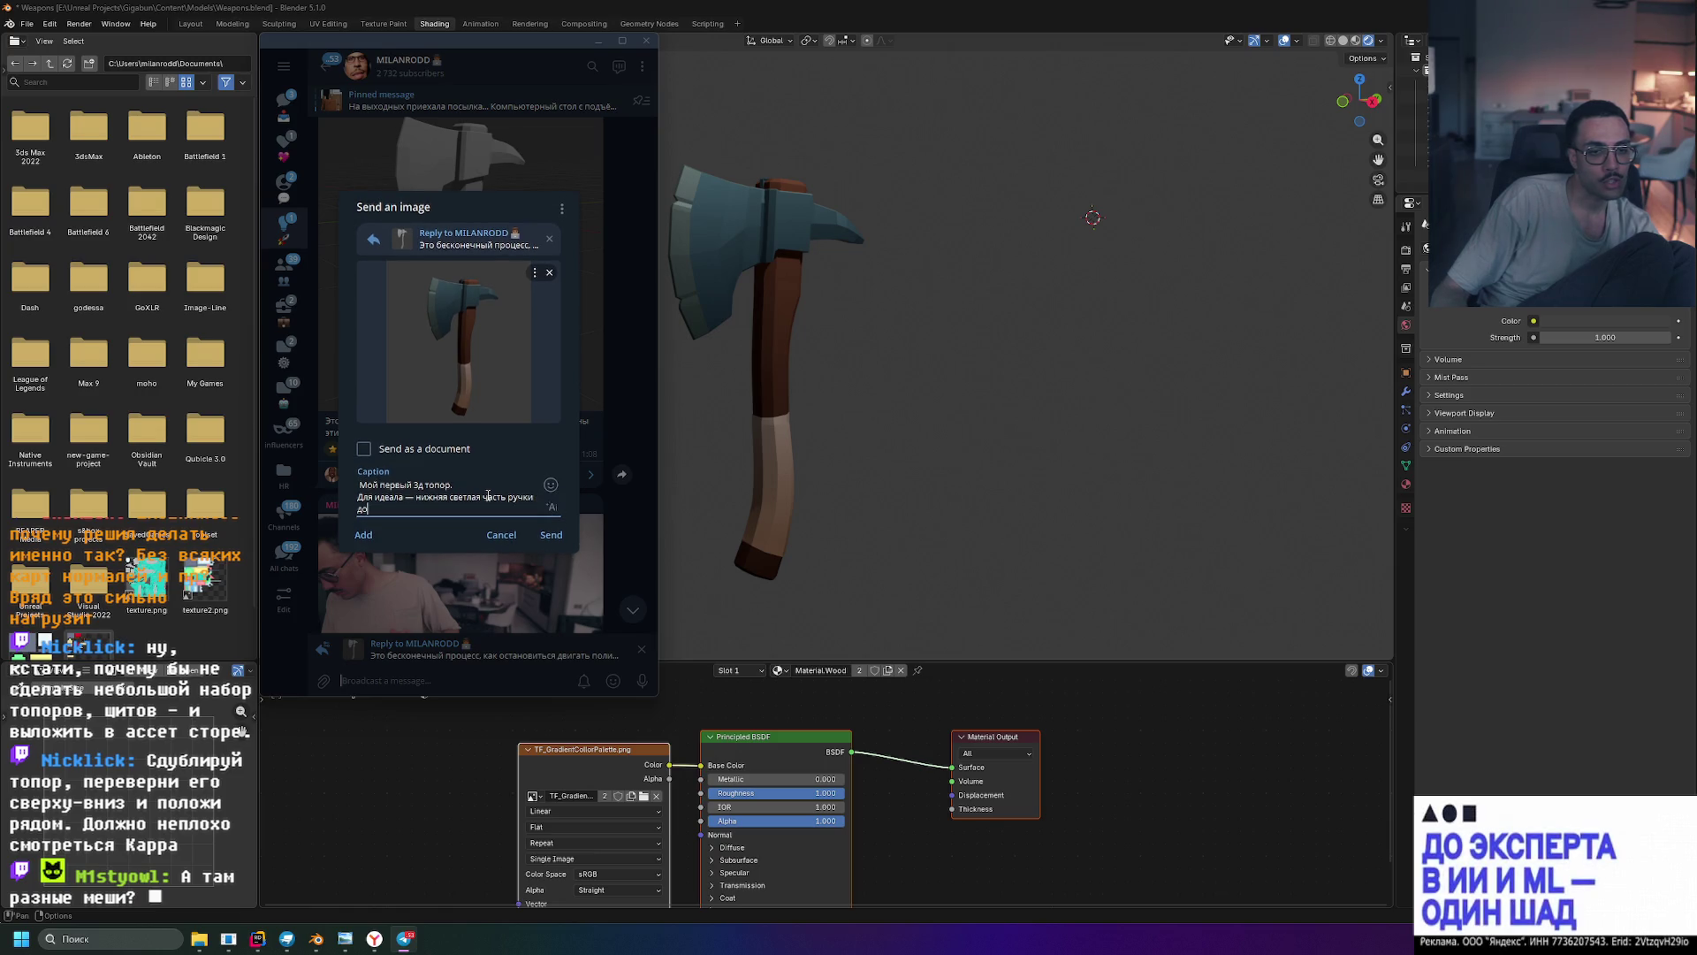
pyautogui.press('BackSpace')
pyautogui.write('лж')
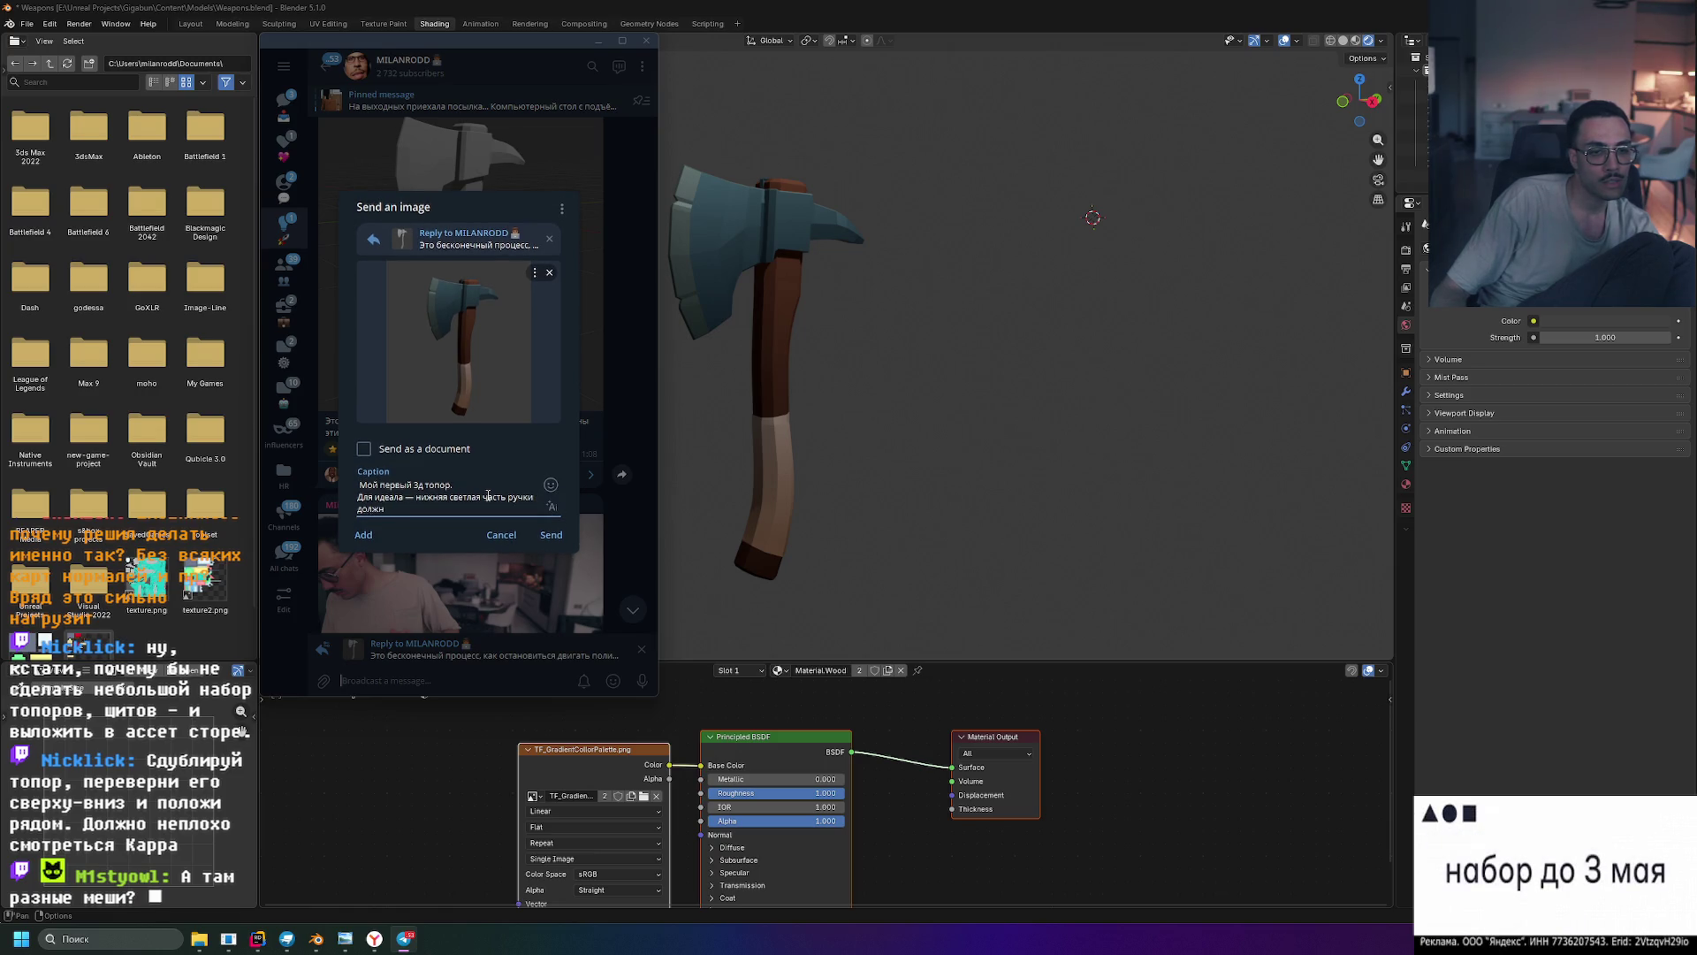
pyautogui.write(' намотанны')
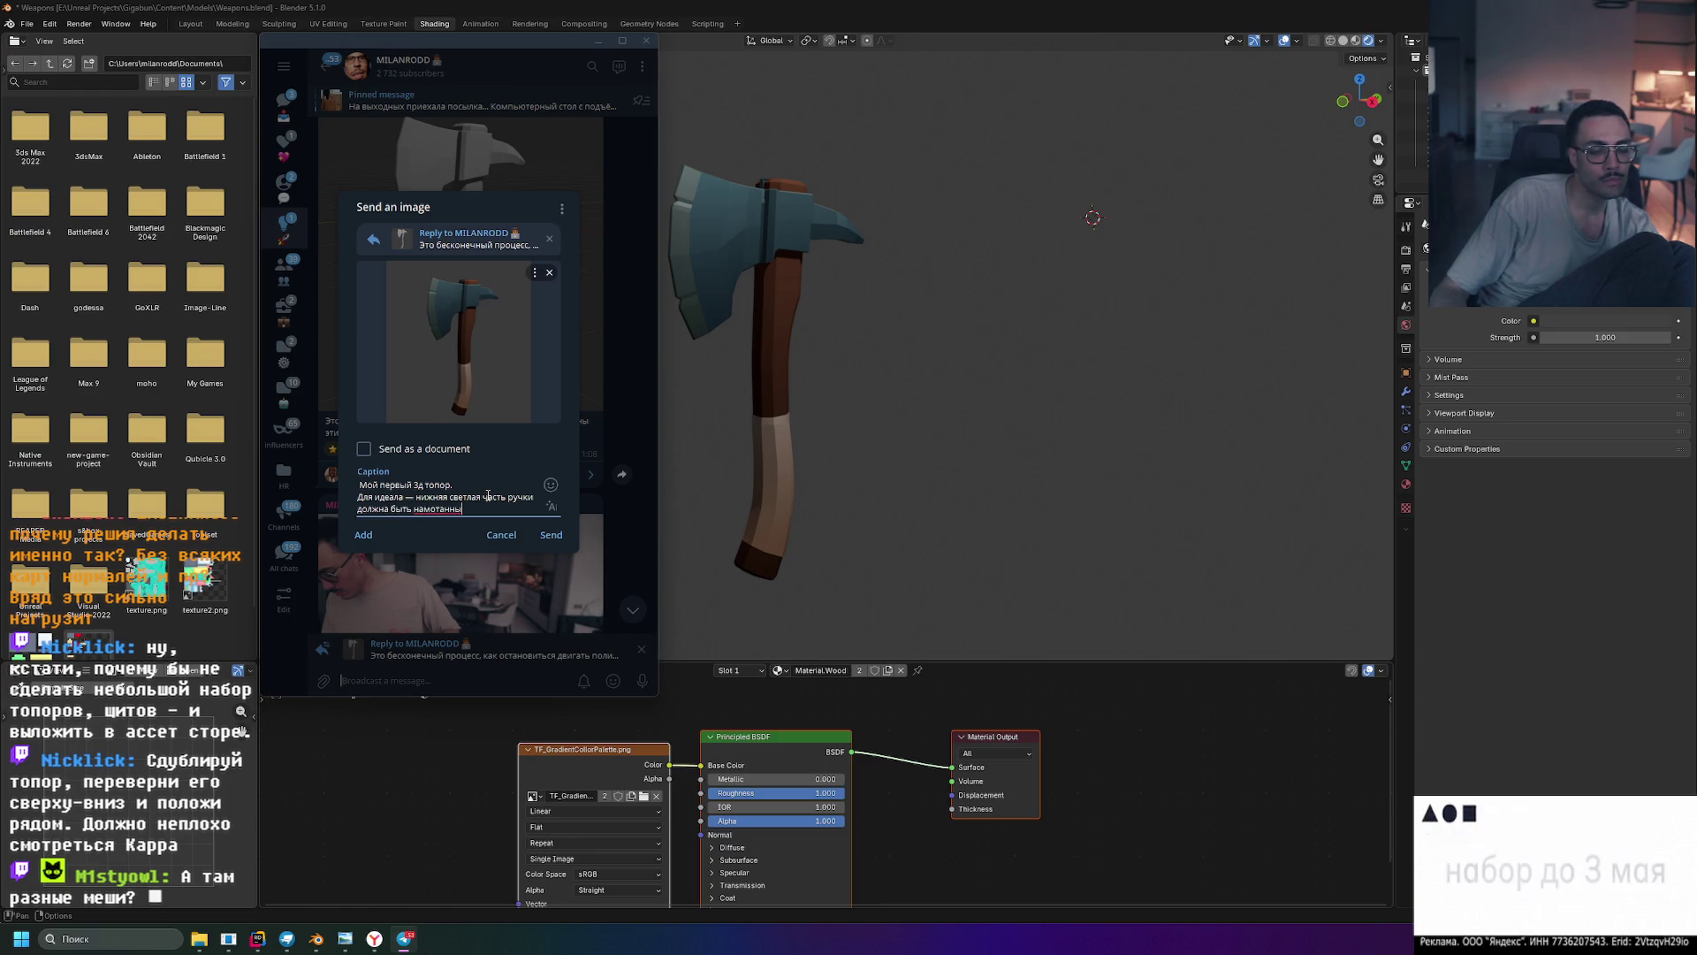
pyautogui.write('м бинтом.')
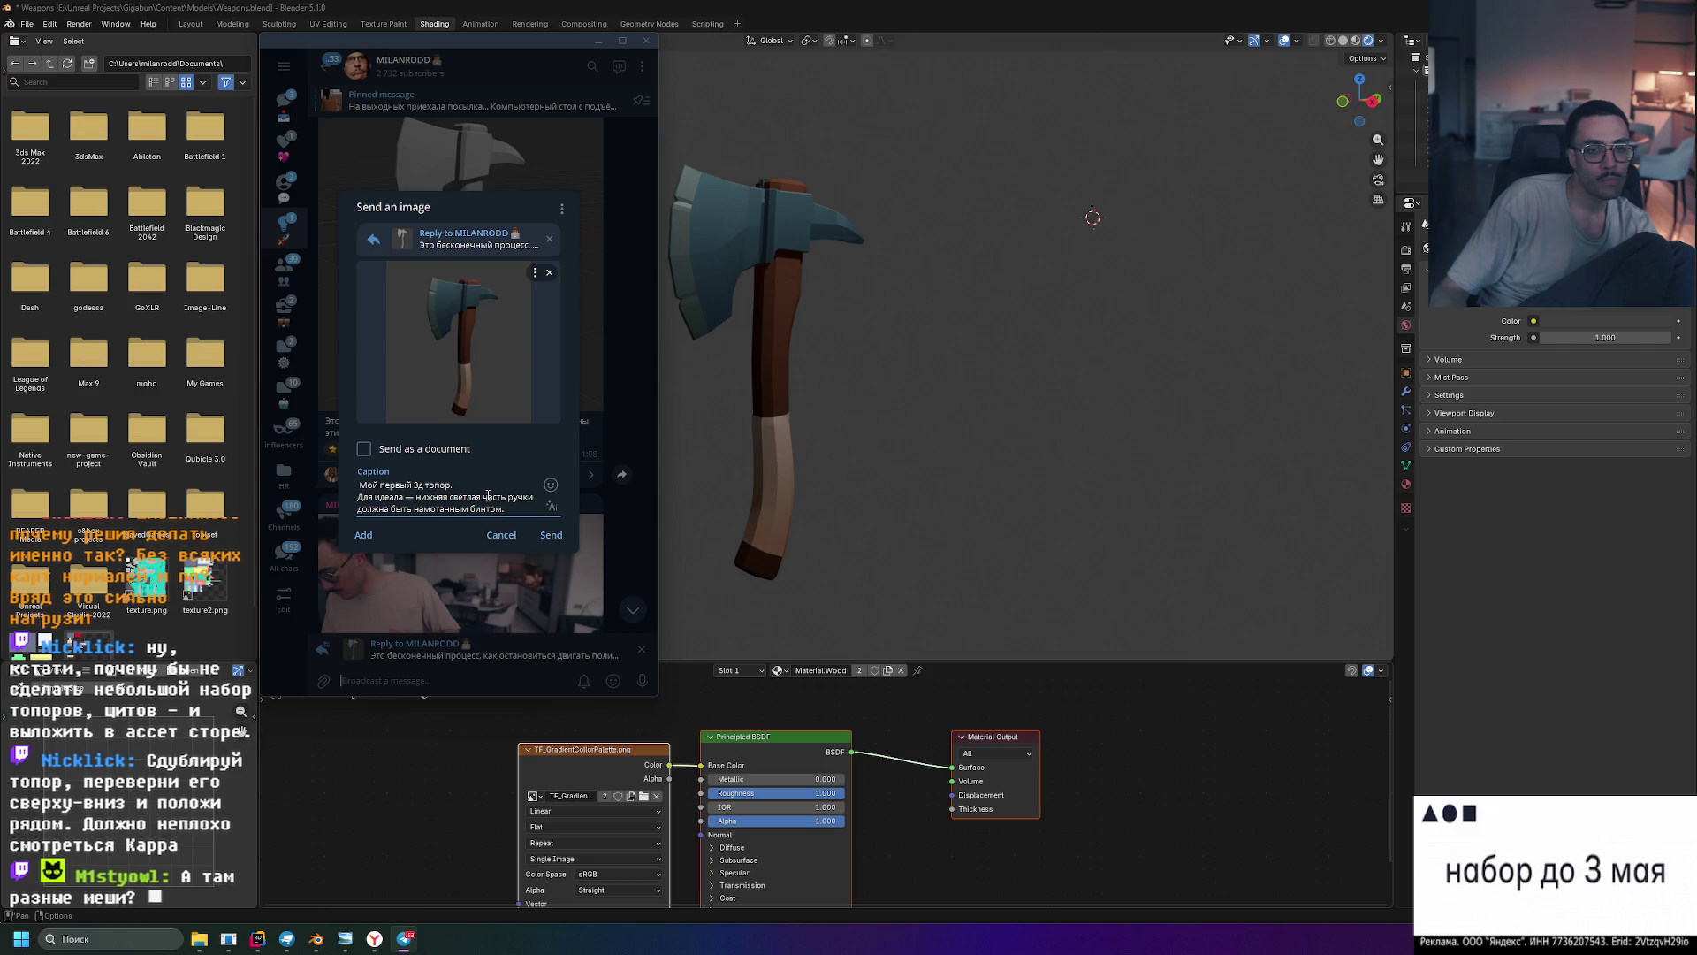
# - Snip a fresh axe screenshot, paste it into the message, and remove the old image
pyautogui.moveTo(760, 288)
pyautogui.mouseDown(button='middle')
pyautogui.moveTo(785, 305)
pyautogui.moveTo(767, 322)
pyautogui.moveTo(750, 287)
pyautogui.moveTo(761, 317)
pyautogui.moveTo(840, 311)
pyautogui.moveTo(783, 297)
pyautogui.mouseUp(button='middle')
pyautogui.press('super+shift+s')
pyautogui.moveTo(576, 115); pyautogui.dragTo(1017, 602)
pyautogui.hotkey('alt', 'Tab')
pyautogui.hotkey('ctrl', 'v')
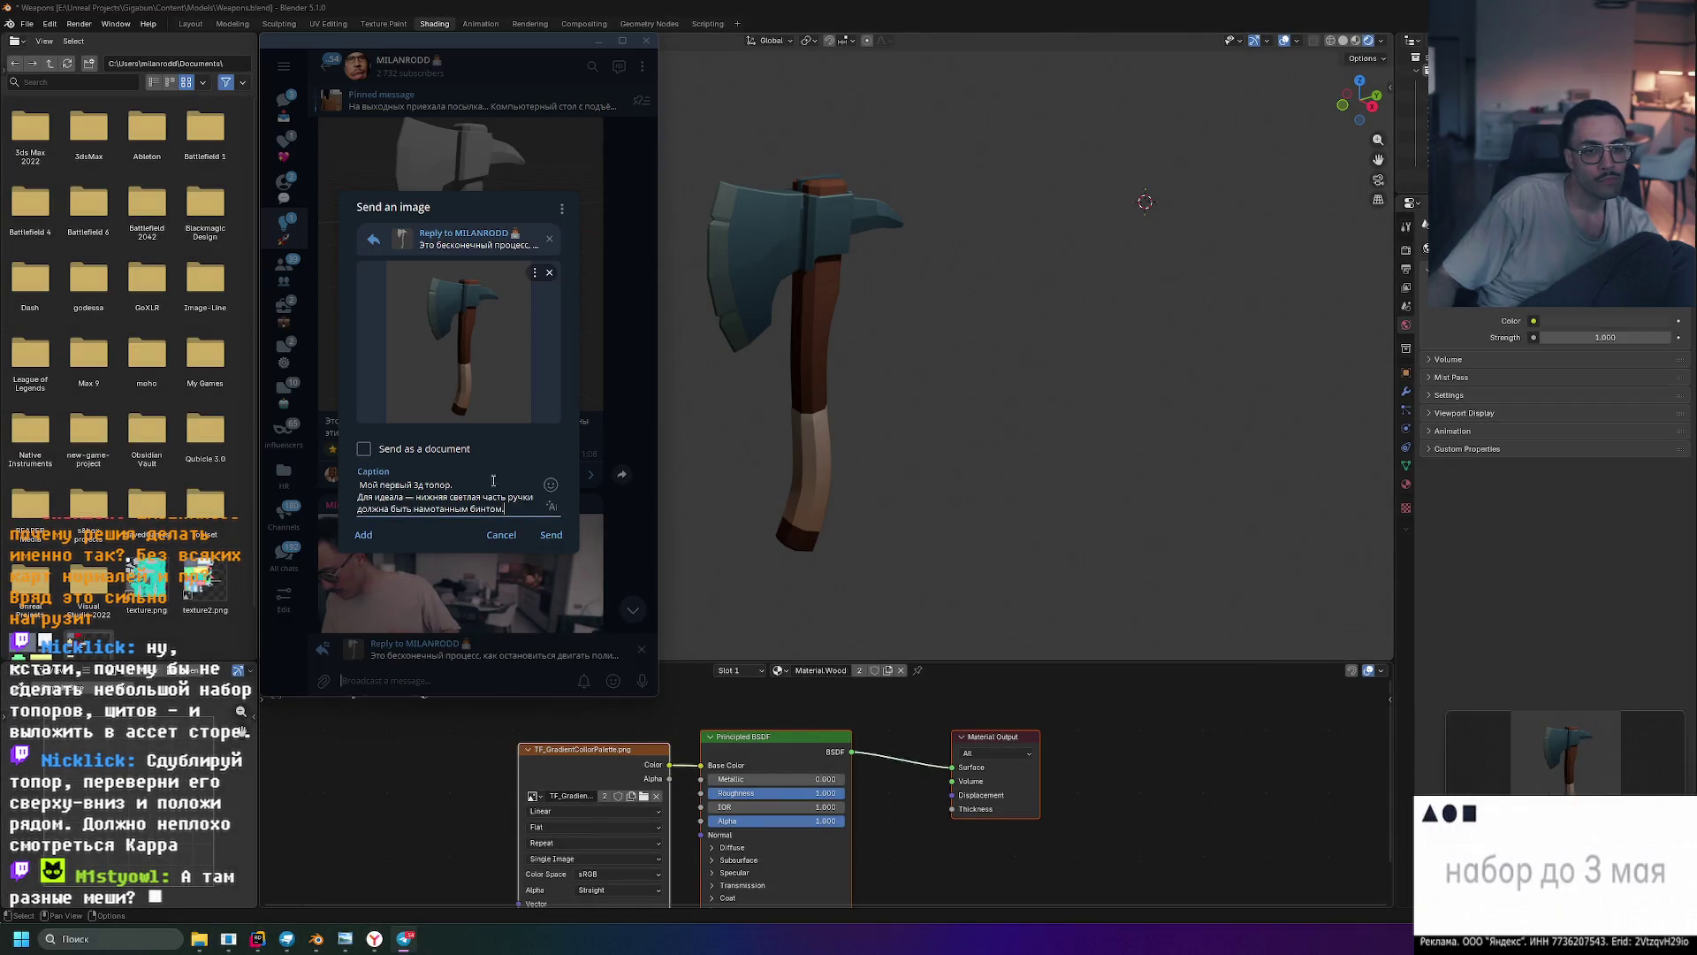
pyautogui.hotkey('ctrl', 'v')
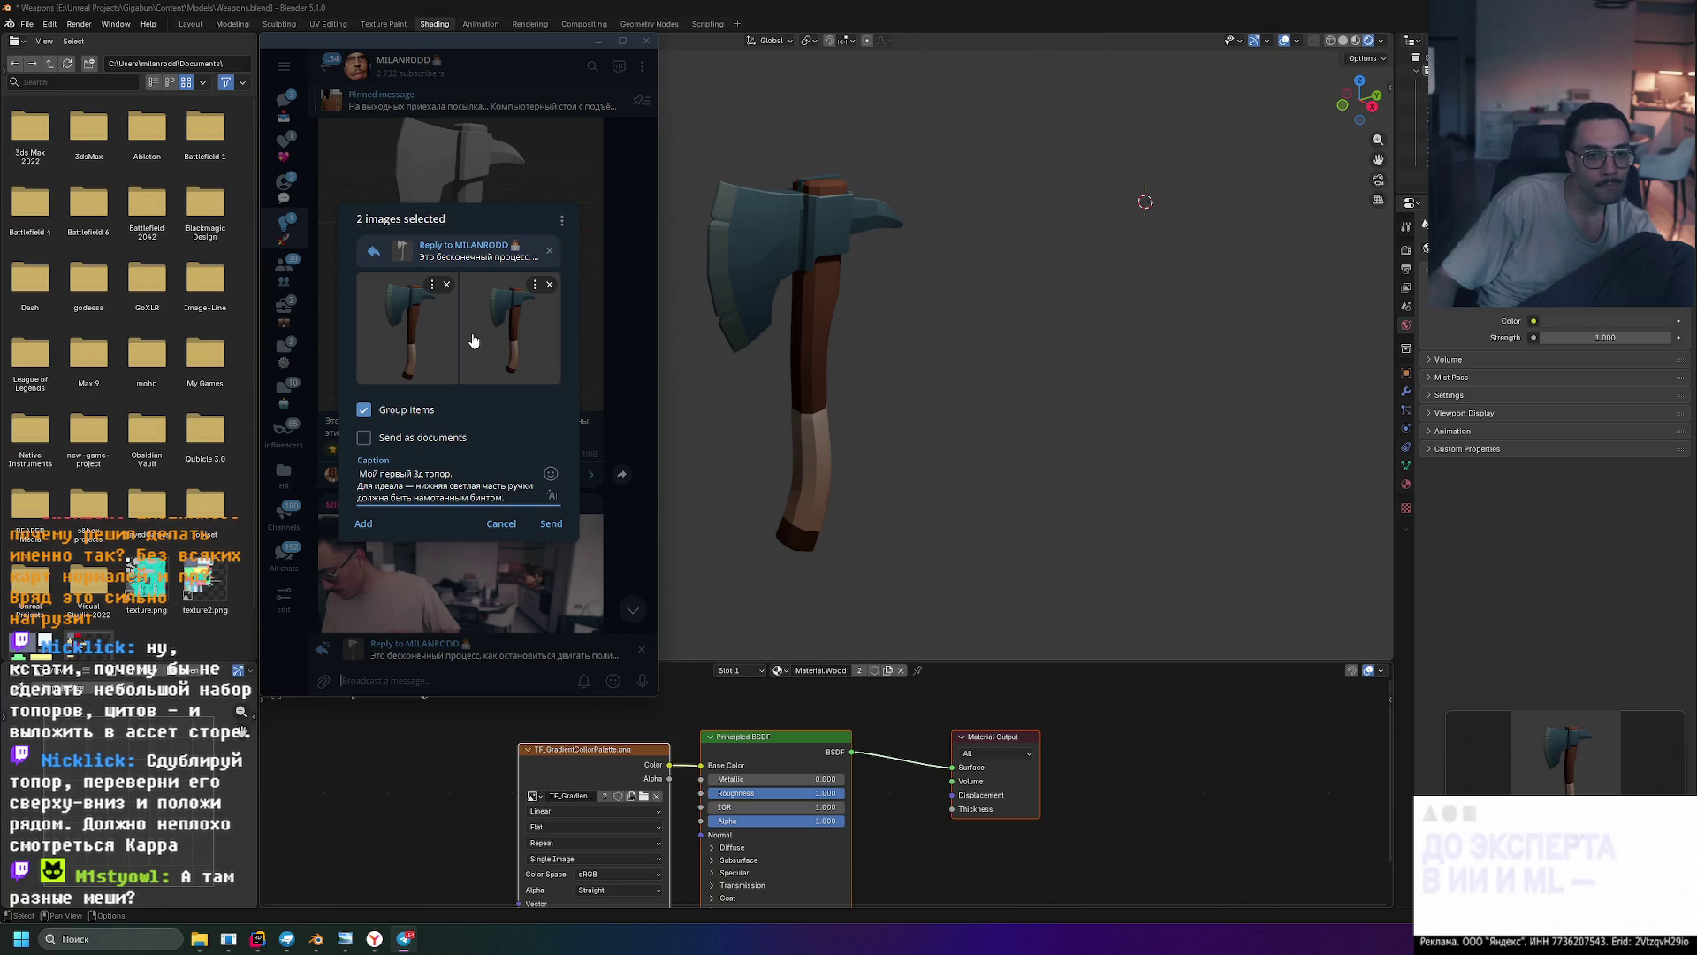
pyautogui.click(446, 285)
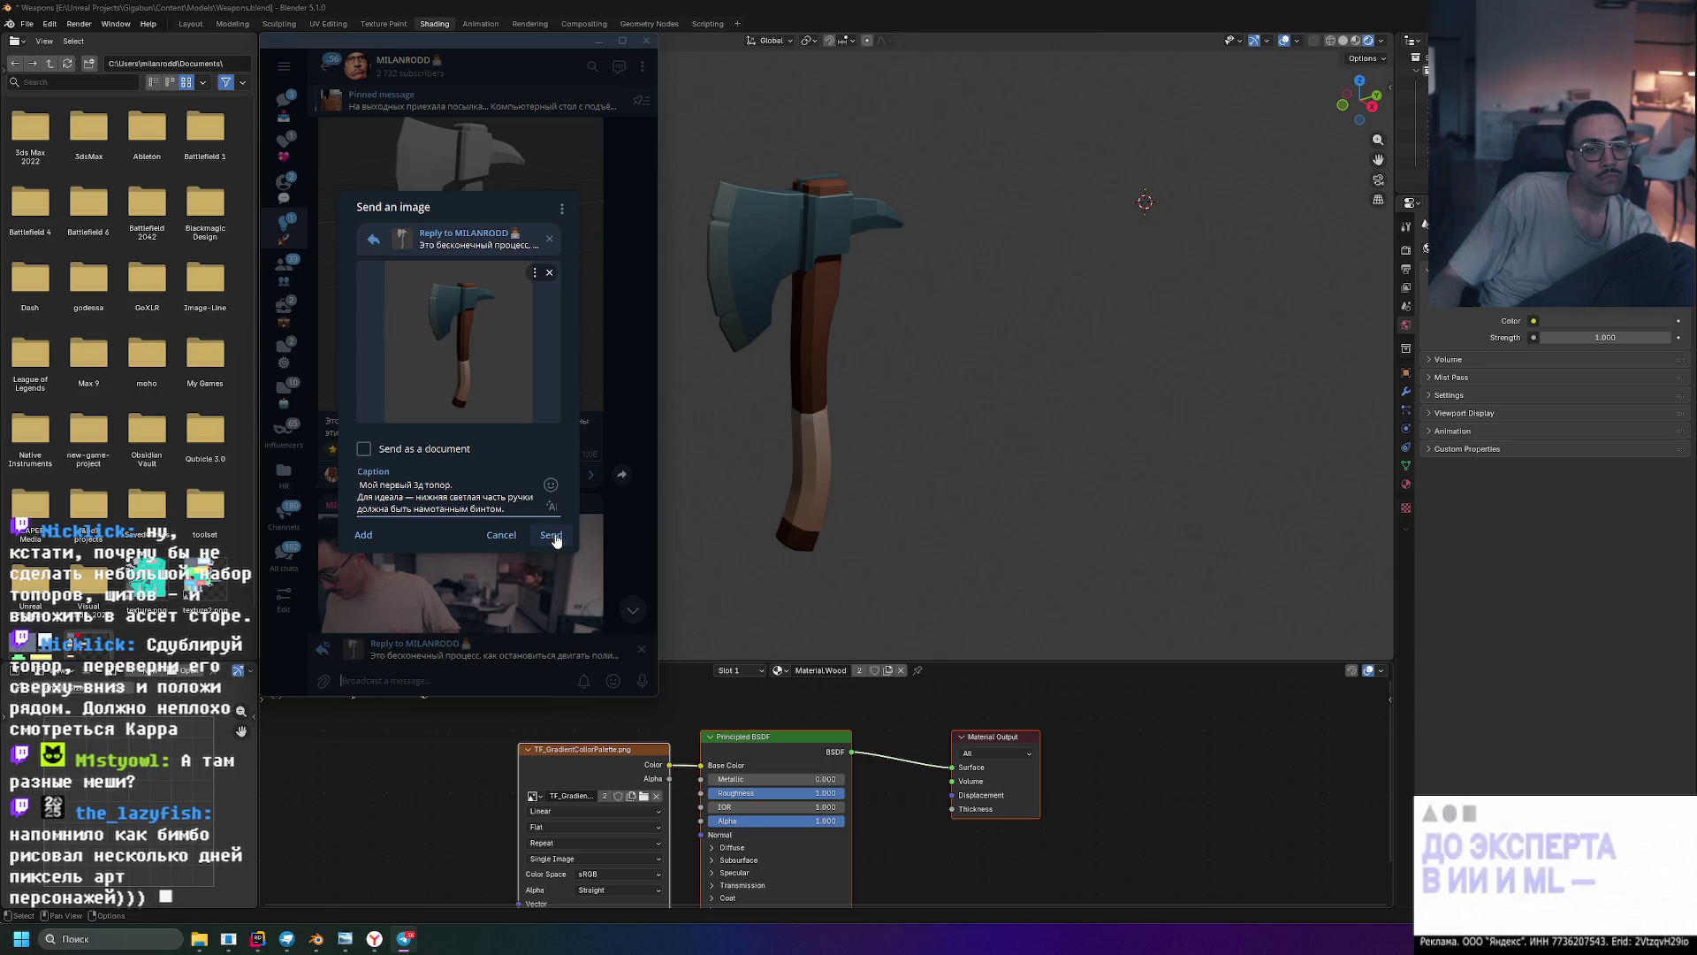
pyautogui.moveTo(912, 453); pyautogui.dragTo(910, 421, button='middle')
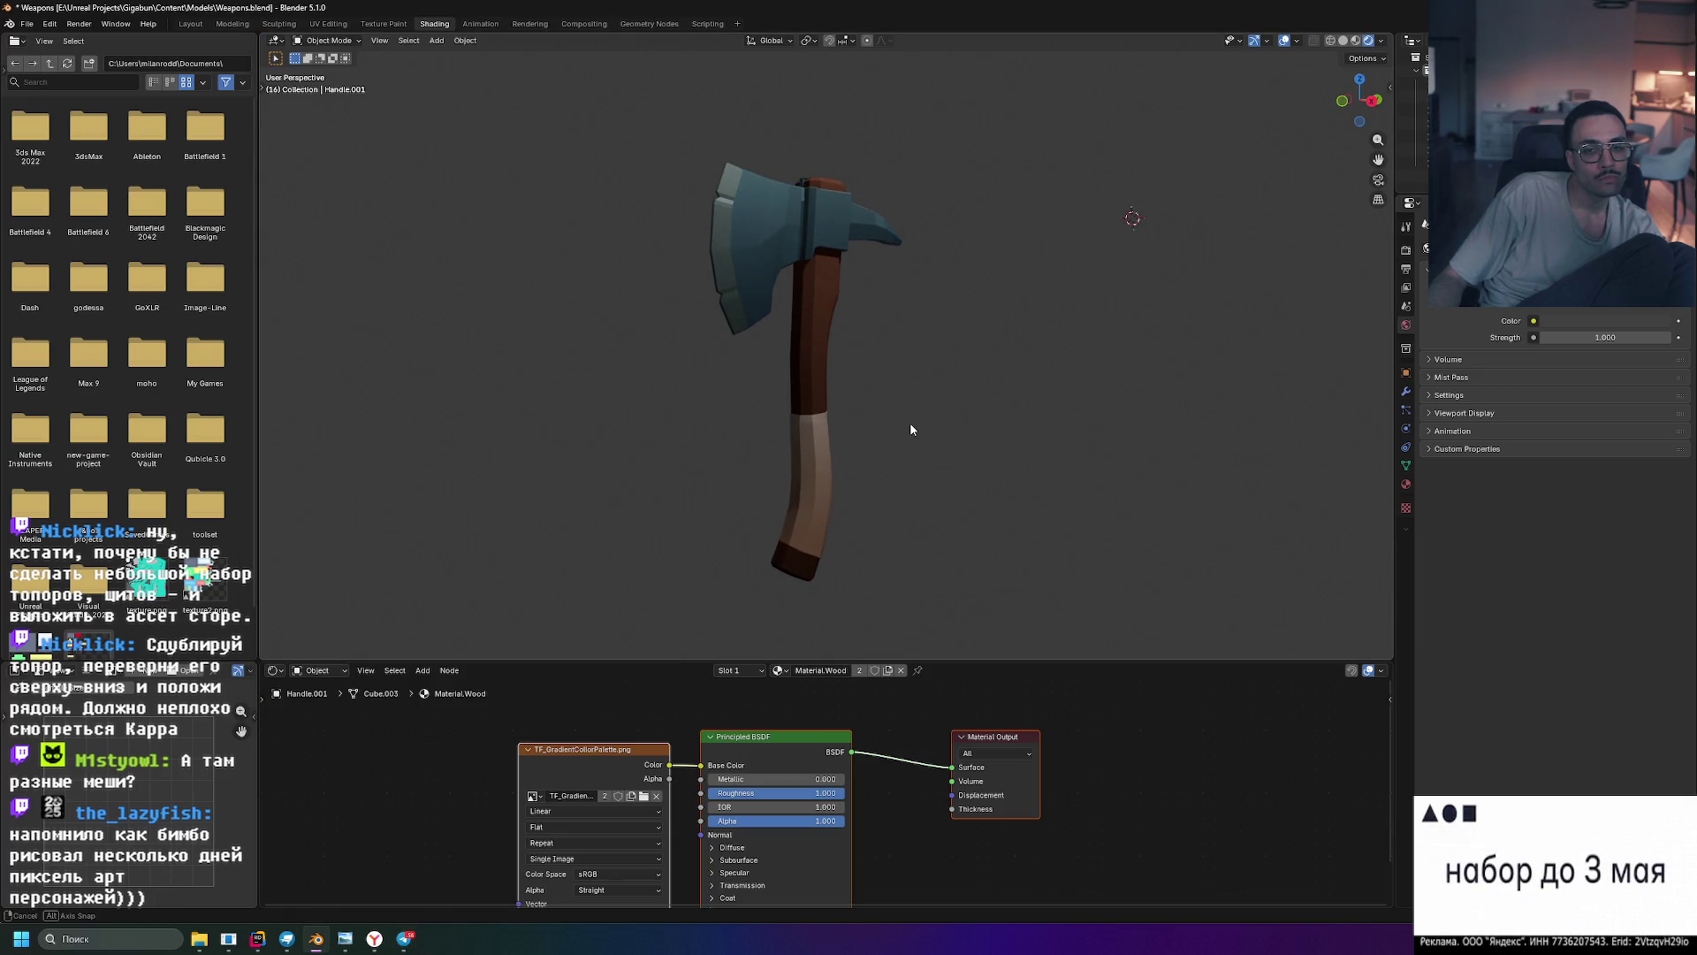
pyautogui.click(404, 938)
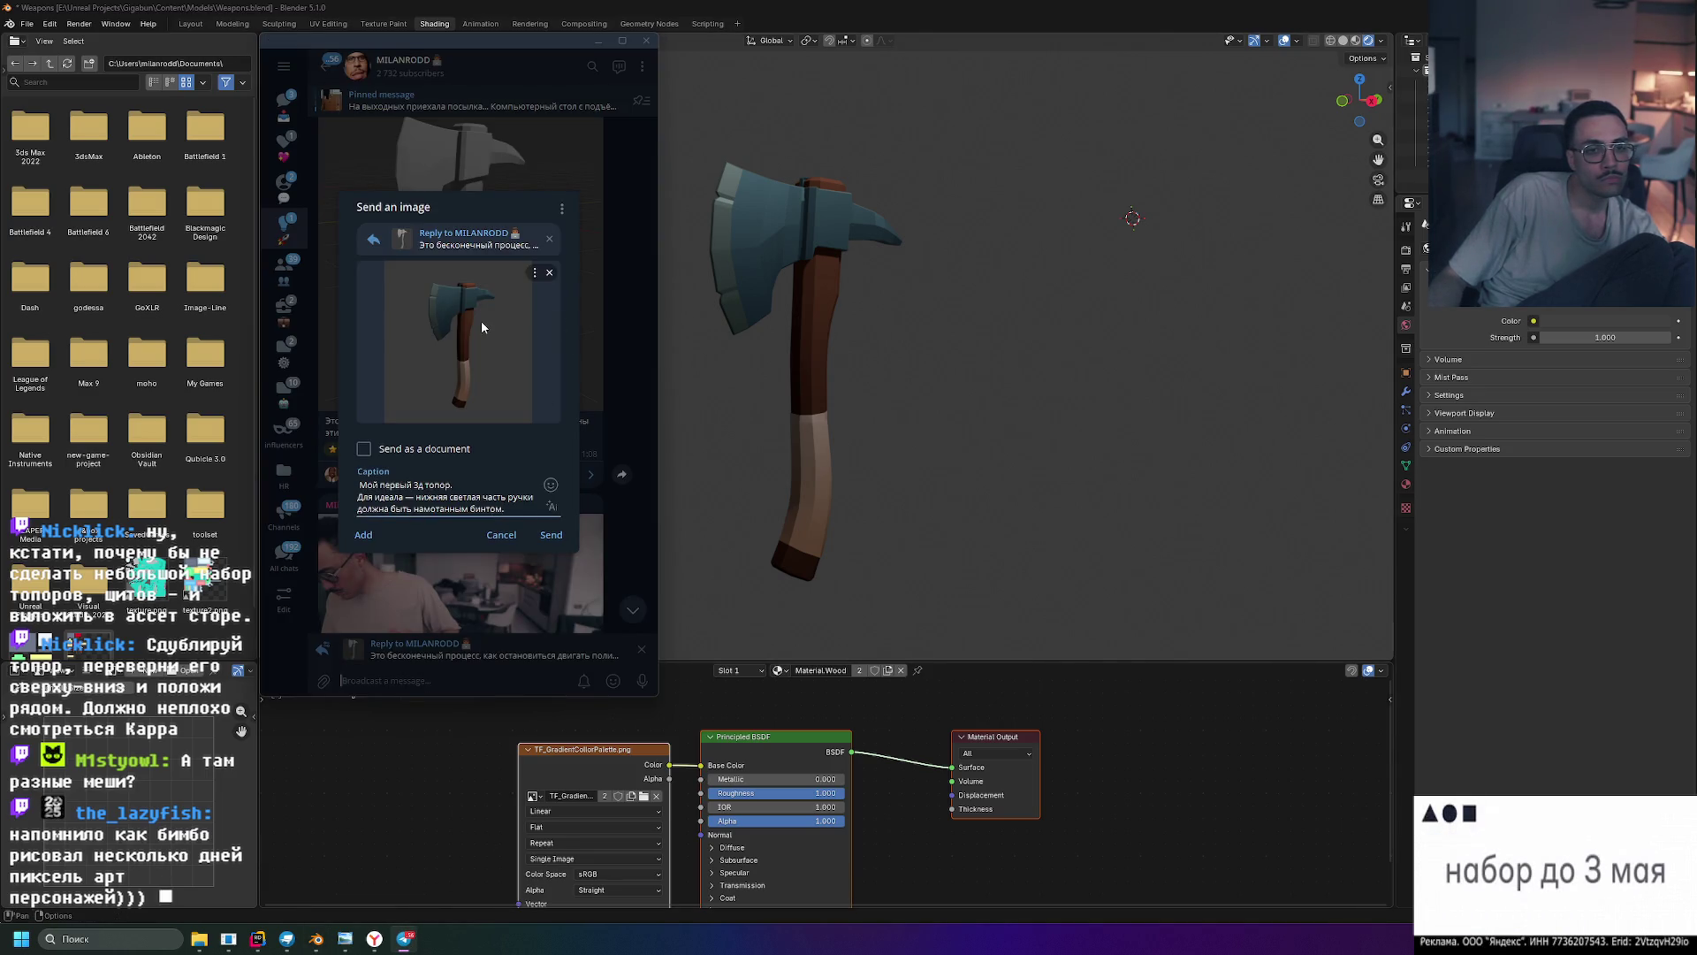
pyautogui.moveTo(911, 342)
pyautogui.mouseDown(button='middle')
pyautogui.moveTo(865, 339)
pyautogui.moveTo(957, 359)
pyautogui.moveTo(919, 358)
pyautogui.mouseUp(button='middle')
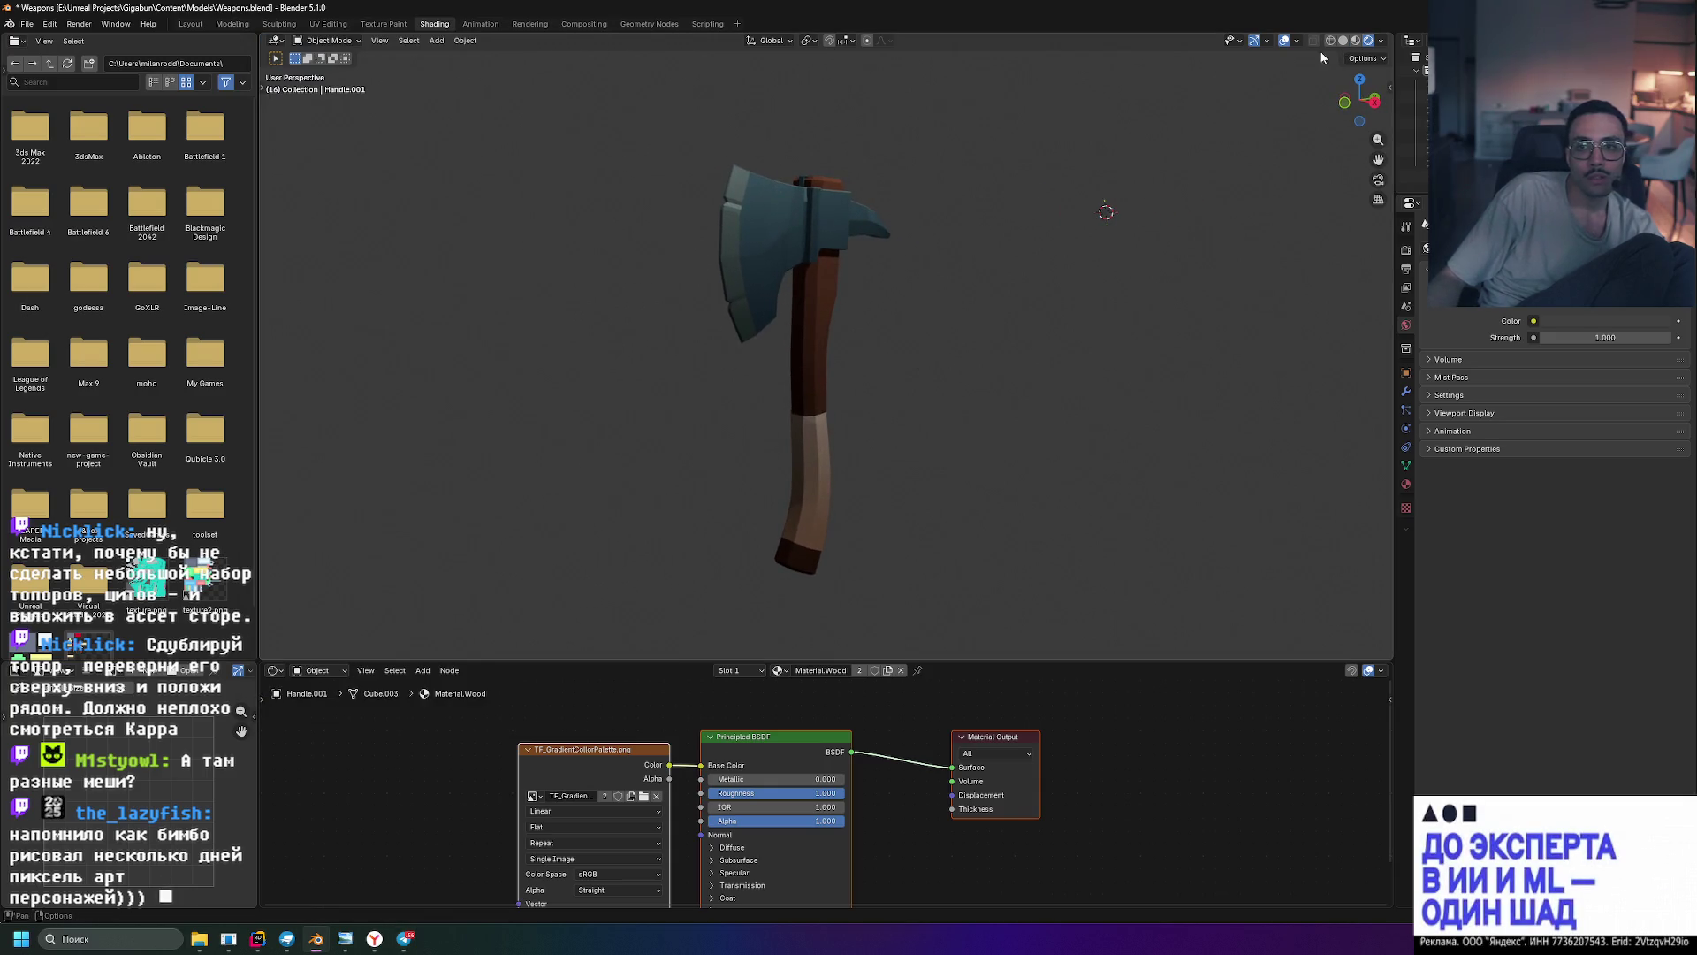
pyautogui.click(583, 24)
pyautogui.click(434, 24)
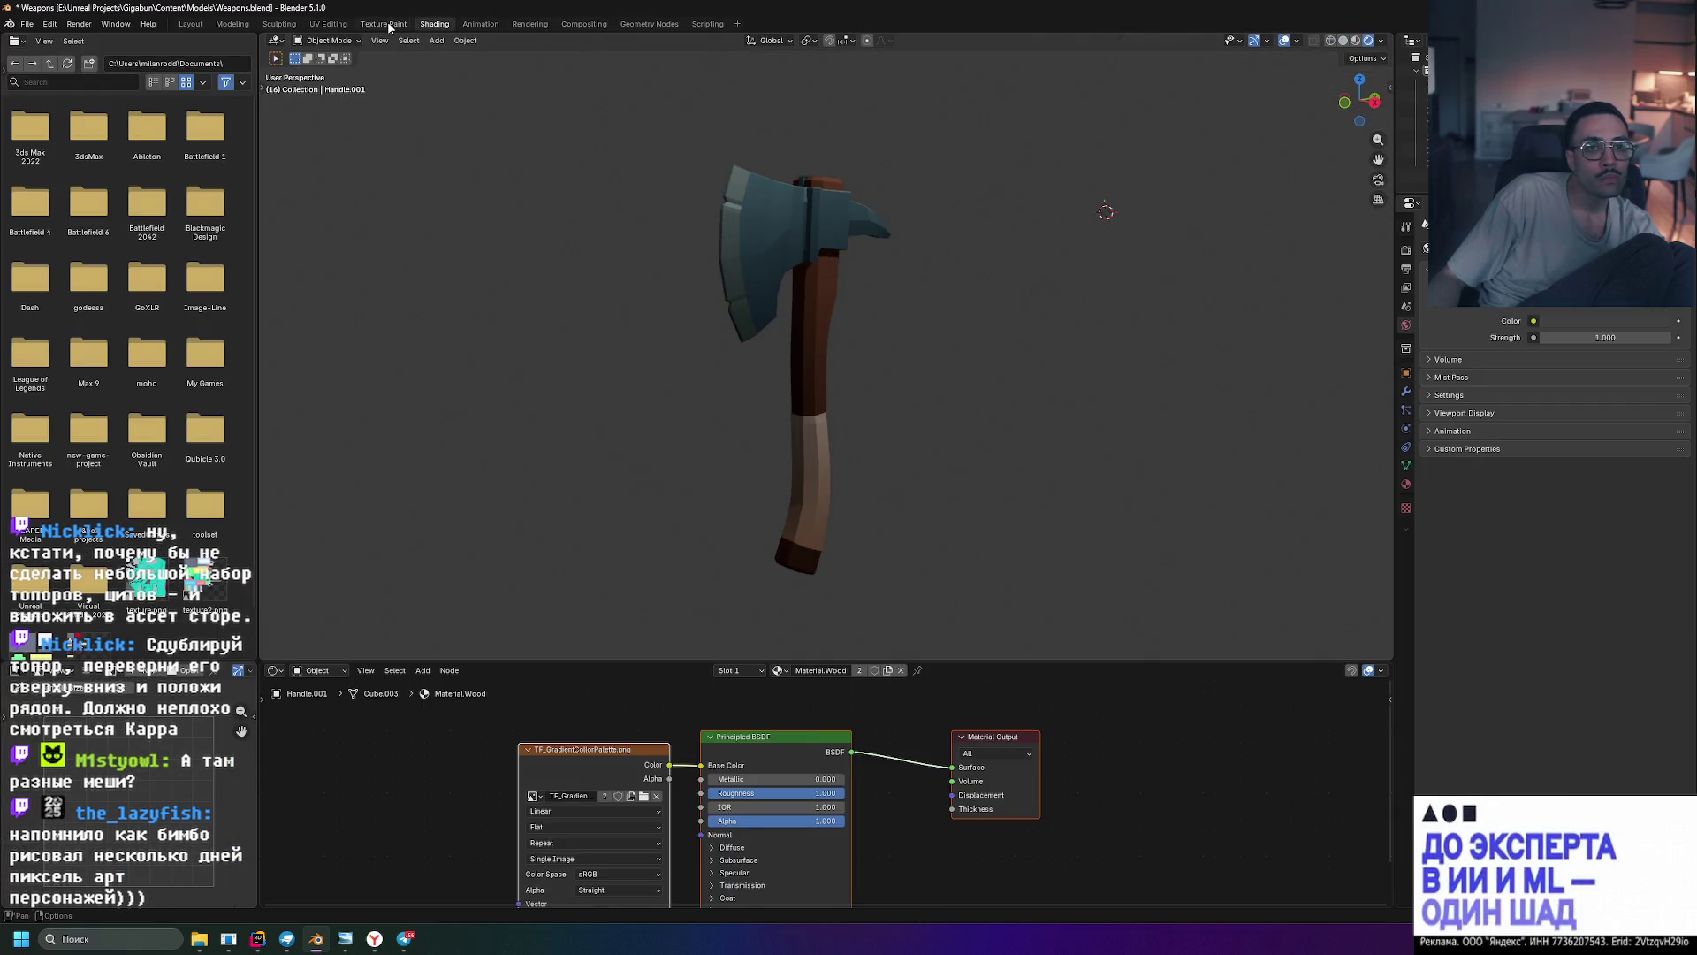
pyautogui.click(383, 24)
pyautogui.click(328, 24)
pyautogui.click(190, 23)
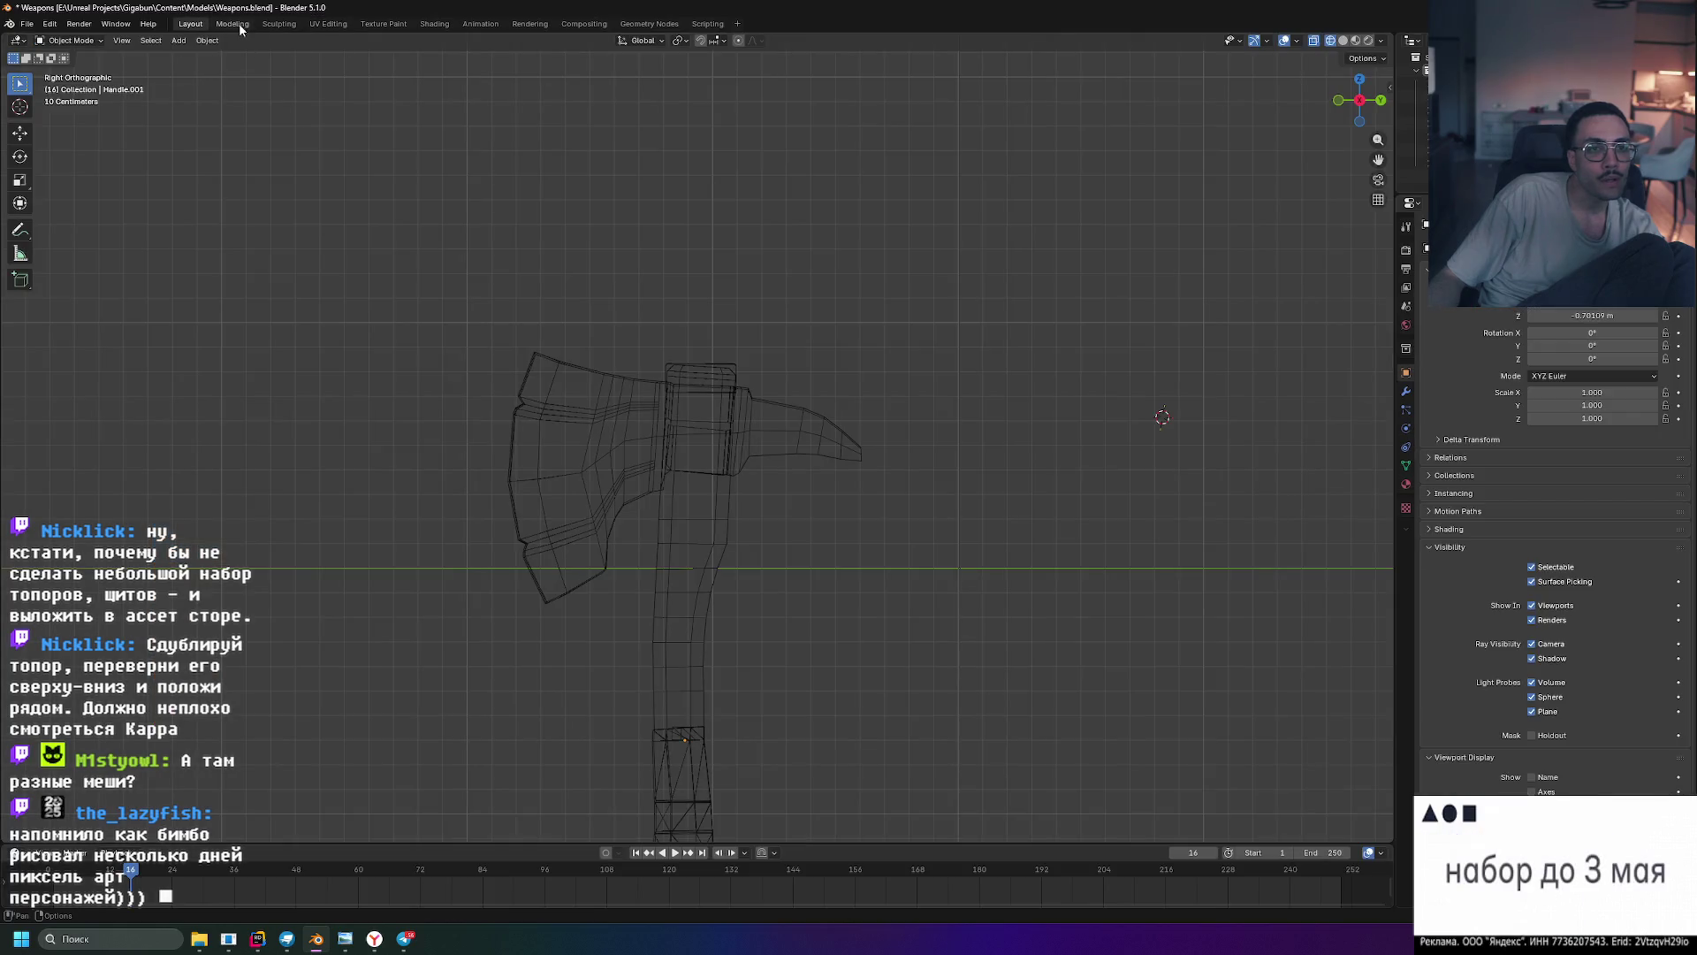
pyautogui.click(233, 24)
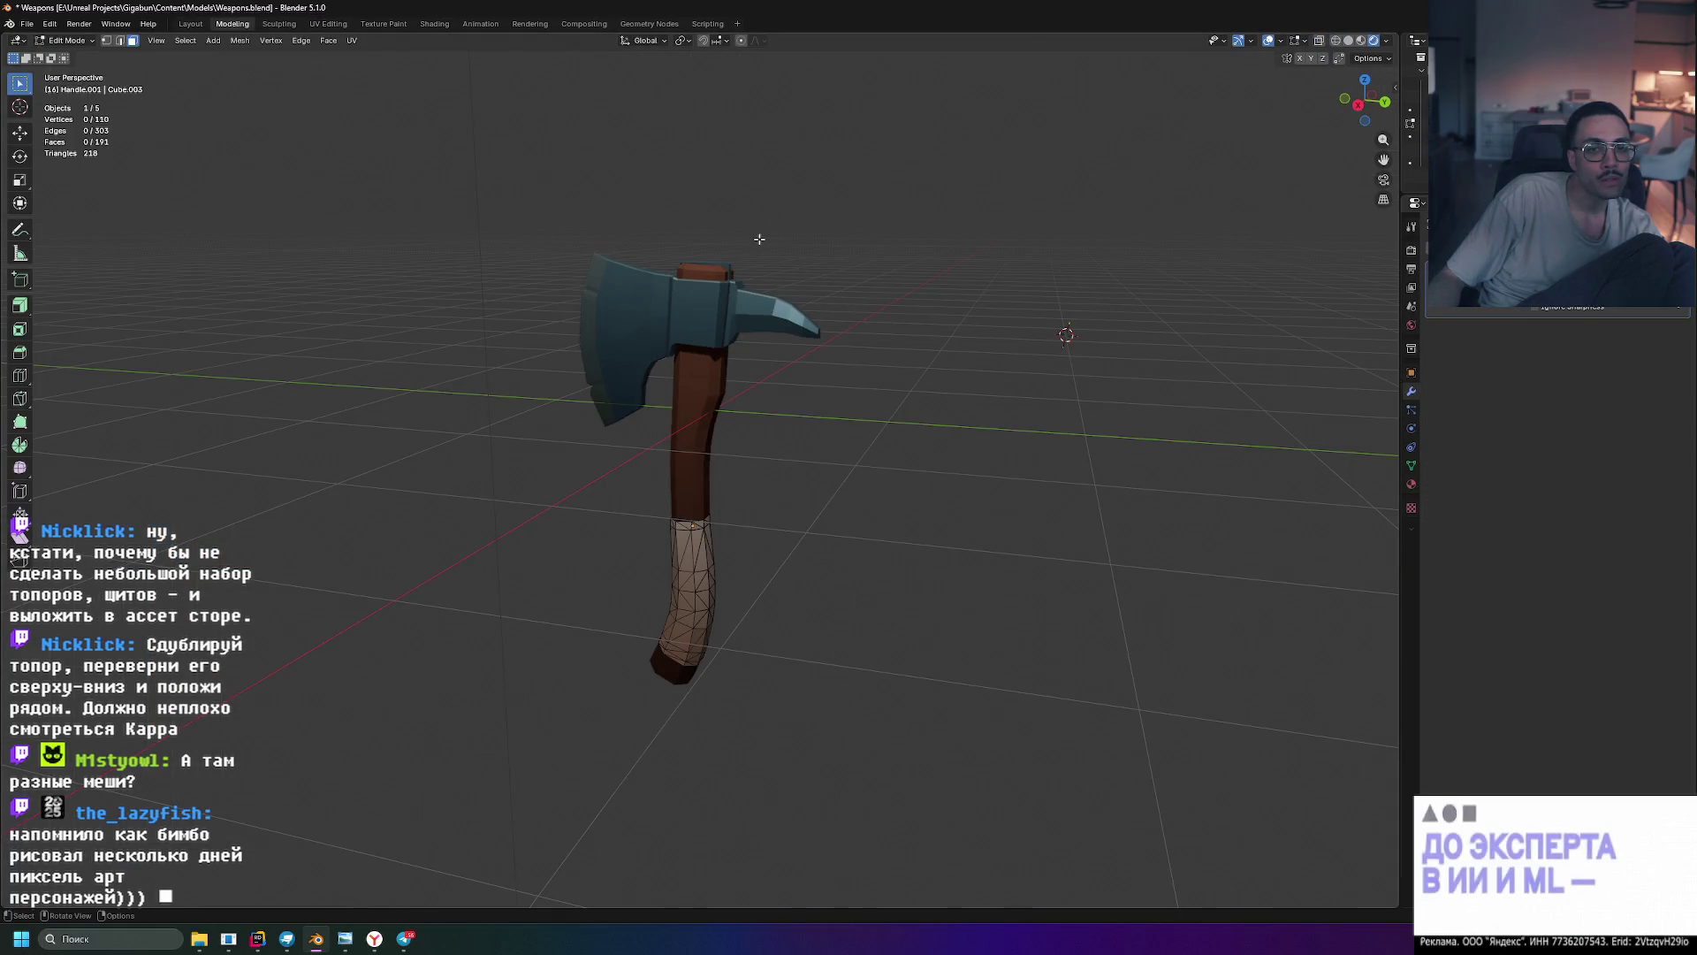
# - Switch to UV Editing, return the axe to Object Mode, and zoom out to show it whole
pyautogui.press('Tab')
pyautogui.moveTo(820, 207)
pyautogui.mouseDown(button='middle')
pyautogui.moveTo(914, 210)
pyautogui.moveTo(849, 172)
pyautogui.mouseUp(button='middle')
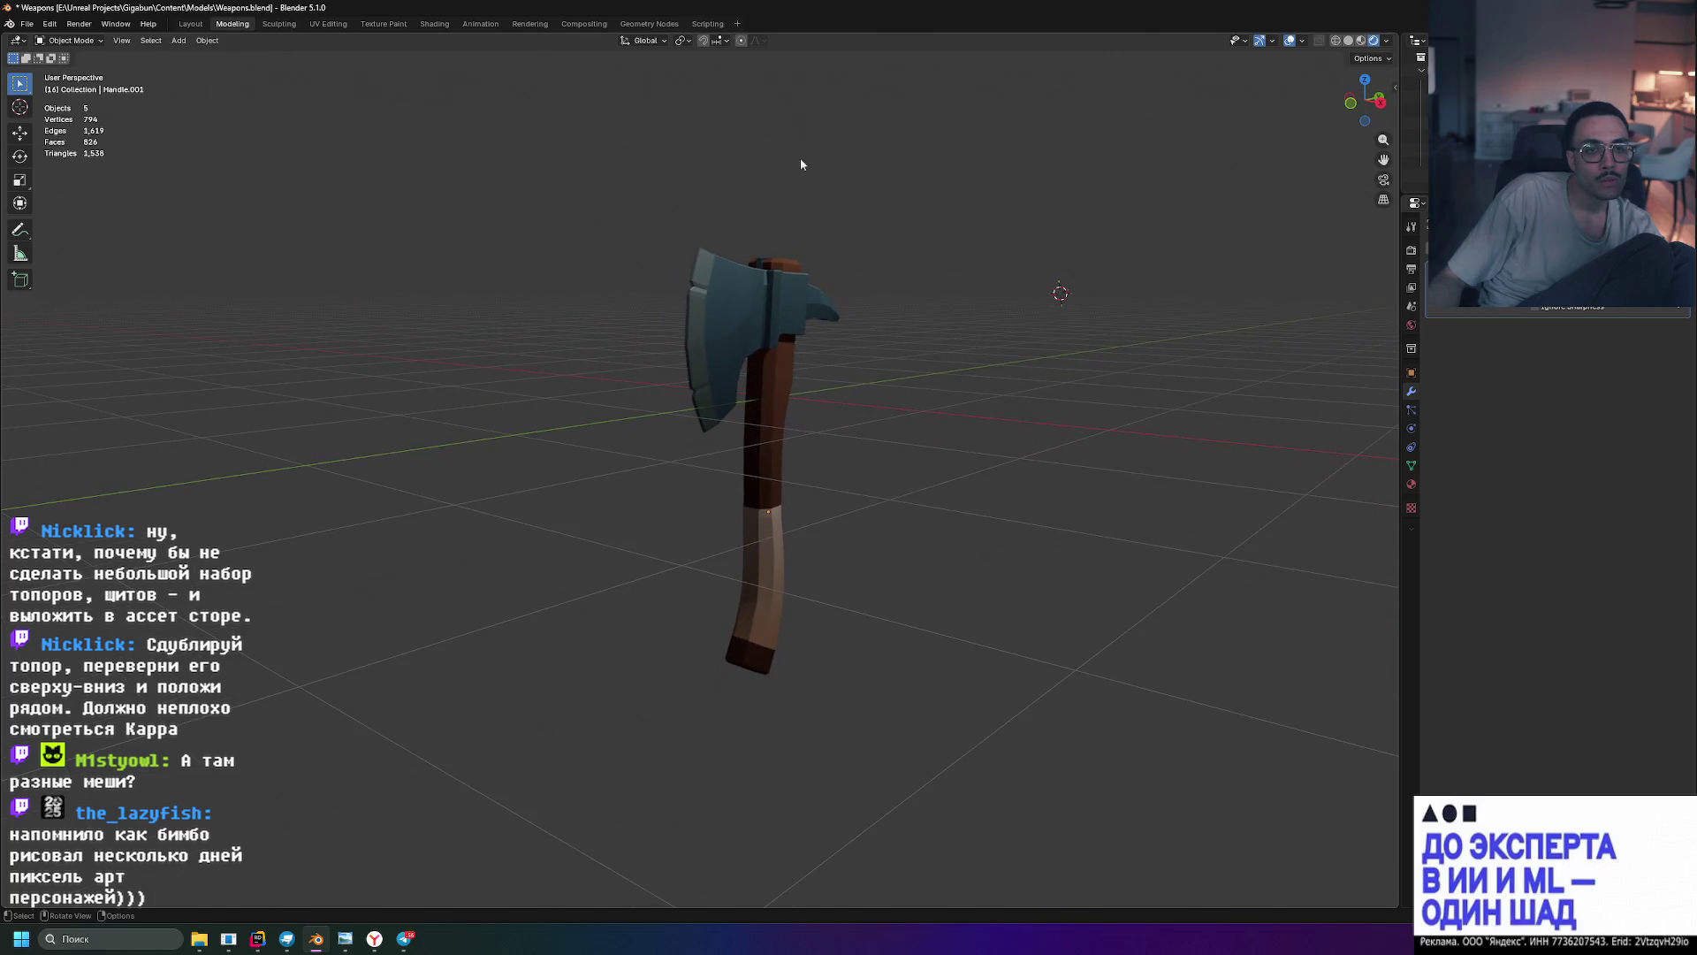
pyautogui.click(287, 24)
pyautogui.click(324, 25)
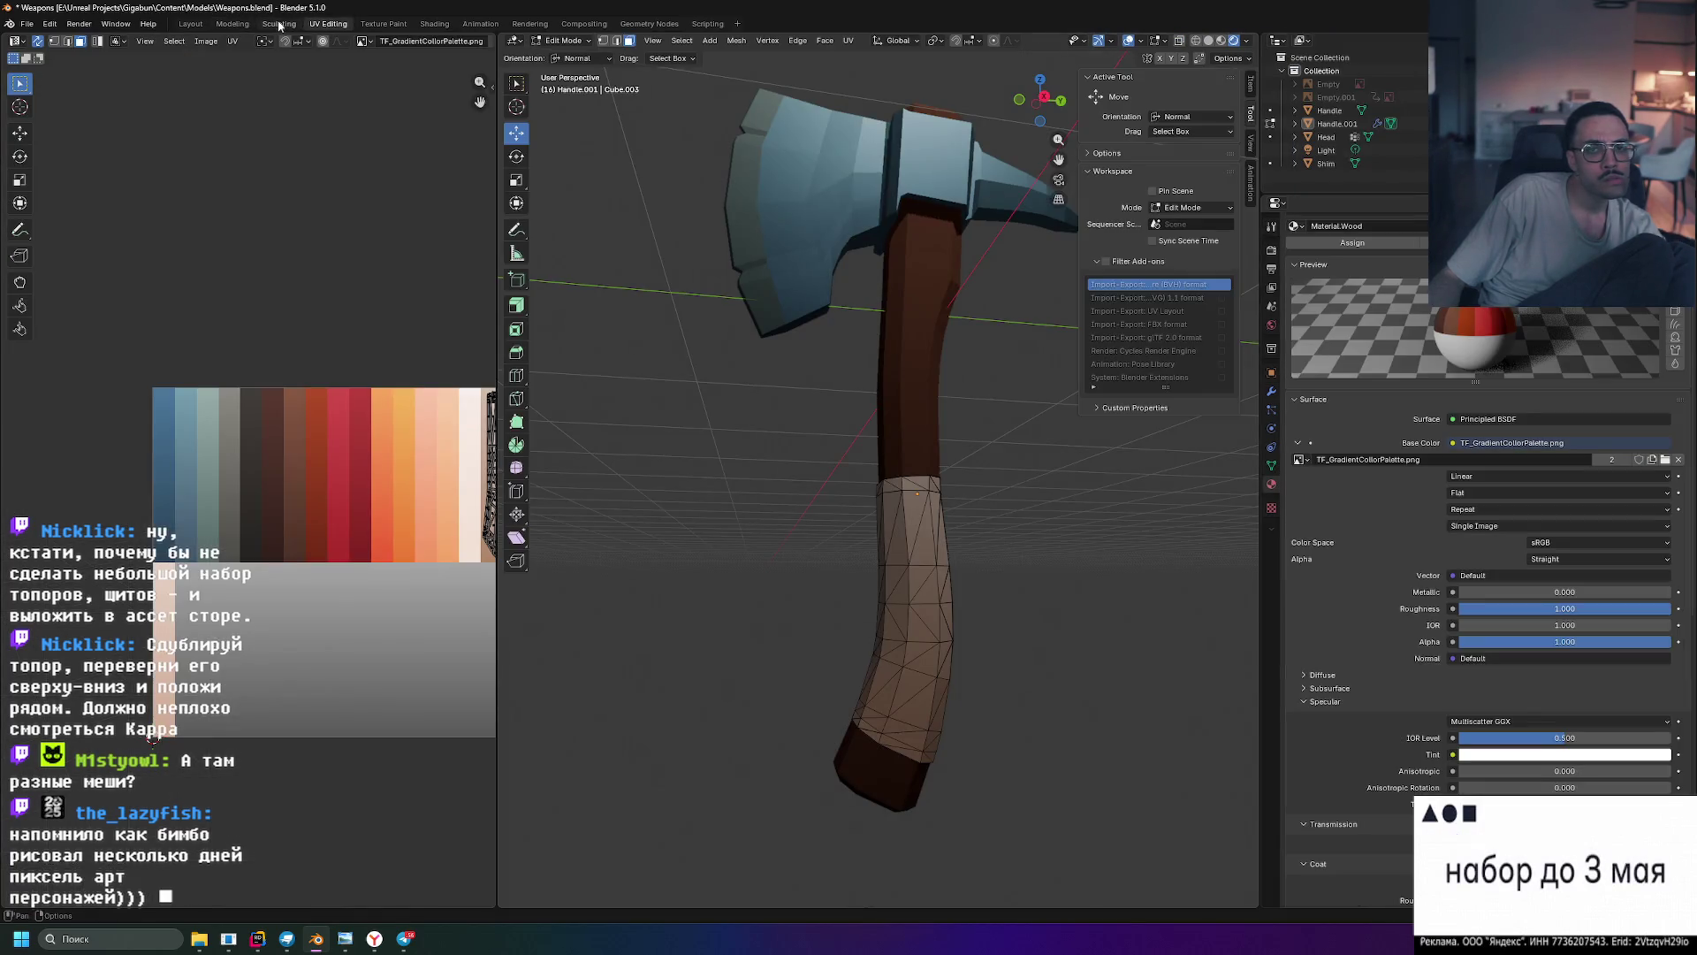
pyautogui.press('Tab')
pyautogui.moveTo(658, 177)
pyautogui.mouseDown(button='middle')
pyautogui.moveTo(670, 199)
pyautogui.moveTo(738, 213)
pyautogui.moveTo(622, 312)
pyautogui.mouseUp(button='middle')
pyautogui.scroll(-2, 698, 314)
pyautogui.moveTo(736, 304)
pyautogui.mouseDown(button='middle')
pyautogui.moveTo(767, 299)
pyautogui.moveTo(767, 315)
pyautogui.moveTo(836, 262)
pyautogui.moveTo(845, 278)
pyautogui.moveTo(841, 258)
pyautogui.moveTo(941, 267)
pyautogui.moveTo(941, 289)
pyautogui.mouseUp(button='middle')
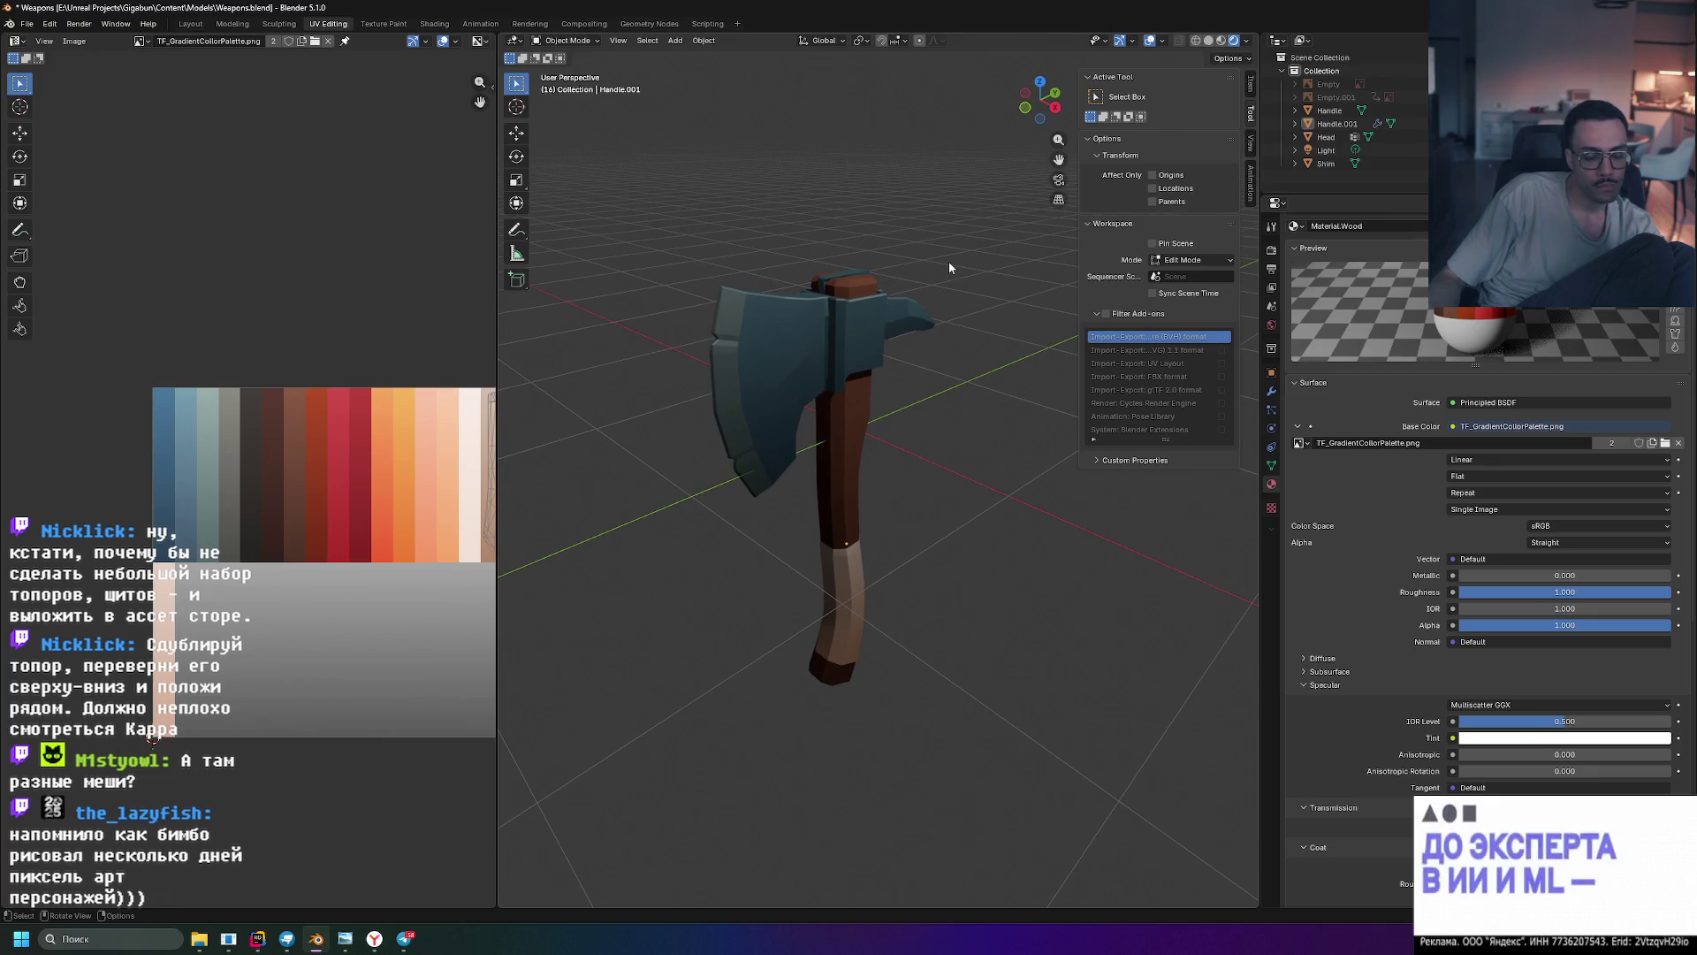
# - Snip a screenshot of the whole axe
pyautogui.press('super+shift+s')
pyautogui.moveTo(612, 203); pyautogui.dragTo(1061, 742)
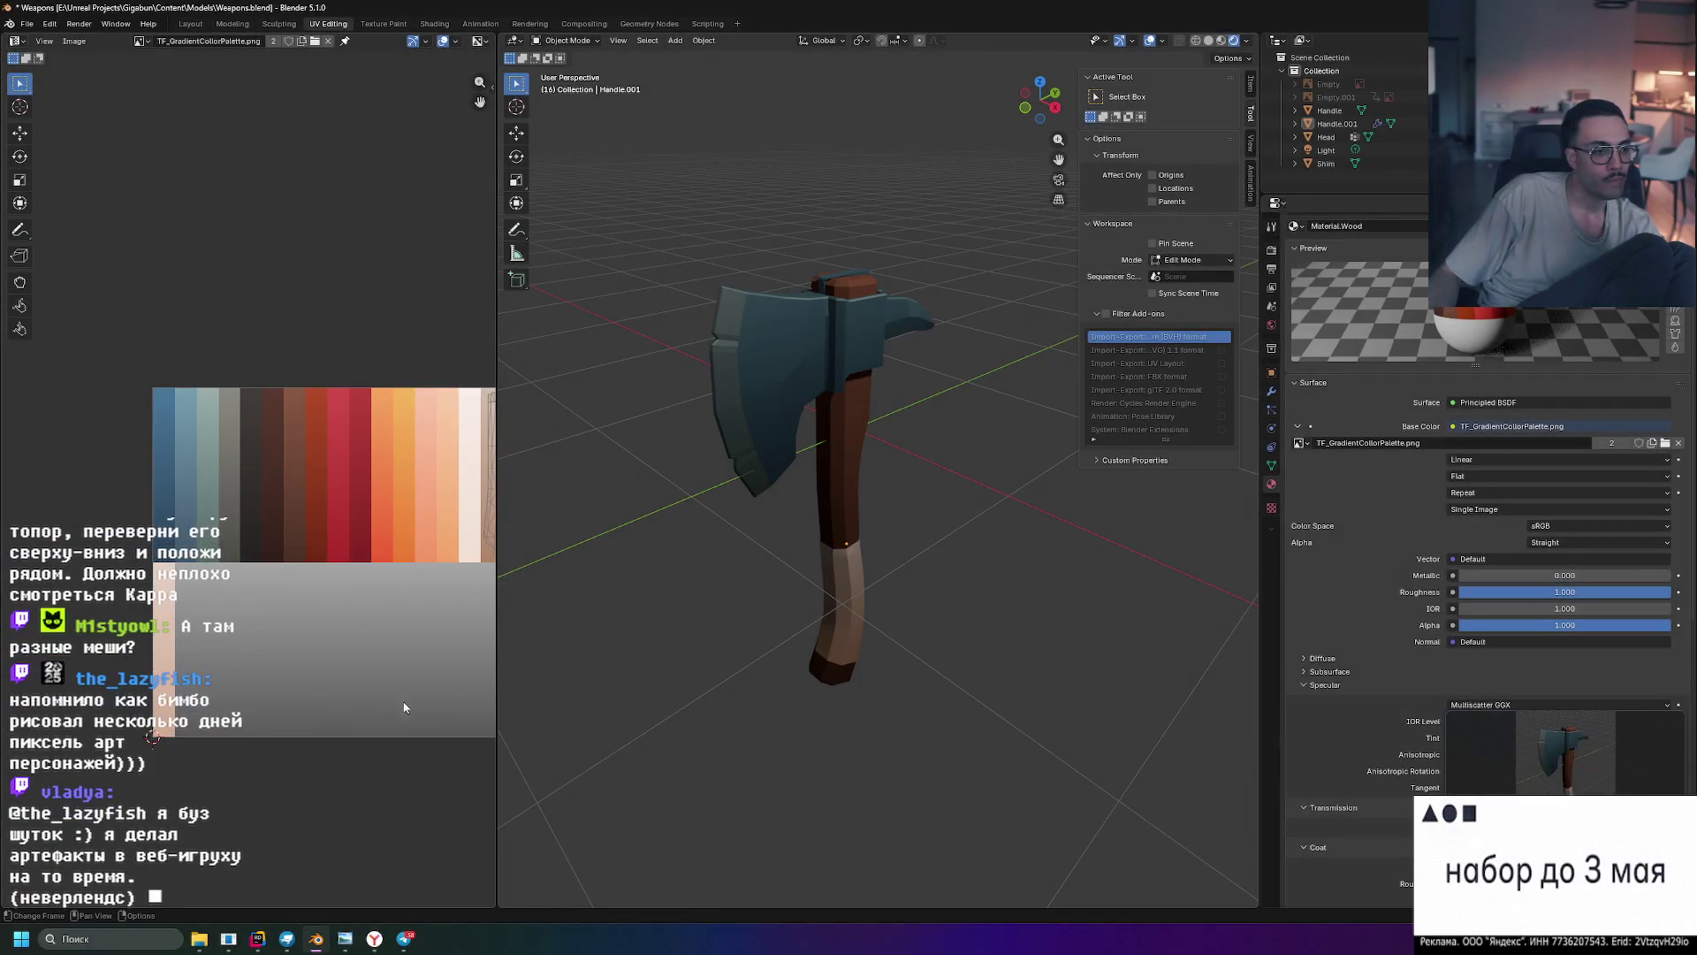
pyautogui.click(399, 943)
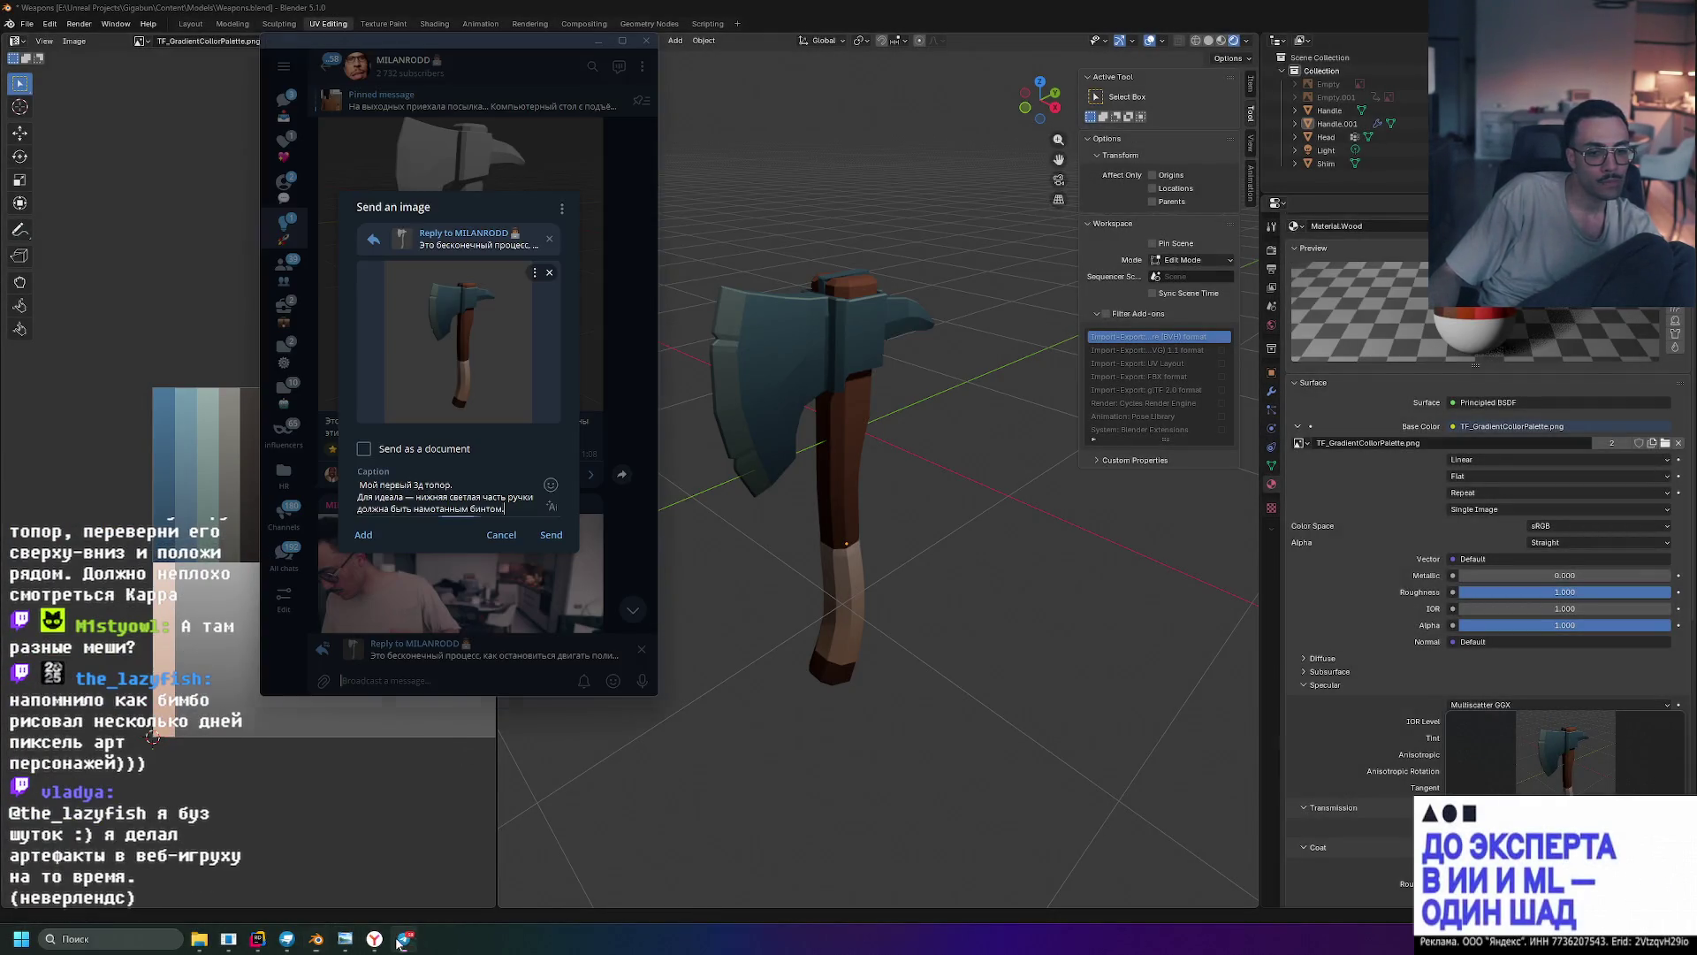
# - Paste the new axe snip, remove the older image, and send the captioned post
pyautogui.hotkey('ctrl', 'v')
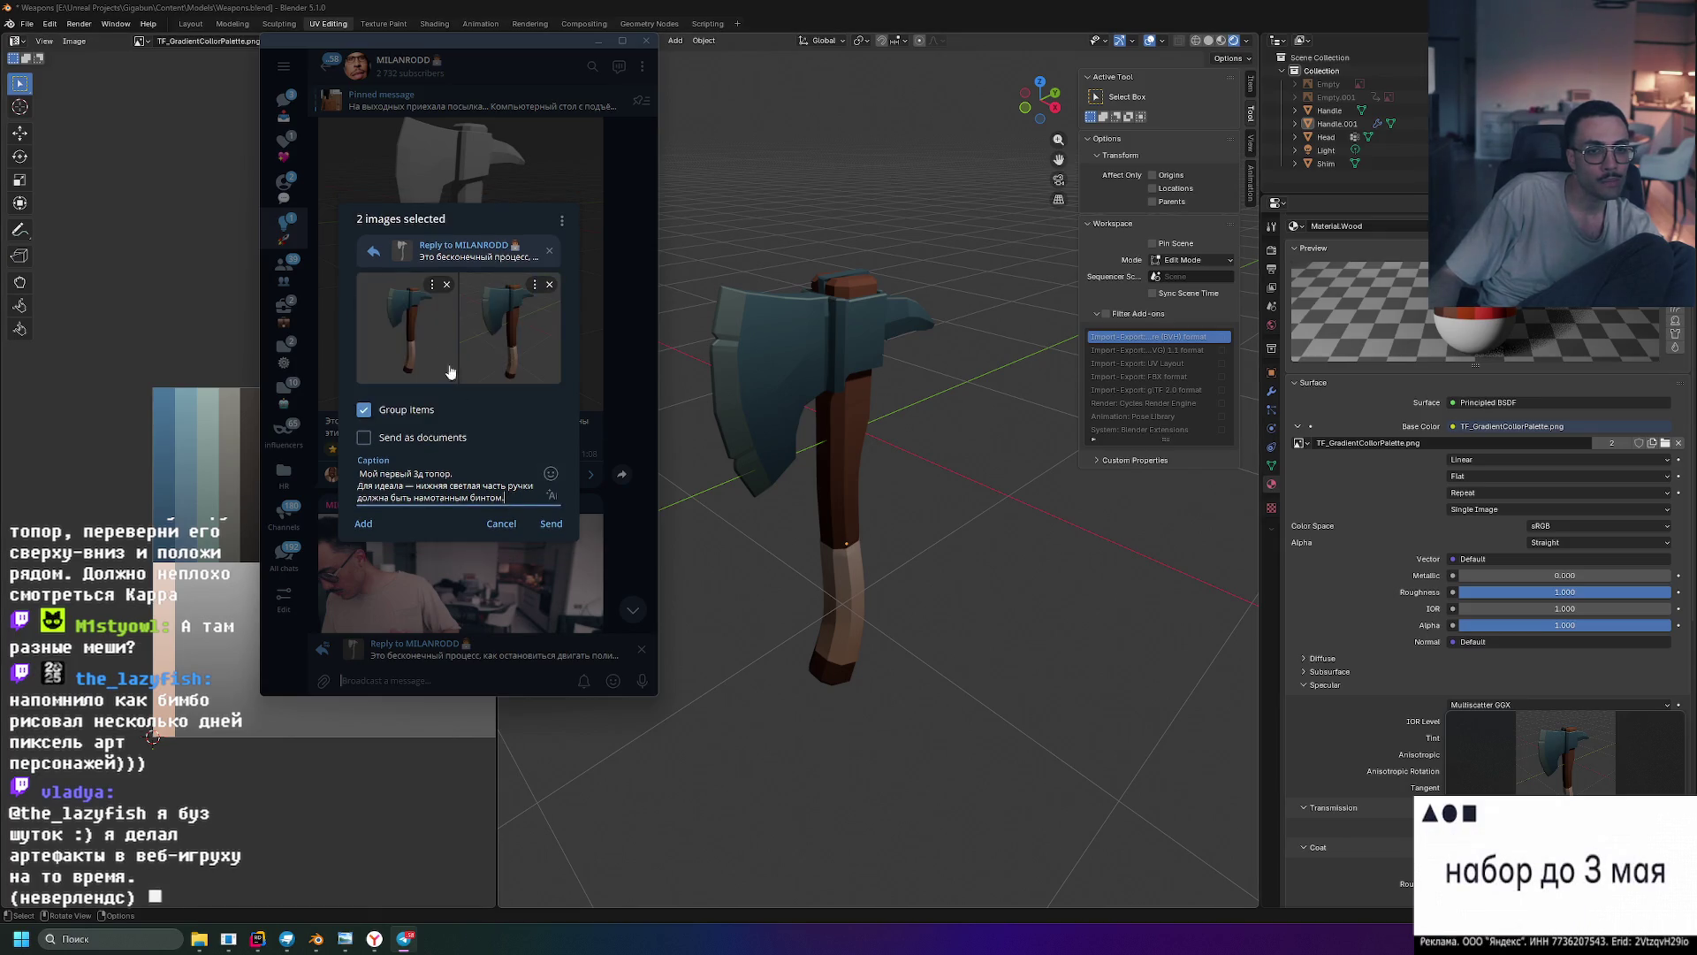
pyautogui.click(447, 285)
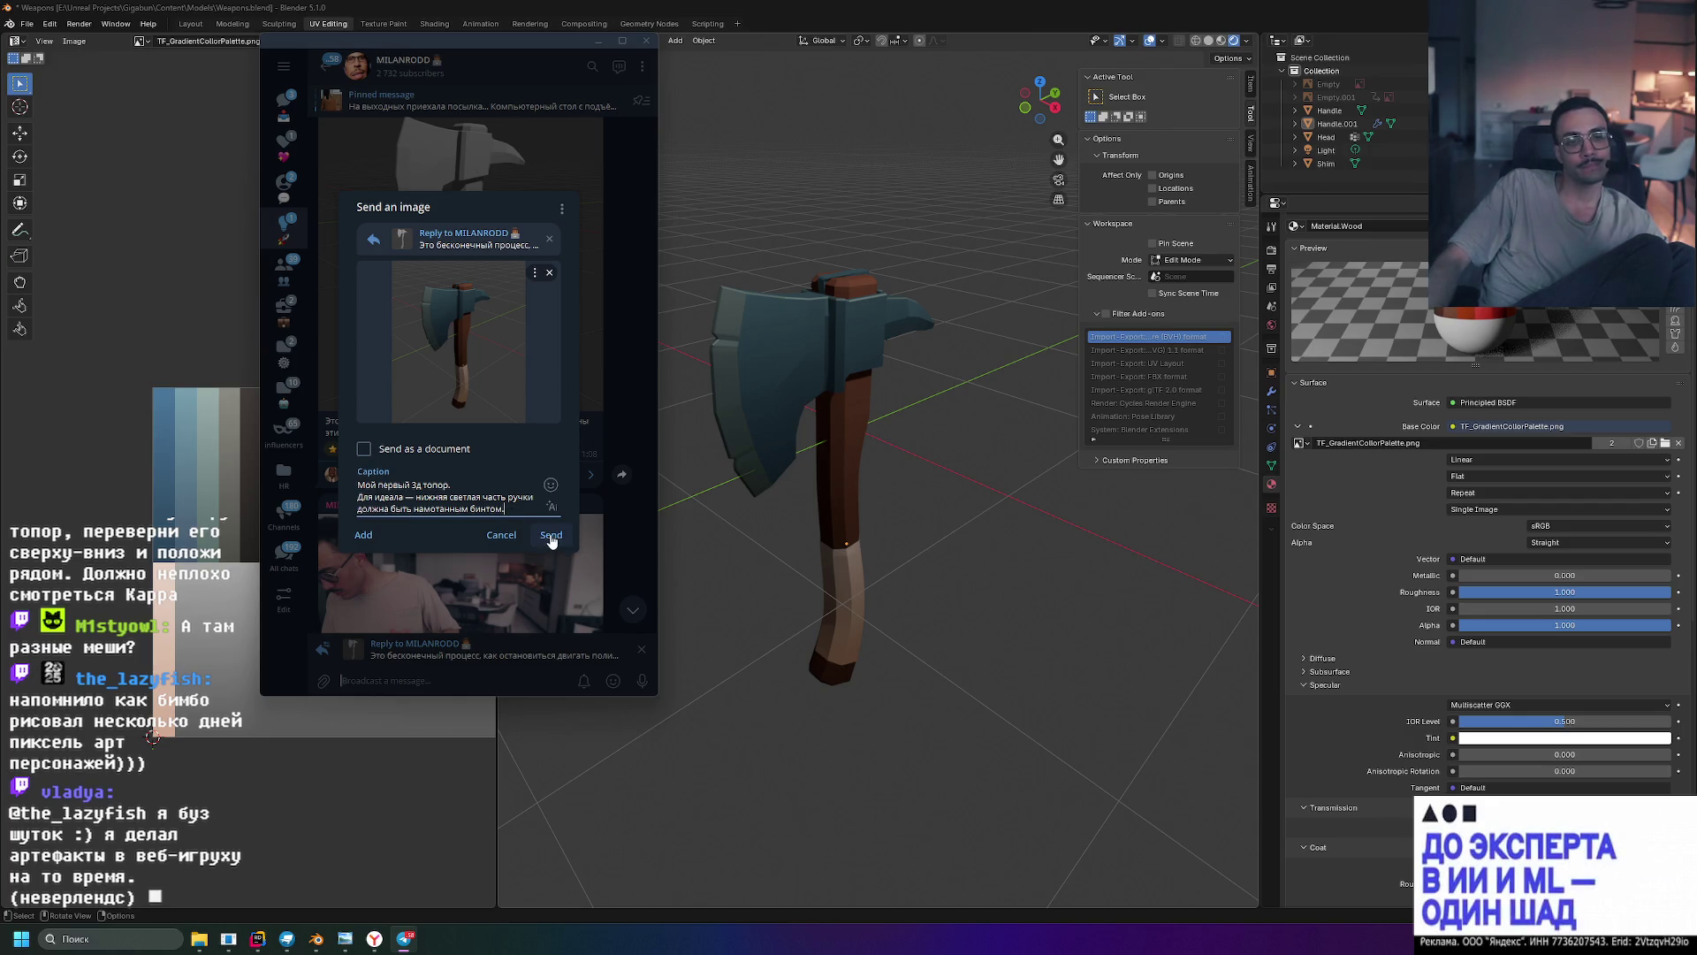
pyautogui.click(551, 535)
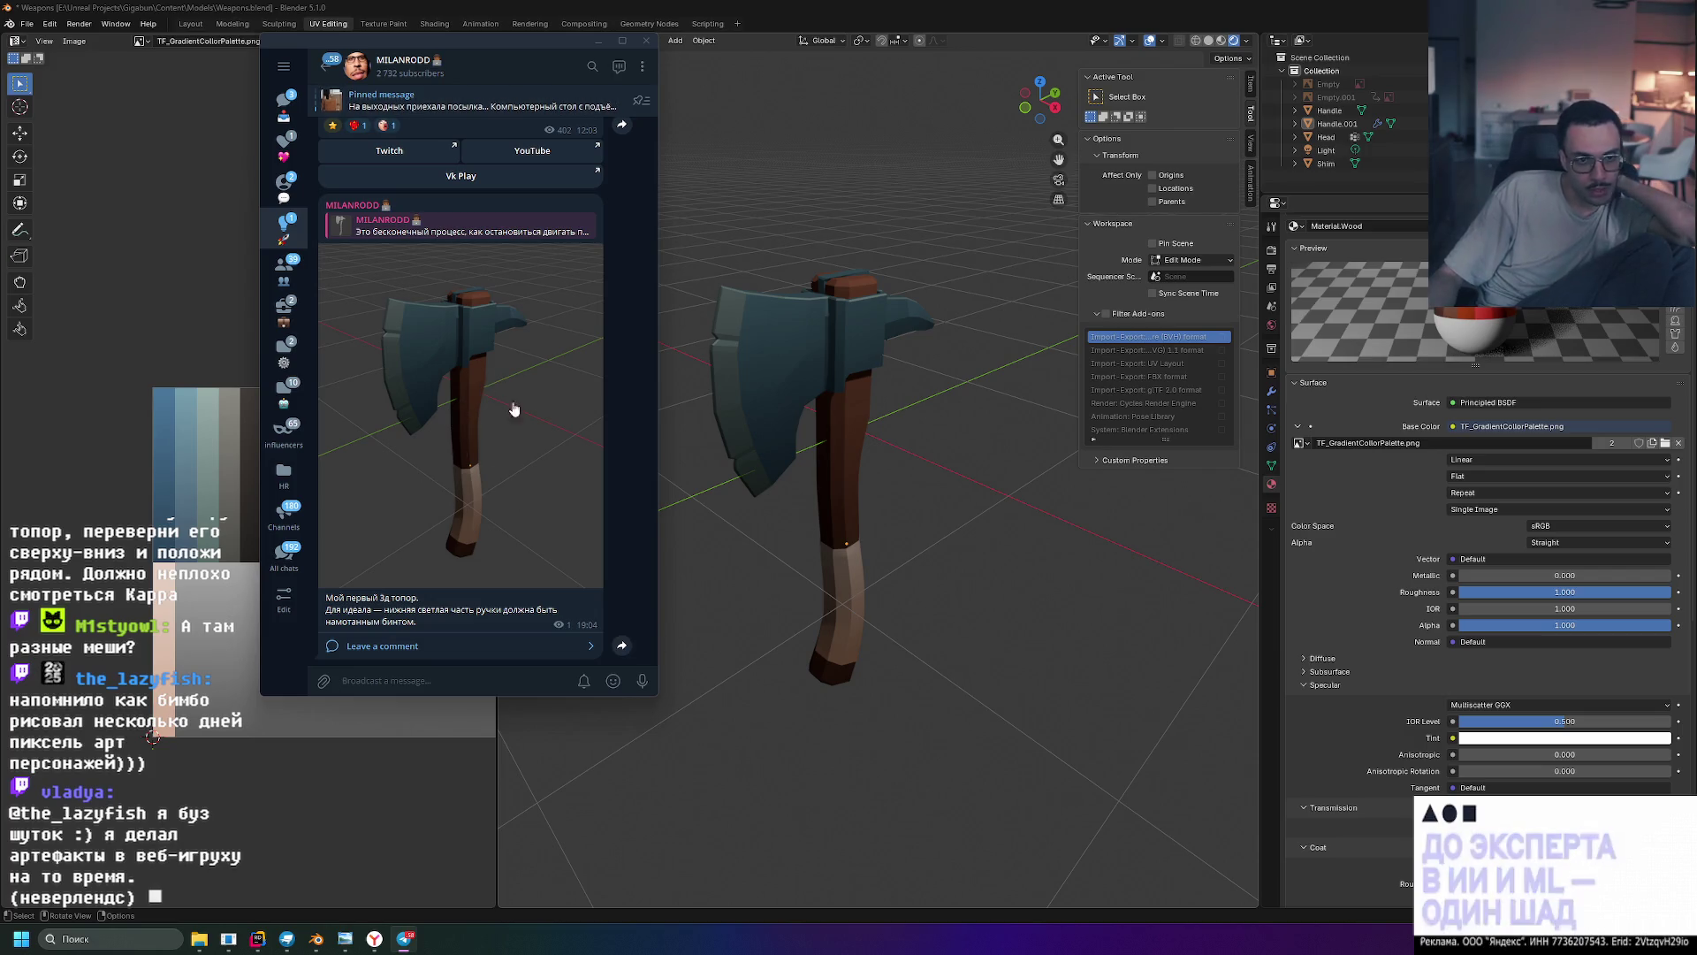
# - Inspect the posted axe image full screen, centred on the axe head
pyautogui.click(436, 354)
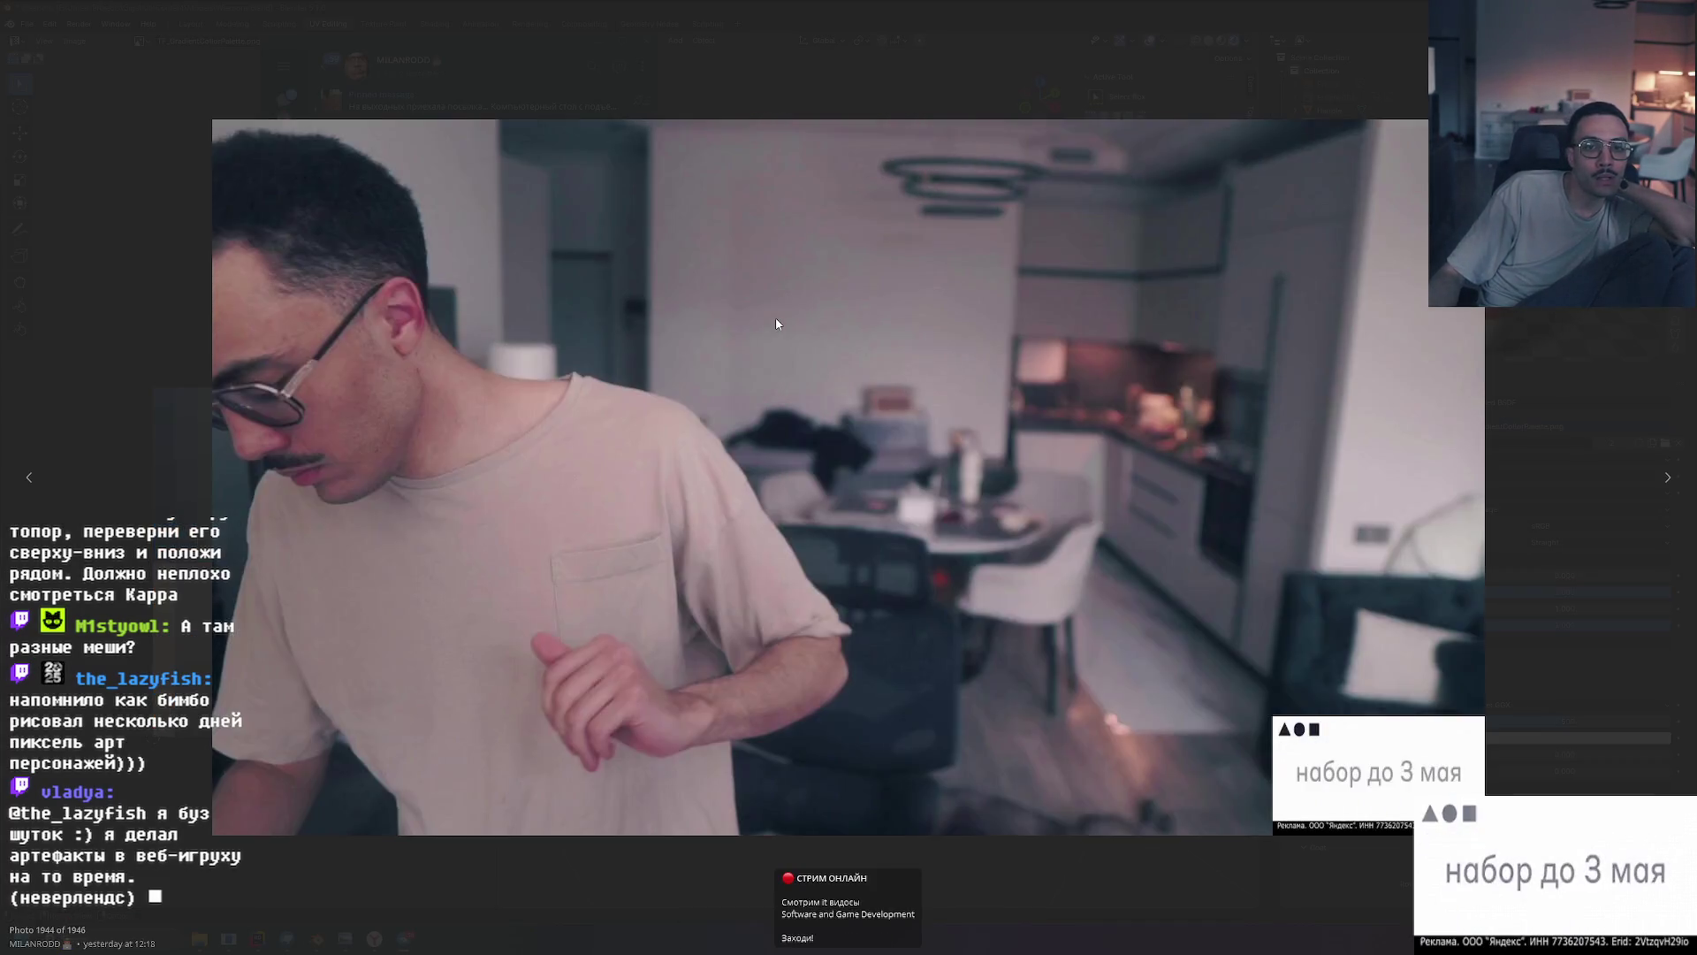
pyautogui.keyDown('ctrl'); pyautogui.scroll(5, 736, 288); pyautogui.keyUp('ctrl')
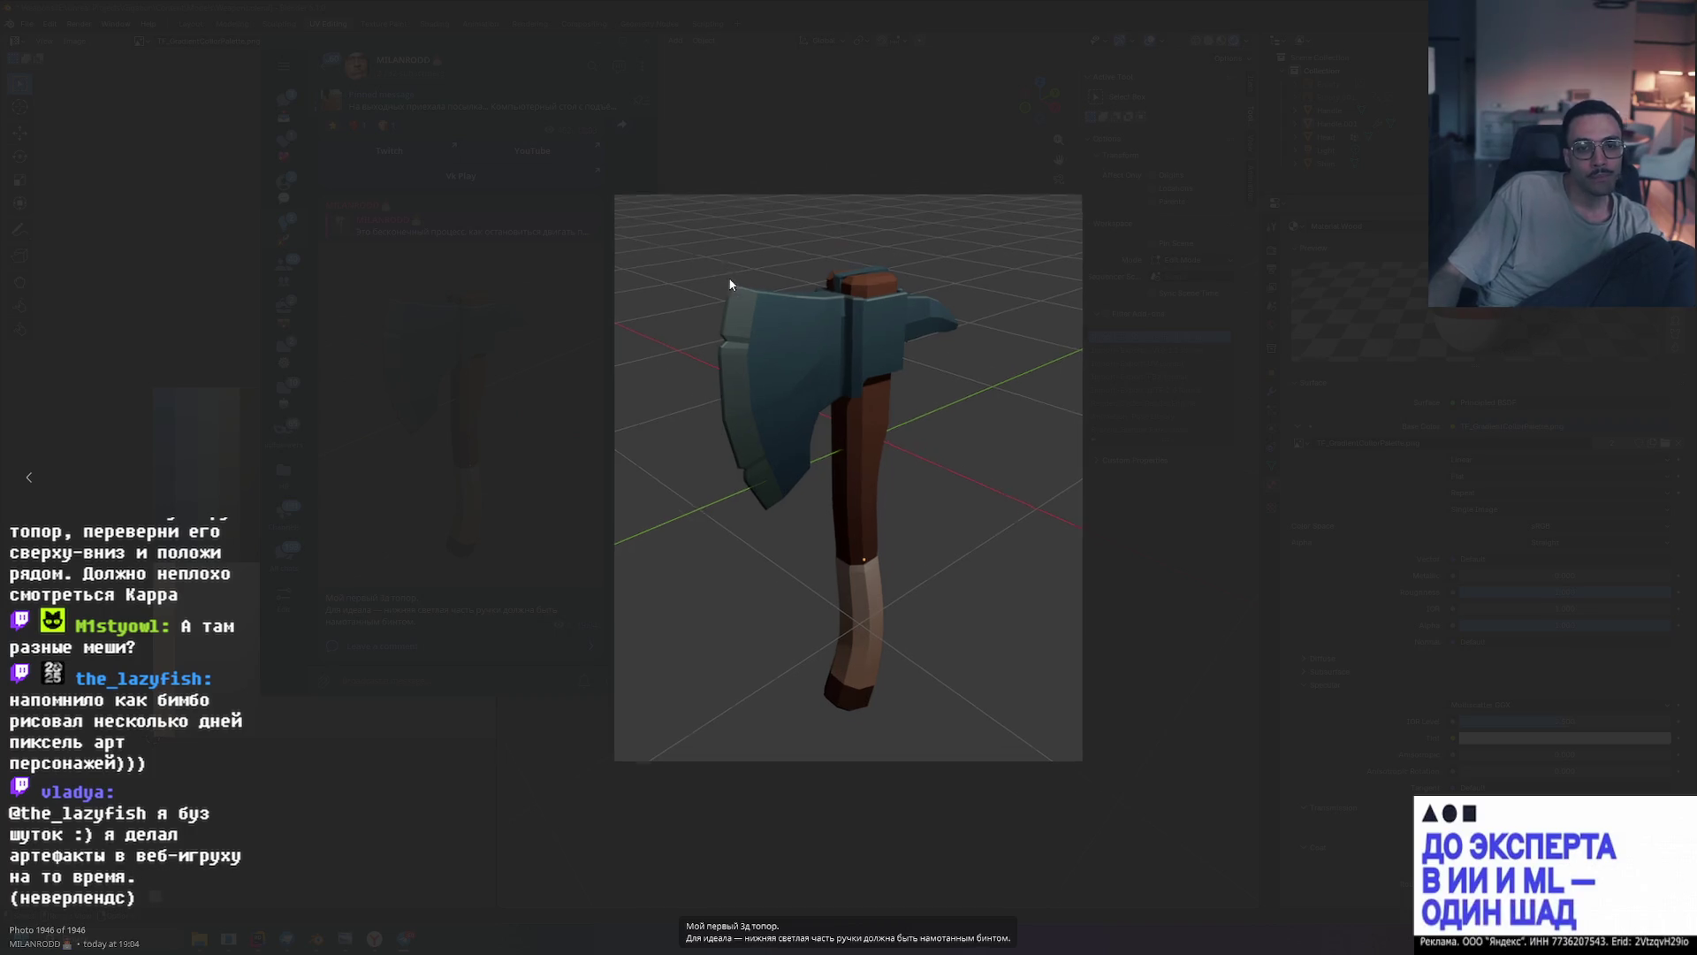
pyautogui.moveTo(731, 276)
pyautogui.mouseDown()
pyautogui.moveTo(743, 334)
pyautogui.moveTo(724, 411)
pyautogui.mouseUp()
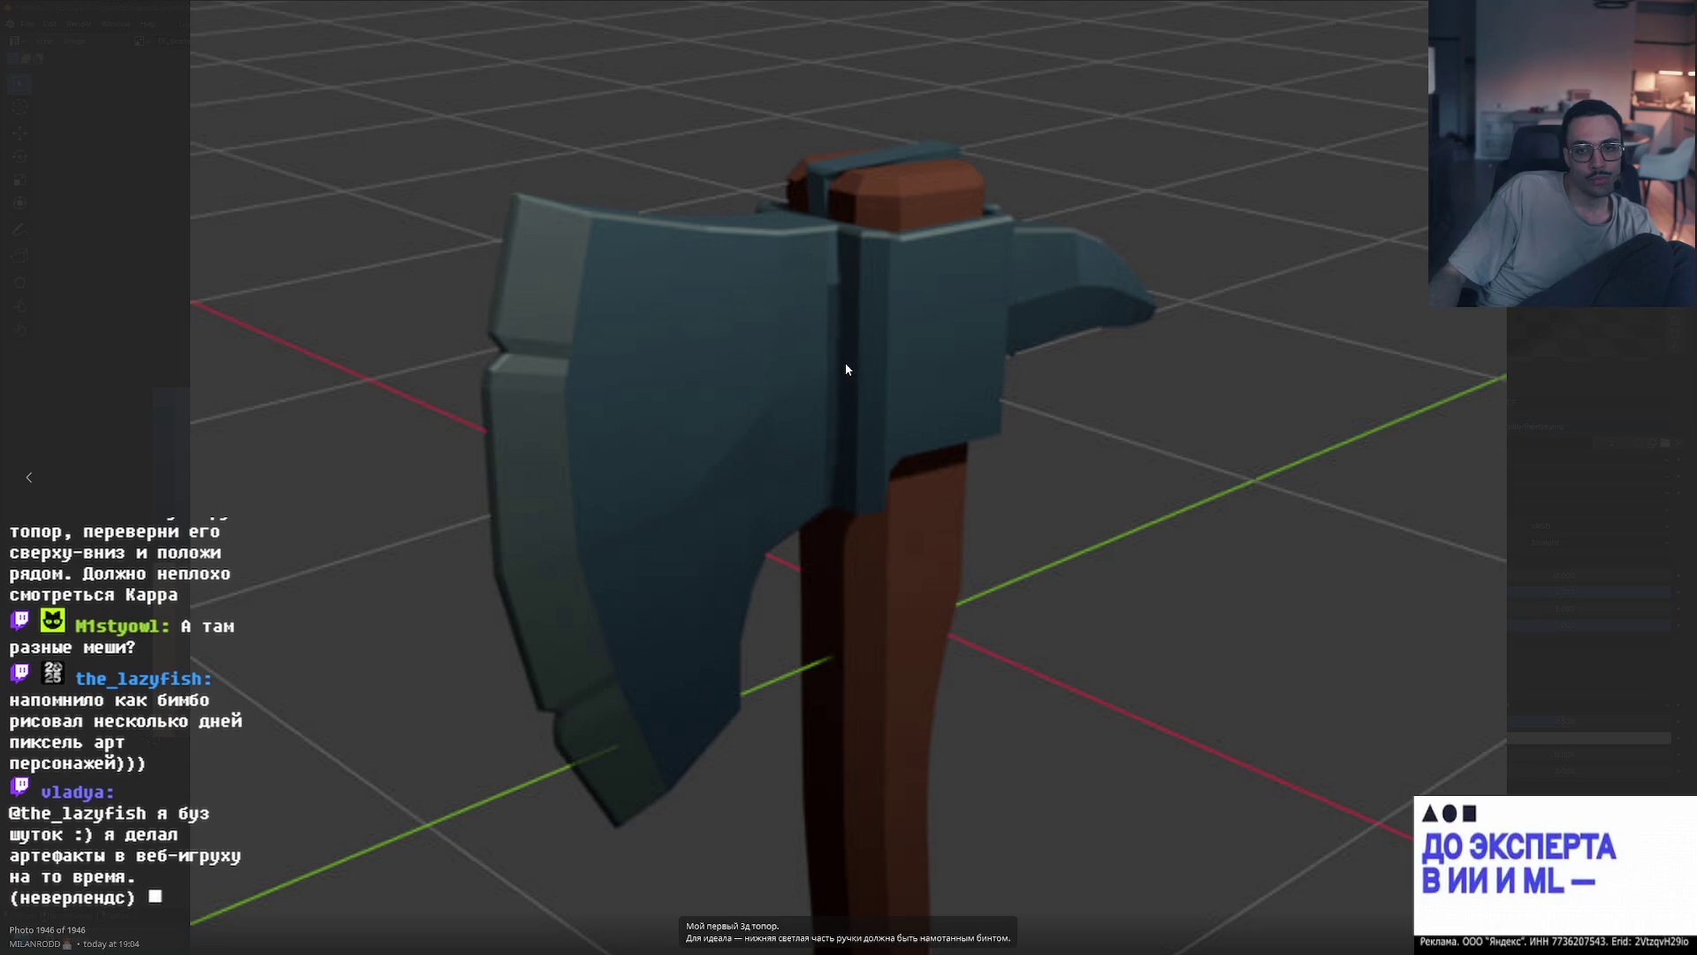
pyautogui.press('Escape')
pyautogui.press('Escape')
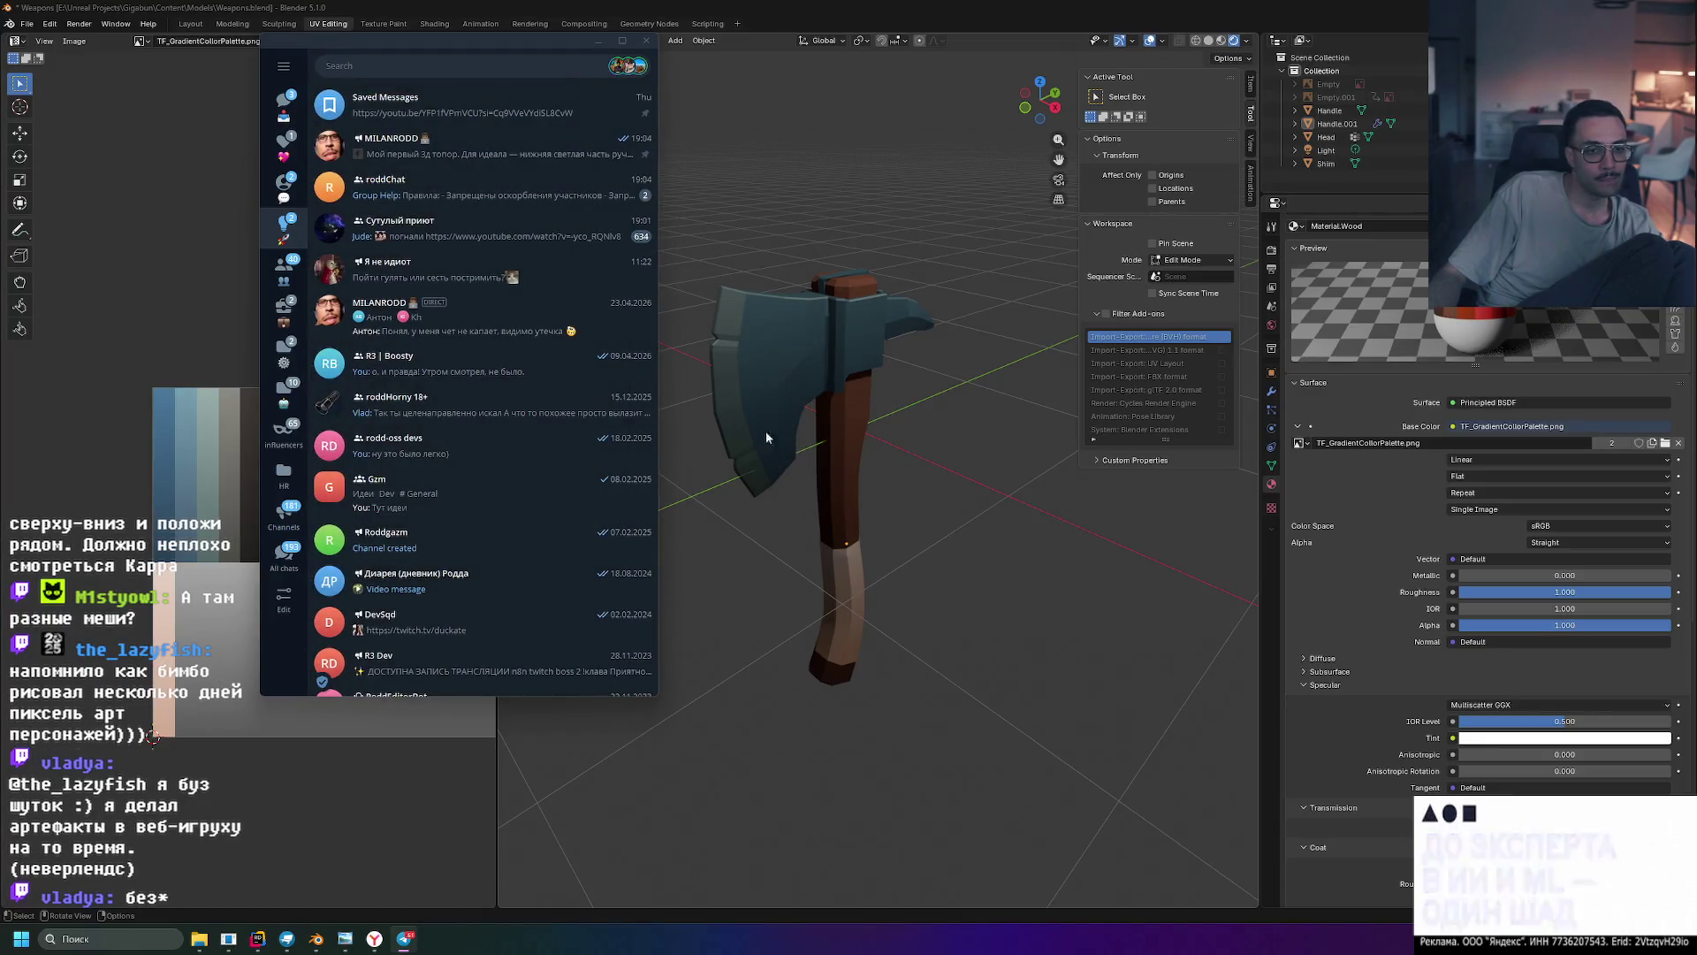
# - Return to the MILANRODD channel and move the Telegram window to the lower right
pyautogui.click(502, 156)
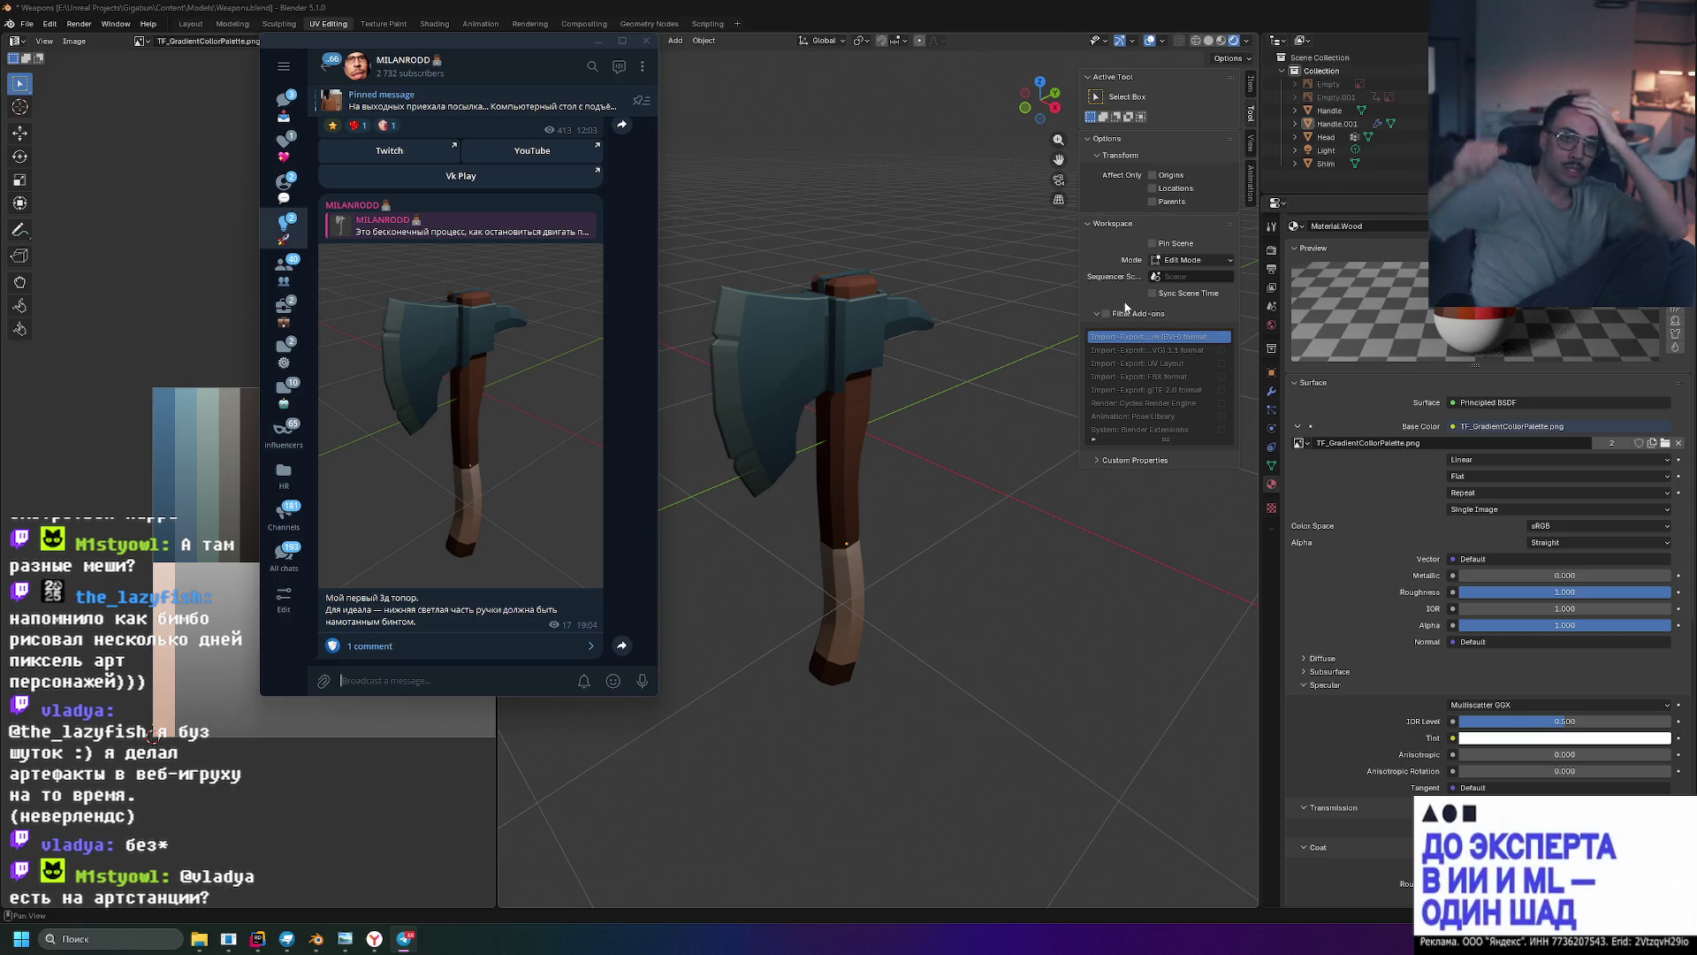
pyautogui.moveTo(550, 41)
pyautogui.mouseDown()
pyautogui.moveTo(1169, 339)
pyautogui.moveTo(1049, 266)
pyautogui.mouseUp()
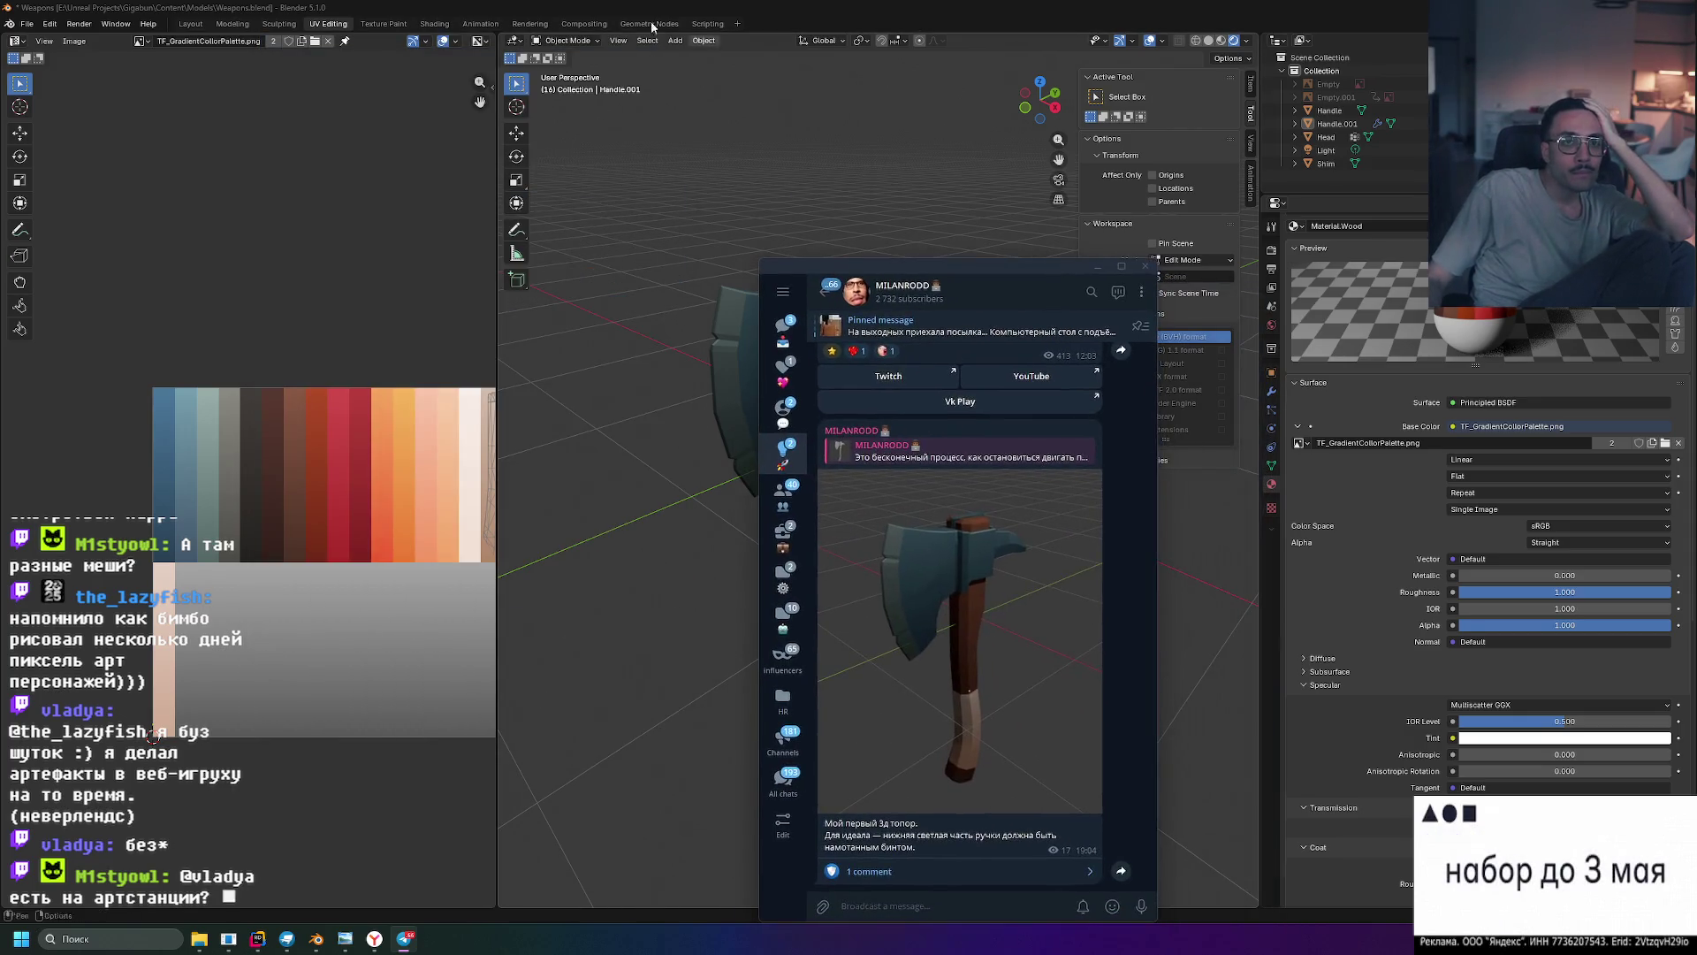
pyautogui.click(403, 58)
# - In the Modeling workspace, orbit around the axe to view it from two angles
pyautogui.click(232, 24)
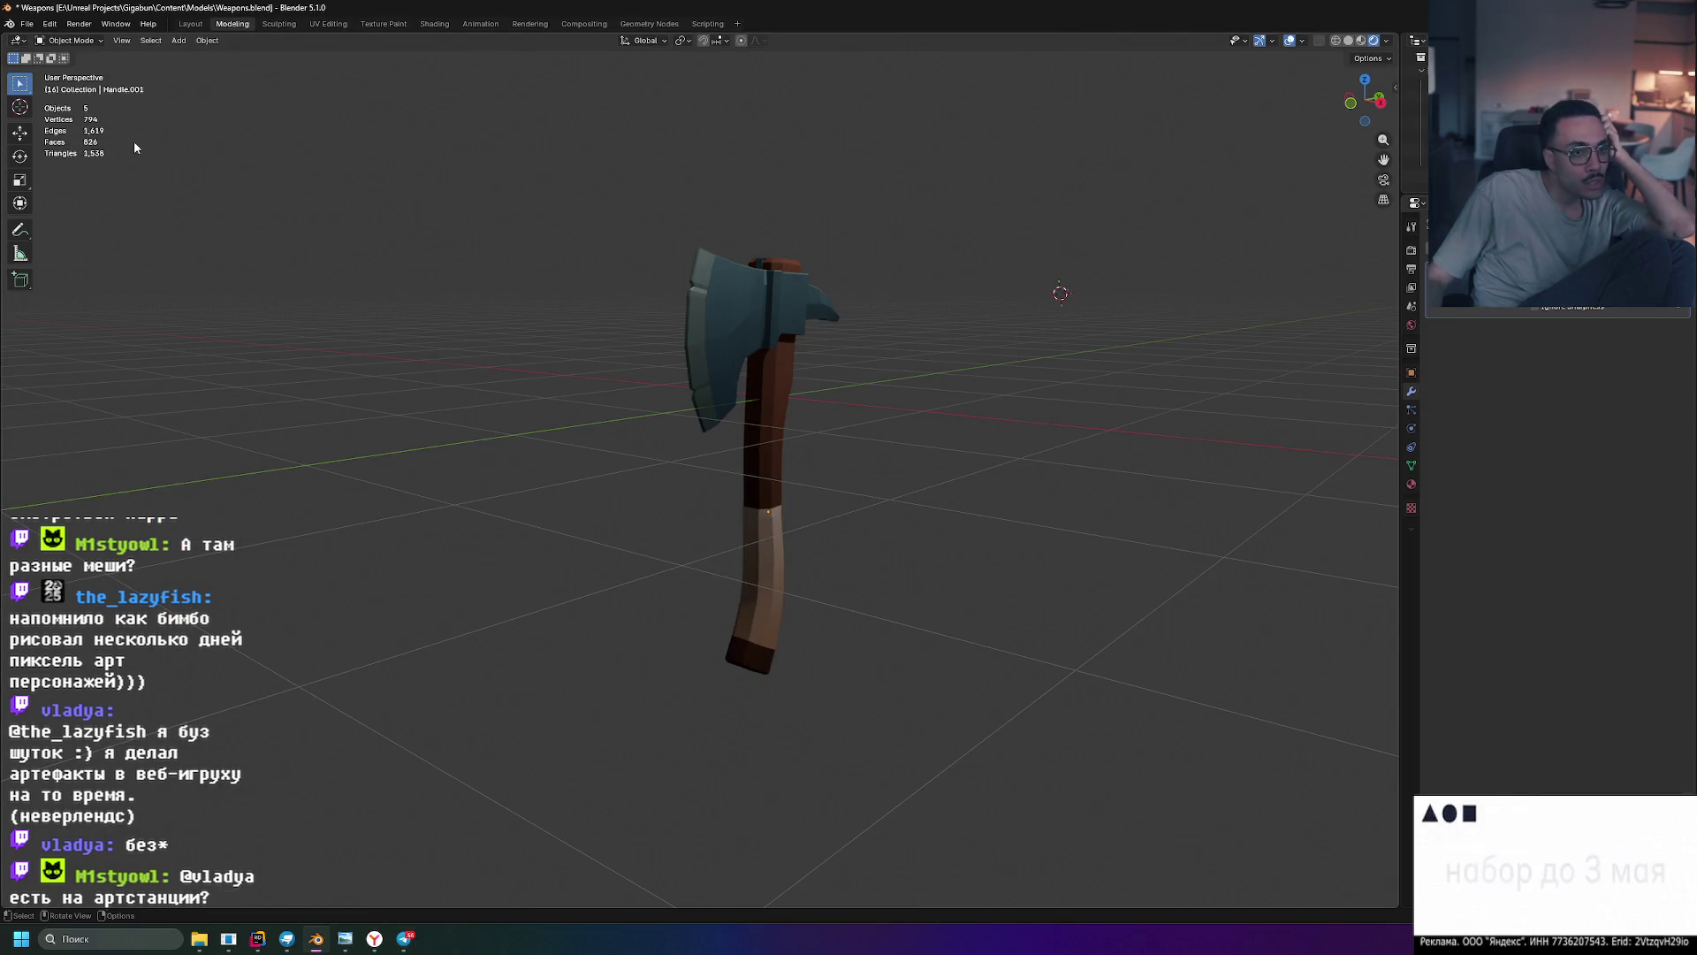
pyautogui.moveTo(936, 377)
pyautogui.mouseDown(button='middle')
pyautogui.moveTo(802, 359)
pyautogui.moveTo(877, 359)
pyautogui.moveTo(883, 294)
pyautogui.moveTo(791, 428)
pyautogui.moveTo(837, 366)
pyautogui.moveTo(921, 316)
pyautogui.moveTo(898, 309)
pyautogui.moveTo(868, 366)
pyautogui.mouseUp(button='middle')
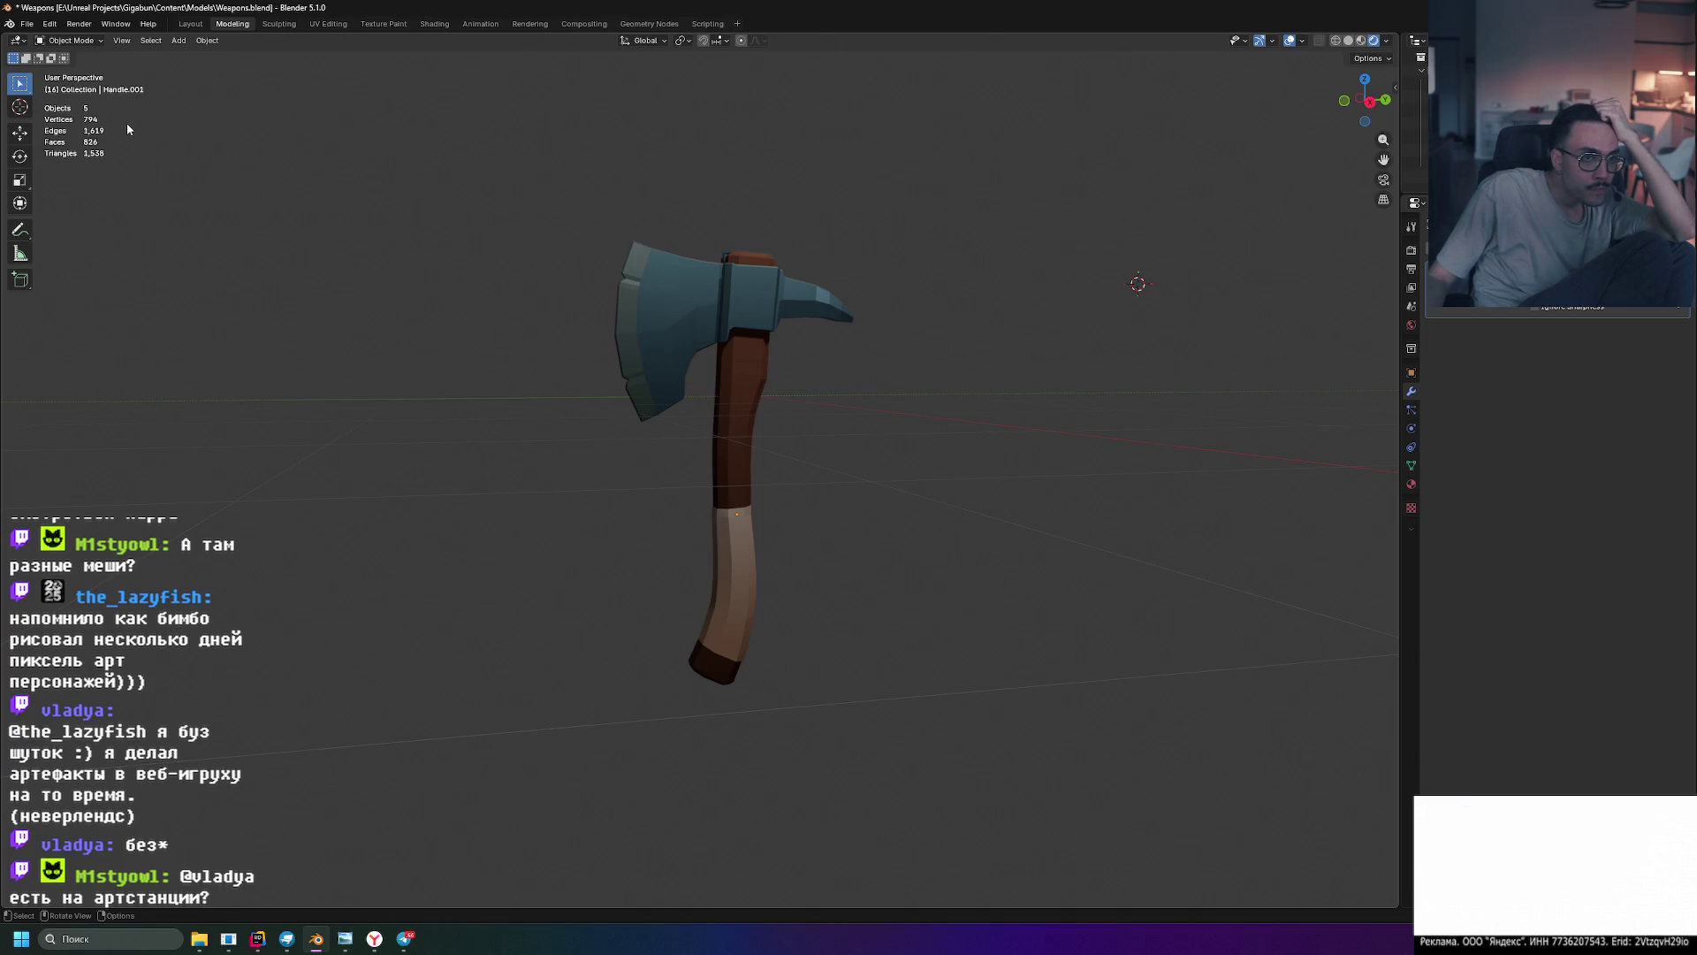
pyautogui.moveTo(610, 201)
pyautogui.mouseDown(button='middle')
pyautogui.moveTo(677, 186)
pyautogui.moveTo(653, 215)
pyautogui.moveTo(686, 186)
pyautogui.moveTo(657, 178)
pyautogui.moveTo(676, 194)
pyautogui.moveTo(759, 173)
pyautogui.moveTo(931, 220)
pyautogui.moveTo(686, 240)
pyautogui.moveTo(670, 198)
pyautogui.moveTo(683, 283)
pyautogui.moveTo(667, 403)
pyautogui.moveTo(679, 233)
pyautogui.mouseUp(button='middle')
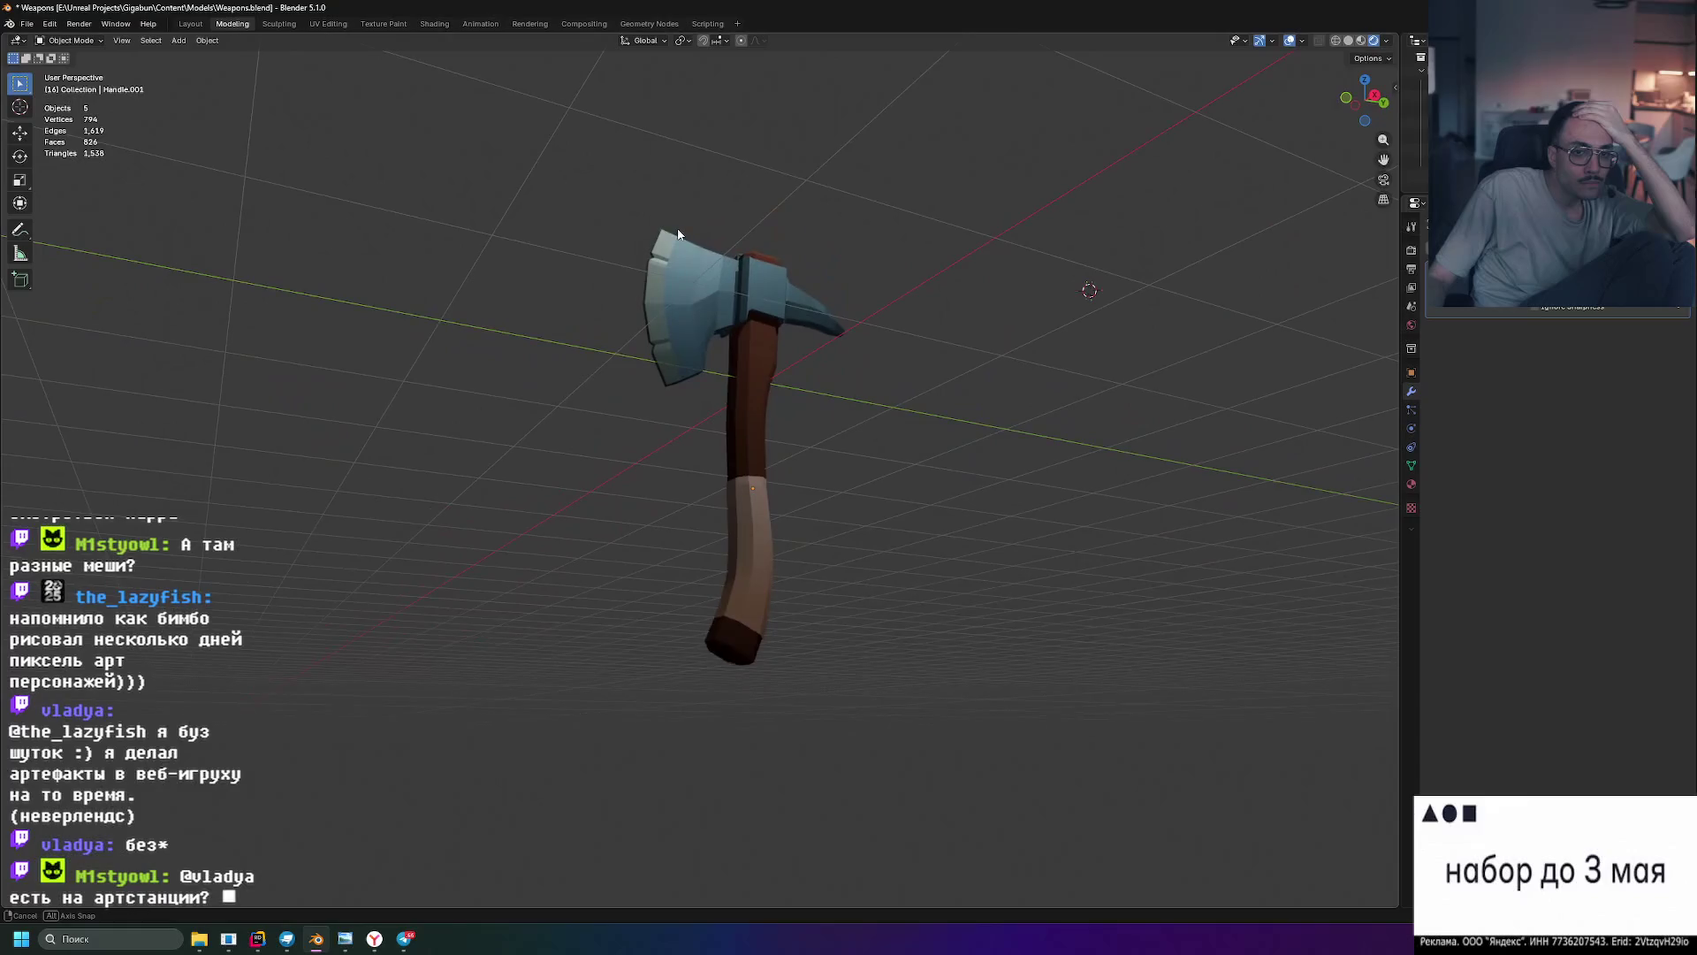
pyautogui.click(404, 939)
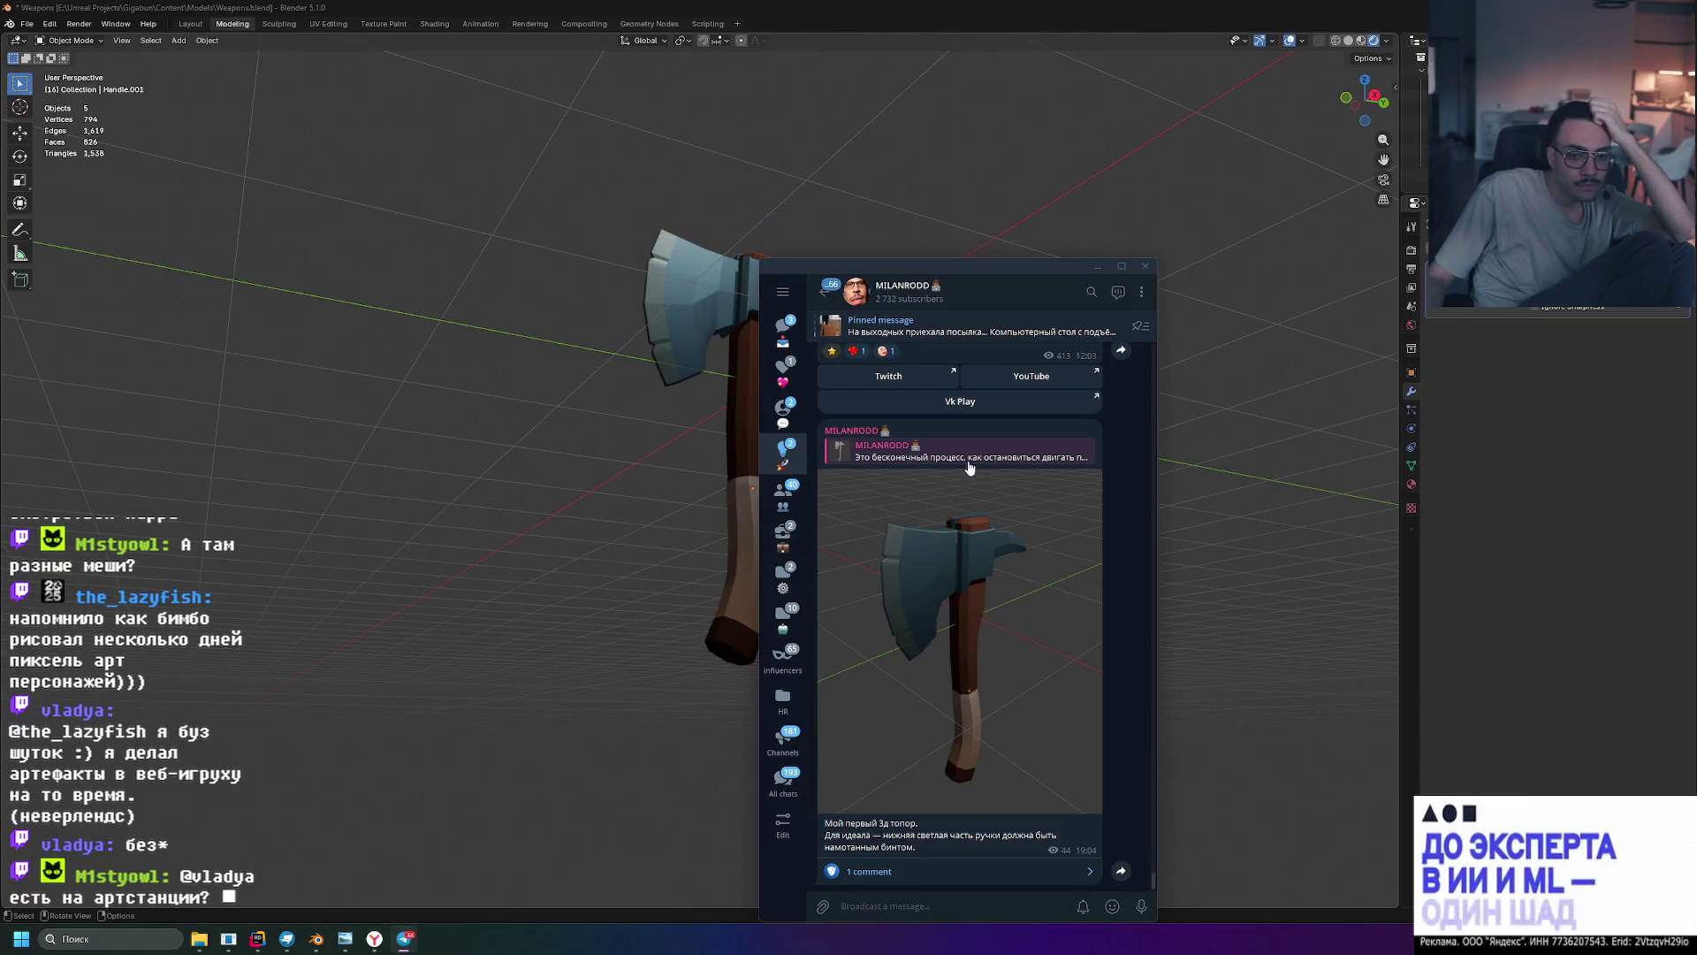
# - View the posted axe photo full screen, then move Telegram off screen to the right
pyautogui.moveTo(898, 195); pyautogui.dragTo(848, 139)
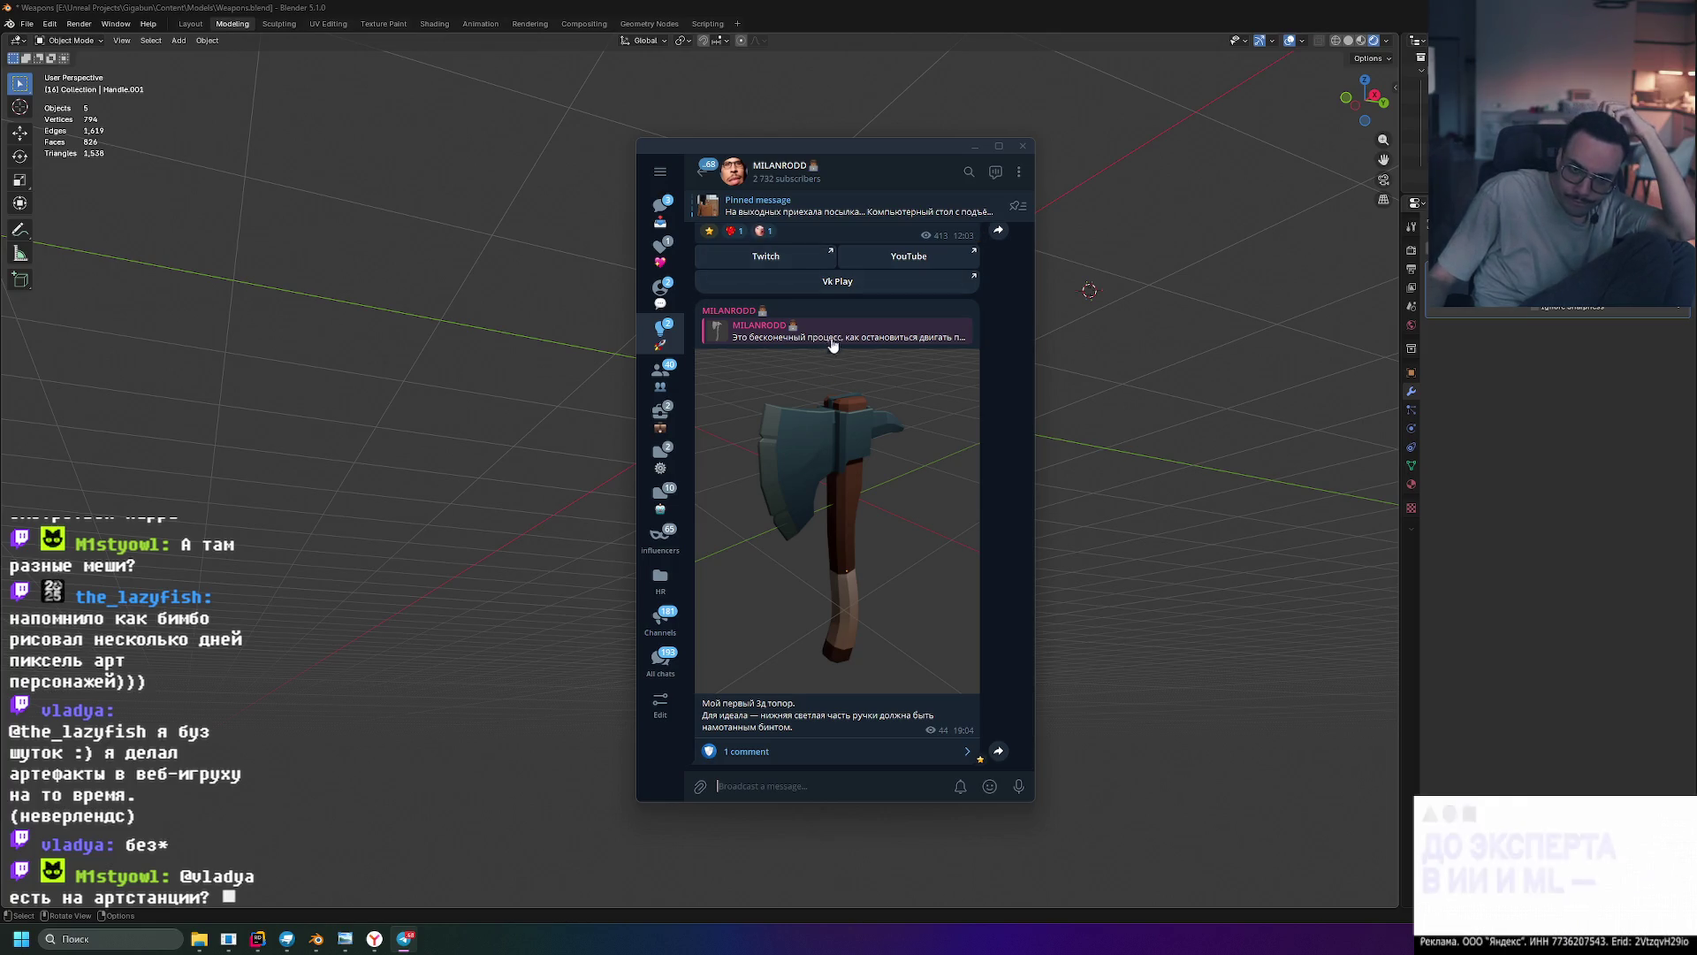
pyautogui.click(919, 407)
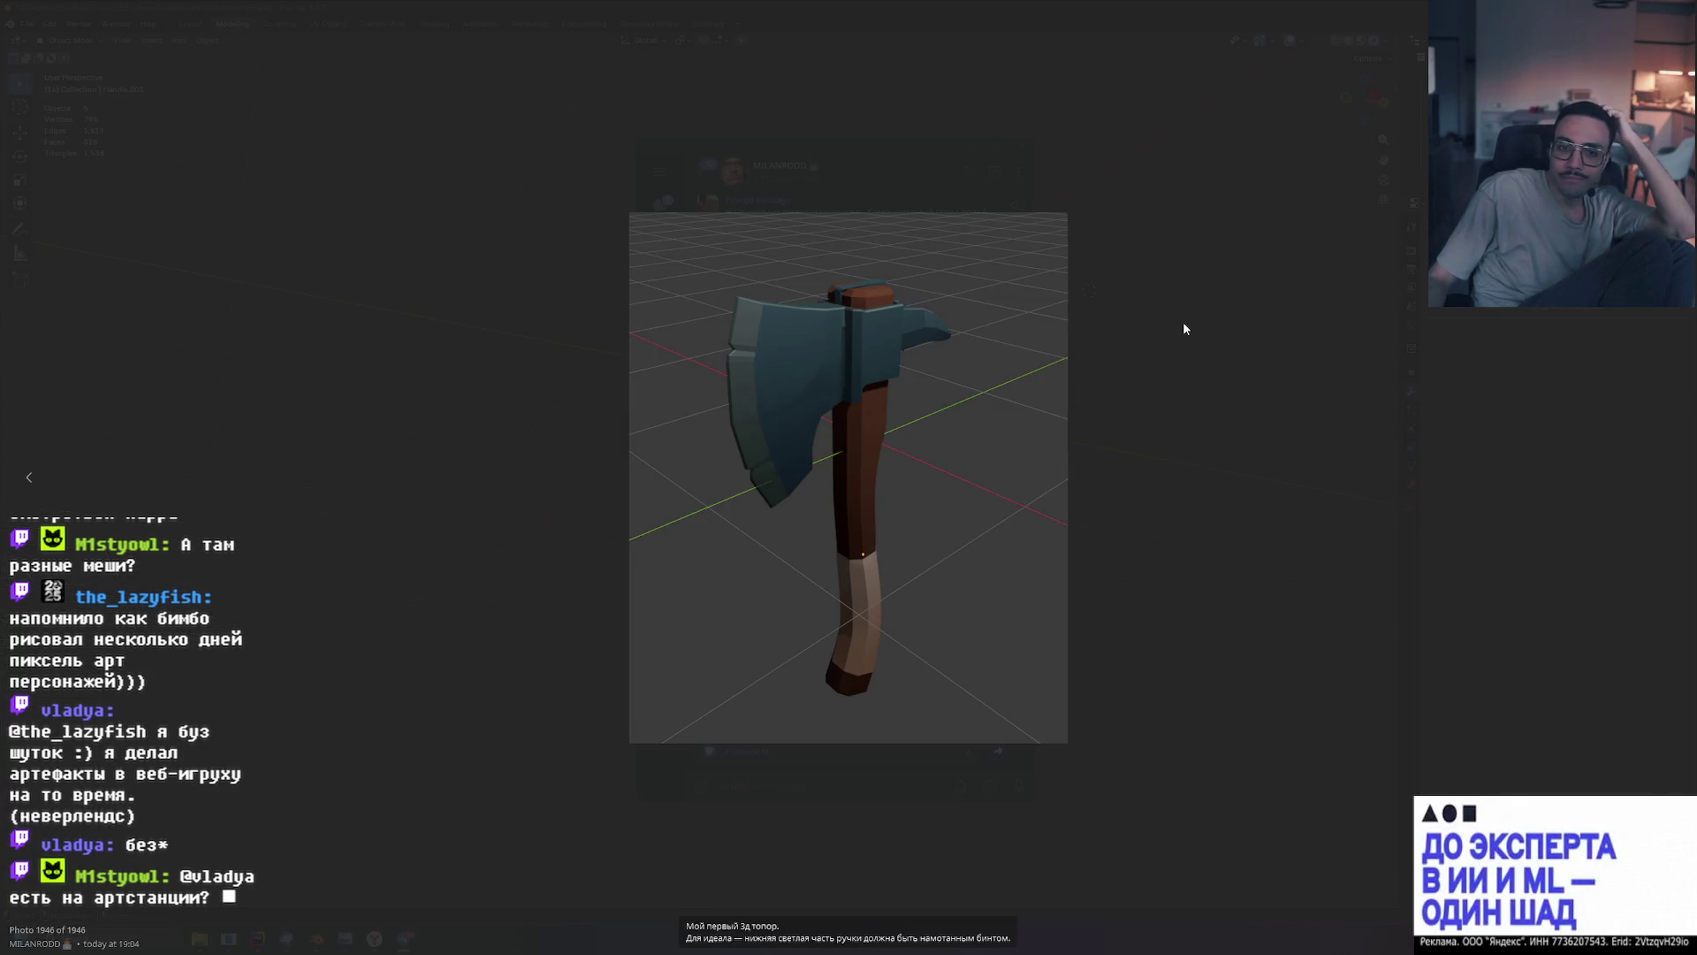
pyautogui.click(1180, 325)
pyautogui.moveTo(916, 145); pyautogui.dragTo(1693, 150)
pyautogui.moveTo(1044, 267); pyautogui.dragTo(1061, 307, button='middle')
pyautogui.scroll(-6, 1106, 234)
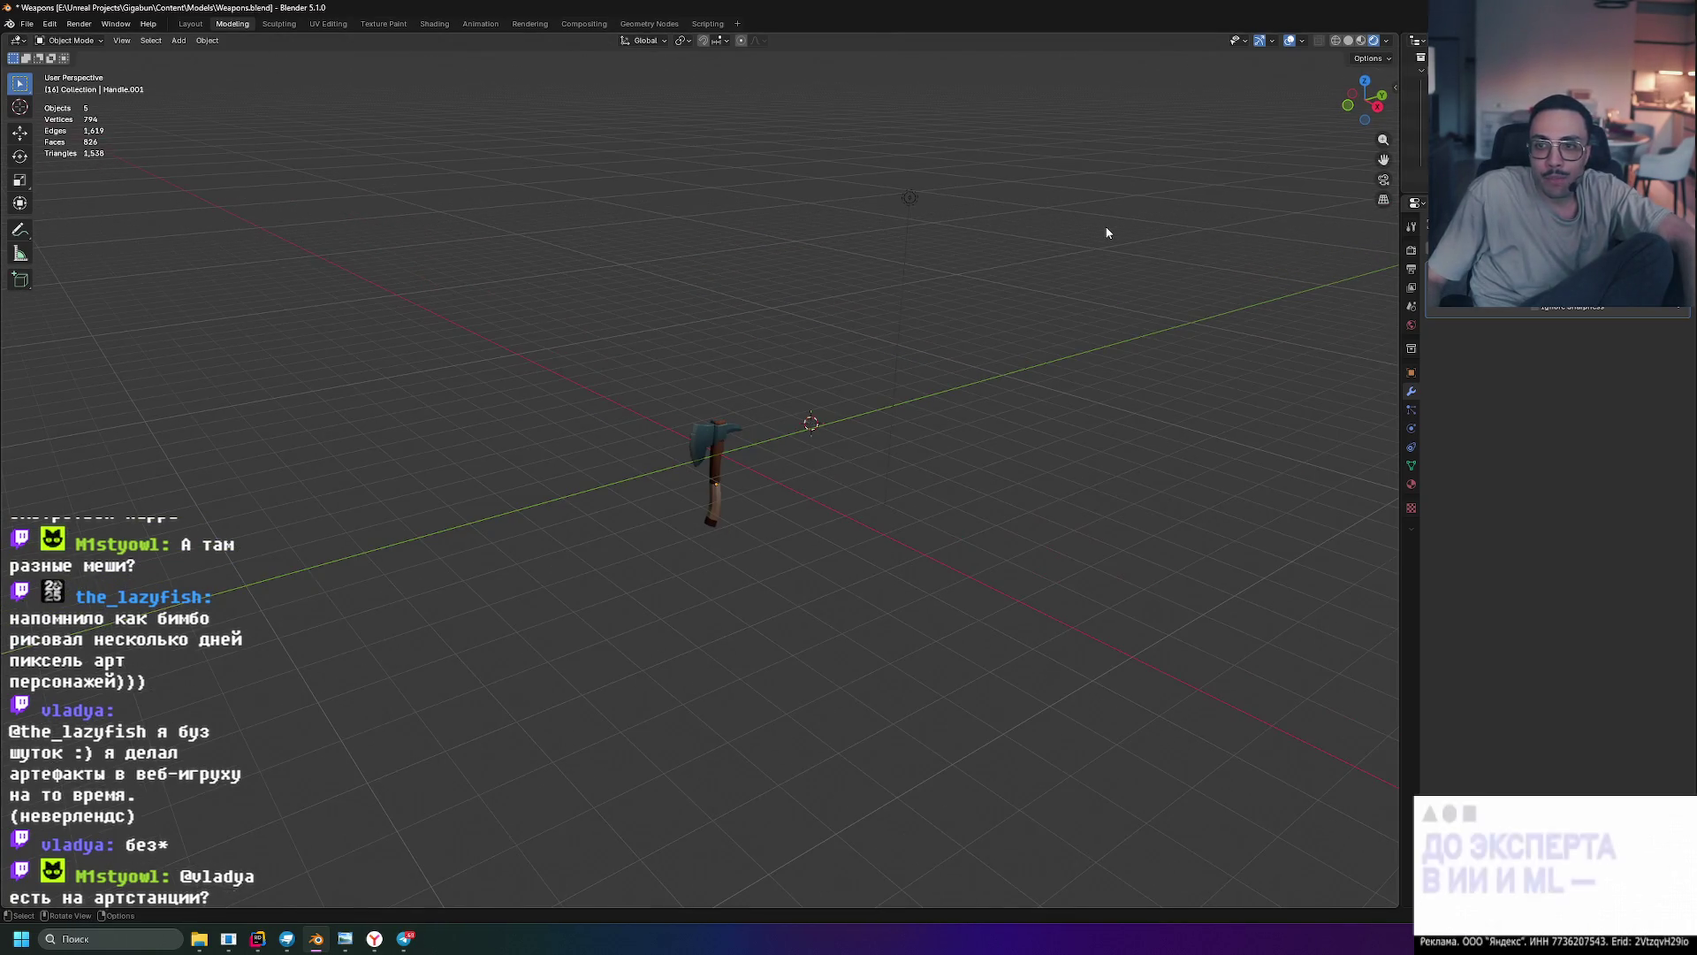
# - Select the light and lower its Location Z to 3.8439 m
pyautogui.click(914, 201)
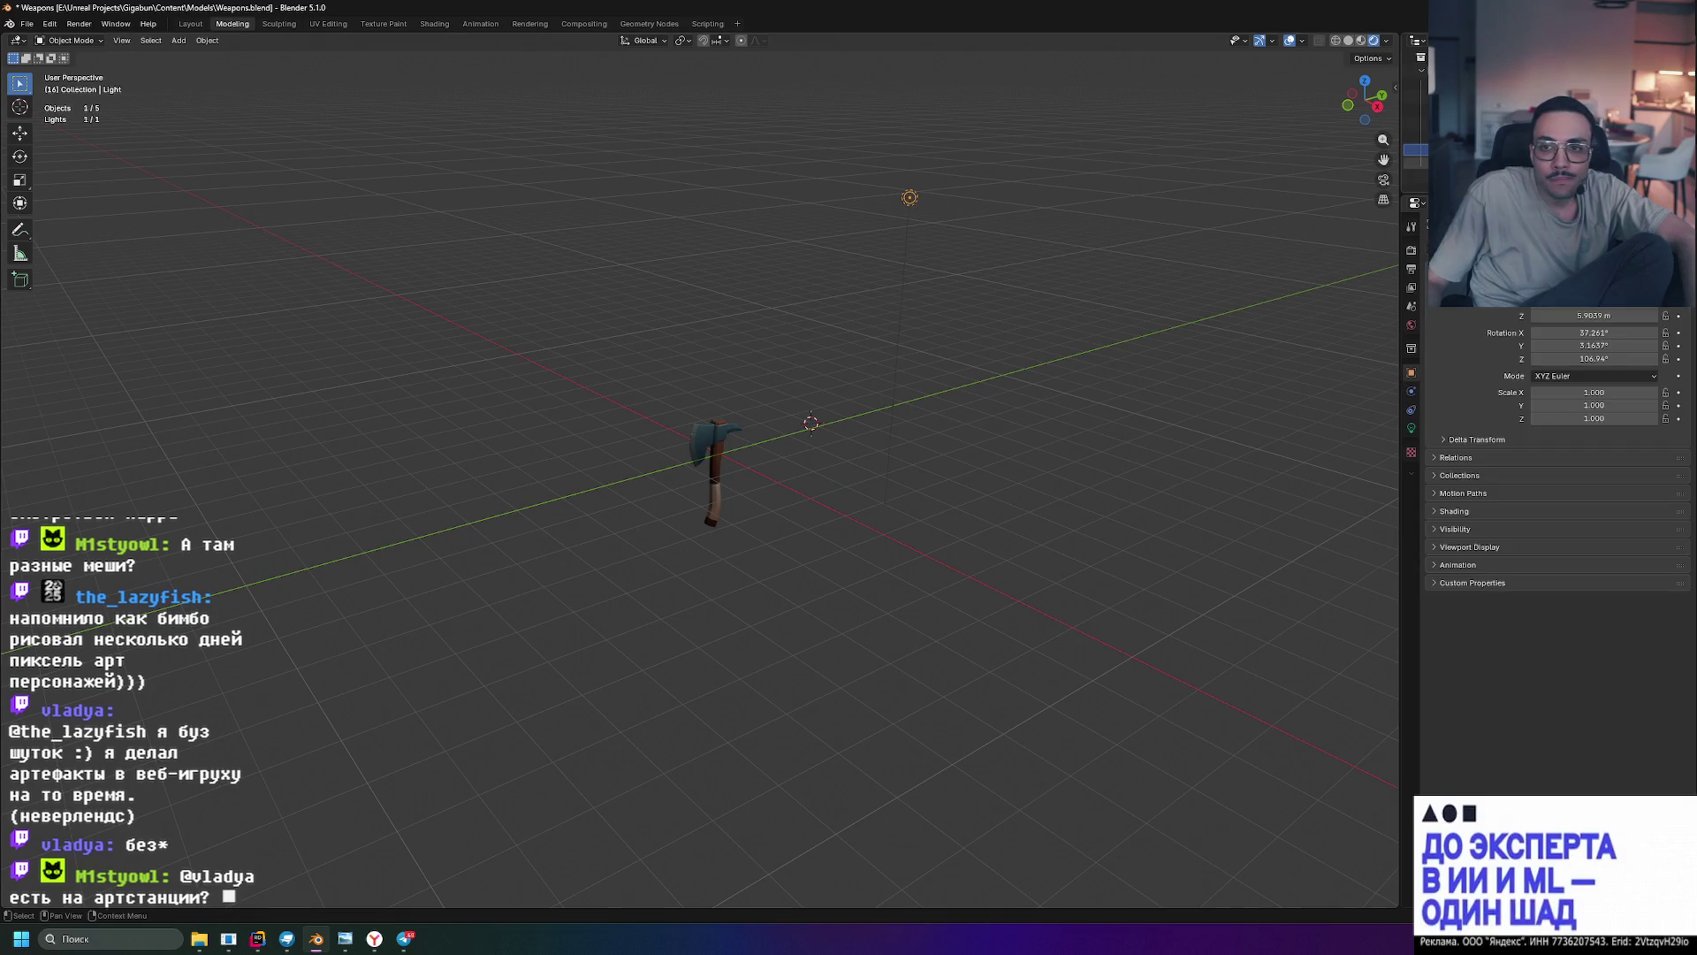
pyautogui.moveTo(1594, 316); pyautogui.dragTo(1490, 316)
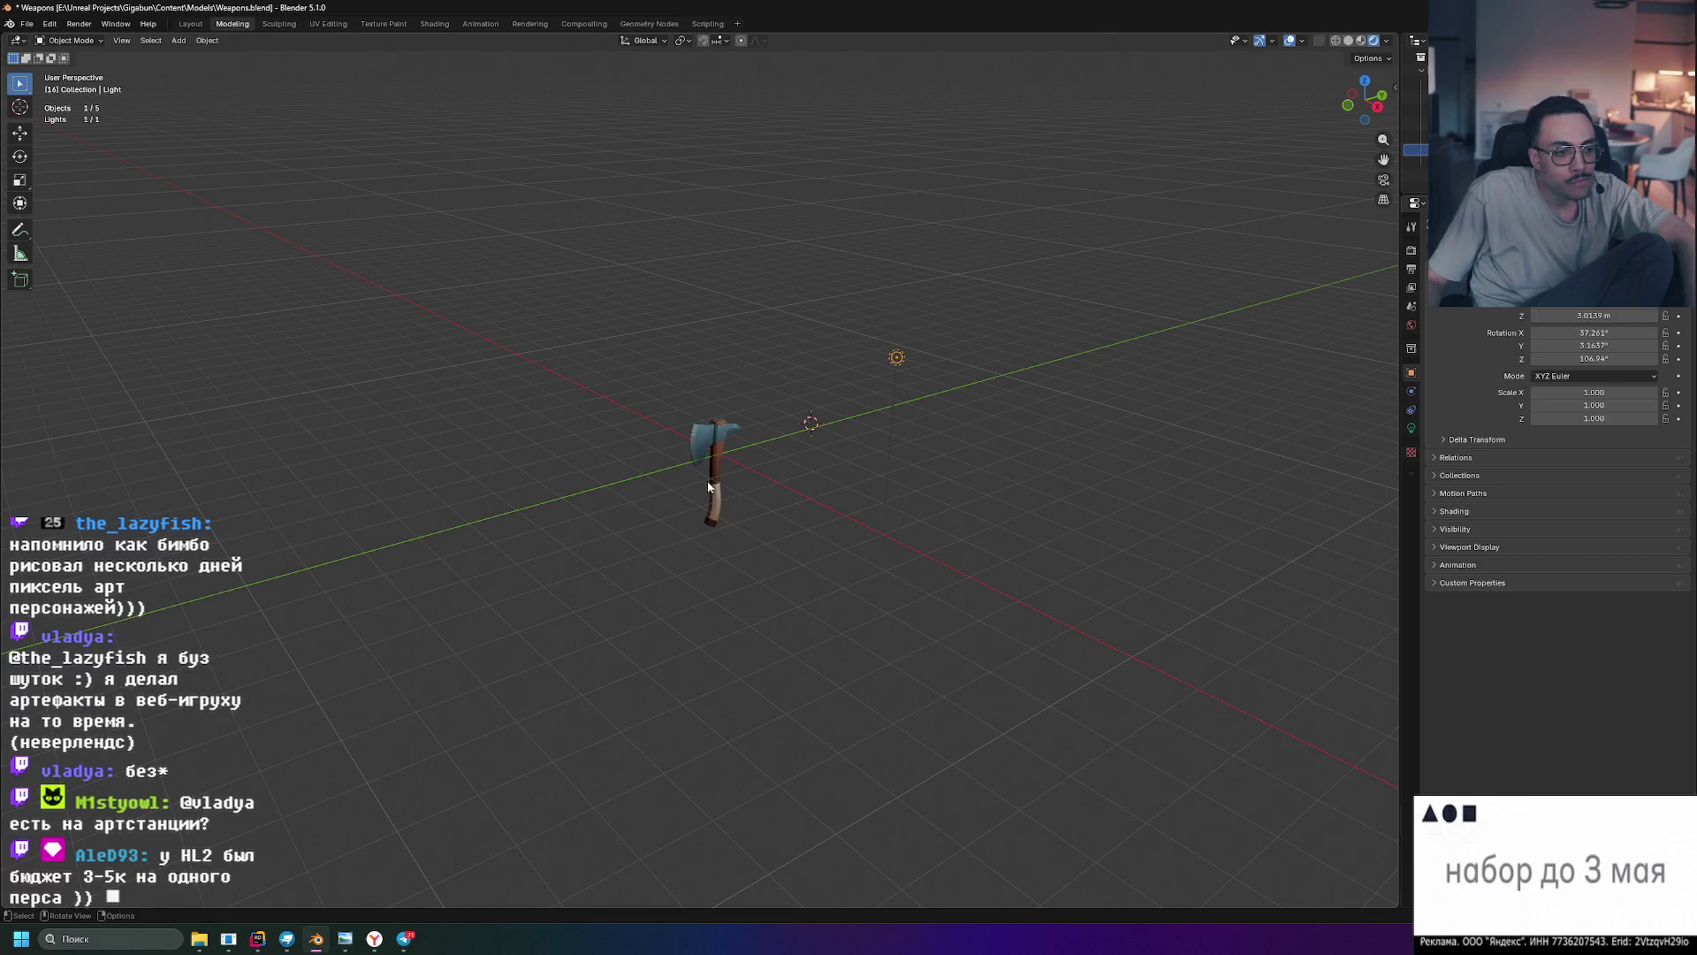
pyautogui.scroll(8, 714, 481)
pyautogui.moveTo(711, 479)
pyautogui.mouseDown(button='middle')
pyautogui.moveTo(932, 382)
pyautogui.moveTo(936, 362)
pyautogui.moveTo(917, 368)
pyautogui.moveTo(931, 387)
pyautogui.mouseUp(button='middle')
pyautogui.scroll(-4, 932, 392)
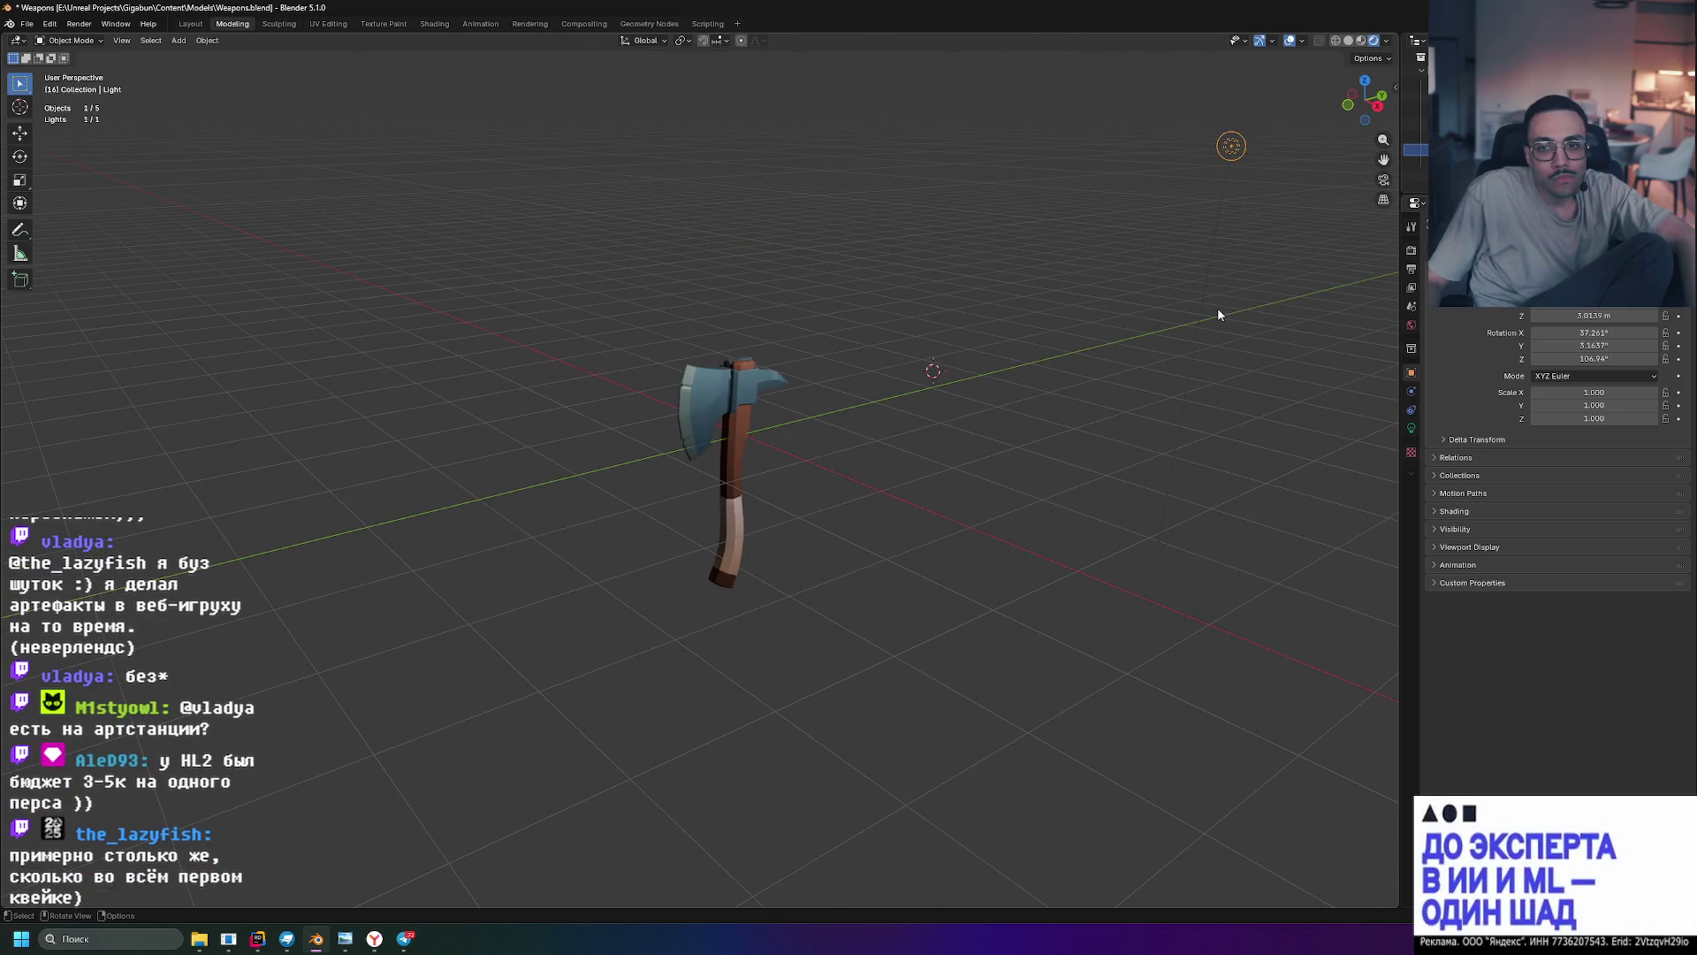
# - Expand and collapse the light's Delta Transform and Relations panels
pyautogui.click(1439, 439)
pyautogui.click(1439, 437)
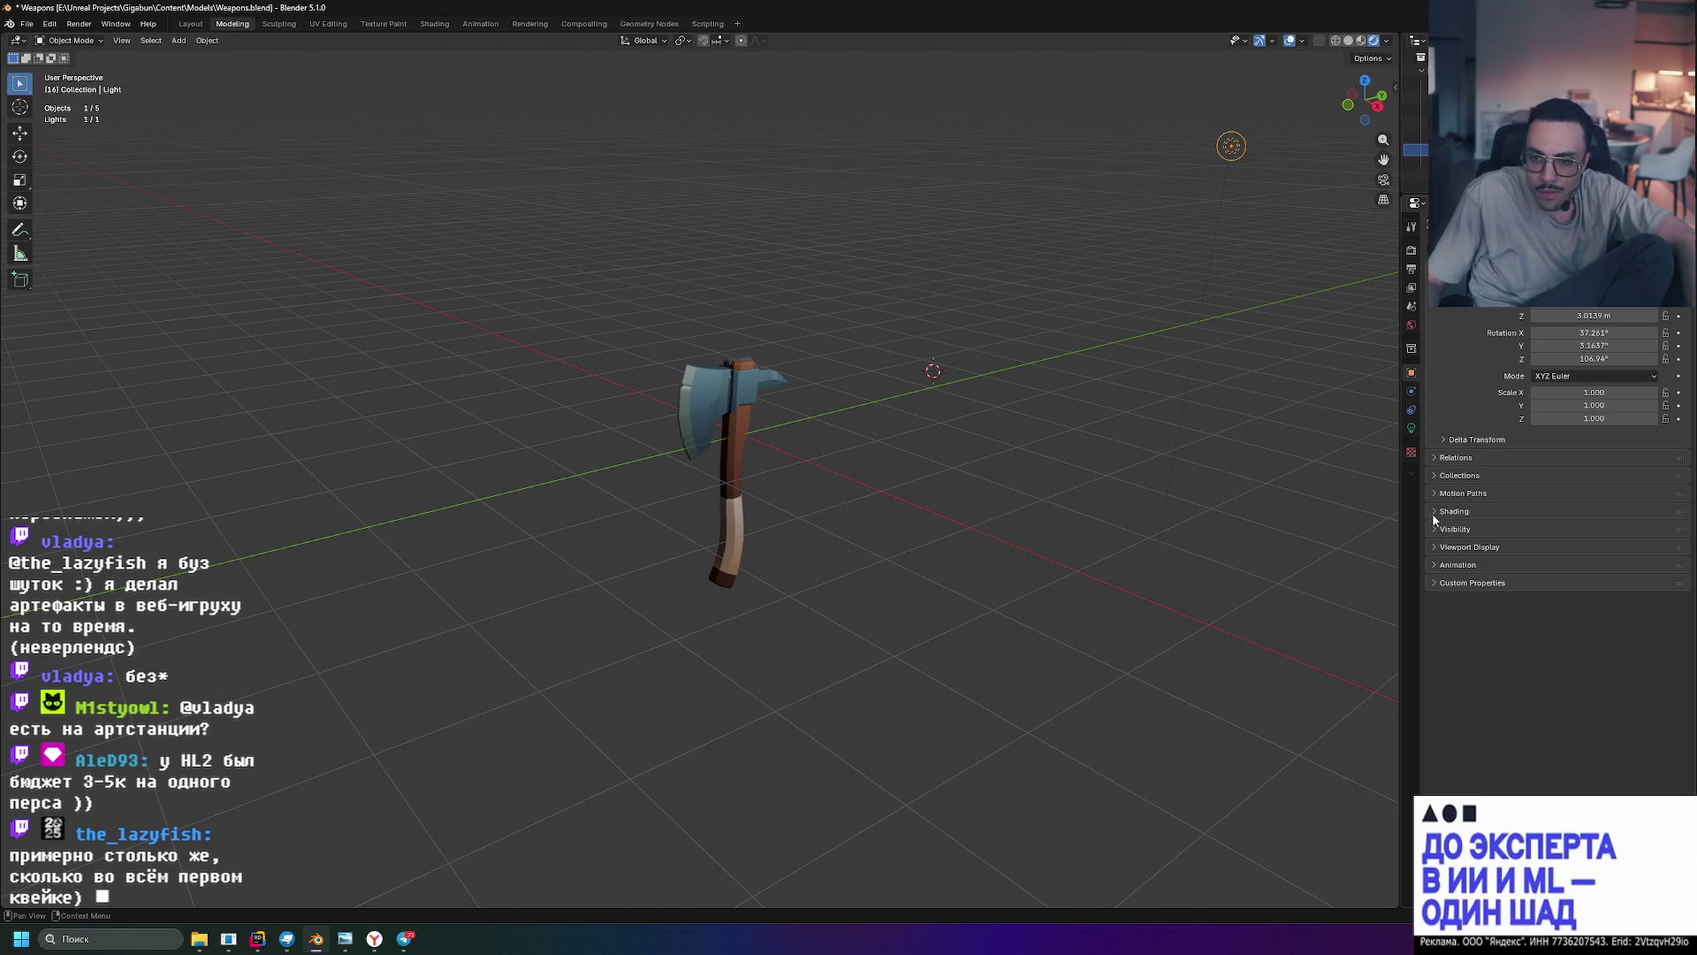
pyautogui.click(1435, 458)
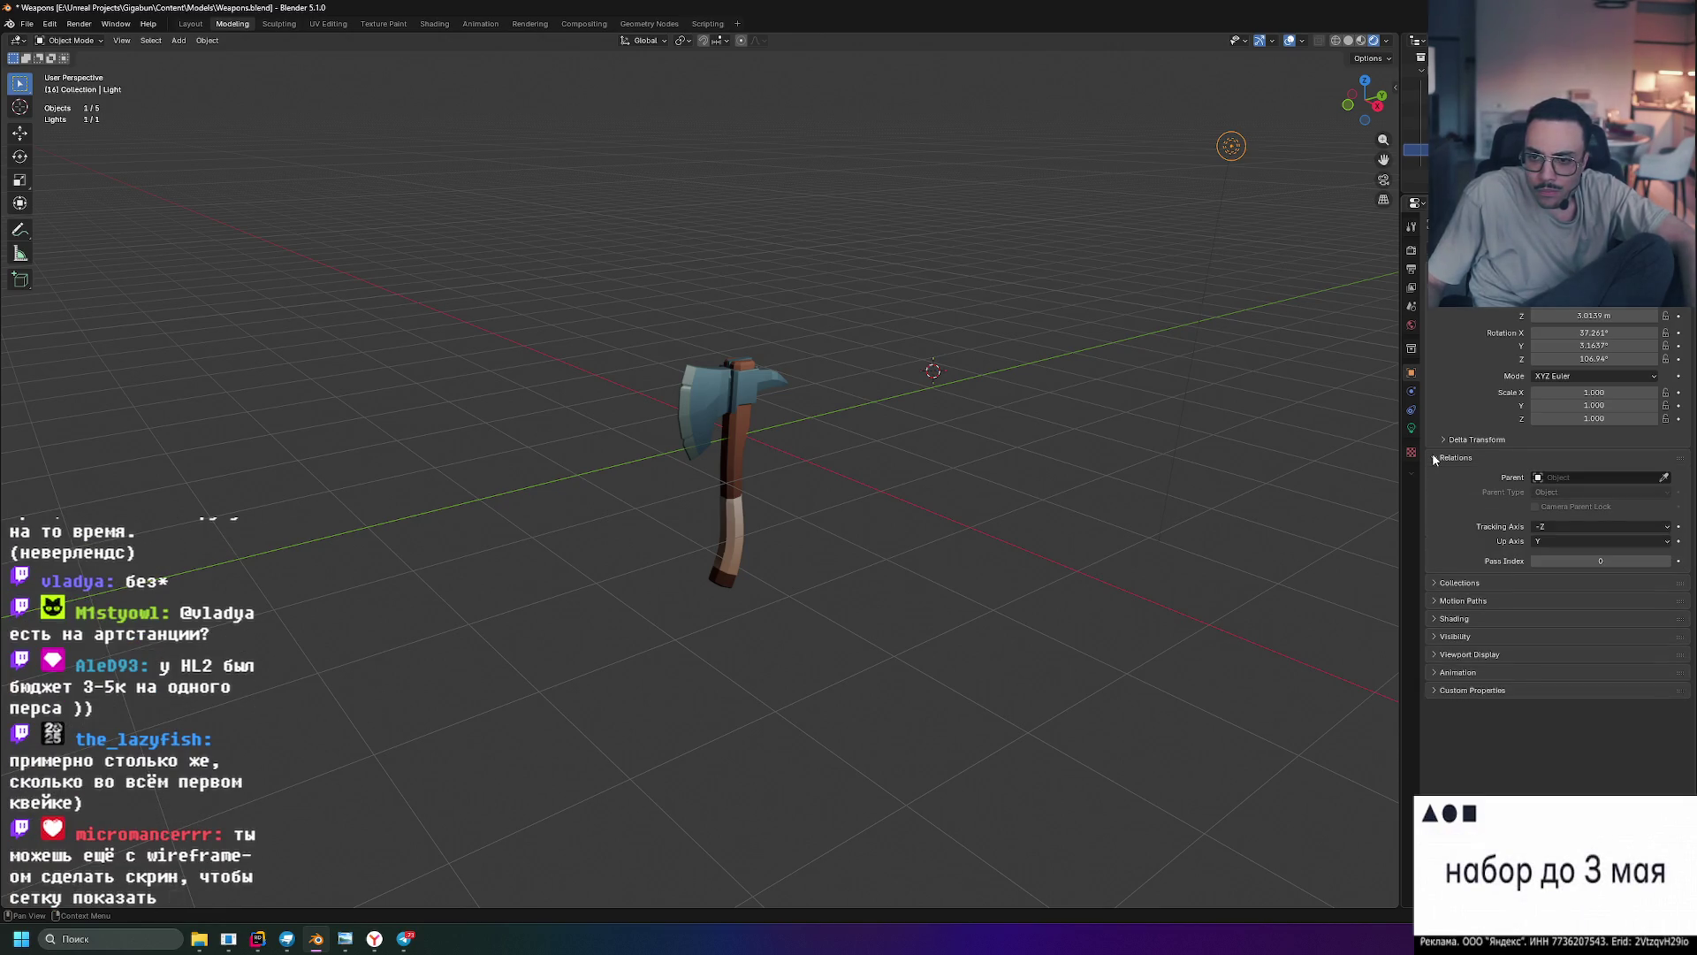
pyautogui.click(1434, 456)
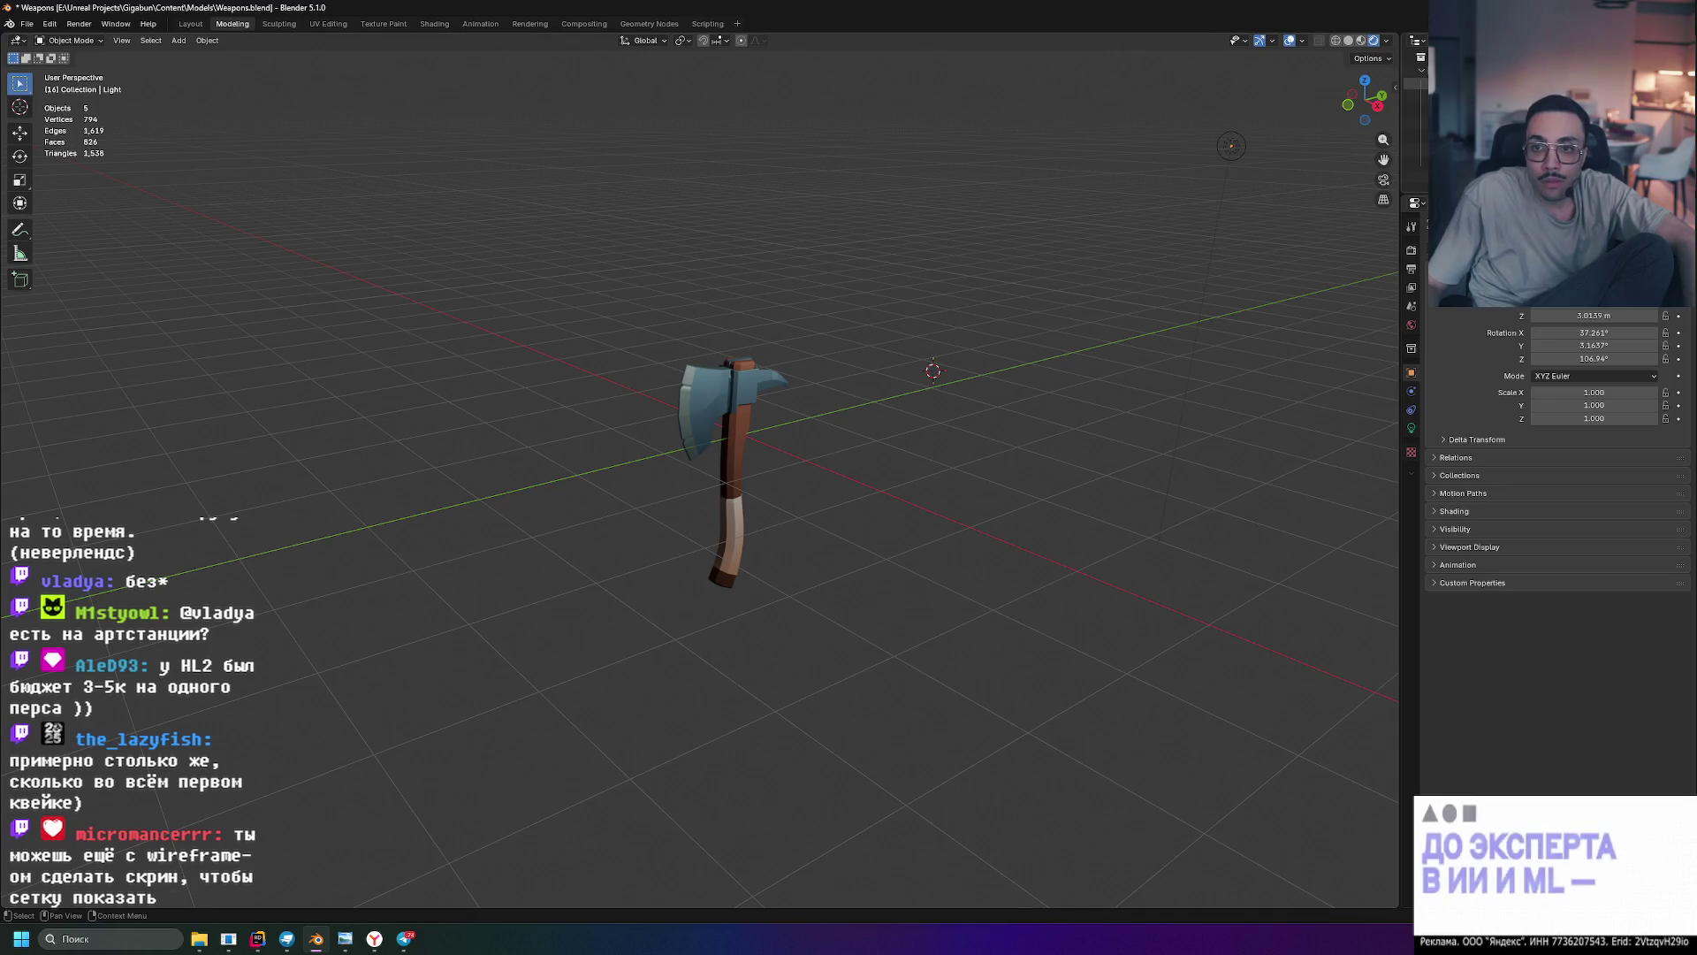
pyautogui.scroll(3, 800, 469)
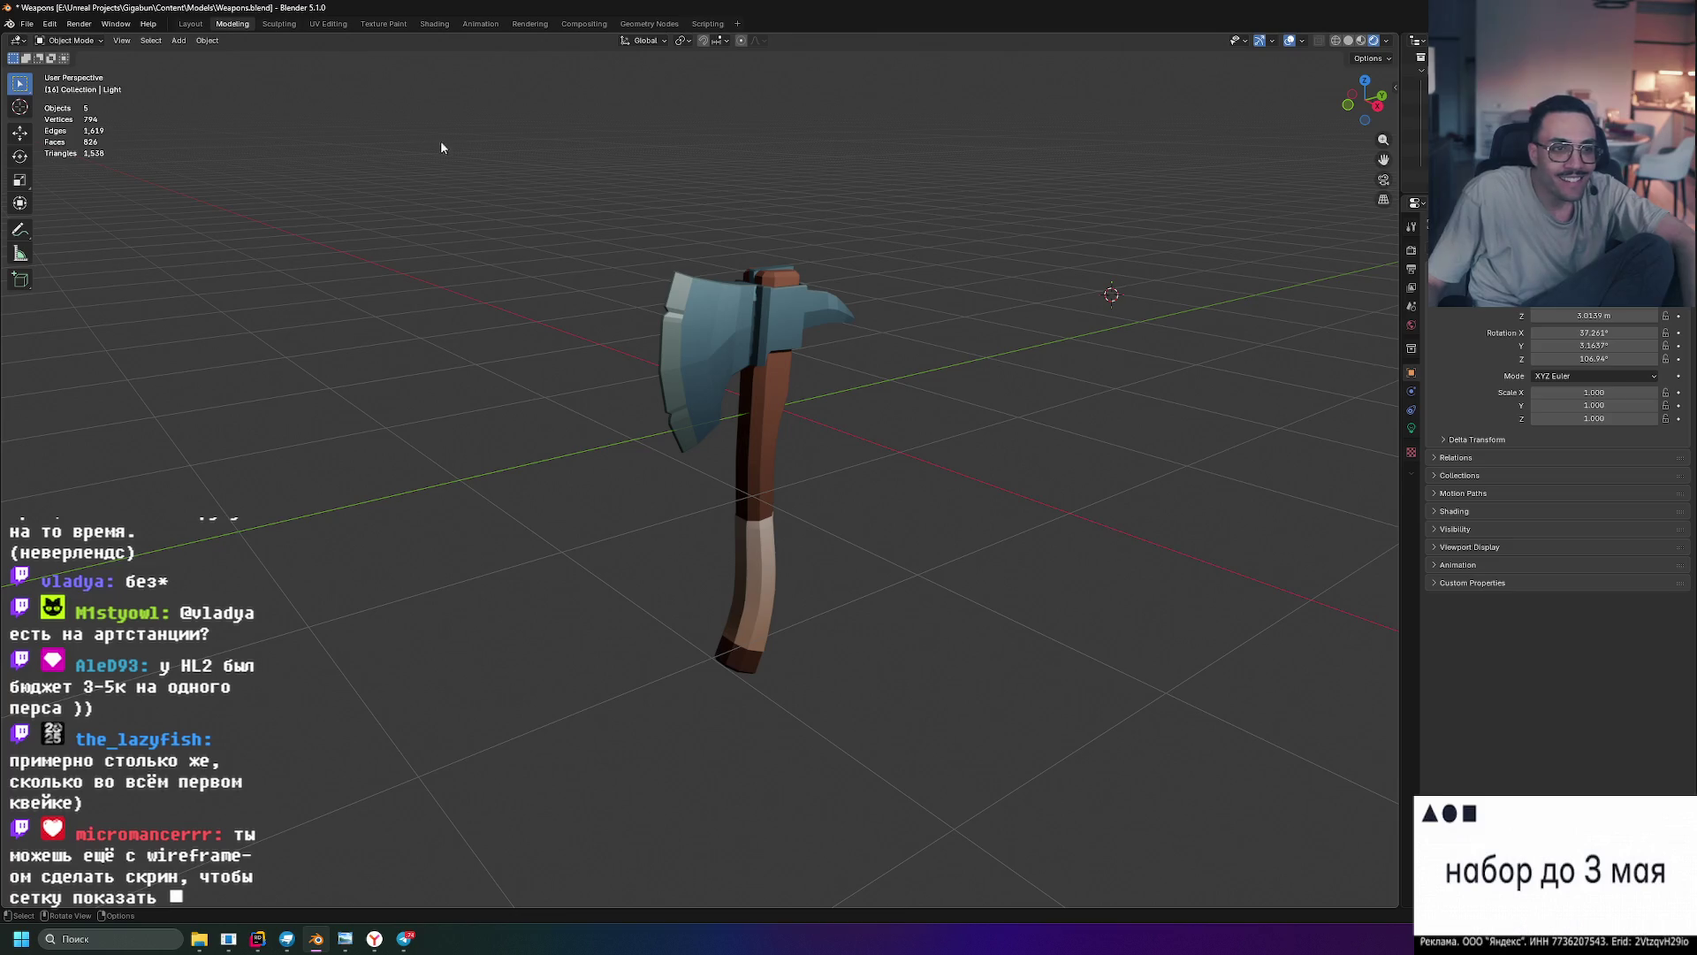
# - Select the axe parts in wireframe view, then deselect them
pyautogui.moveTo(411, 262); pyautogui.dragTo(893, 699)
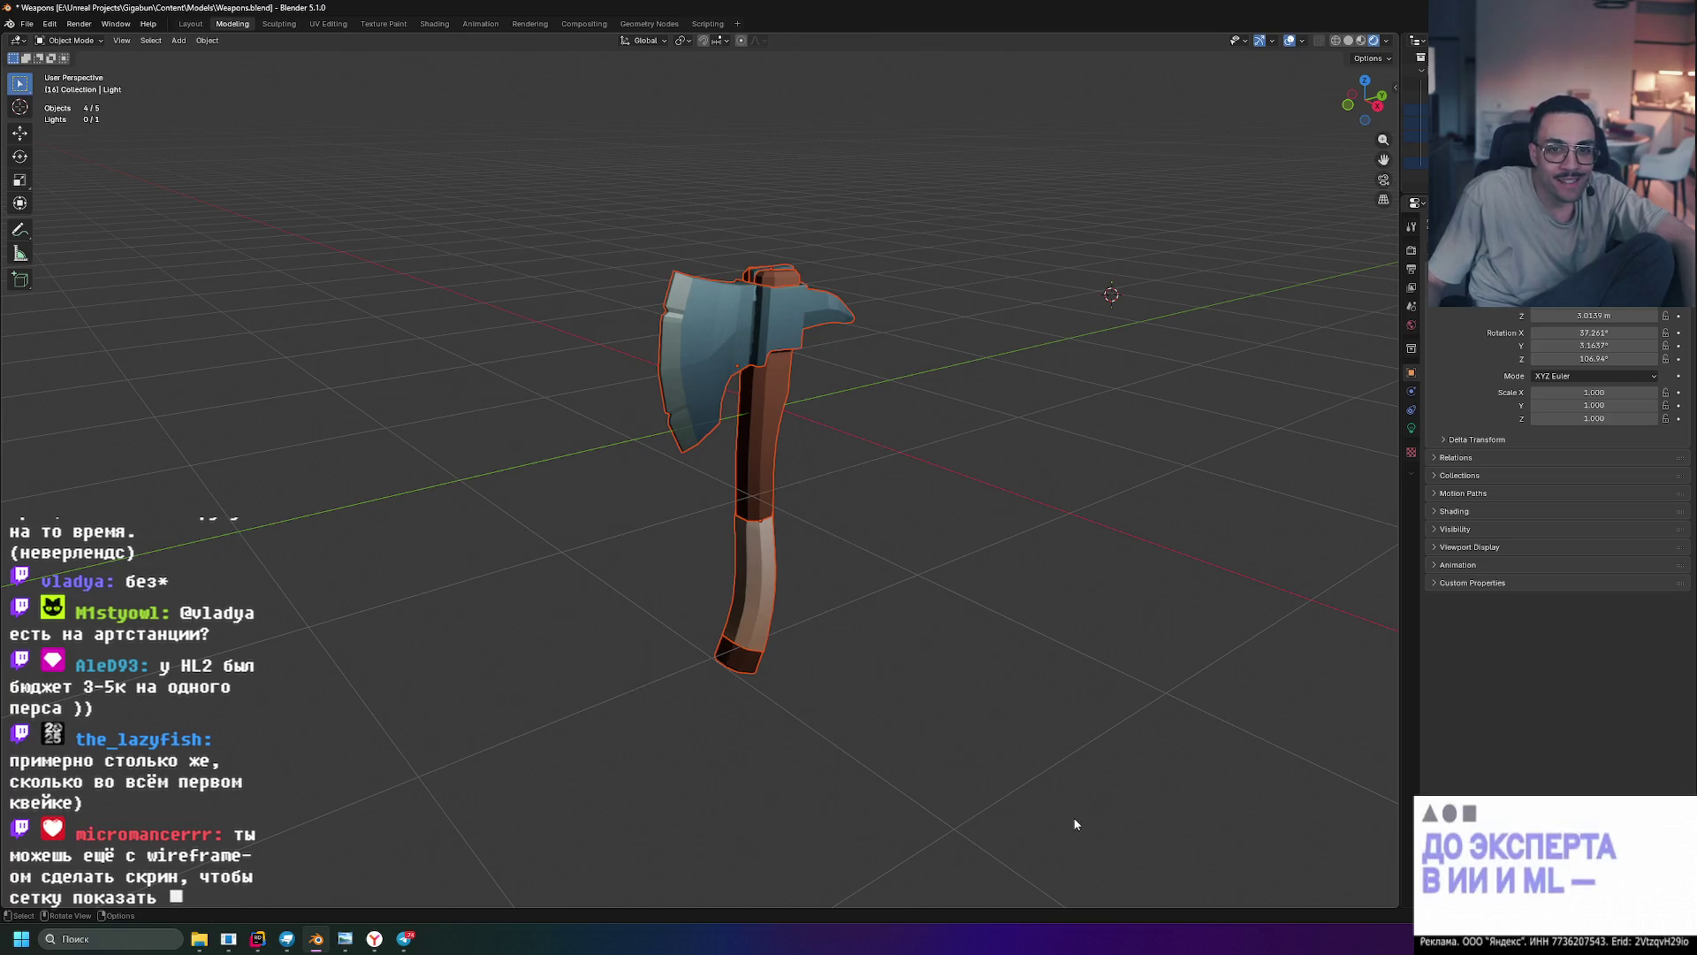
pyautogui.click(1335, 40)
pyautogui.click(1276, 92)
pyautogui.moveTo(347, 119); pyautogui.dragTo(1000, 792)
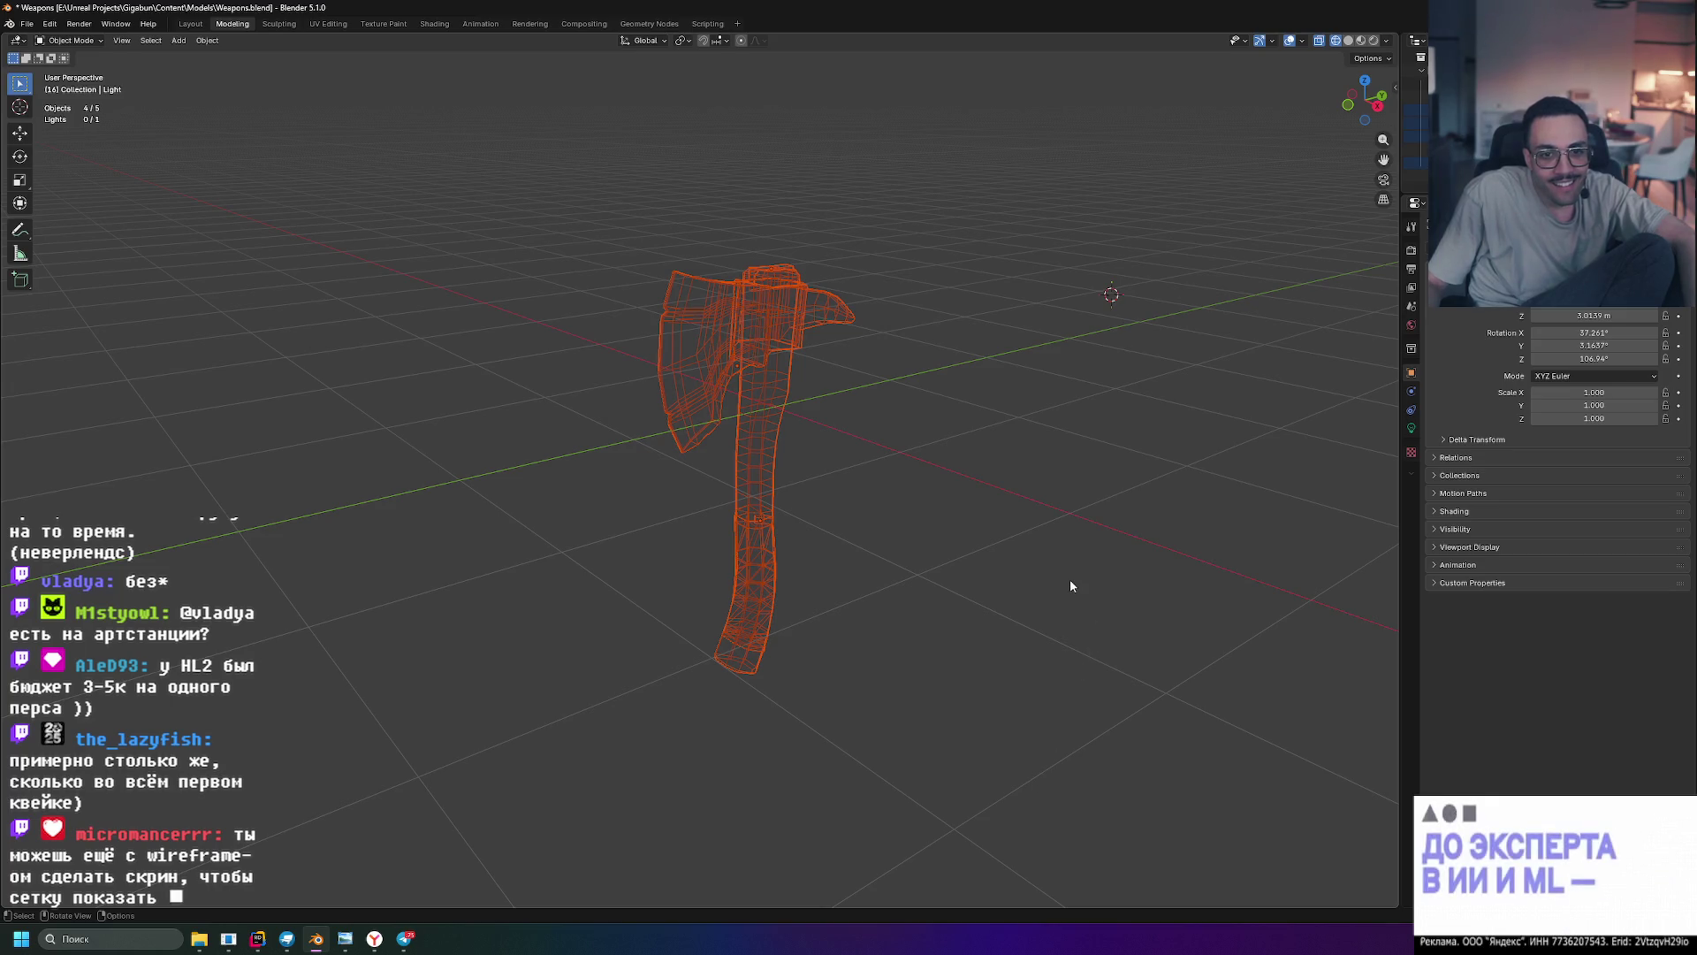
pyautogui.scroll(2, 1063, 579)
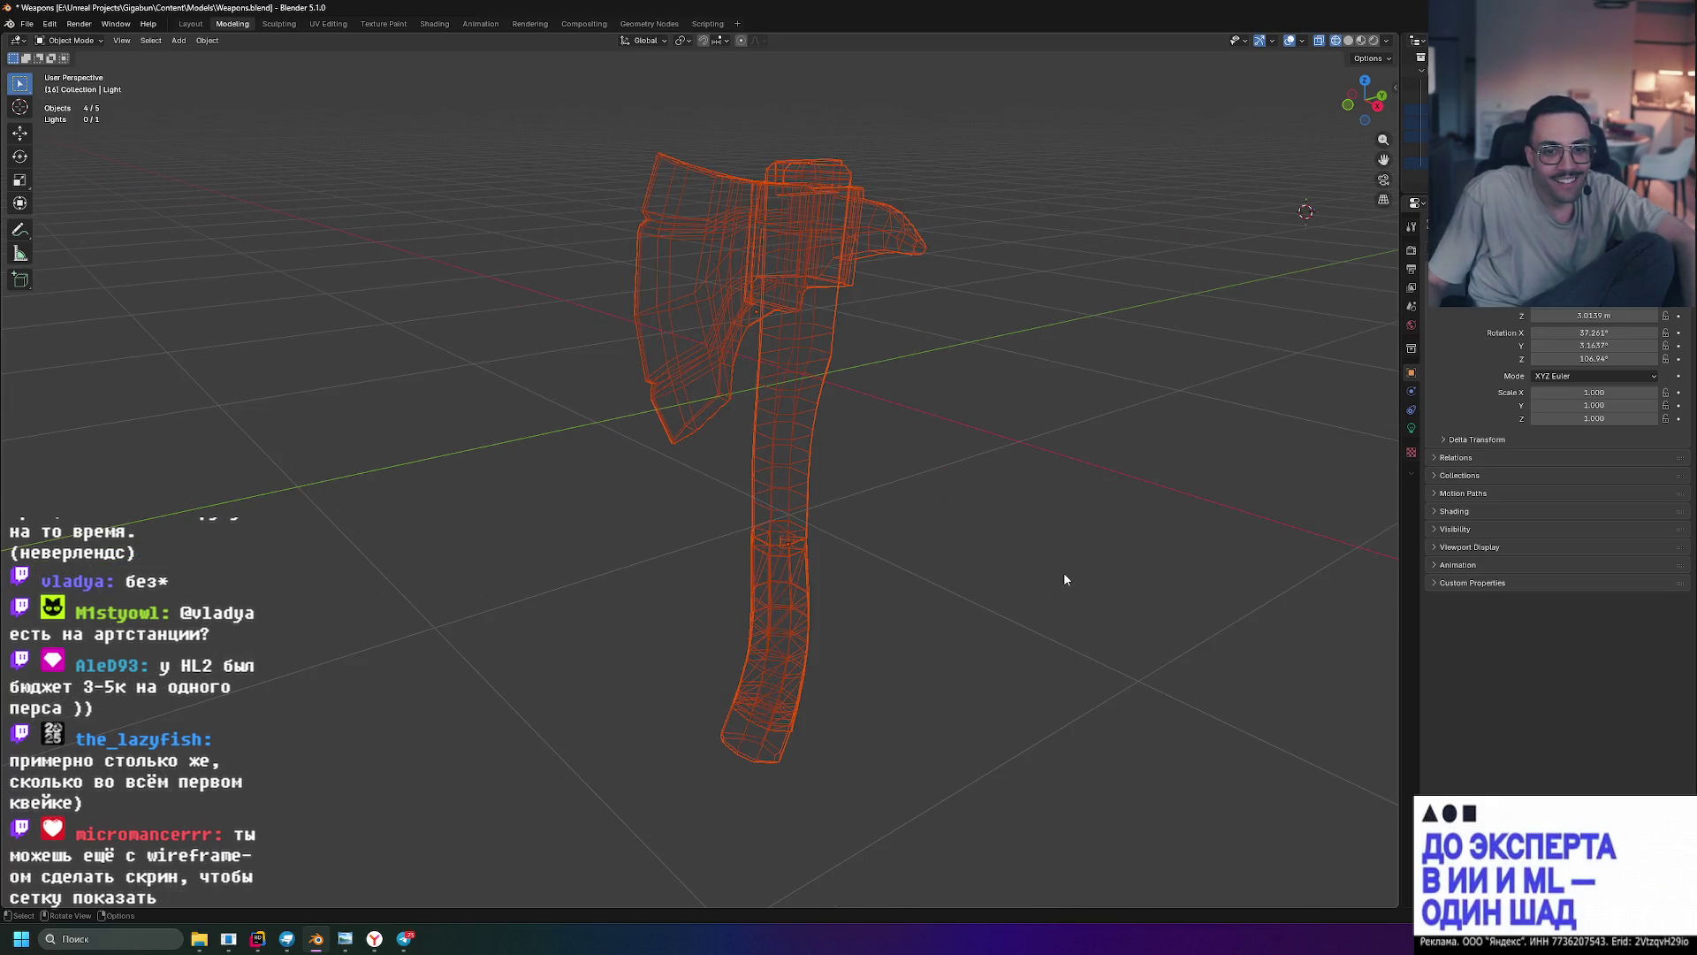
pyautogui.click(1064, 578)
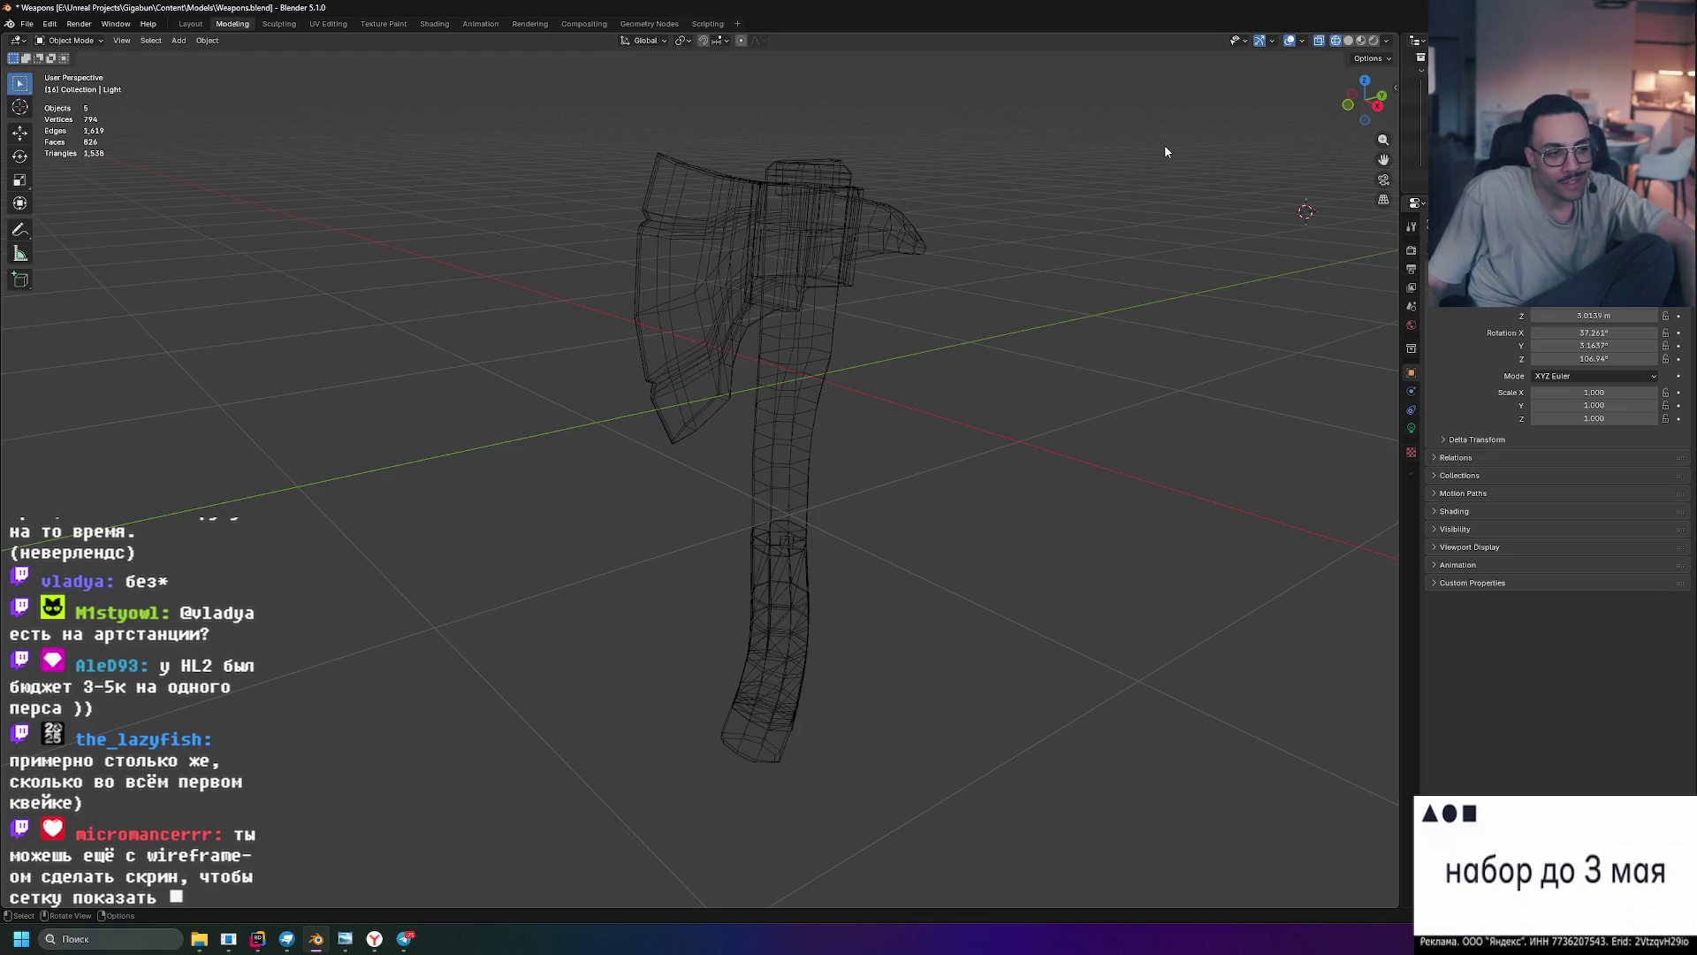
# - Switch to Material Preview shading, angle the axe slightly, and snip a screenshot of it
pyautogui.click(1349, 41)
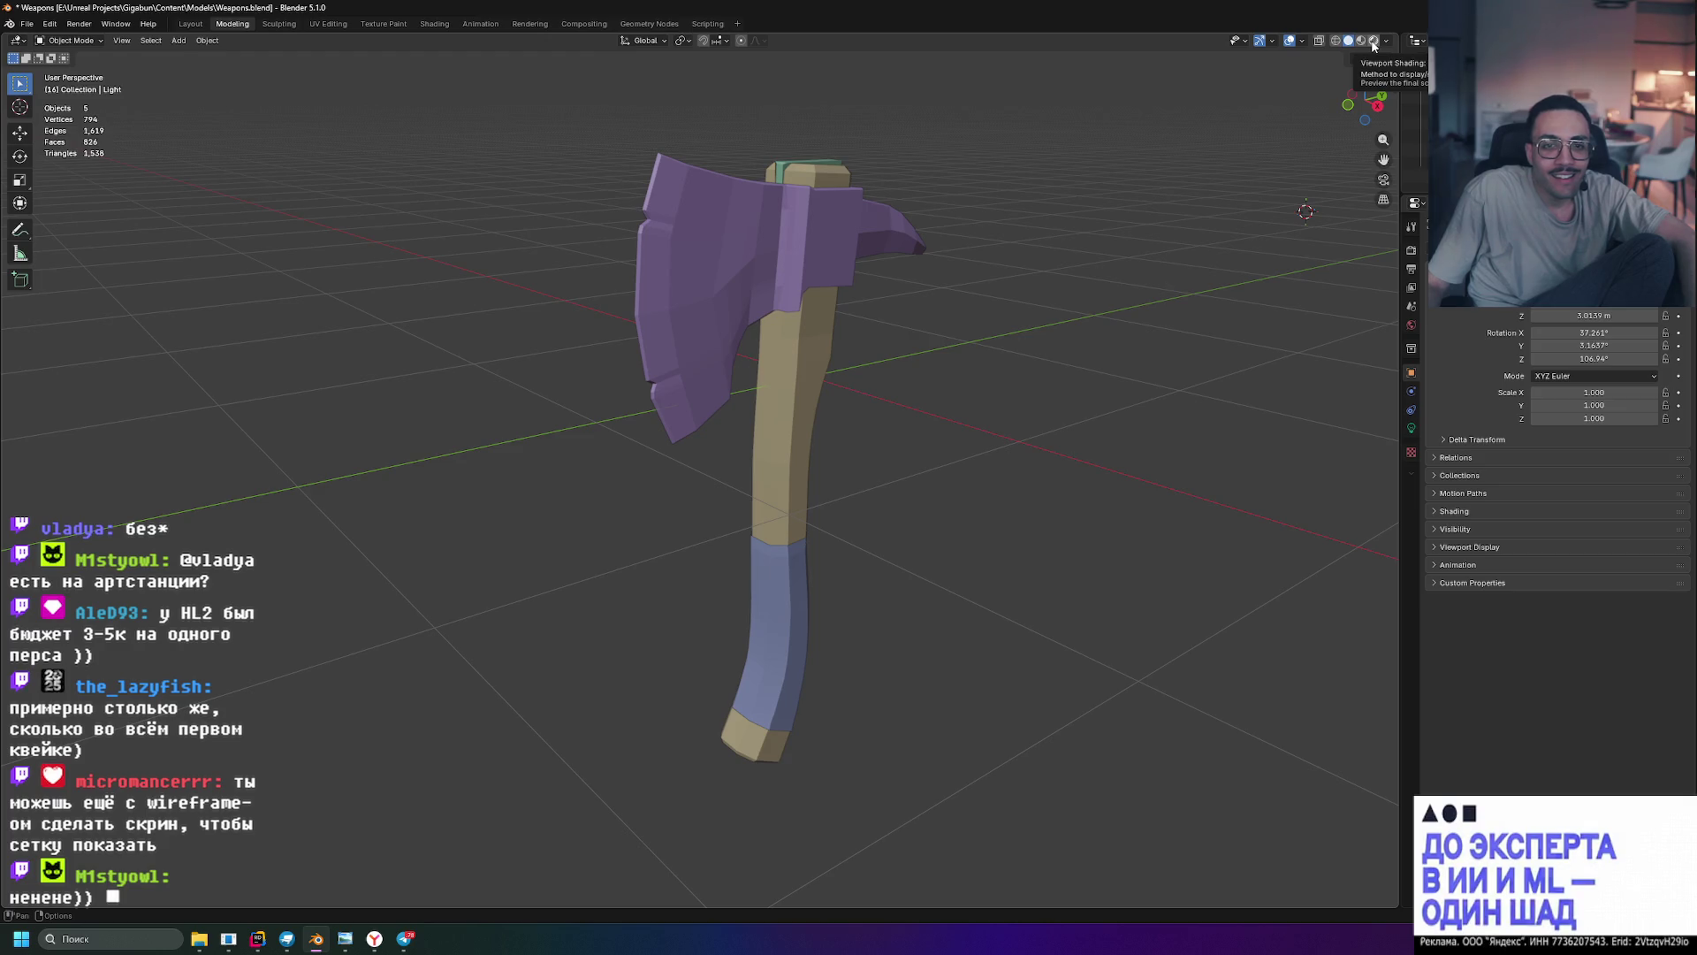
pyautogui.click(1373, 44)
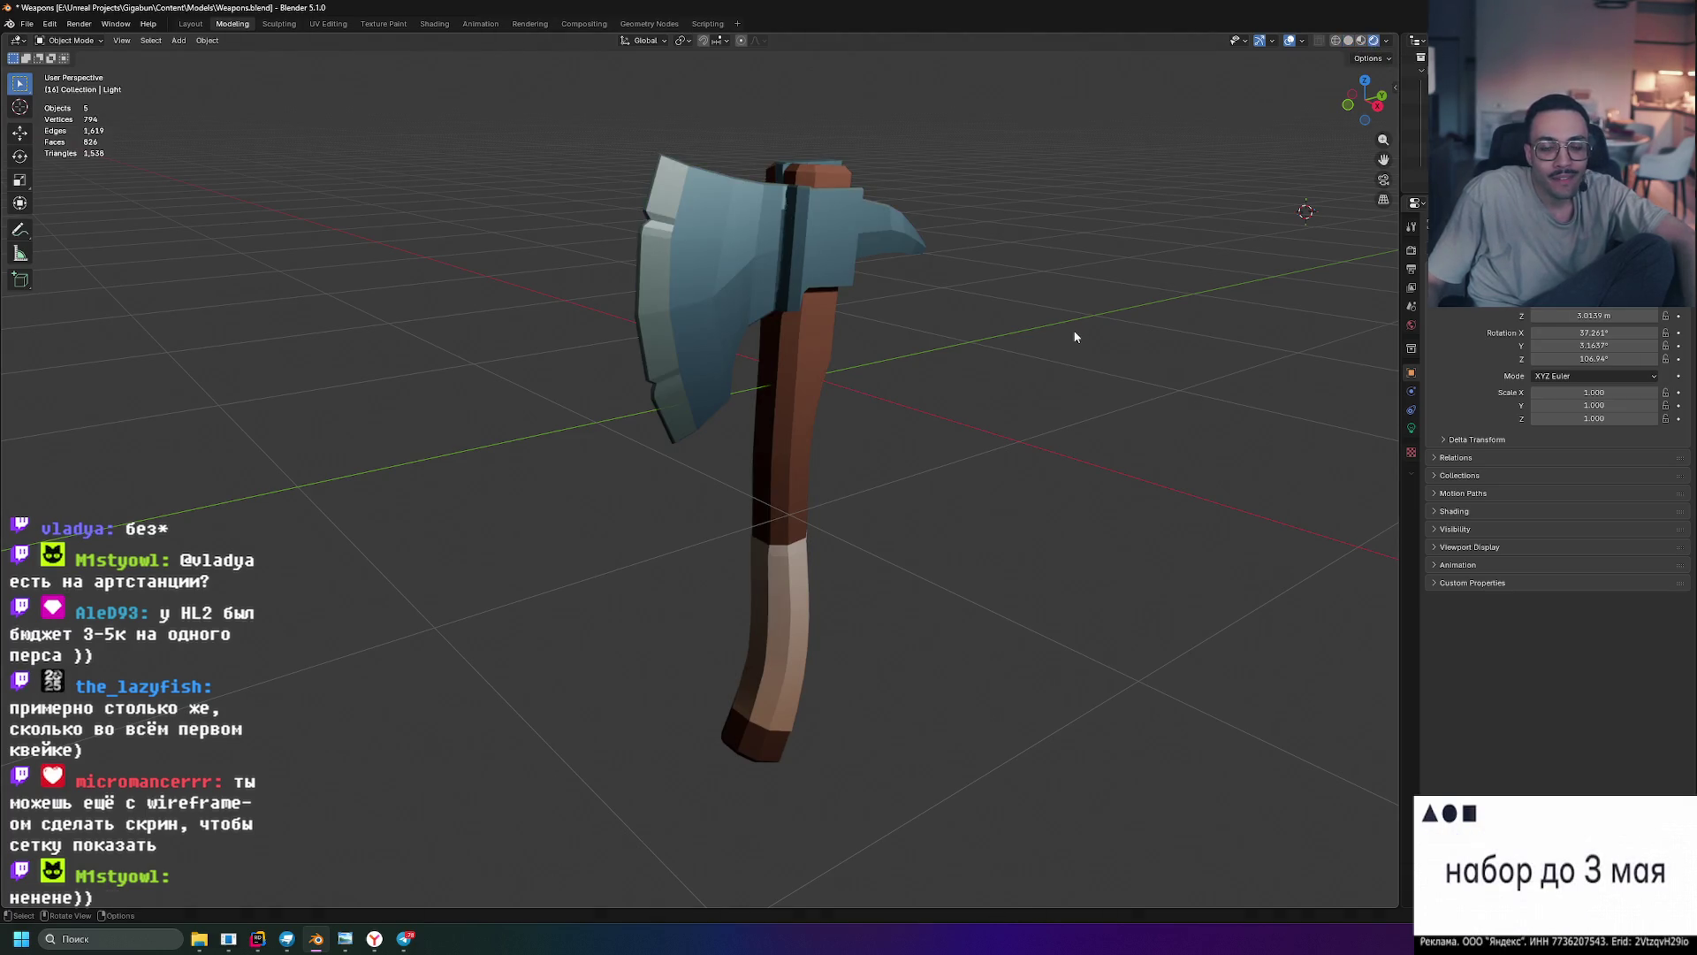
pyautogui.moveTo(1128, 332); pyautogui.dragTo(1122, 330, button='middle')
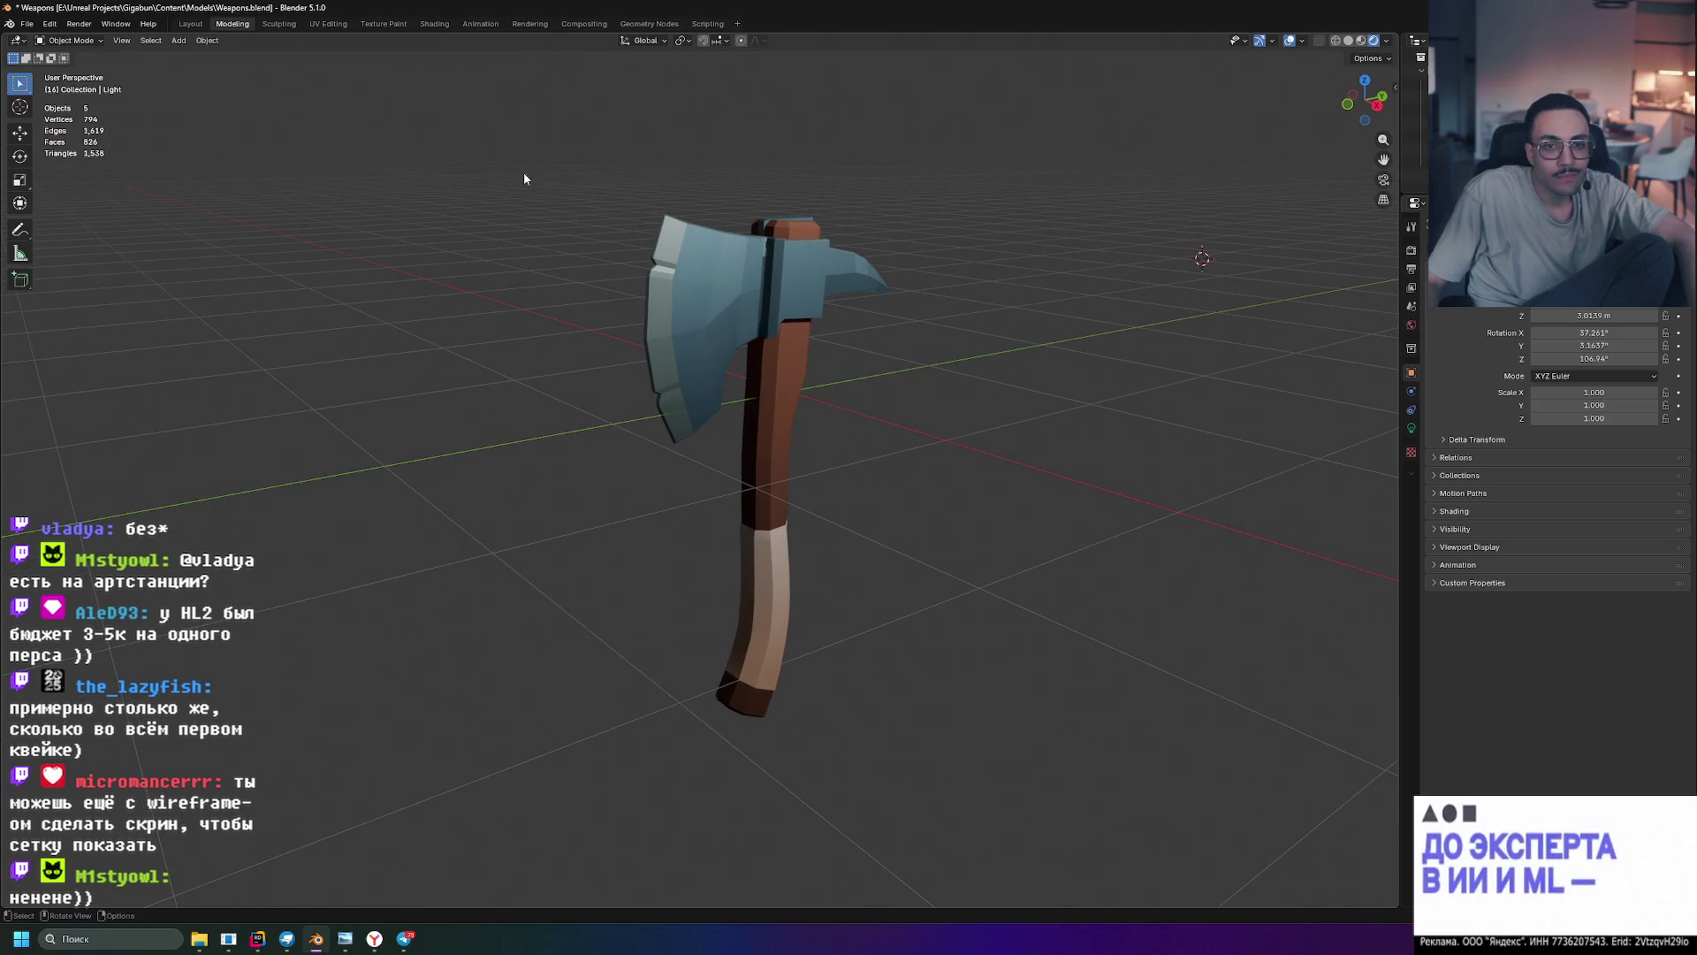
pyautogui.press('super+shift+s')
pyautogui.moveTo(419, 139); pyautogui.dragTo(1087, 767)
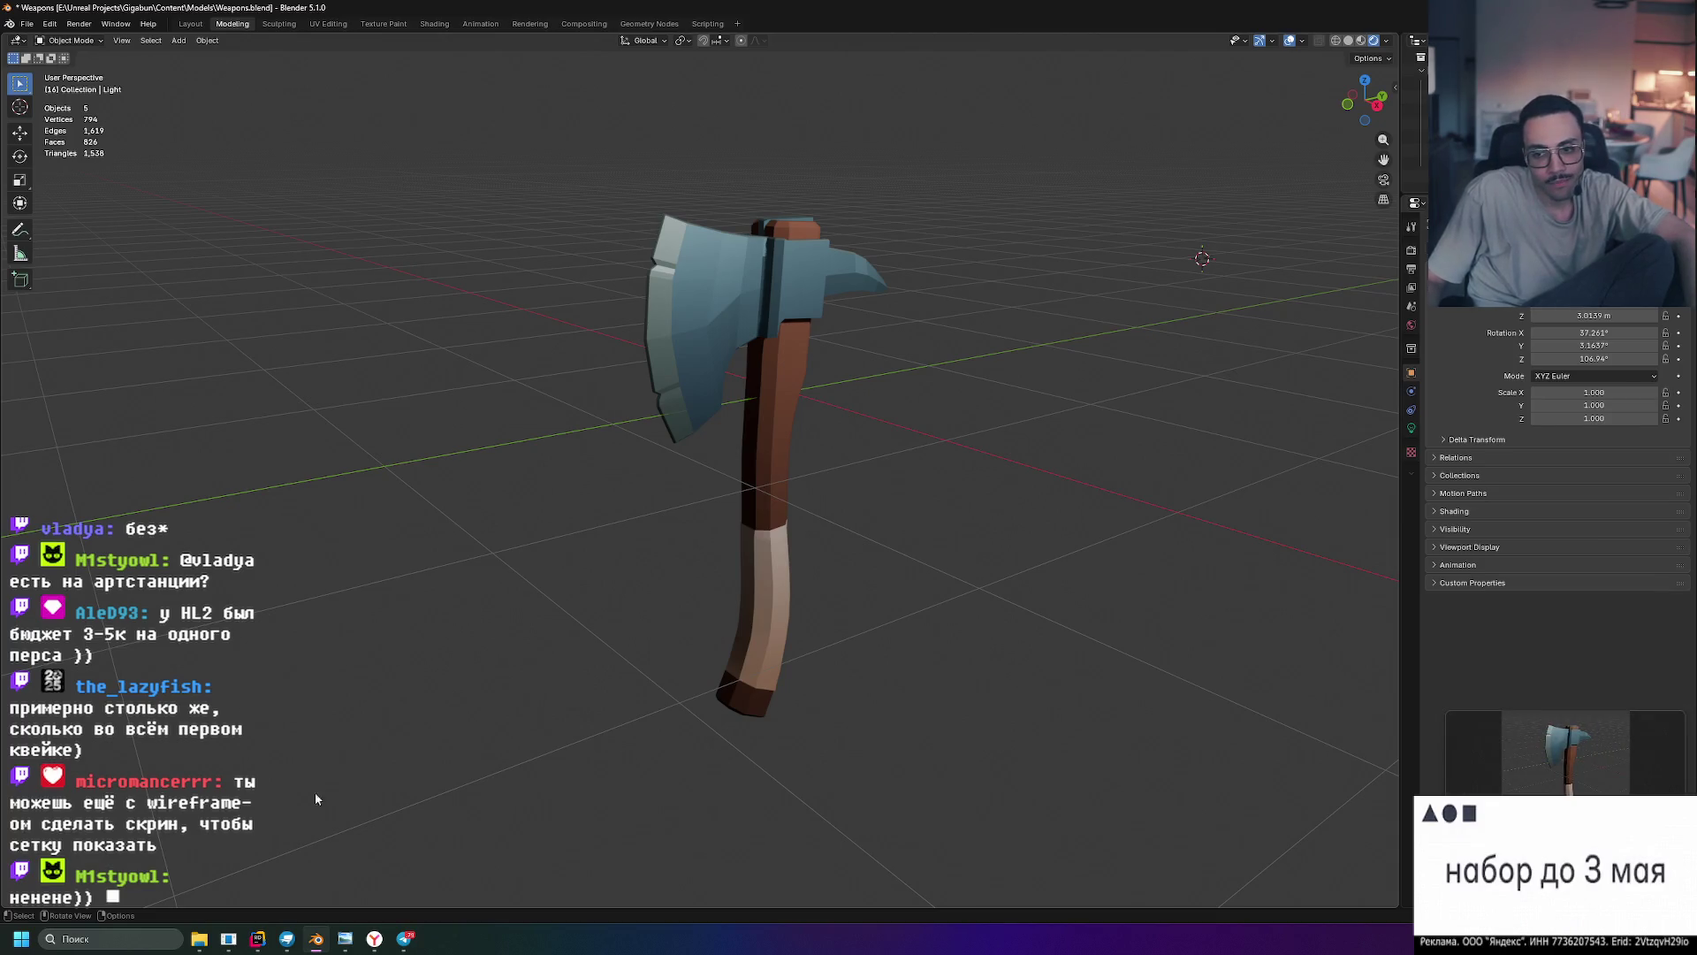
# - Edit the axe post to swap in the new screenshot, save it, and move Telegram aside
pyautogui.click(404, 938)
pyautogui.moveTo(1522, 132)
pyautogui.mouseDown()
pyautogui.moveTo(1163, 134)
pyautogui.moveTo(1020, 95)
pyautogui.mouseUp()
pyautogui.rightClick(978, 659)
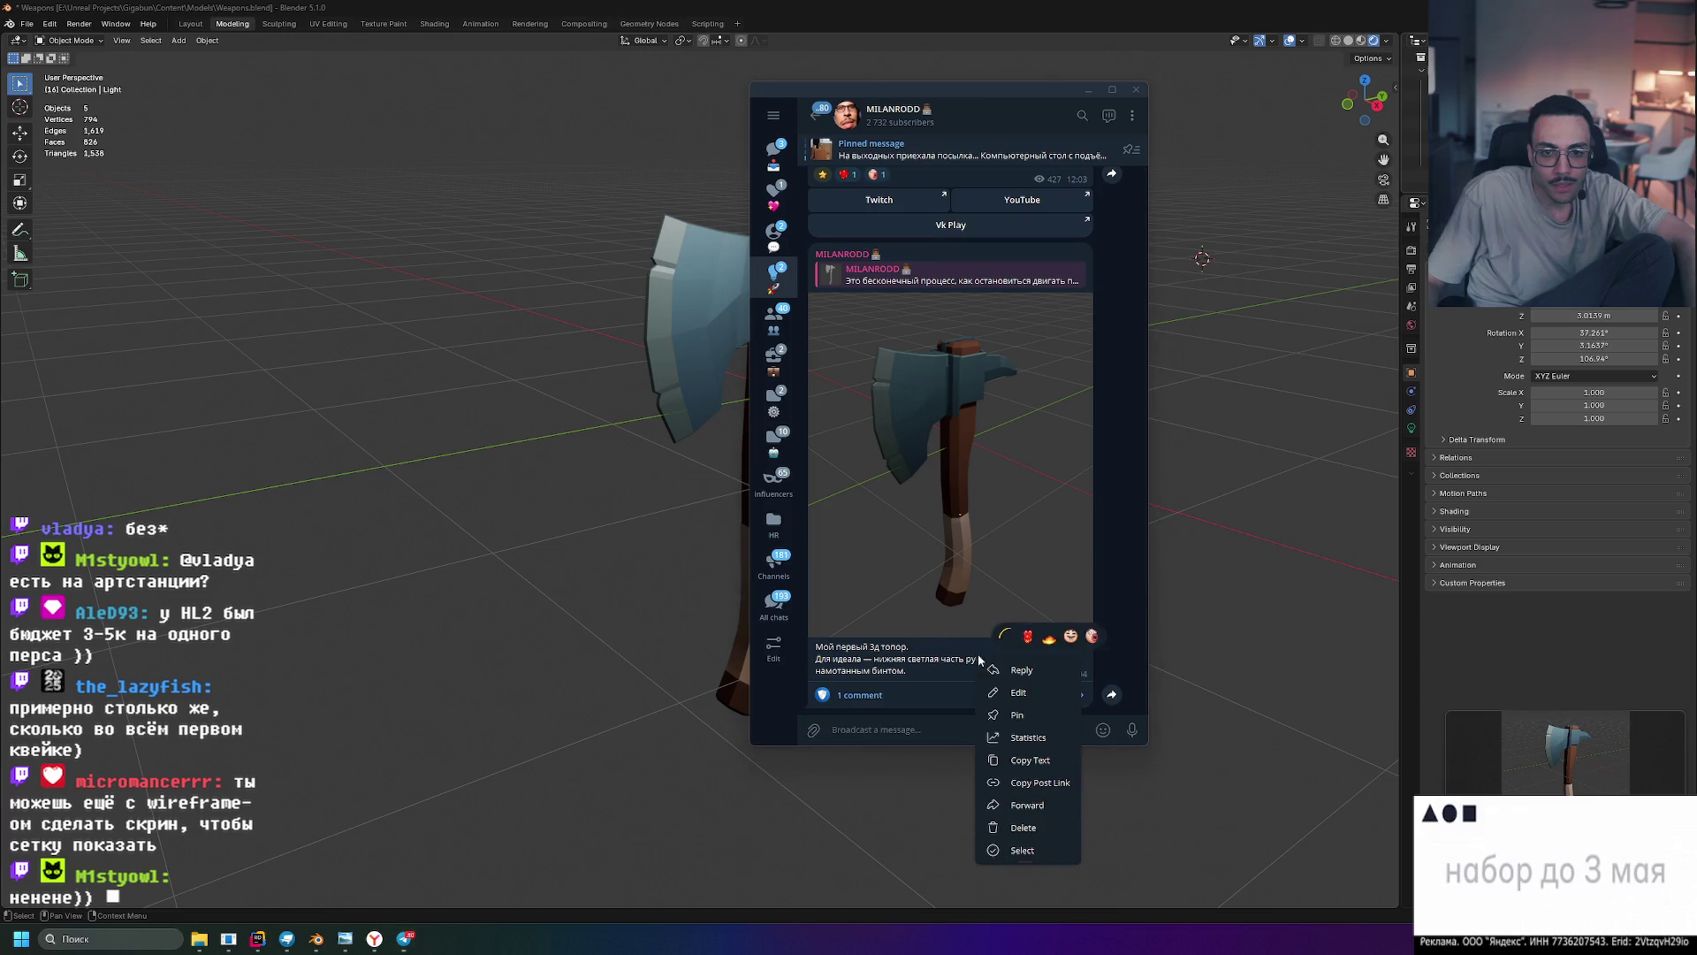
pyautogui.click(1018, 692)
pyautogui.click(1055, 692)
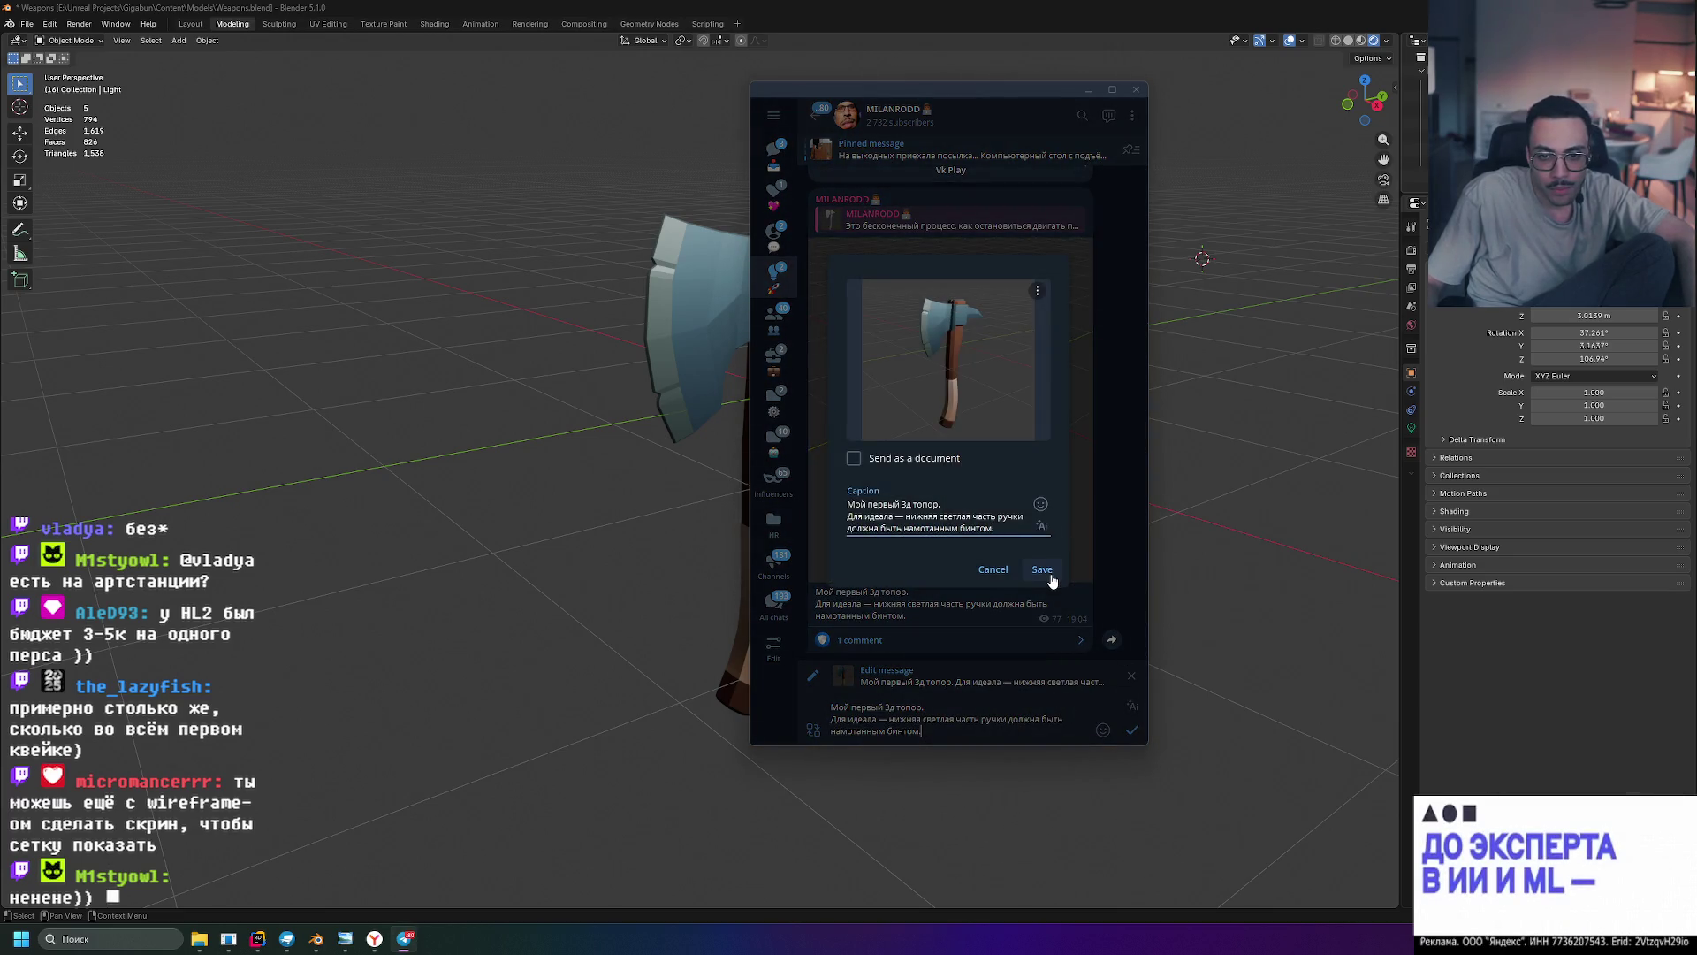
pyautogui.click(1049, 573)
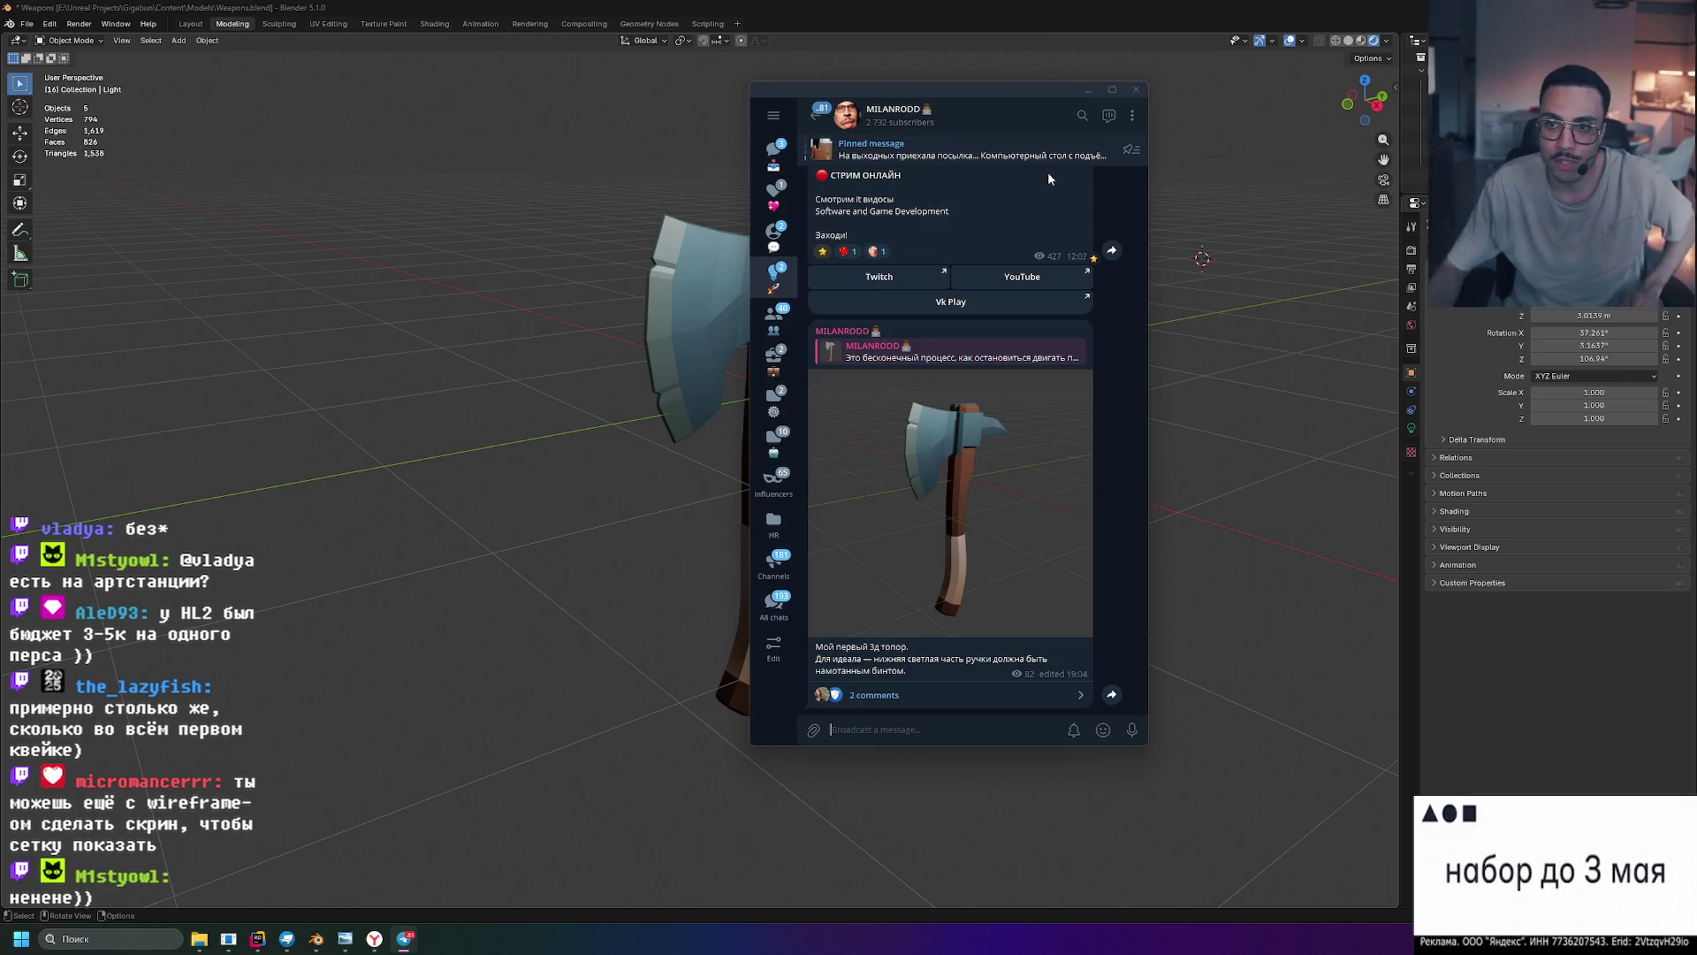
pyautogui.moveTo(963, 85); pyautogui.dragTo(1233, 98)
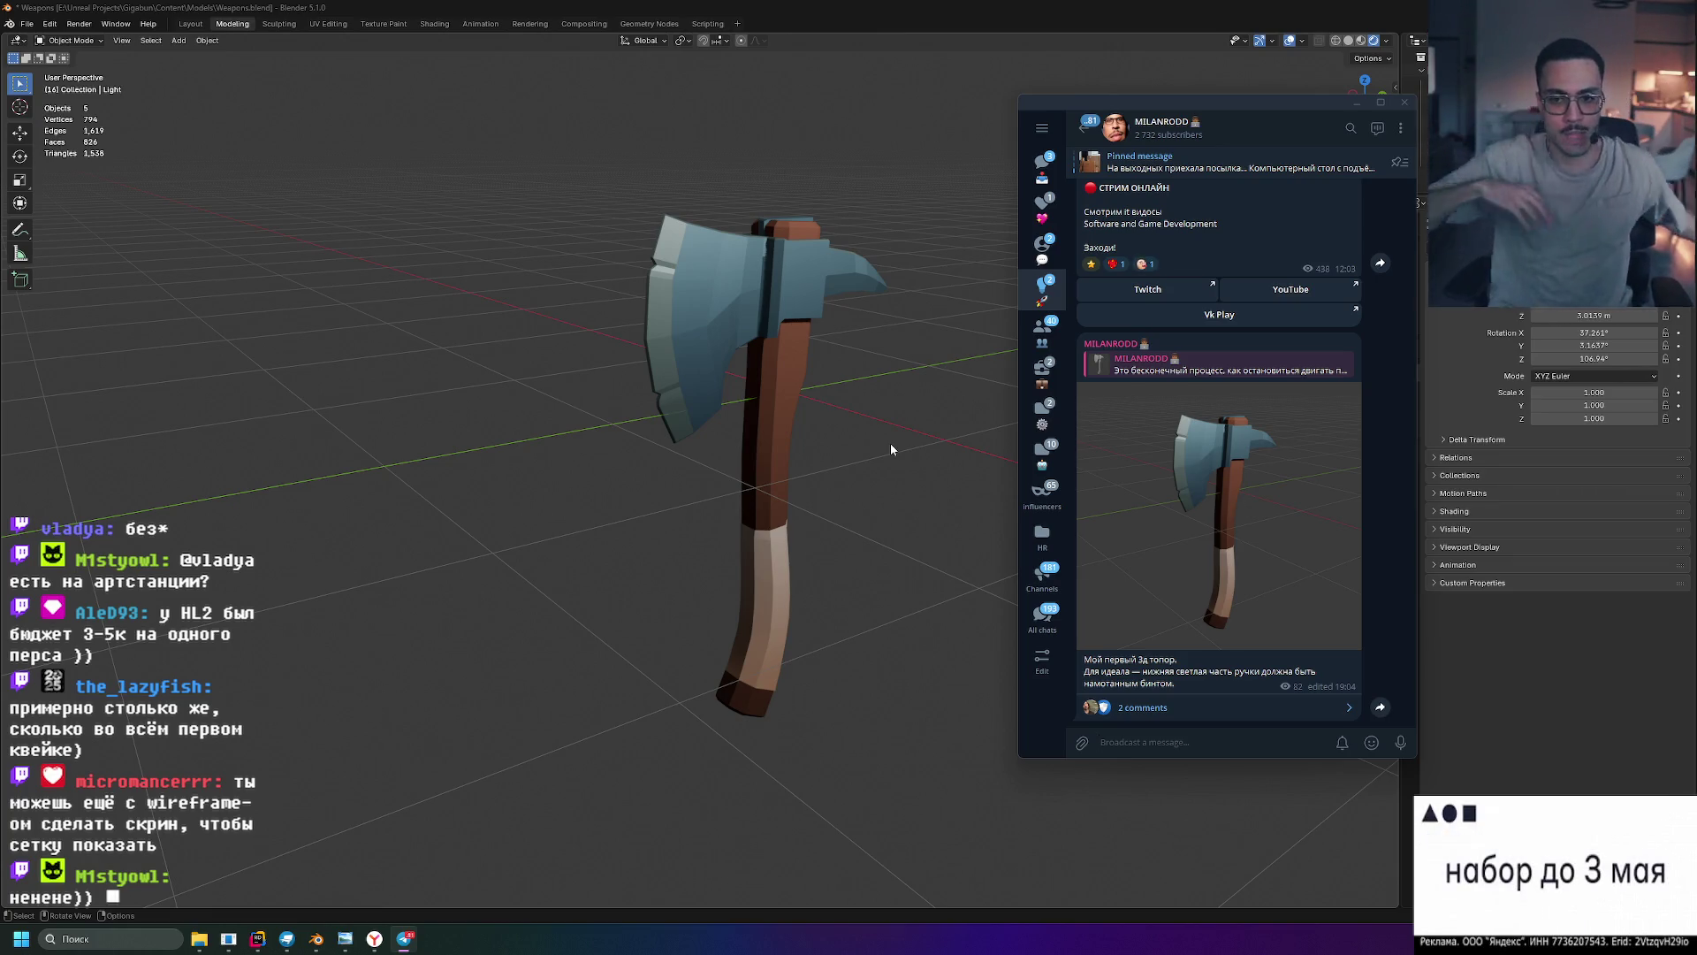
pyautogui.moveTo(852, 398)
pyautogui.mouseDown(button='middle')
pyautogui.moveTo(875, 438)
pyautogui.moveTo(854, 430)
pyautogui.moveTo(986, 463)
pyautogui.moveTo(1190, 443)
pyautogui.moveTo(833, 443)
pyautogui.moveTo(870, 424)
pyautogui.mouseUp(button='middle')
# - Orbit around the axe, selecting all objects, checking the Object context menu, then deselecting
pyautogui.scroll(-5, 869, 424)
pyautogui.click(710, 460)
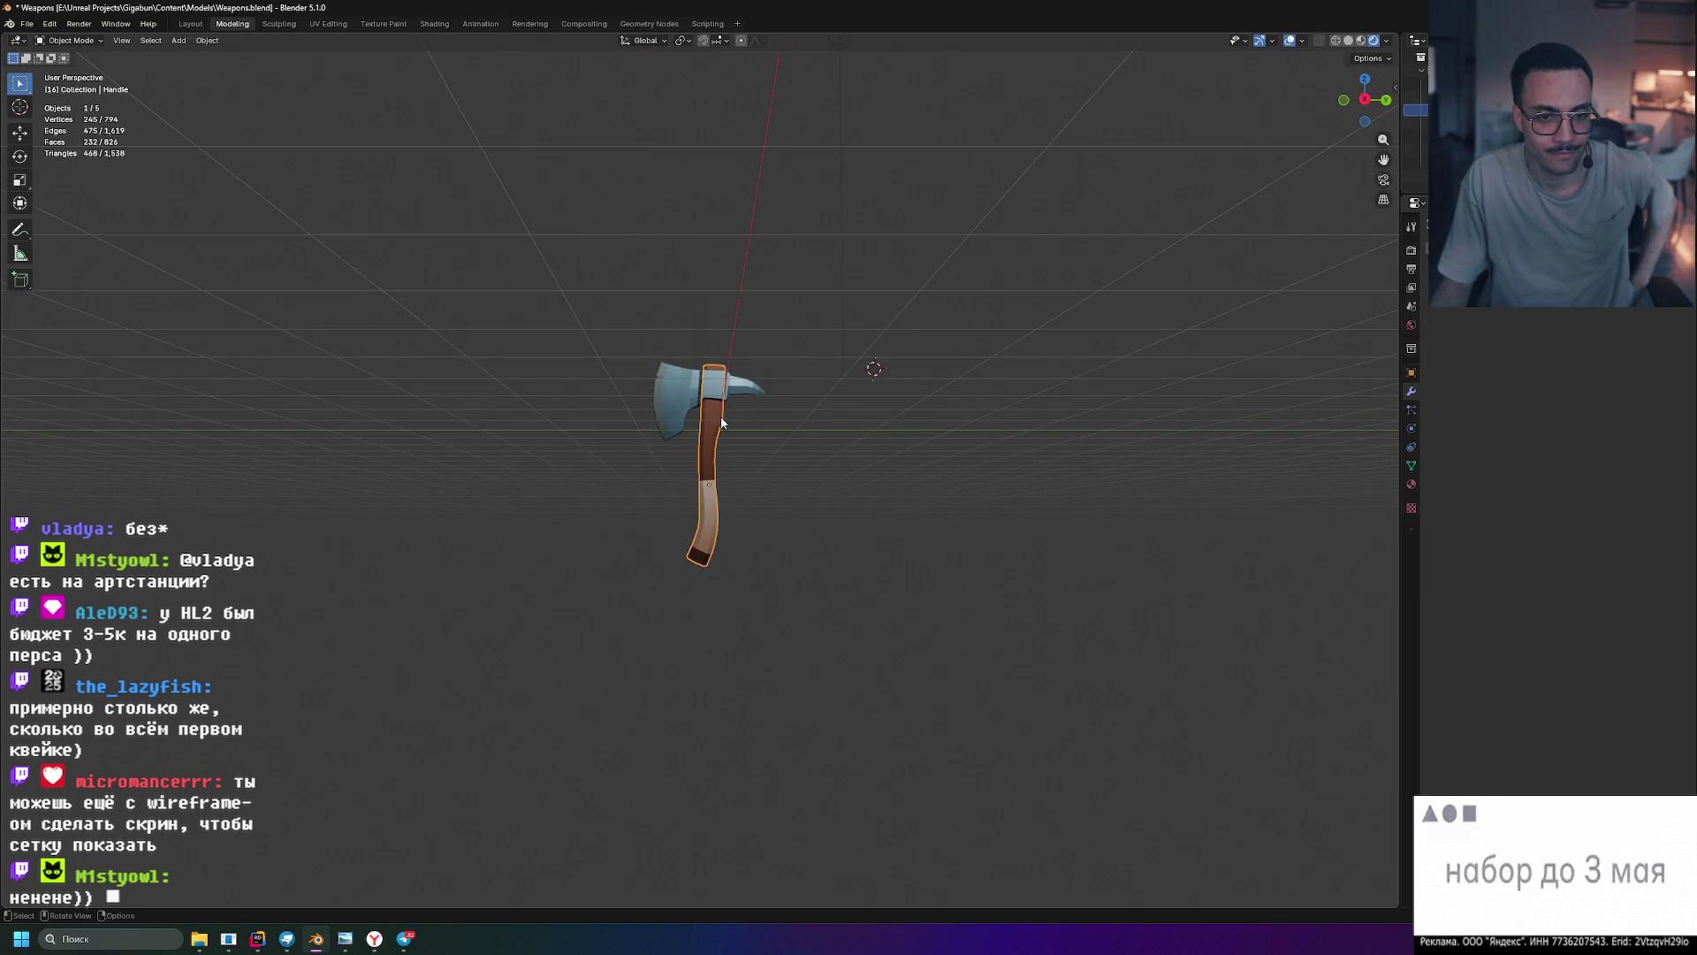
pyautogui.press('a')
pyautogui.moveTo(560, 306); pyautogui.dragTo(826, 596, button='middle')
pyautogui.rightClick(846, 560)
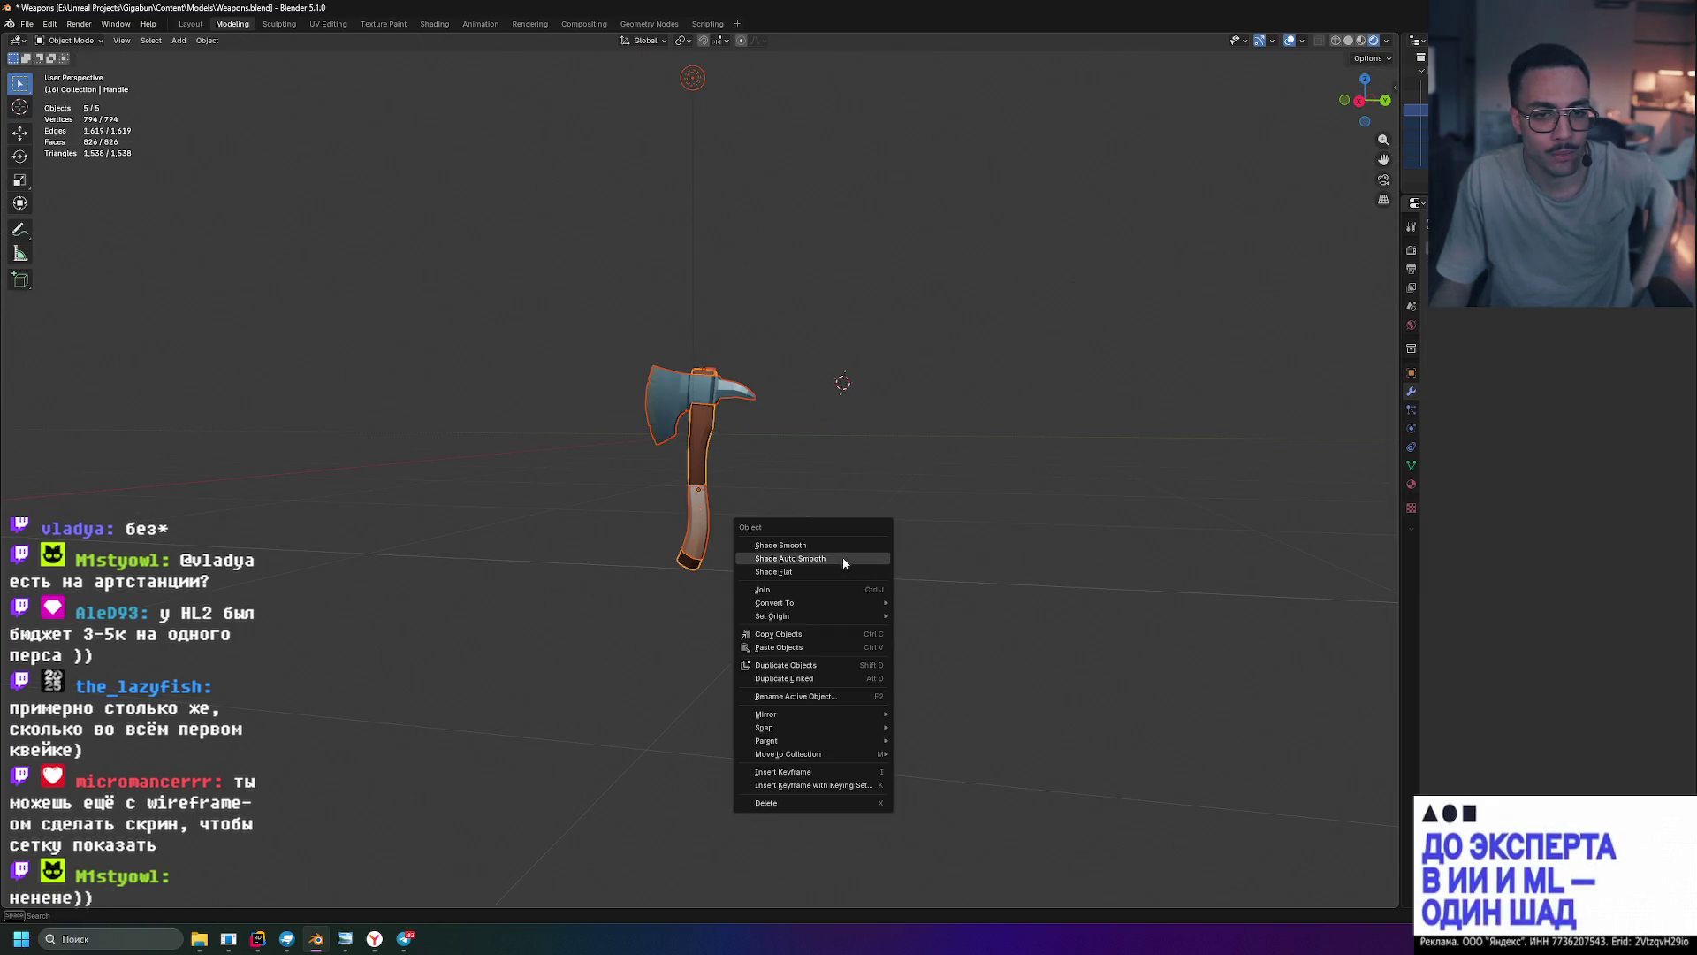
pyautogui.click(791, 493)
pyautogui.click(826, 470)
pyautogui.moveTo(826, 470)
pyautogui.mouseDown(button='middle')
pyautogui.moveTo(758, 504)
pyautogui.moveTo(864, 487)
pyautogui.mouseUp(button='middle')
pyautogui.moveTo(552, 287); pyautogui.dragTo(801, 596)
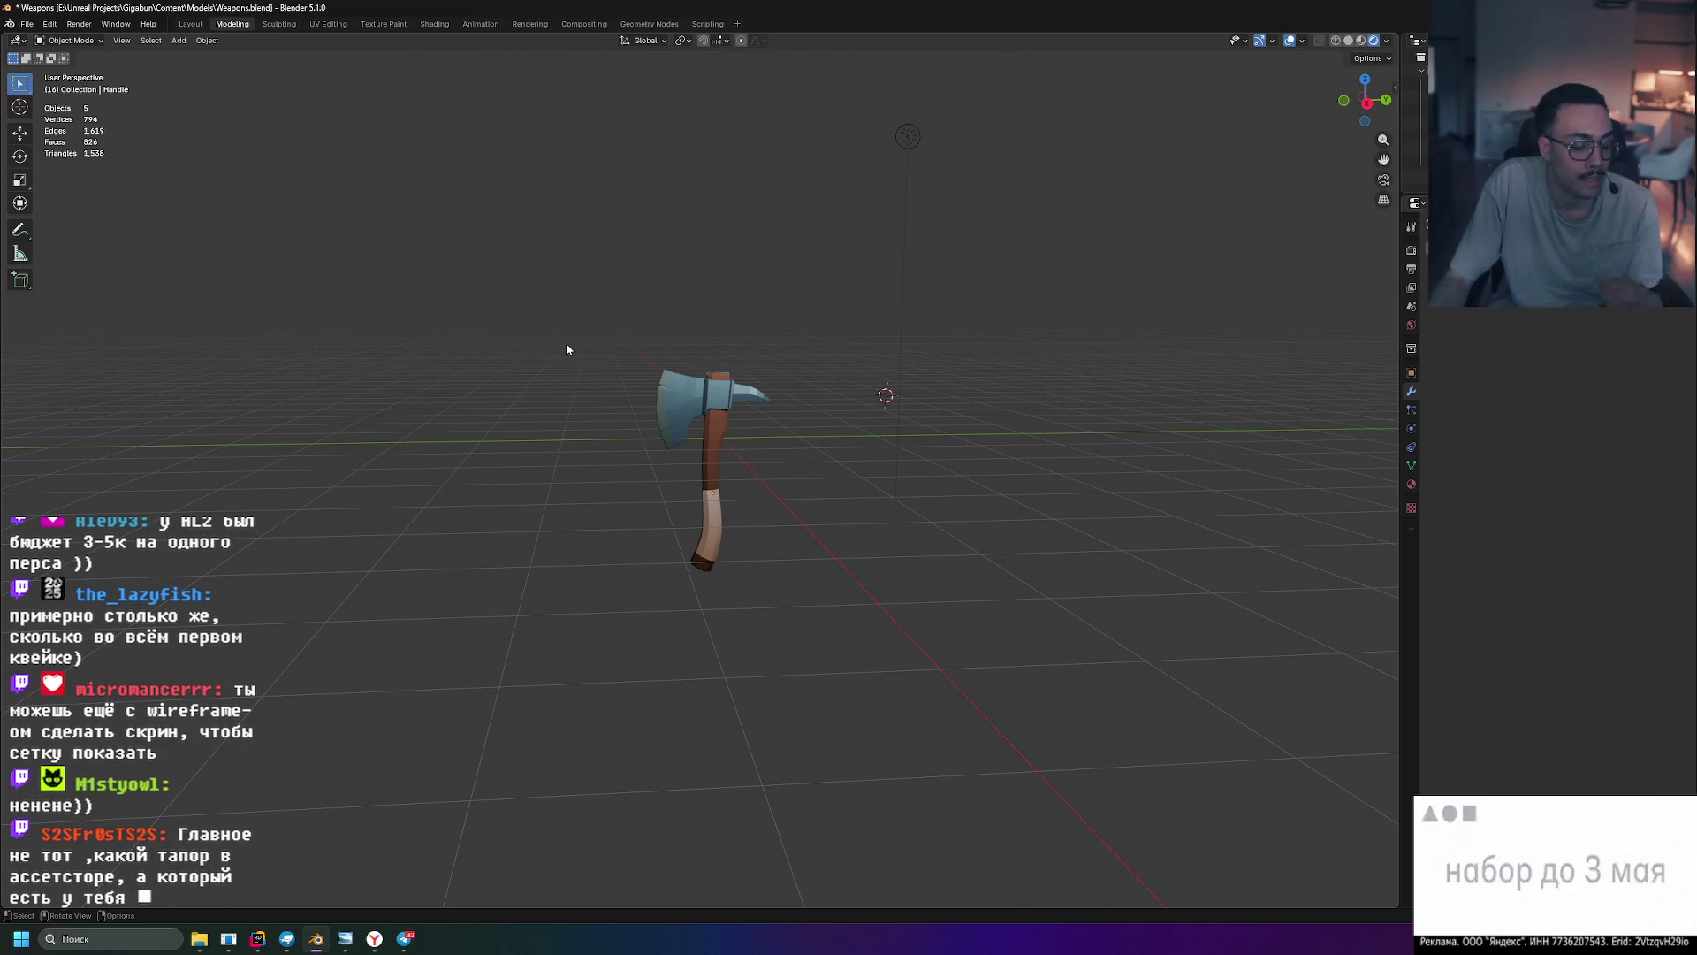
# - Save the axe scene to Weapons.blend and bring up the Telegram discussion
pyautogui.hotkey('ctrl', 's')
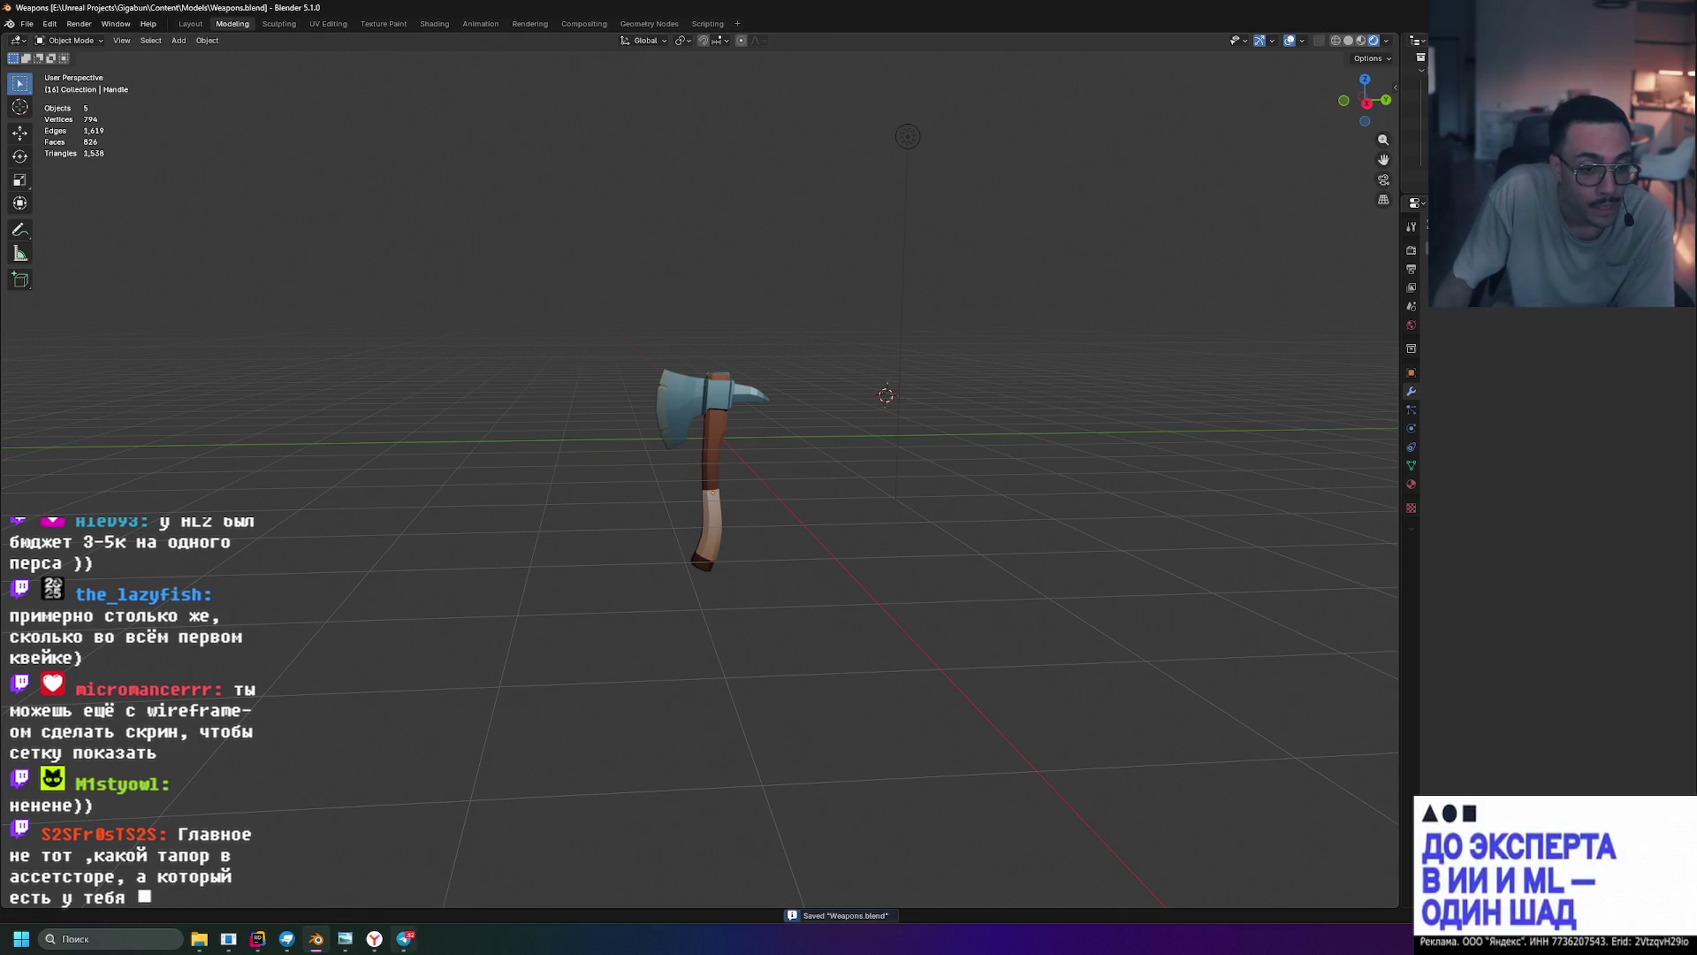
pyautogui.click(404, 939)
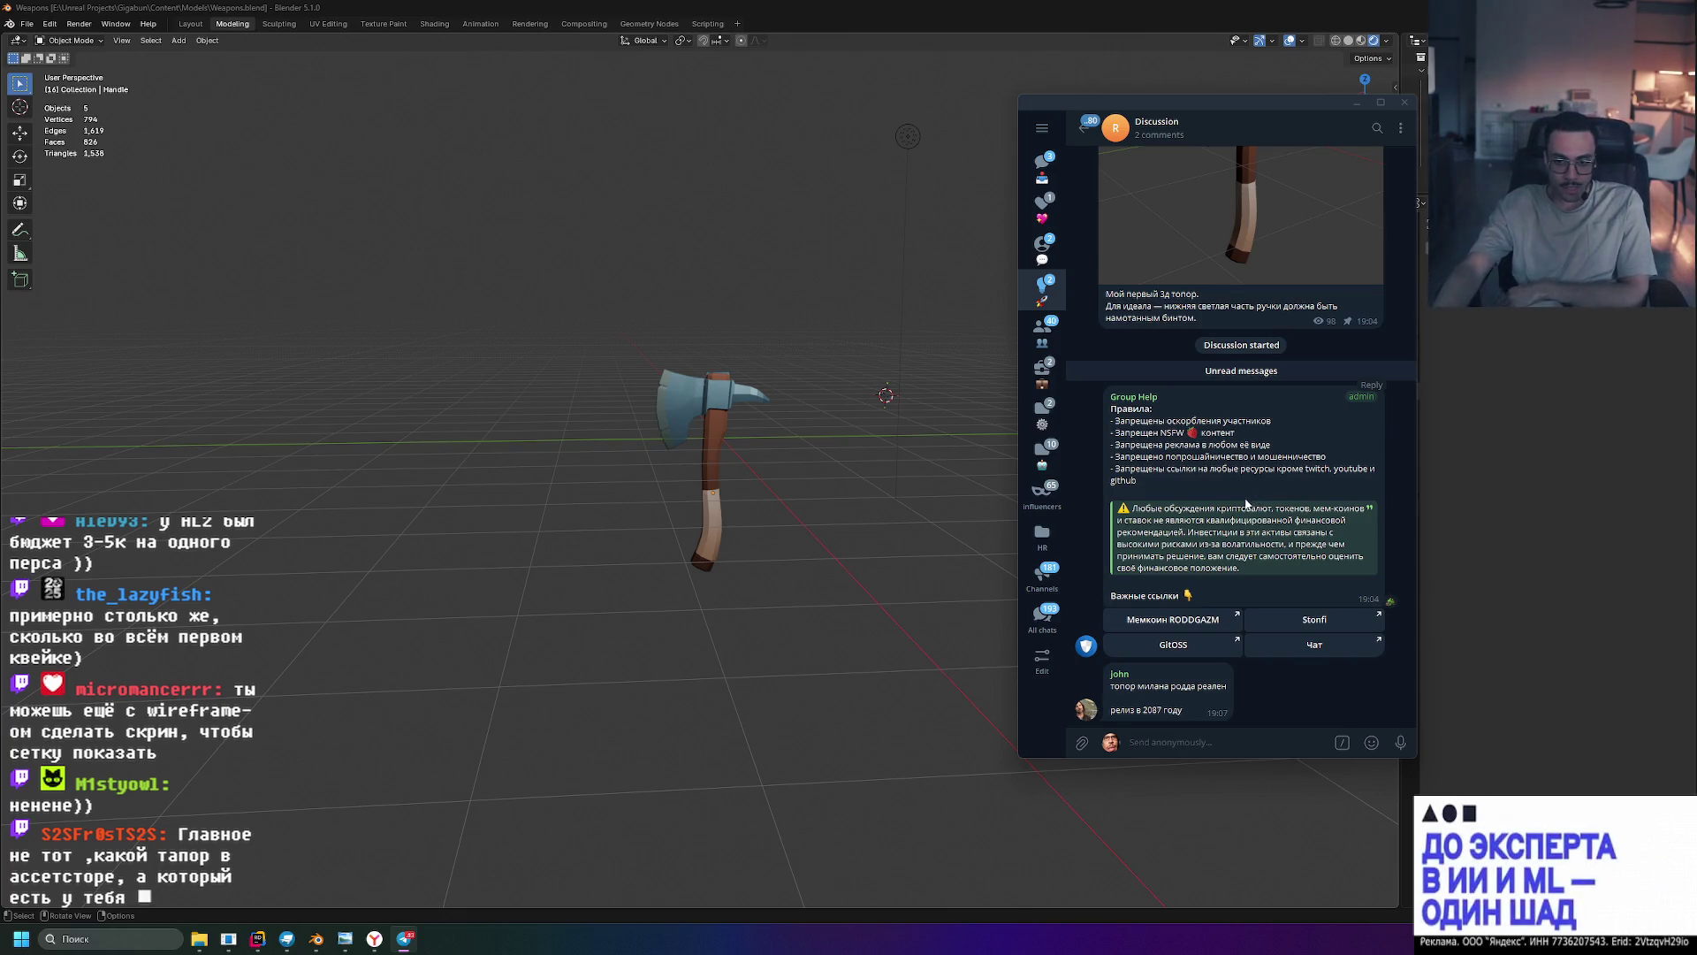
pyautogui.scroll(2, 1249, 498)
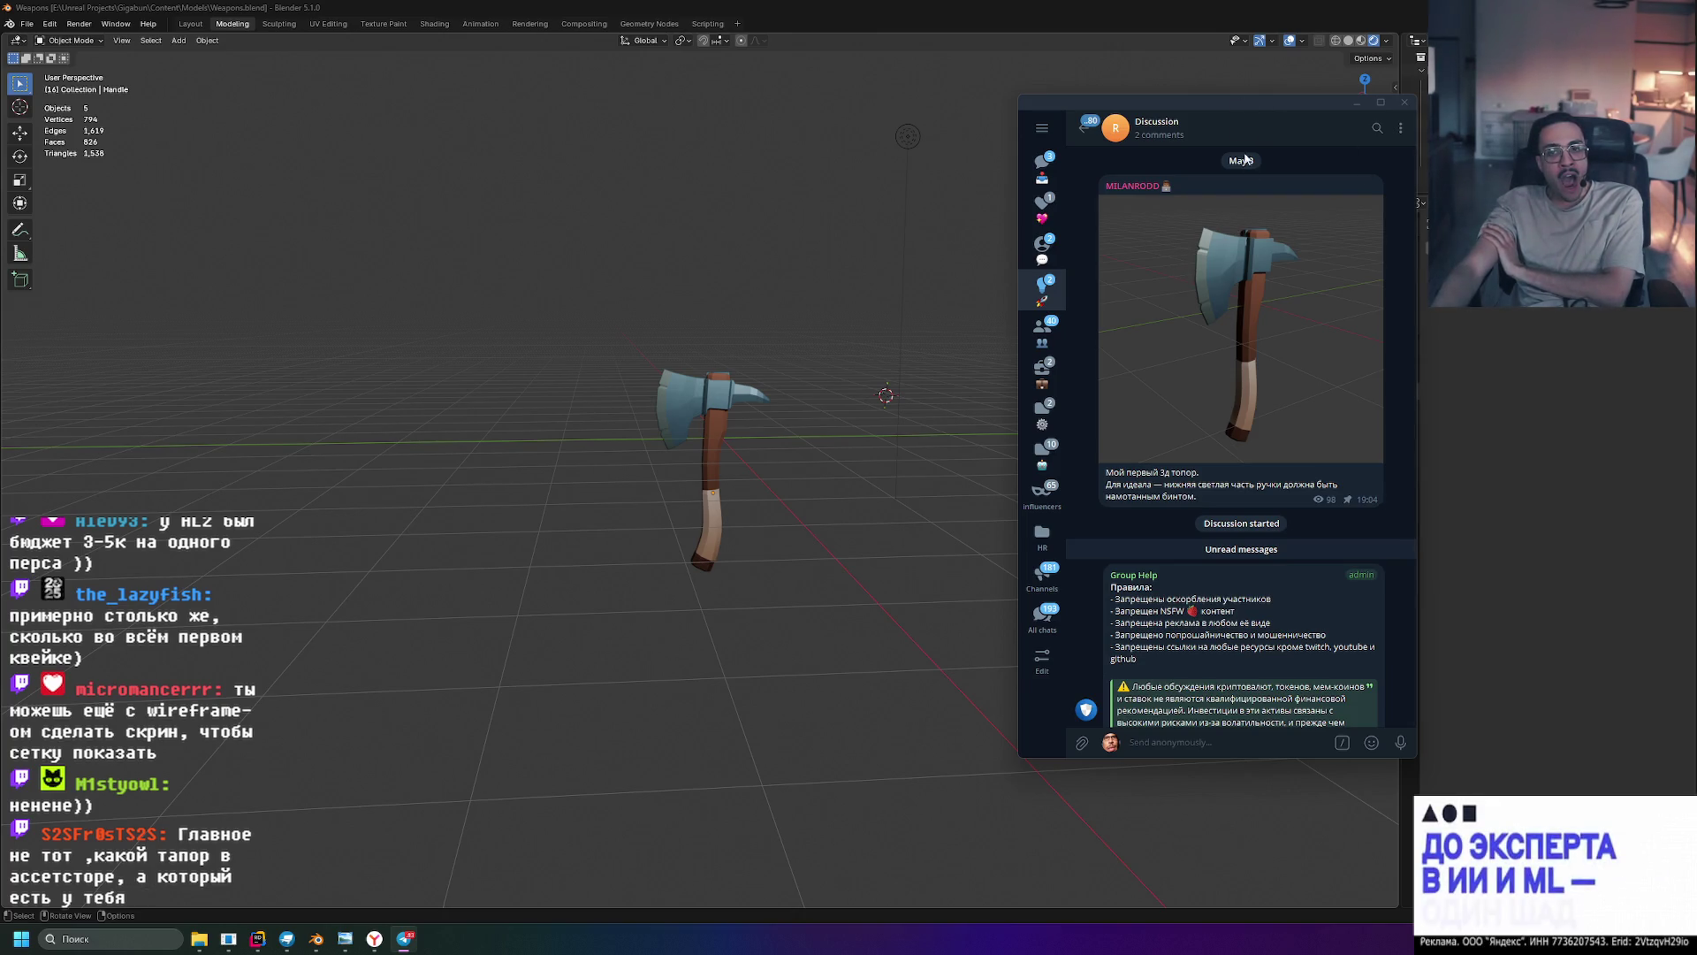
pyautogui.click(1283, 219)
pyautogui.click(1281, 216)
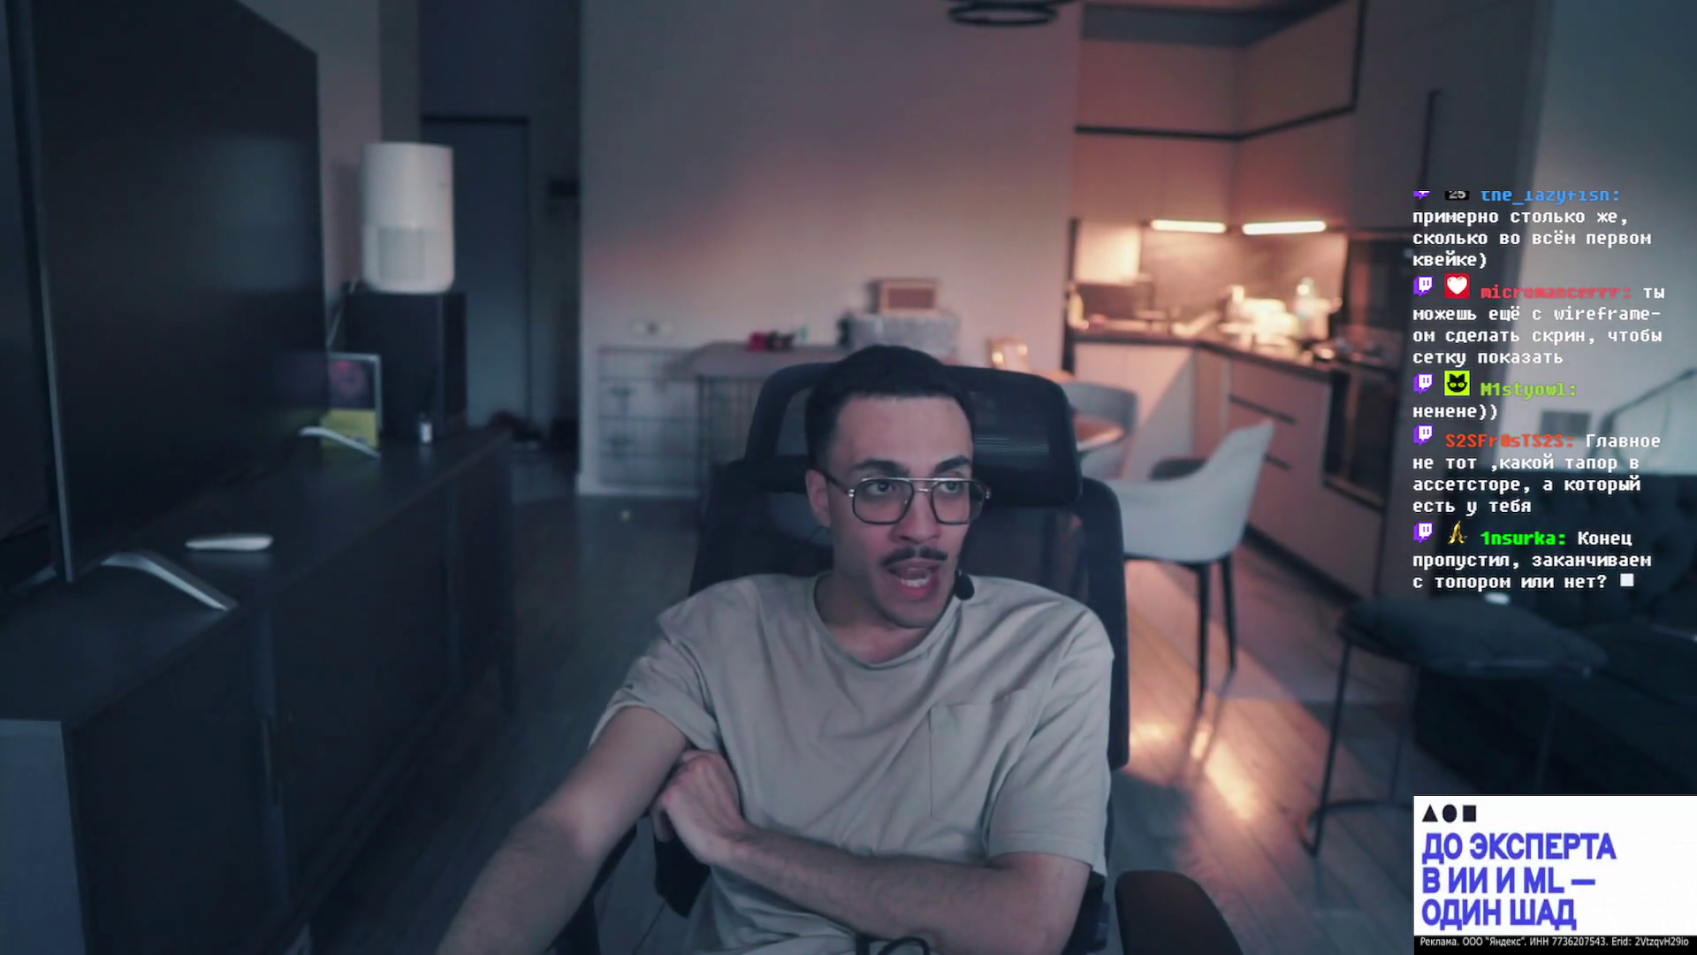
pyautogui.scroll(5, 728, 512)
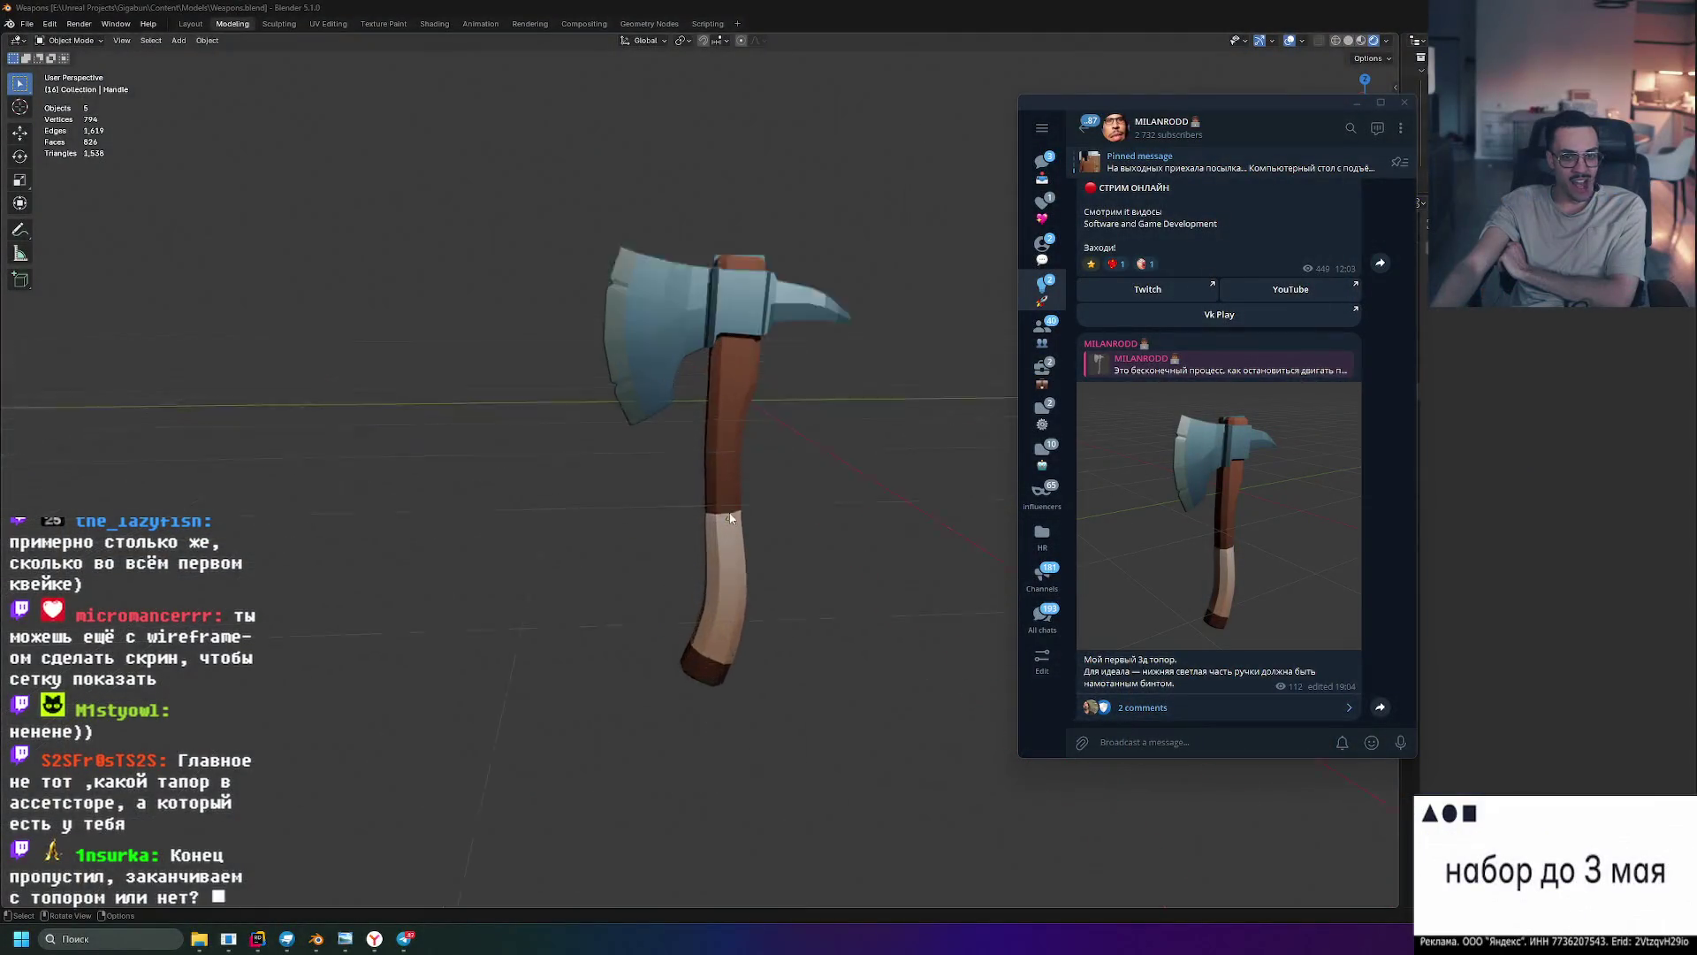
pyautogui.moveTo(789, 437)
pyautogui.mouseDown(button='middle')
pyautogui.moveTo(882, 451)
pyautogui.moveTo(698, 427)
pyautogui.mouseUp(button='middle')
pyautogui.moveTo(664, 593); pyautogui.dragTo(724, 474, button='middle')
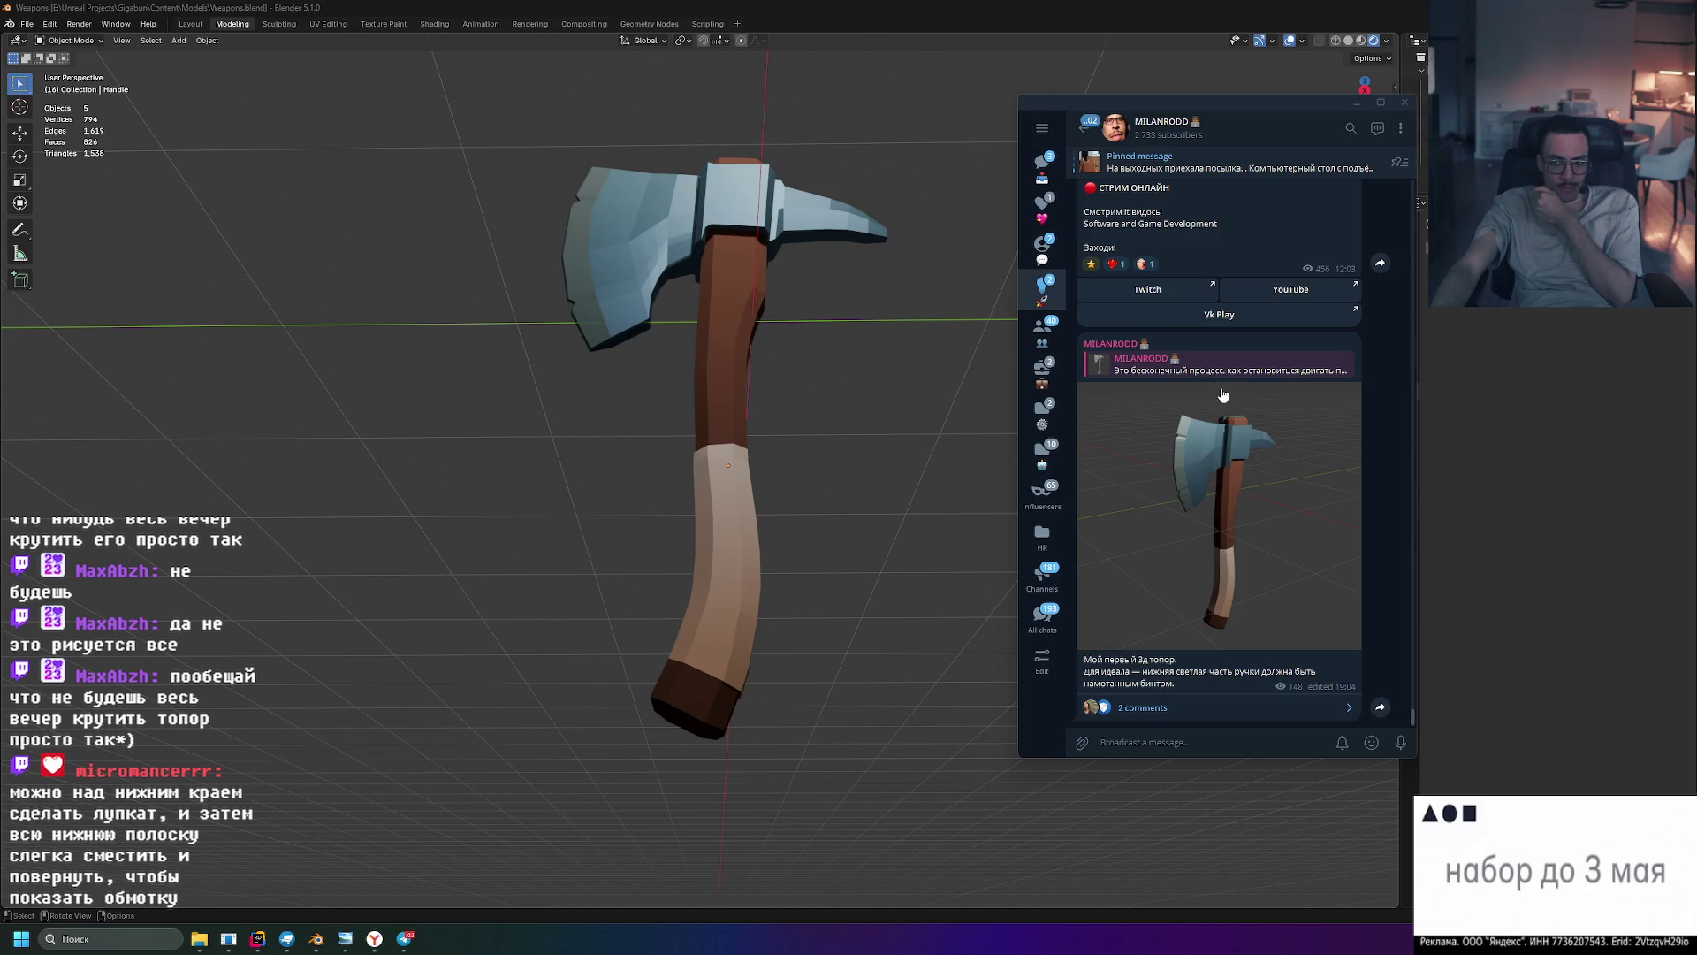
pyautogui.hotkey('alt', 'Tab')
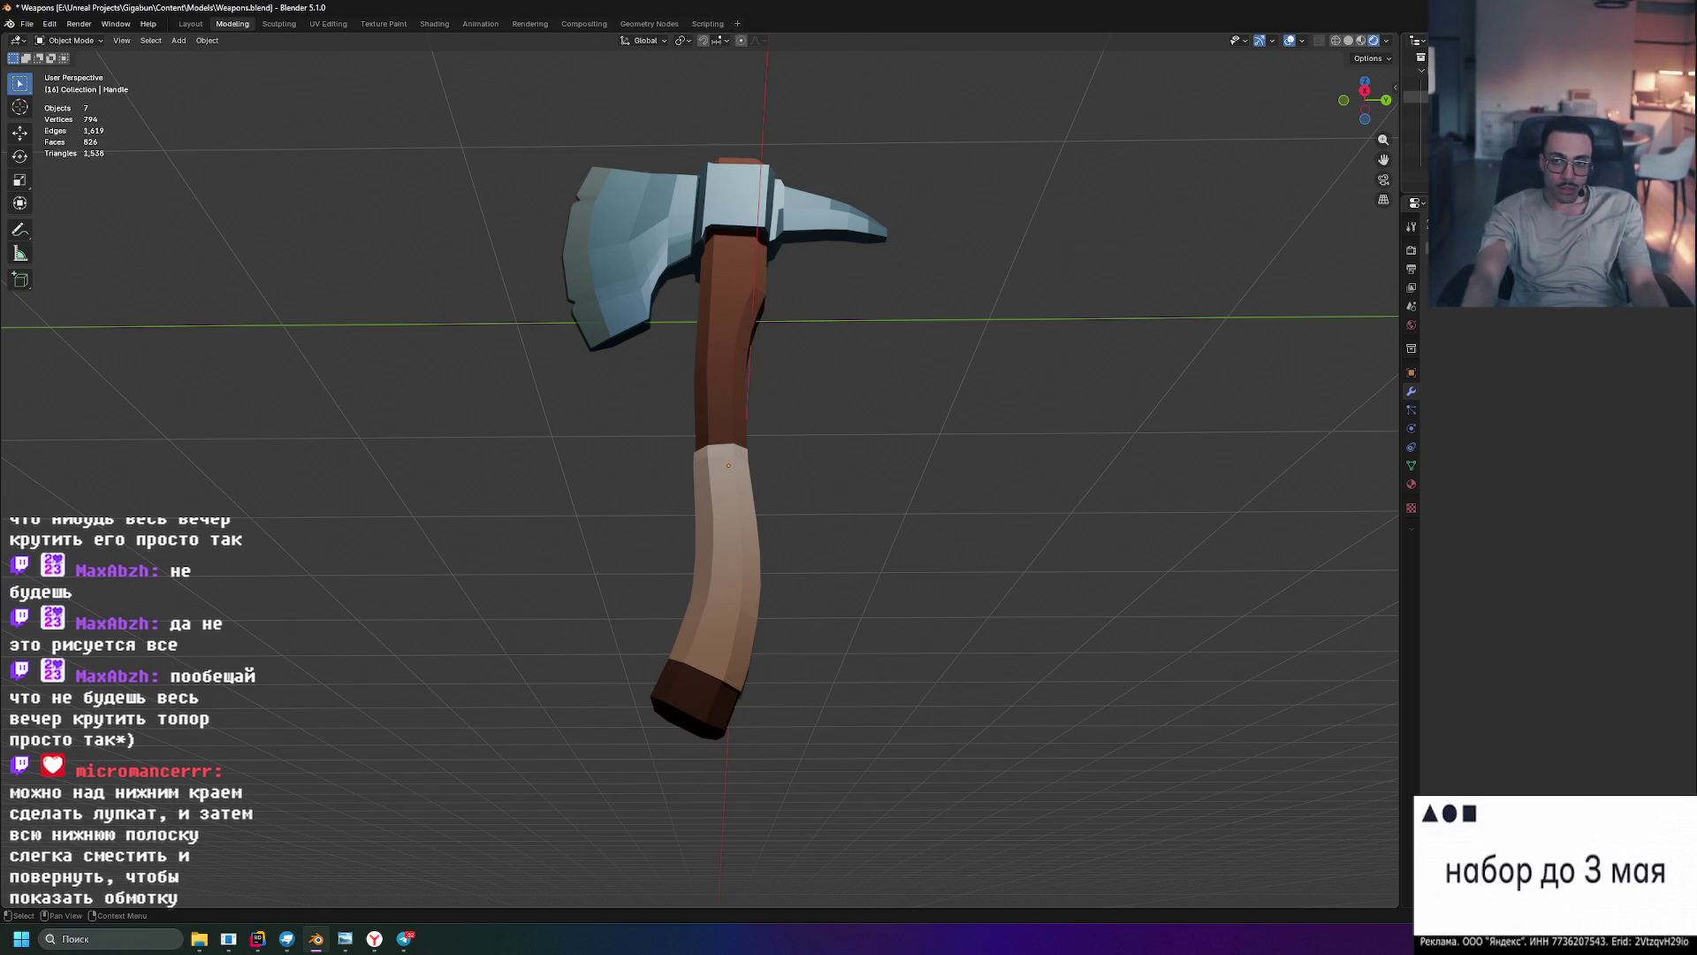
# - Switch to Front Orthographic view and zoom in on the reference's canvas grip wrap
pyautogui.press('KP_1')
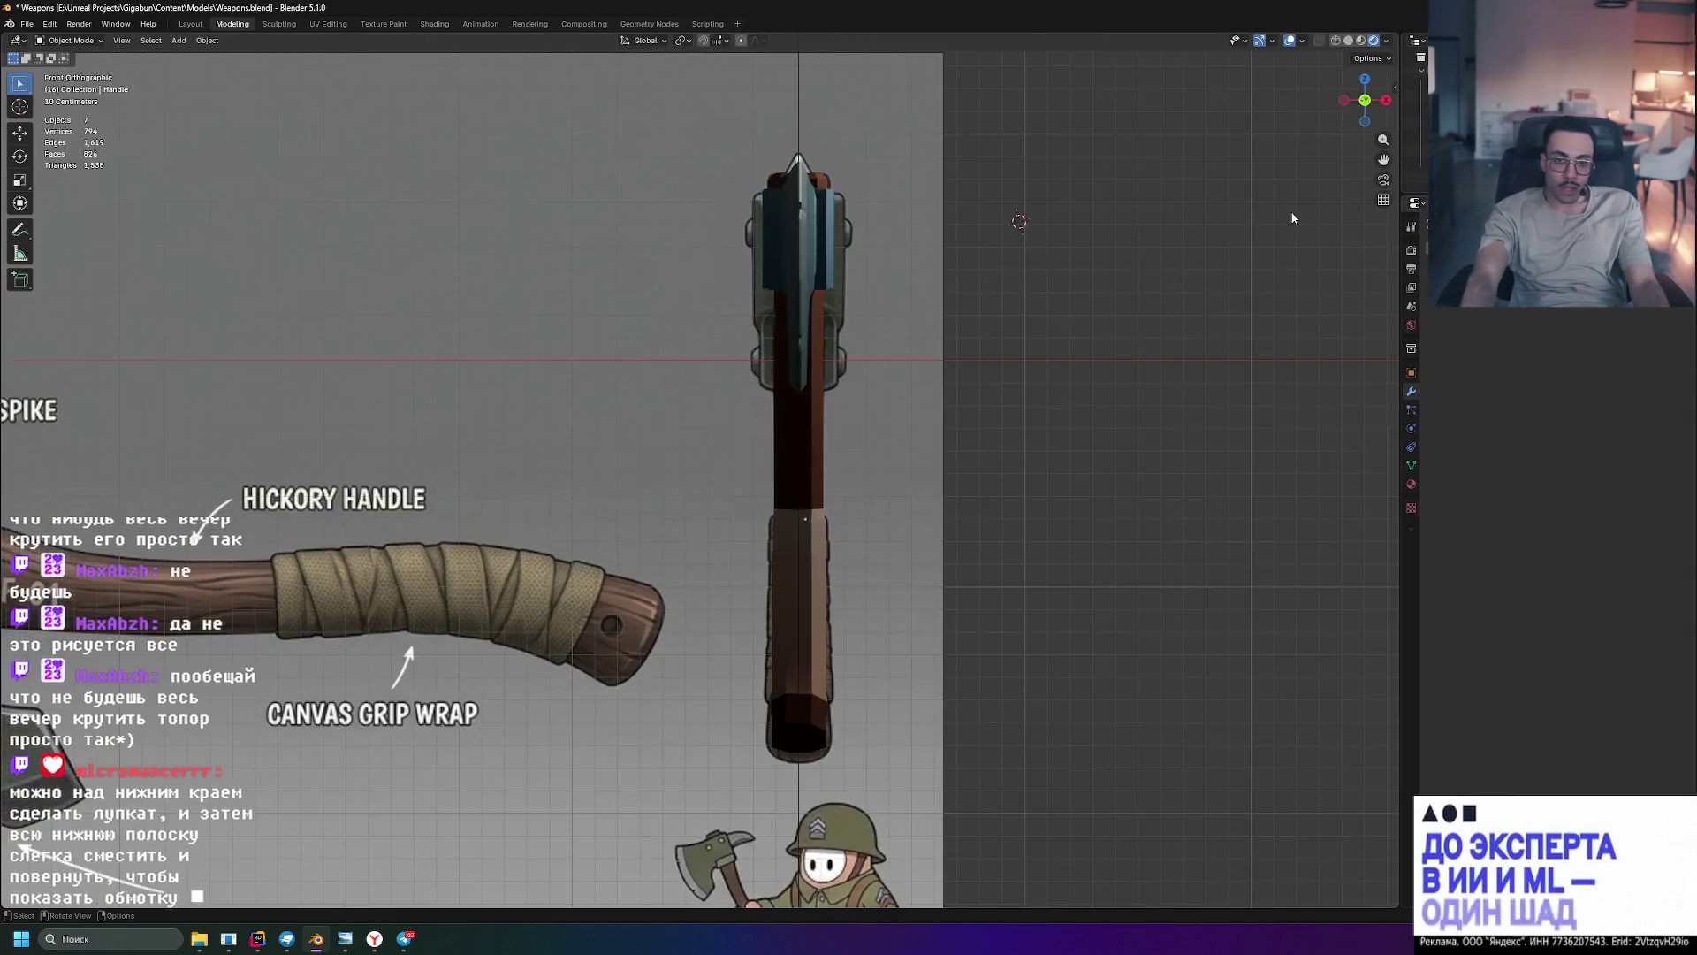
pyautogui.moveTo(537, 265)
pyautogui.mouseDown(button='middle')
pyautogui.moveTo(587, 265)
pyautogui.moveTo(626, 318)
pyautogui.moveTo(550, 390)
pyautogui.moveTo(878, 273)
pyautogui.mouseUp(button='middle')
pyautogui.press('KP_1')
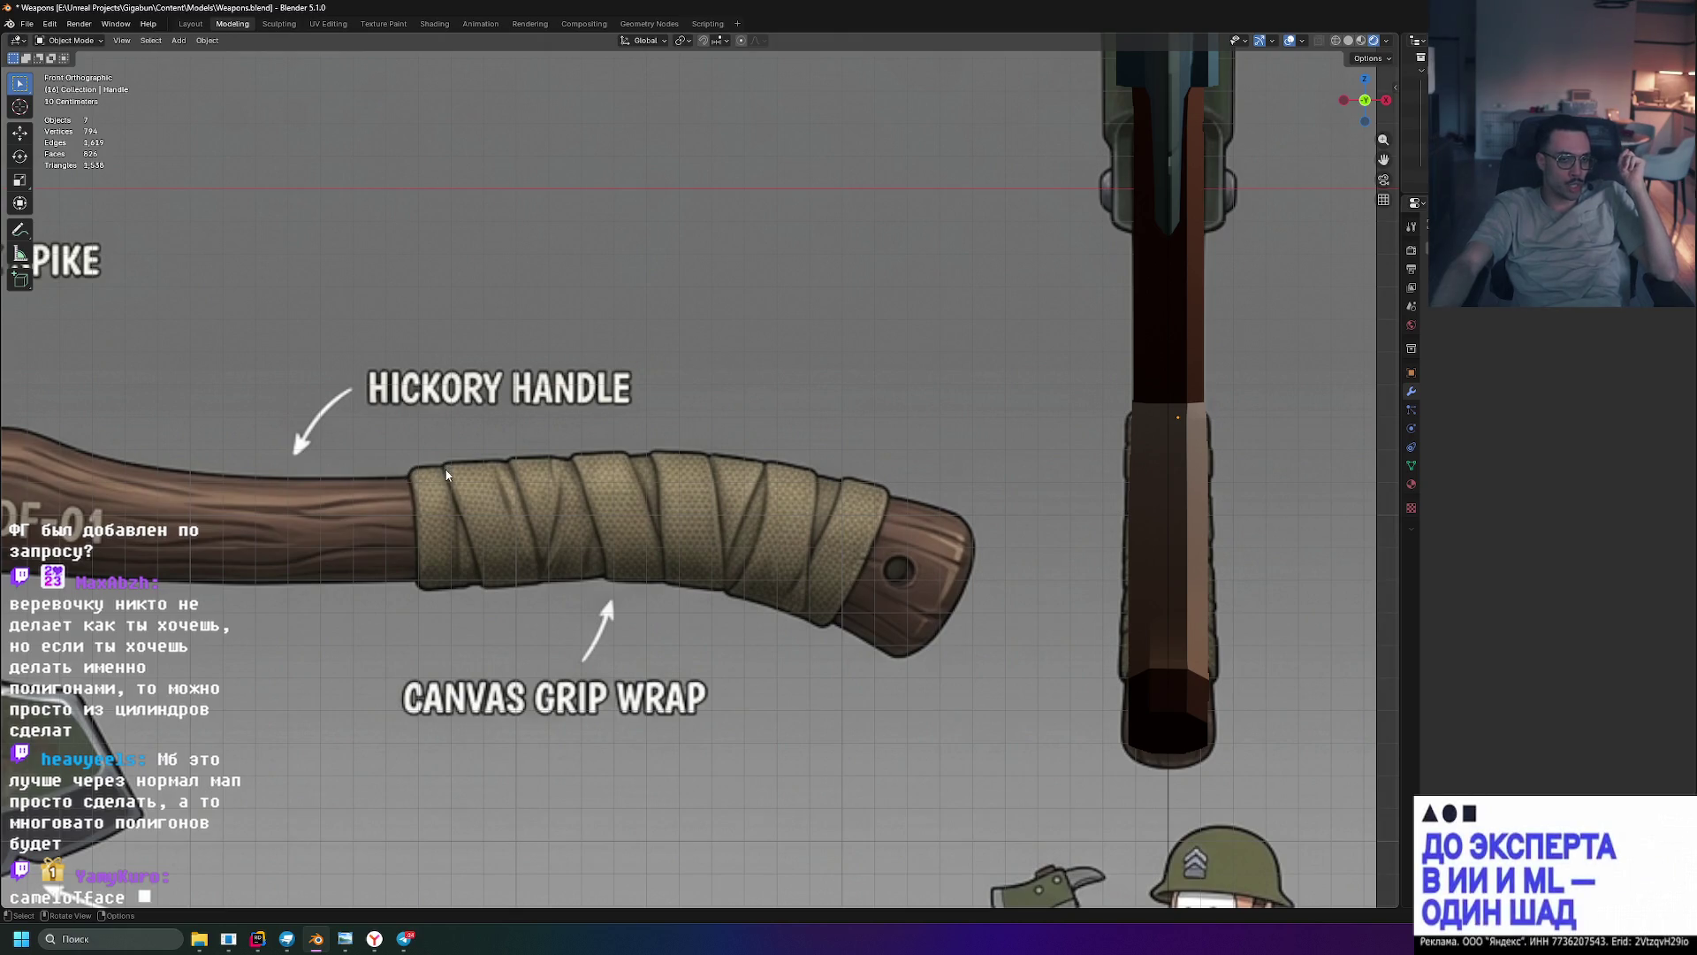
pyautogui.scroll(4, 418, 480)
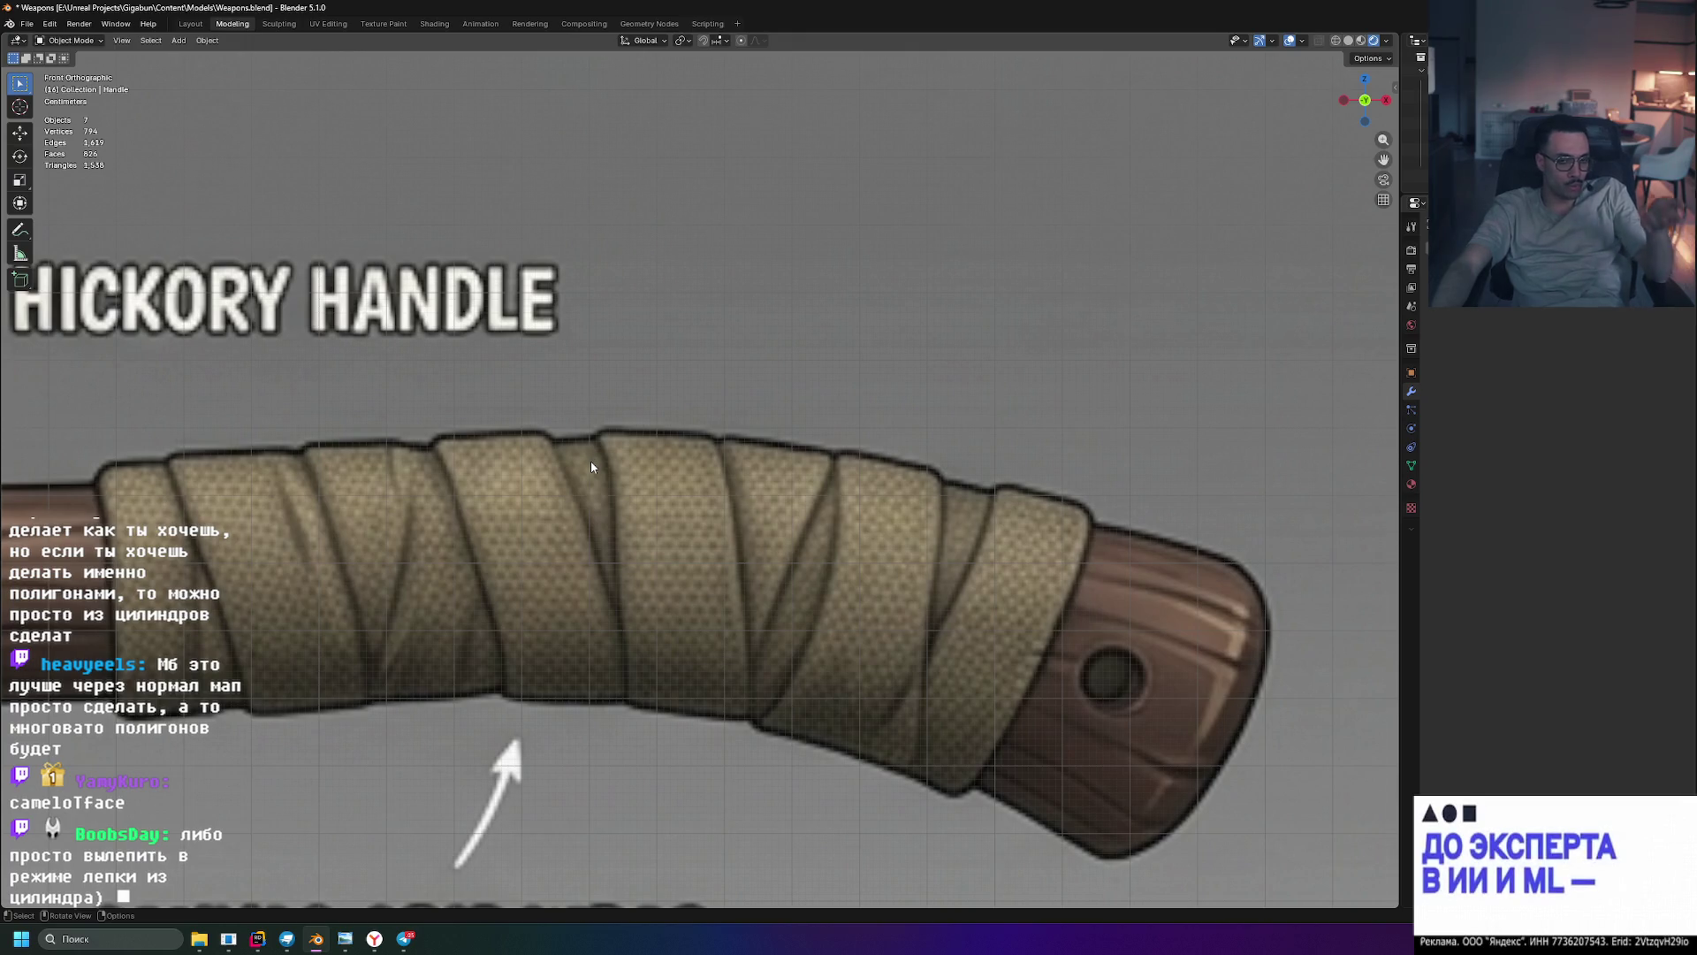
pyautogui.scroll(-5, 590, 461)
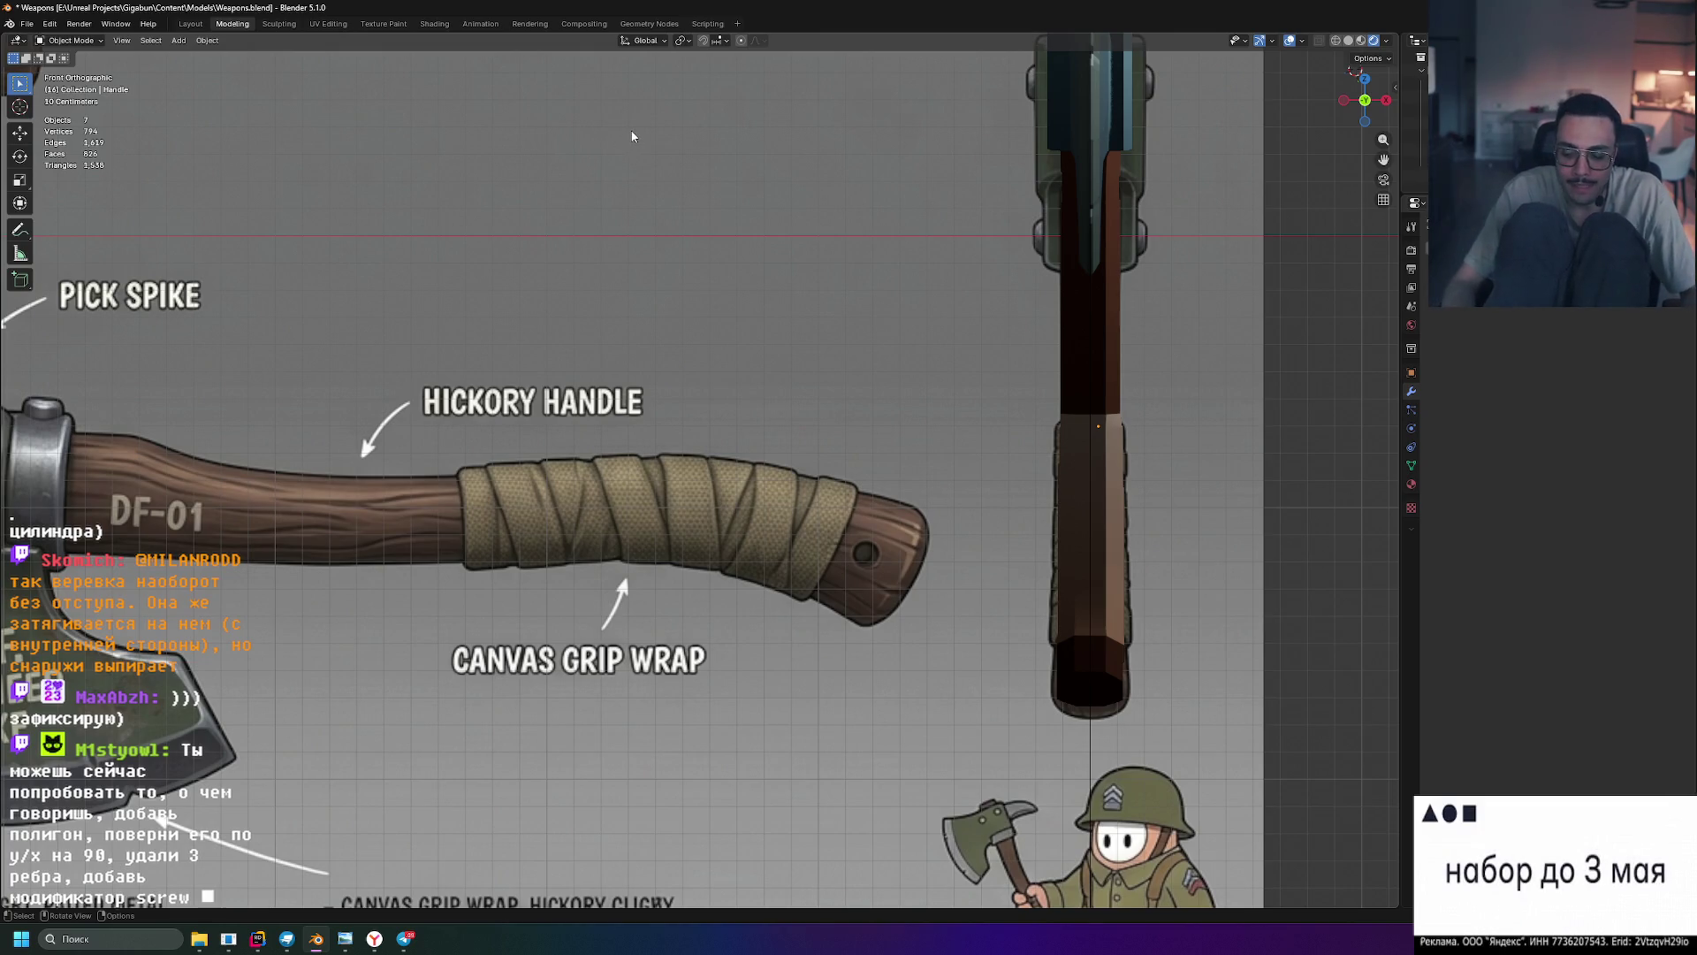
pyautogui.moveTo(632, 137)
pyautogui.mouseDown(button='middle')
pyautogui.moveTo(1151, 308)
pyautogui.moveTo(995, 323)
pyautogui.moveTo(958, 344)
pyautogui.moveTo(1098, 301)
pyautogui.mouseUp(button='middle')
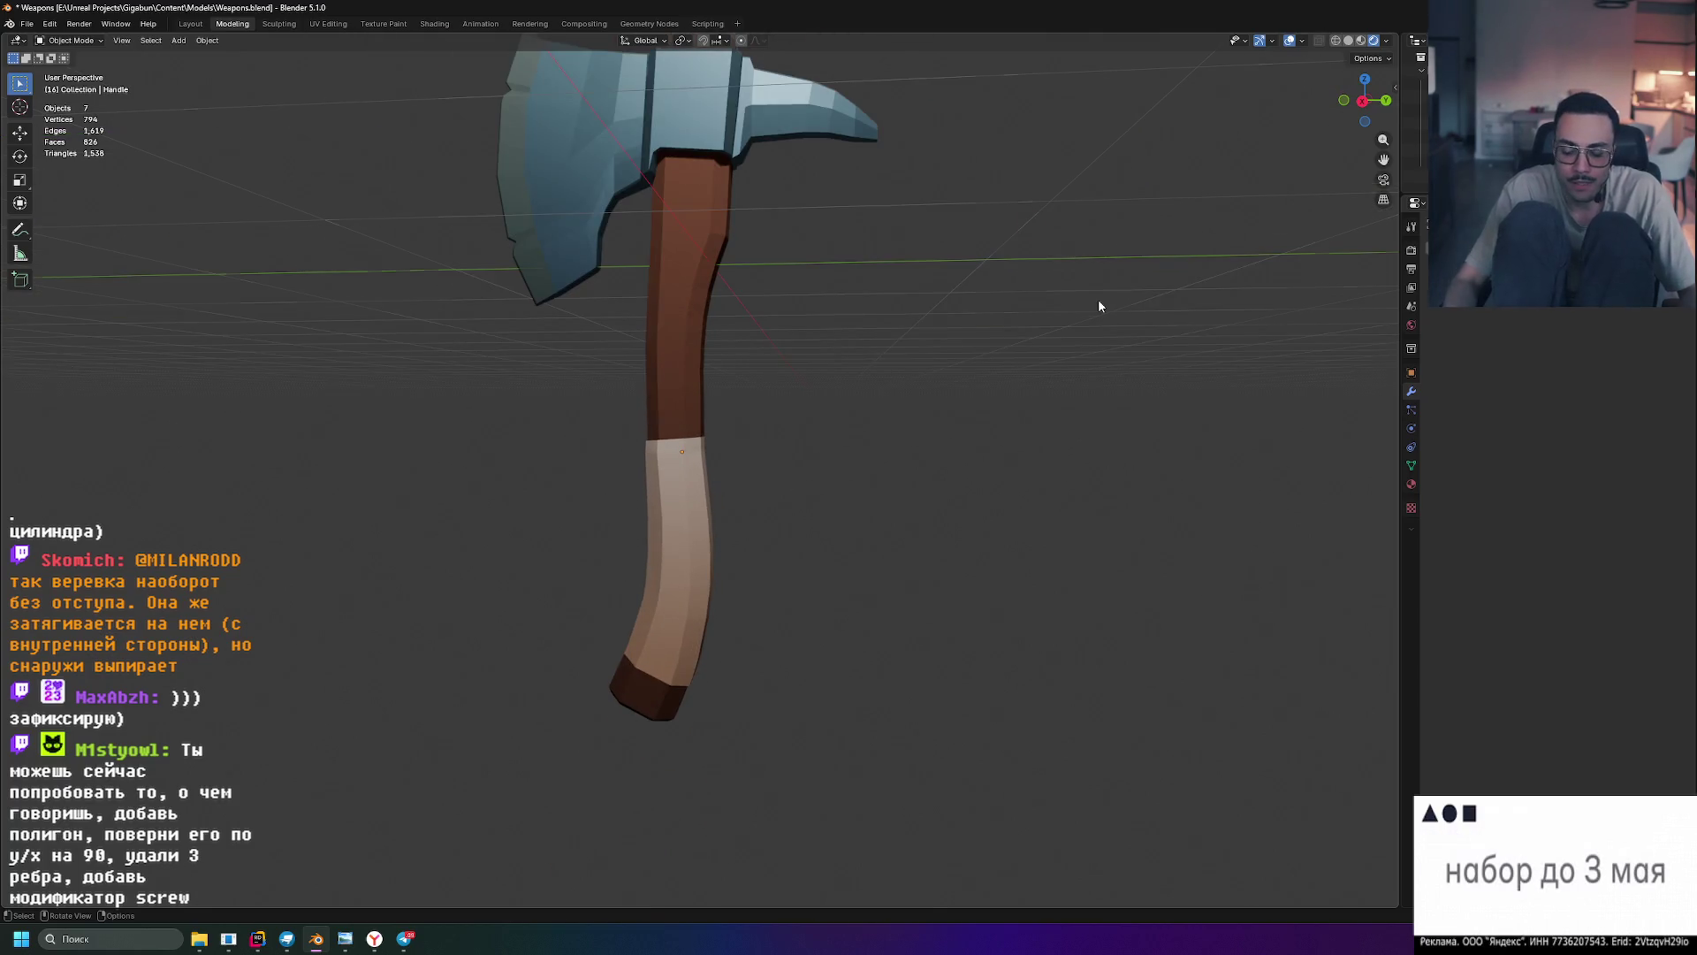
# - Switch to Right Orthographic view and zoom in close on the handle's grip
pyautogui.press('KP_3')
pyautogui.scroll(6, 1016, 469)
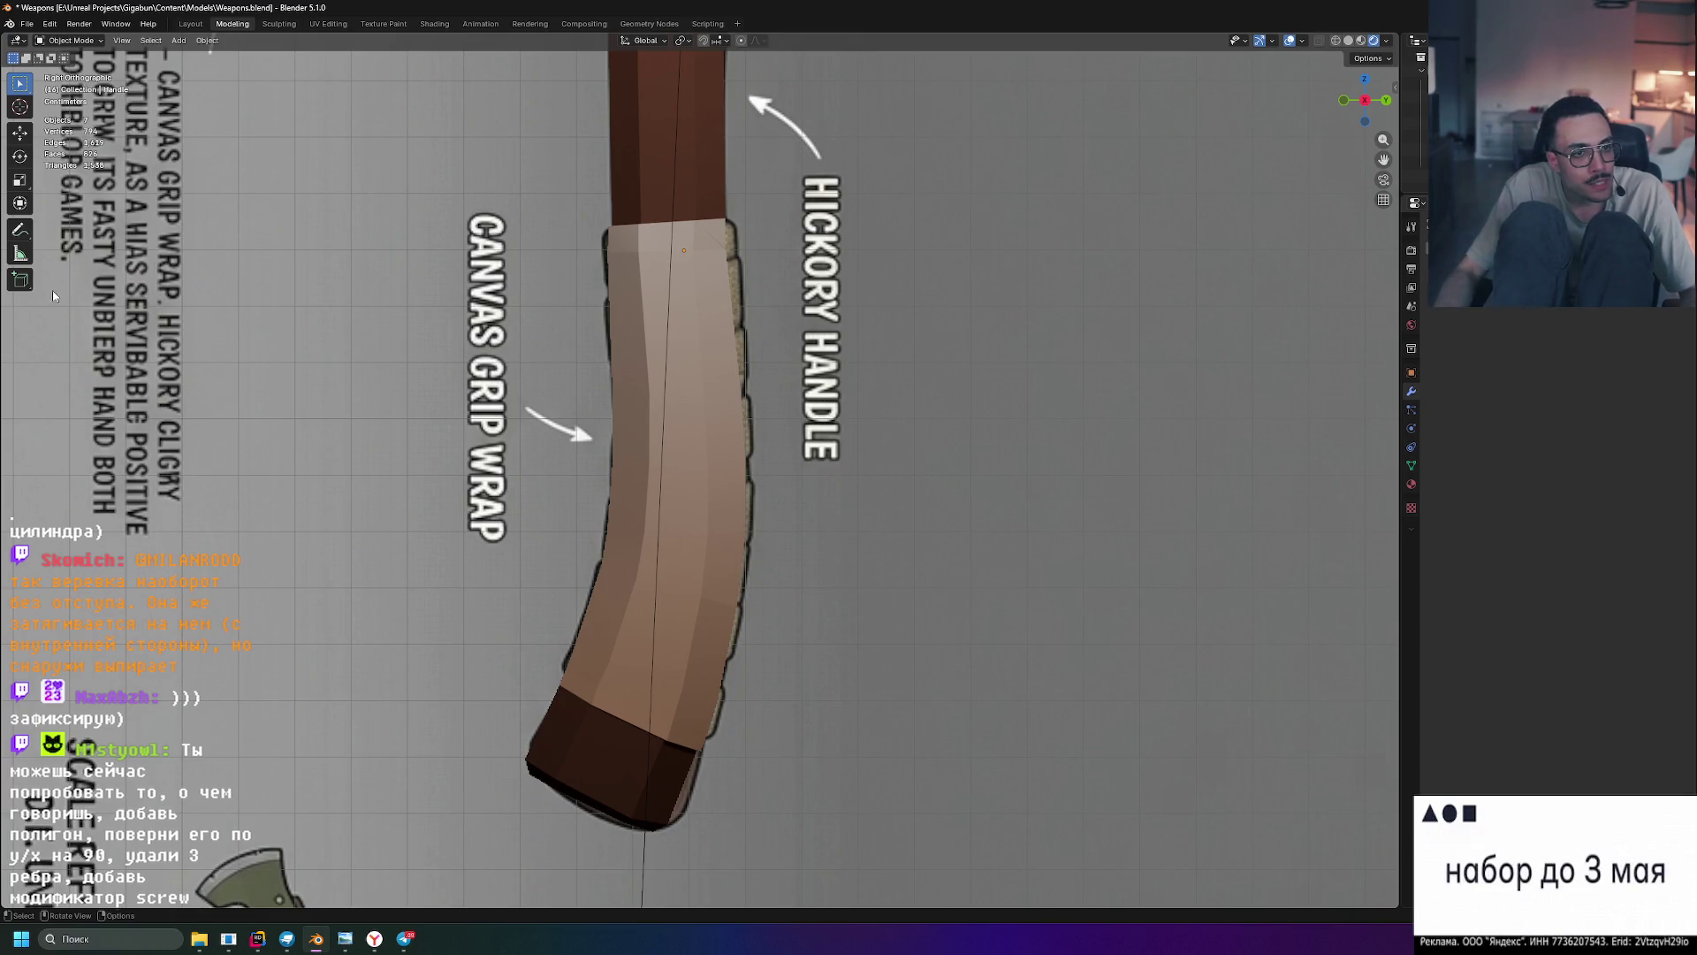
pyautogui.click(21, 280)
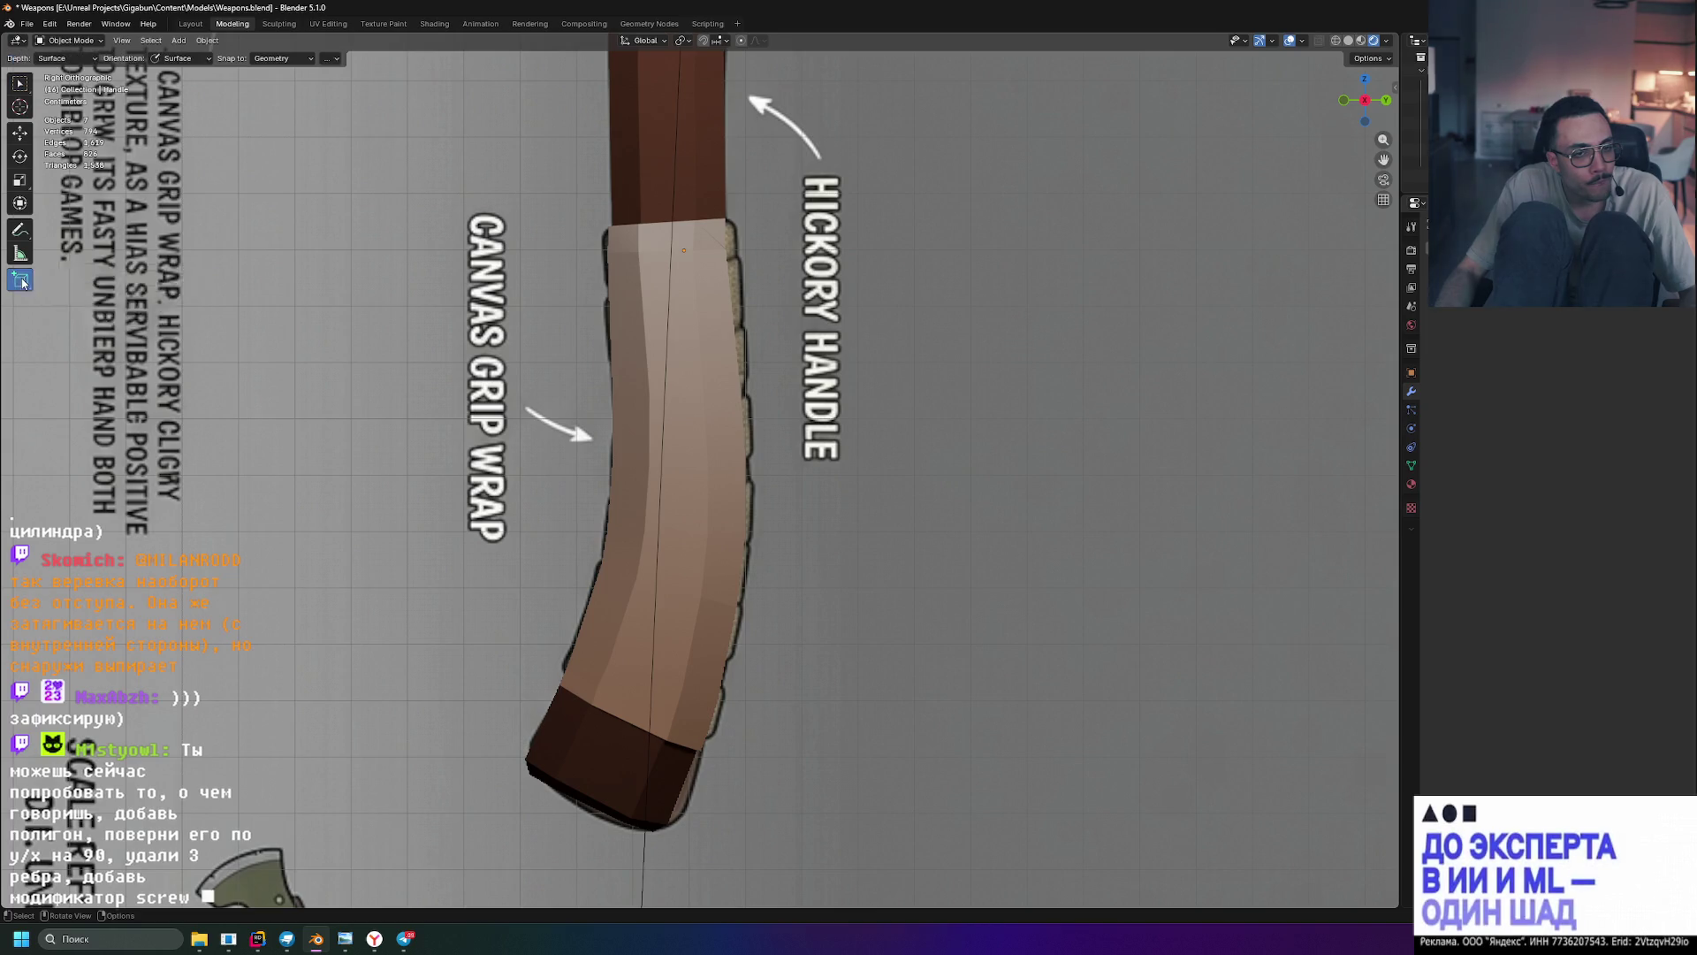
# - Draw a thin box bar alongside the grip, setting its base and height
pyautogui.moveTo(646, 234)
pyautogui.mouseDown()
pyautogui.moveTo(713, 611)
pyautogui.moveTo(698, 915)
pyautogui.moveTo(682, 909)
pyautogui.mouseUp()
pyautogui.click(823, 629)
pyautogui.moveTo(823, 629)
pyautogui.mouseDown(button='middle')
pyautogui.moveTo(843, 637)
pyautogui.moveTo(832, 627)
pyautogui.mouseUp(button='middle')
pyautogui.moveTo(733, 627); pyautogui.dragTo(763, 598, button='middle')
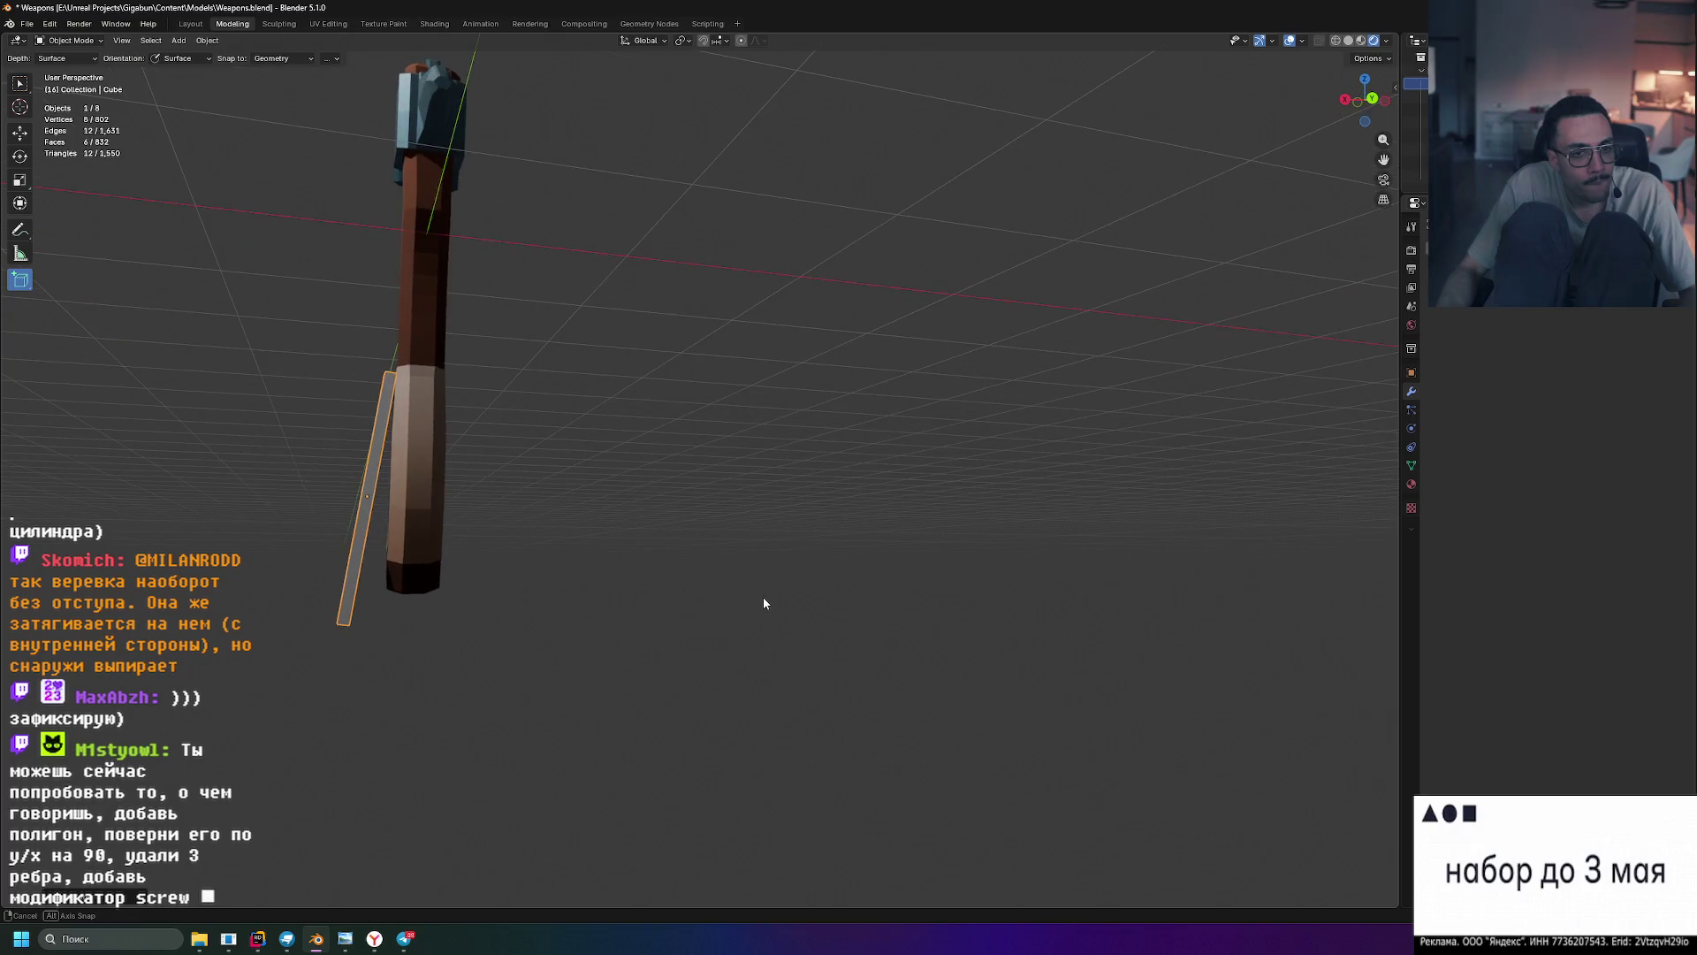
pyautogui.moveTo(619, 588)
pyautogui.keyDown('shift'); pyautogui.mouseDown(button='middle')
pyautogui.moveTo(488, 561)
pyautogui.moveTo(511, 511)
pyautogui.moveTo(669, 525)
pyautogui.moveTo(324, 511)
pyautogui.moveTo(364, 510)
pyautogui.mouseUp(button='middle'); pyautogui.keyUp('shift')
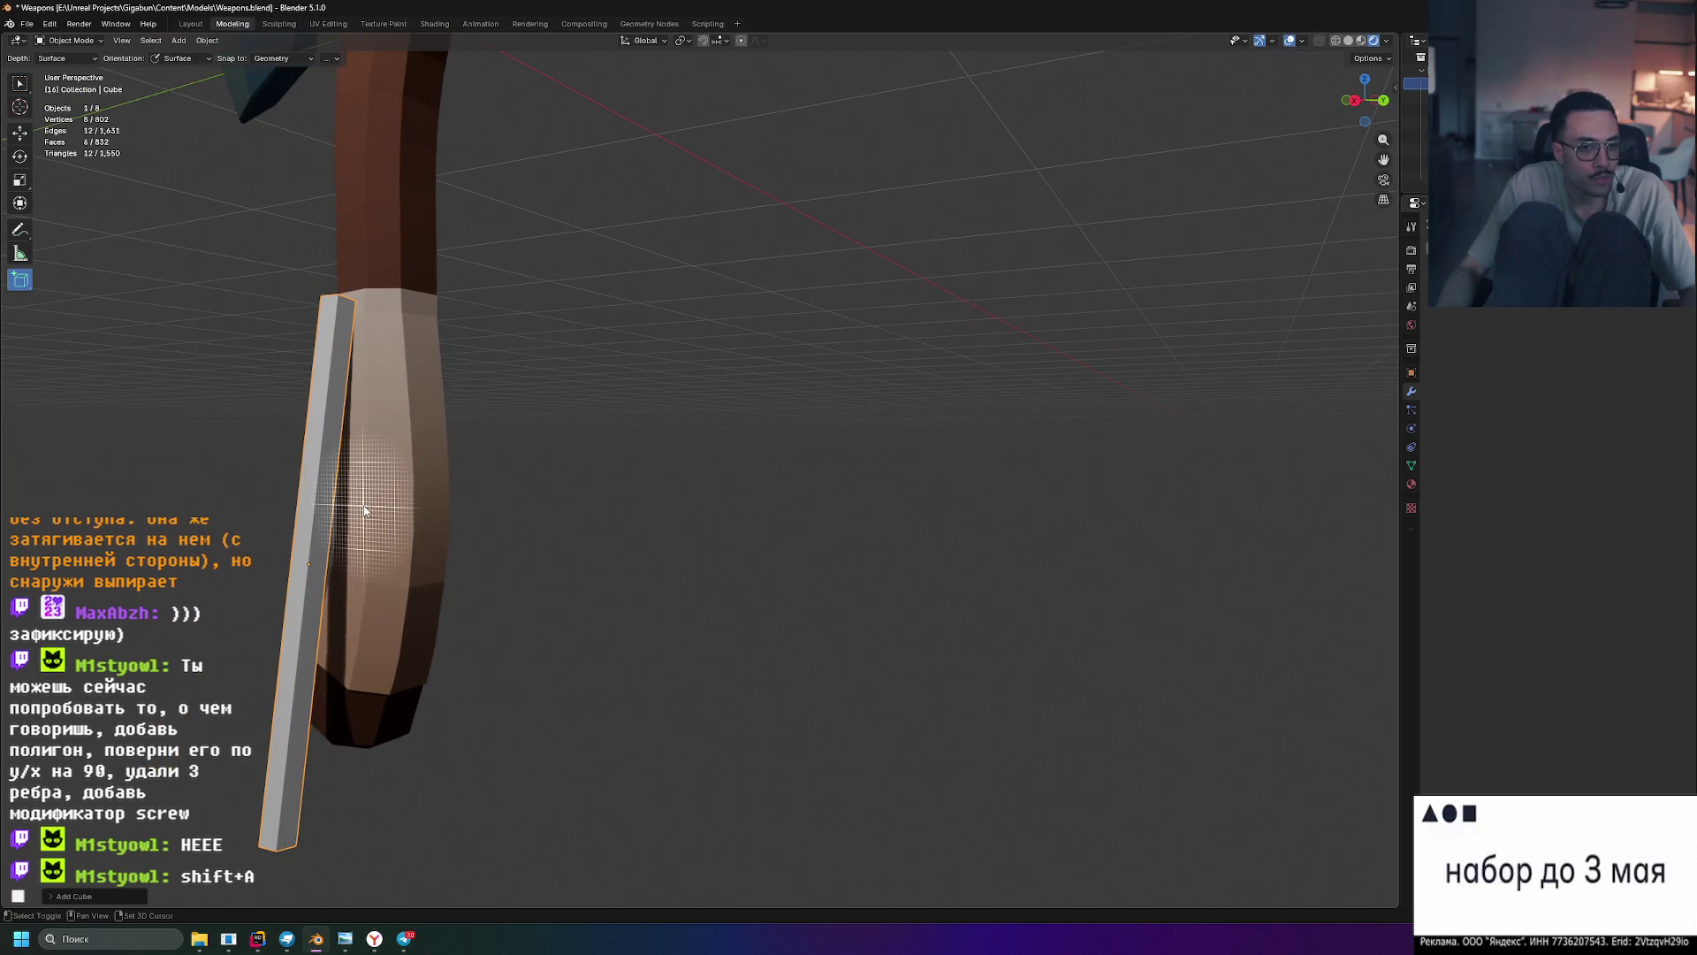
pyautogui.hotkey('shift', 'a')
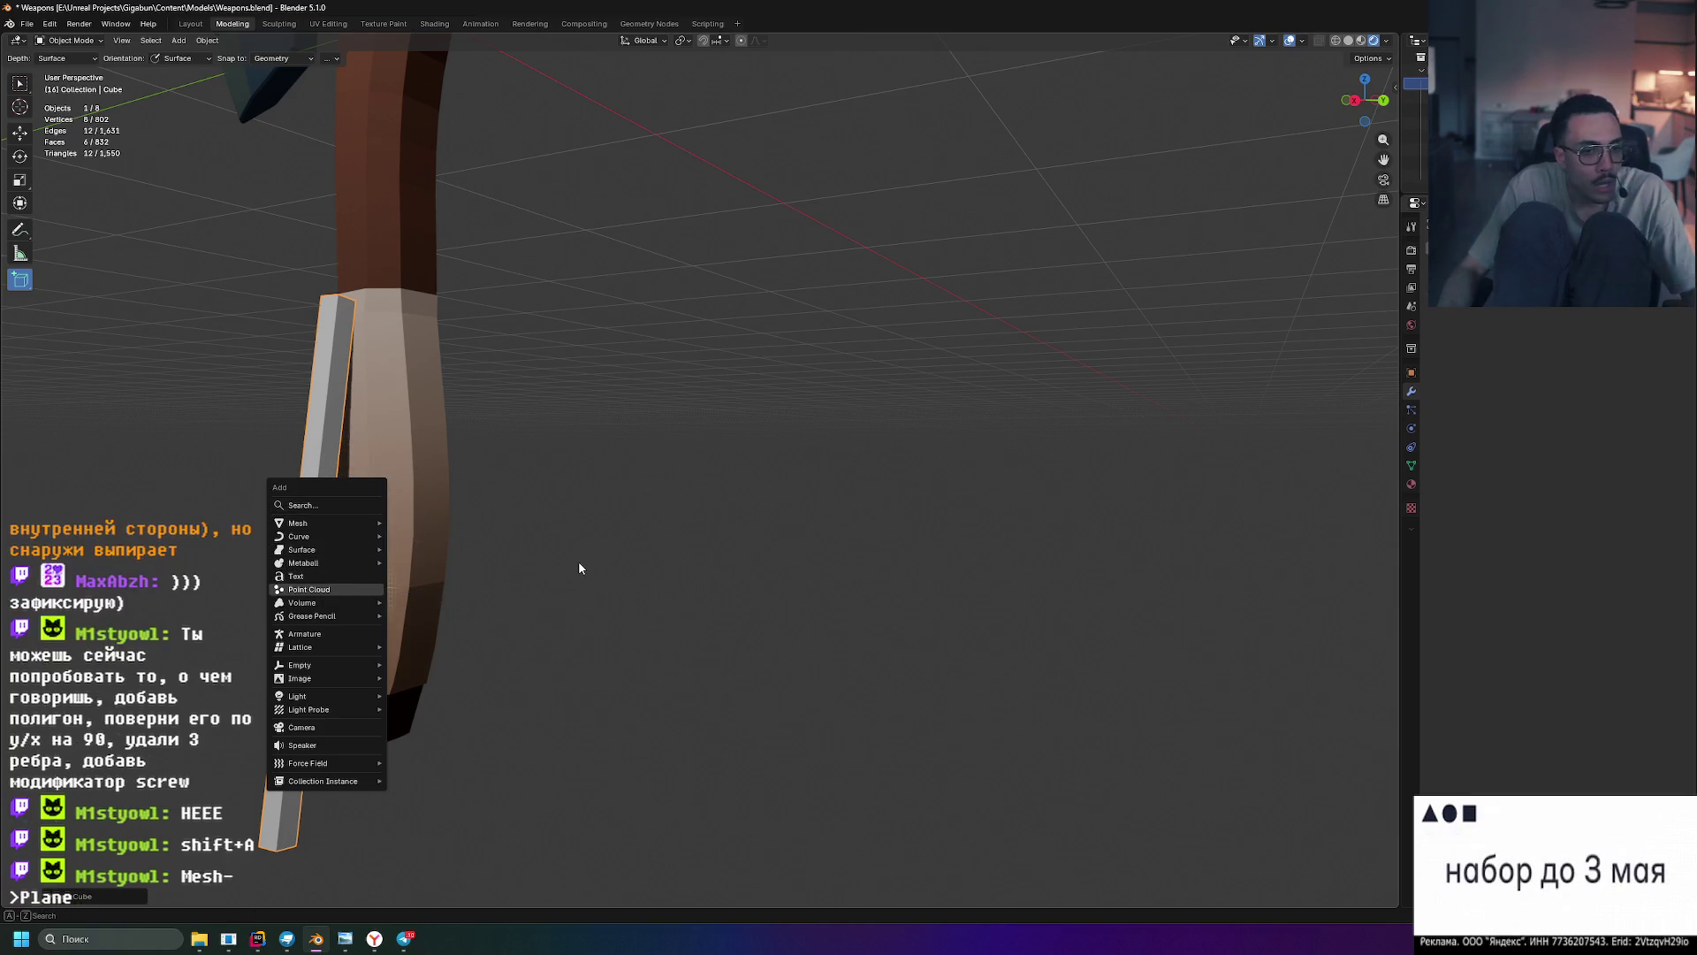
# - Delete the thin box bar beside the grip
pyautogui.press('Escape')
pyautogui.moveTo(575, 571)
pyautogui.mouseDown(button='middle')
pyautogui.moveTo(617, 601)
pyautogui.moveTo(640, 591)
pyautogui.mouseUp(button='middle')
pyautogui.press('x')
pyautogui.click(618, 597)
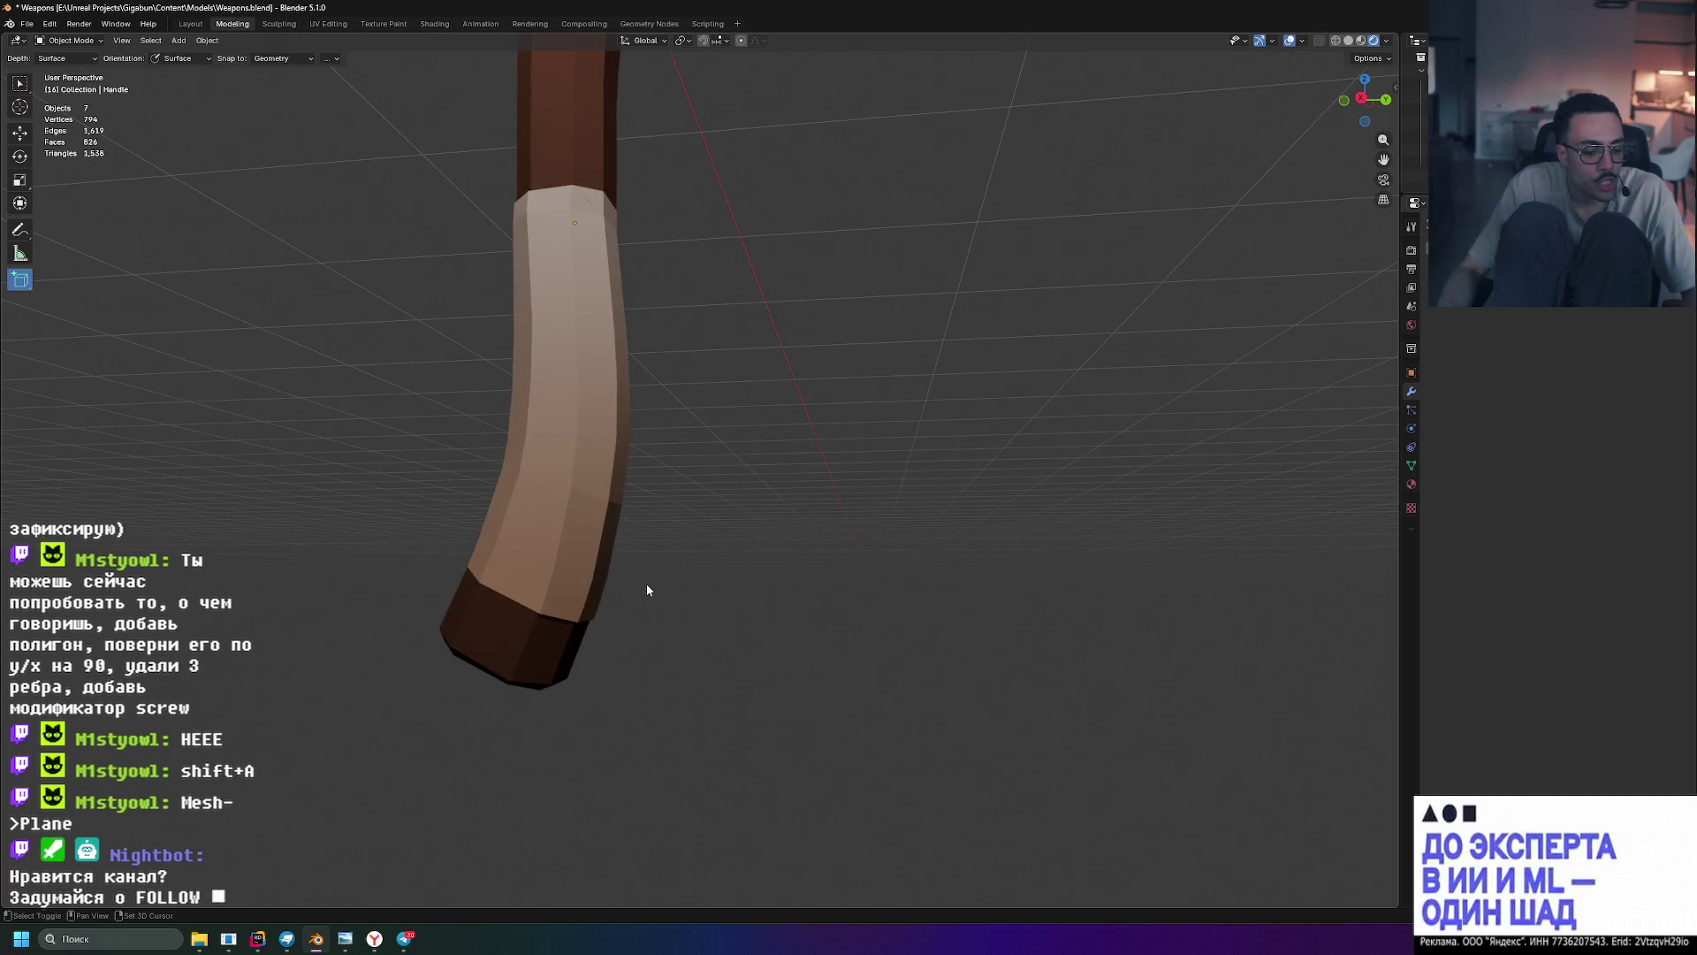
# - Add a mesh plane beside the axe and return to the select tool
pyautogui.hotkey('shift', 'a')
pyautogui.moveTo(642, 603)
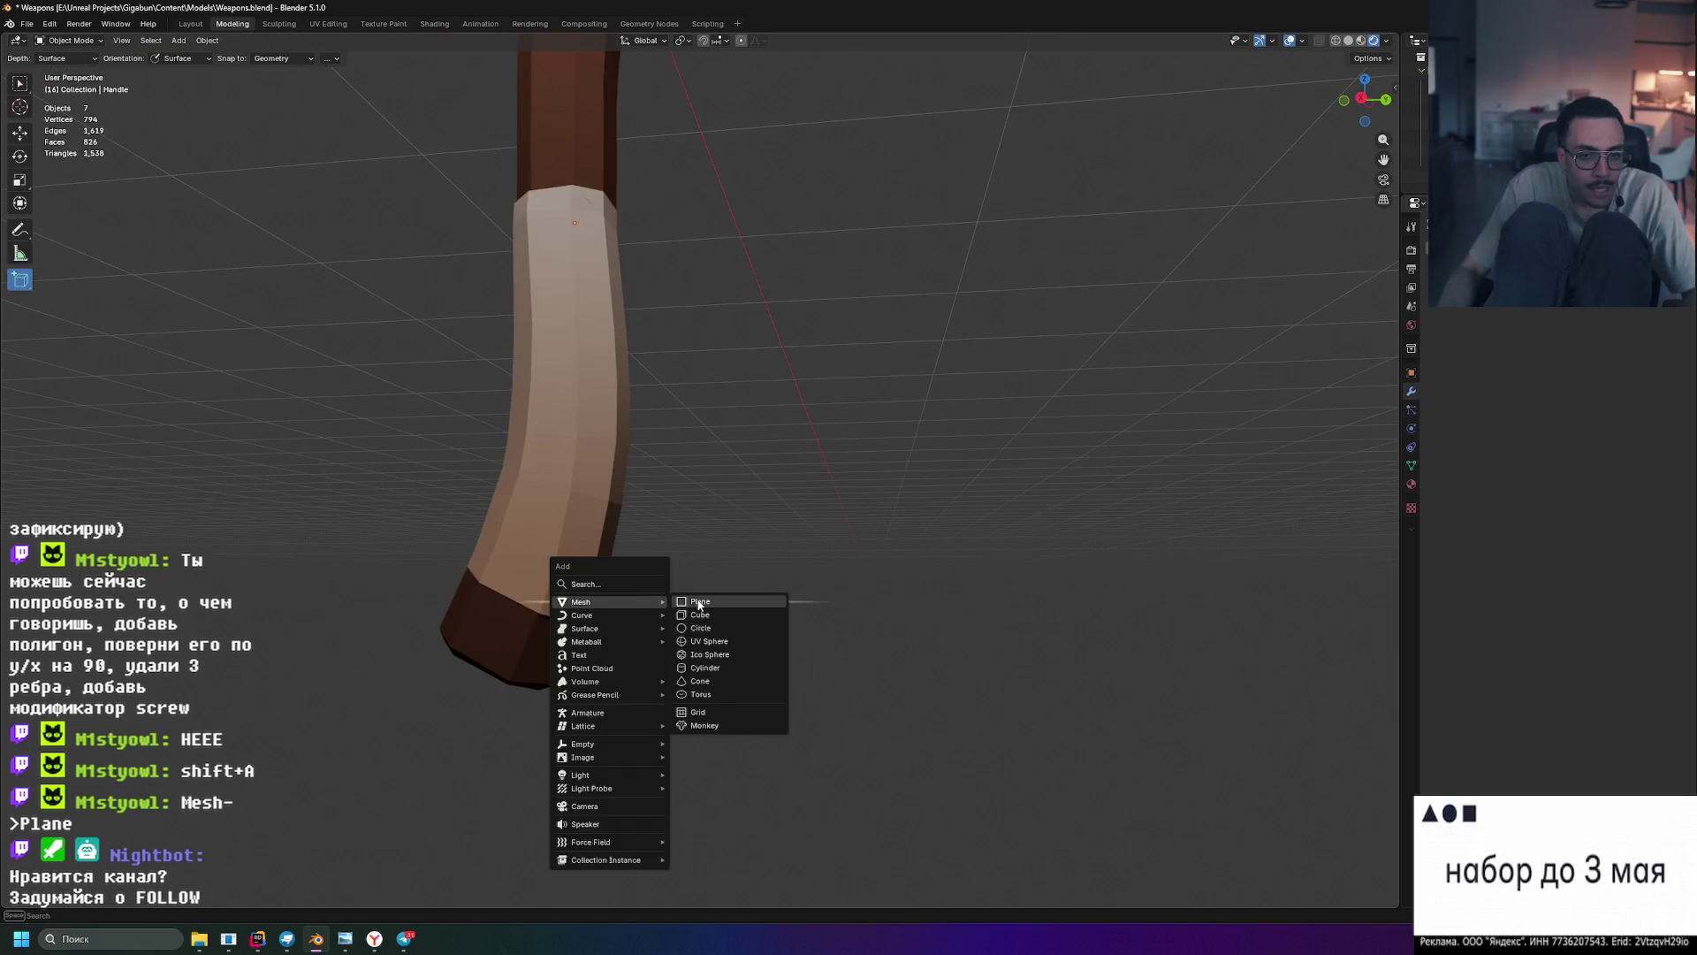
pyautogui.click(694, 601)
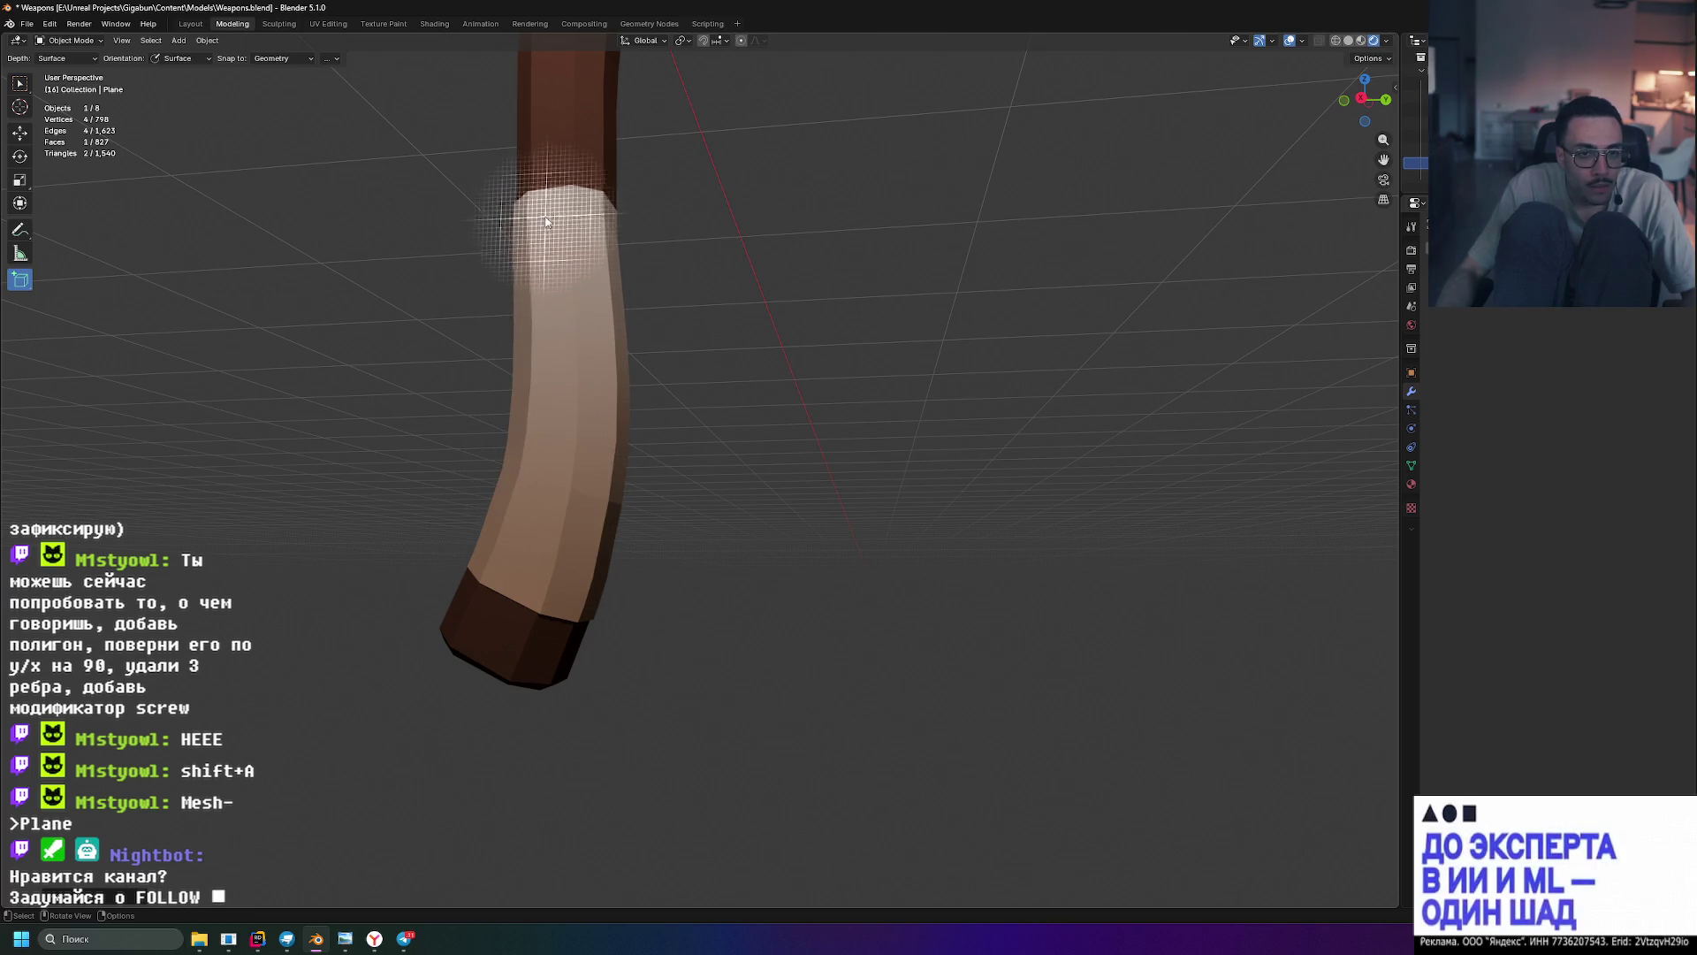
pyautogui.moveTo(542, 234); pyautogui.dragTo(573, 371)
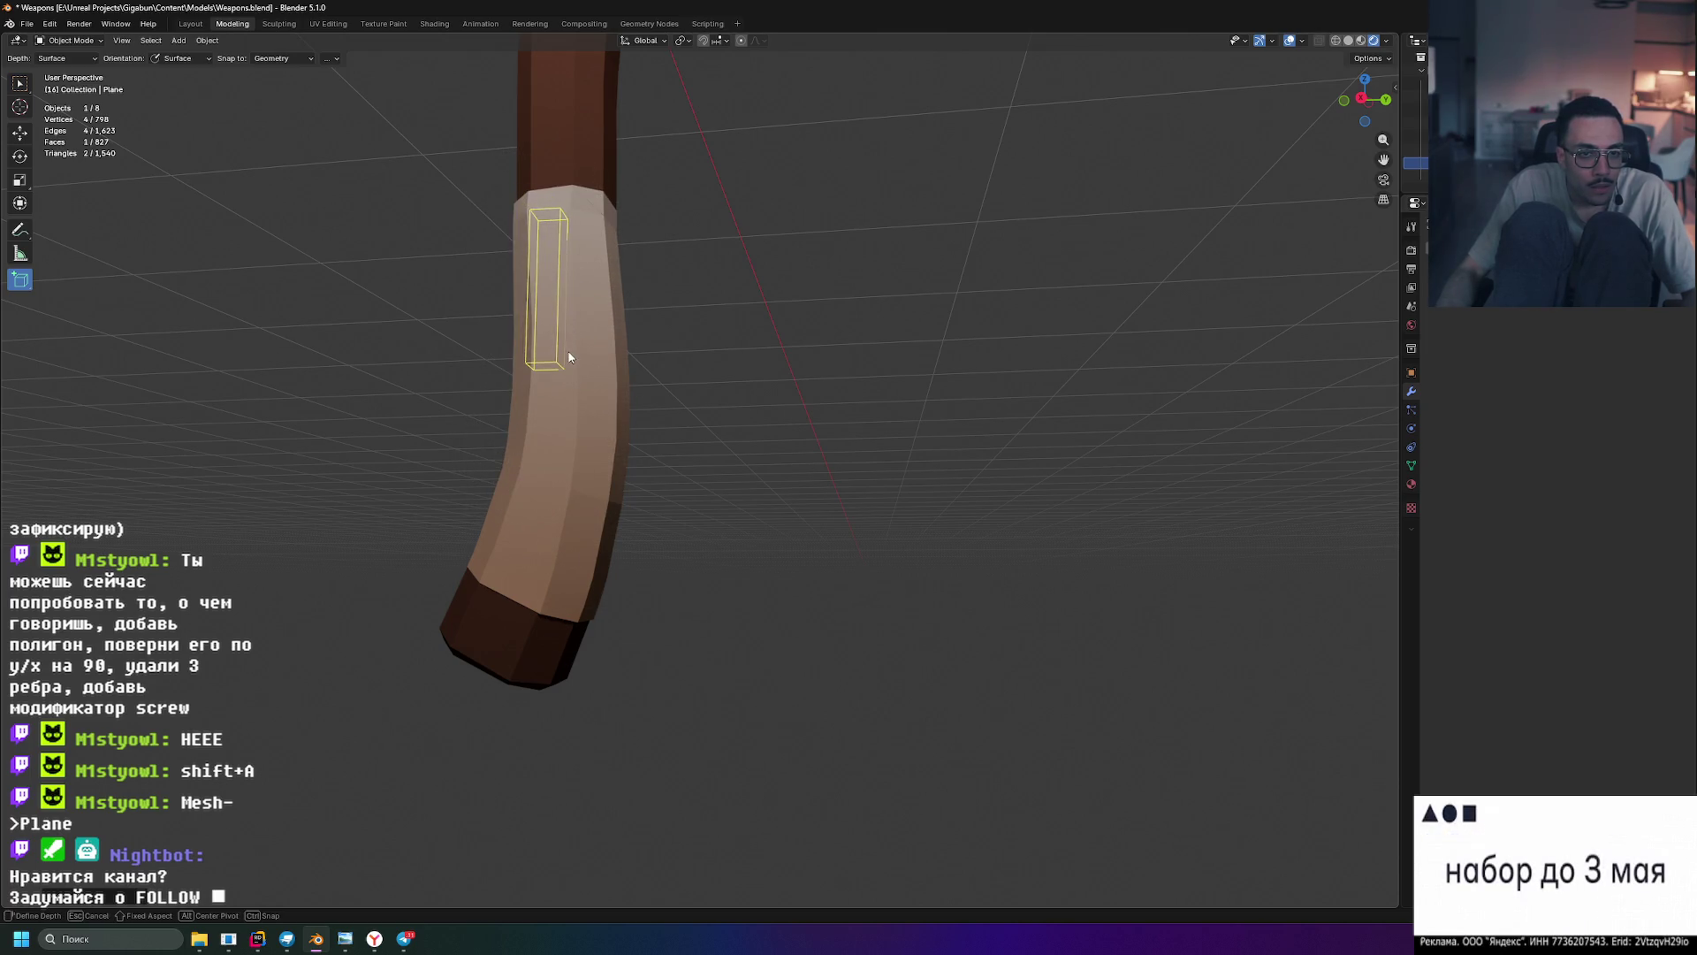
pyautogui.press('Escape')
pyautogui.press('w')
pyautogui.scroll(-5, 686, 417)
pyautogui.moveTo(686, 417)
pyautogui.mouseDown(button='middle')
pyautogui.moveTo(804, 491)
pyautogui.moveTo(799, 402)
pyautogui.moveTo(834, 358)
pyautogui.moveTo(826, 390)
pyautogui.moveTo(905, 387)
pyautogui.mouseUp(button='middle')
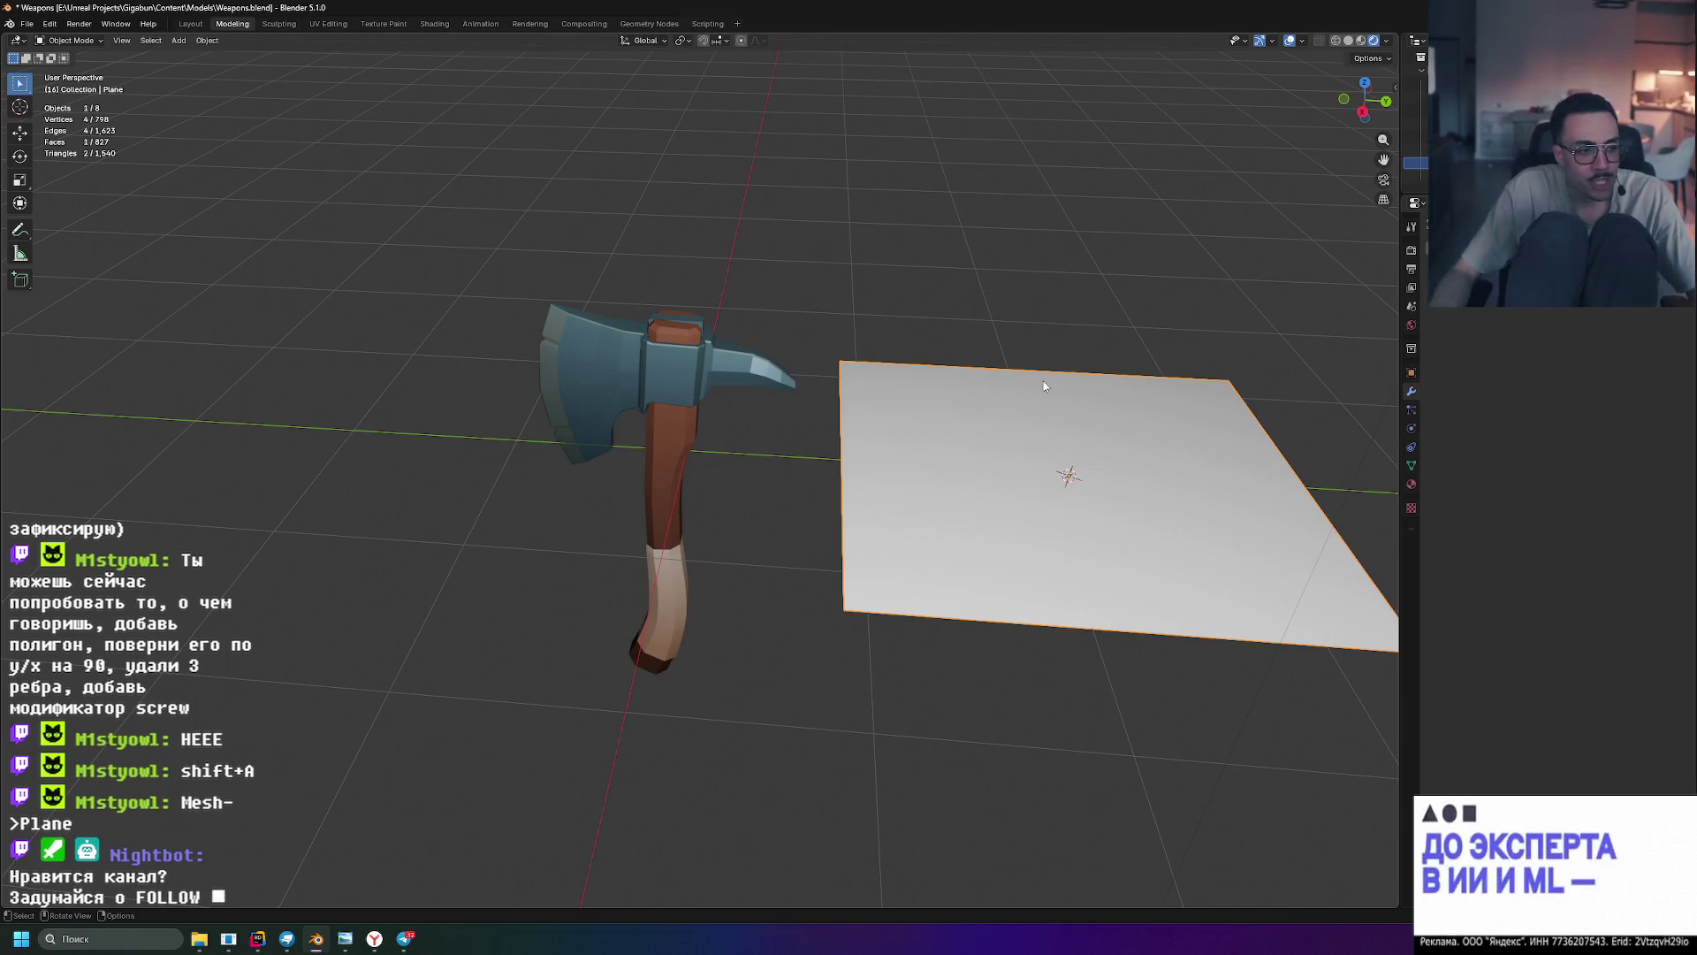
# - Rotate the plane 90° around Y so it stands upright, then enter Edit Mode
pyautogui.press('r')
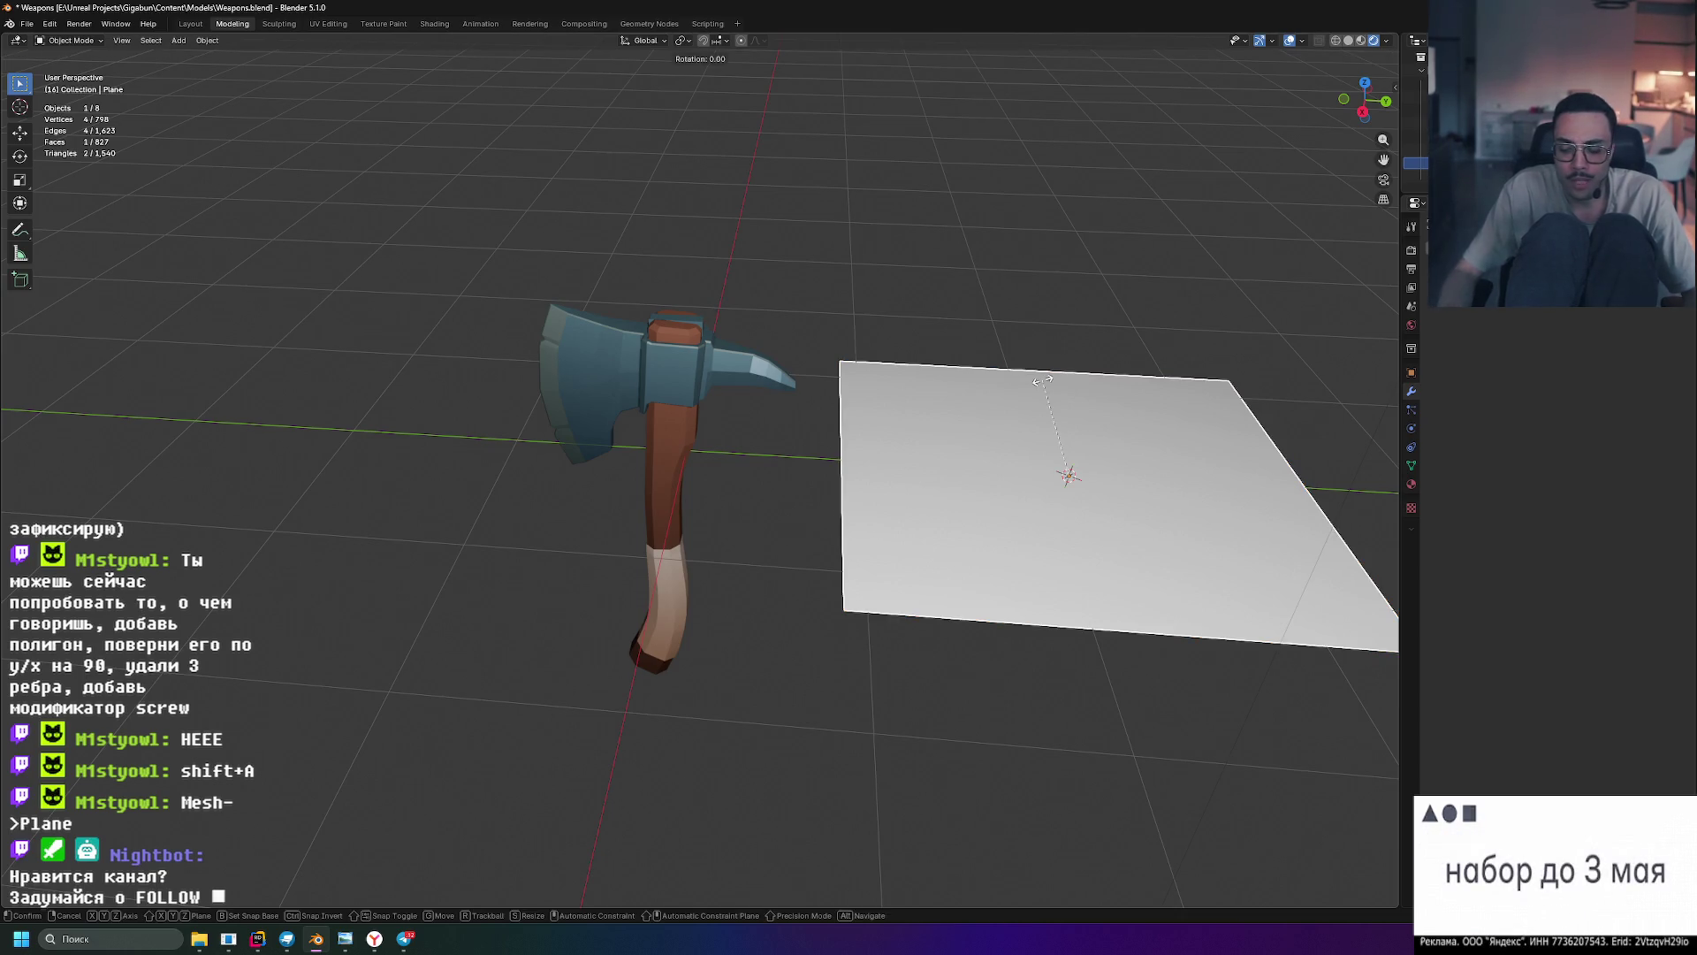
pyautogui.write('y')
pyautogui.write('90')
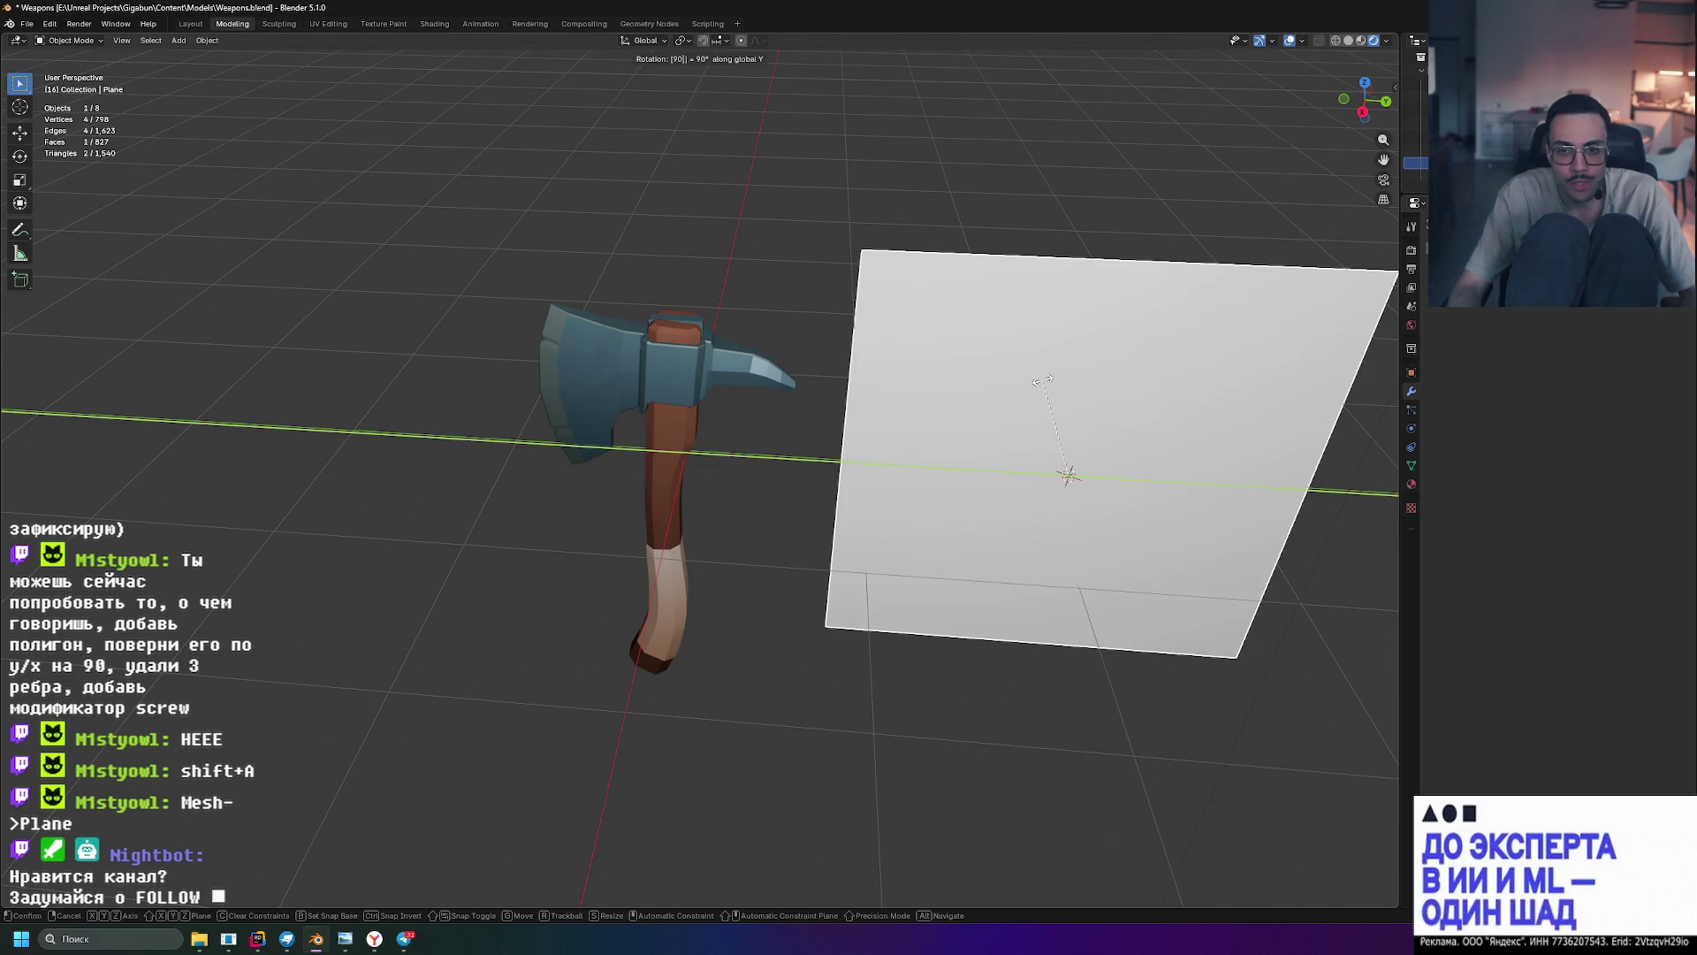
pyautogui.press('Return')
pyautogui.moveTo(1043, 381)
pyautogui.mouseDown(button='middle')
pyautogui.moveTo(1071, 346)
pyautogui.moveTo(981, 360)
pyautogui.moveTo(1038, 363)
pyautogui.mouseUp(button='middle')
pyautogui.scroll(-2, 1035, 355)
pyautogui.scroll(2, 1032, 354)
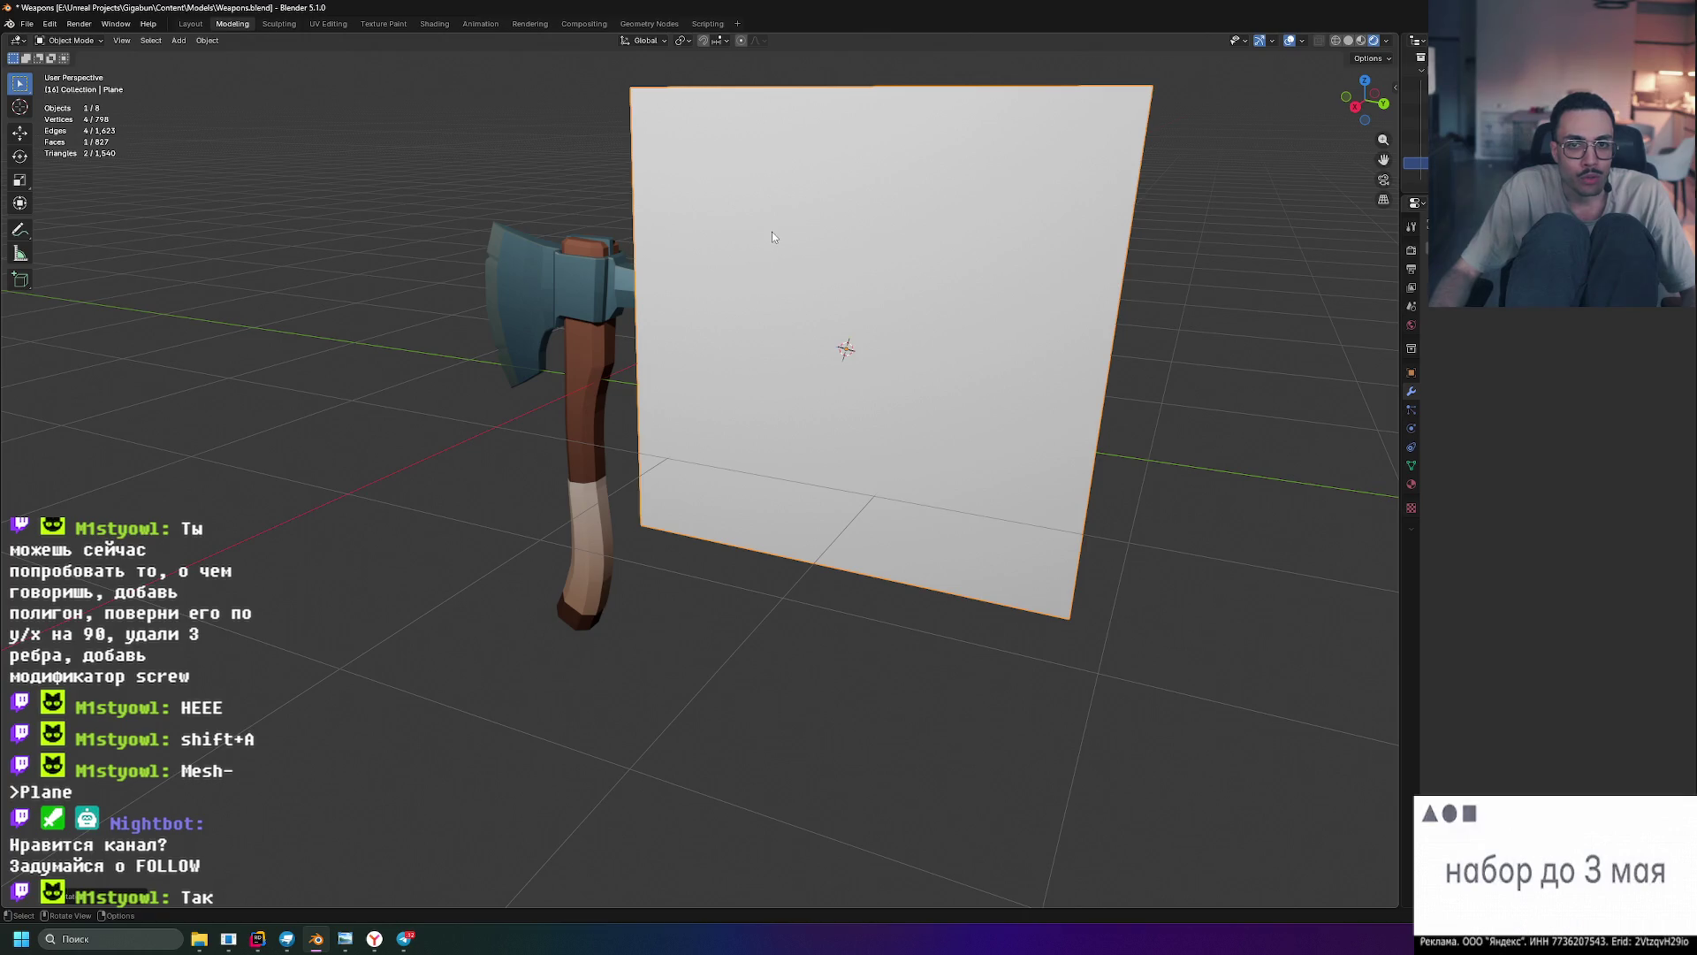
pyautogui.press('Tab')
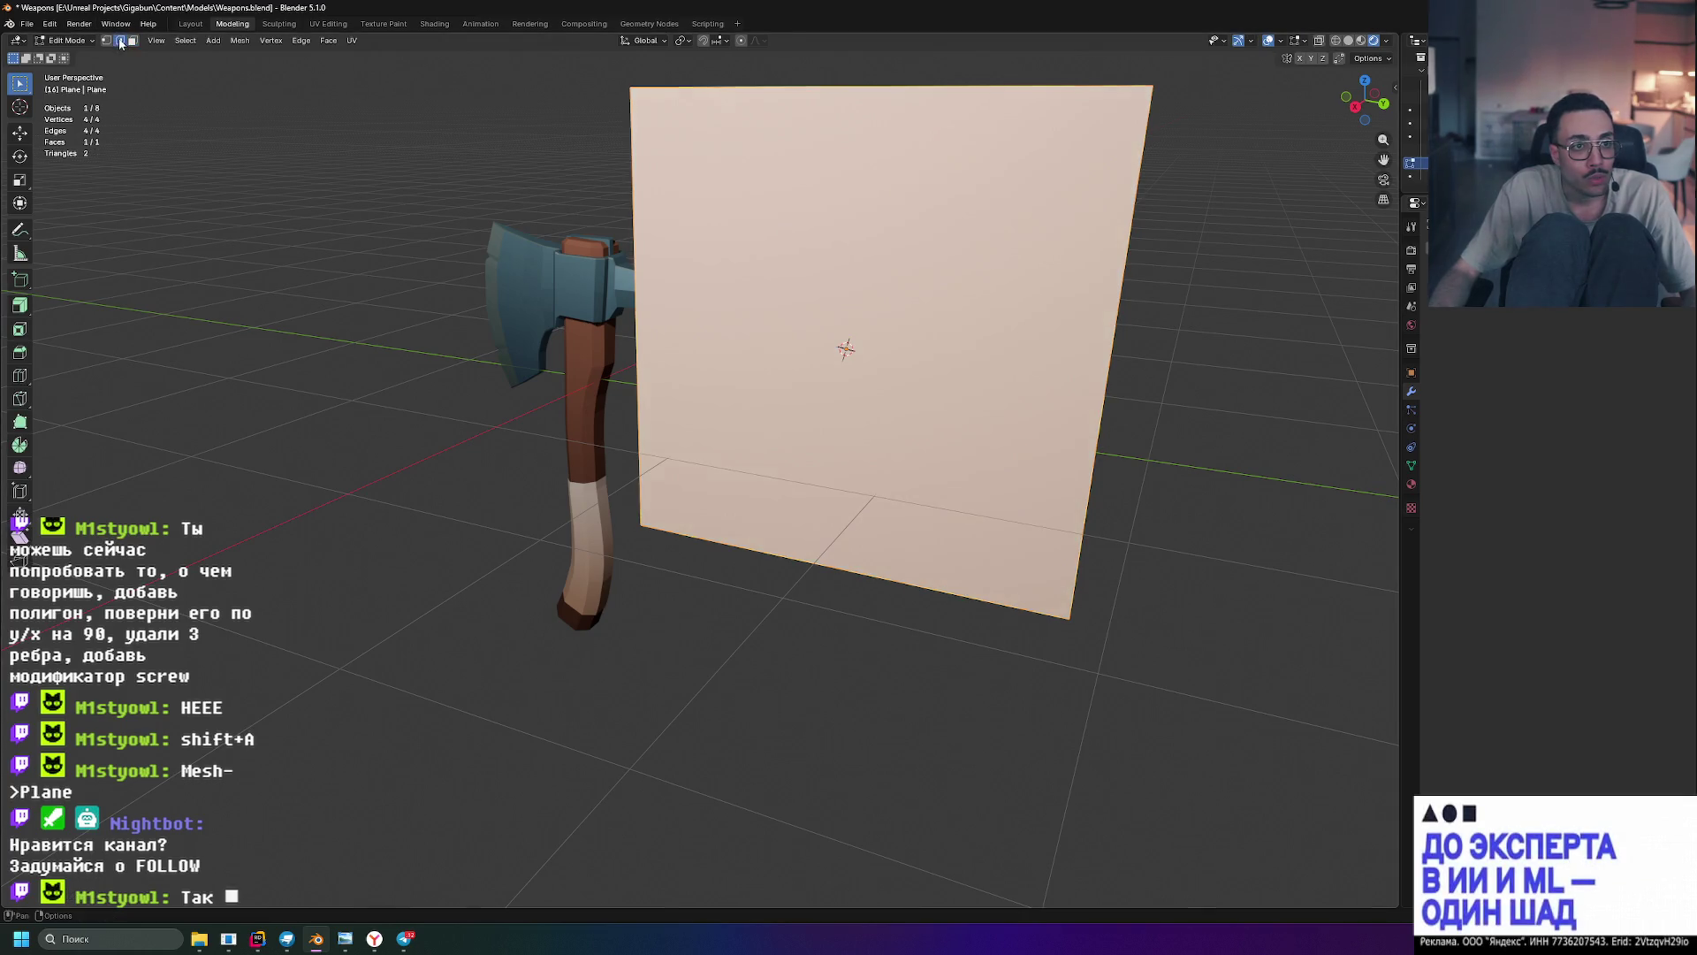
# - Slide the plane's right edge inward along Y to narrow it into a thin strip
pyautogui.click(1128, 238)
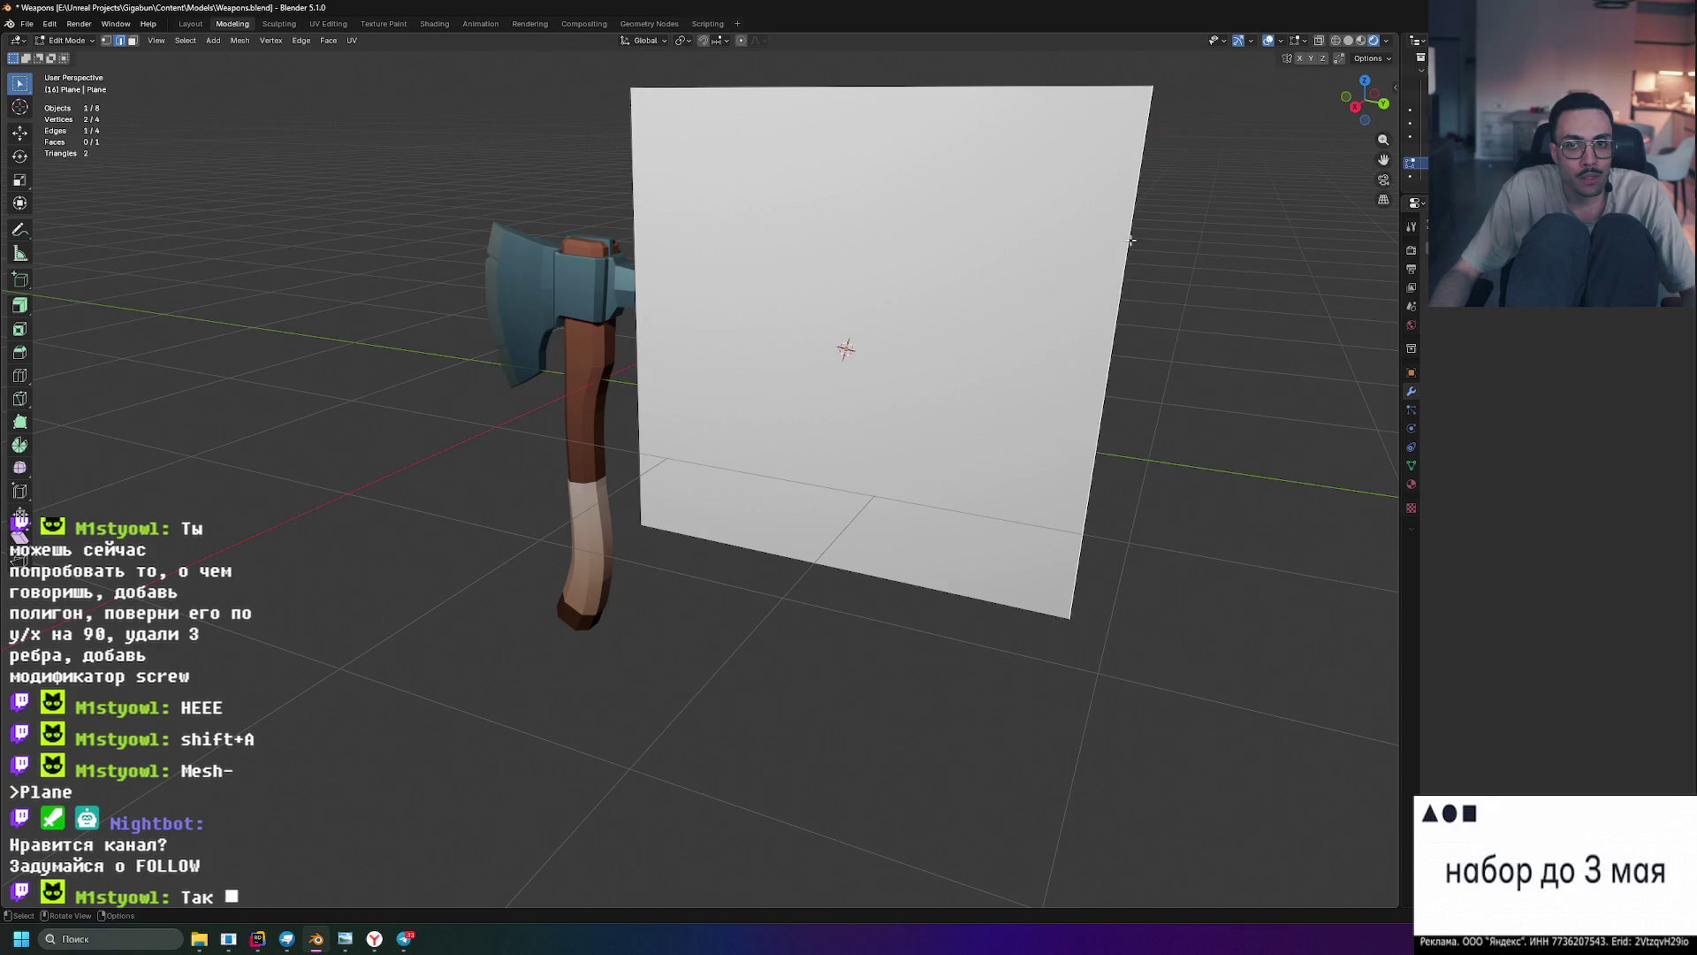
pyautogui.press('g')
pyautogui.press('y')
pyautogui.click(711, 221)
pyautogui.moveTo(712, 221); pyautogui.dragTo(890, 328, button='middle')
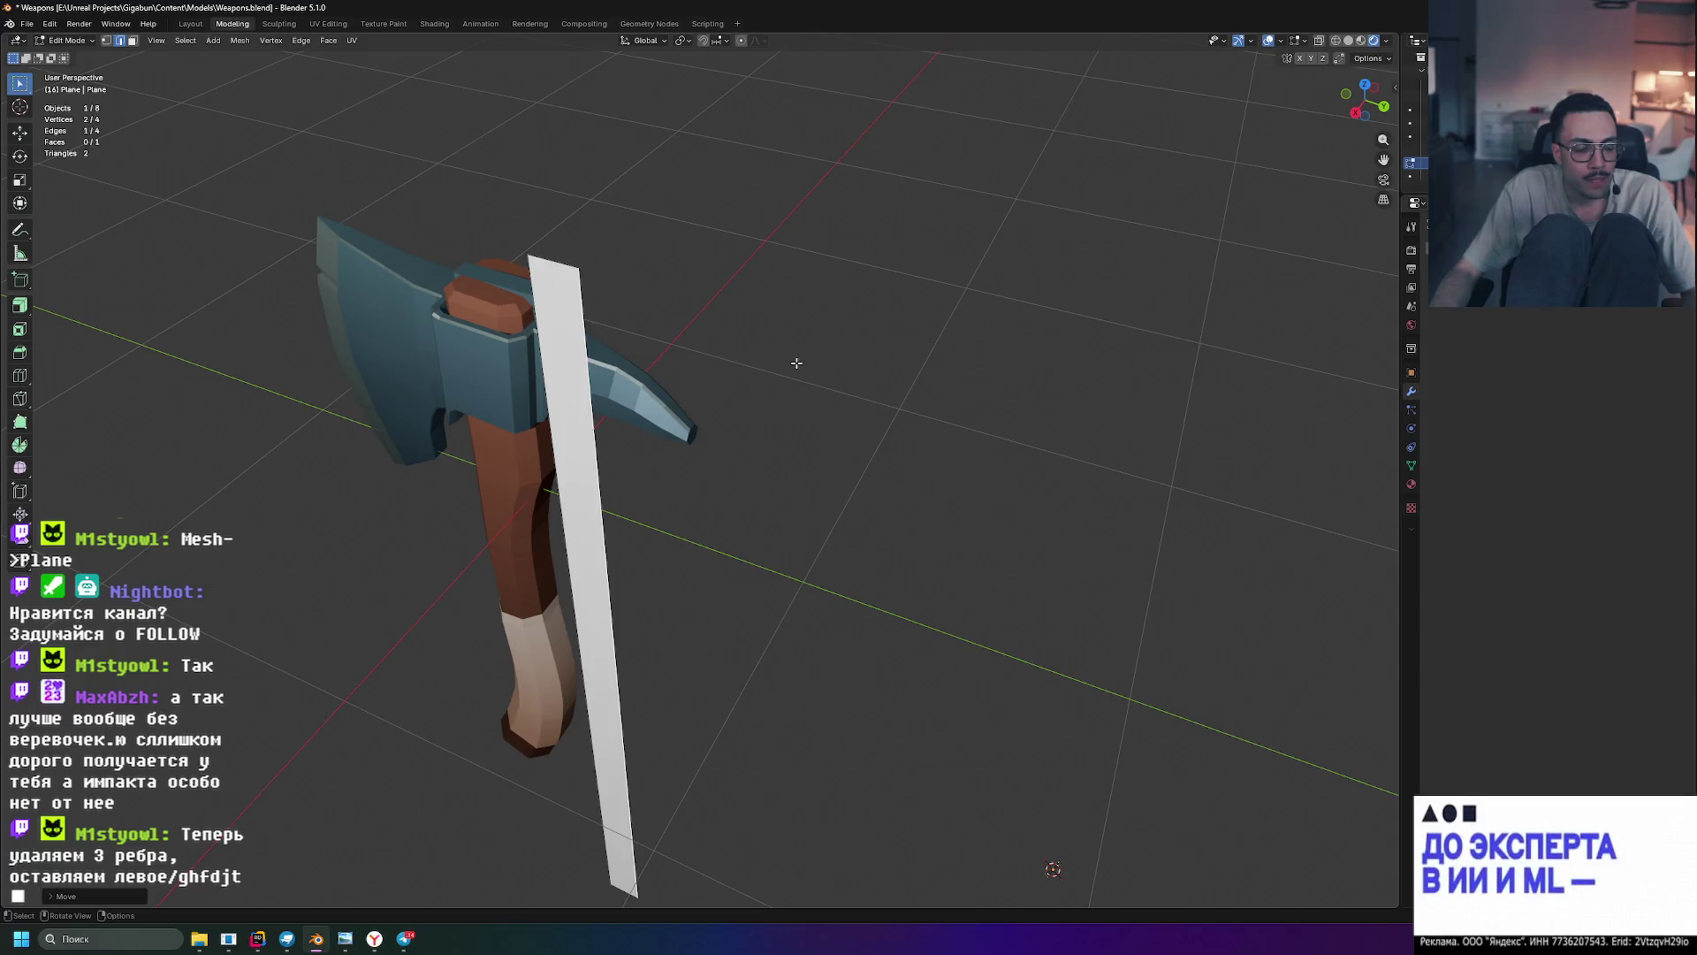
pyautogui.moveTo(556, 268); pyautogui.dragTo(789, 265, button='middle')
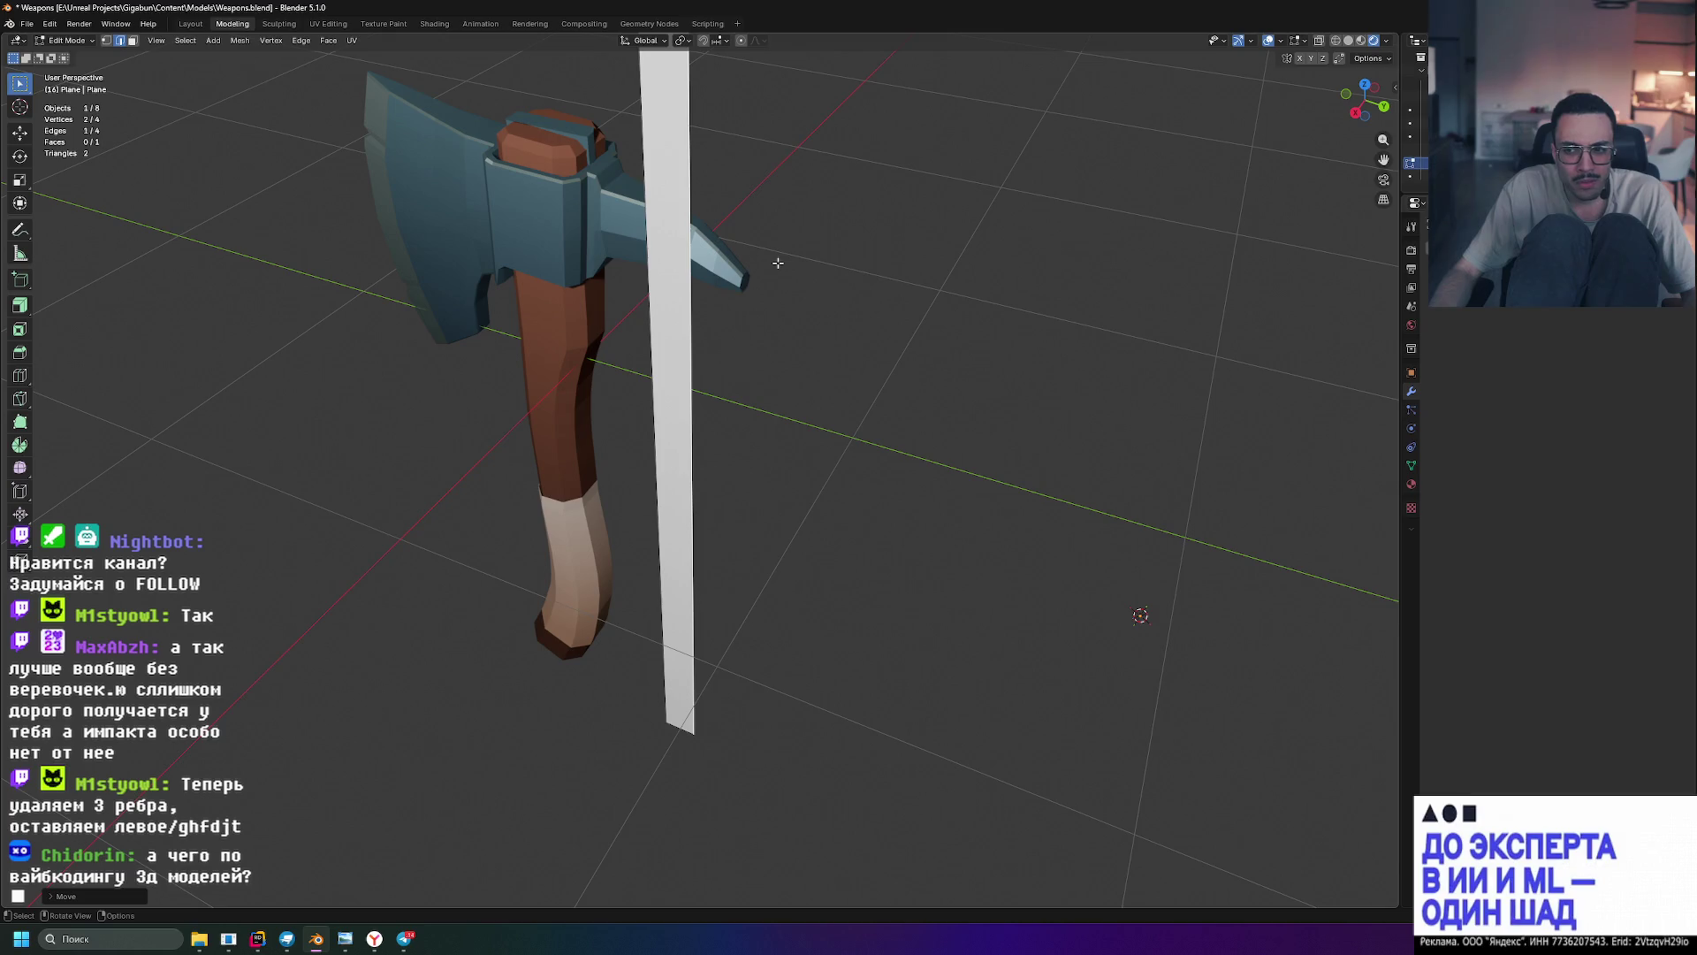
pyautogui.moveTo(778, 263); pyautogui.dragTo(657, 358, button='middle')
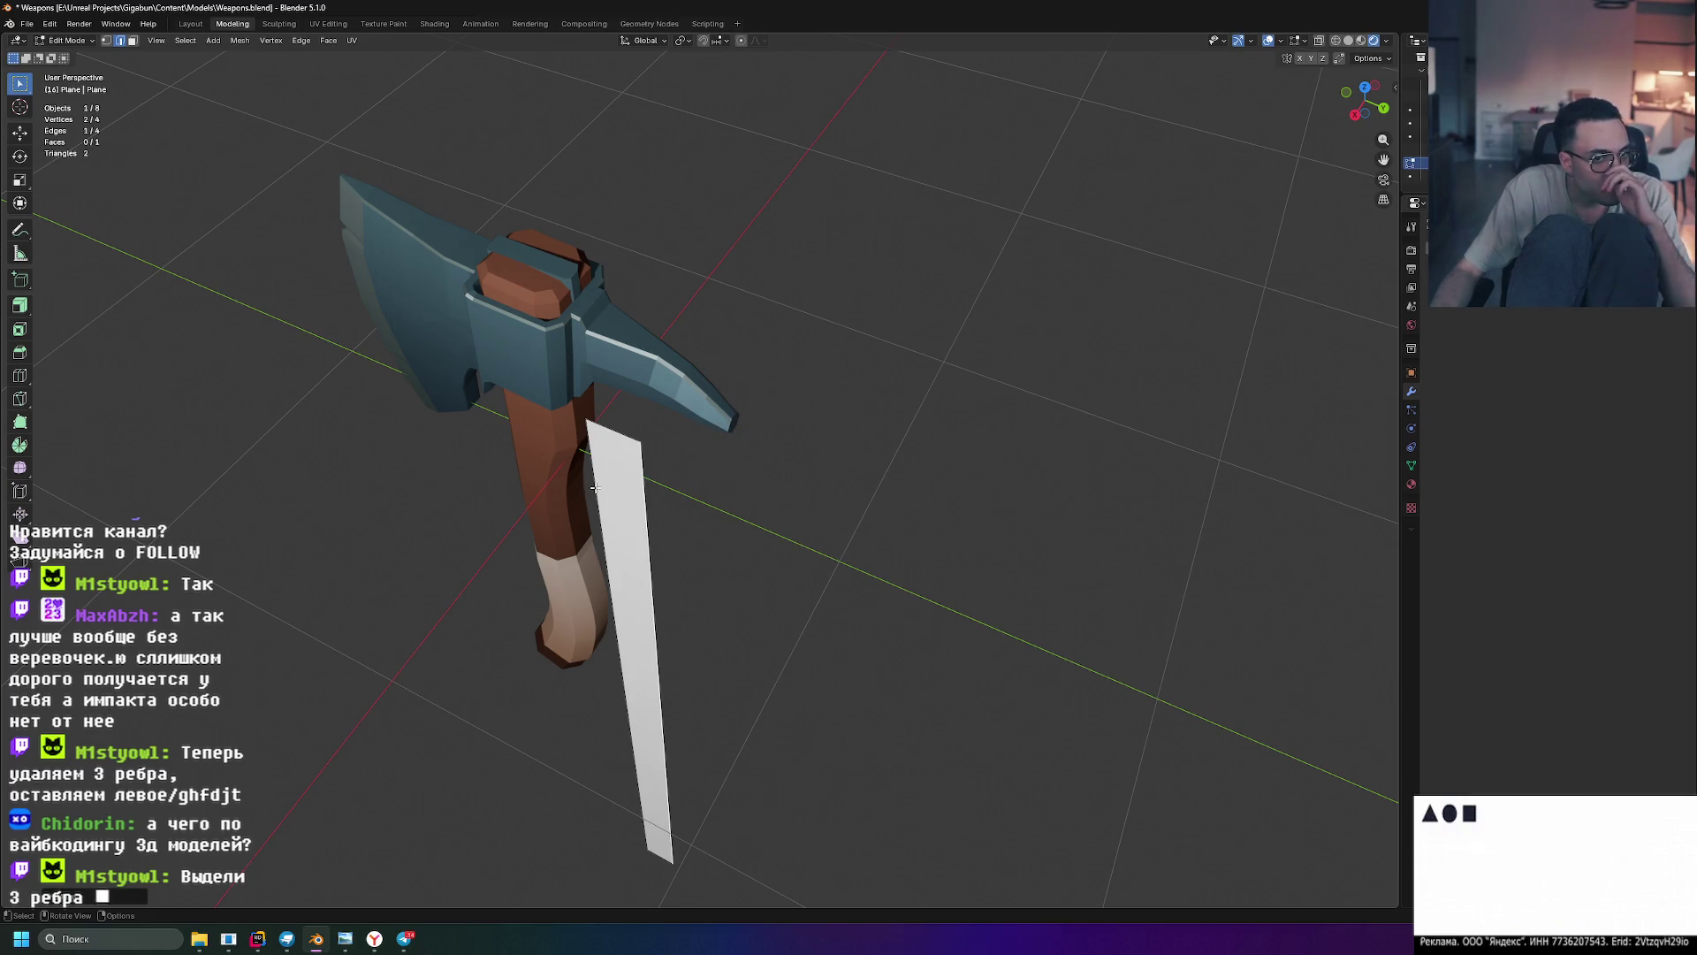
# - Select the strip's edges to remove, checking them in the Right Orthographic side view
pyautogui.keyDown('shift'); pyautogui.click(613, 430); pyautogui.keyUp('shift')
pyautogui.moveTo(612, 431)
pyautogui.mouseDown(button='middle')
pyautogui.moveTo(766, 462)
pyautogui.moveTo(805, 623)
pyautogui.mouseUp(button='middle')
pyautogui.scroll(5, 789, 431)
pyautogui.press('KP_3')
pyautogui.scroll(-2, 808, 421)
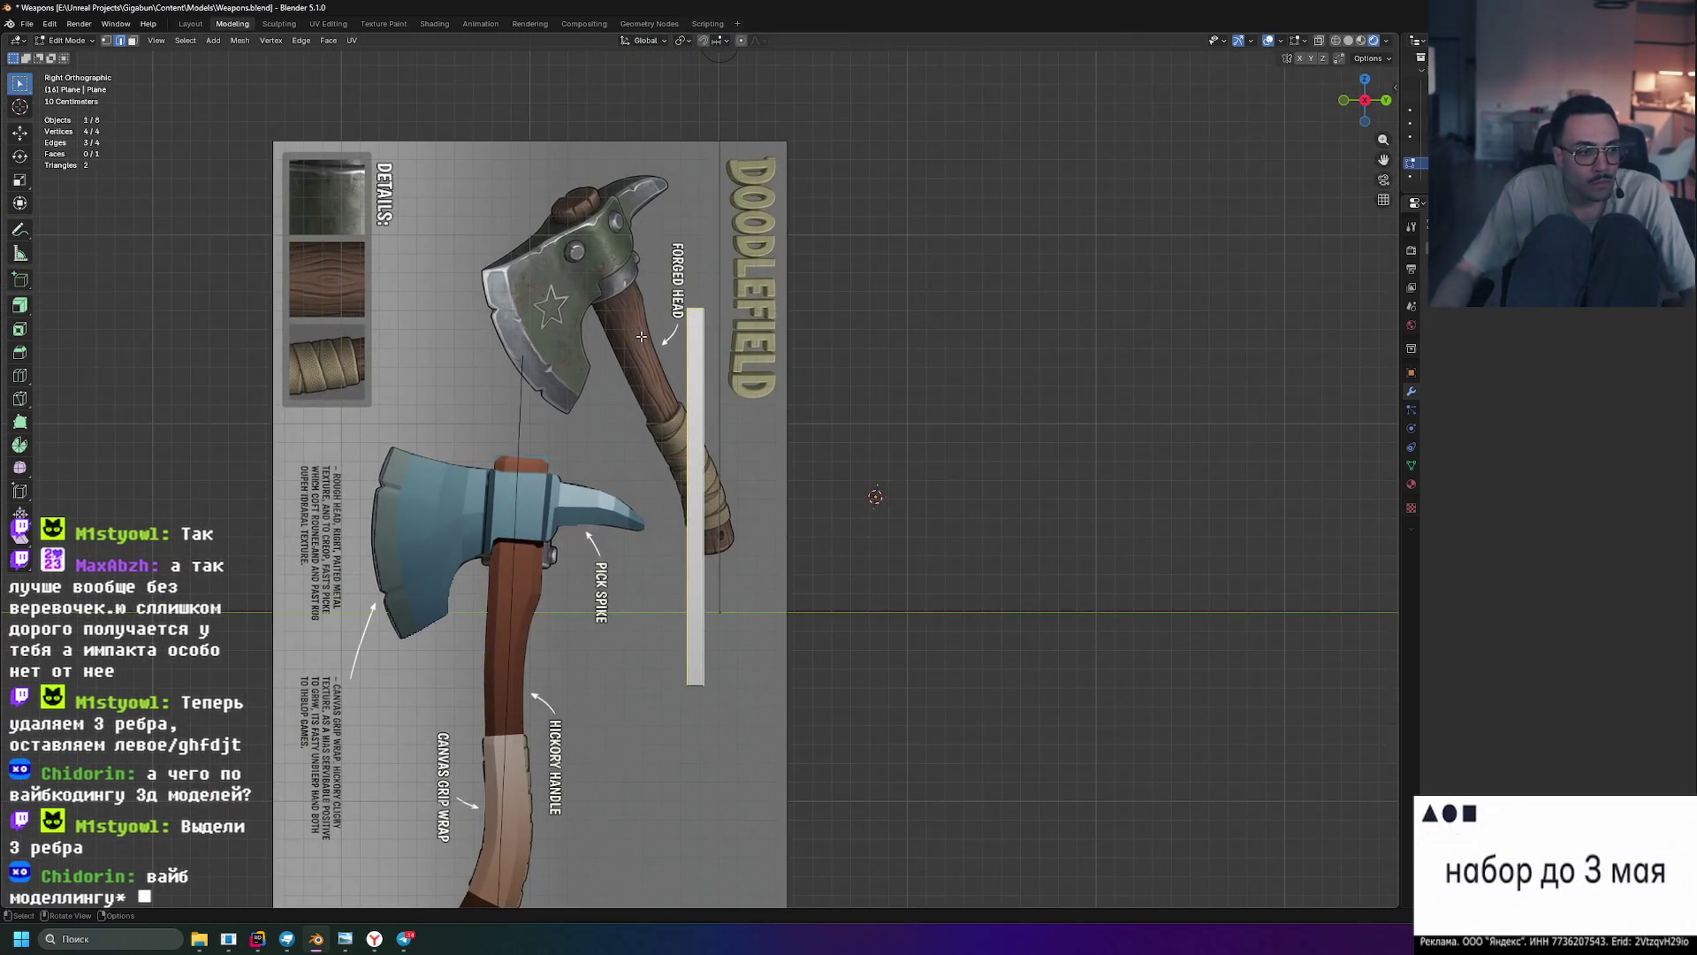
pyautogui.scroll(6, 642, 337)
pyautogui.moveTo(690, 411)
pyautogui.keyDown('shift'); pyautogui.mouseDown(button='middle')
pyautogui.moveTo(753, 190)
pyautogui.moveTo(766, 695)
pyautogui.mouseUp(button='middle'); pyautogui.keyUp('shift')
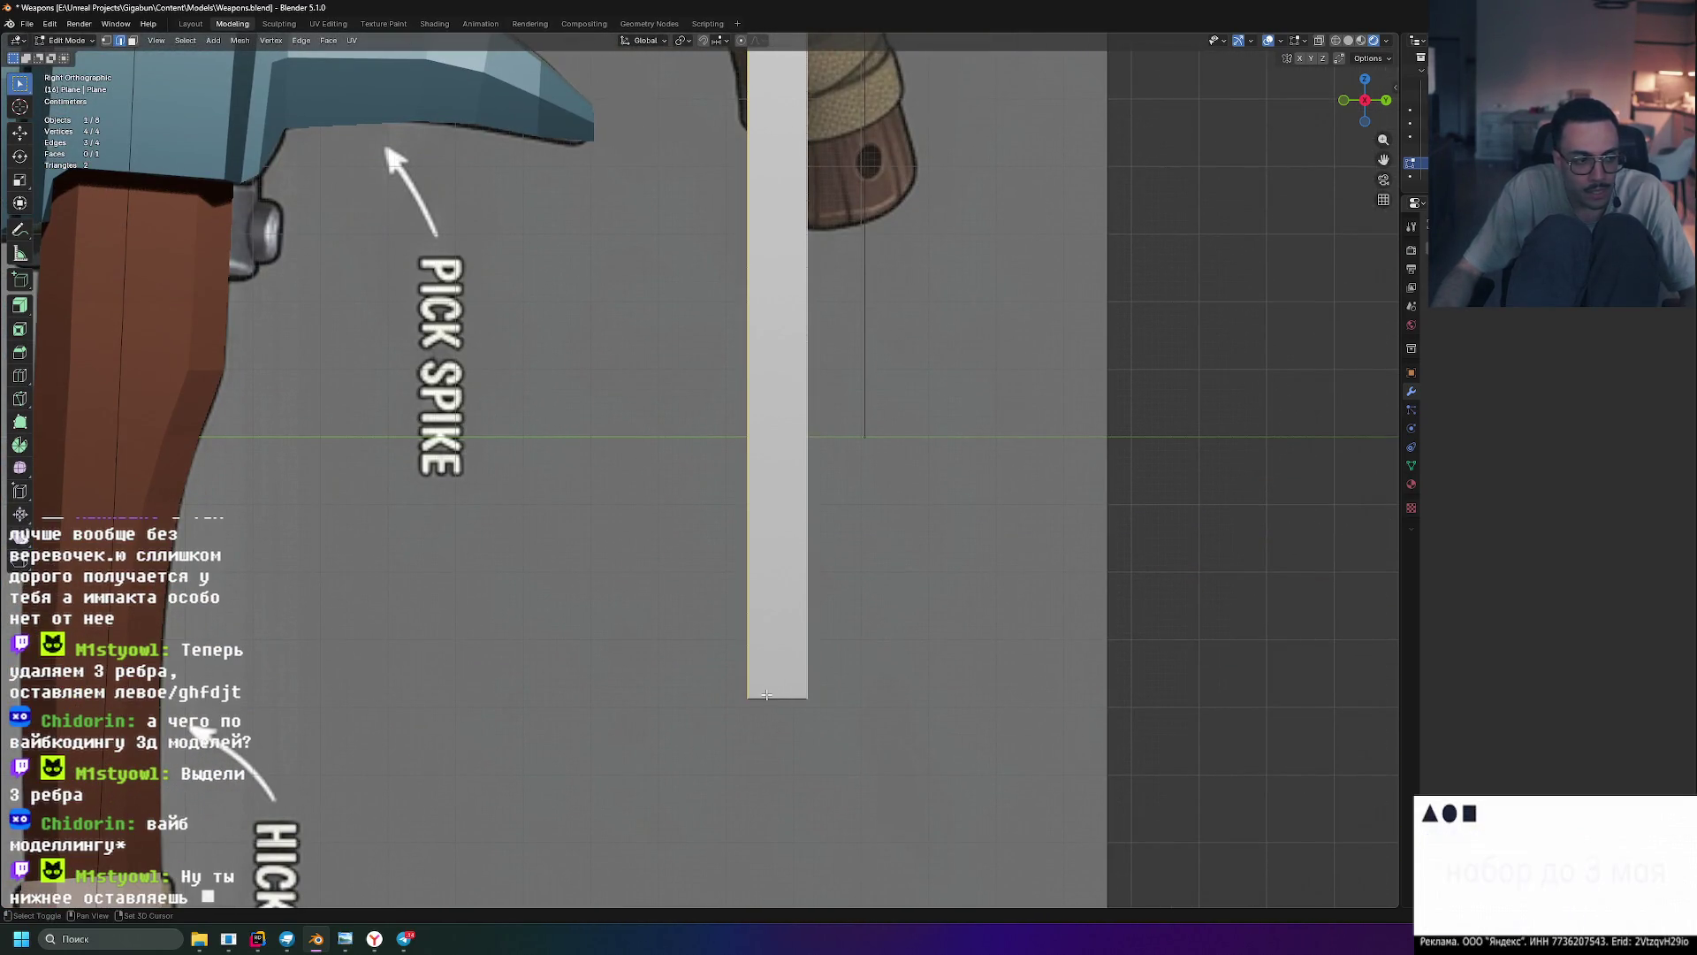
pyautogui.keyDown('shift'); pyautogui.click(761, 696); pyautogui.keyUp('shift')
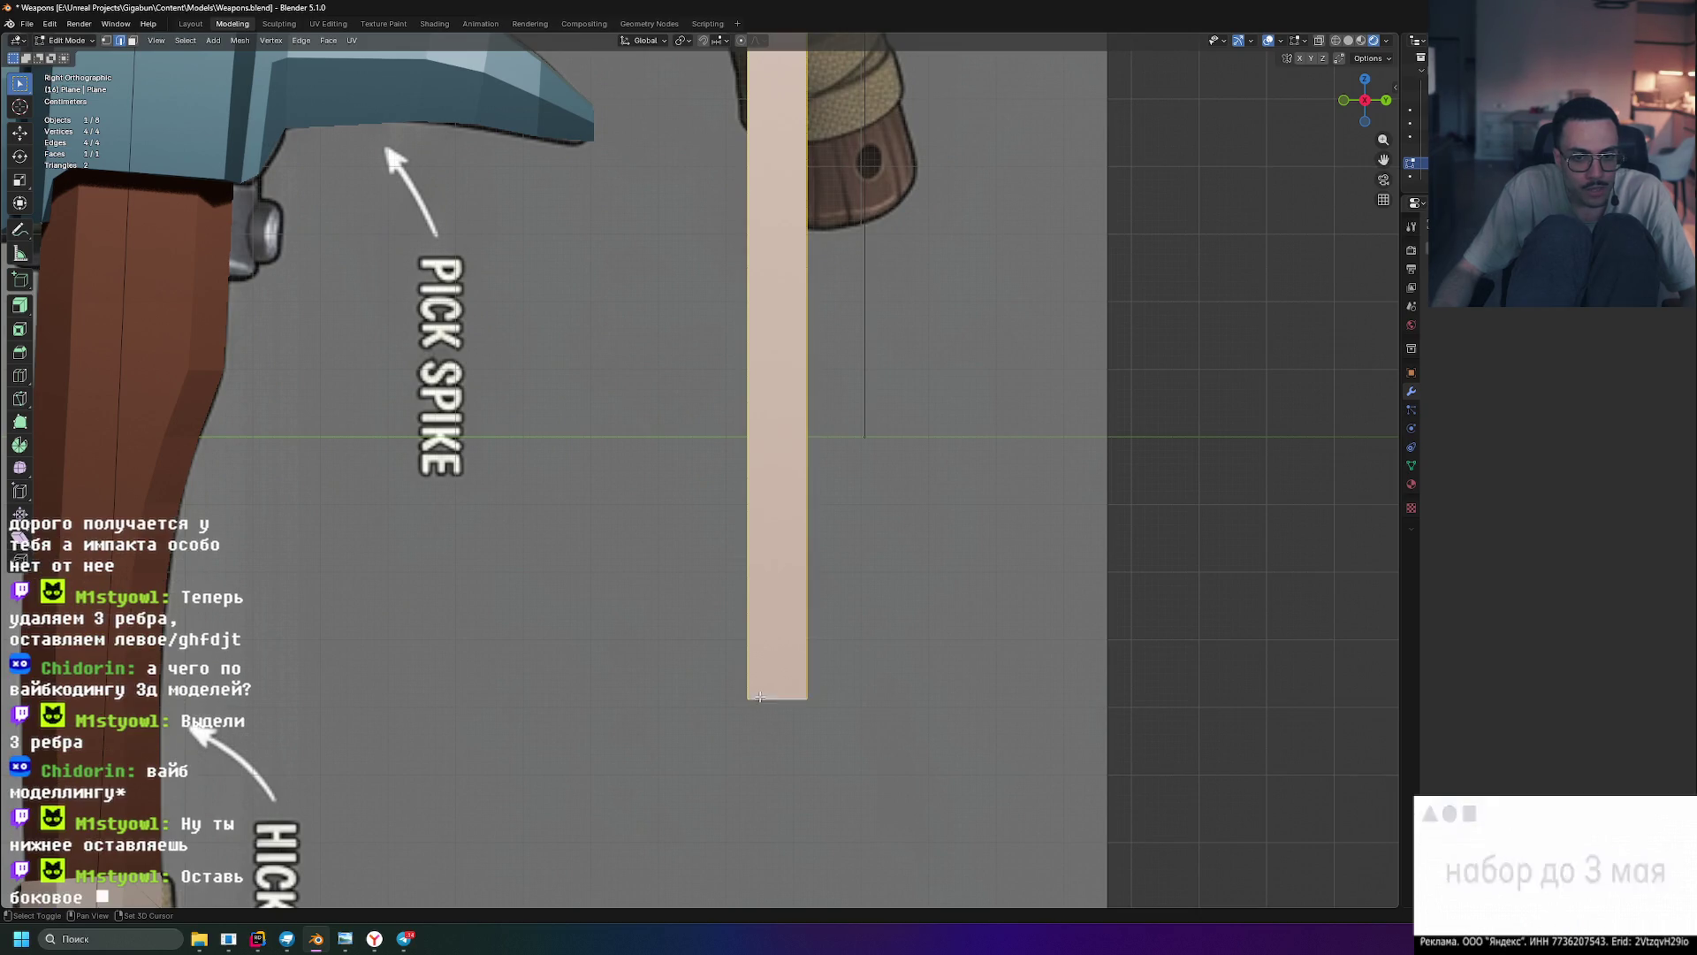
pyautogui.keyDown('shift'); pyautogui.click(749, 619); pyautogui.keyUp('shift')
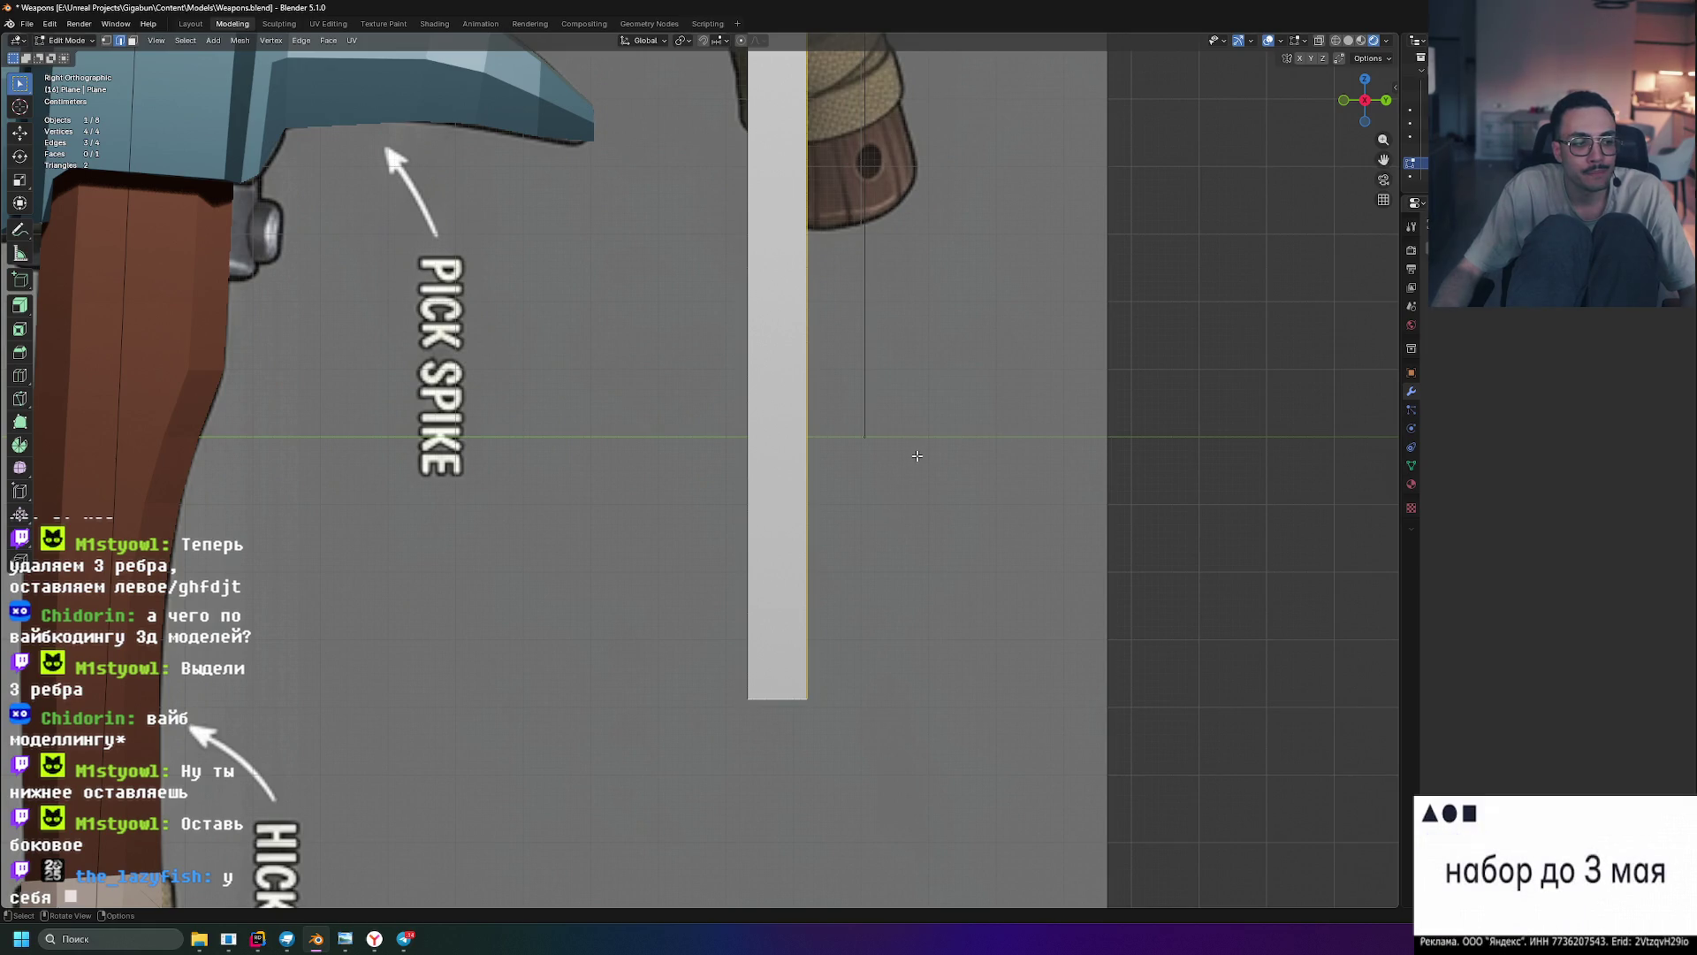
pyautogui.moveTo(946, 370)
pyautogui.mouseDown(button='middle')
pyautogui.moveTo(948, 344)
pyautogui.moveTo(913, 390)
pyautogui.moveTo(788, 421)
pyautogui.moveTo(795, 444)
pyautogui.mouseUp(button='middle')
pyautogui.moveTo(780, 545); pyautogui.dragTo(792, 504, button='middle')
# - Delete the extra edges, leaving one vertical edge with 2 vertices and no faces
pyautogui.press('x')
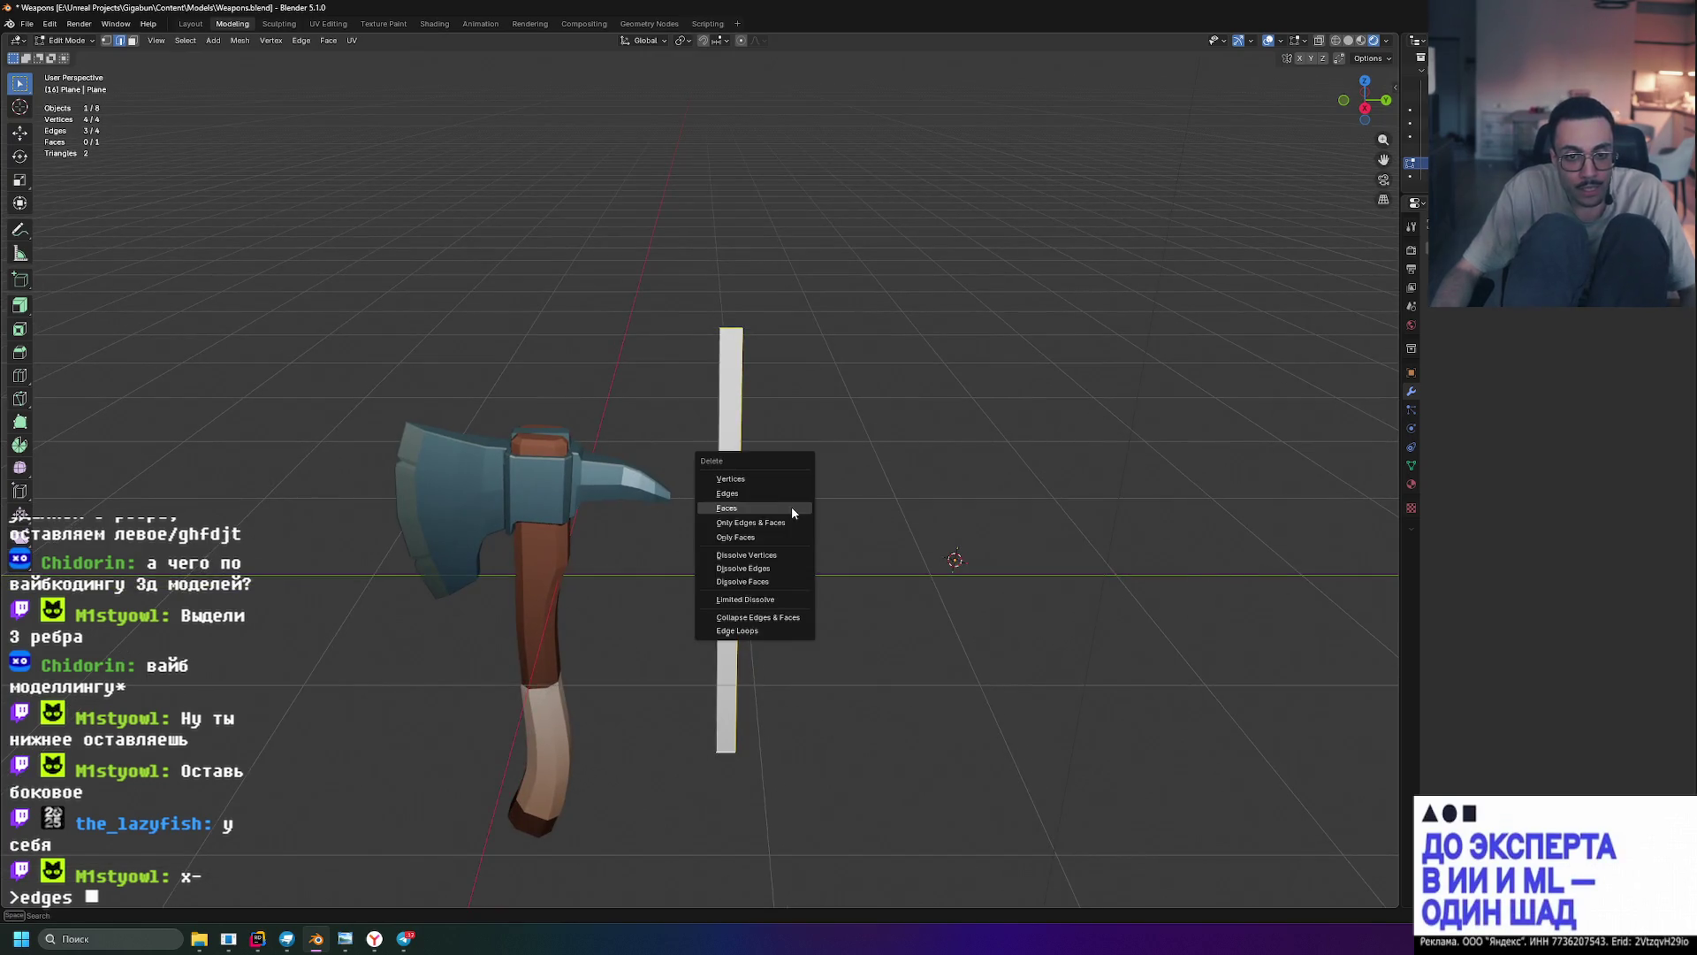
pyautogui.click(790, 495)
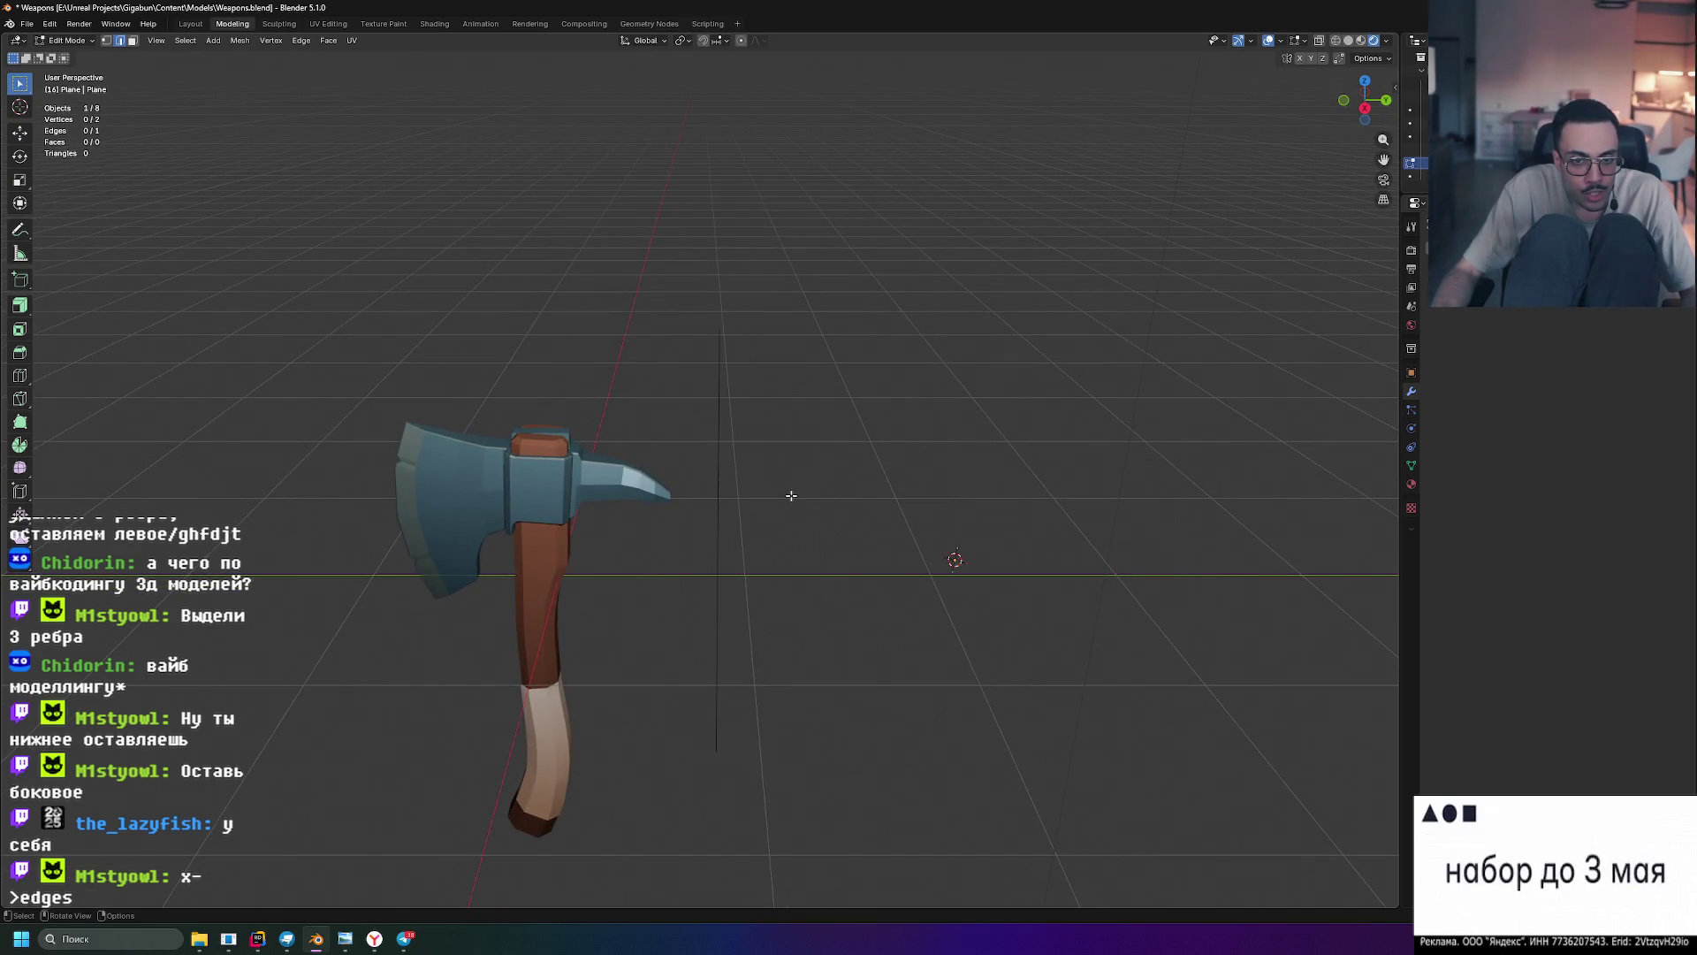
pyautogui.scroll(2, 785, 491)
pyautogui.moveTo(800, 493)
pyautogui.mouseDown(button='middle')
pyautogui.moveTo(758, 455)
pyautogui.moveTo(769, 438)
pyautogui.moveTo(901, 424)
pyautogui.moveTo(924, 492)
pyautogui.moveTo(795, 493)
pyautogui.mouseUp(button='middle')
pyautogui.click(545, 485)
pyautogui.scroll(-3, 775, 425)
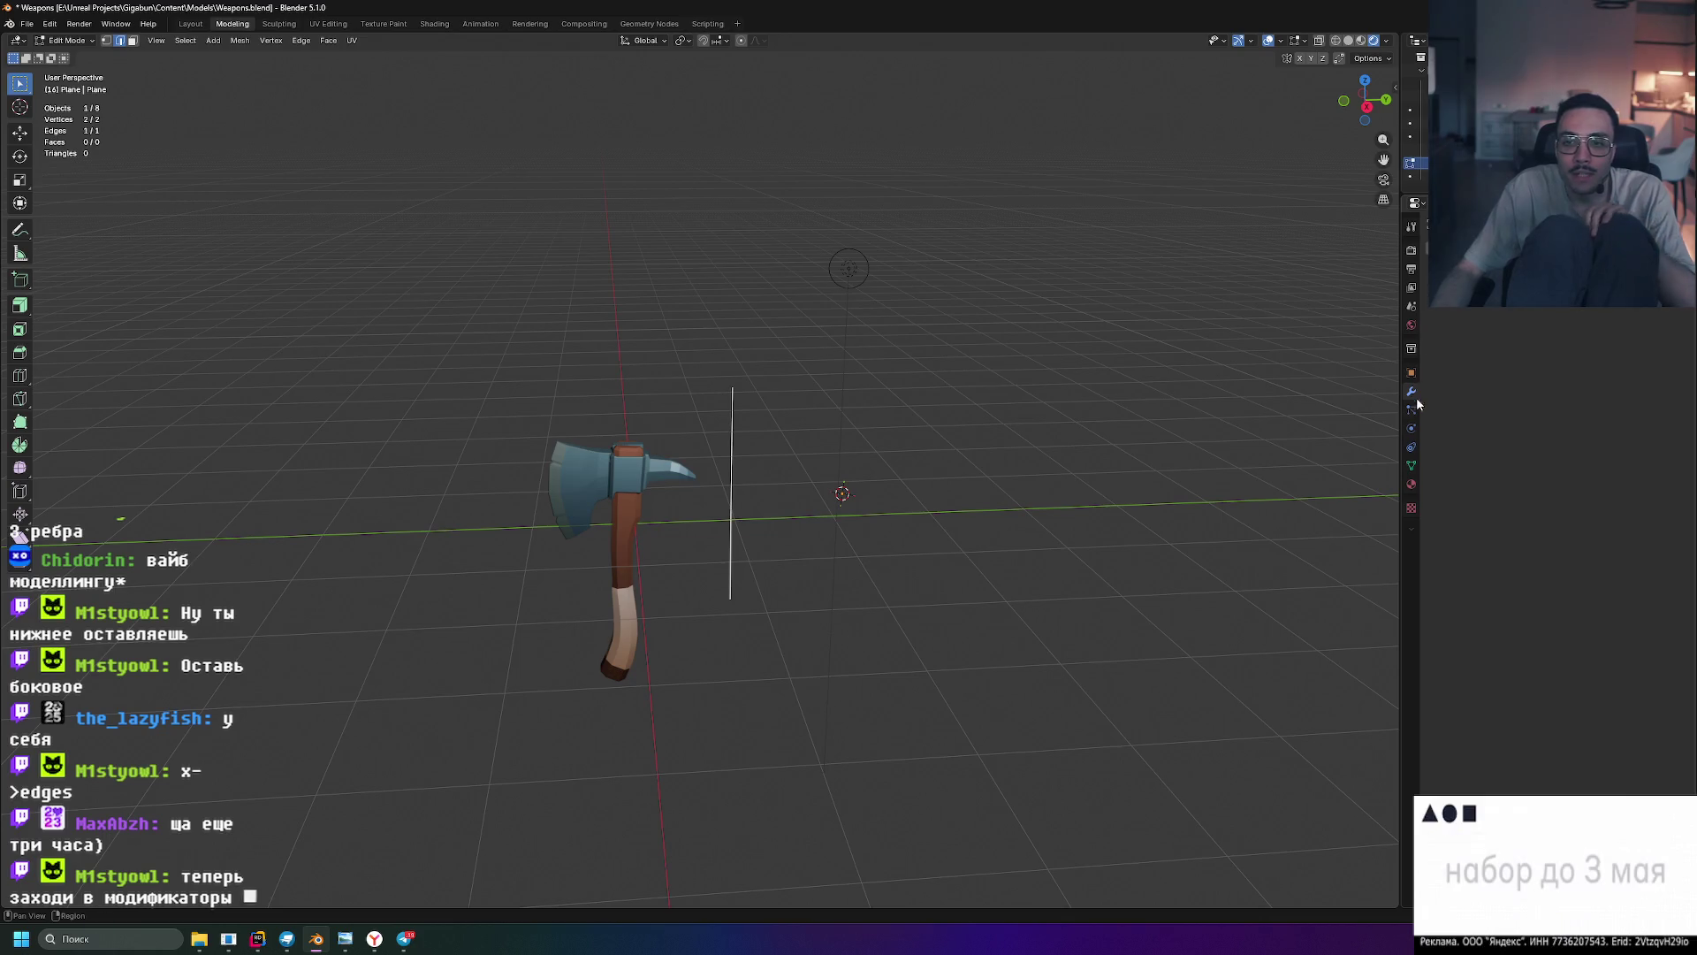
pyautogui.click(1494, 234)
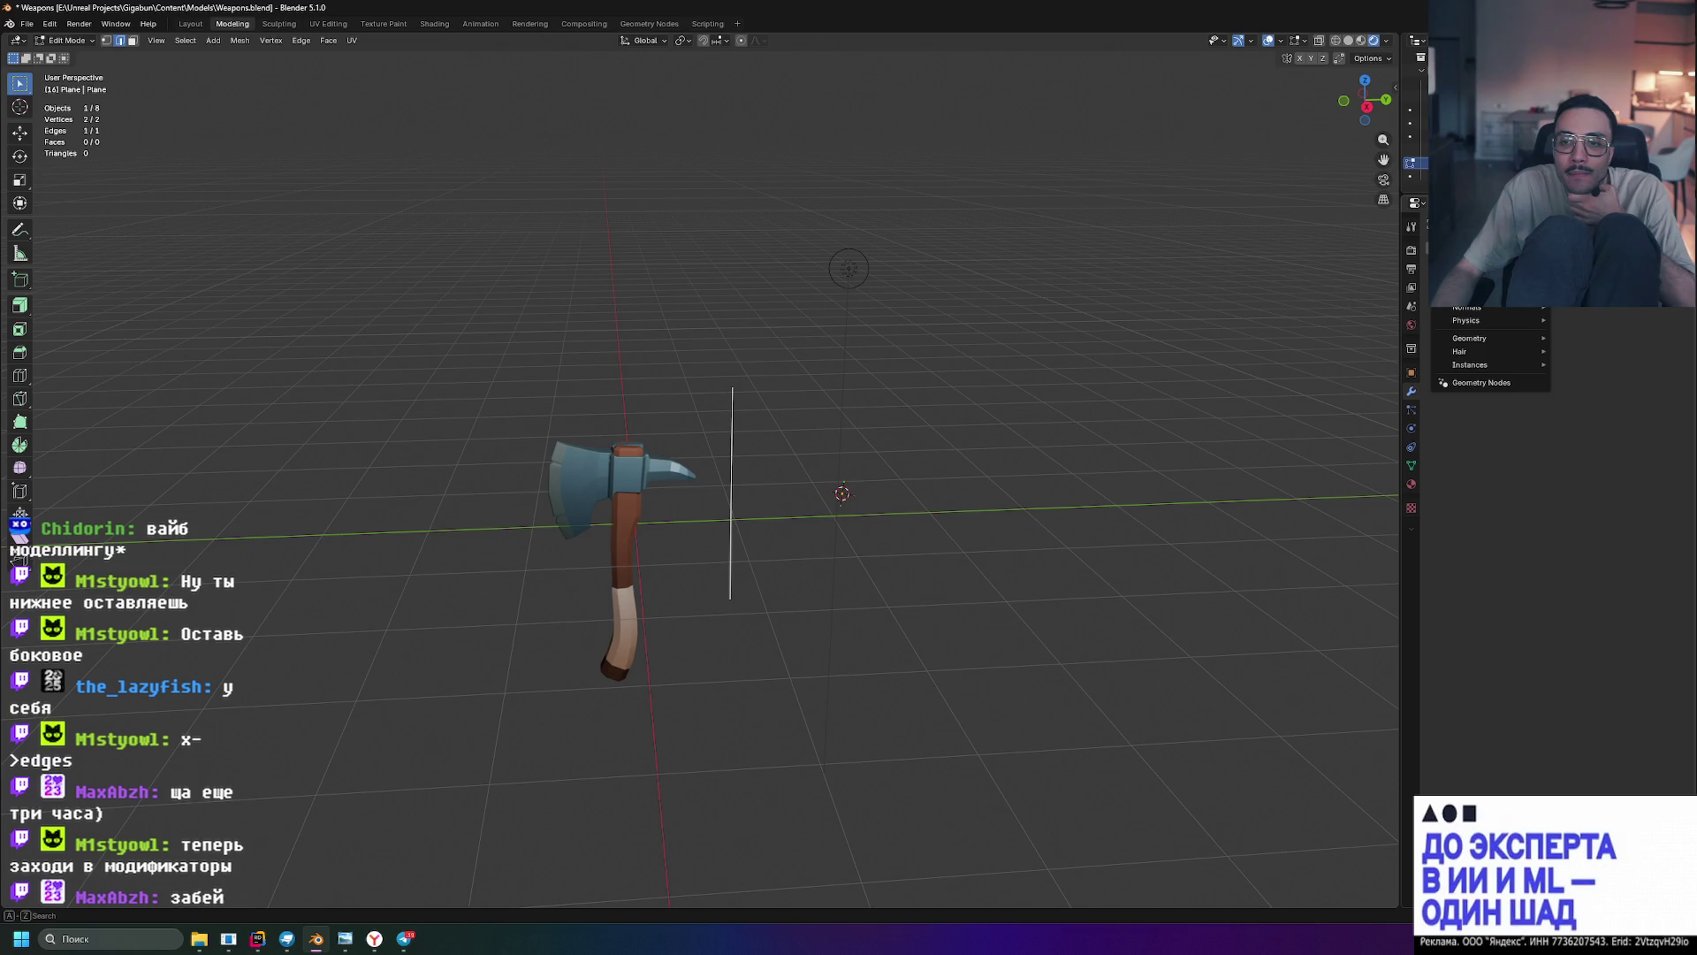
# - Add a Screw modifier by searching 'screw', sweeping the edge into a ring around Z
pyautogui.moveTo(1494, 292)
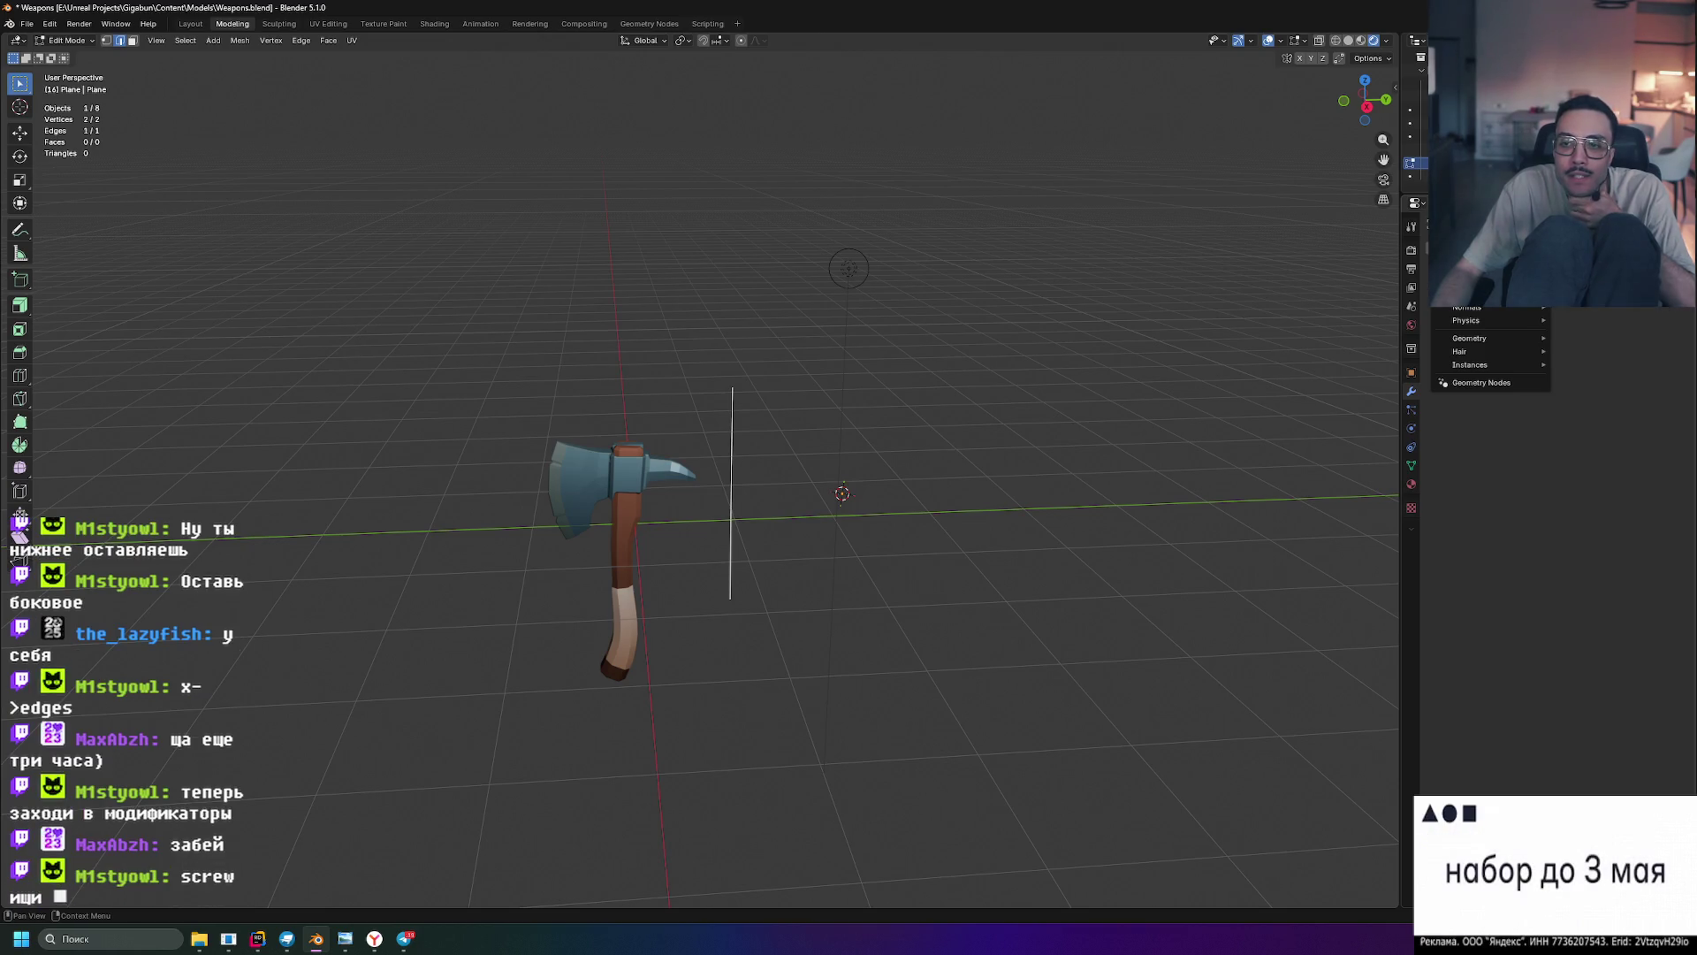
pyautogui.press('space')
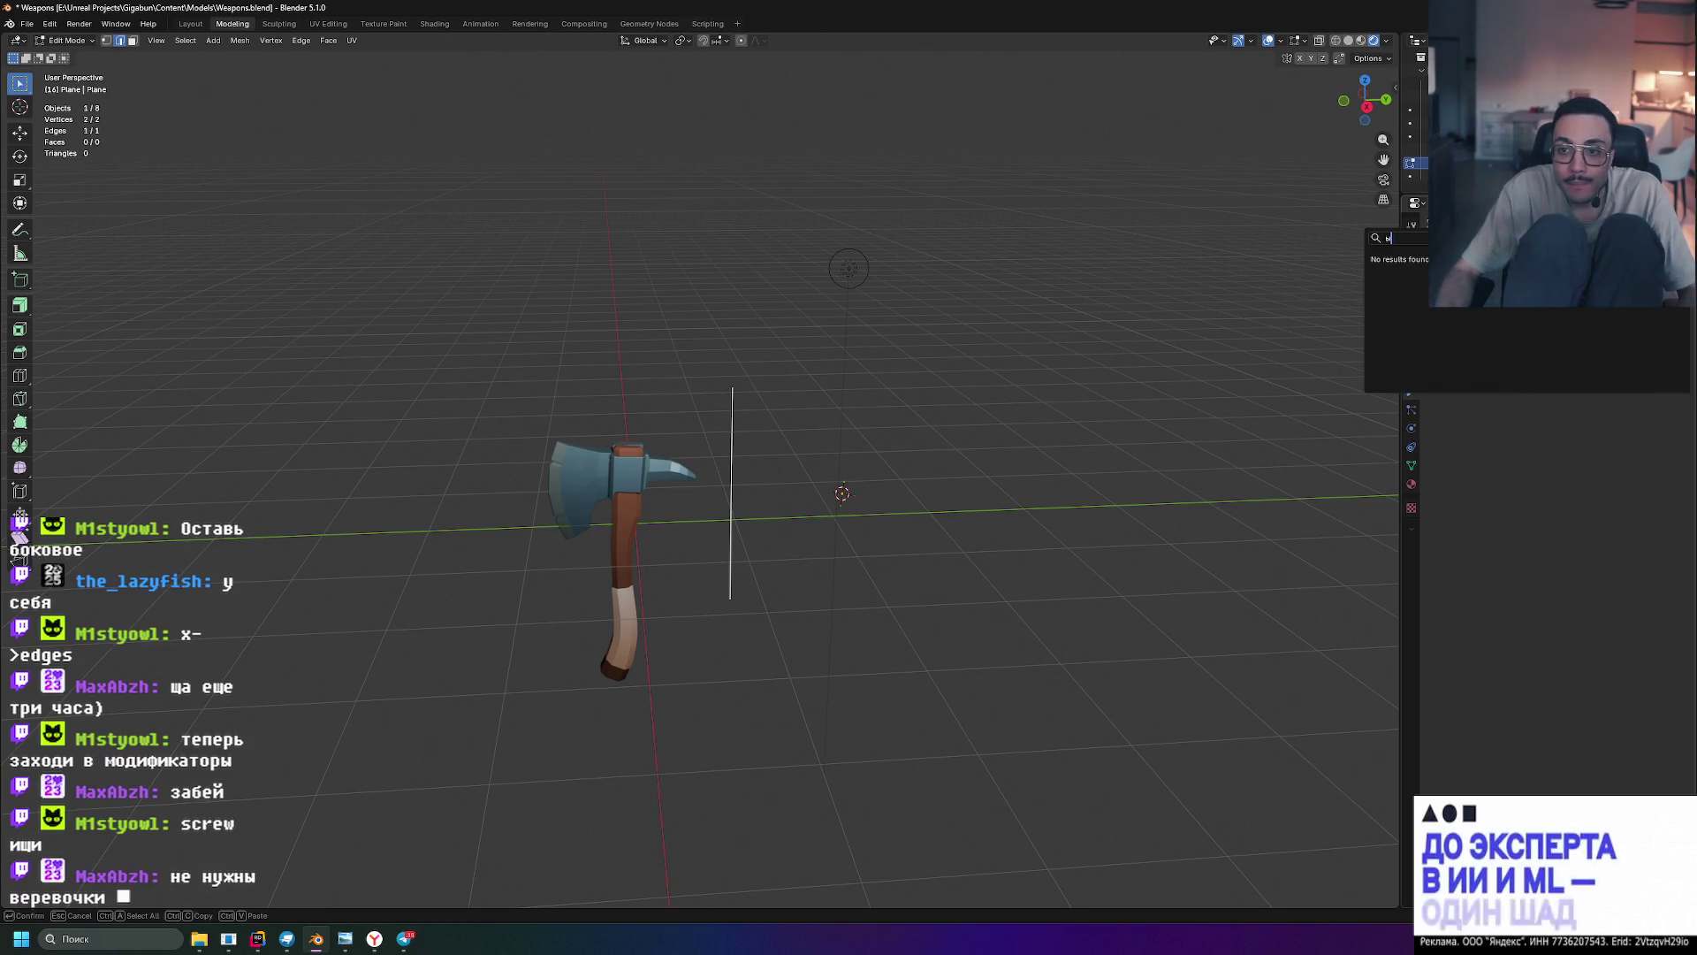
pyautogui.write('screw')
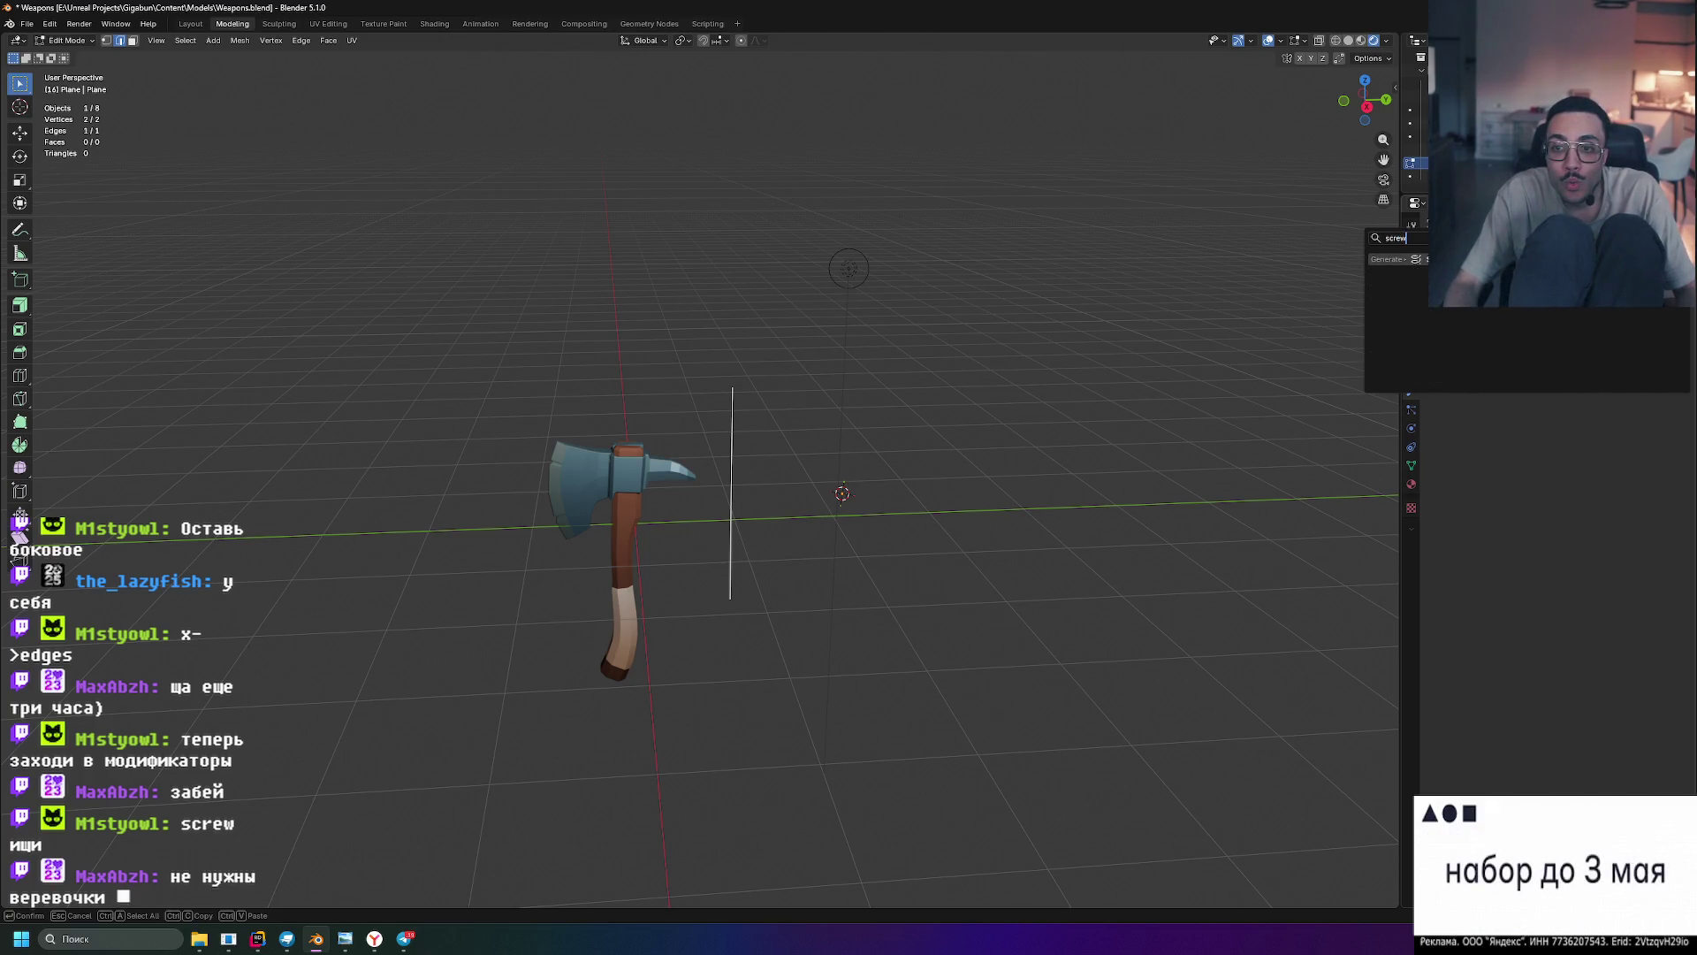
pyautogui.press('Return')
pyautogui.moveTo(963, 416)
pyautogui.mouseDown(button='middle')
pyautogui.moveTo(1016, 435)
pyautogui.moveTo(884, 407)
pyautogui.mouseUp(button='middle')
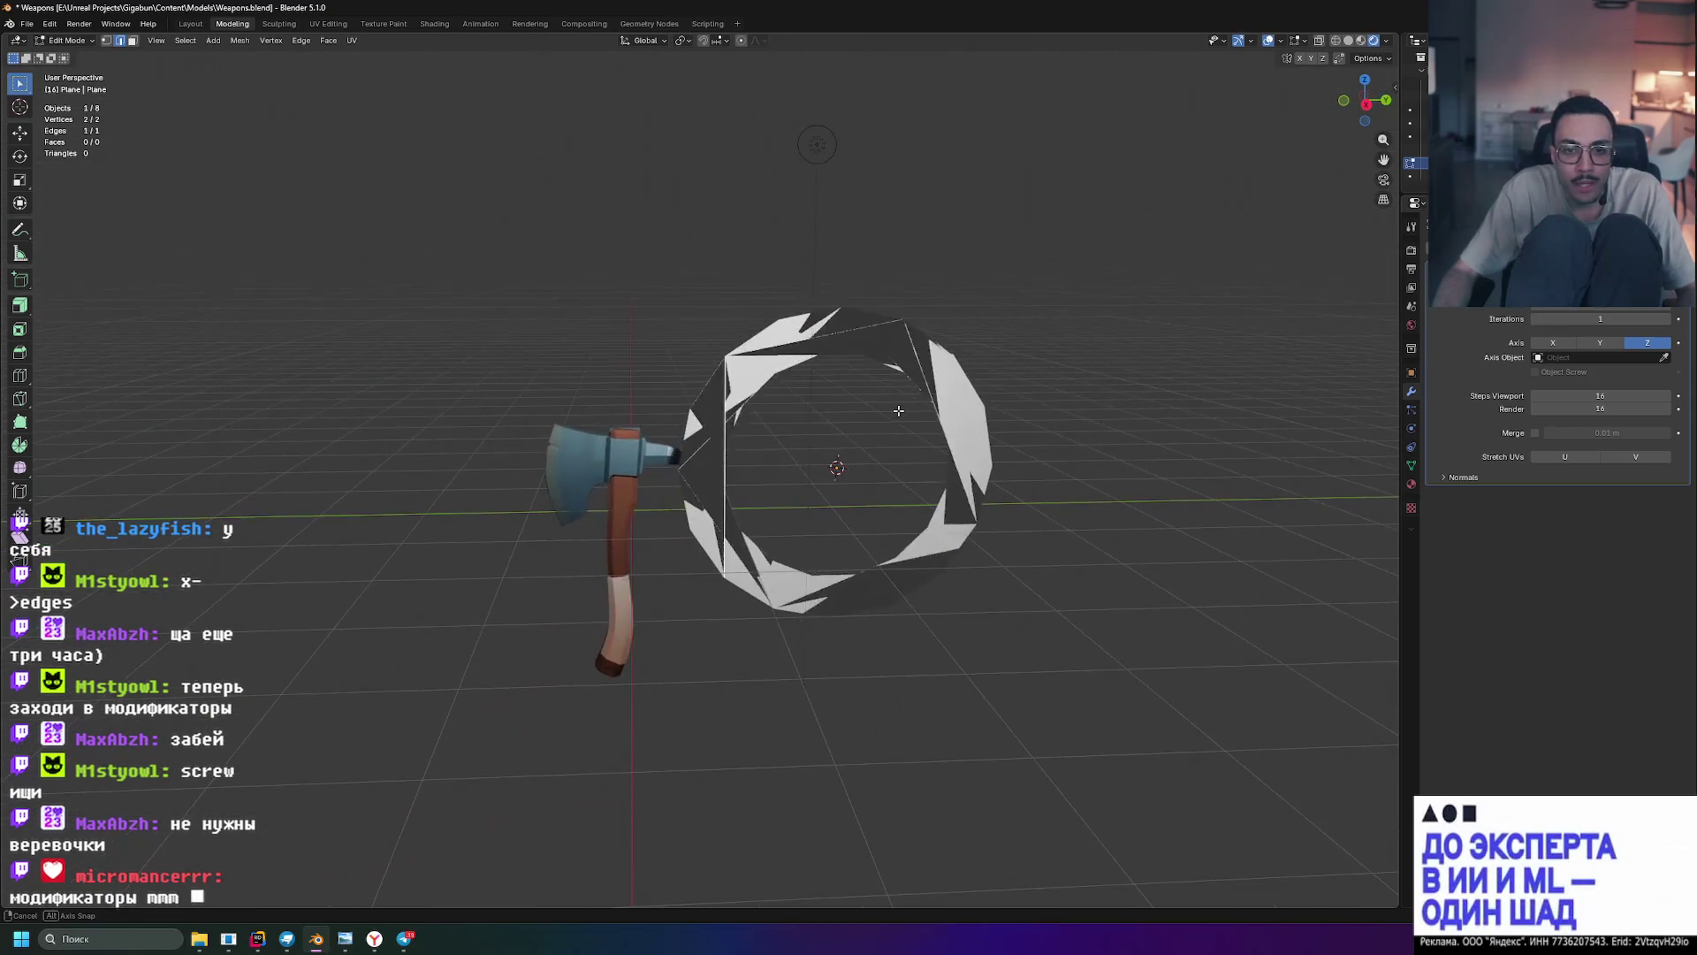
# - Set the Screw modifier's axis to X so the edge sweeps into a tall curved sheet
pyautogui.click(1600, 342)
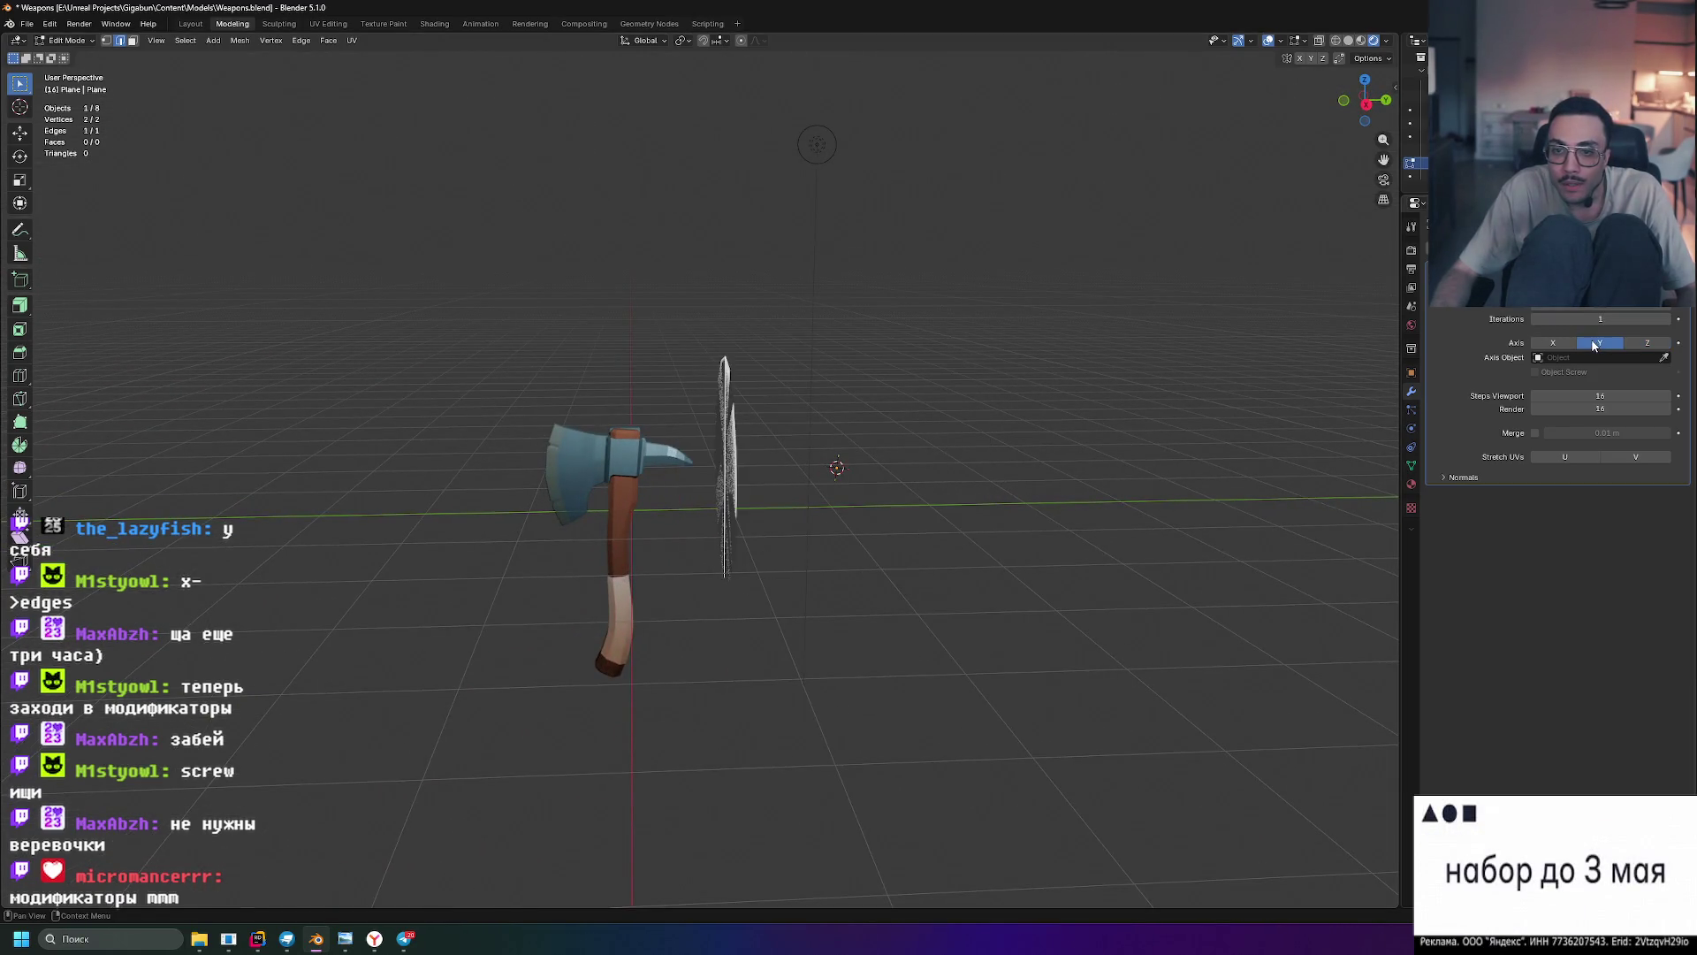
pyautogui.click(1554, 342)
pyautogui.moveTo(1008, 371)
pyautogui.mouseDown(button='middle')
pyautogui.moveTo(1051, 370)
pyautogui.moveTo(1114, 409)
pyautogui.moveTo(1167, 382)
pyautogui.moveTo(1061, 375)
pyautogui.moveTo(1064, 358)
pyautogui.mouseUp(button='middle')
pyautogui.scroll(4, 1046, 361)
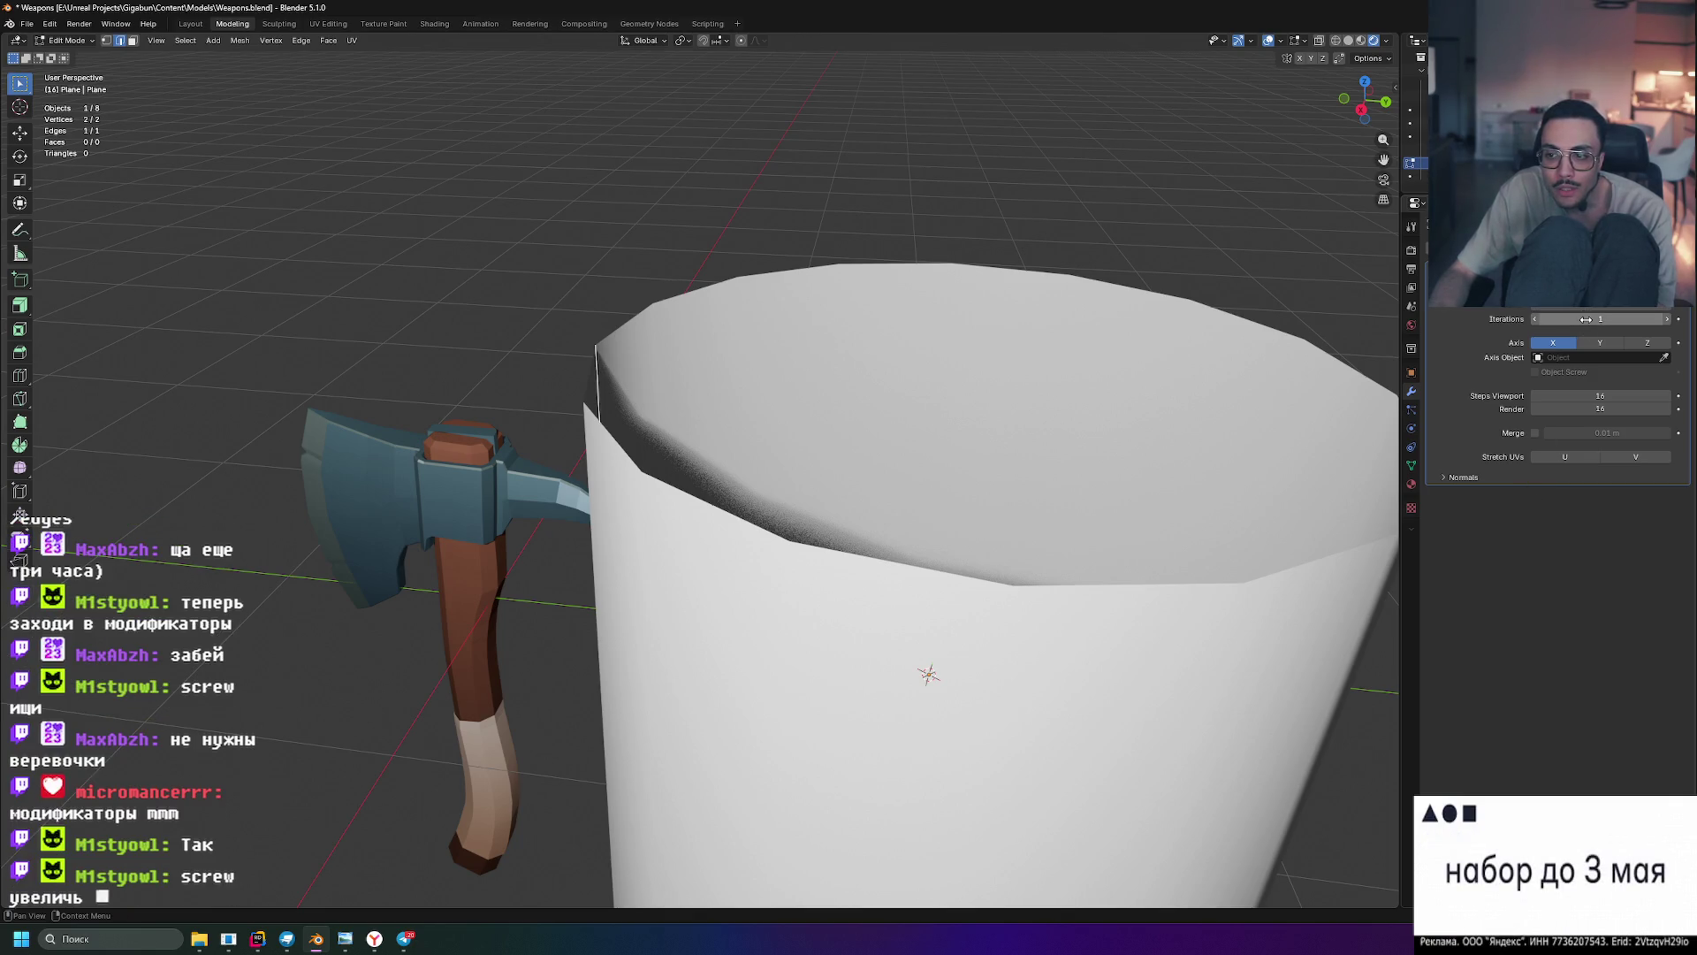
# - Reposition the profile edge and view the sheet in Right Orthographic
pyautogui.press('g')
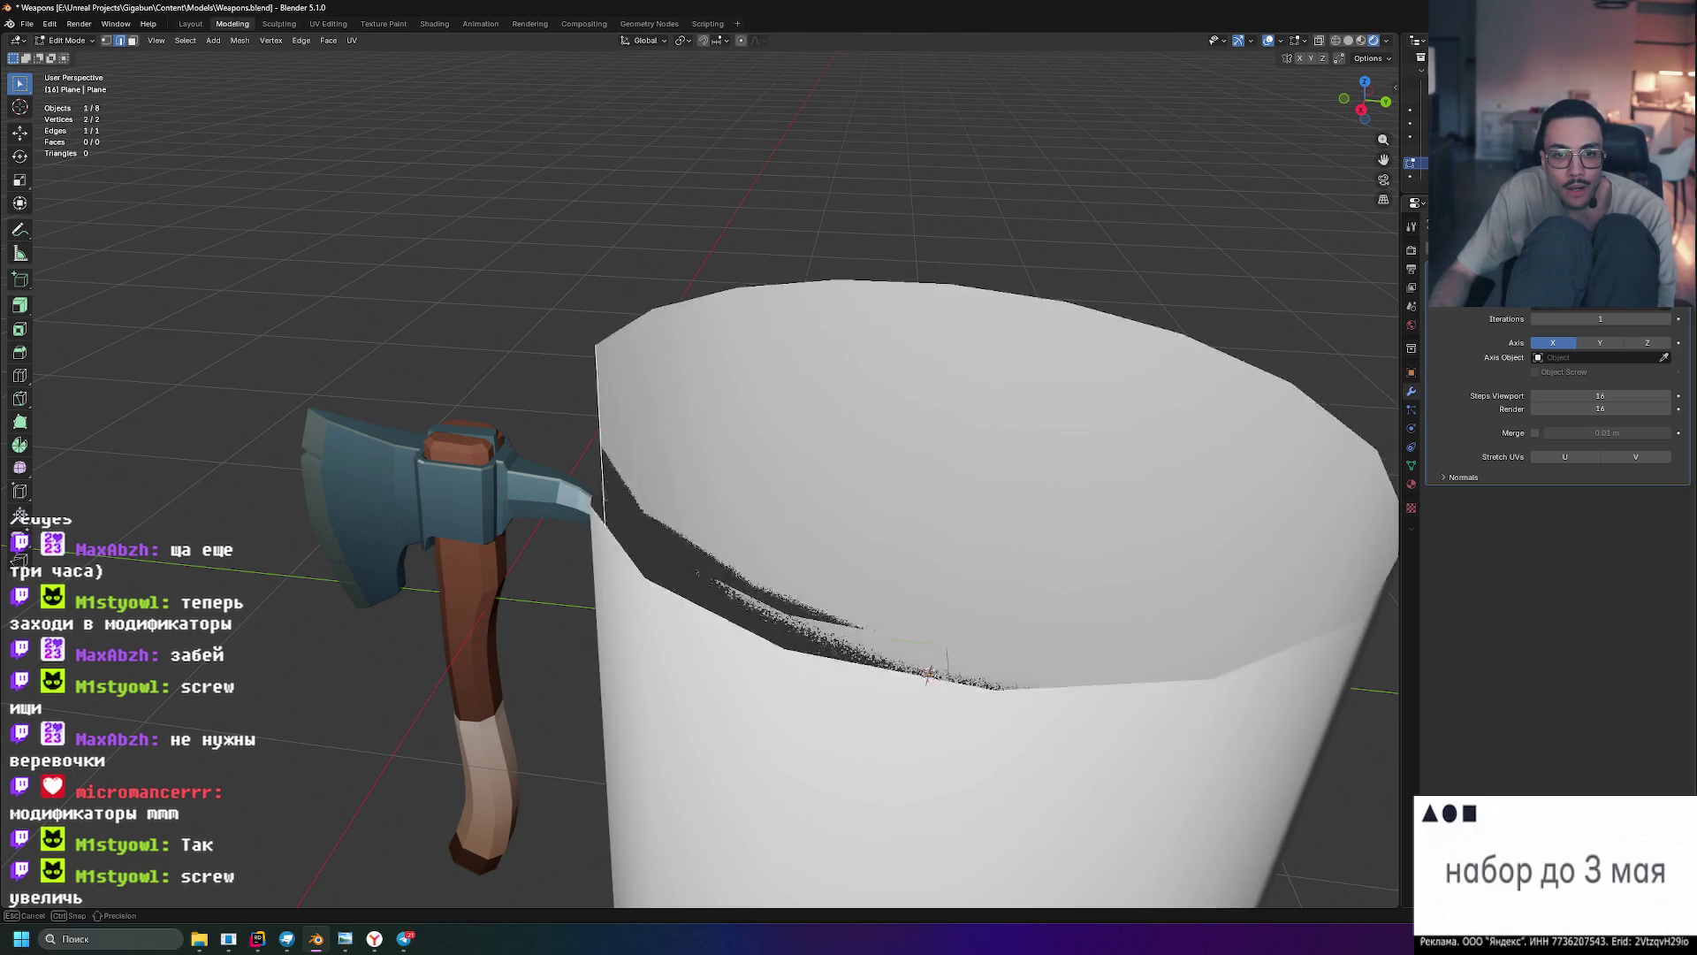
pyautogui.click(941, 524)
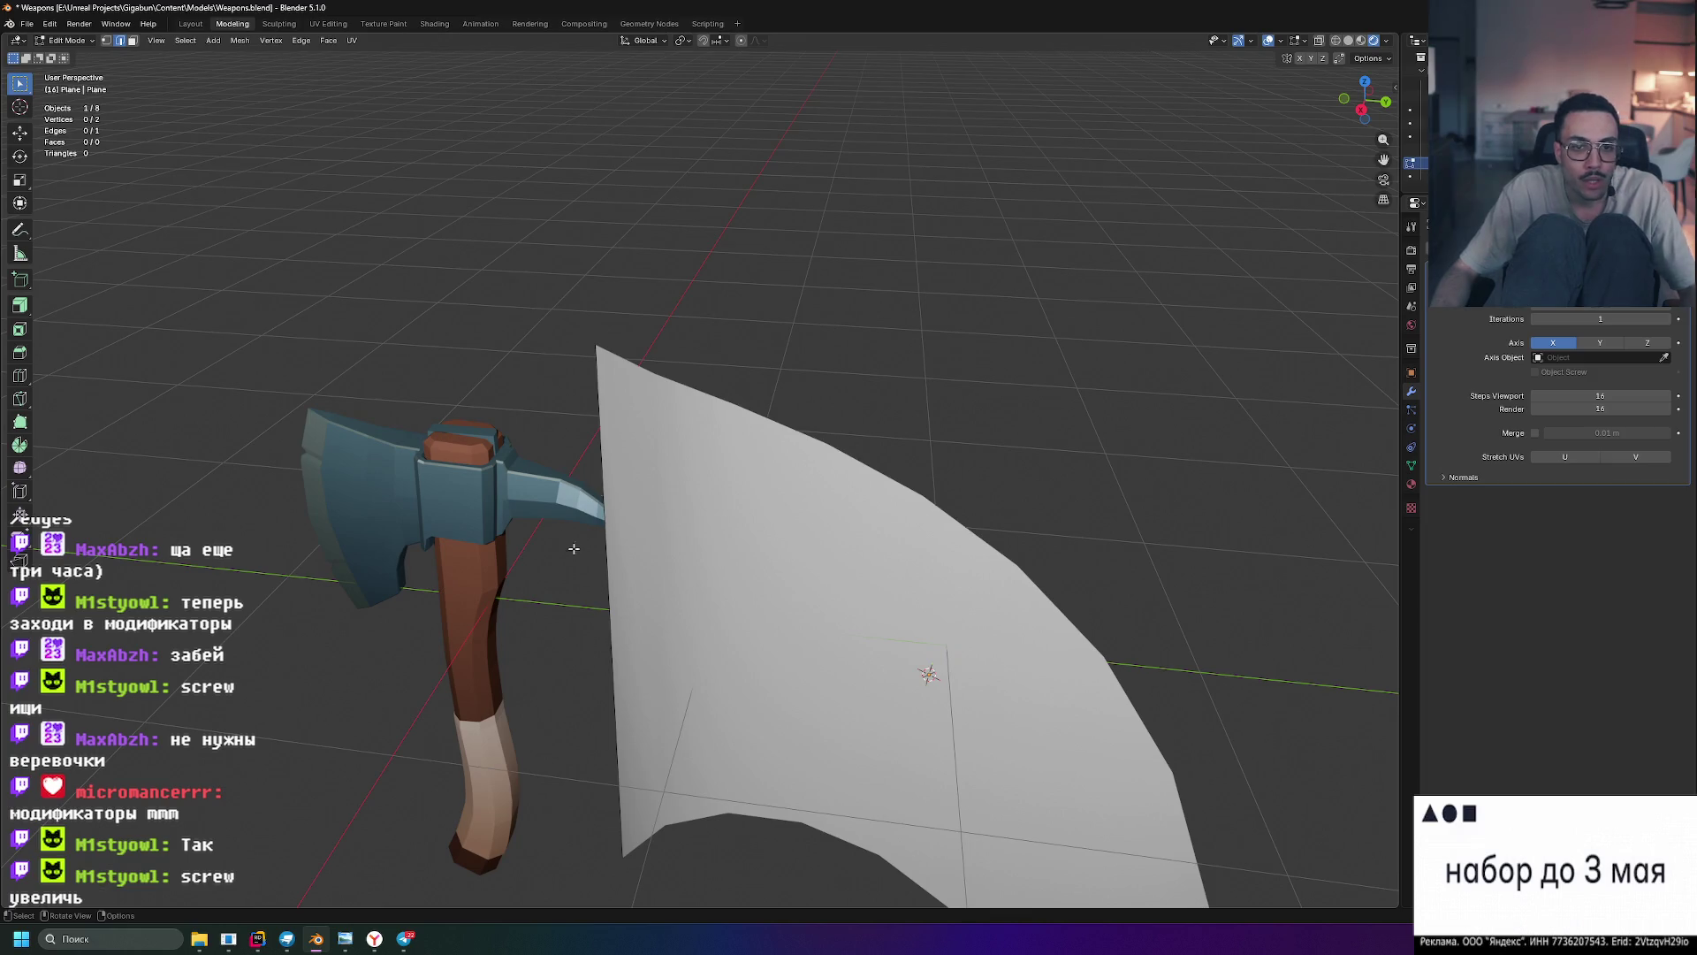
pyautogui.press('a')
pyautogui.moveTo(608, 535); pyautogui.dragTo(781, 499, button='middle')
pyautogui.scroll(5, 742, 526)
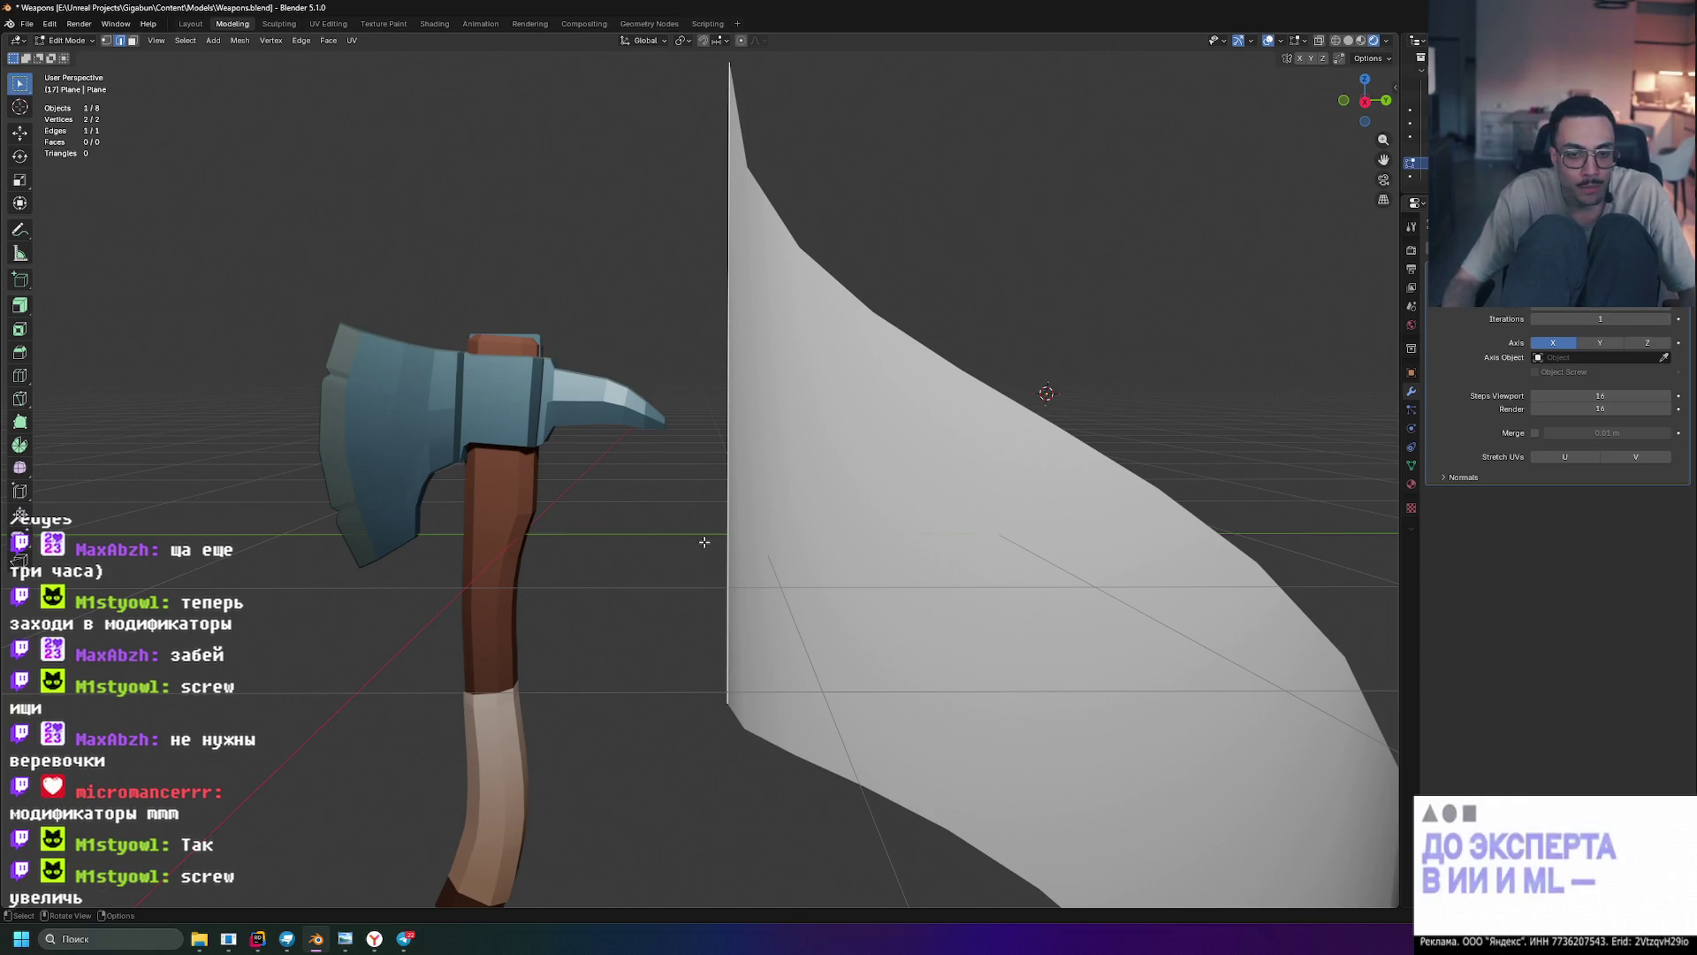
pyautogui.press('KP_3')
pyautogui.scroll(3, 567, 677)
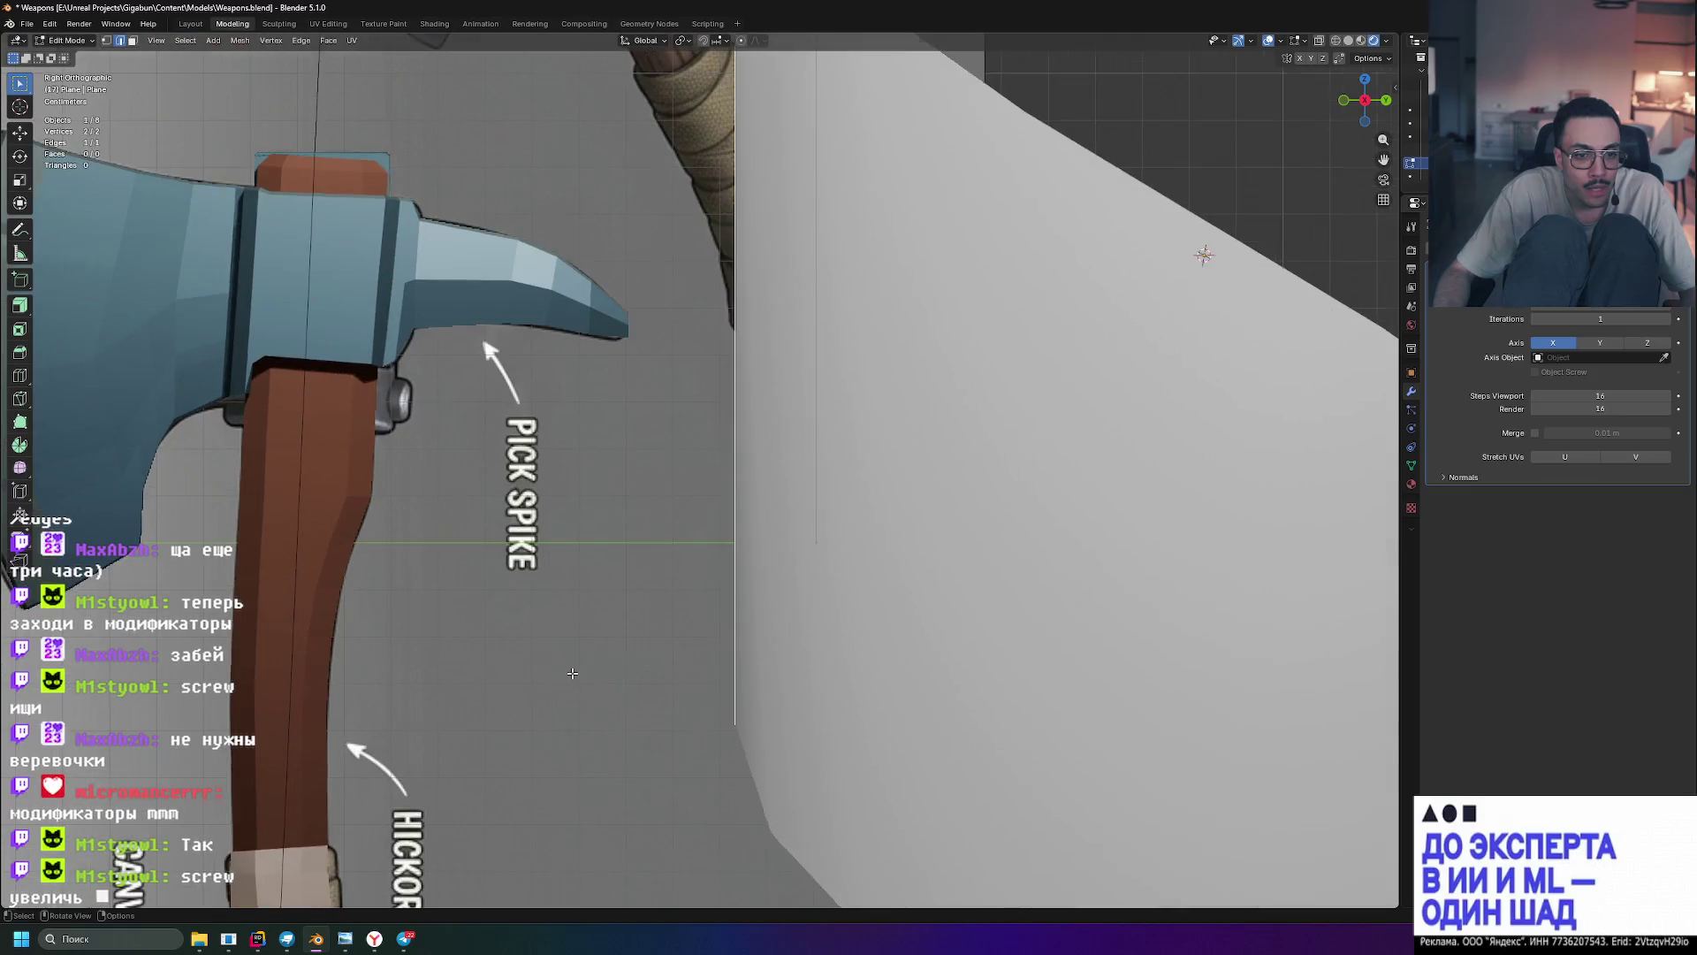
# - Move the edge against the handle's side and switch to wireframe view
pyautogui.scroll(2, 815, 356)
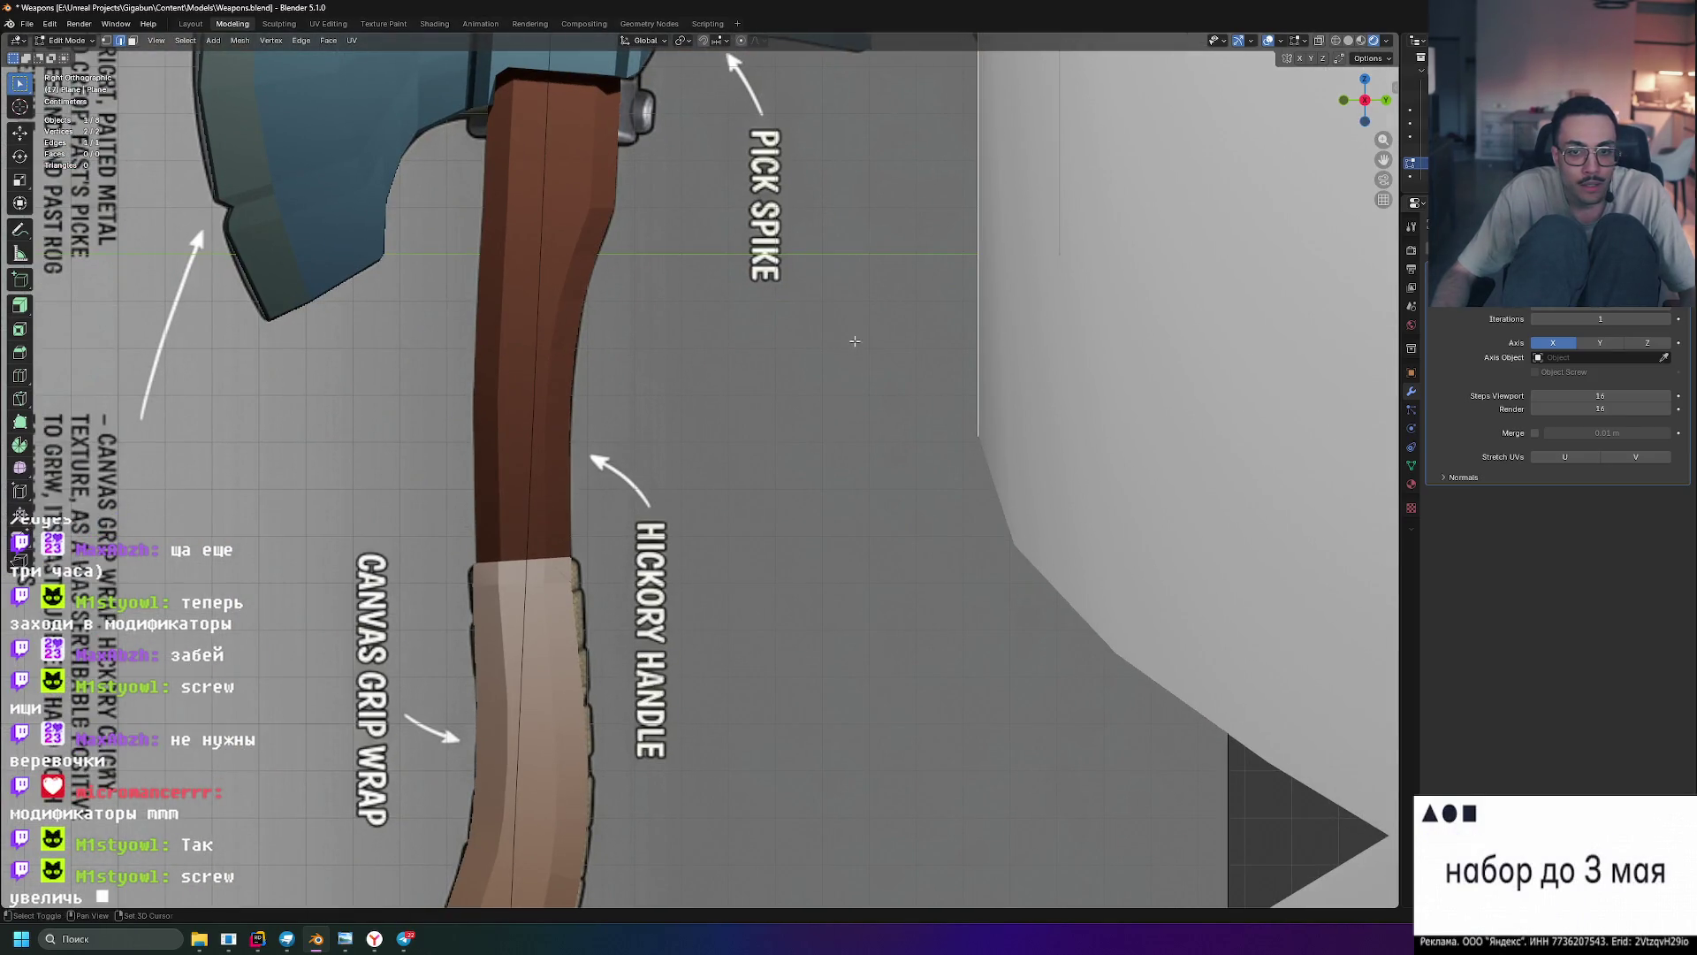
pyautogui.press('g')
pyautogui.click(520, 744)
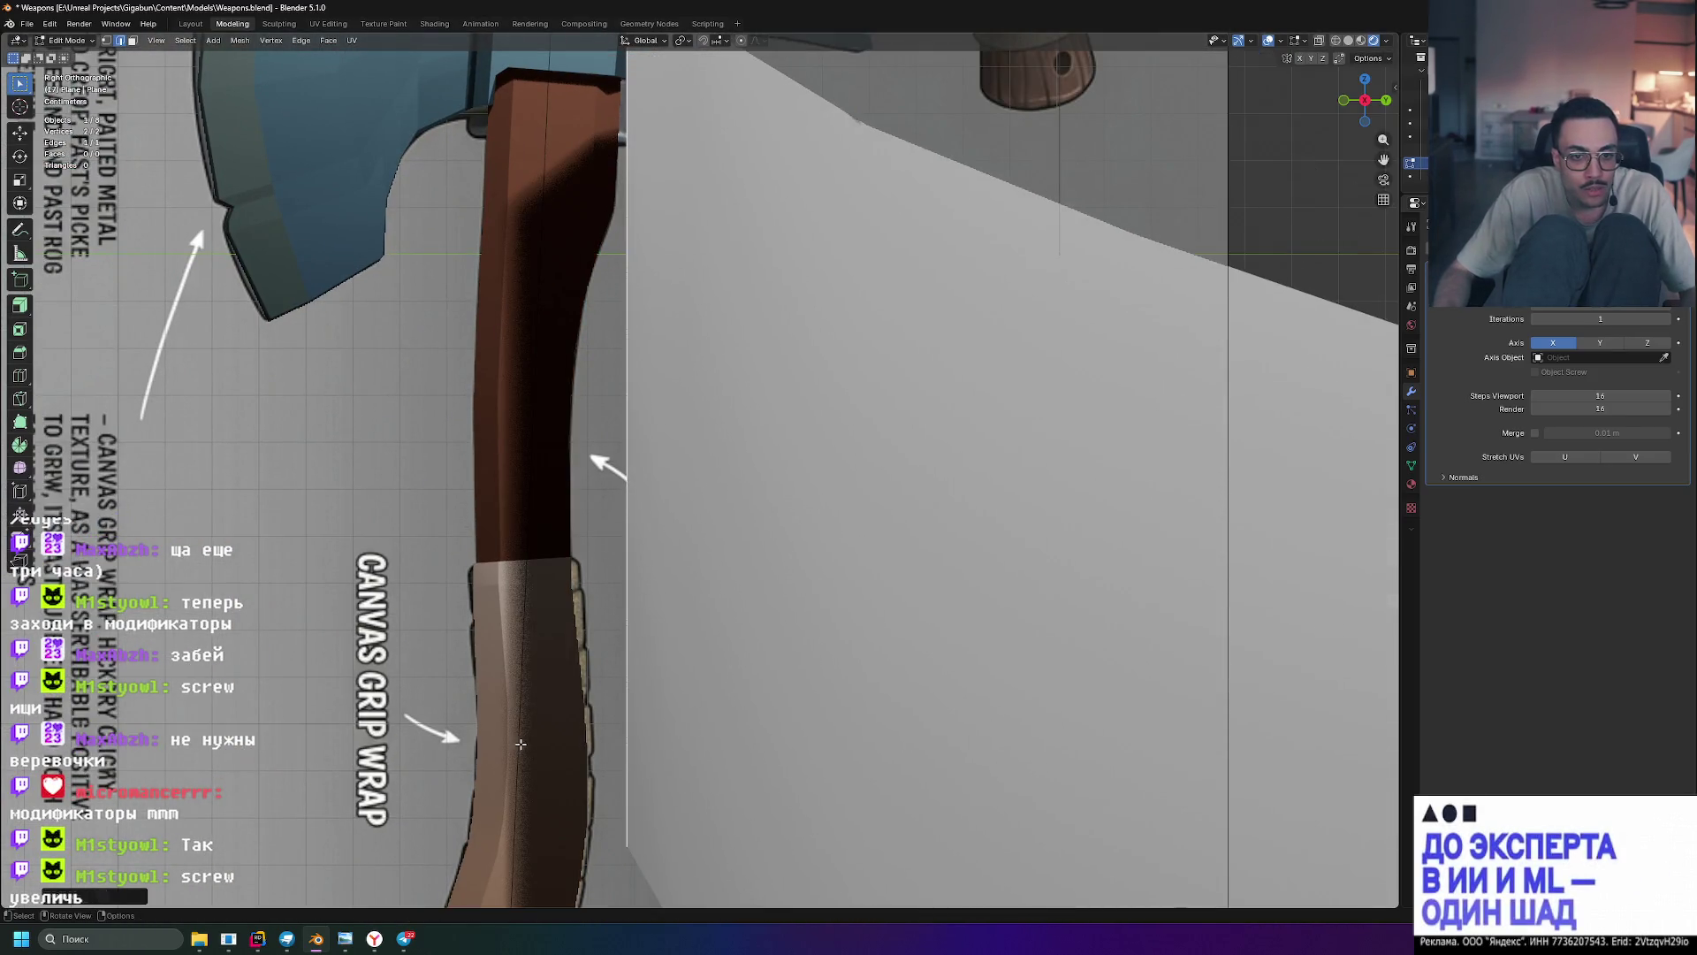
pyautogui.press('g')
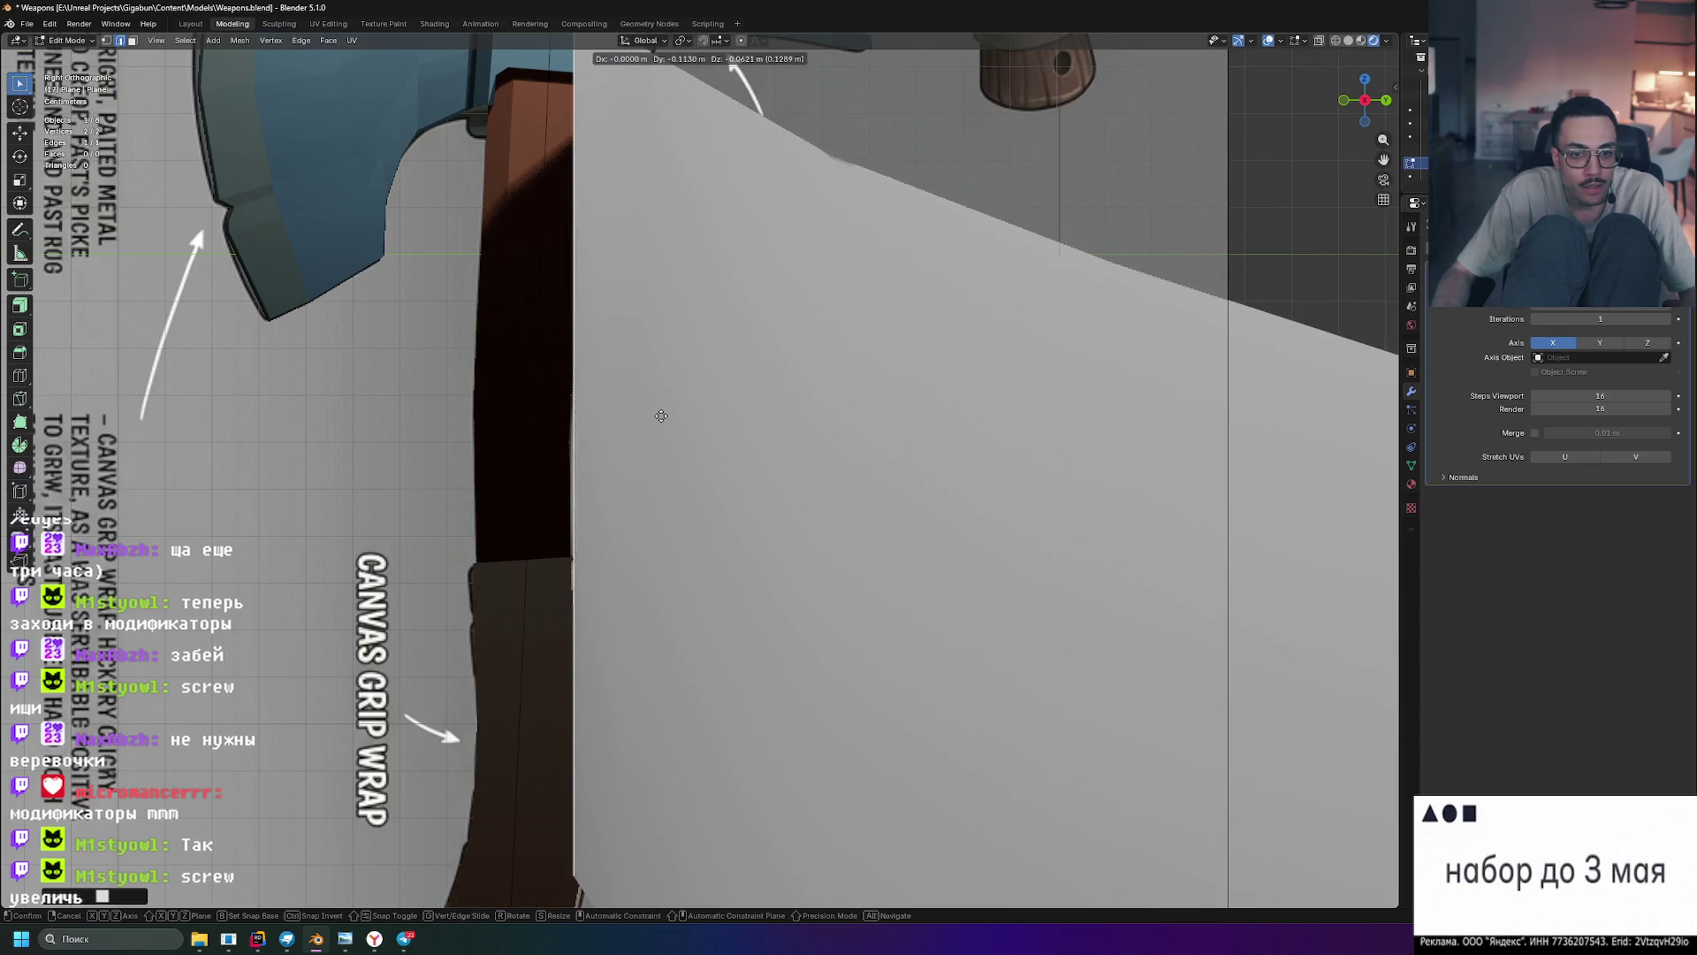
pyautogui.click(670, 411)
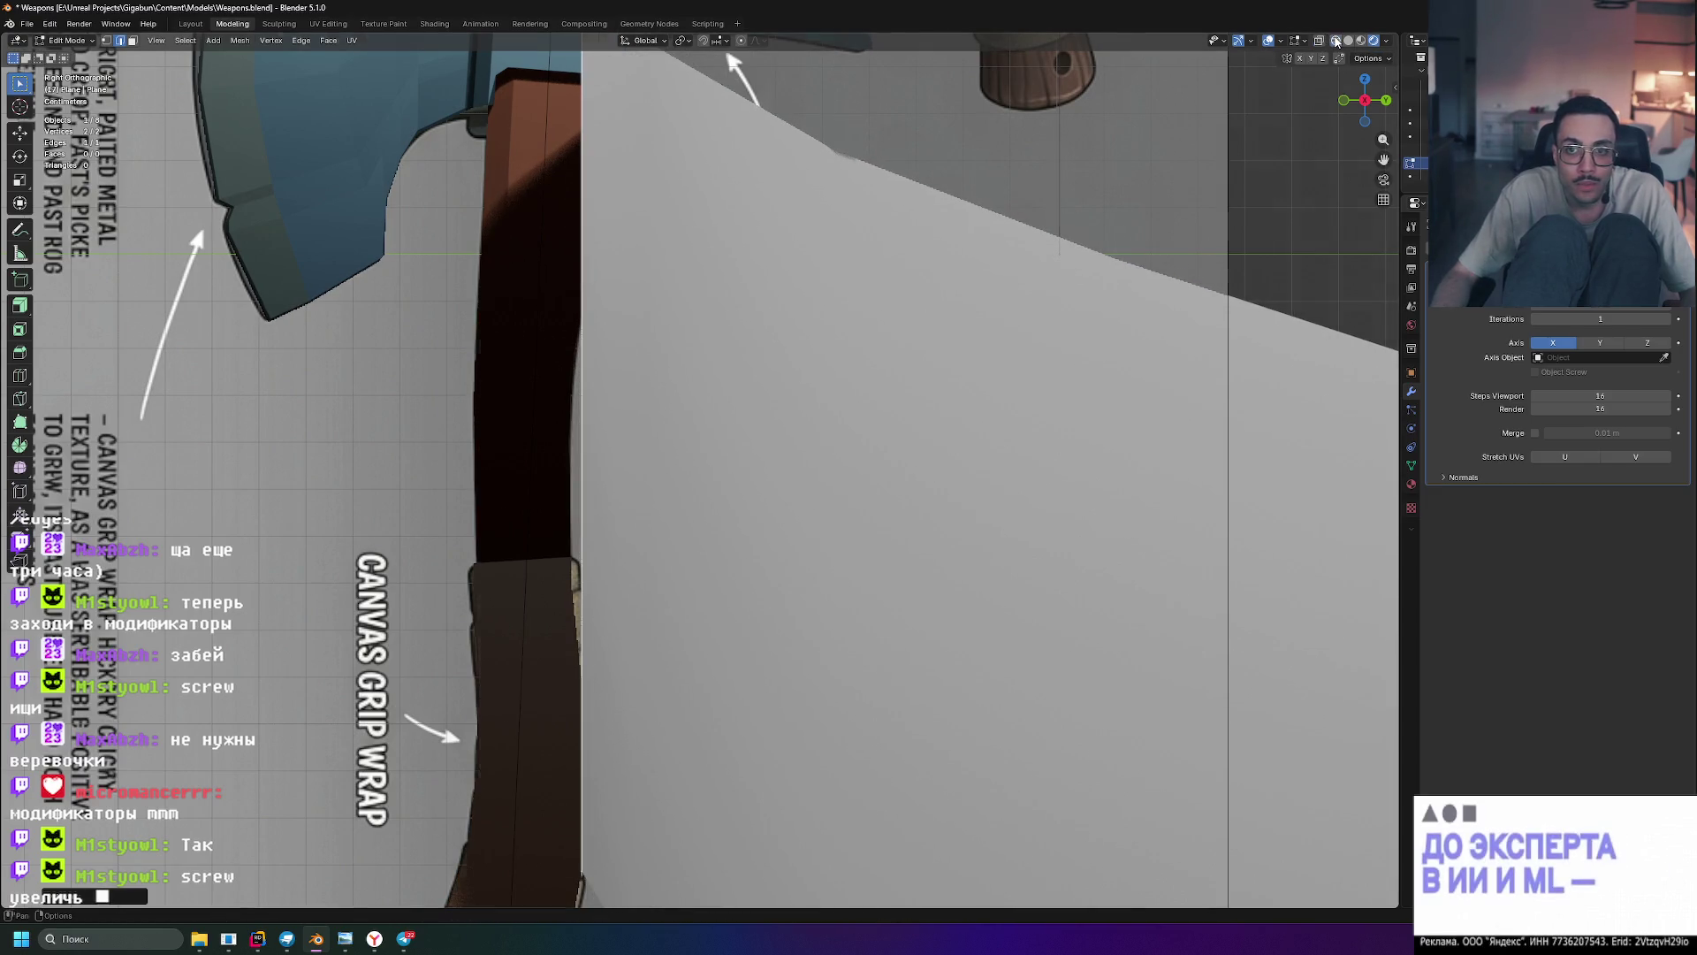
pyautogui.click(1336, 41)
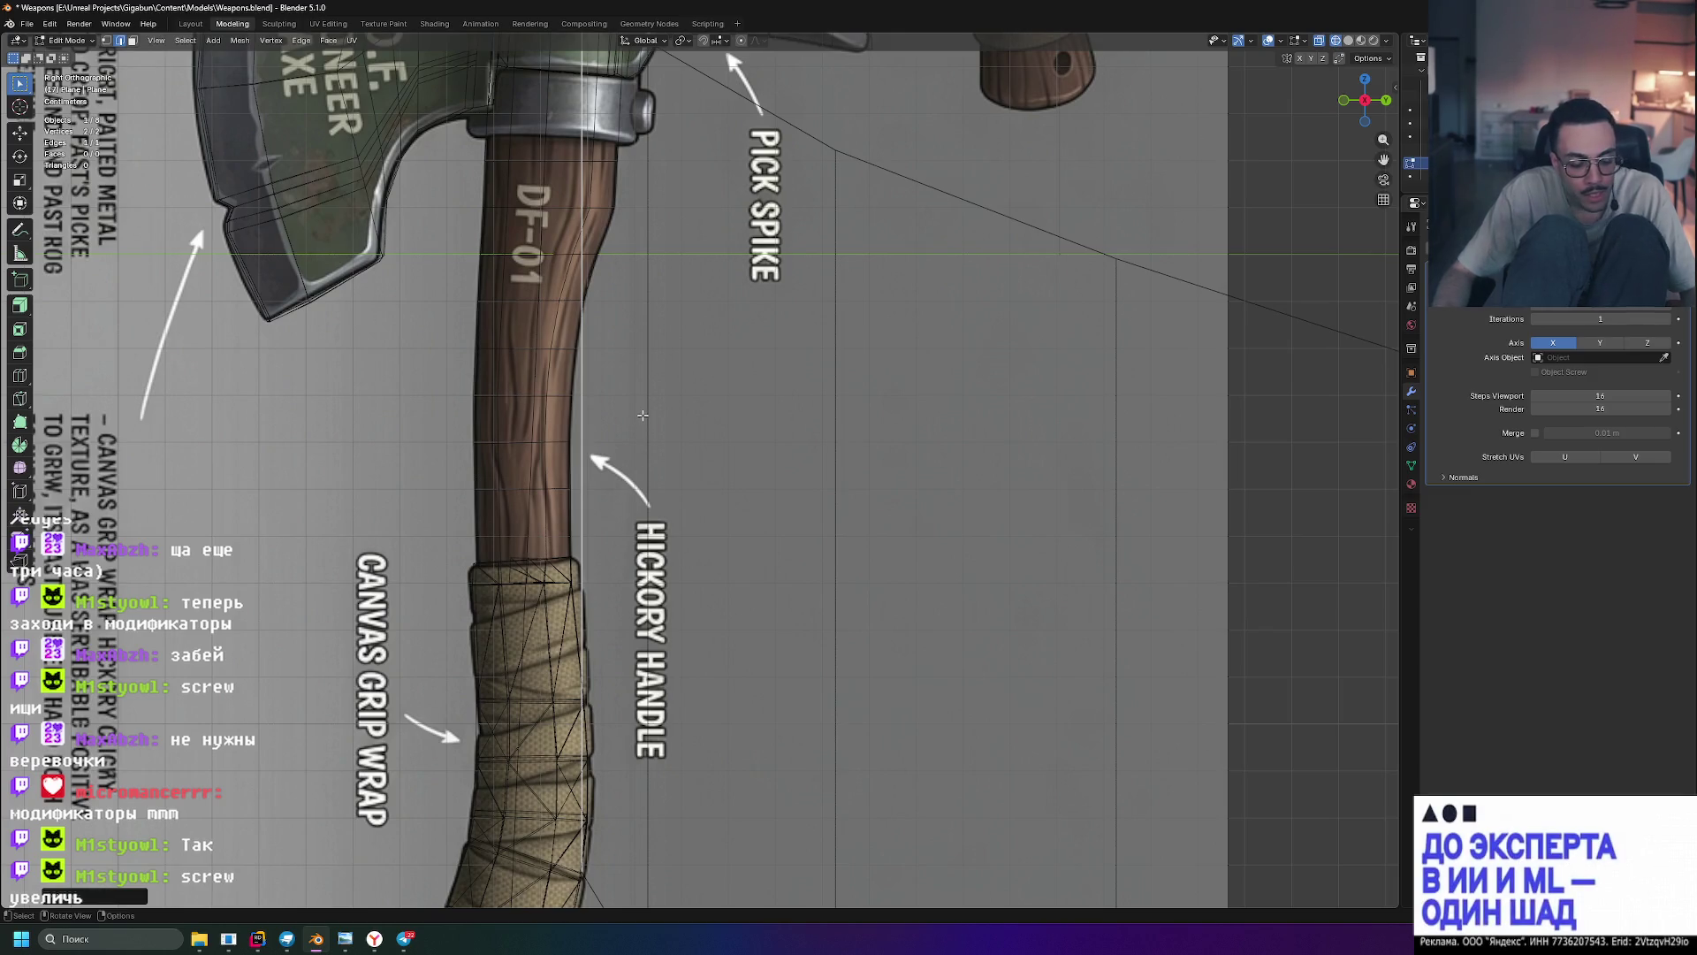
# - Scale the edge along Z to fit the handle and lower it into place
pyautogui.press('s')
pyautogui.press('z')
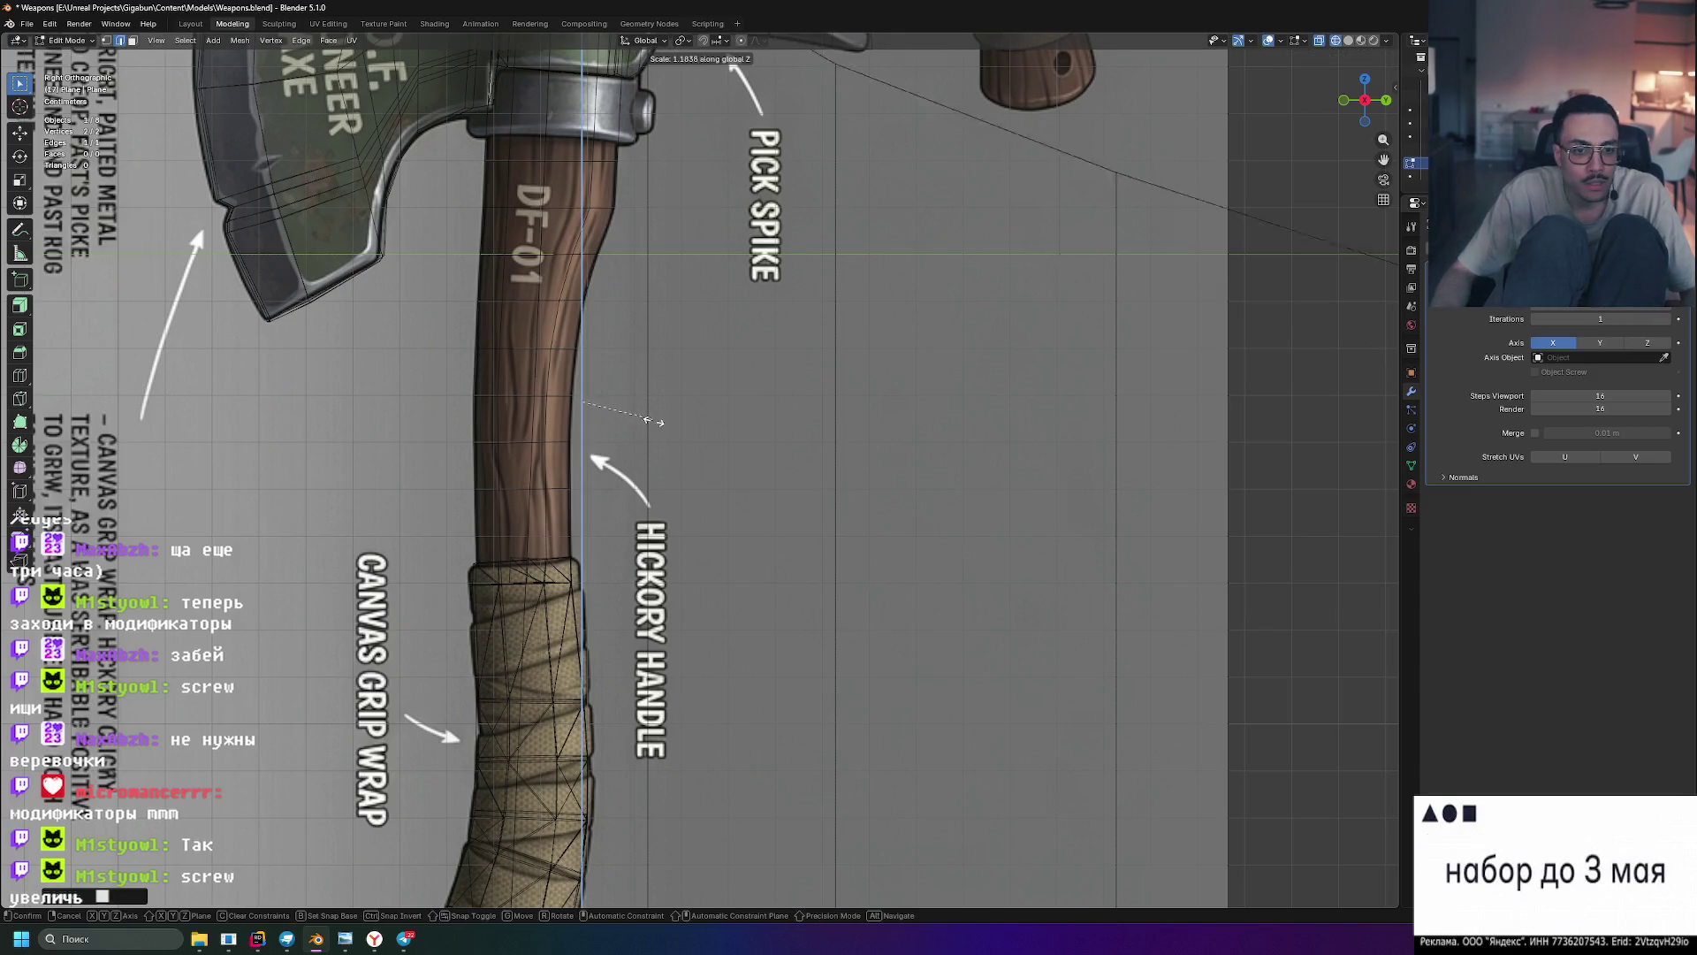
pyautogui.click(594, 423)
pyautogui.press('g')
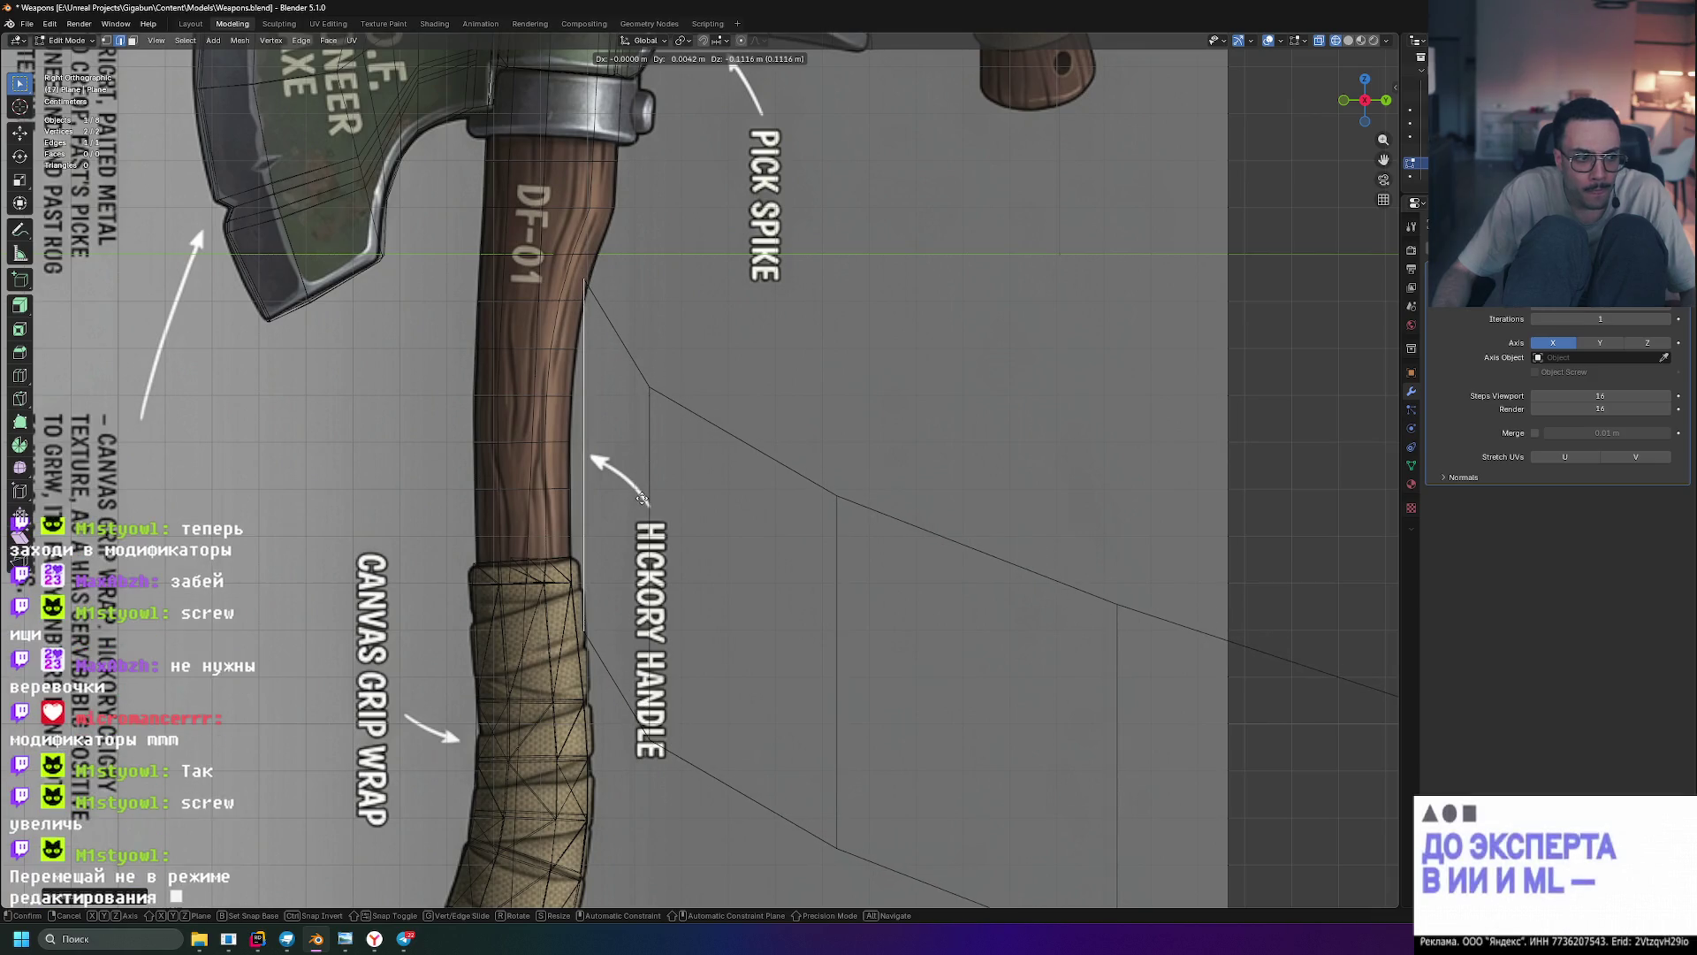
pyautogui.click(643, 500)
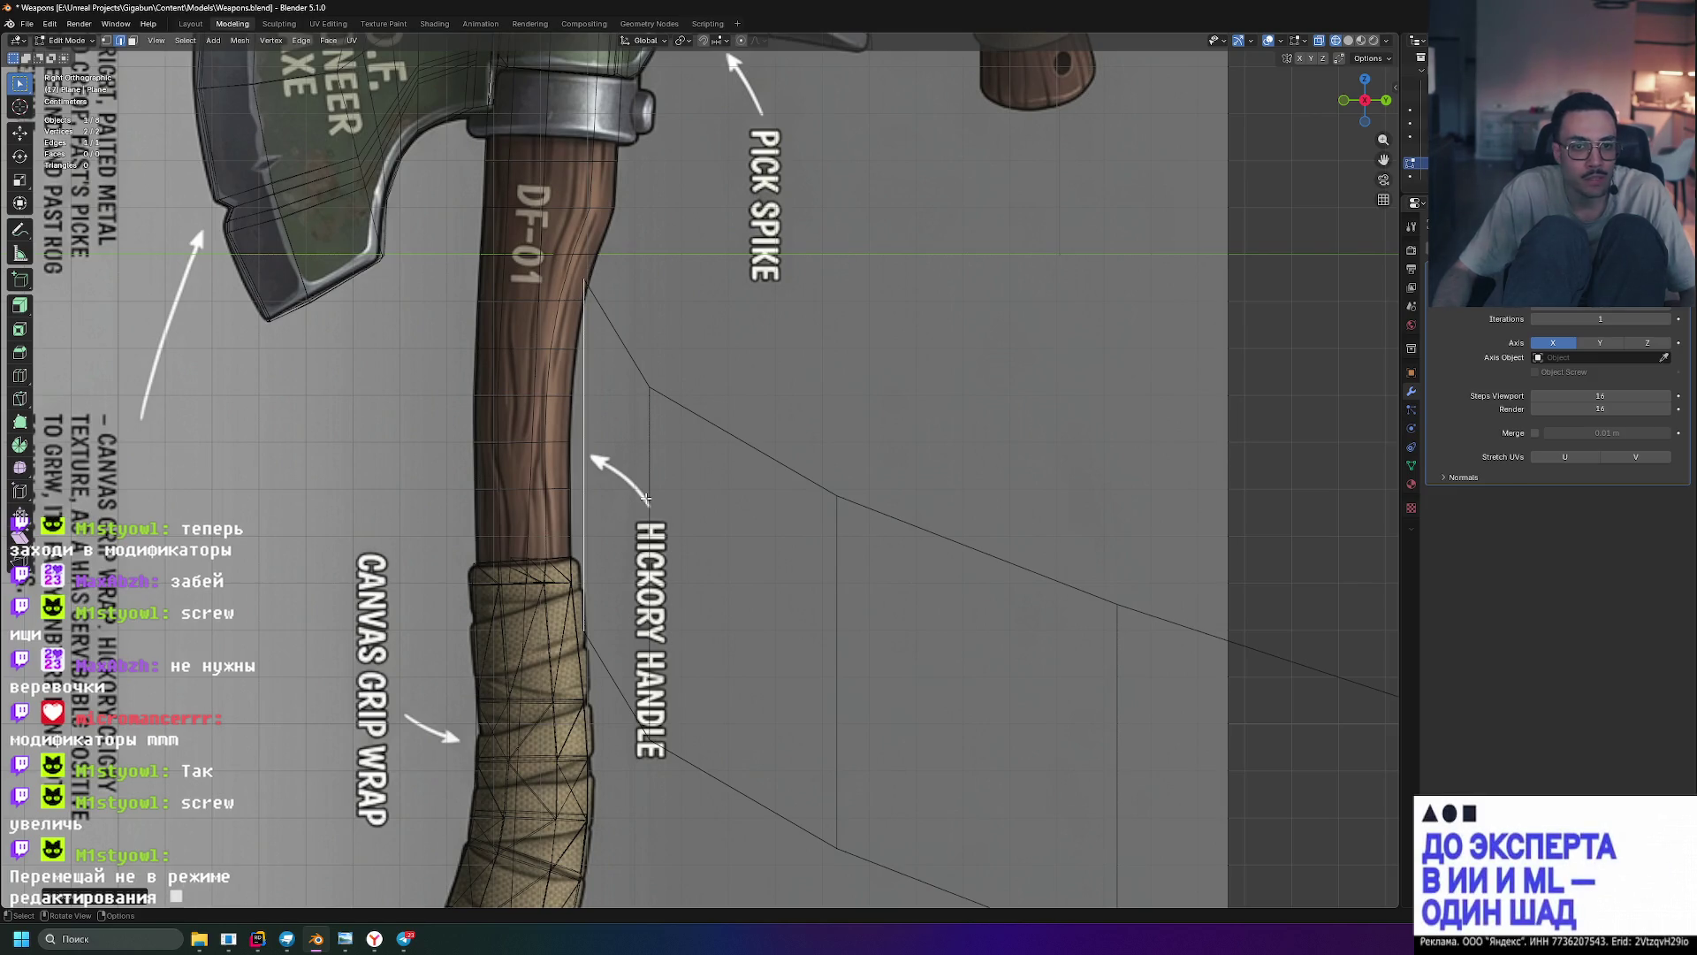
# - Undo back to the bare vertical edge without the Screw modifier
pyautogui.press('Tab')
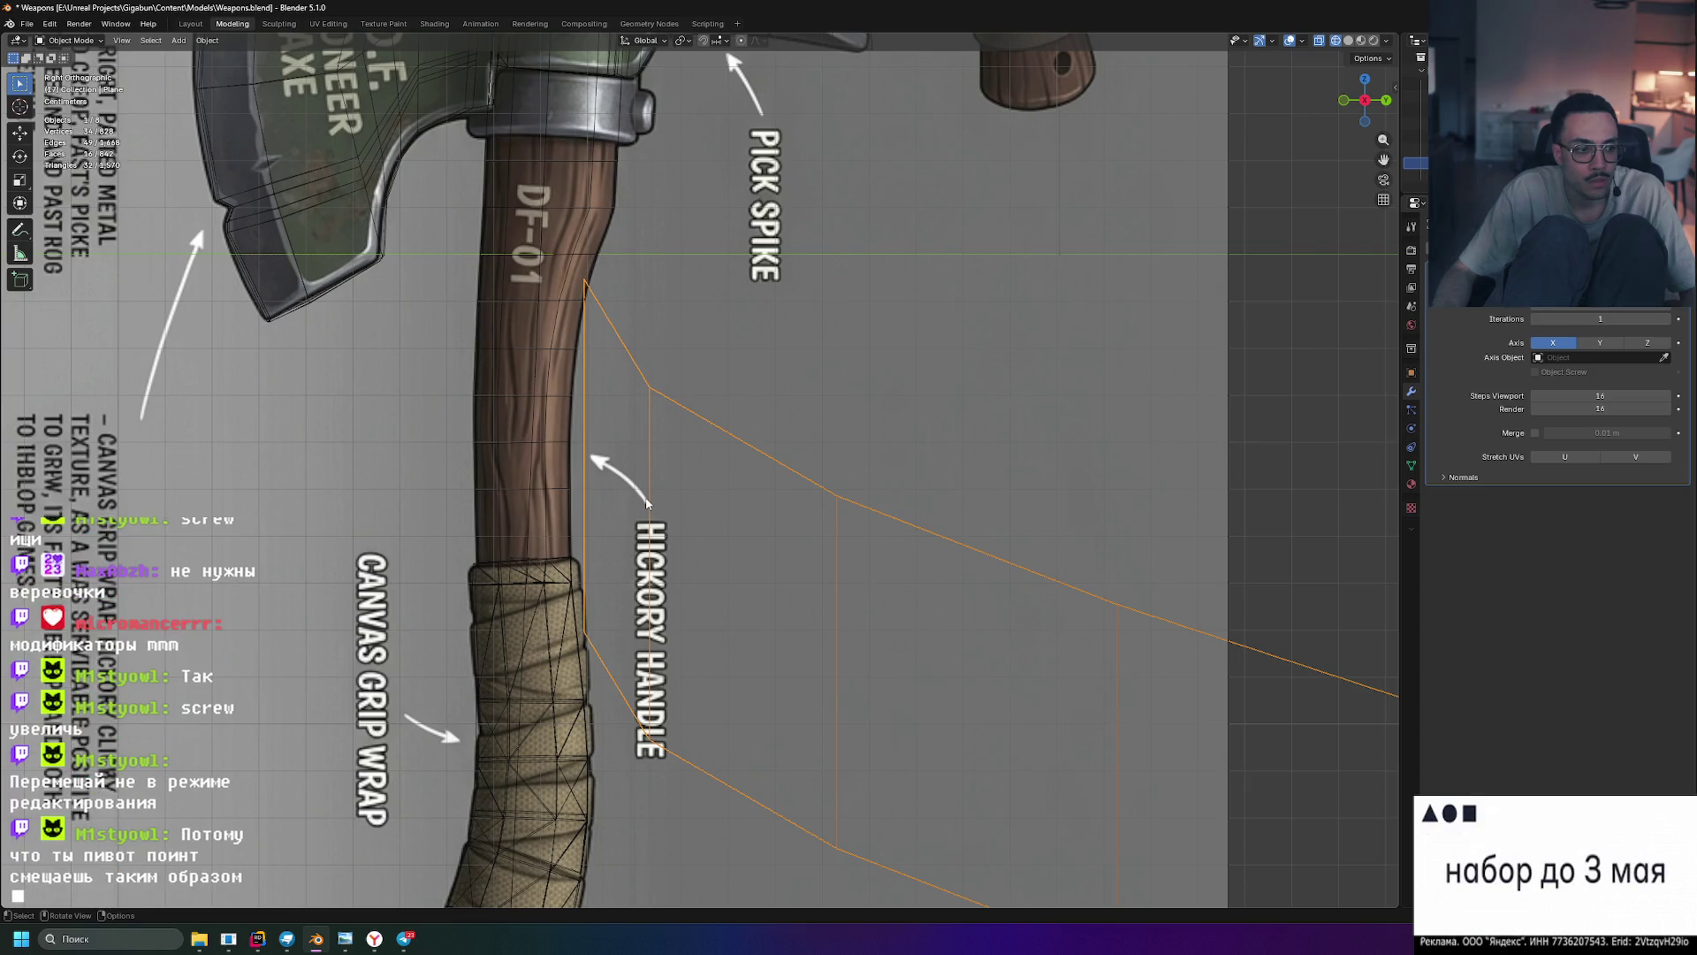
pyautogui.scroll(-6, 646, 503)
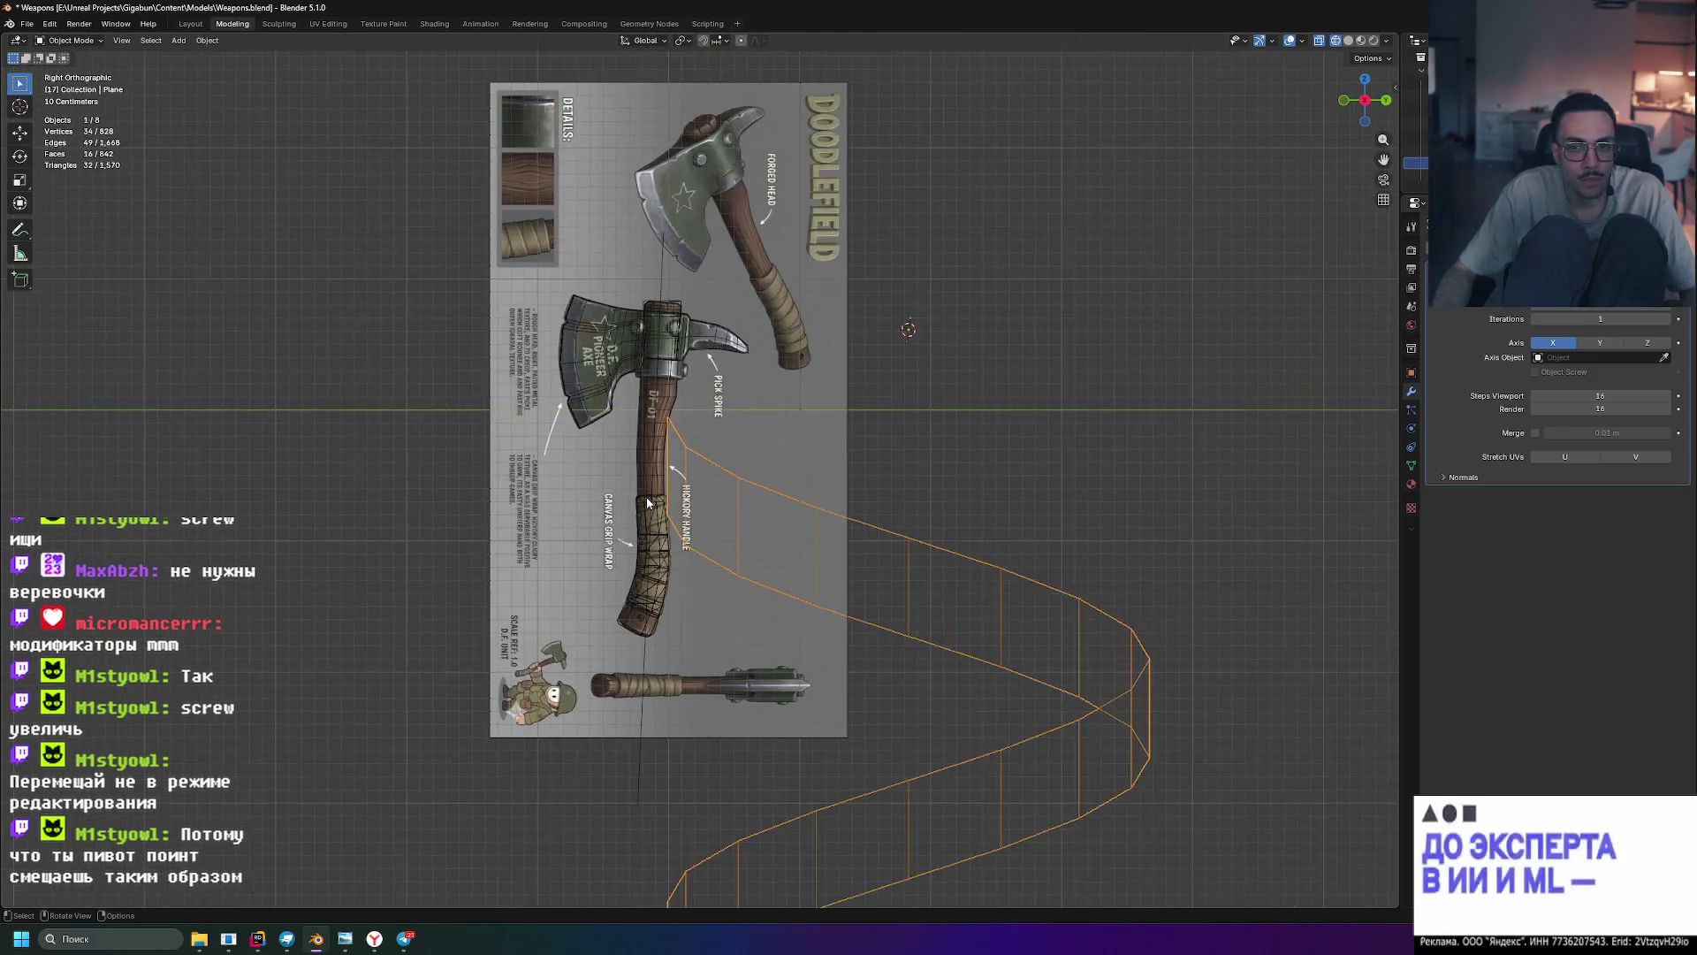
pyautogui.hotkey('ctrl', 'z')
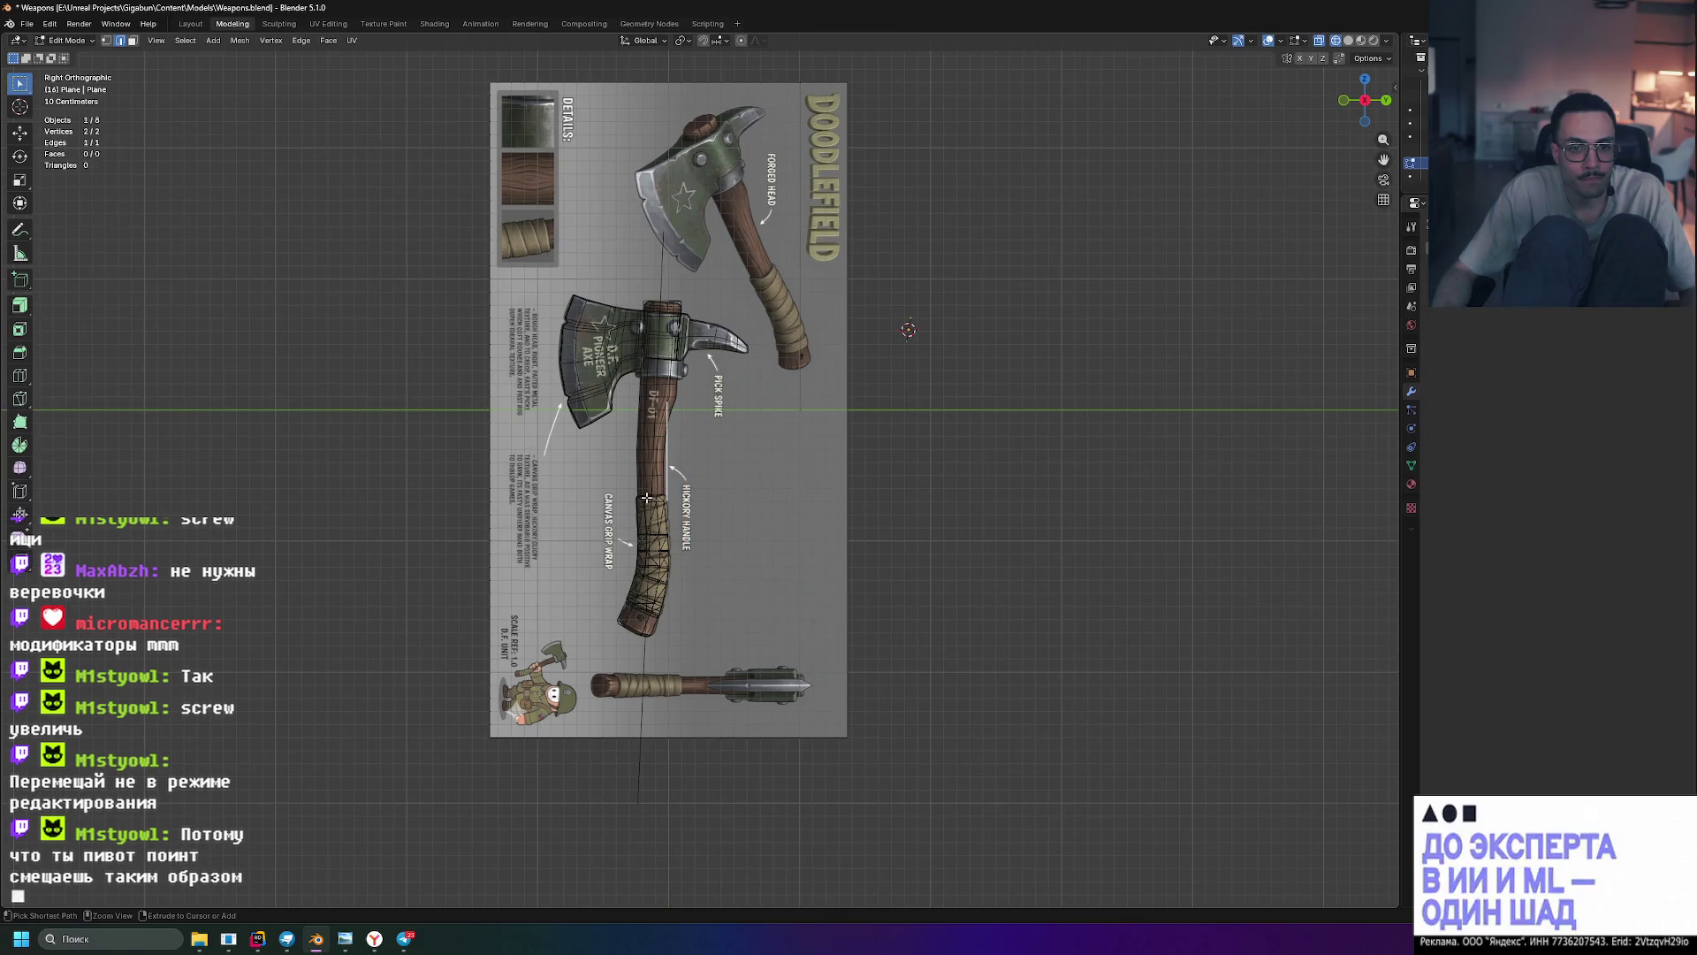
pyautogui.scroll(4, 646, 498)
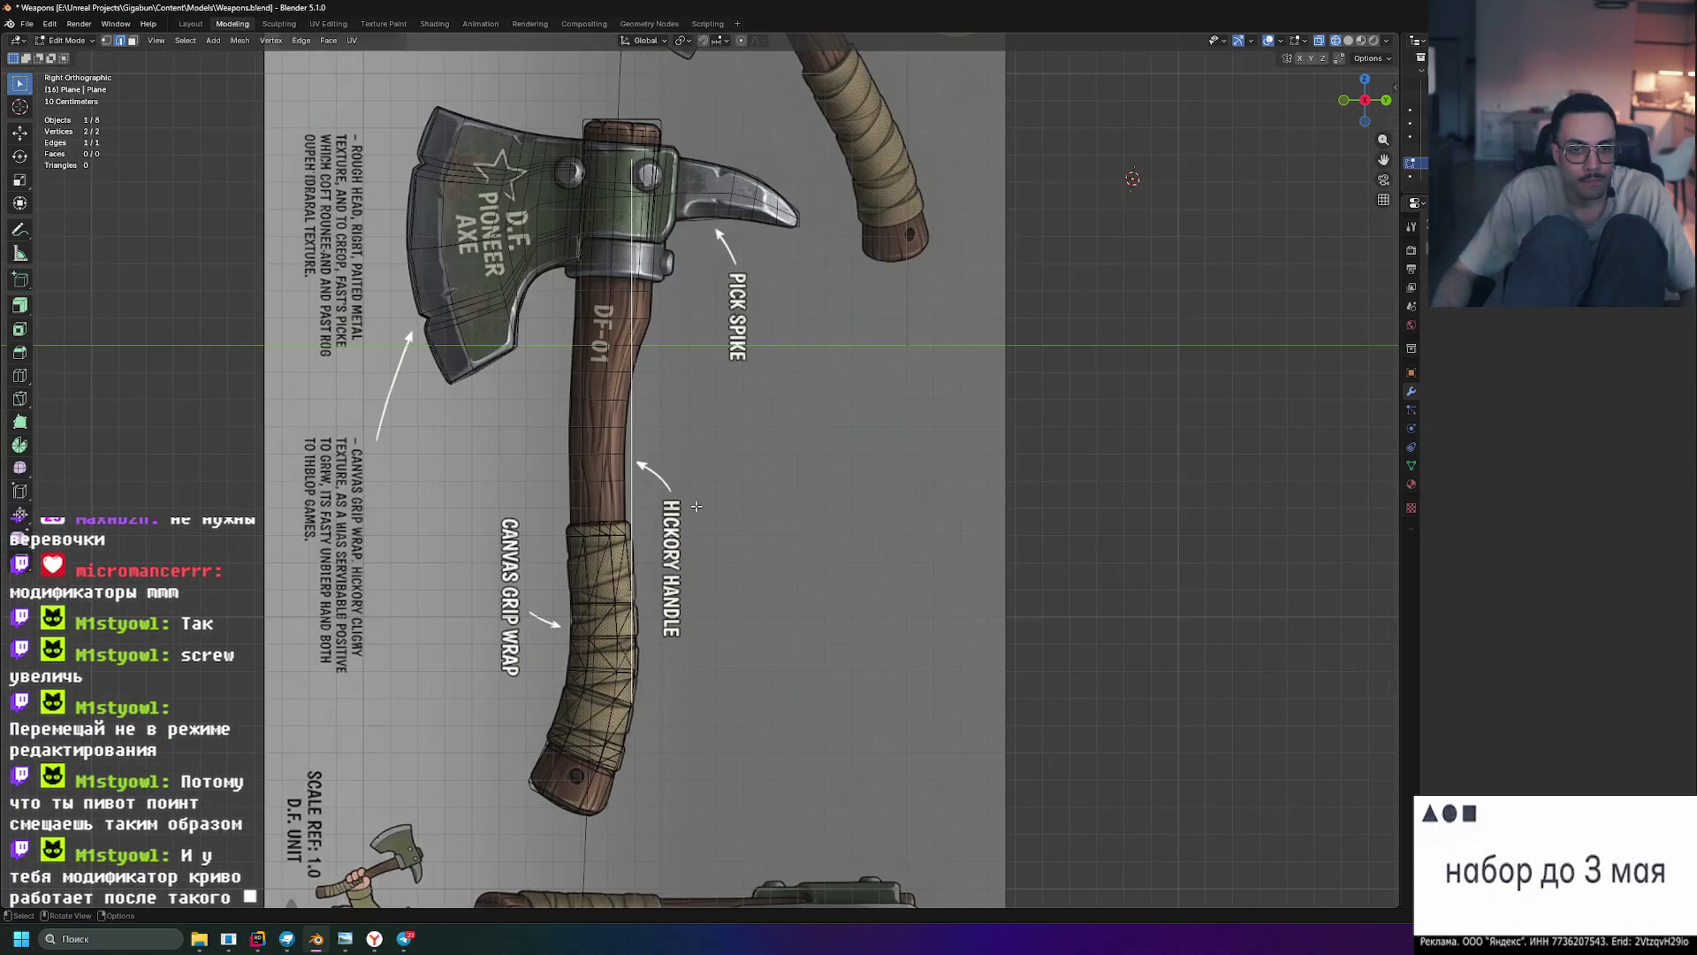
pyautogui.press('Tab')
pyautogui.press('Tab')
pyautogui.press('Tab')
pyautogui.press('Tab')
pyautogui.scroll(3, 696, 508)
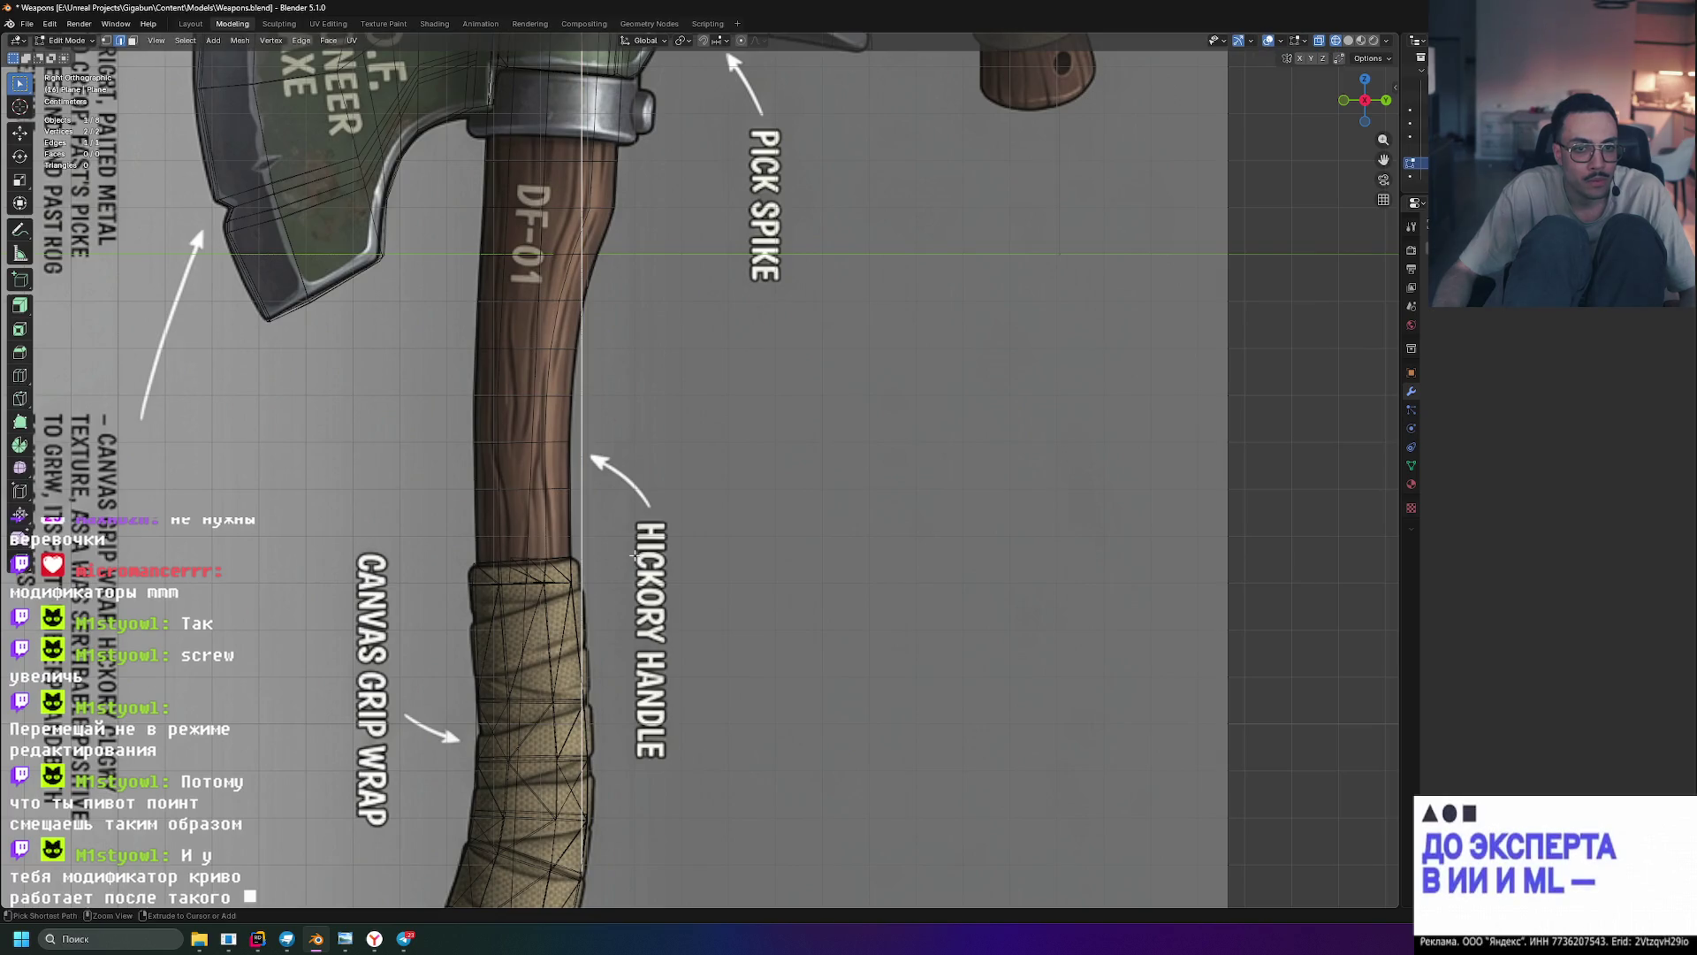
pyautogui.scroll(-5, 635, 561)
pyautogui.press('Tab')
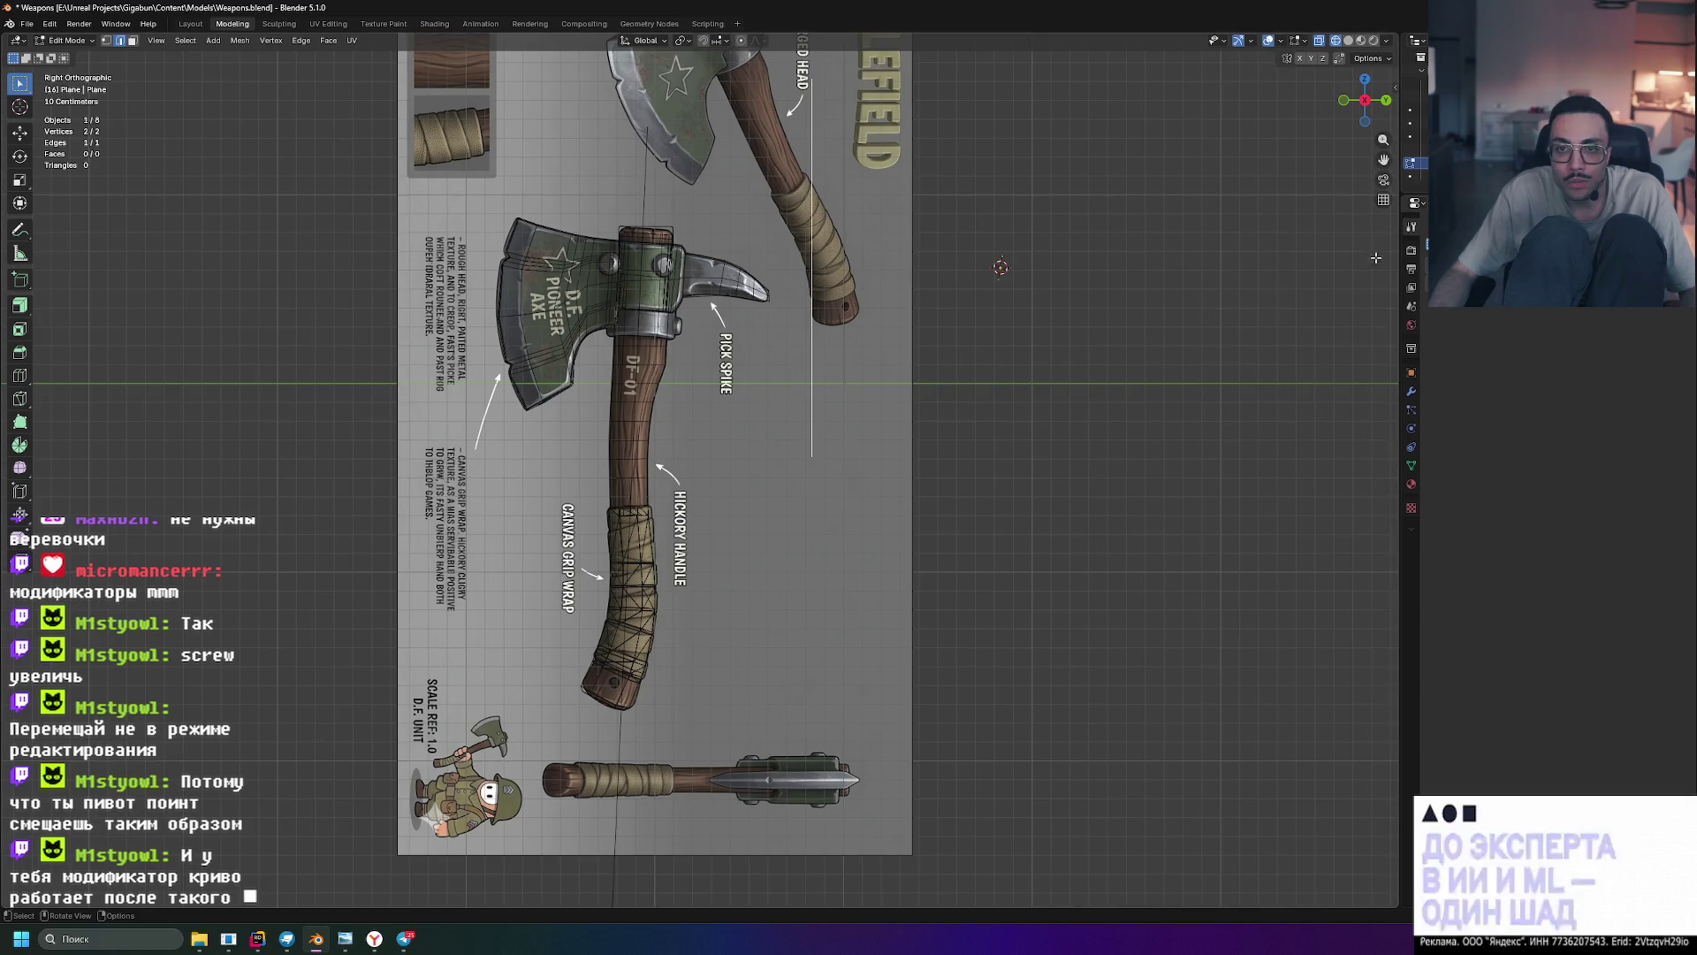
pyautogui.press('Tab')
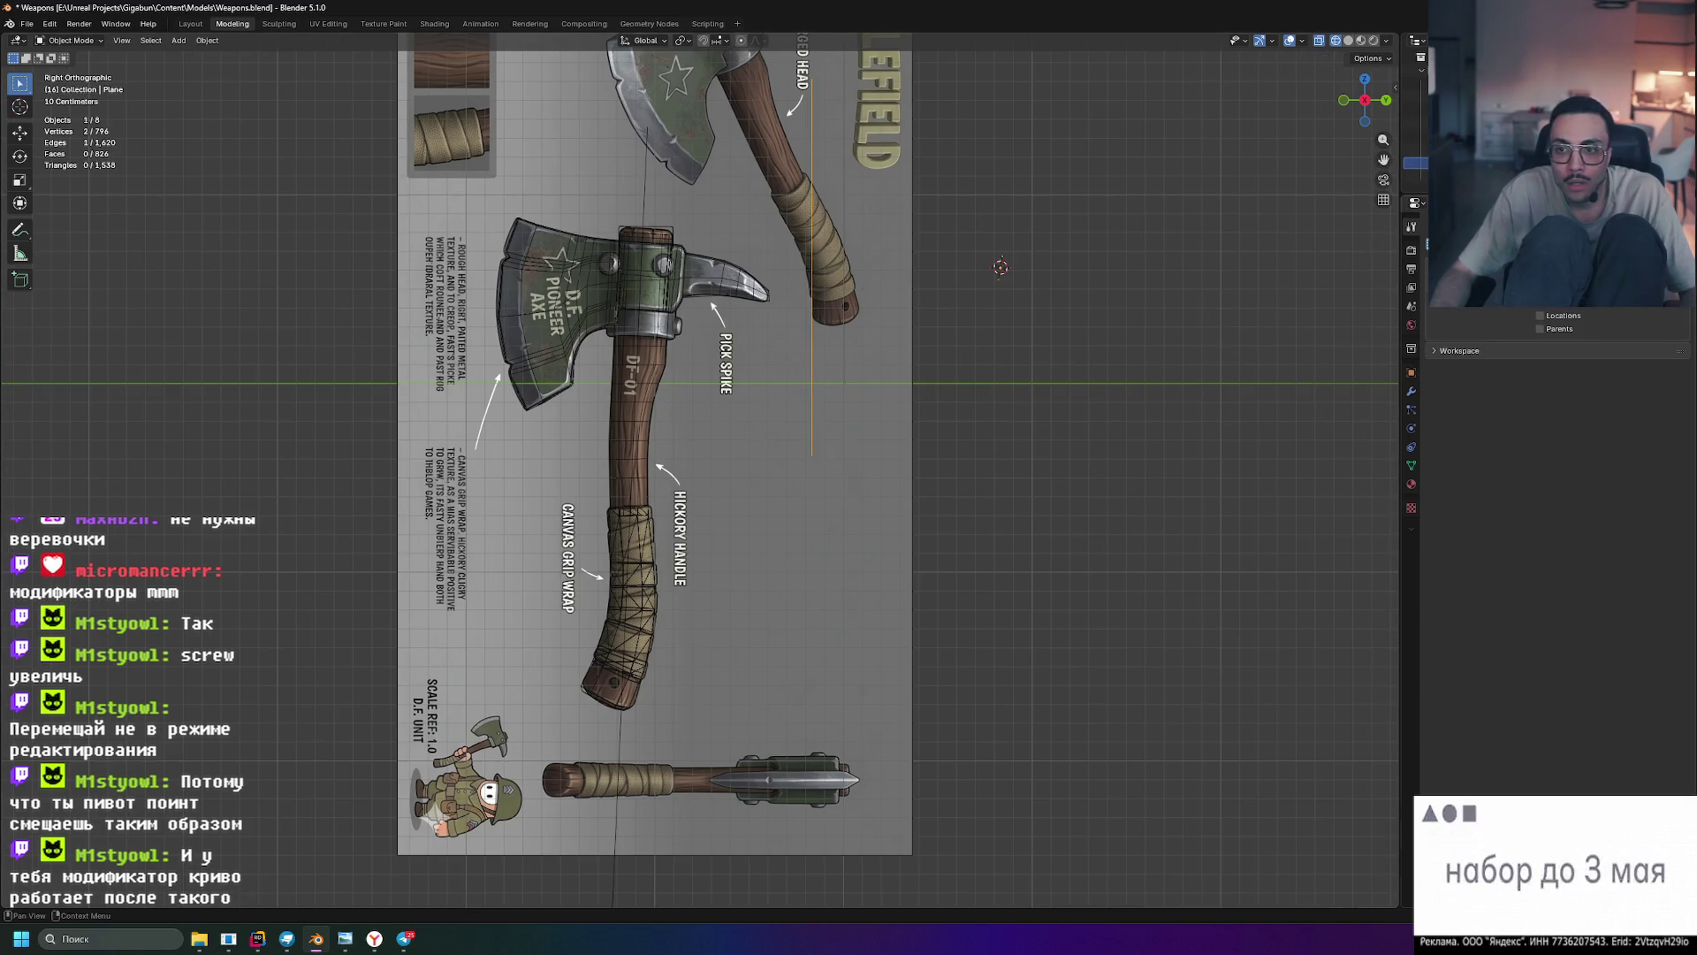
# - From the Layout workspace, select the edge-on Plane and set its Location Z to 0 m
pyautogui.press('Tab')
pyautogui.press('Tab')
pyautogui.press('Tab')
pyautogui.press('Tab')
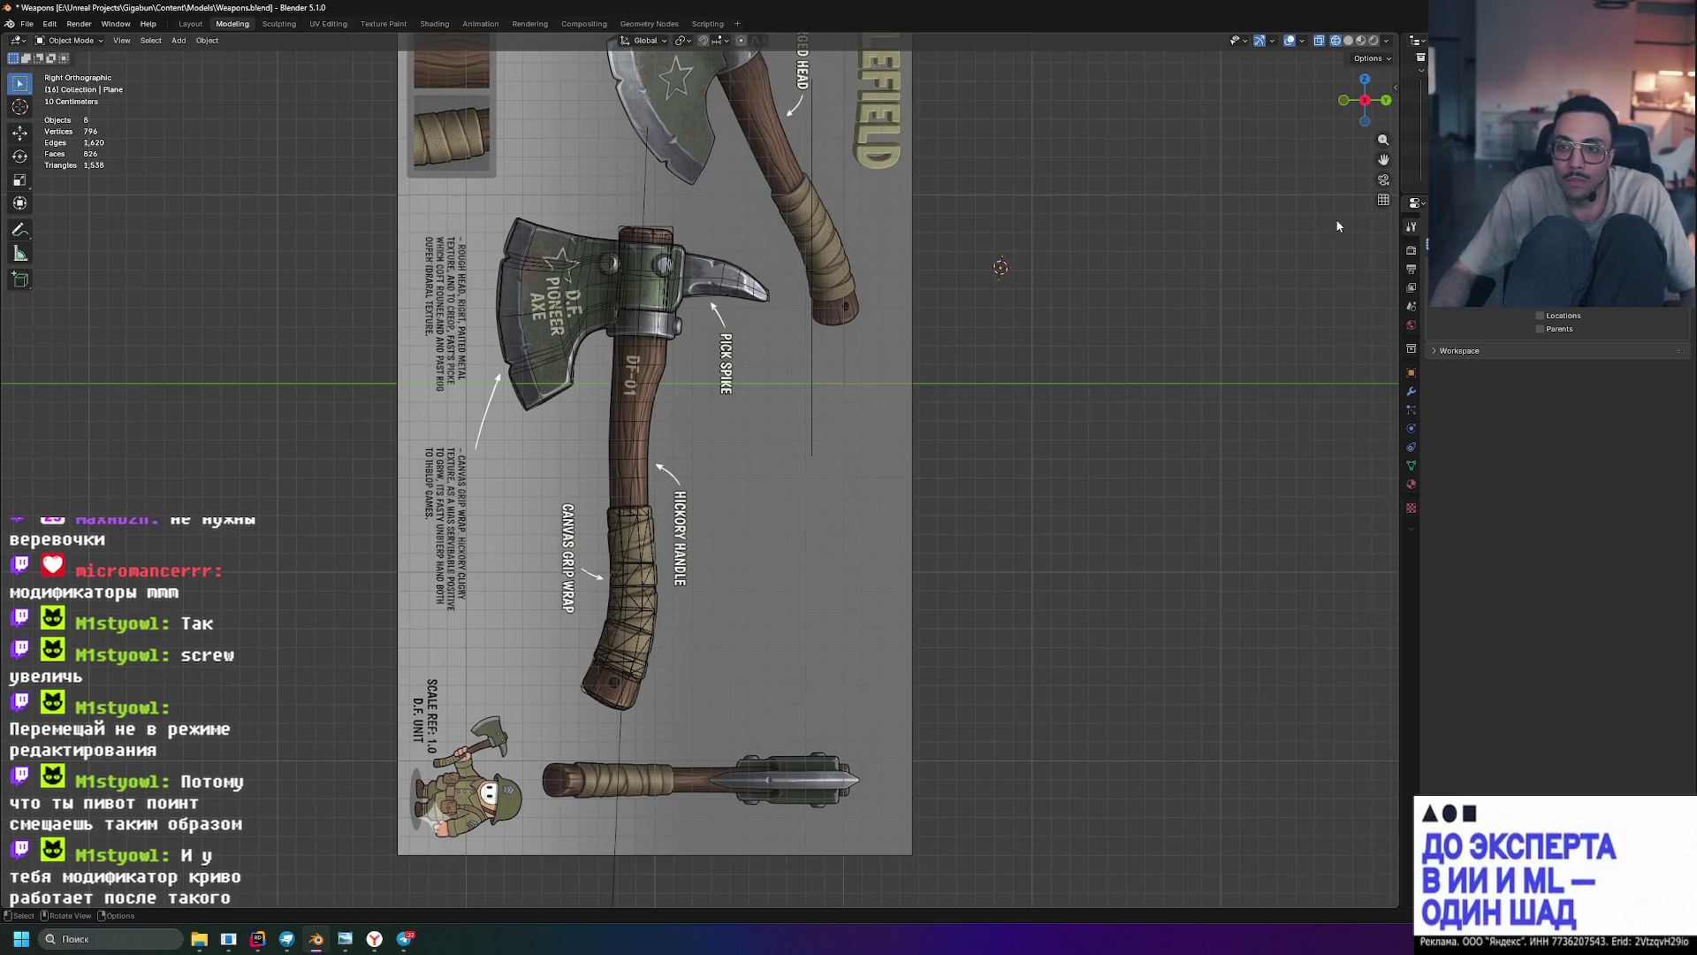
pyautogui.hotkey('ctrl', 'pageup')
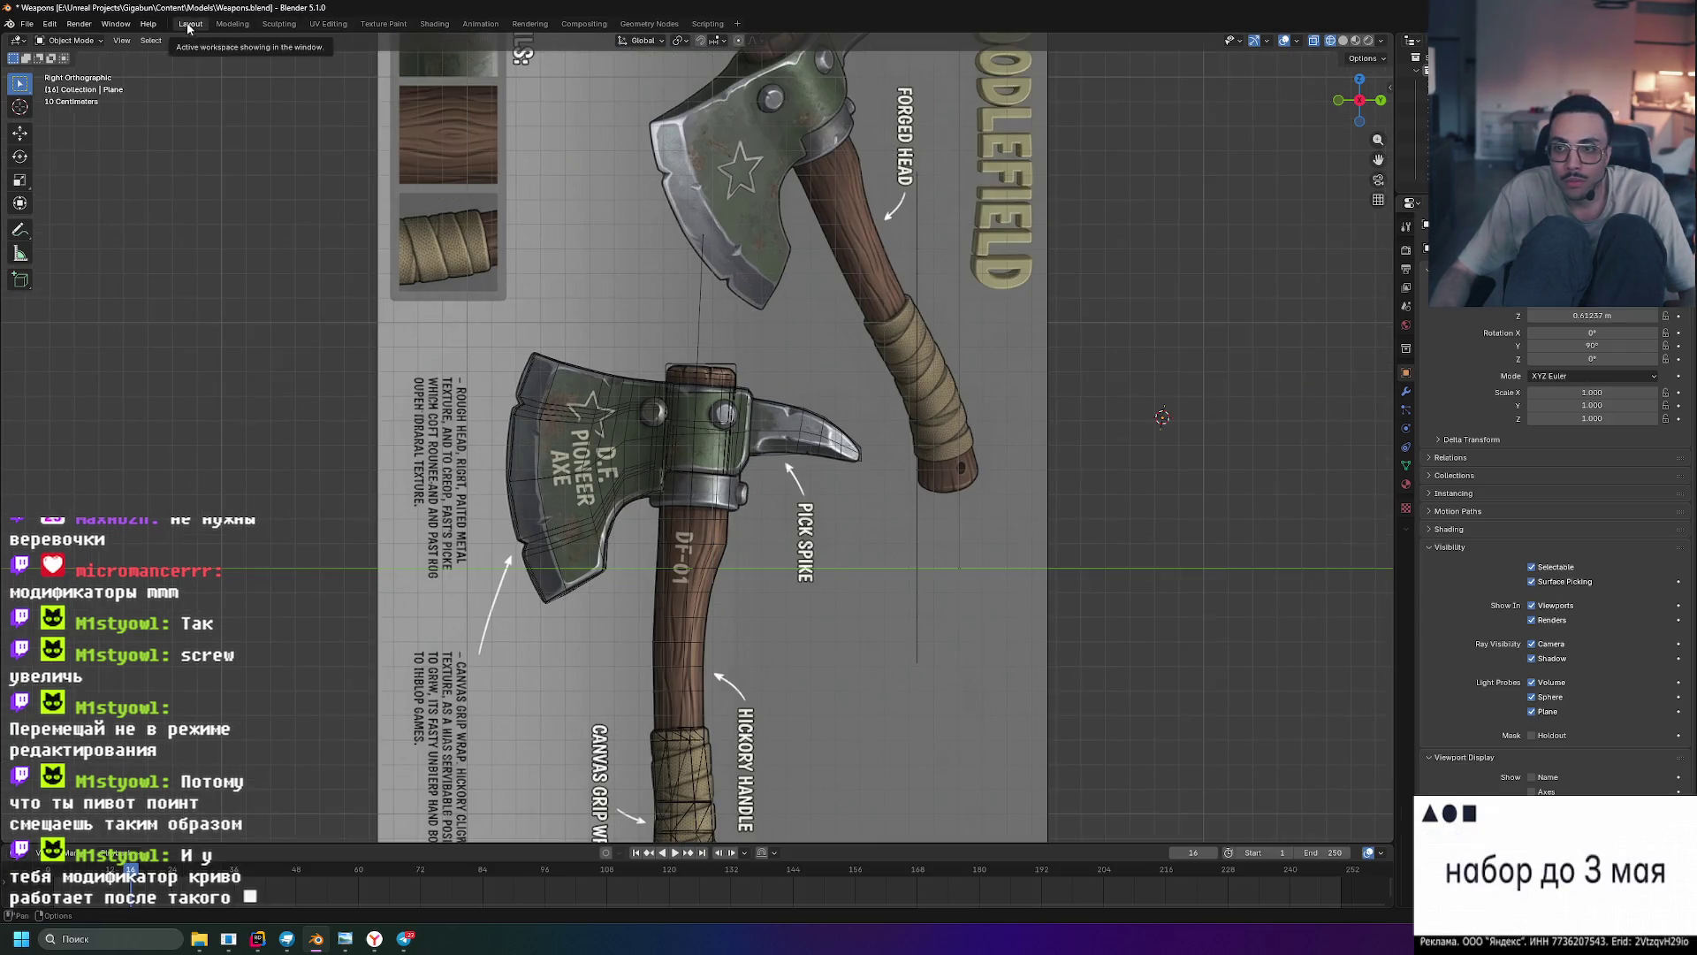
pyautogui.click(911, 310)
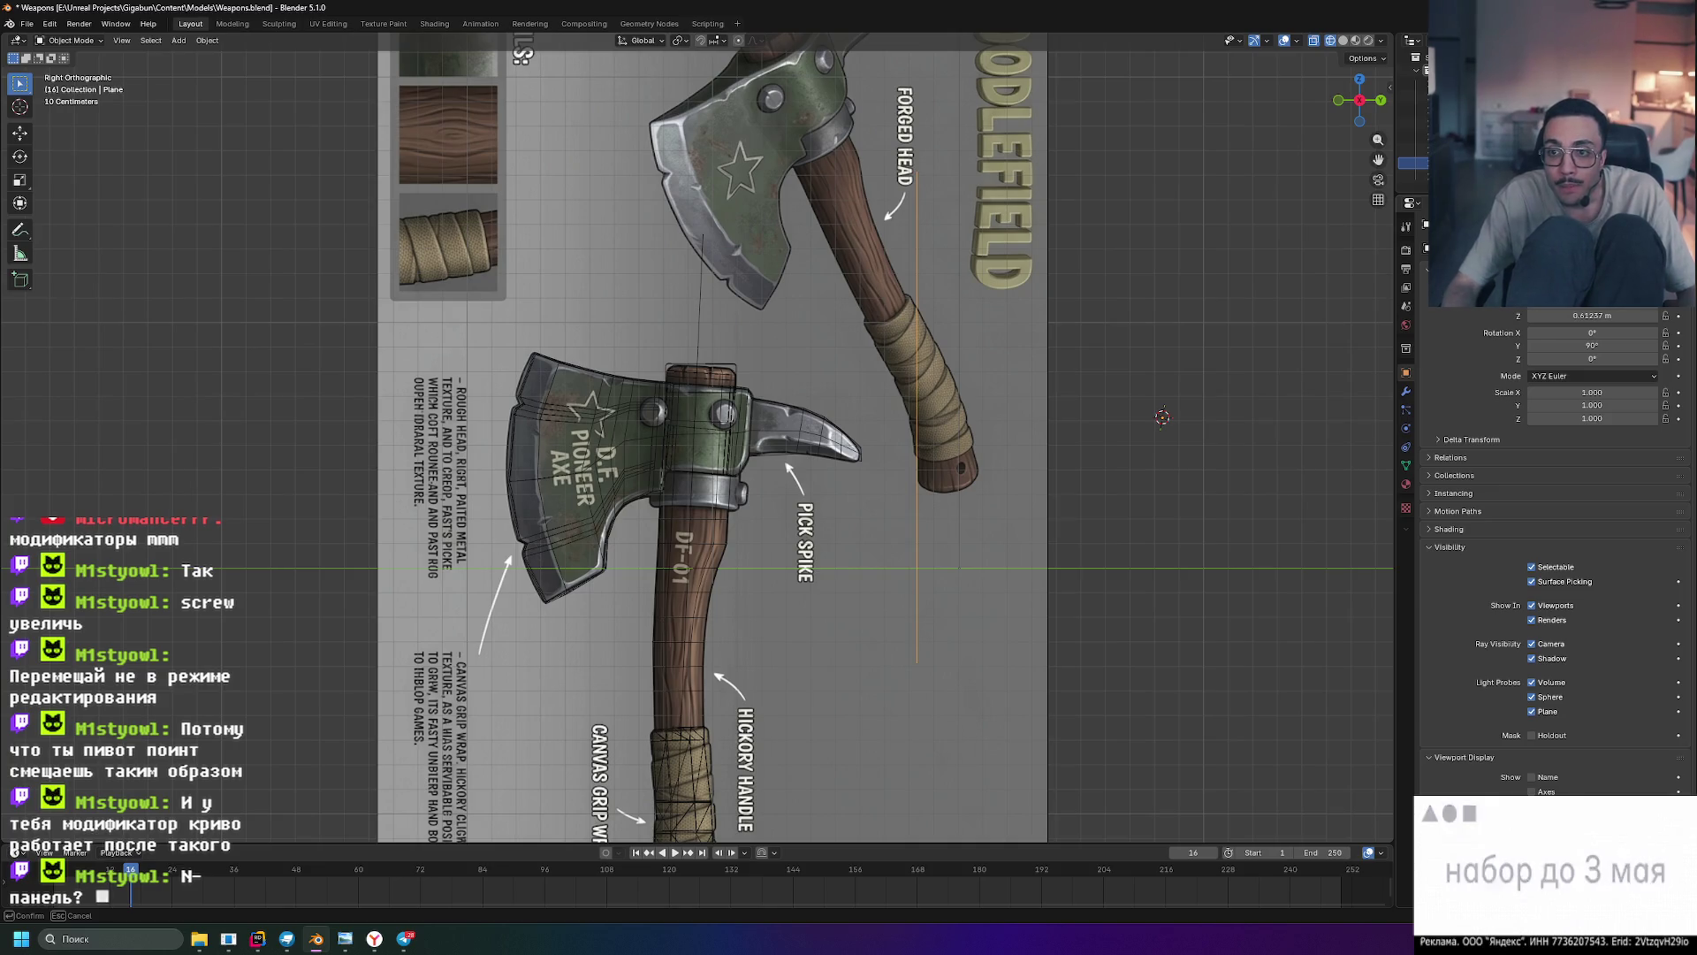
pyautogui.click(1591, 316)
pyautogui.write('0')
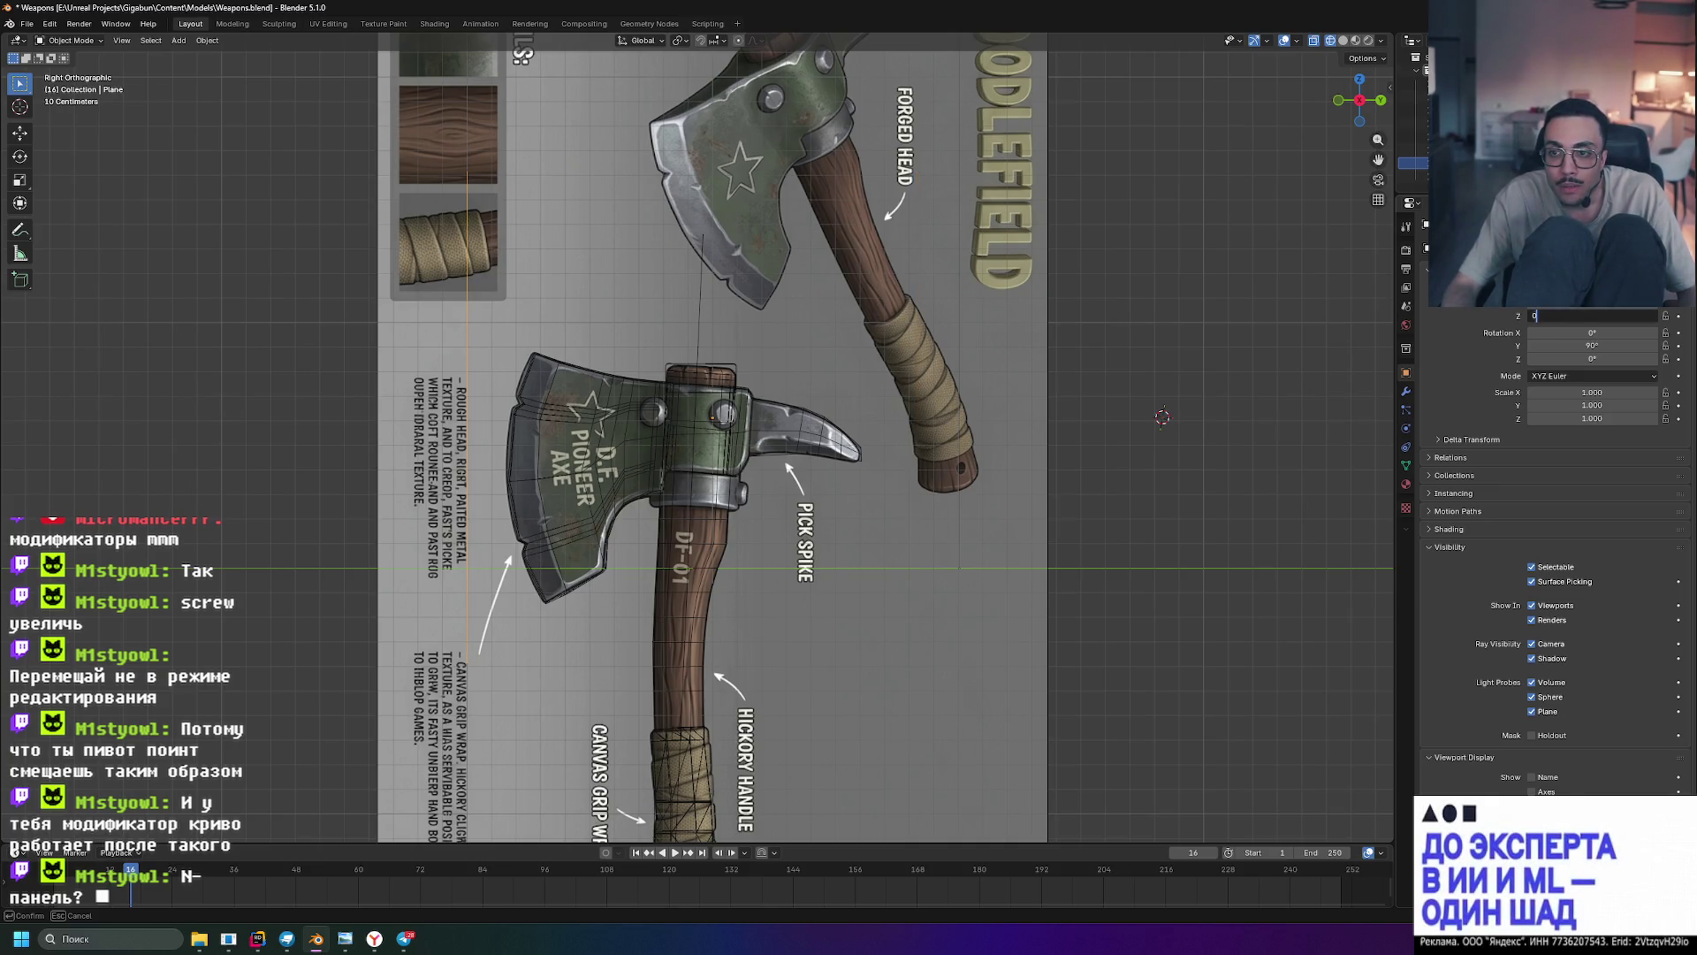
pyautogui.press('Return')
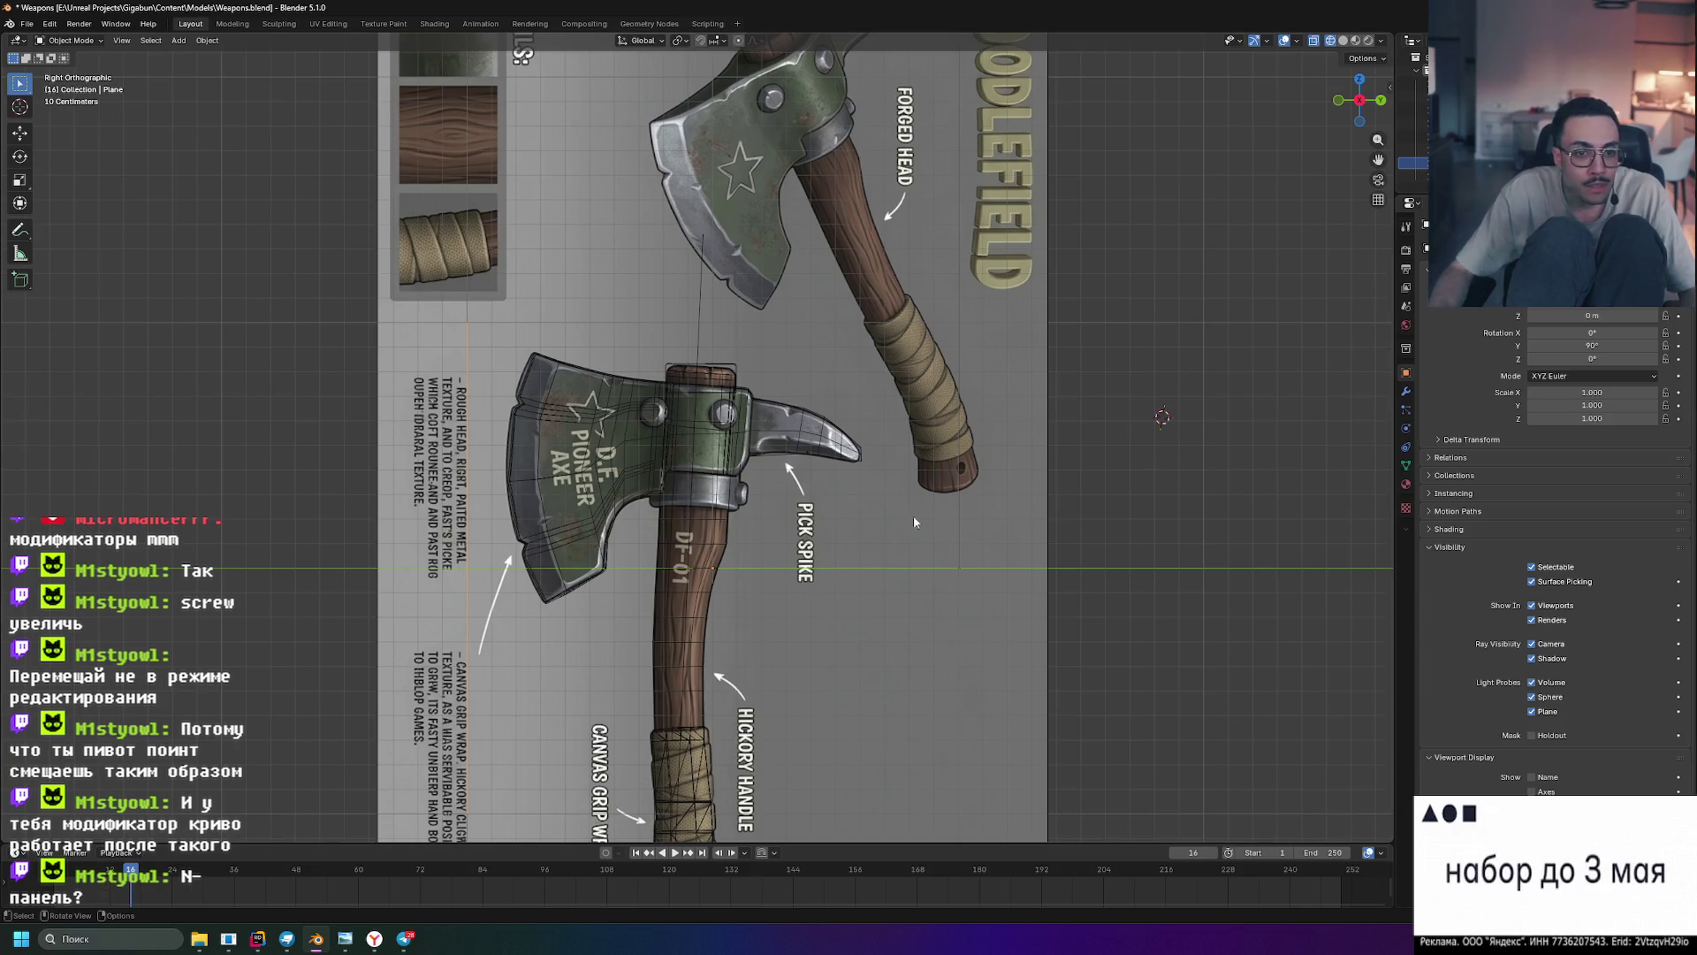
pyautogui.scroll(-5, 654, 575)
pyautogui.scroll(4, 654, 576)
pyautogui.scroll(2, 761, 379)
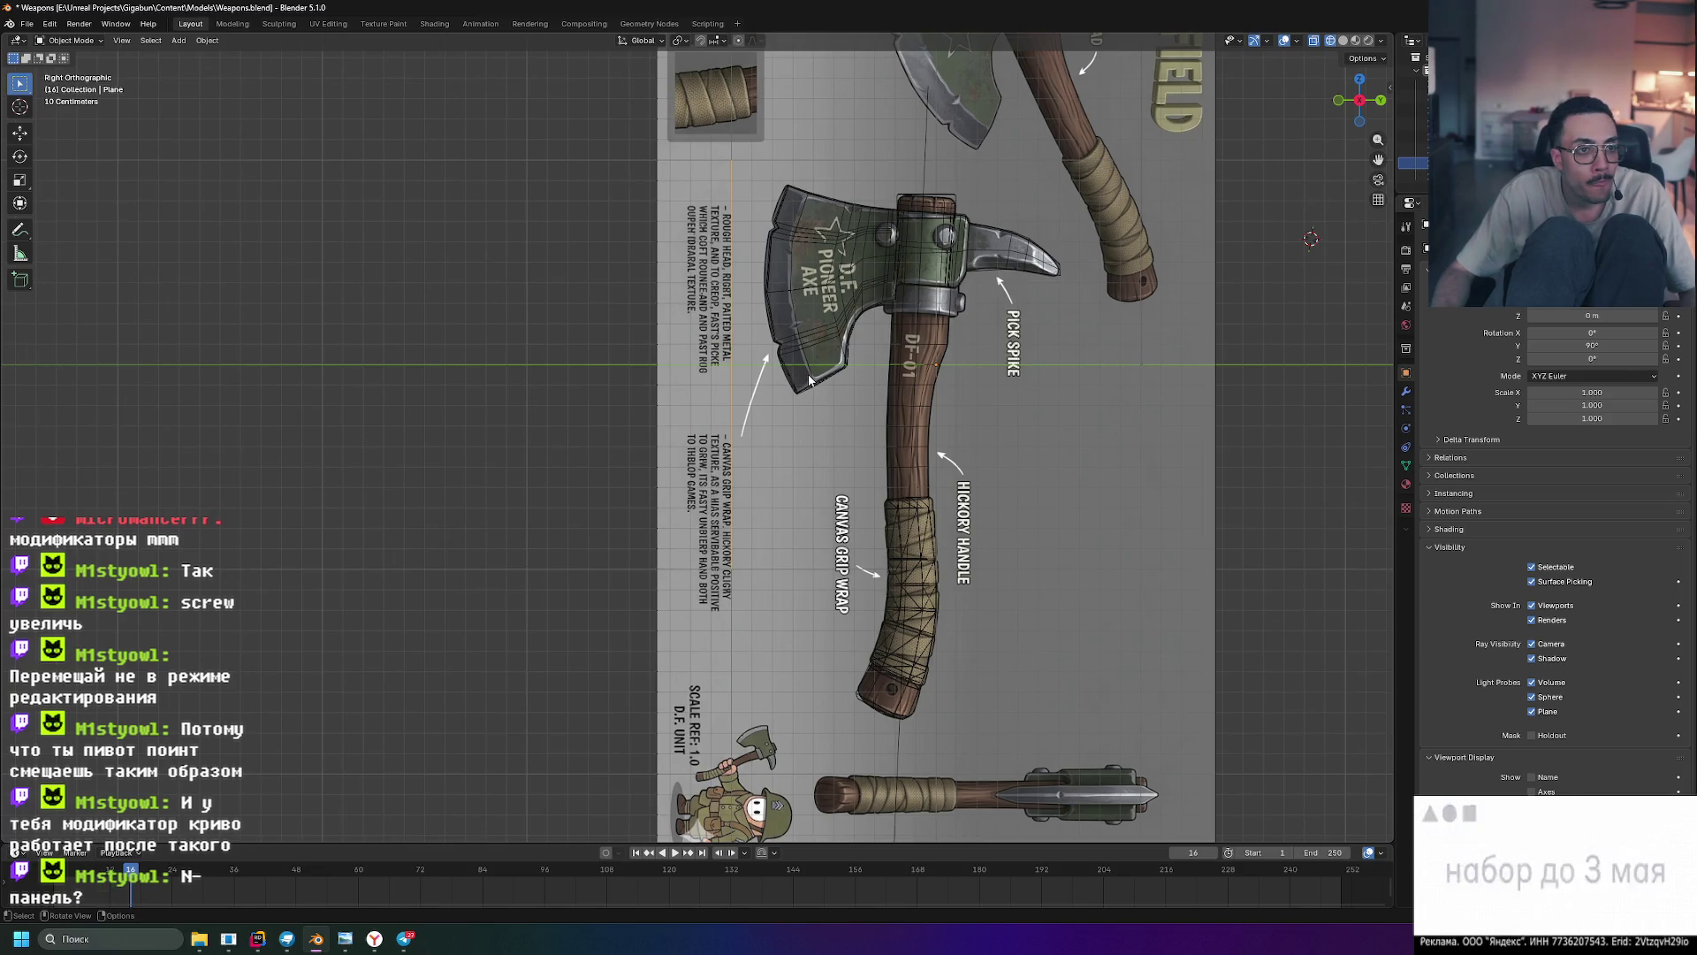
pyautogui.scroll(-1, 809, 380)
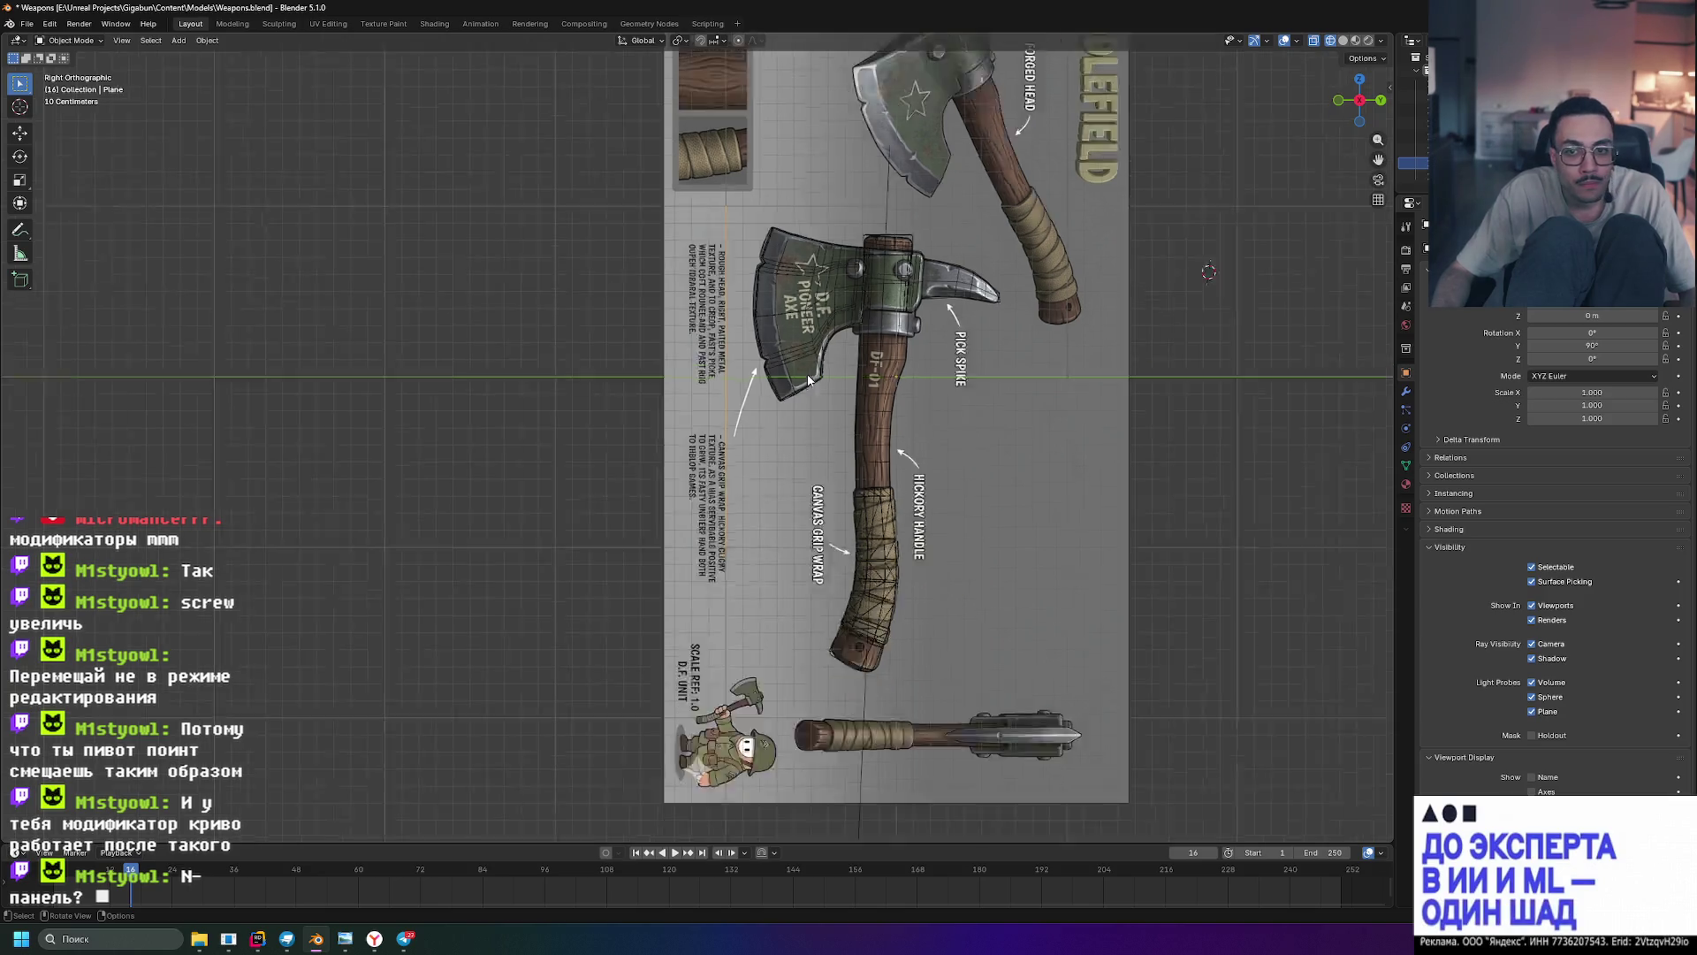
pyautogui.scroll(-3, 808, 381)
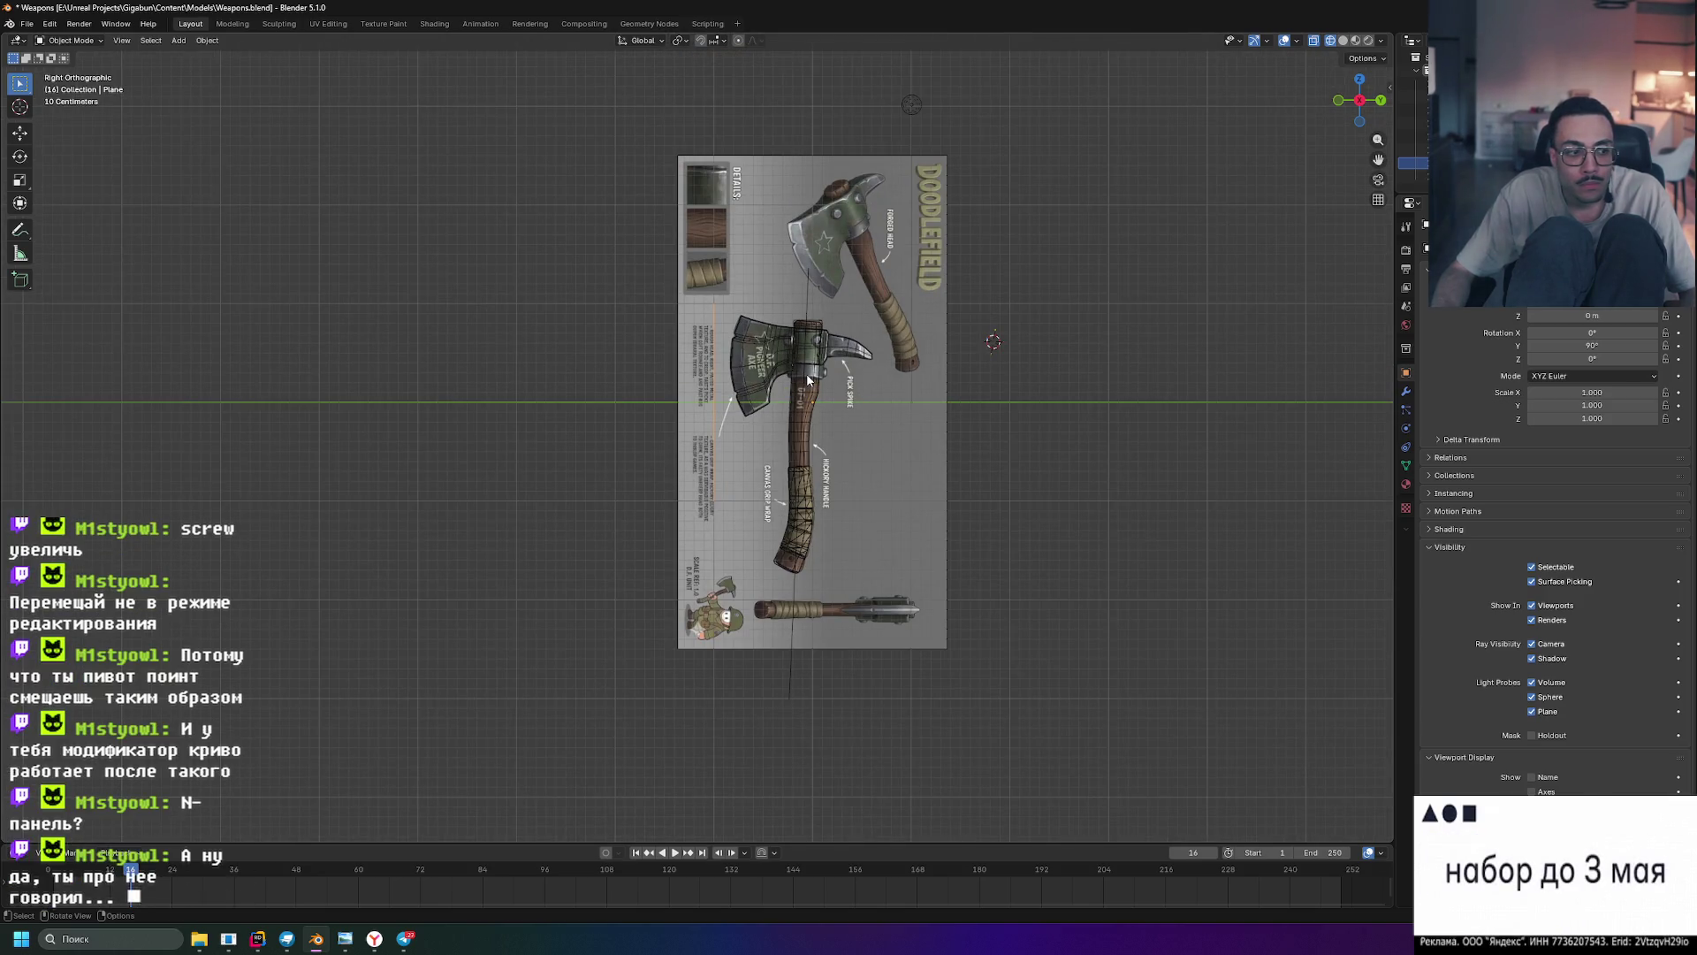
# - Move the Plane object down to Z −0.69661 m
pyautogui.press('Tab')
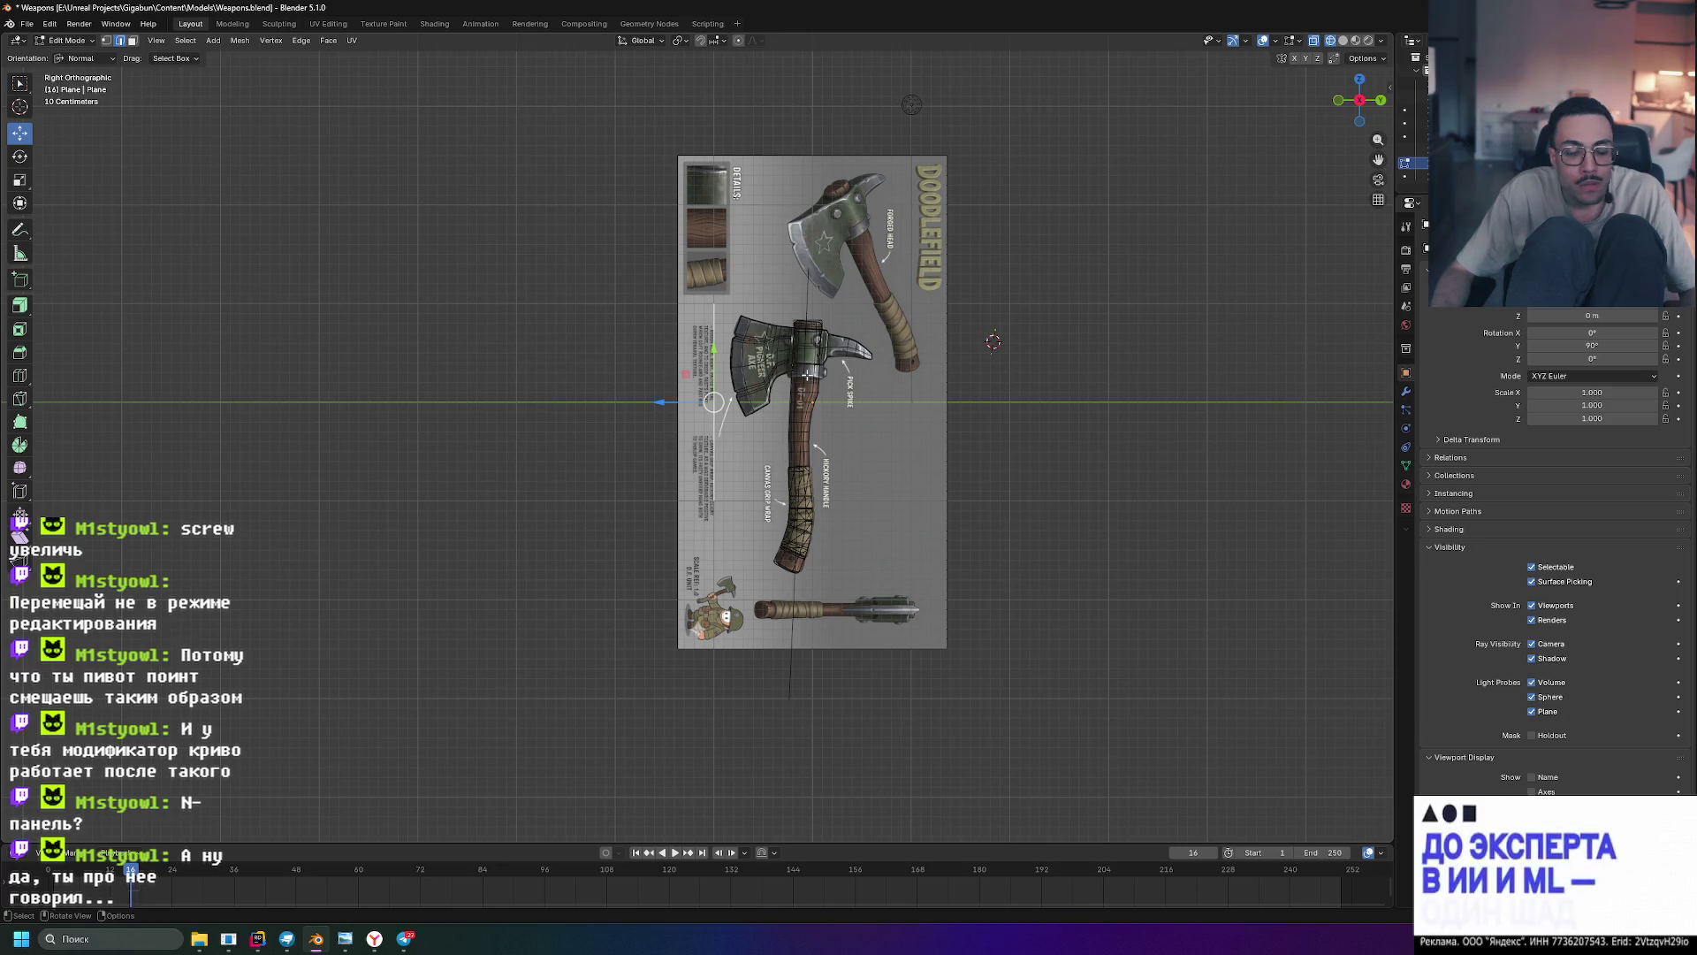
pyautogui.scroll(5, 808, 380)
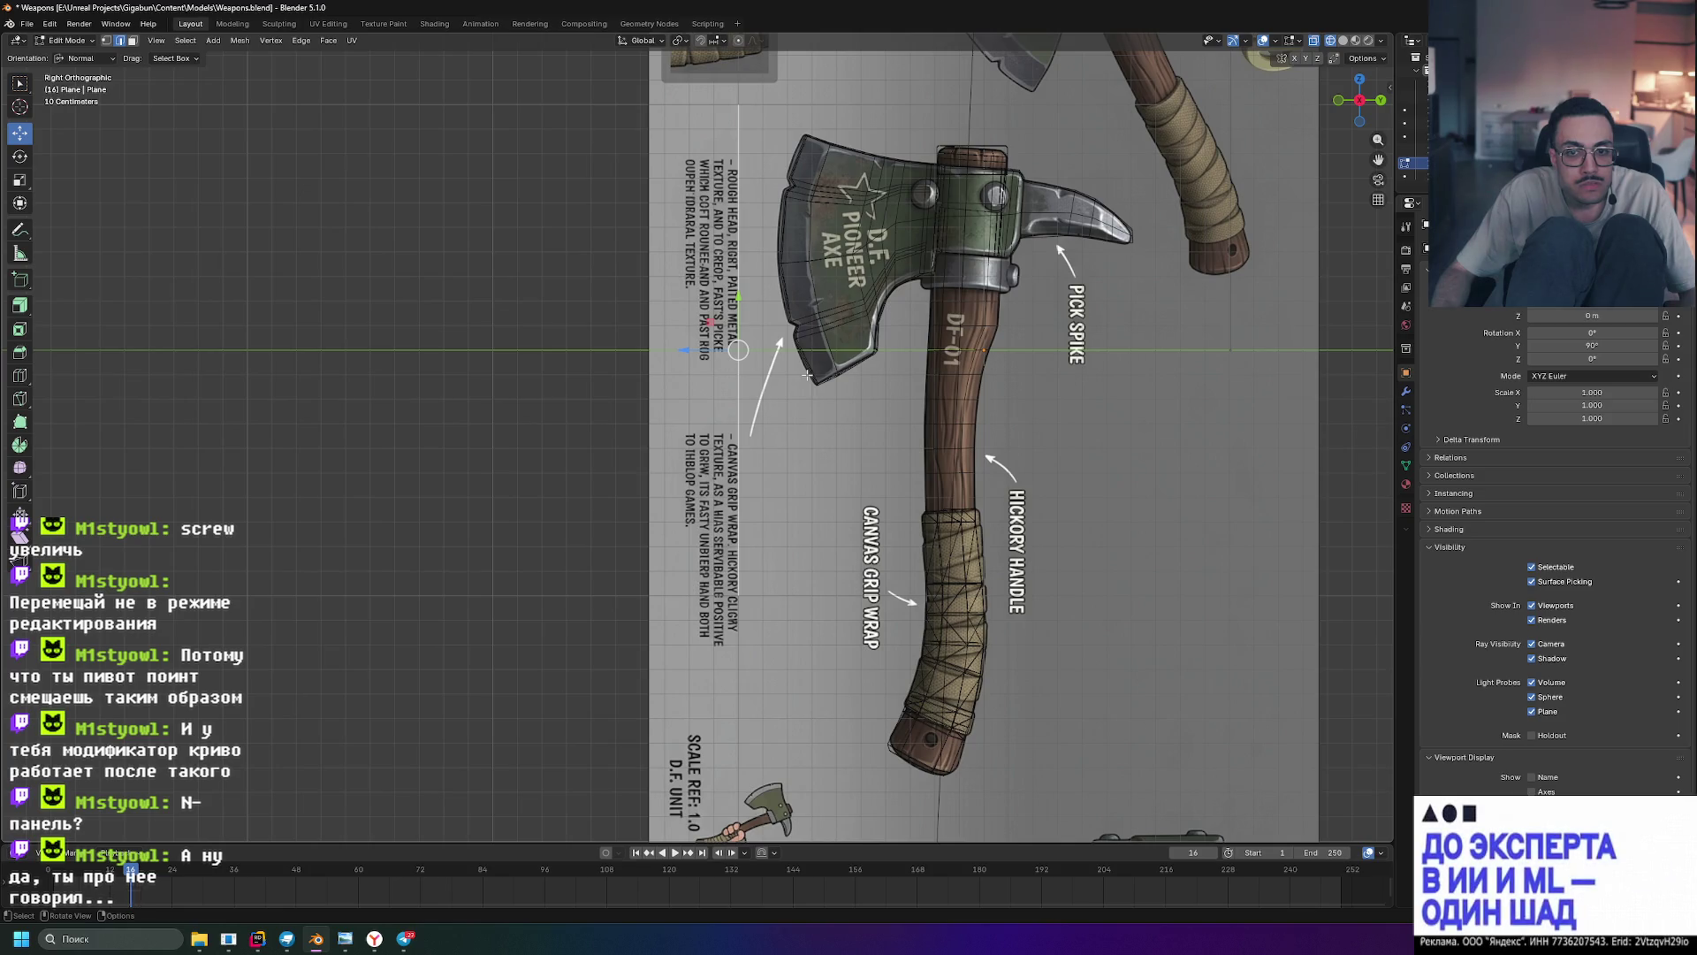
pyautogui.press('Tab')
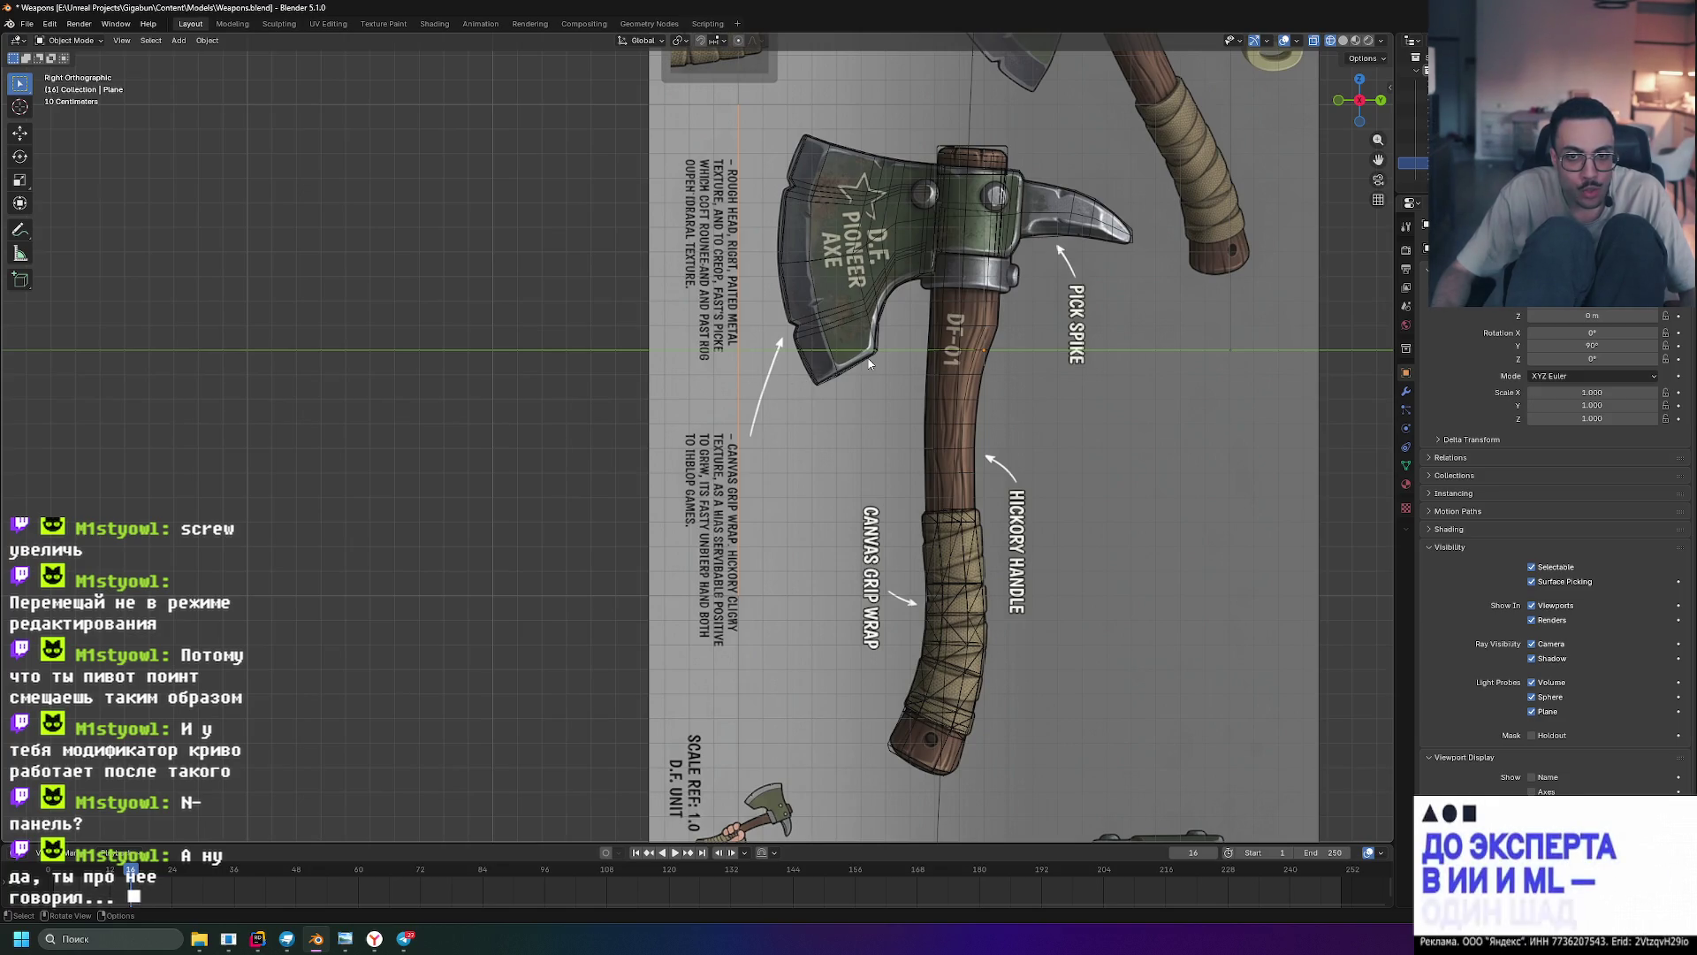
pyautogui.press('g')
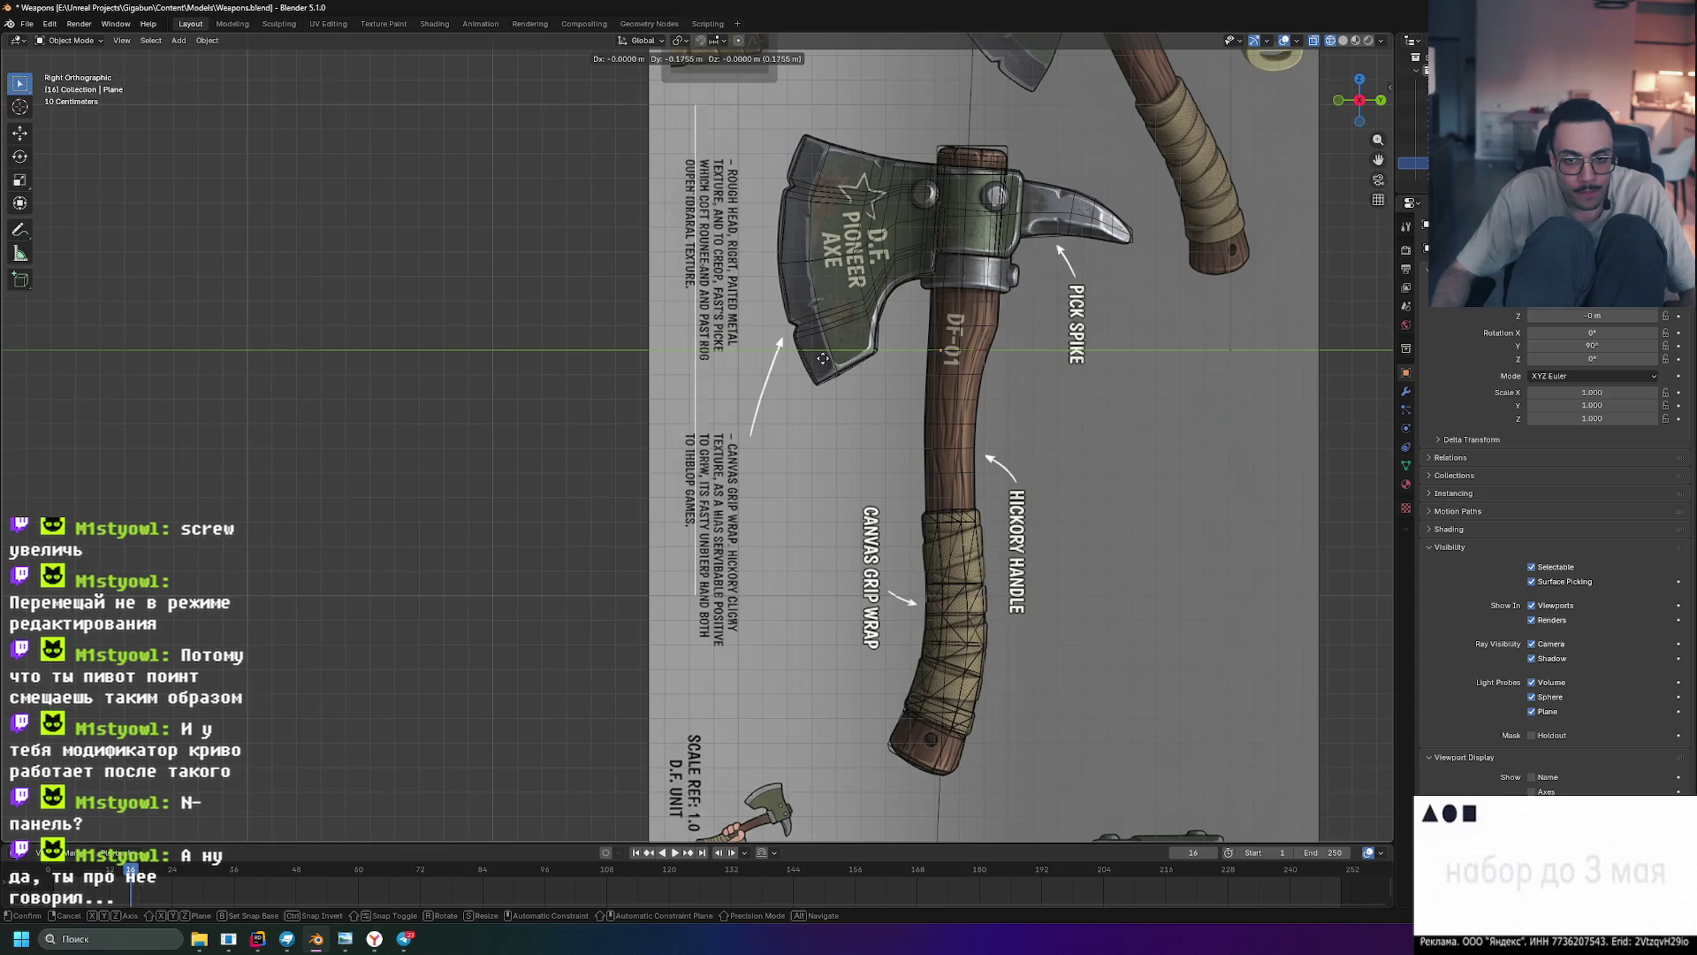
pyautogui.click(835, 529)
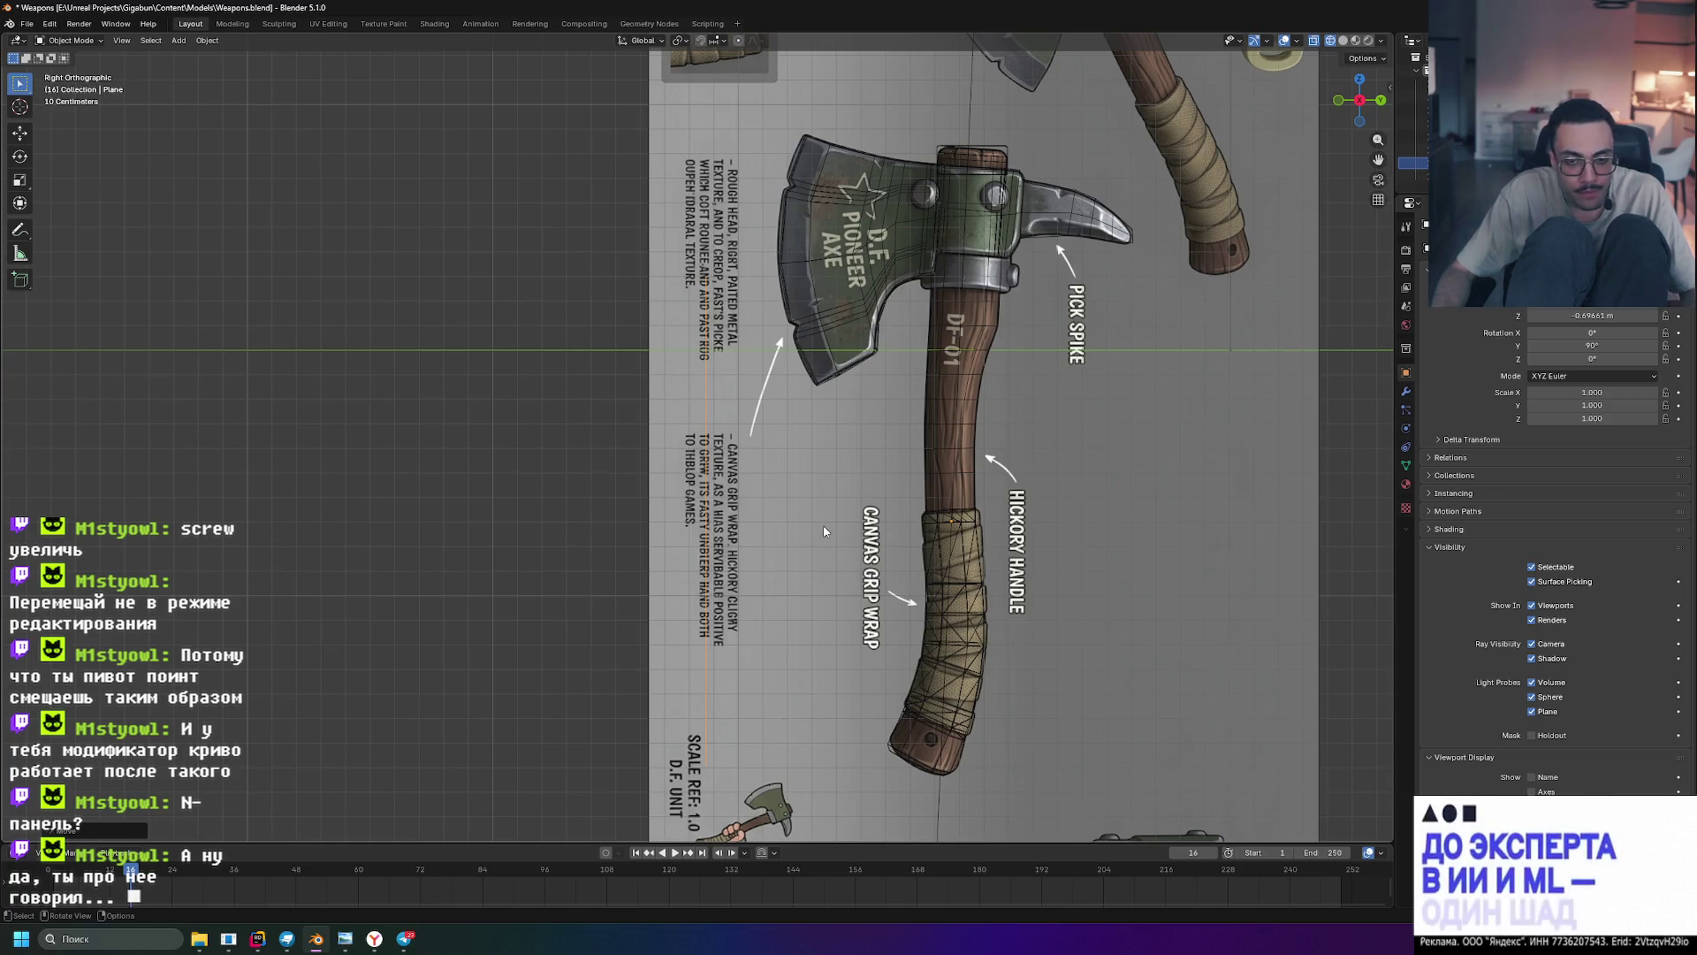
# - Scale the Plane on a single axis to 0.054, then enter Edit Mode
pyautogui.press('s')
pyautogui.press('z')
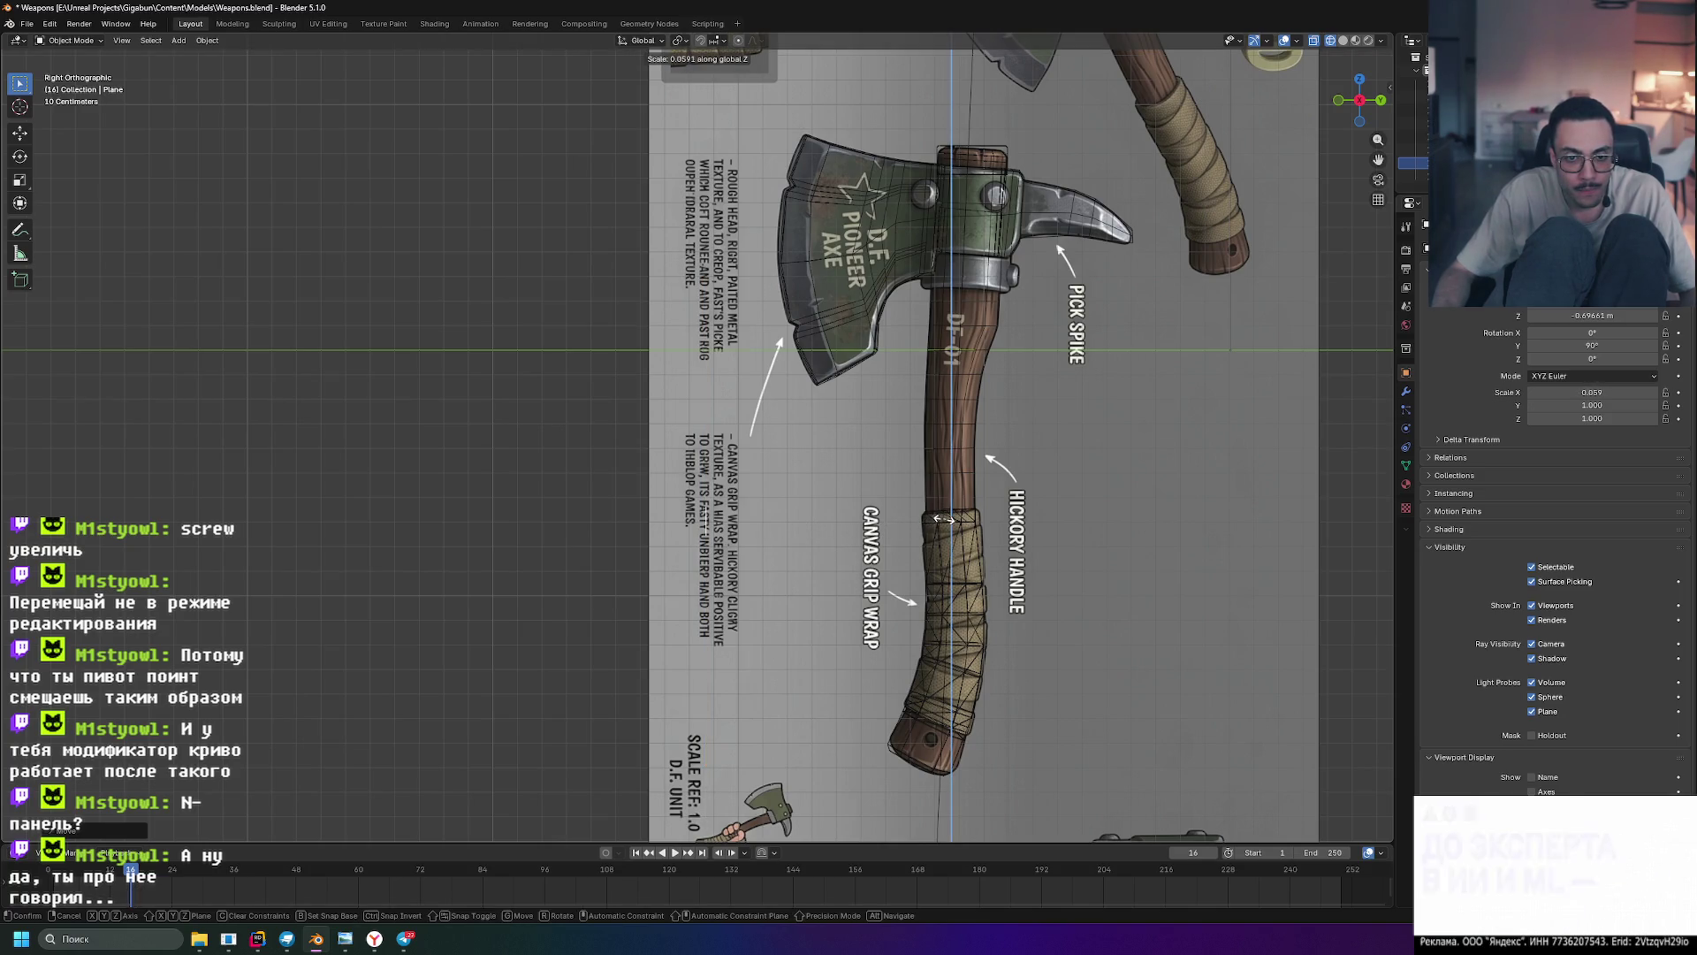
pyautogui.click(923, 523)
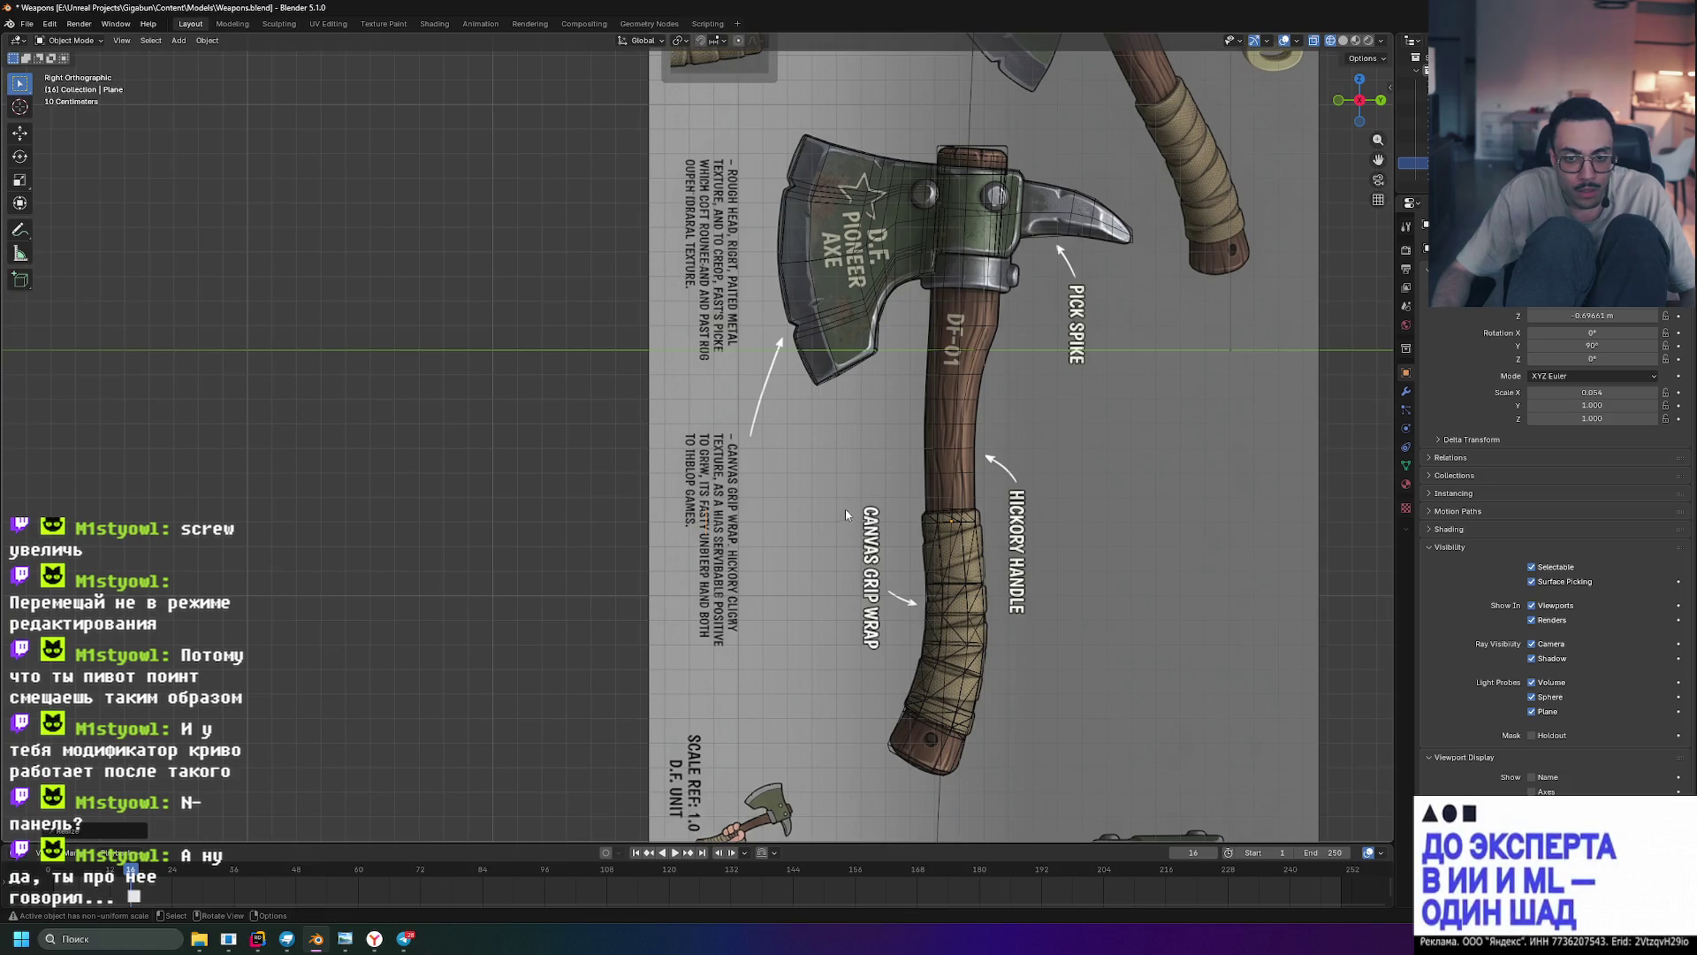
pyautogui.press('g')
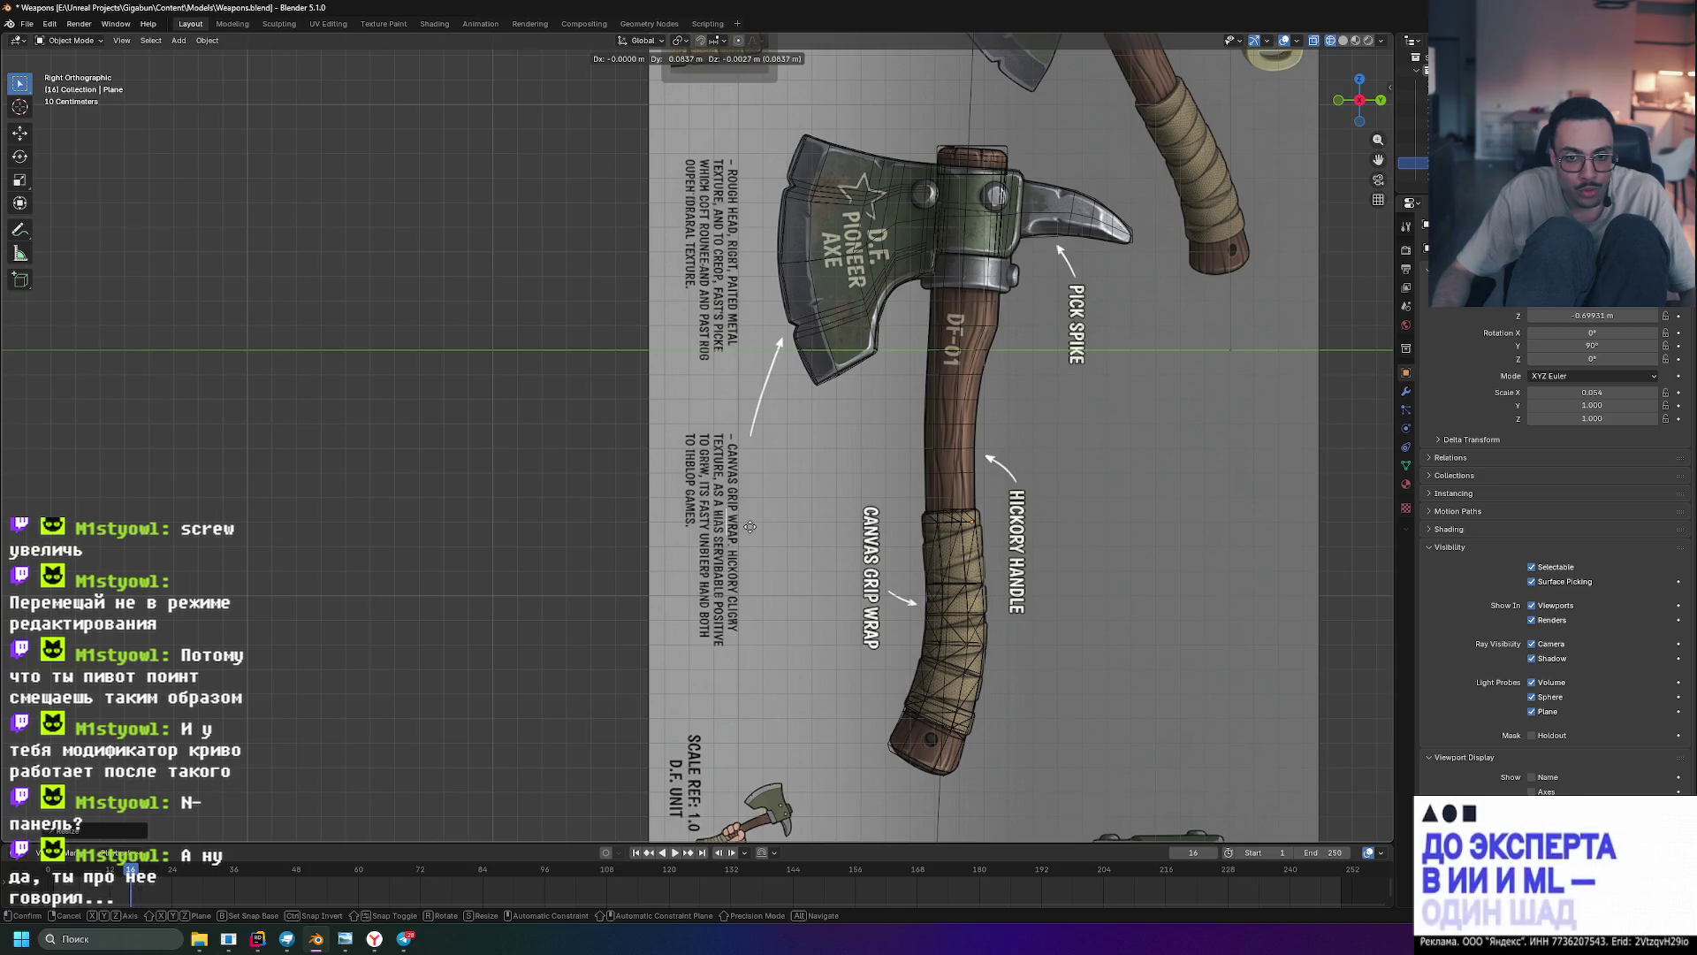
pyautogui.rightClick(730, 531)
pyautogui.press('Tab')
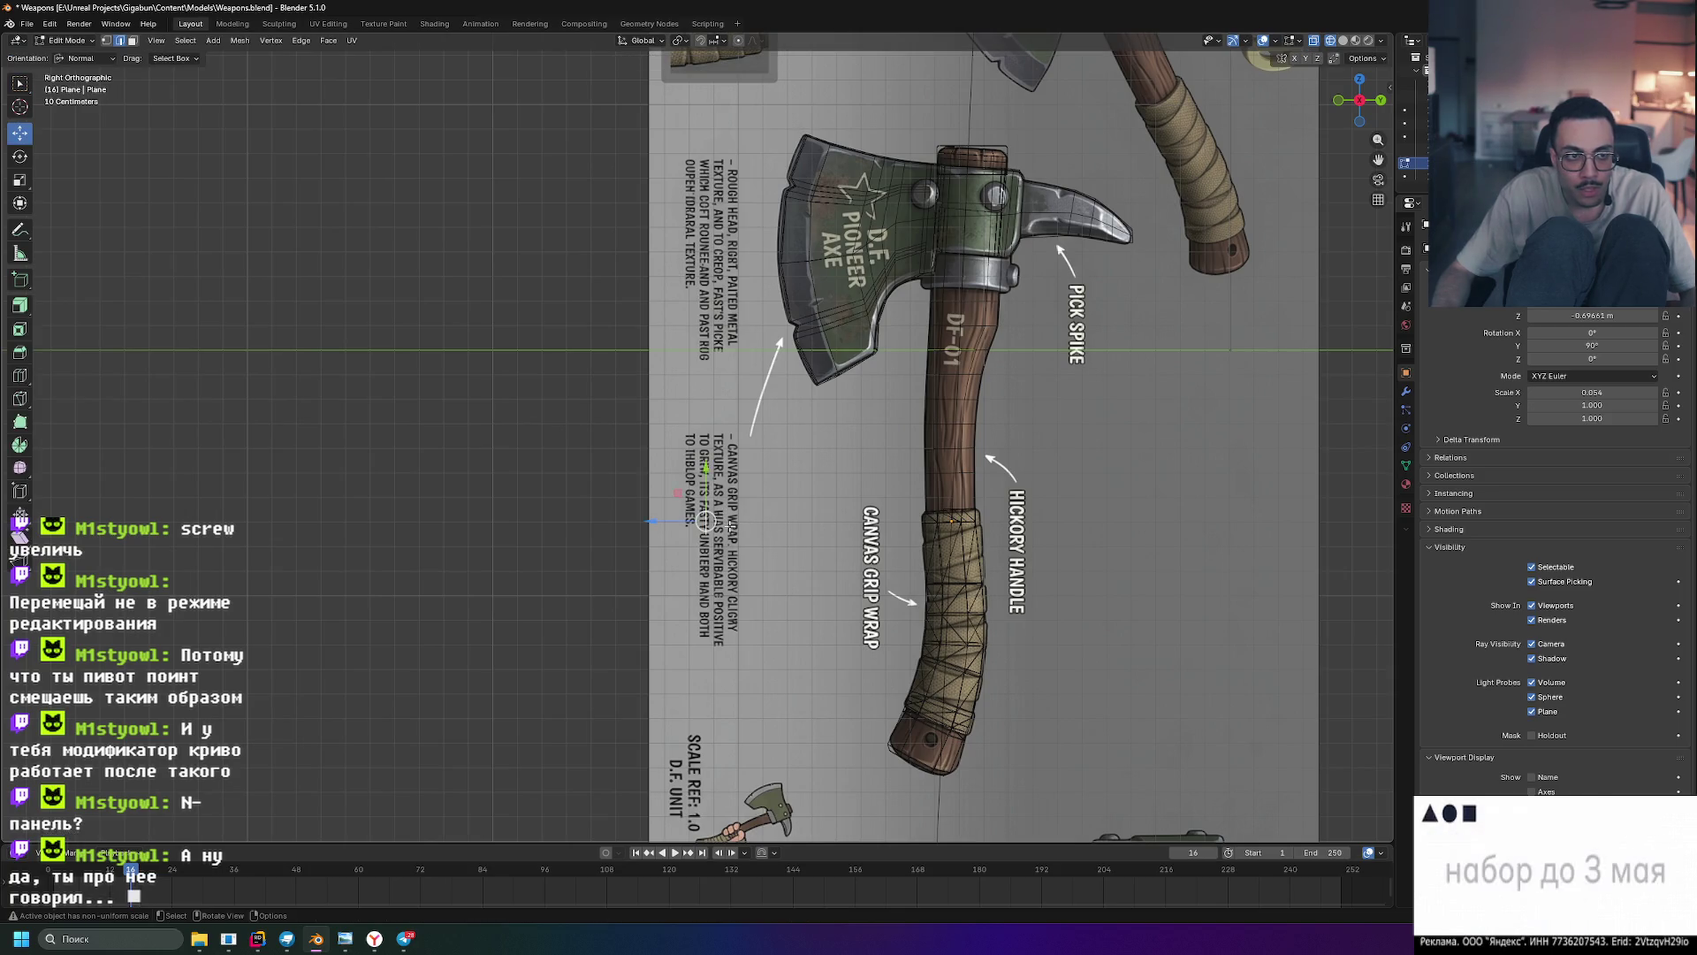
# - Reset the Plane's object scale to 1 and reposition its mesh in Edit Mode
pyautogui.scroll(2, 735, 529)
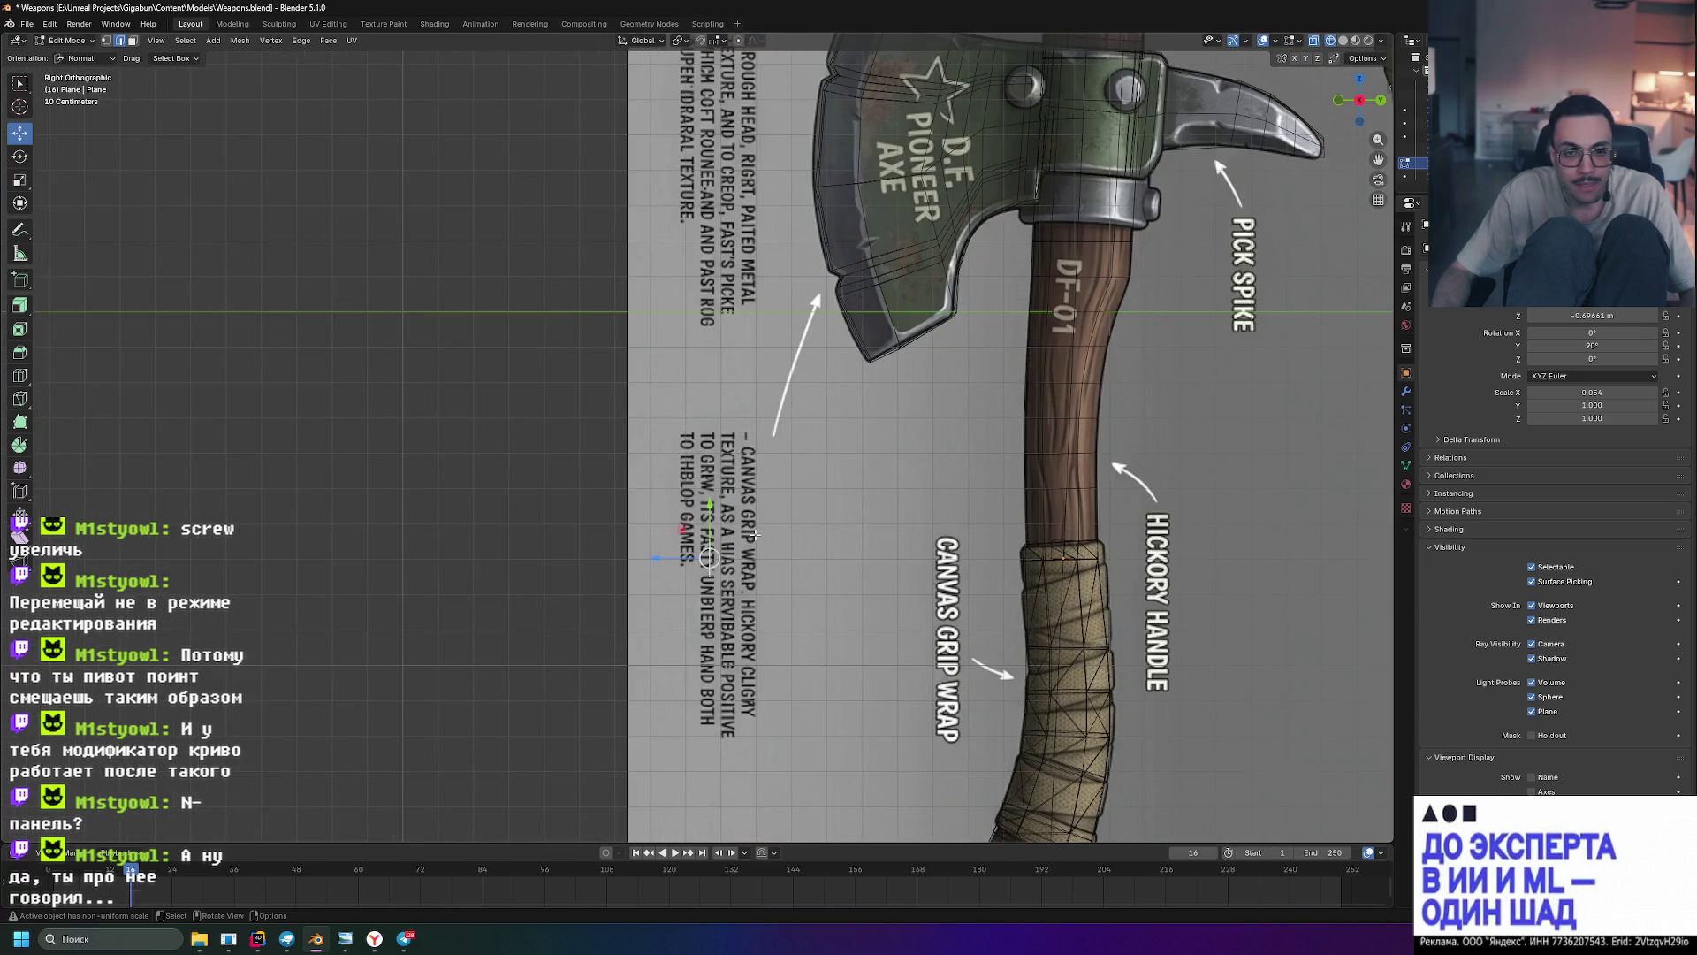
pyautogui.press('Tab')
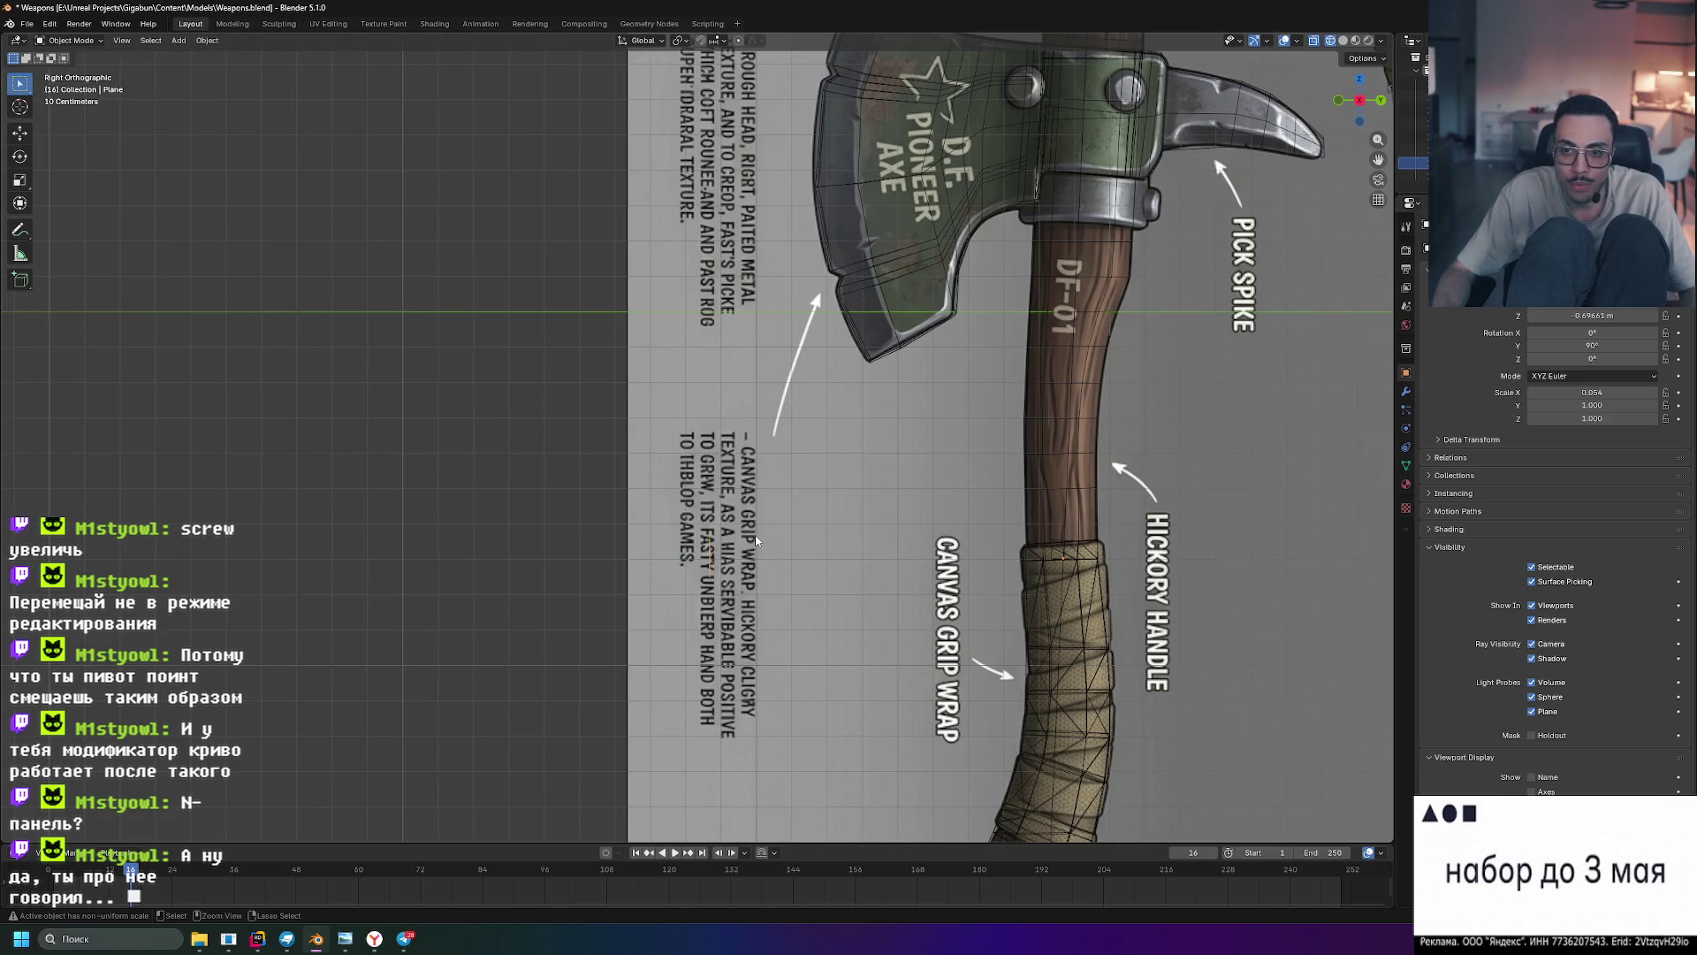
pyautogui.hotkey('alt', 's')
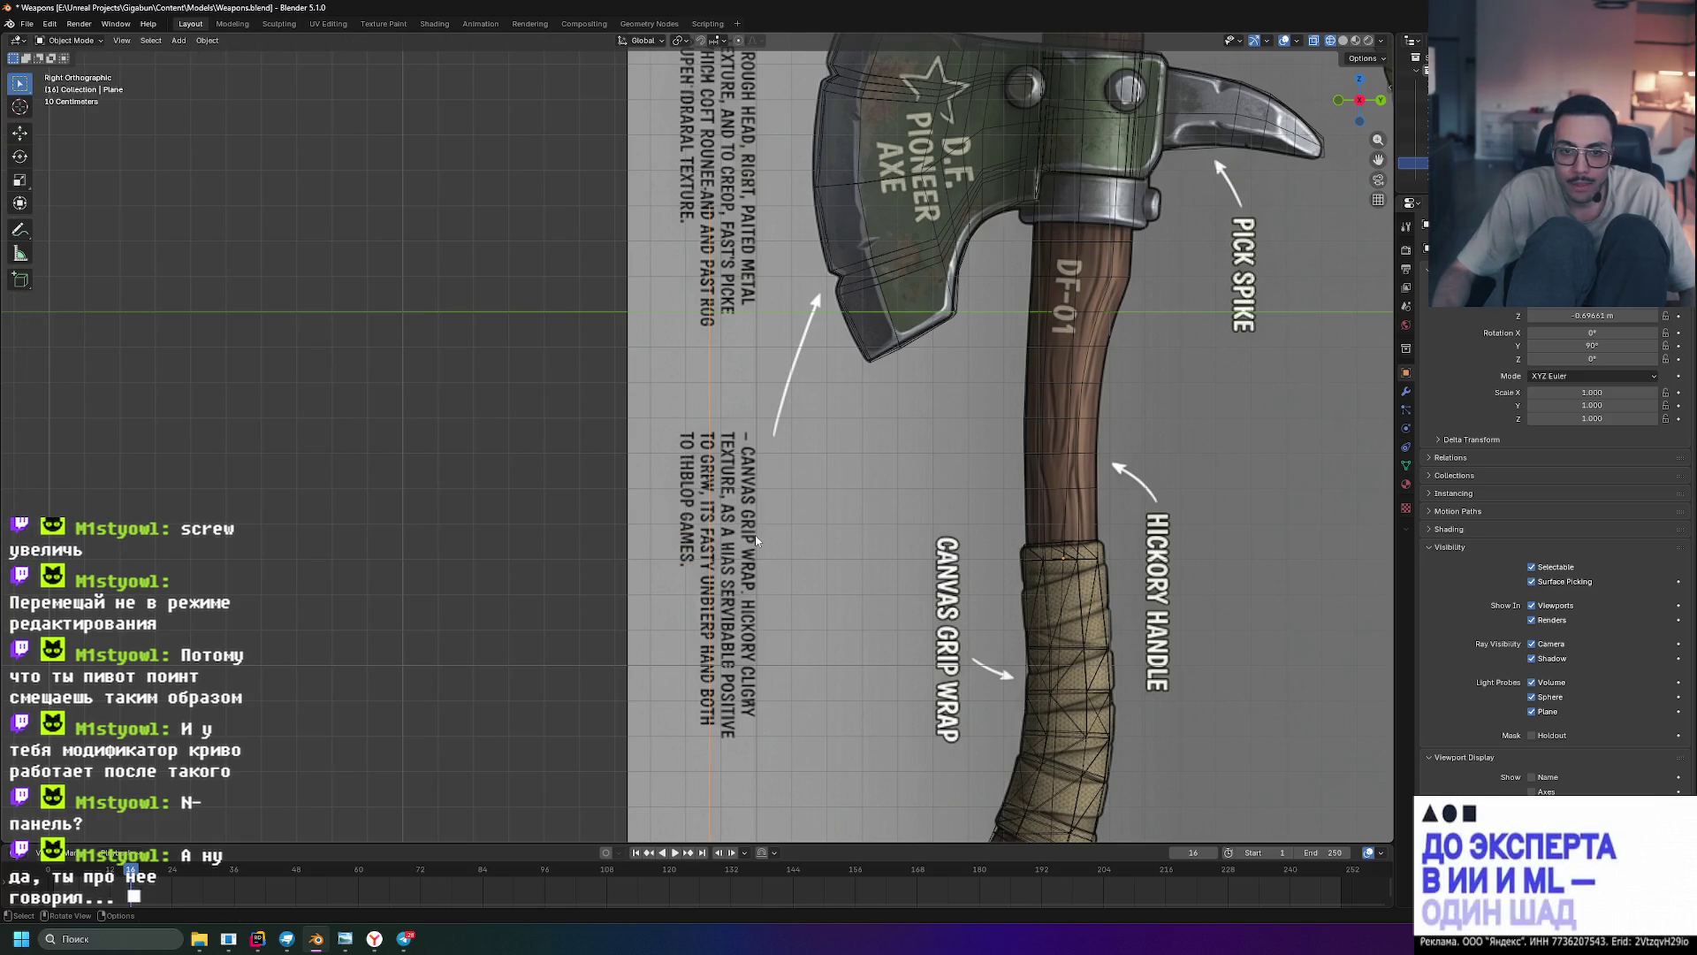
pyautogui.press('Tab')
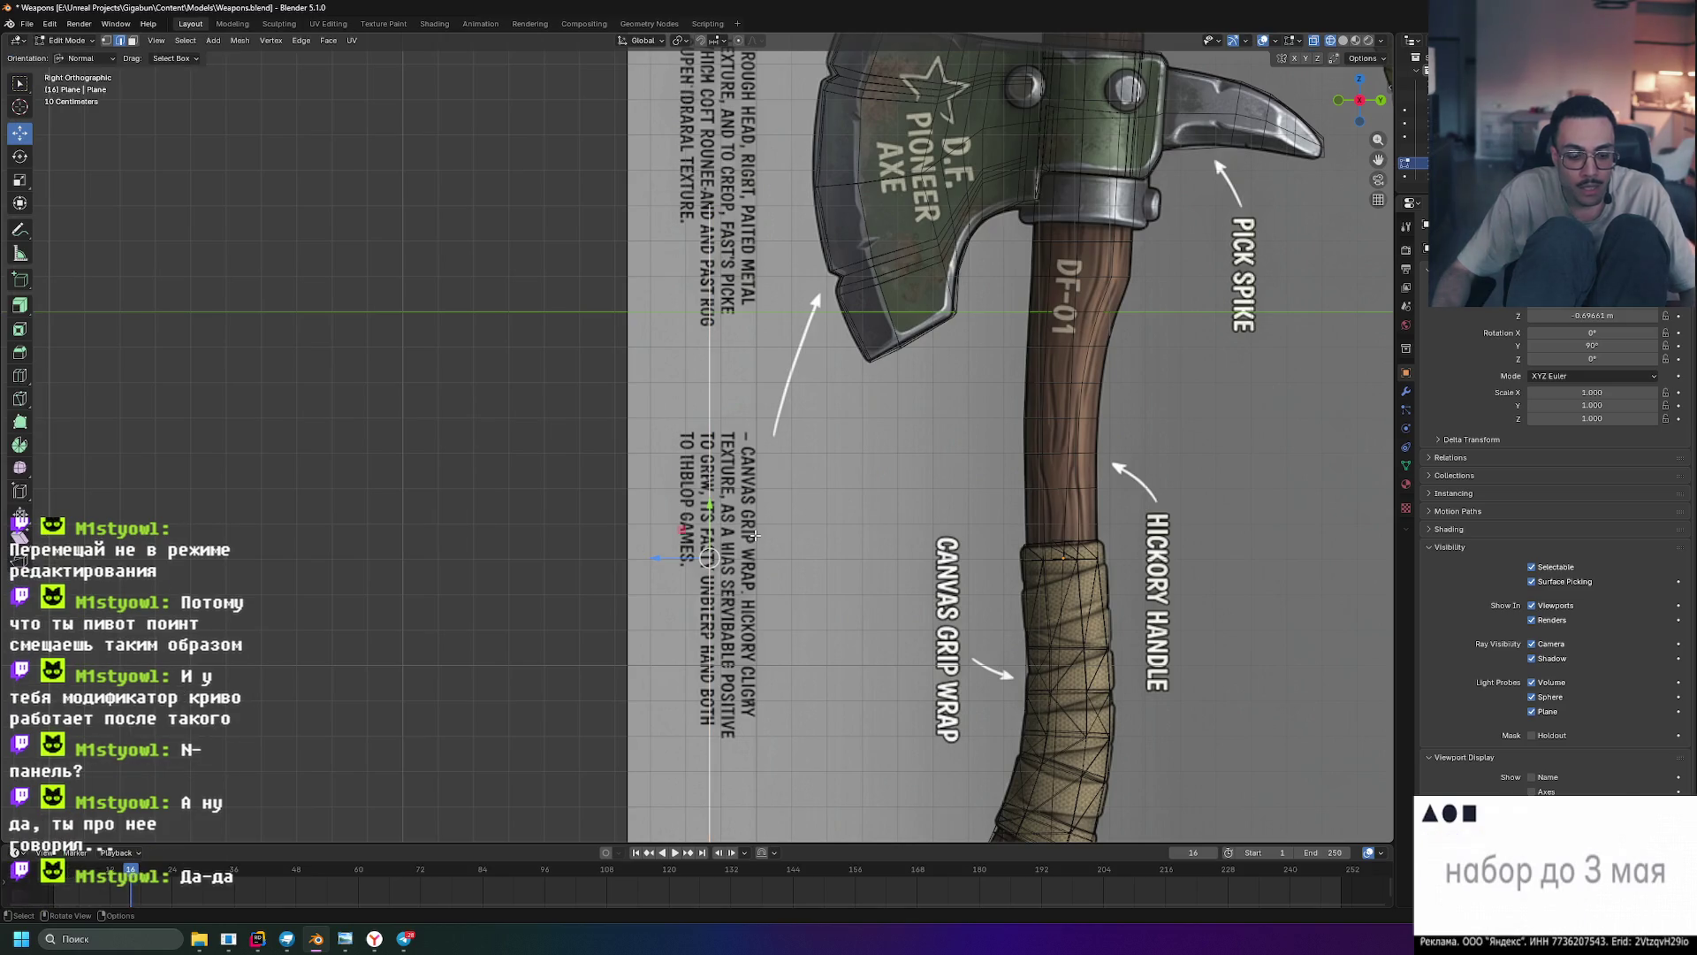
pyautogui.press('s')
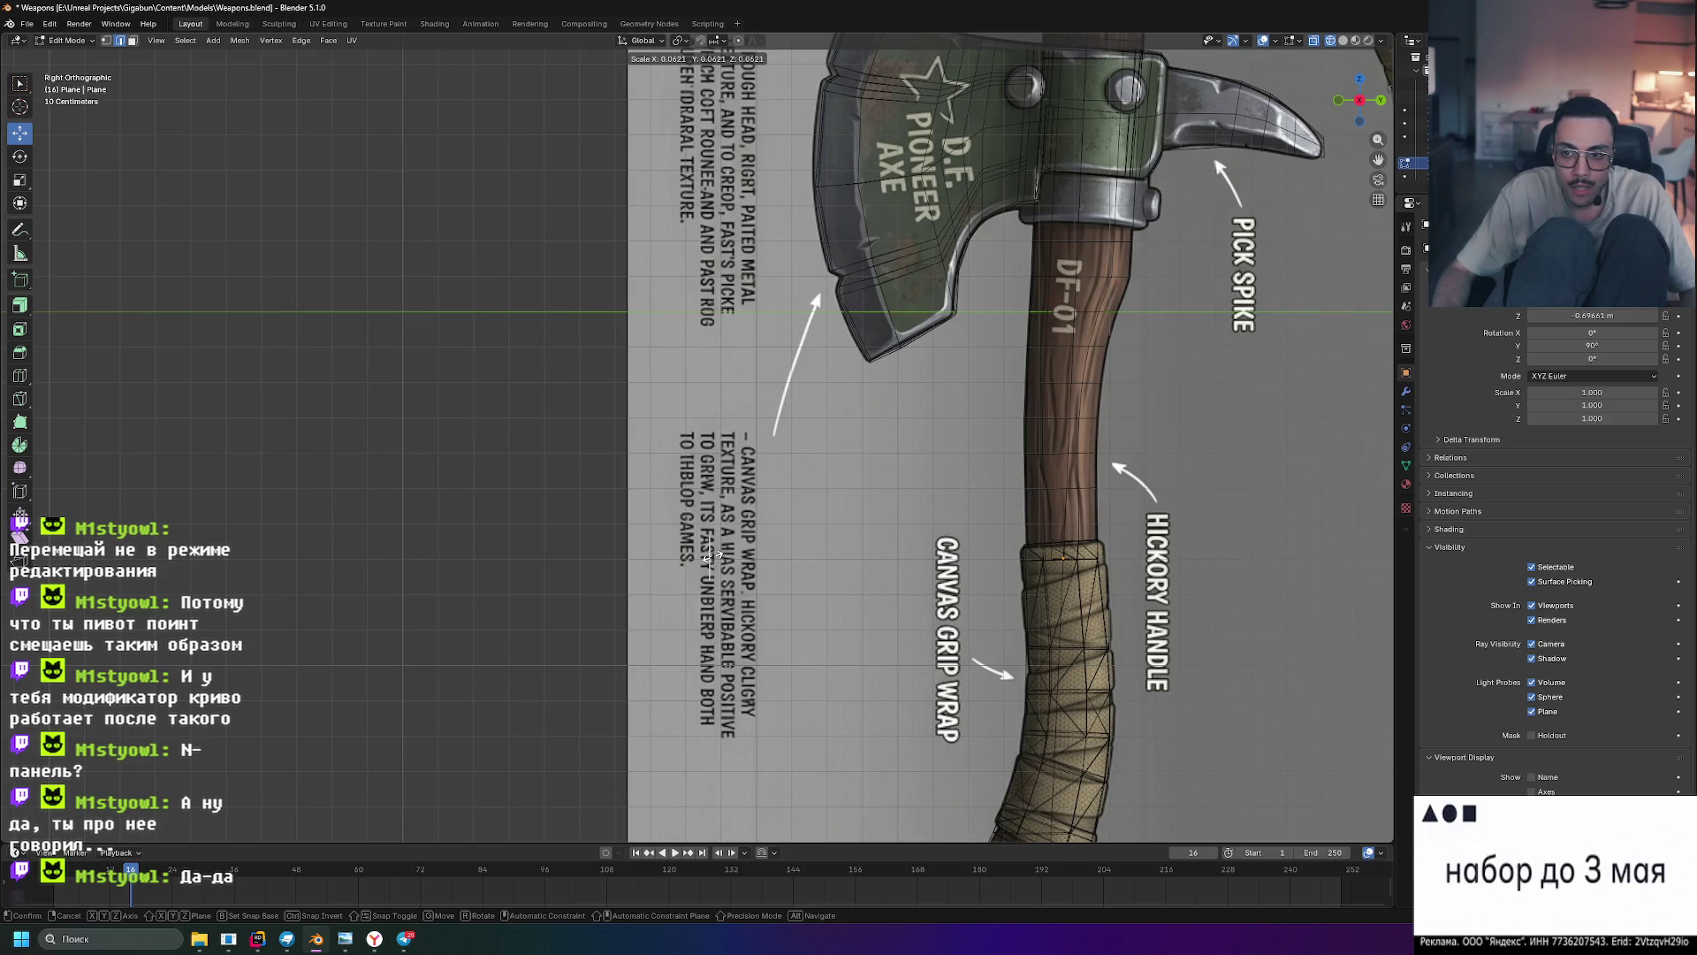
pyautogui.press('g')
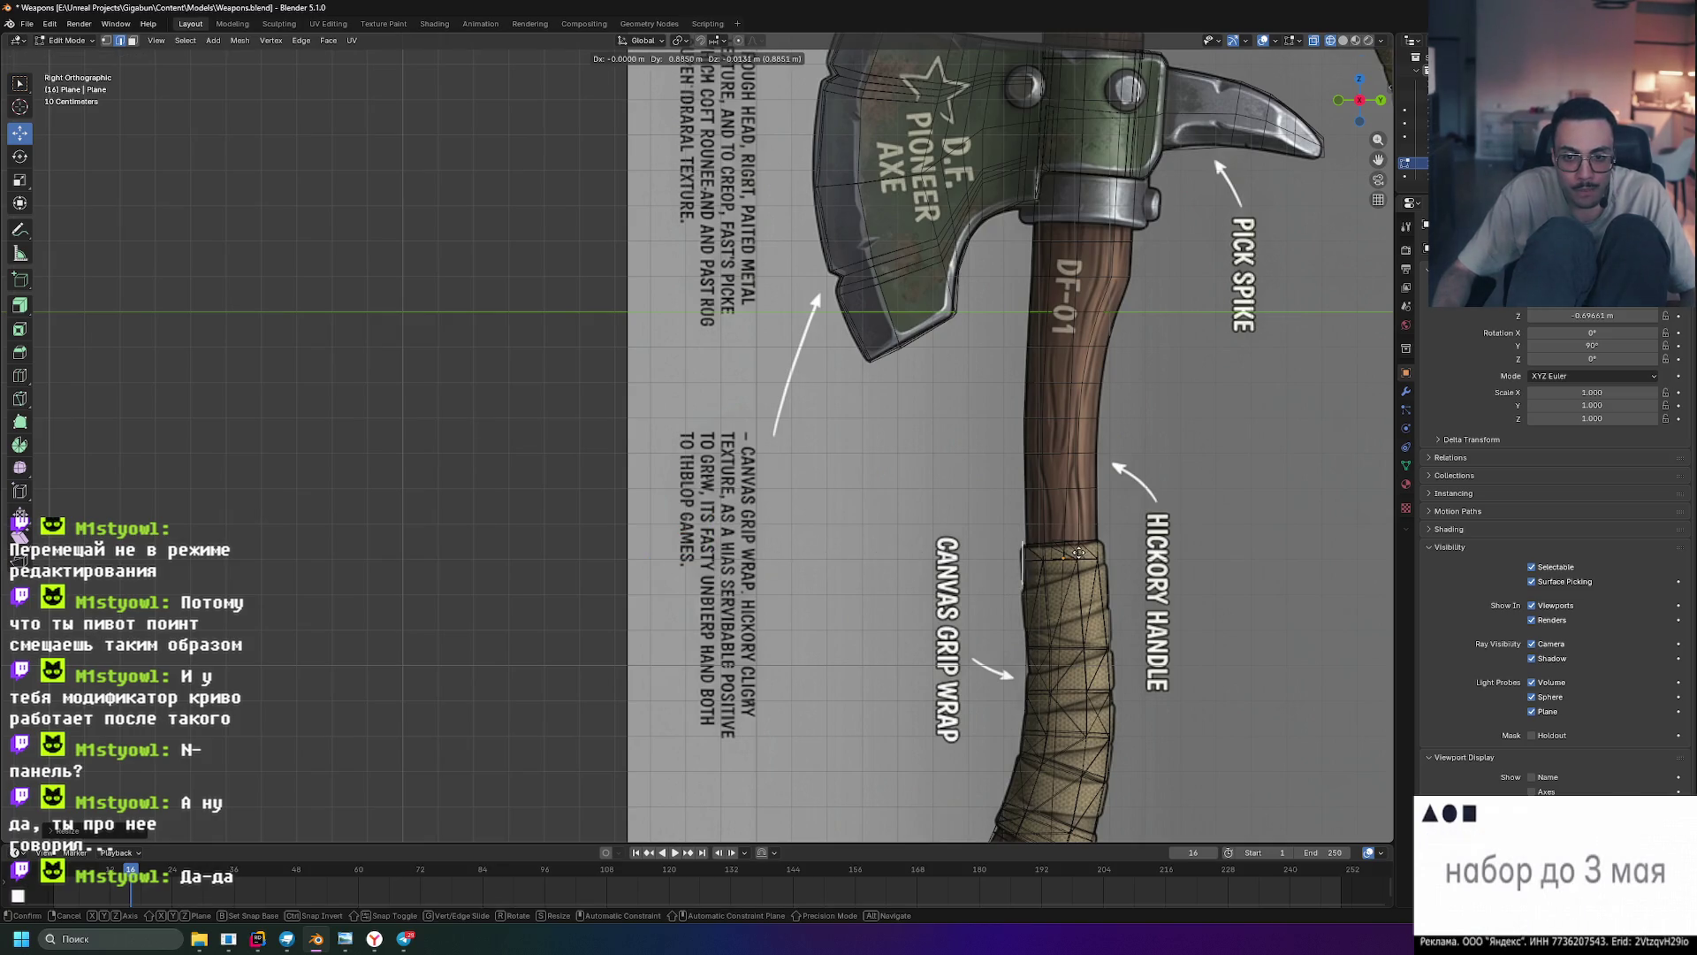
pyautogui.click(1077, 553)
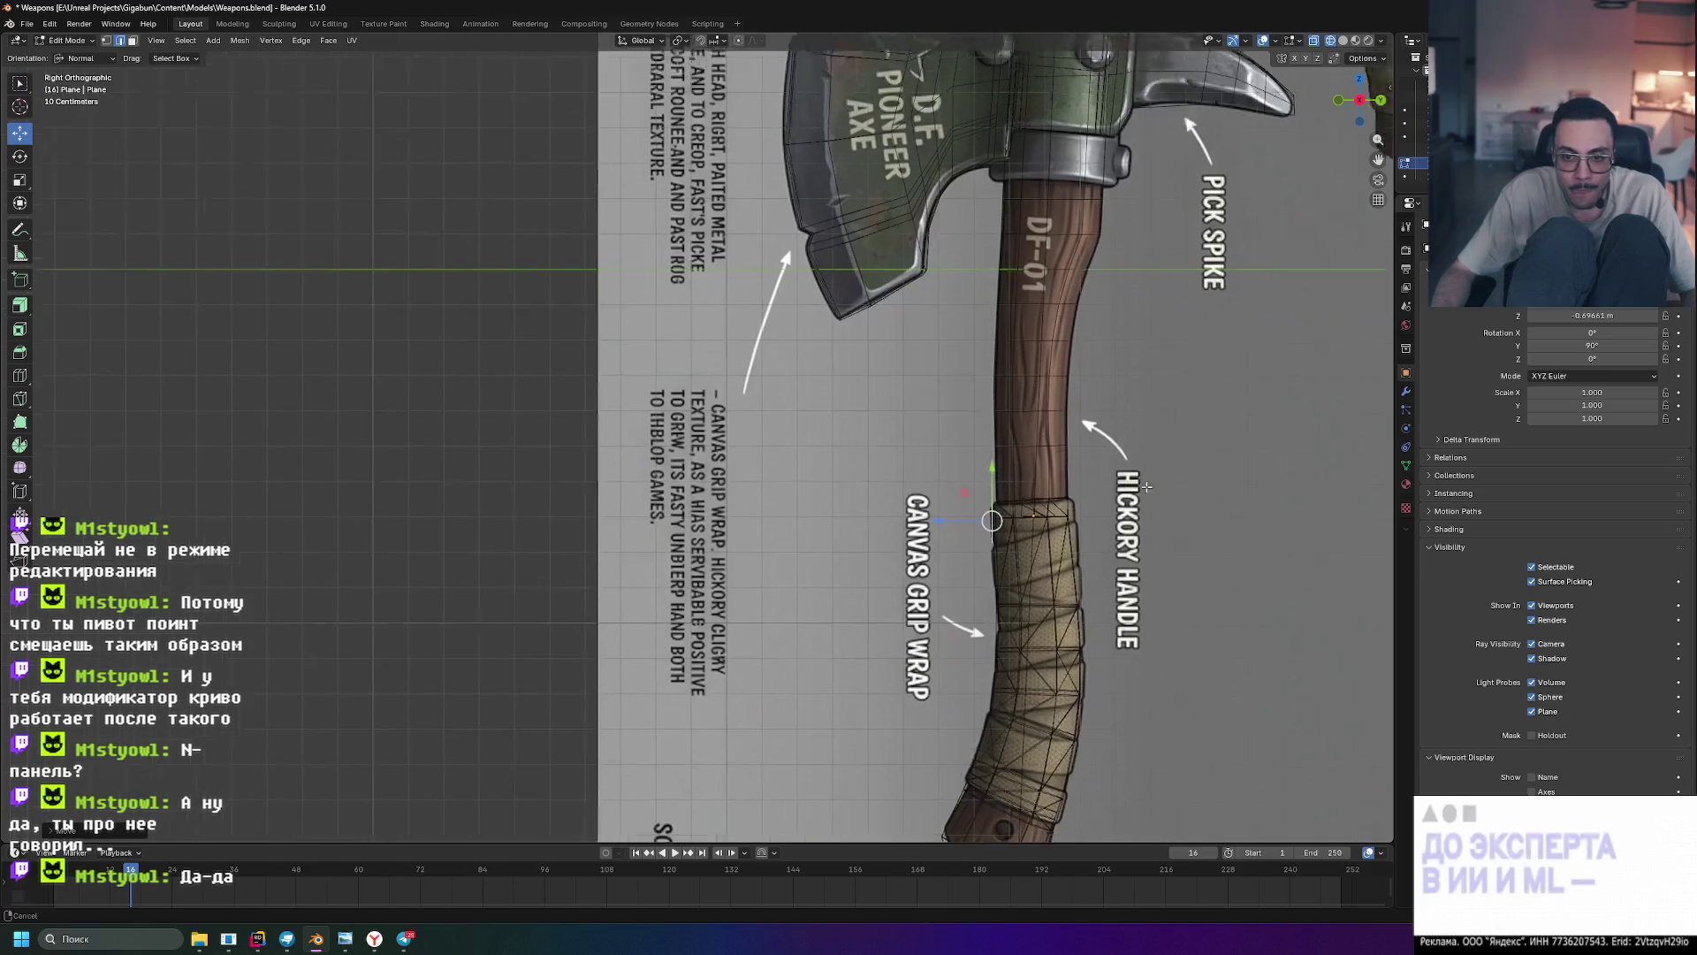
# - In Right Orthographic view, scale the profile edge vertically to 0.8192 against the grip reference
pyautogui.scroll(3, 1061, 495)
pyautogui.keyDown('shift'); pyautogui.moveTo(973, 460); pyautogui.dragTo(894, 447, button='middle'); pyautogui.keyUp('shift')
pyautogui.scroll(5, 895, 447)
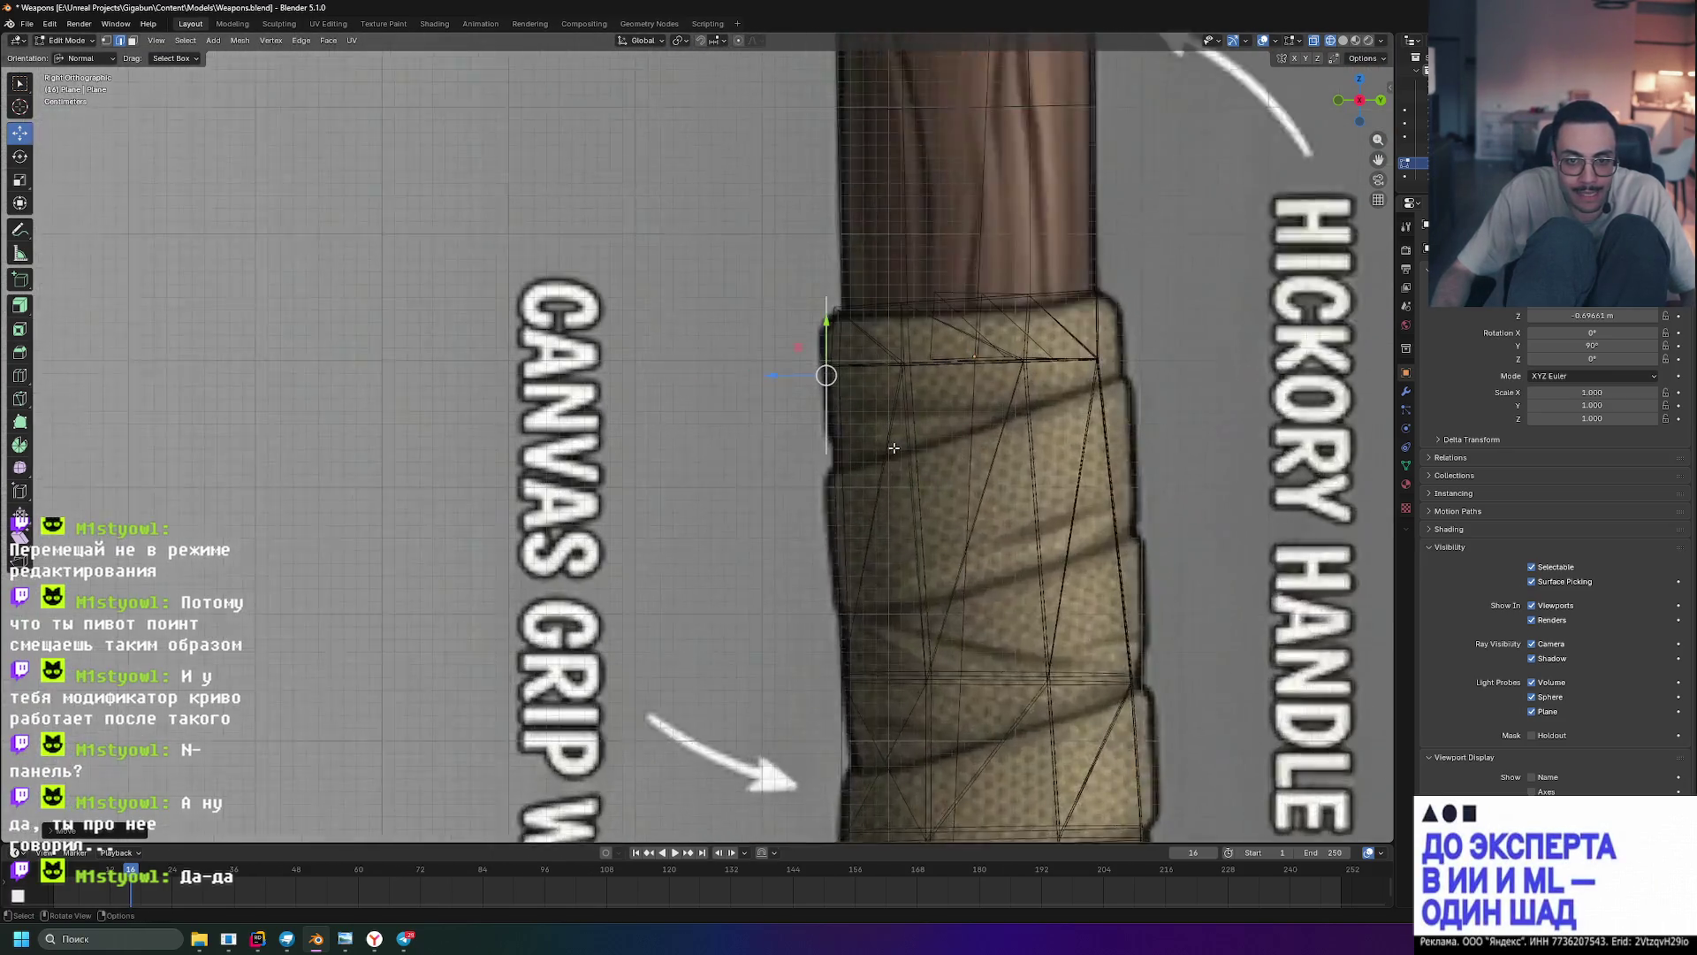
pyautogui.moveTo(849, 368)
pyautogui.mouseDown(button='middle')
pyautogui.moveTo(905, 466)
pyautogui.moveTo(992, 459)
pyautogui.mouseUp(button='middle')
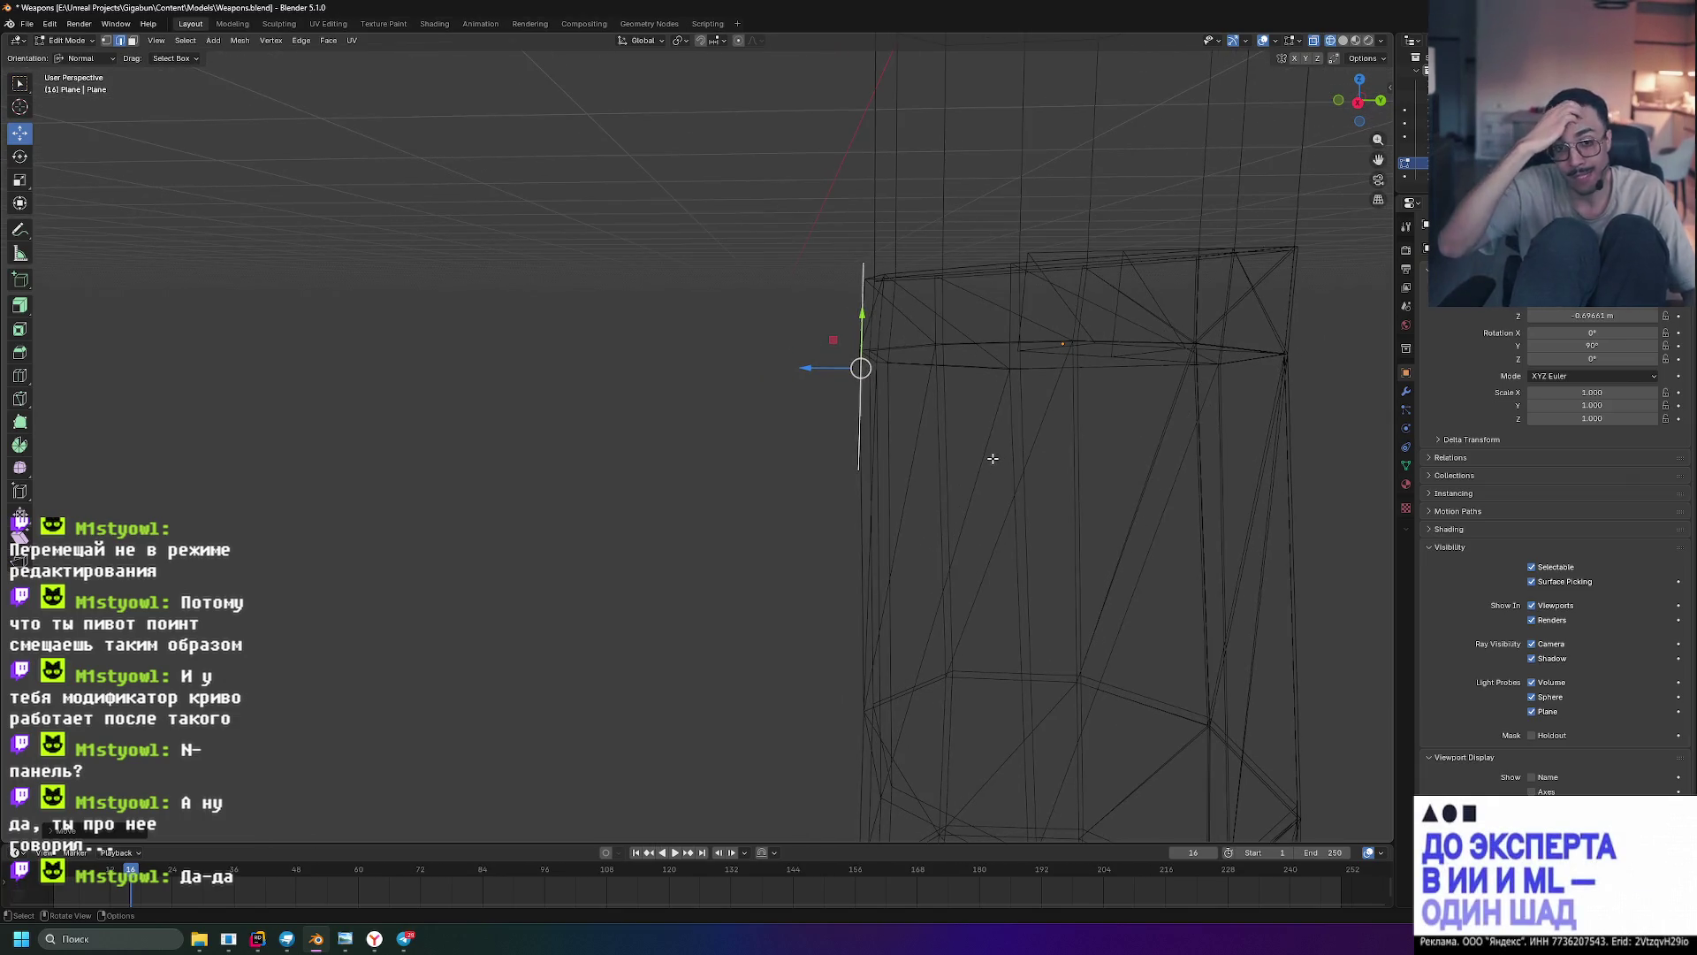
pyautogui.press('KP_3')
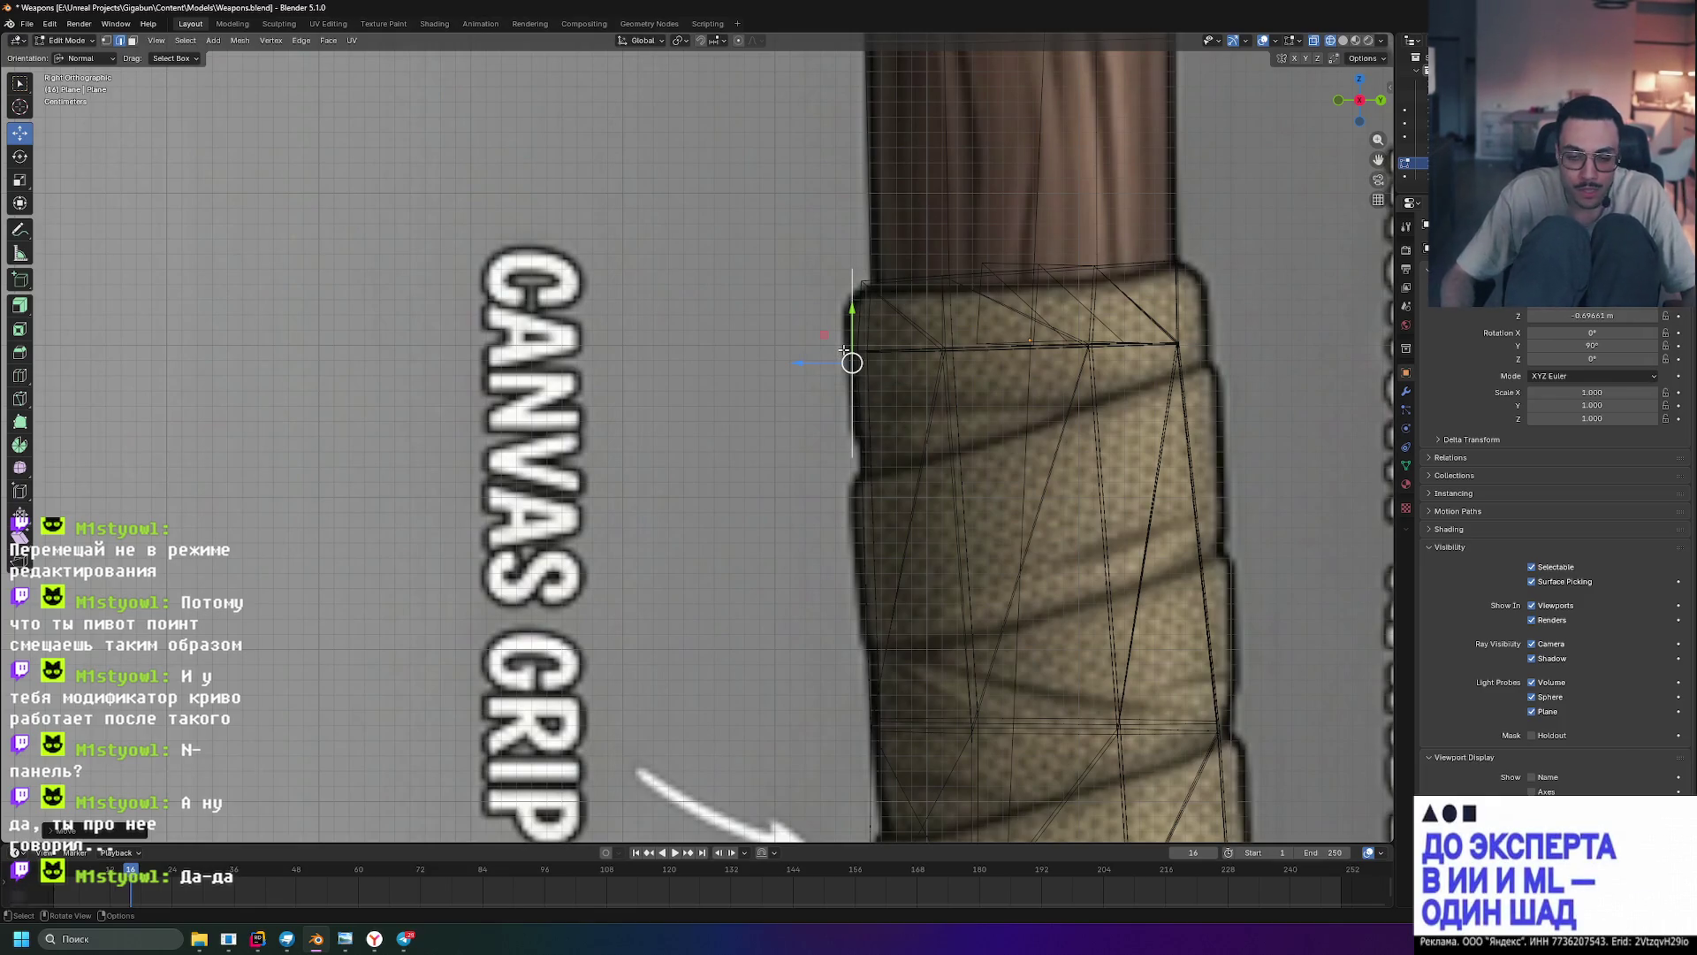
pyautogui.press('s')
pyautogui.press('z')
pyautogui.click(843, 349)
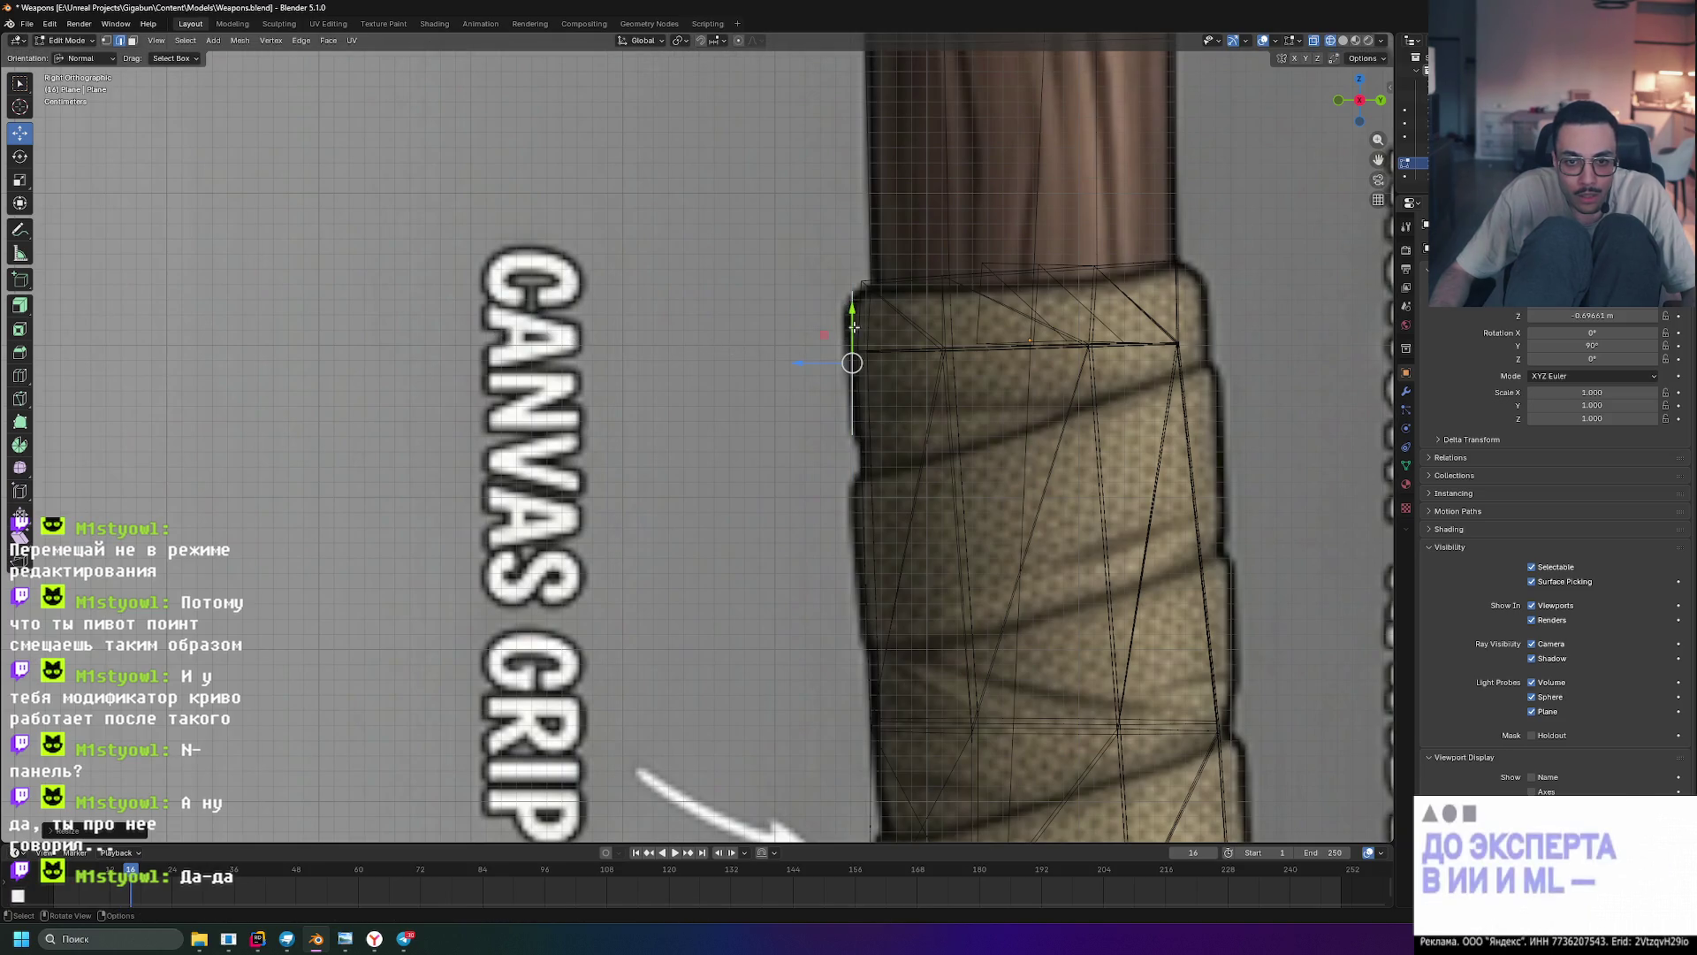
# - Try a bevel and a knife cut on the profile edge, cancelling both
pyautogui.hotkey('ctrl', 'b')
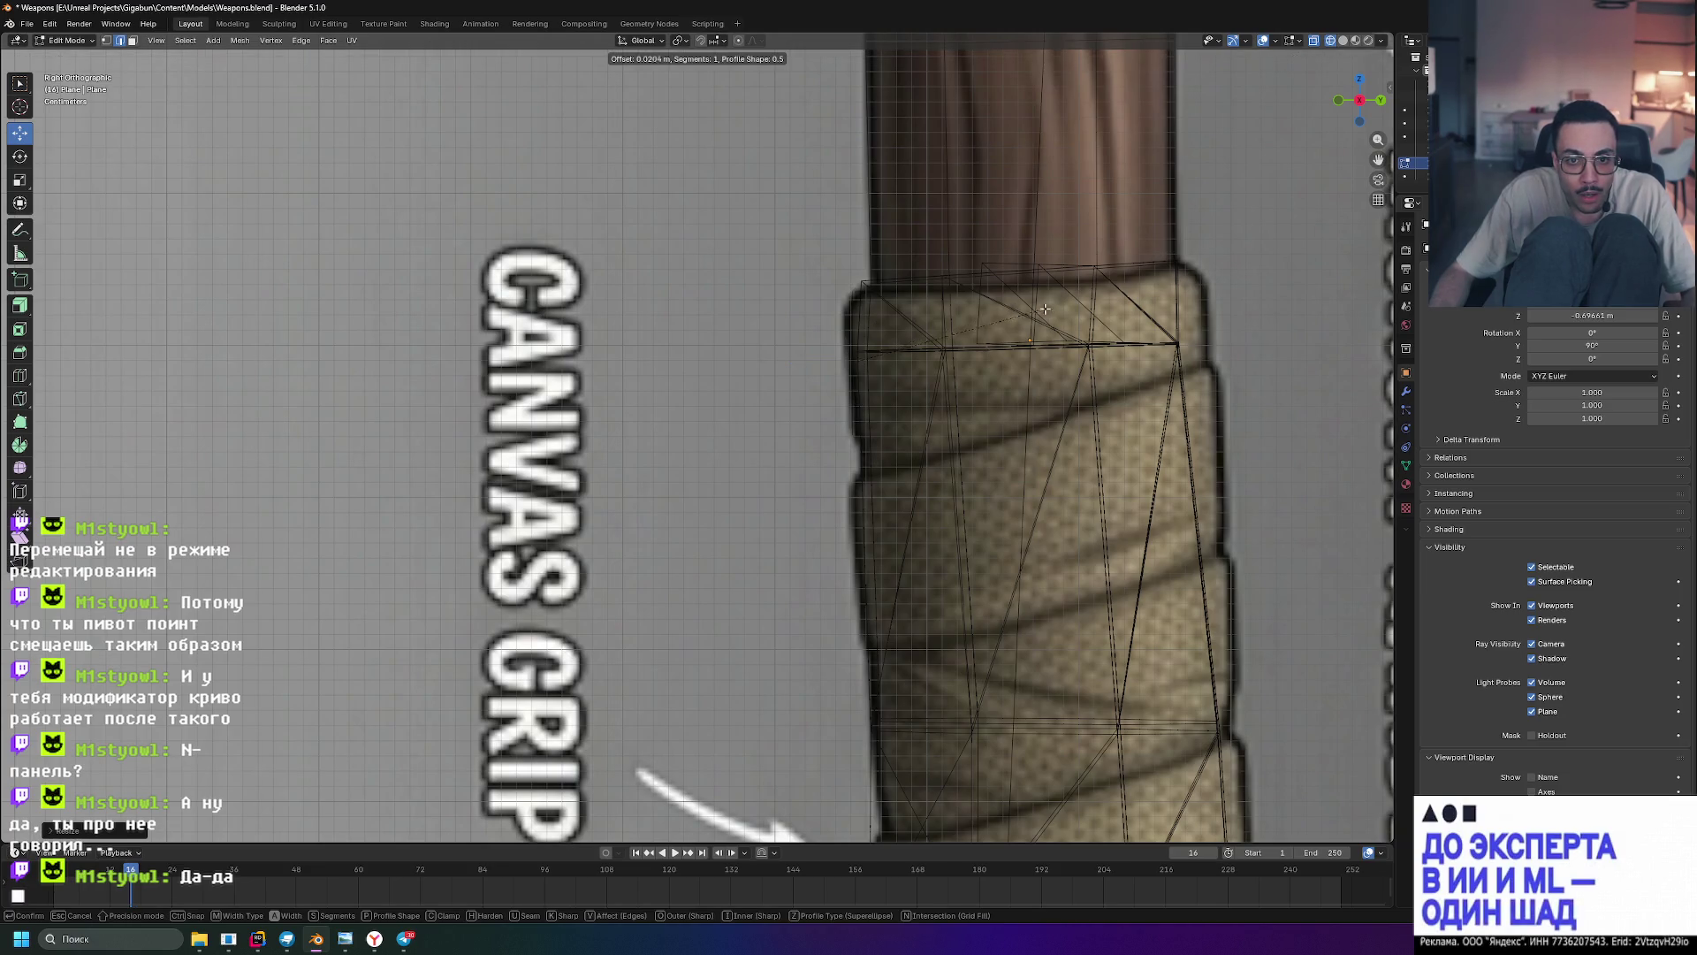
pyautogui.press('Escape')
pyautogui.scroll(6, 852, 341)
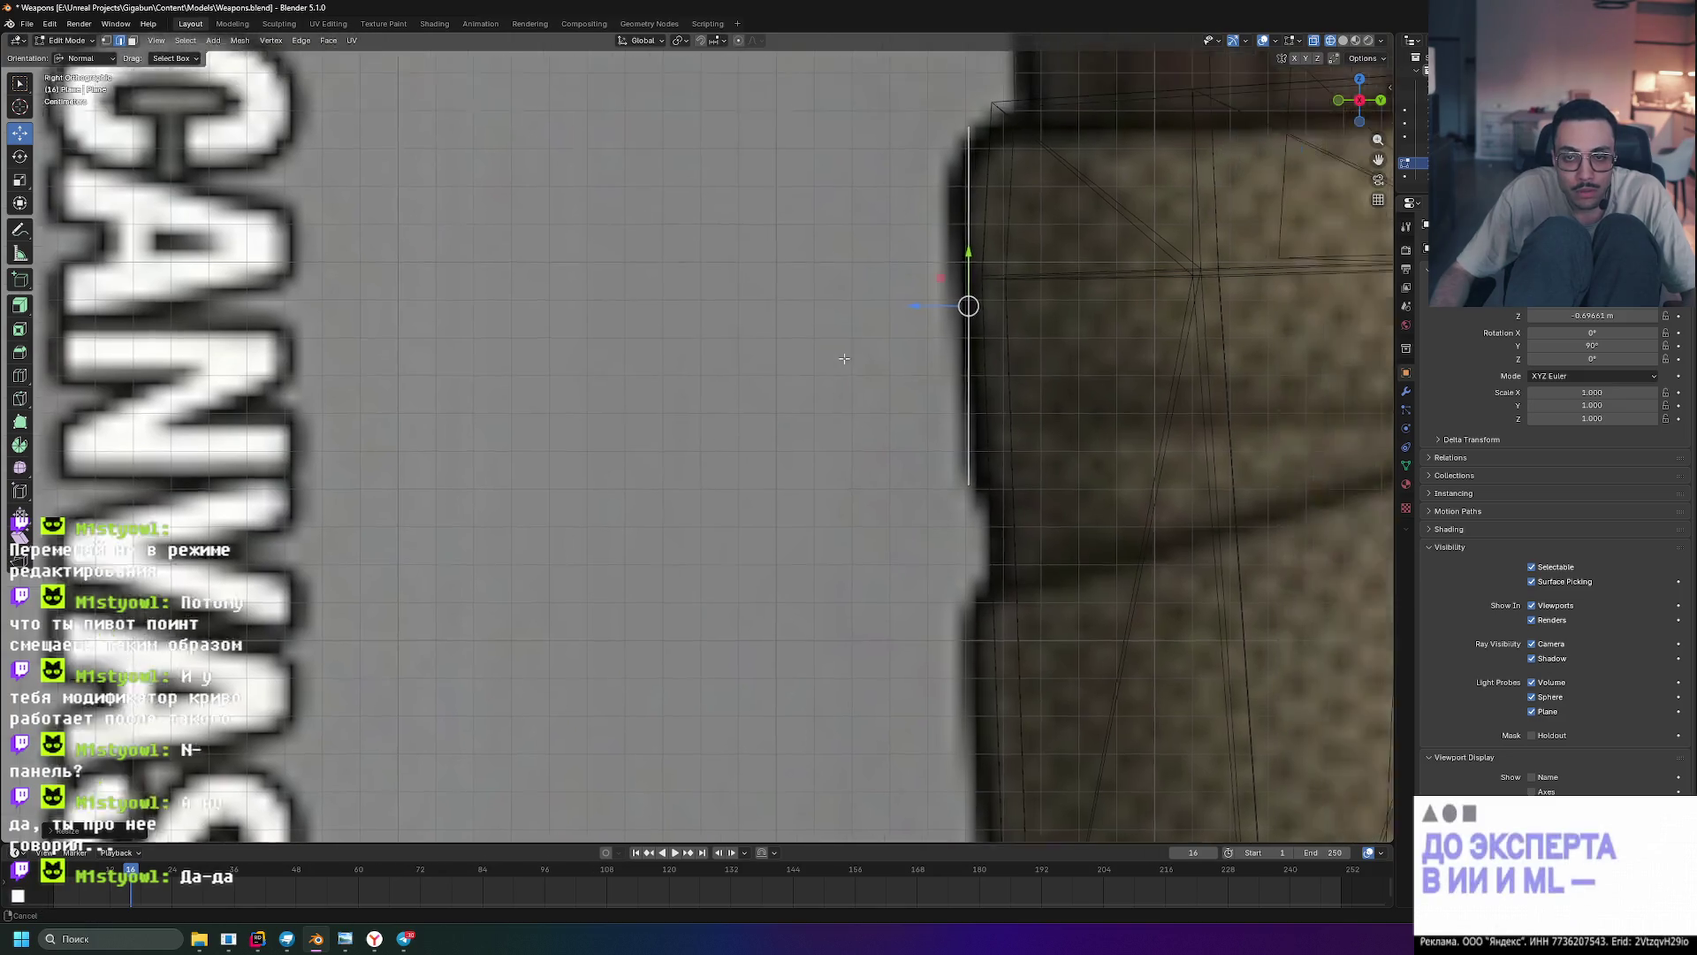
pyautogui.keyDown('shift'); pyautogui.moveTo(844, 358); pyautogui.dragTo(664, 405, button='middle'); pyautogui.keyUp('shift')
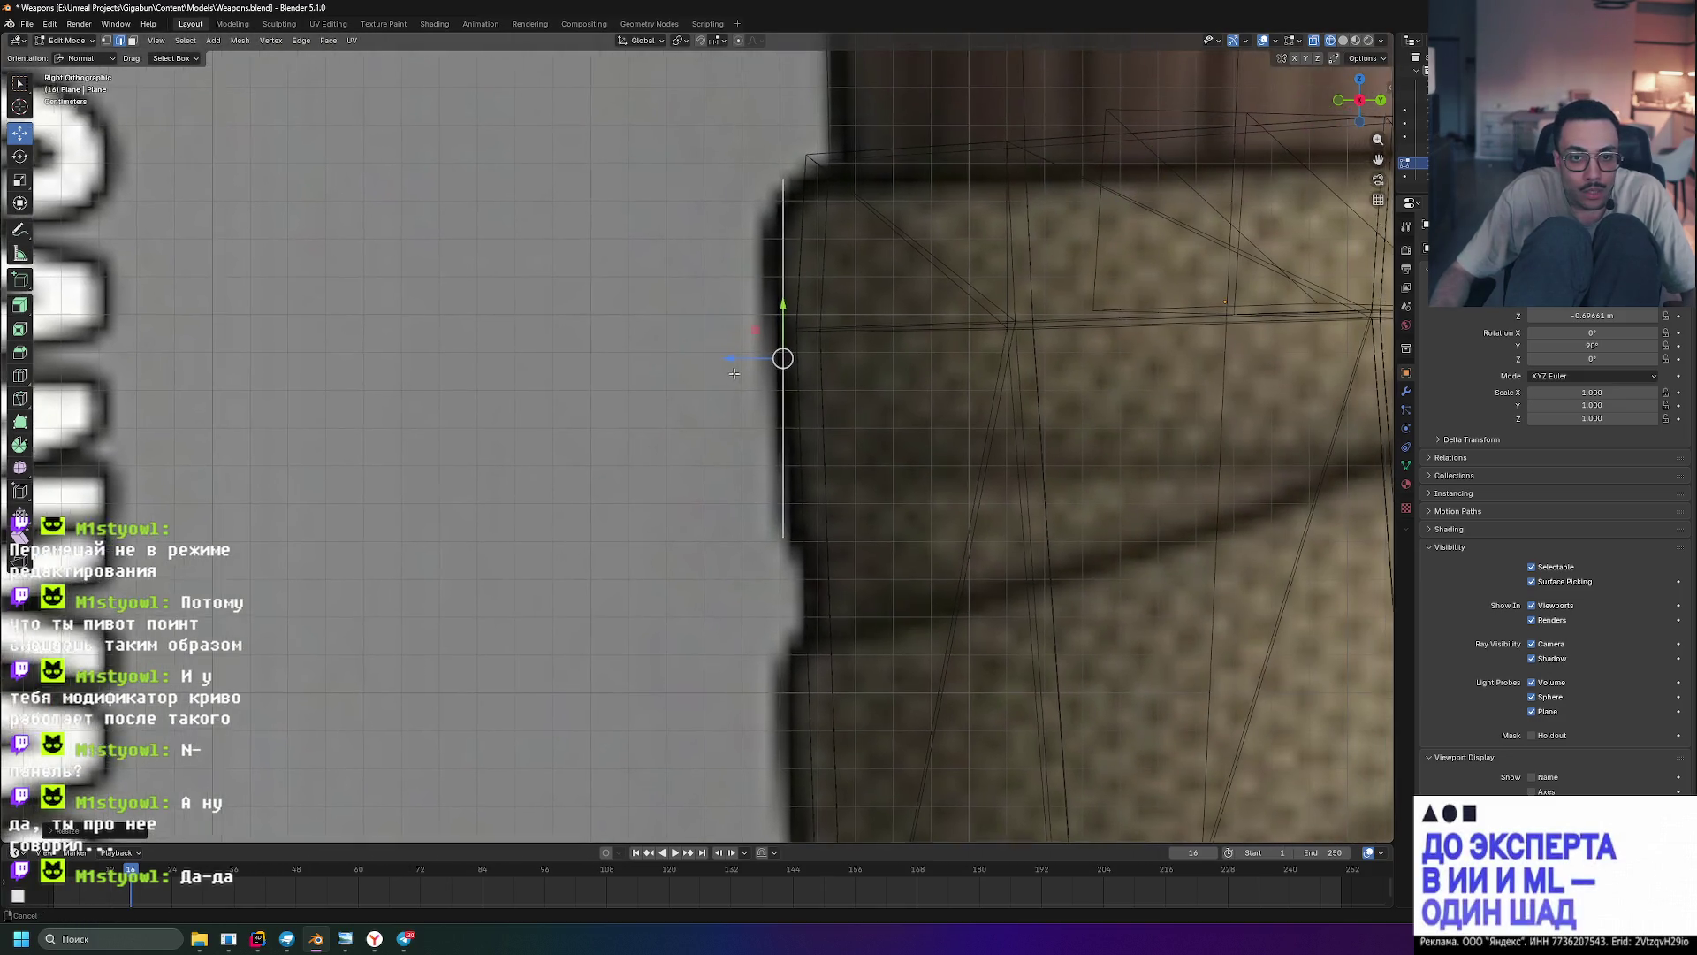
pyautogui.keyDown('shift'); pyautogui.moveTo(802, 256); pyautogui.dragTo(760, 275, button='middle'); pyautogui.keyUp('shift')
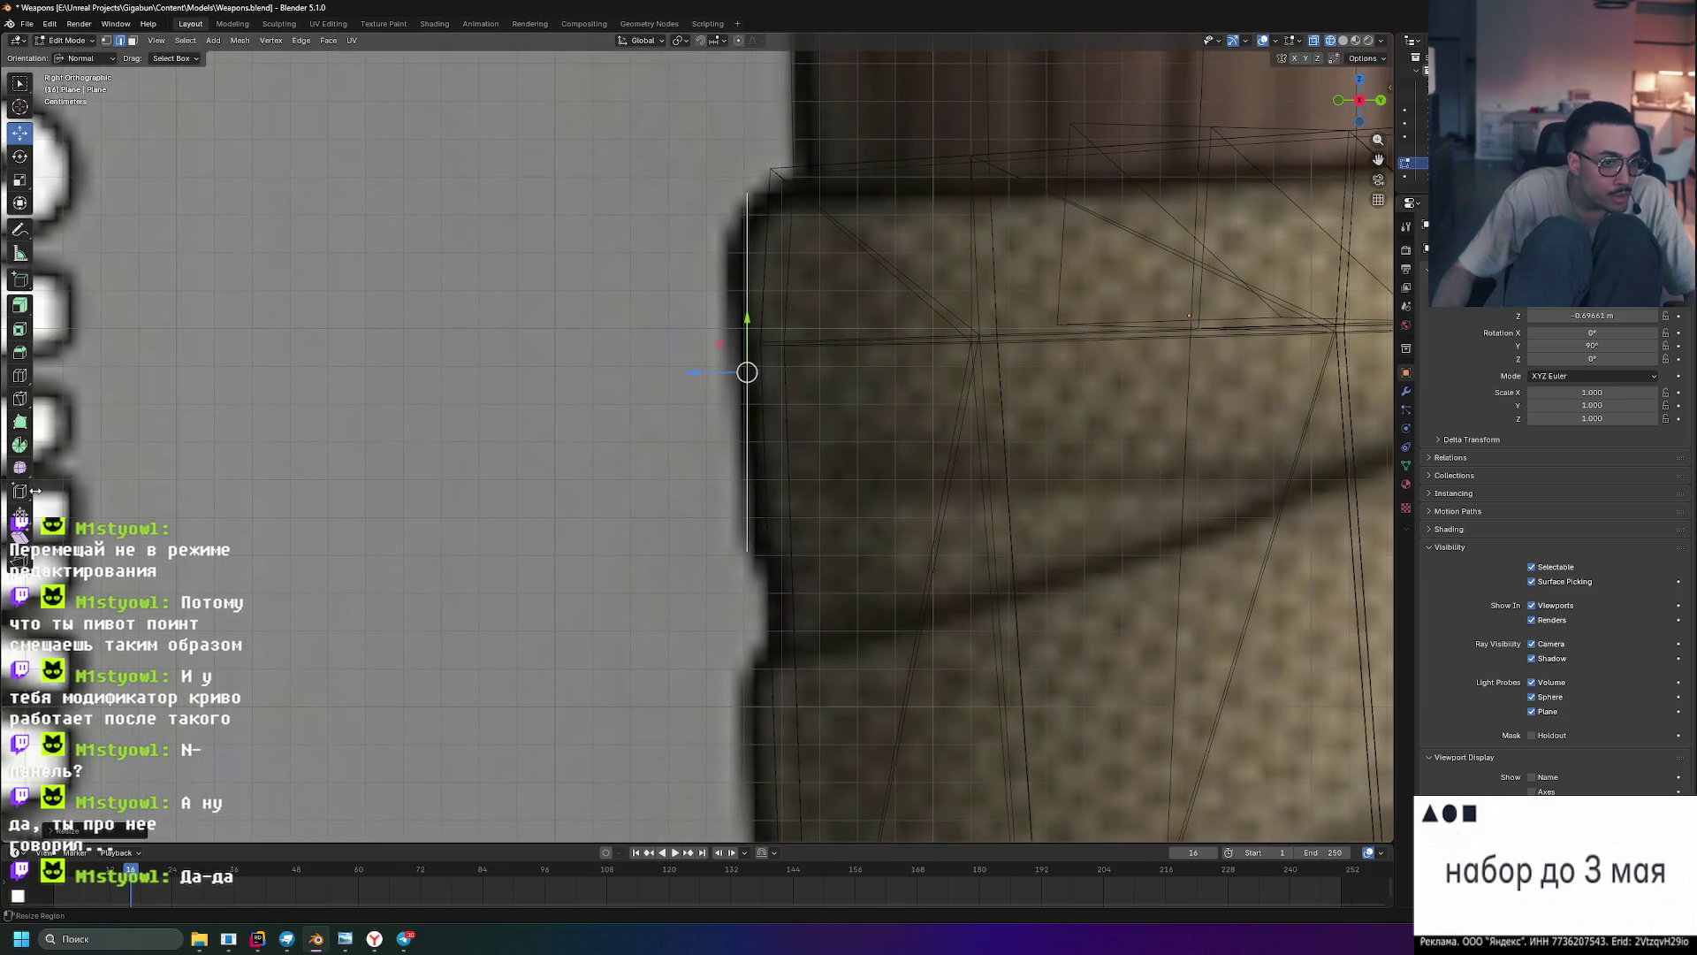
pyautogui.click(20, 398)
pyautogui.click(735, 254)
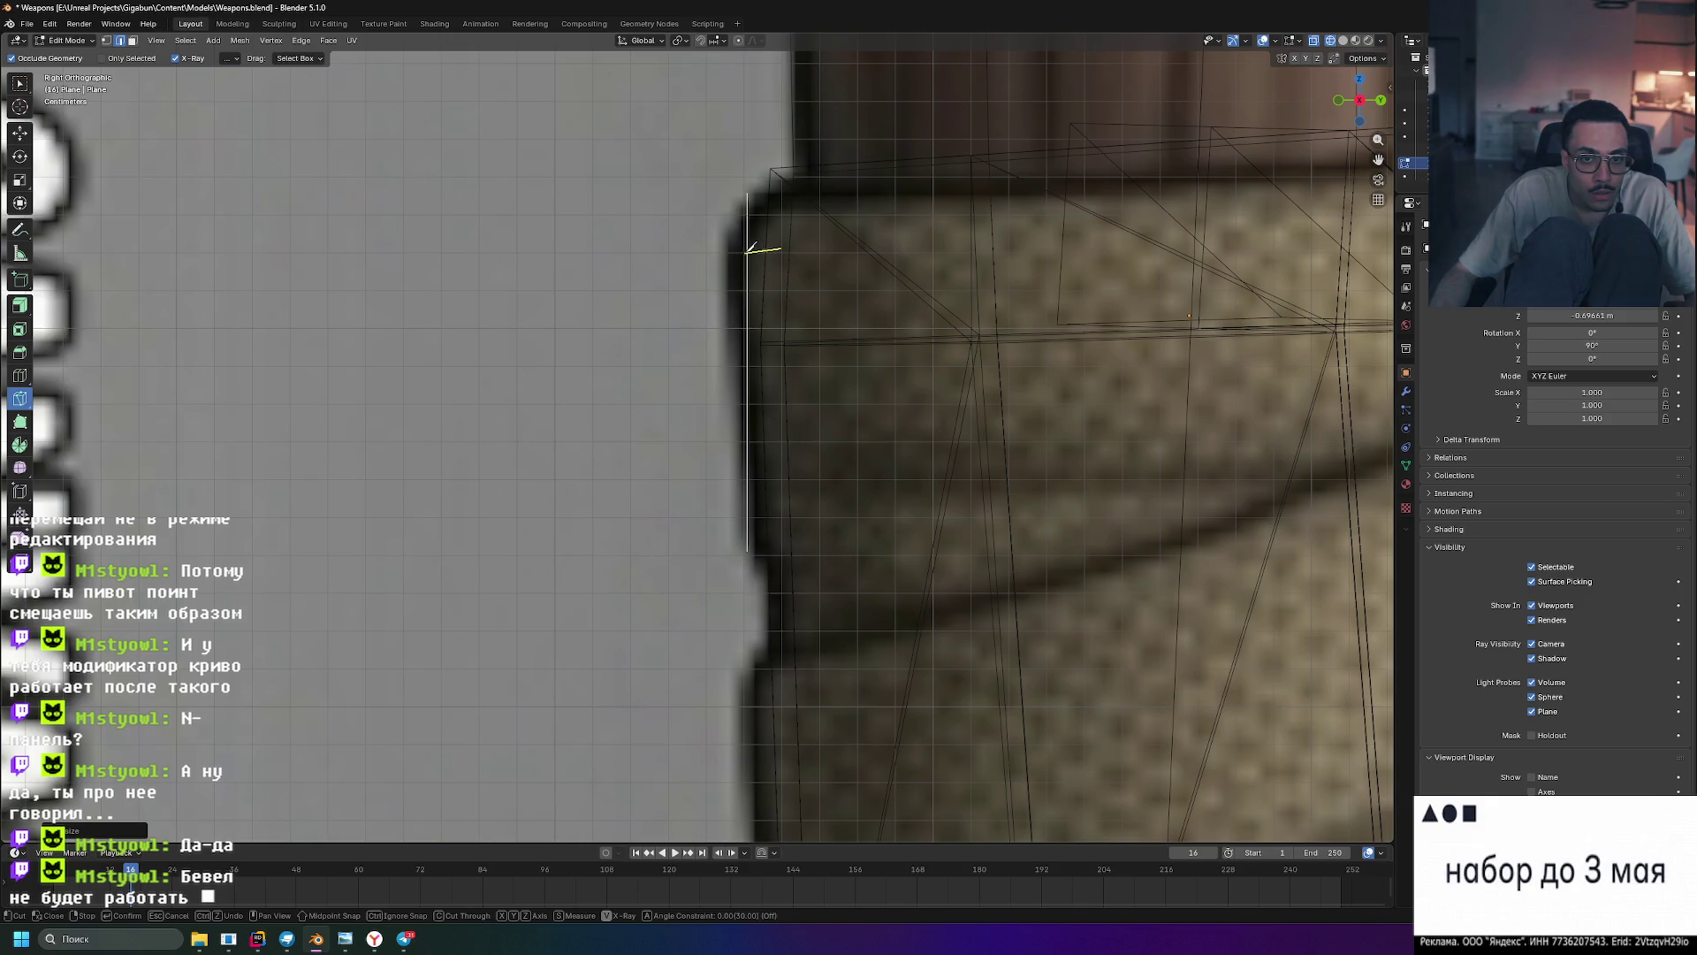
pyautogui.press('Escape')
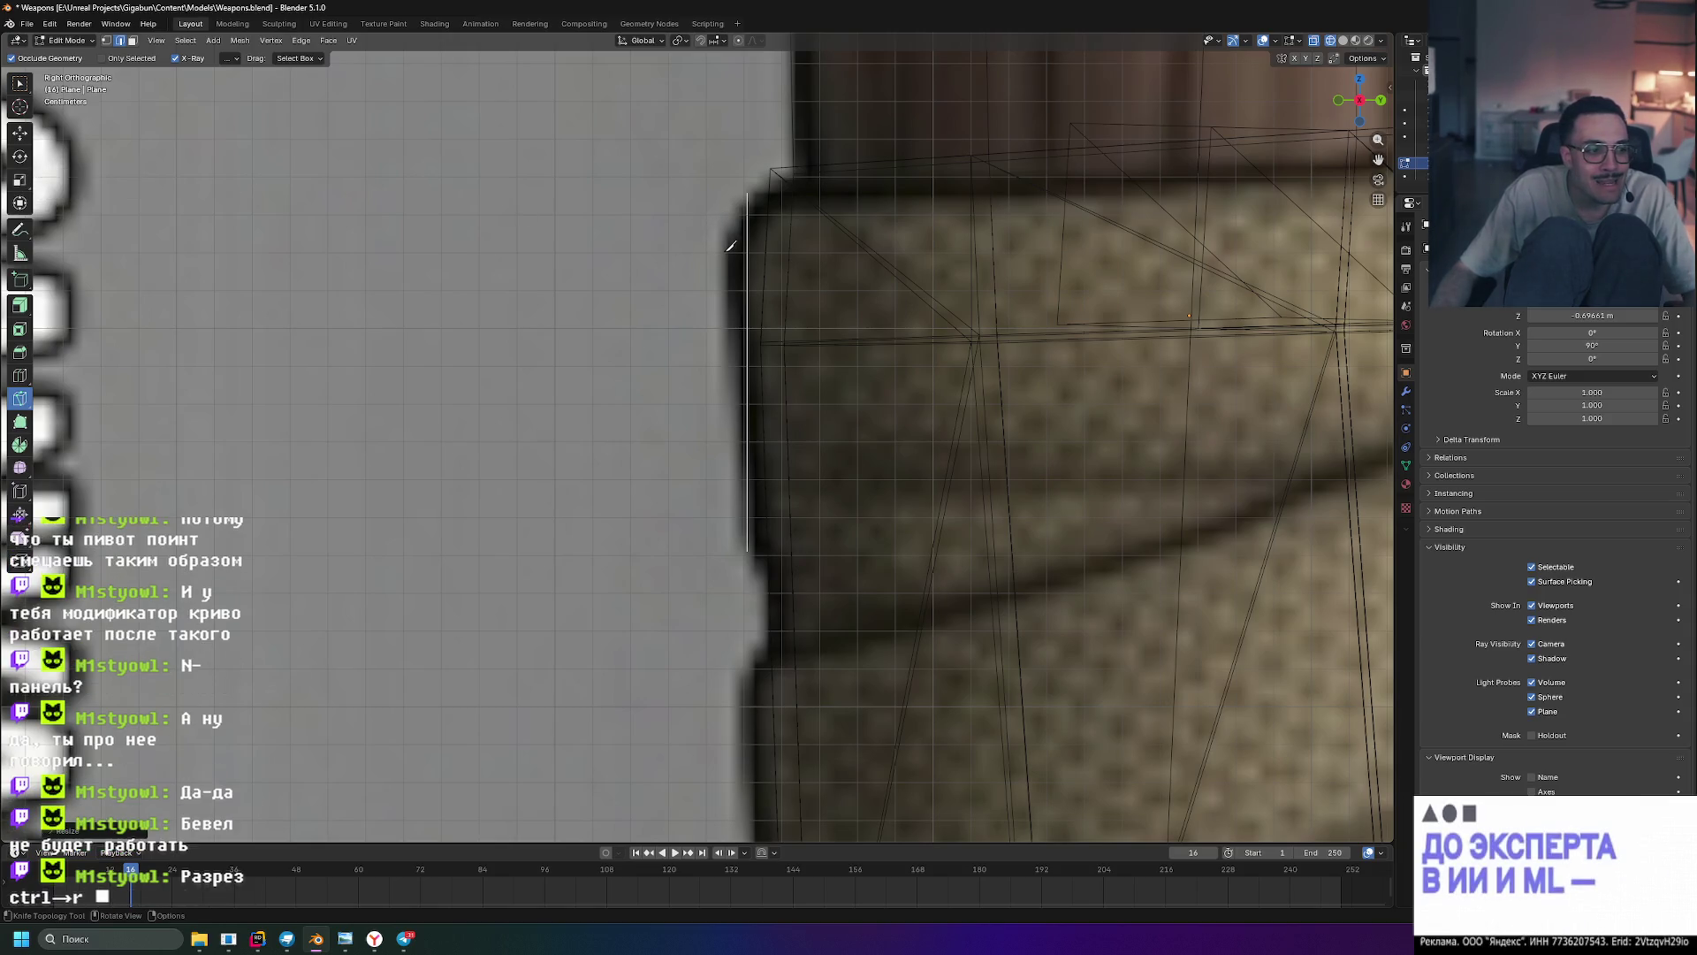
# - In edge select mode, box-select the vertical profile edge and move it onto the band outline
pyautogui.press('w')
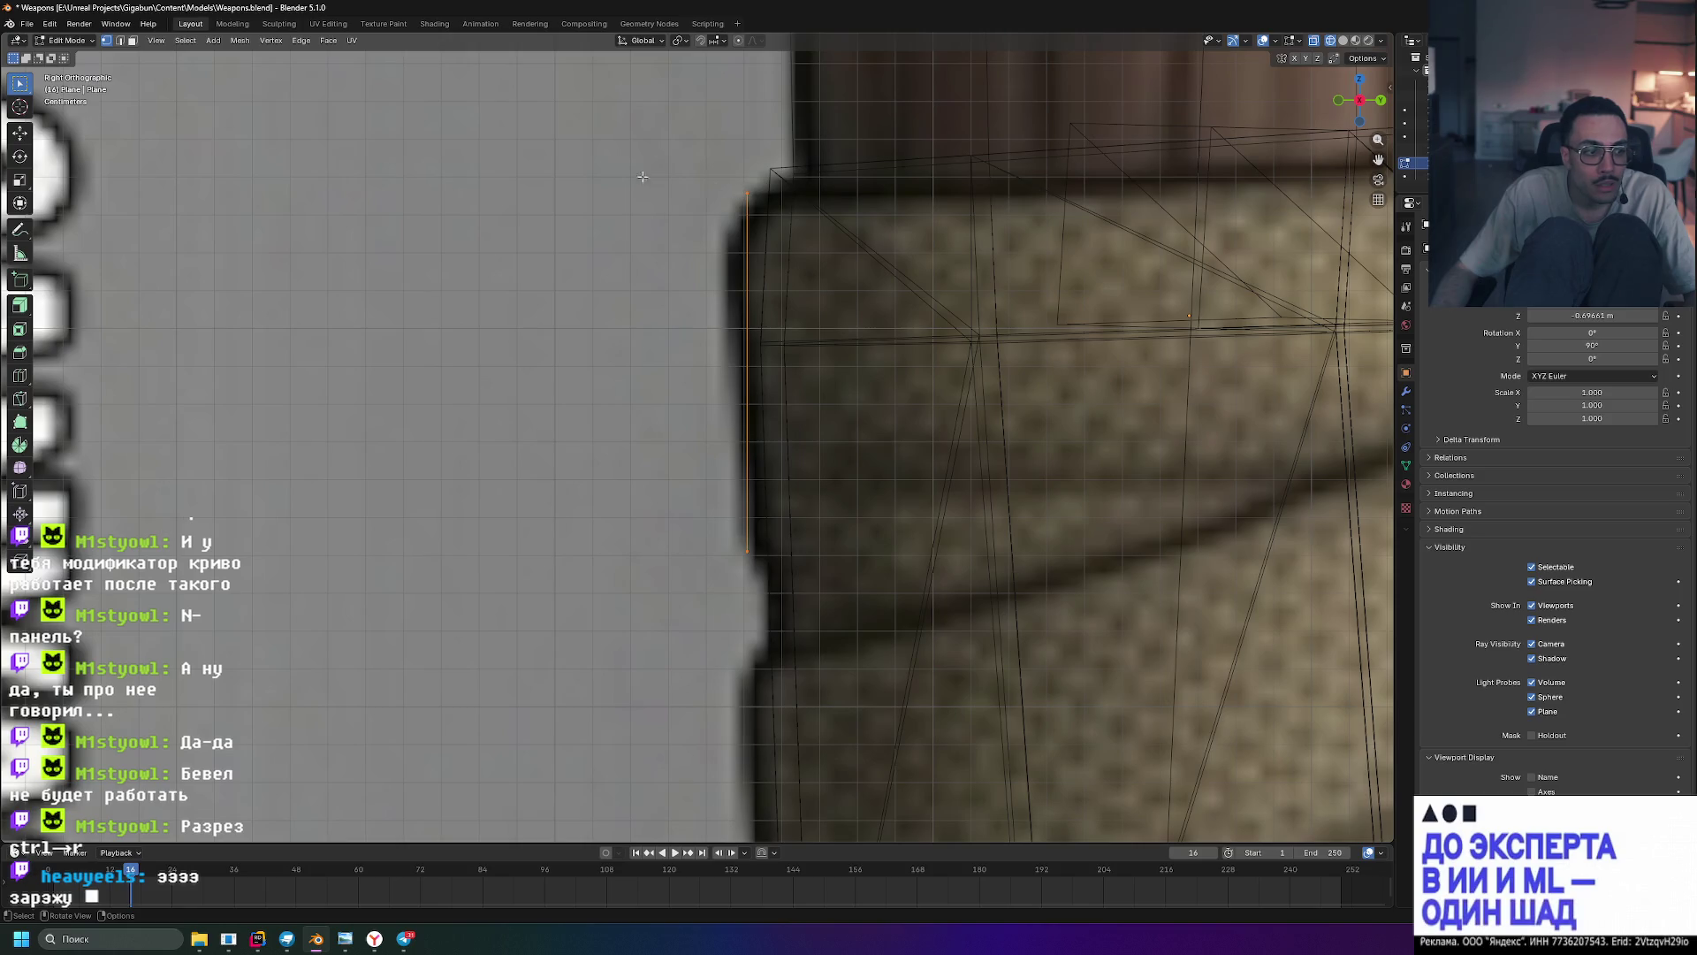
pyautogui.press('2')
pyautogui.moveTo(679, 159)
pyautogui.mouseDown()
pyautogui.moveTo(809, 437)
pyautogui.moveTo(835, 584)
pyautogui.mouseUp()
pyautogui.moveTo(634, 294); pyautogui.dragTo(812, 368)
pyautogui.press('g')
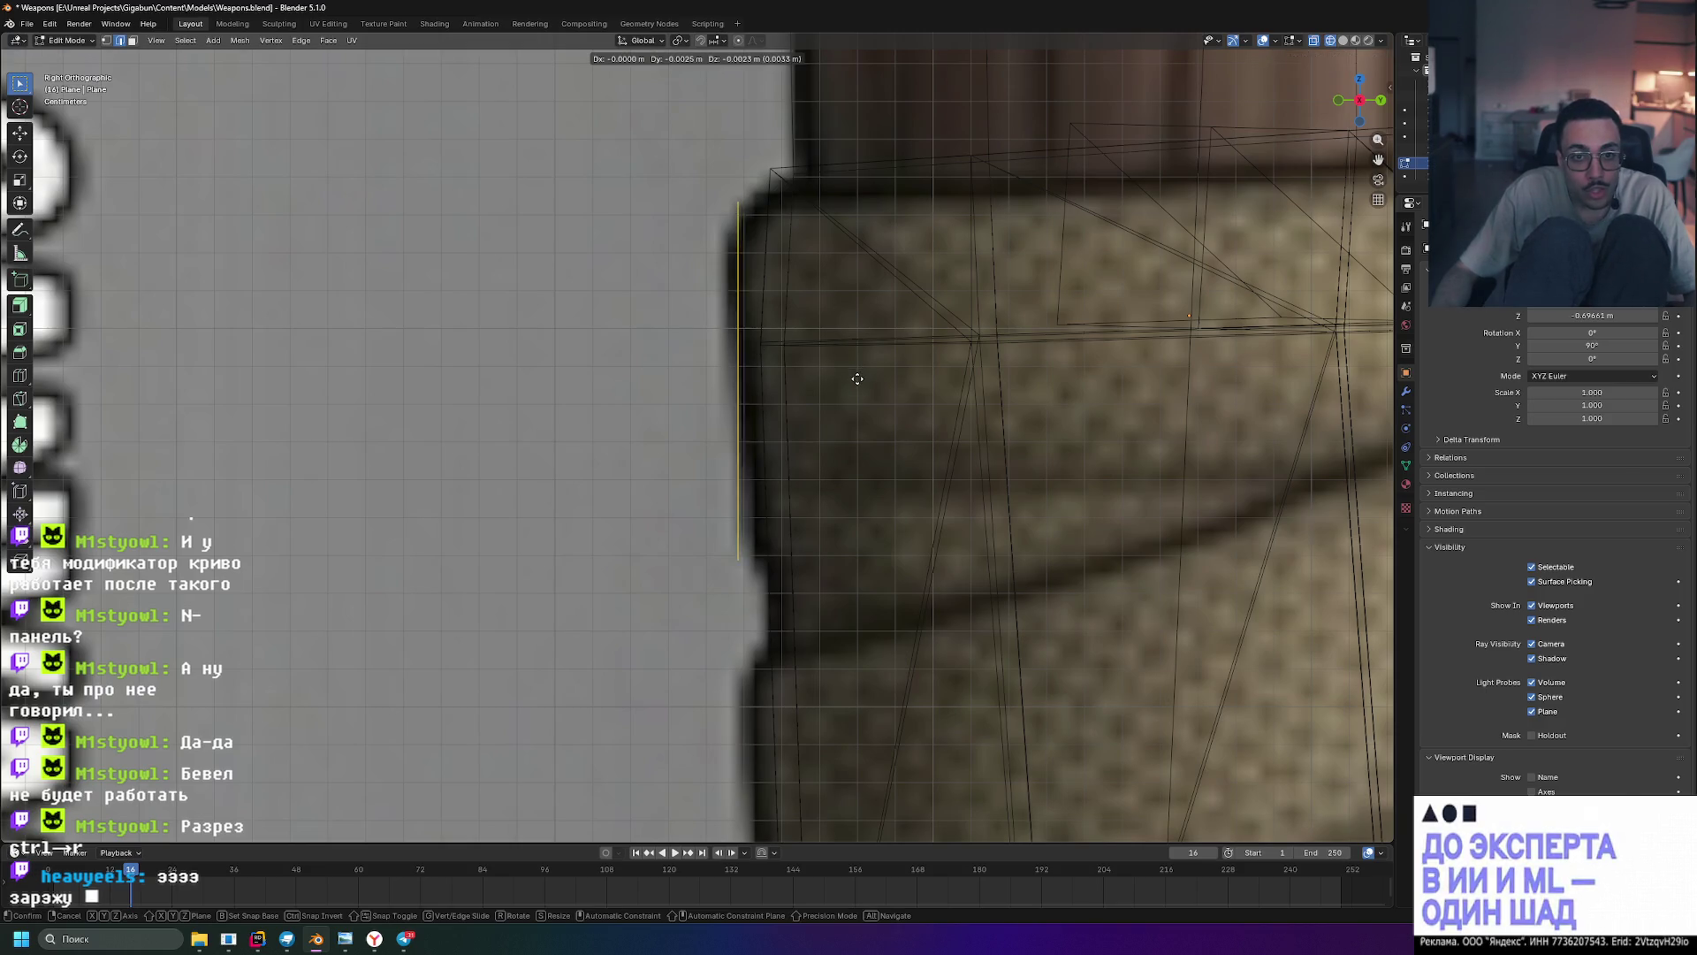
pyautogui.click(857, 378)
# - Shorten the profile edge vertically twice to match the band's height
pyautogui.press('s')
pyautogui.press('z')
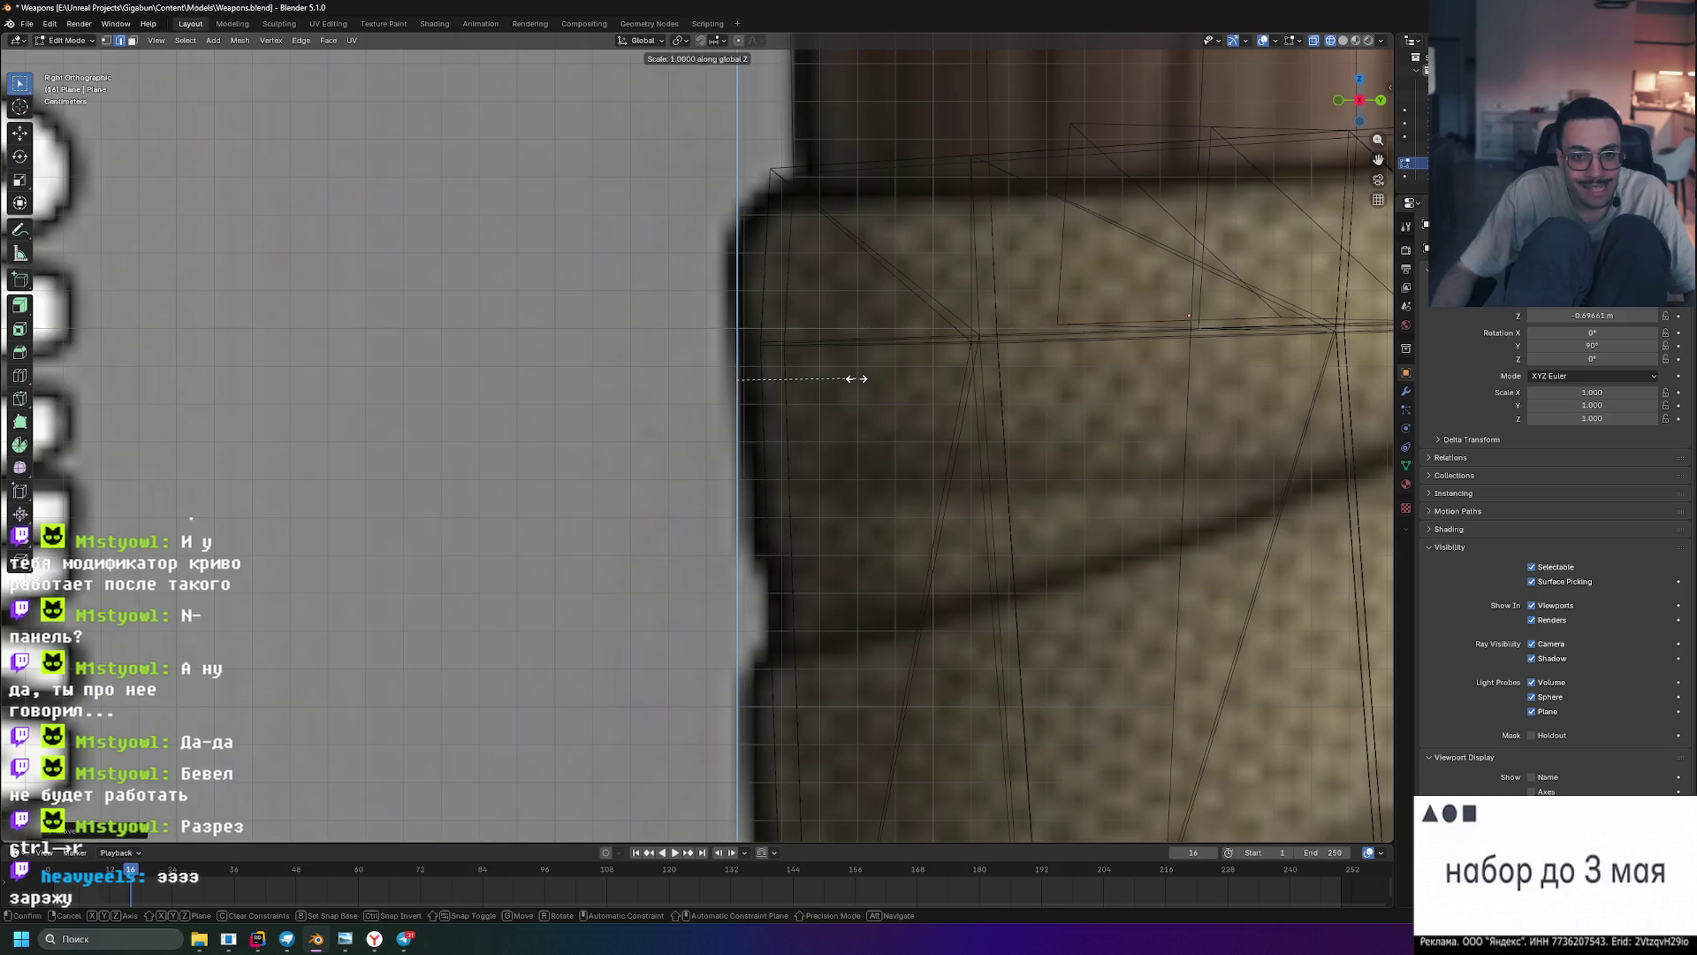
pyautogui.click(844, 387)
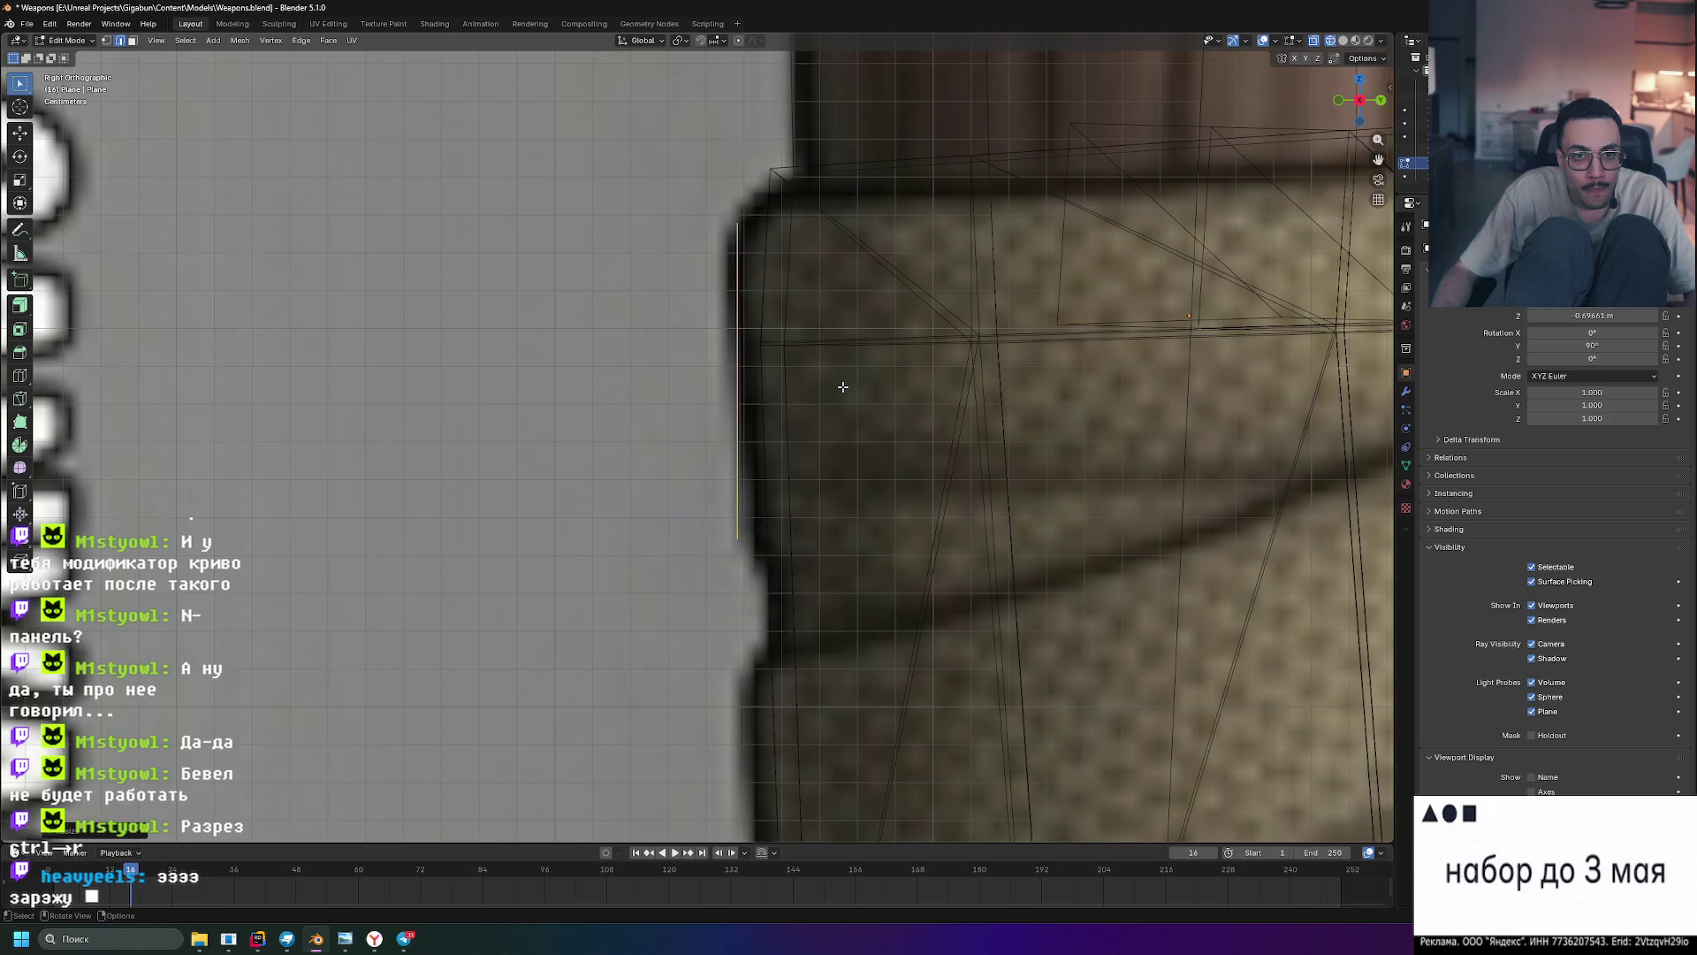
pyautogui.press('s')
pyautogui.press('z')
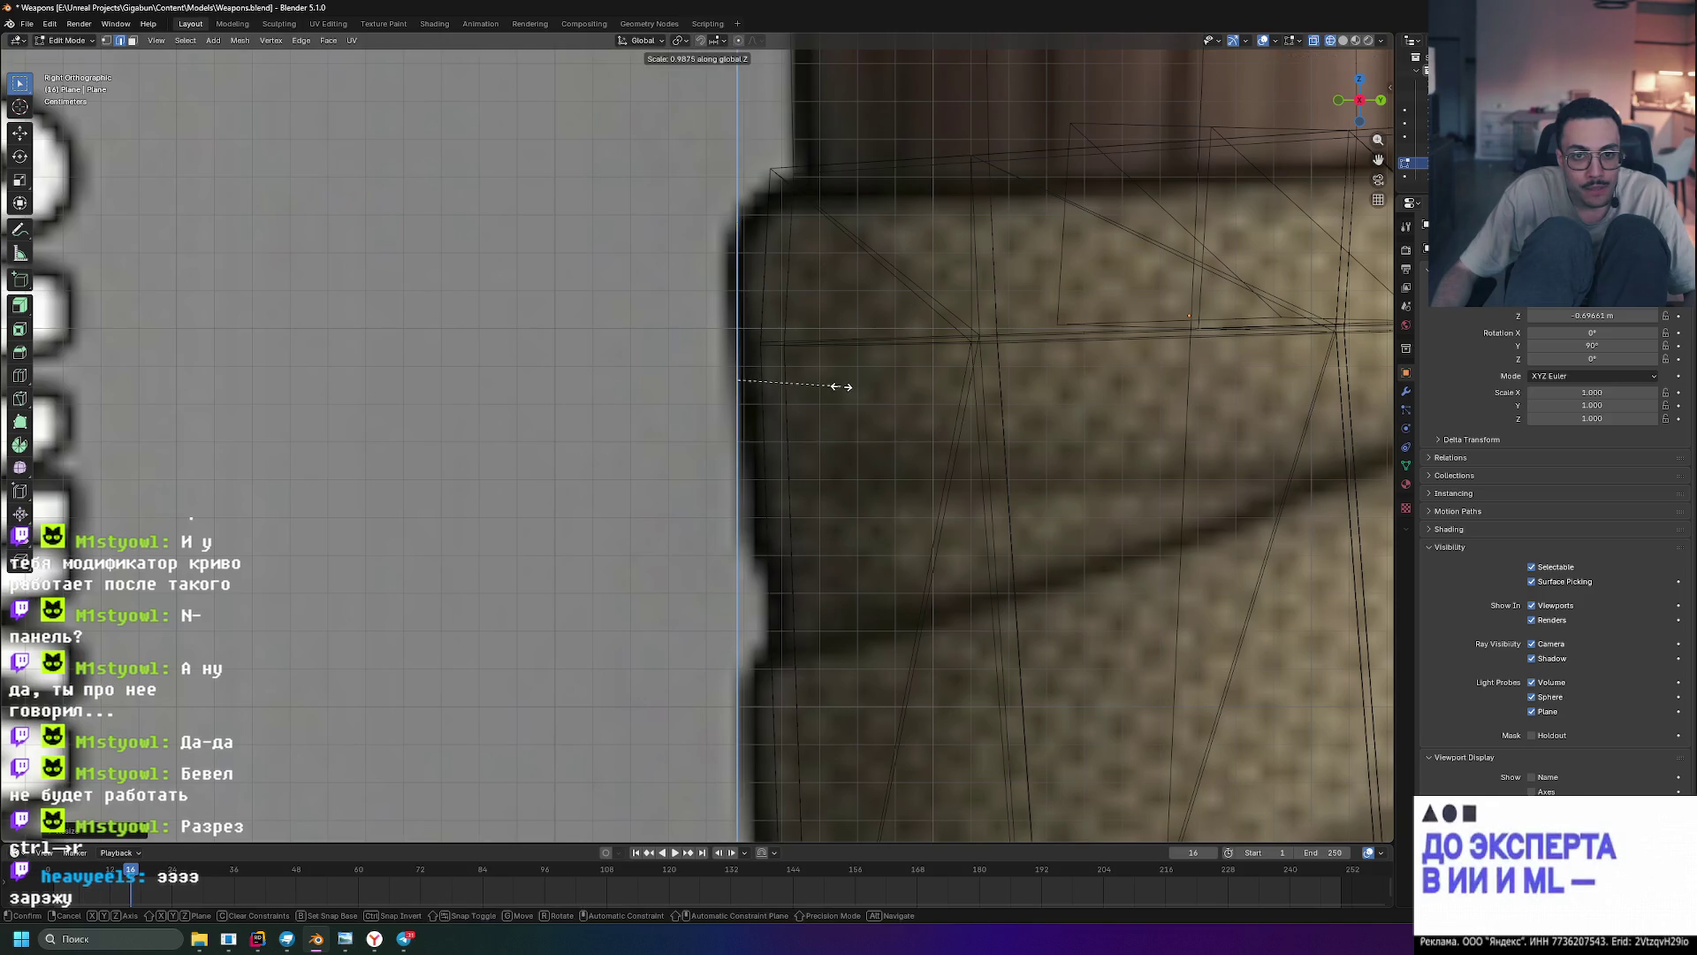
pyautogui.click(831, 387)
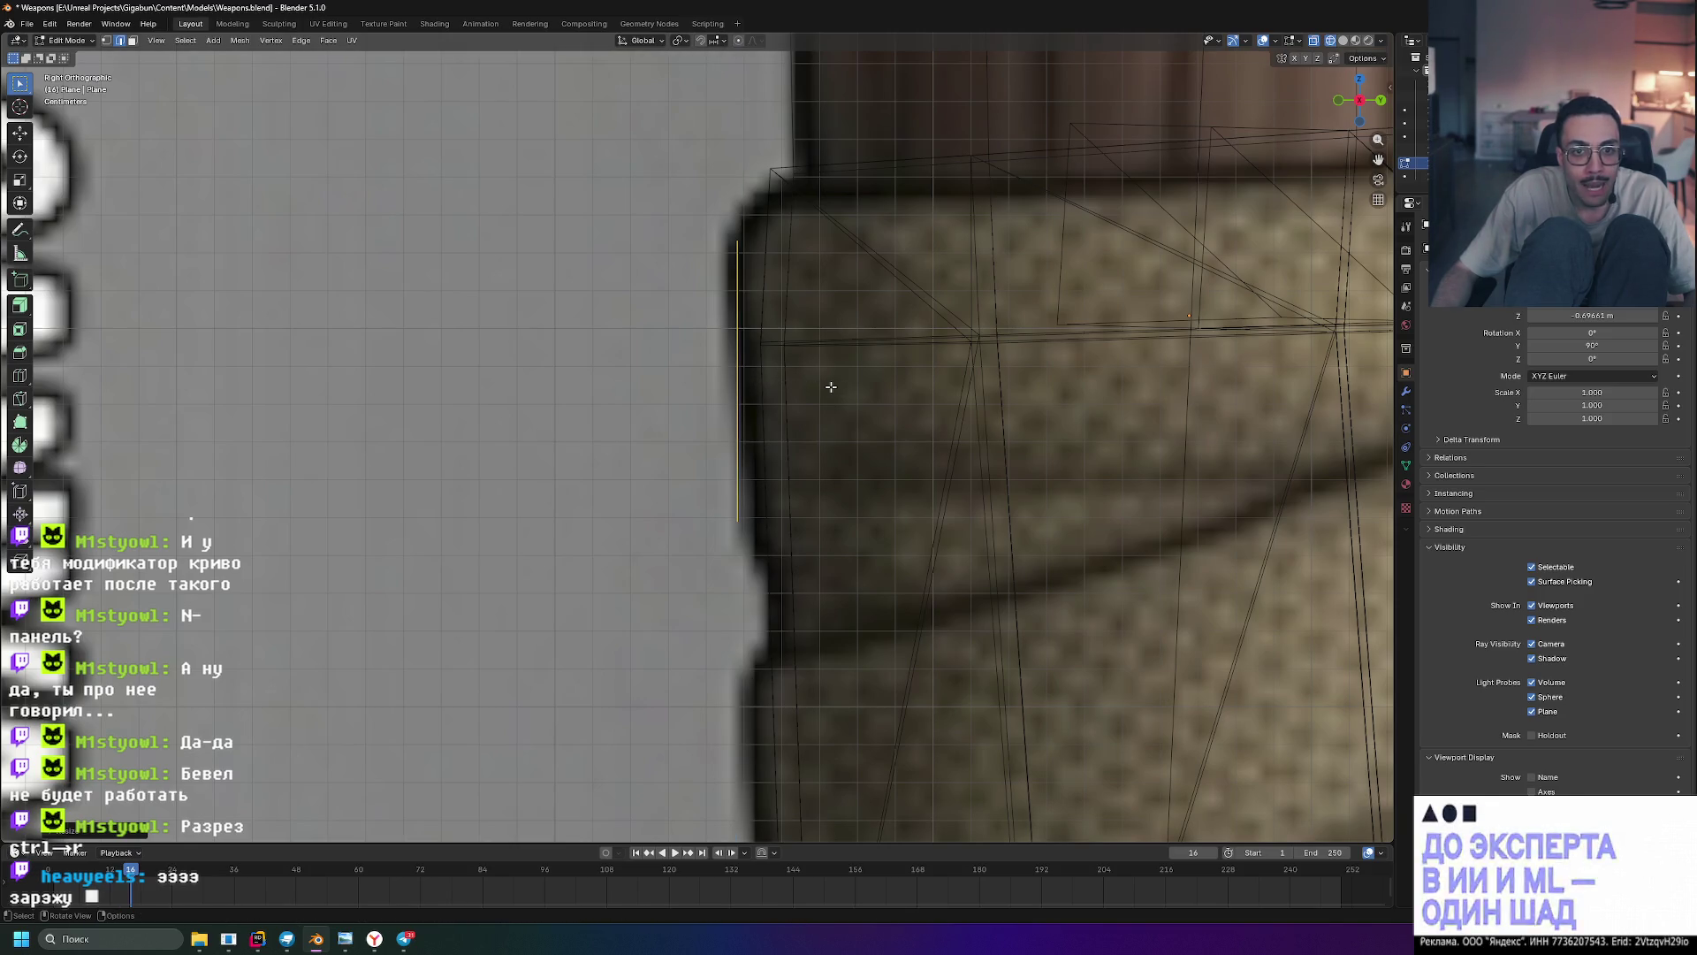
# - Move the top vertex to the band's corner and extrude the bottom vertex down and inward
pyautogui.click(106, 41)
pyautogui.click(738, 239)
pyautogui.press('g')
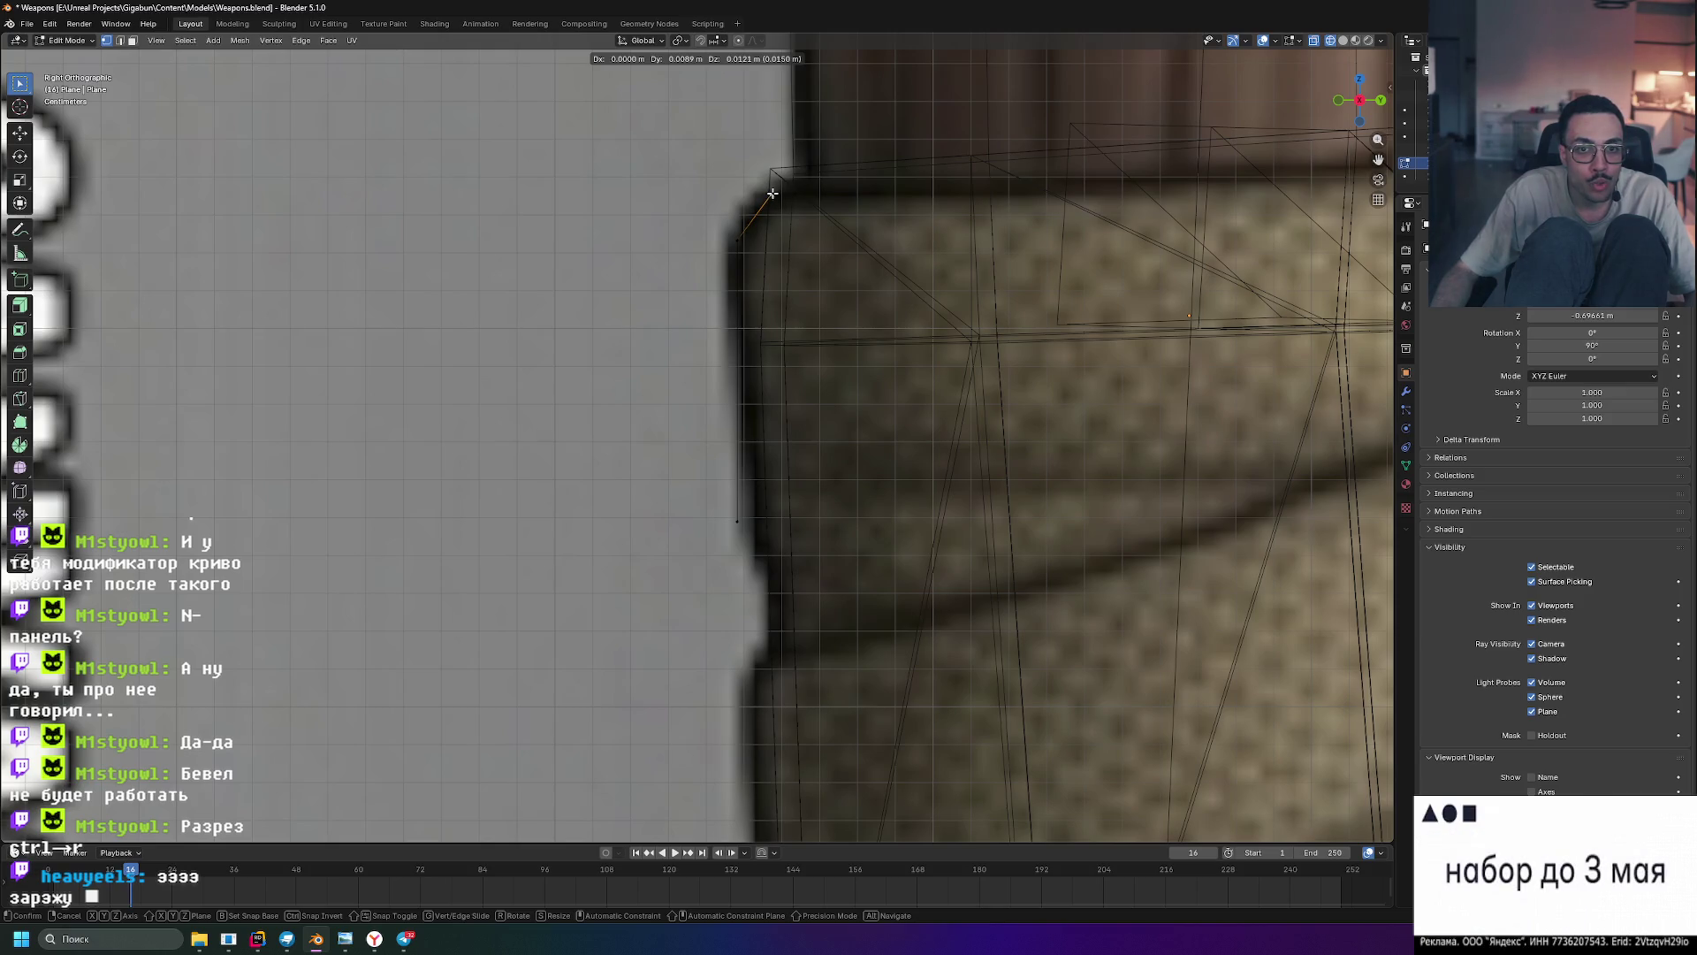
pyautogui.click(772, 193)
pyautogui.click(739, 522)
pyautogui.press('e')
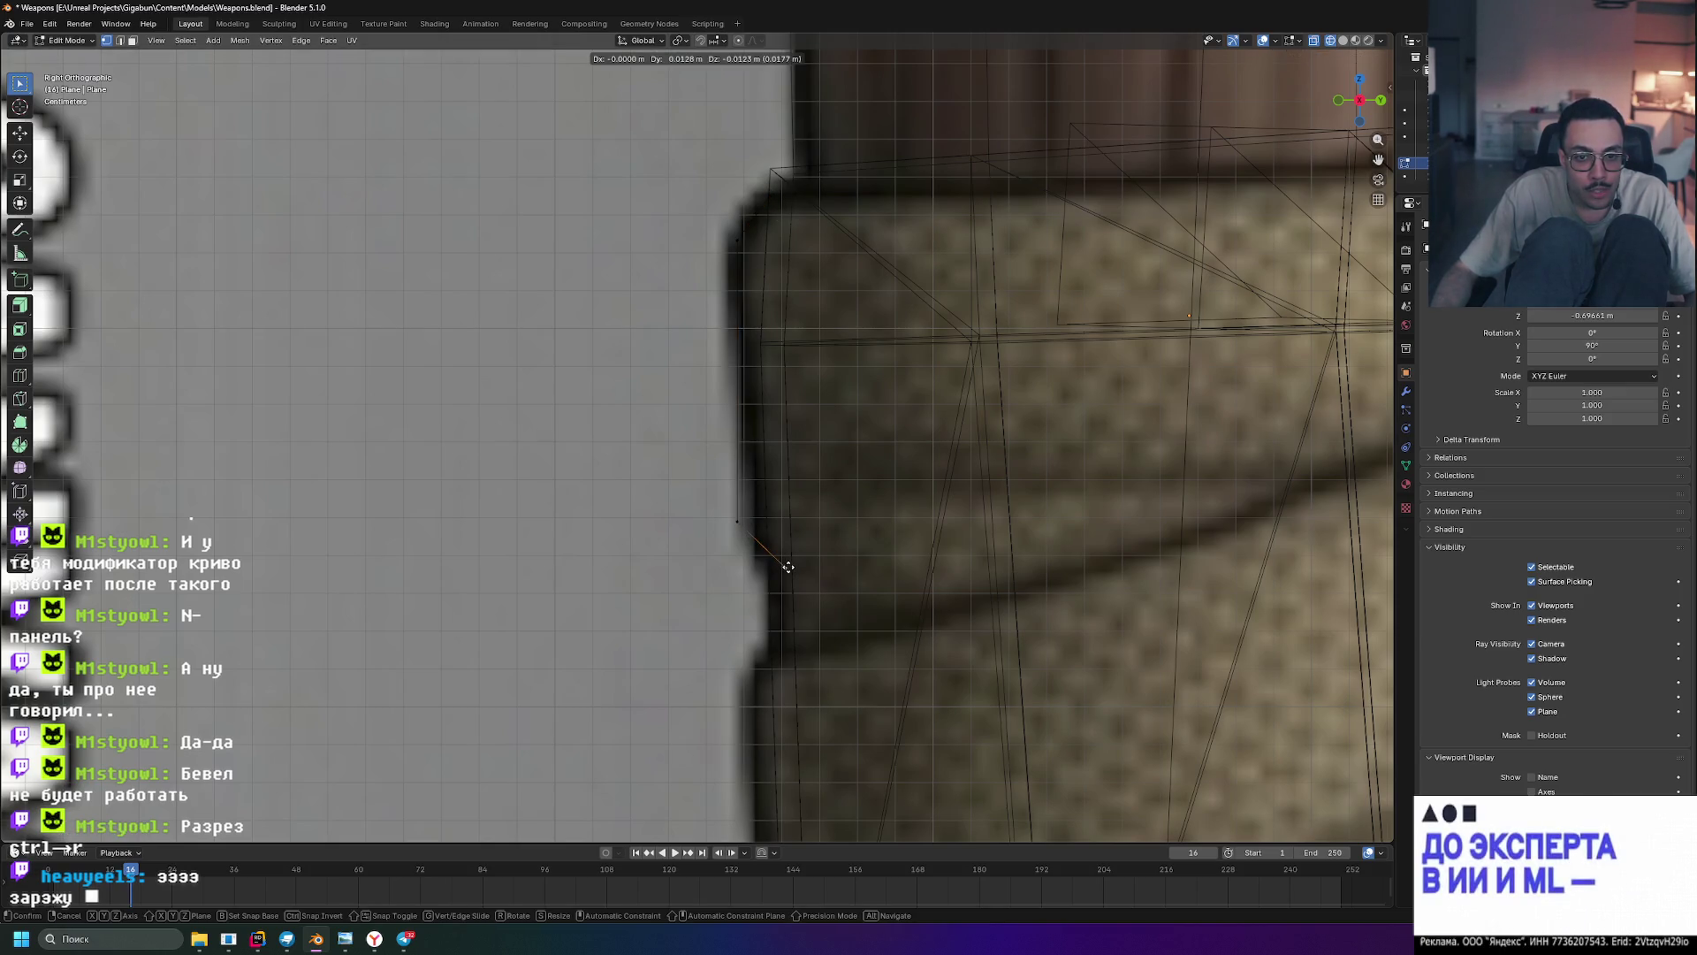
pyautogui.click(778, 568)
# - Nudge the new bottom vertex inward along the band outline
pyautogui.scroll(-4, 958, 501)
pyautogui.scroll(1, 959, 497)
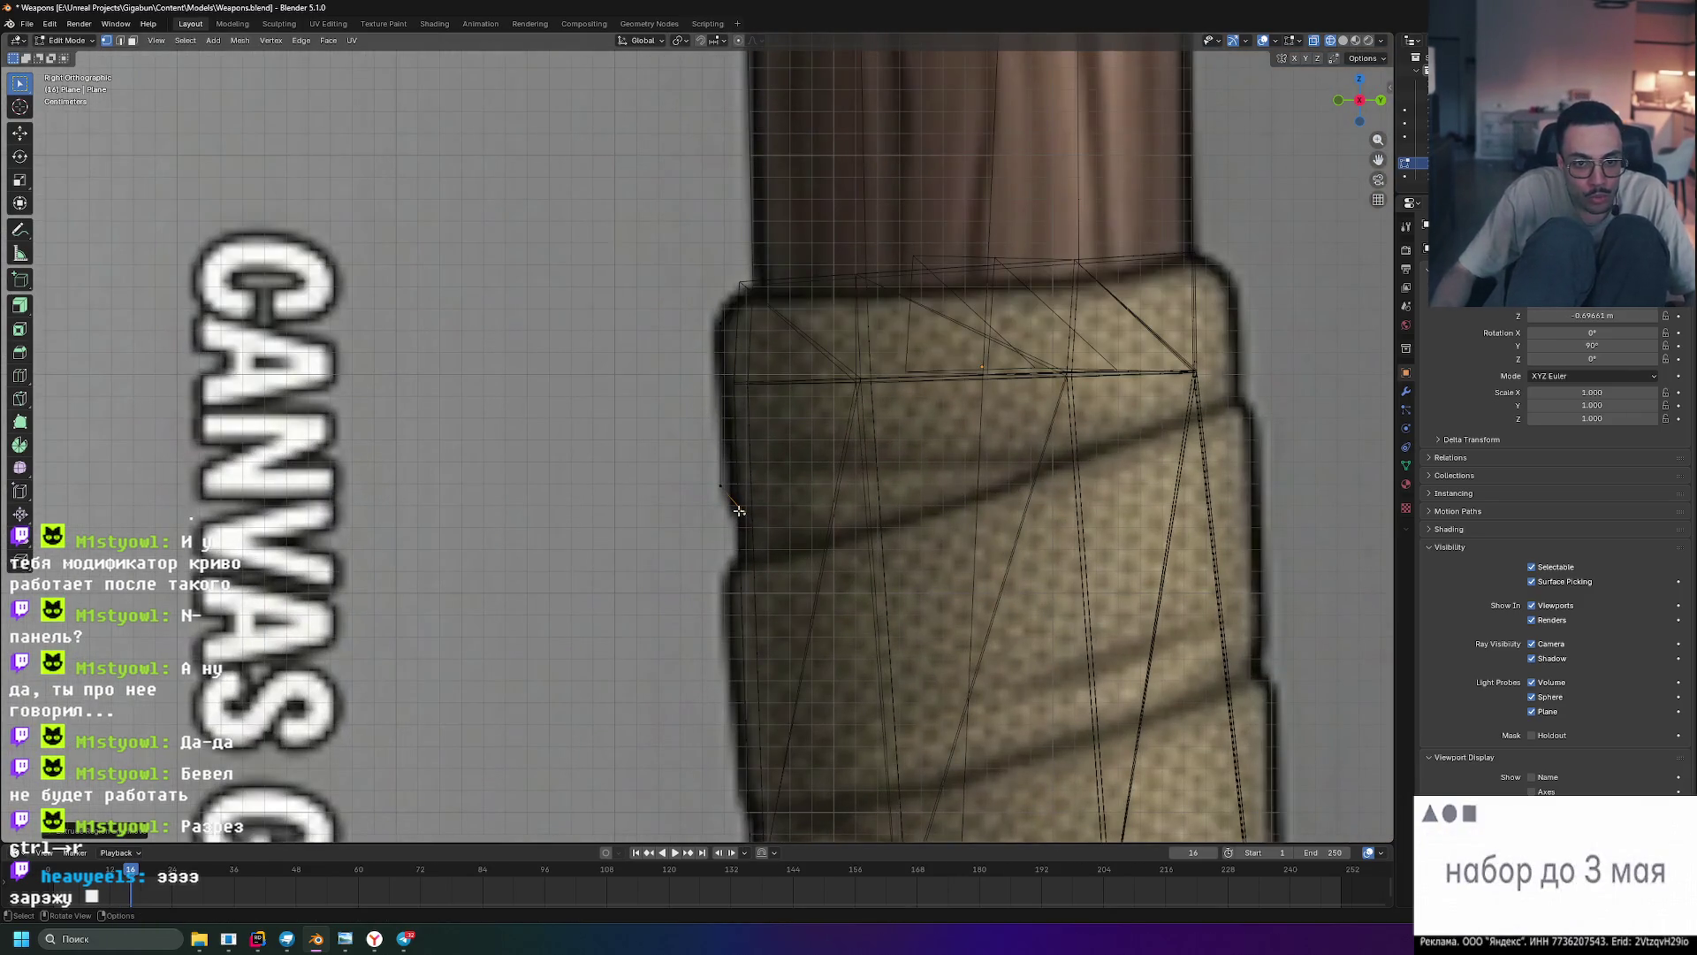
pyautogui.scroll(3, 744, 513)
pyautogui.moveTo(738, 518)
pyautogui.mouseDown()
pyautogui.moveTo(796, 569)
pyautogui.moveTo(773, 560)
pyautogui.mouseUp()
pyautogui.scroll(-2, 813, 486)
pyautogui.scroll(-2, 810, 464)
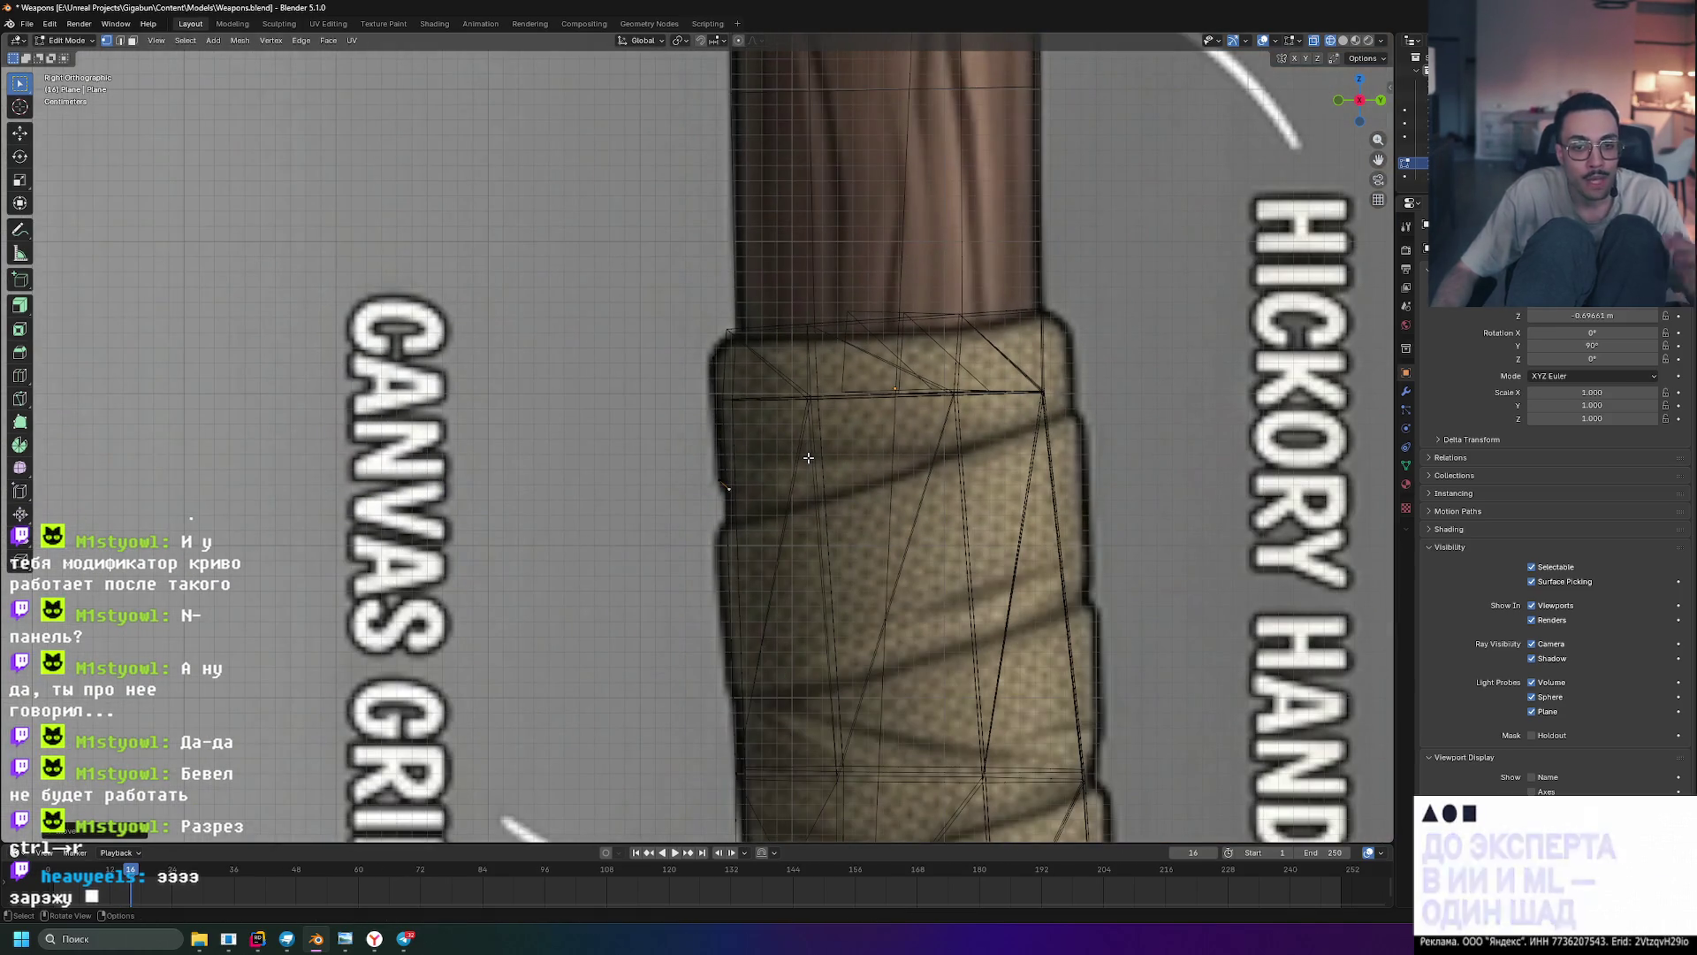
pyautogui.scroll(2, 652, 417)
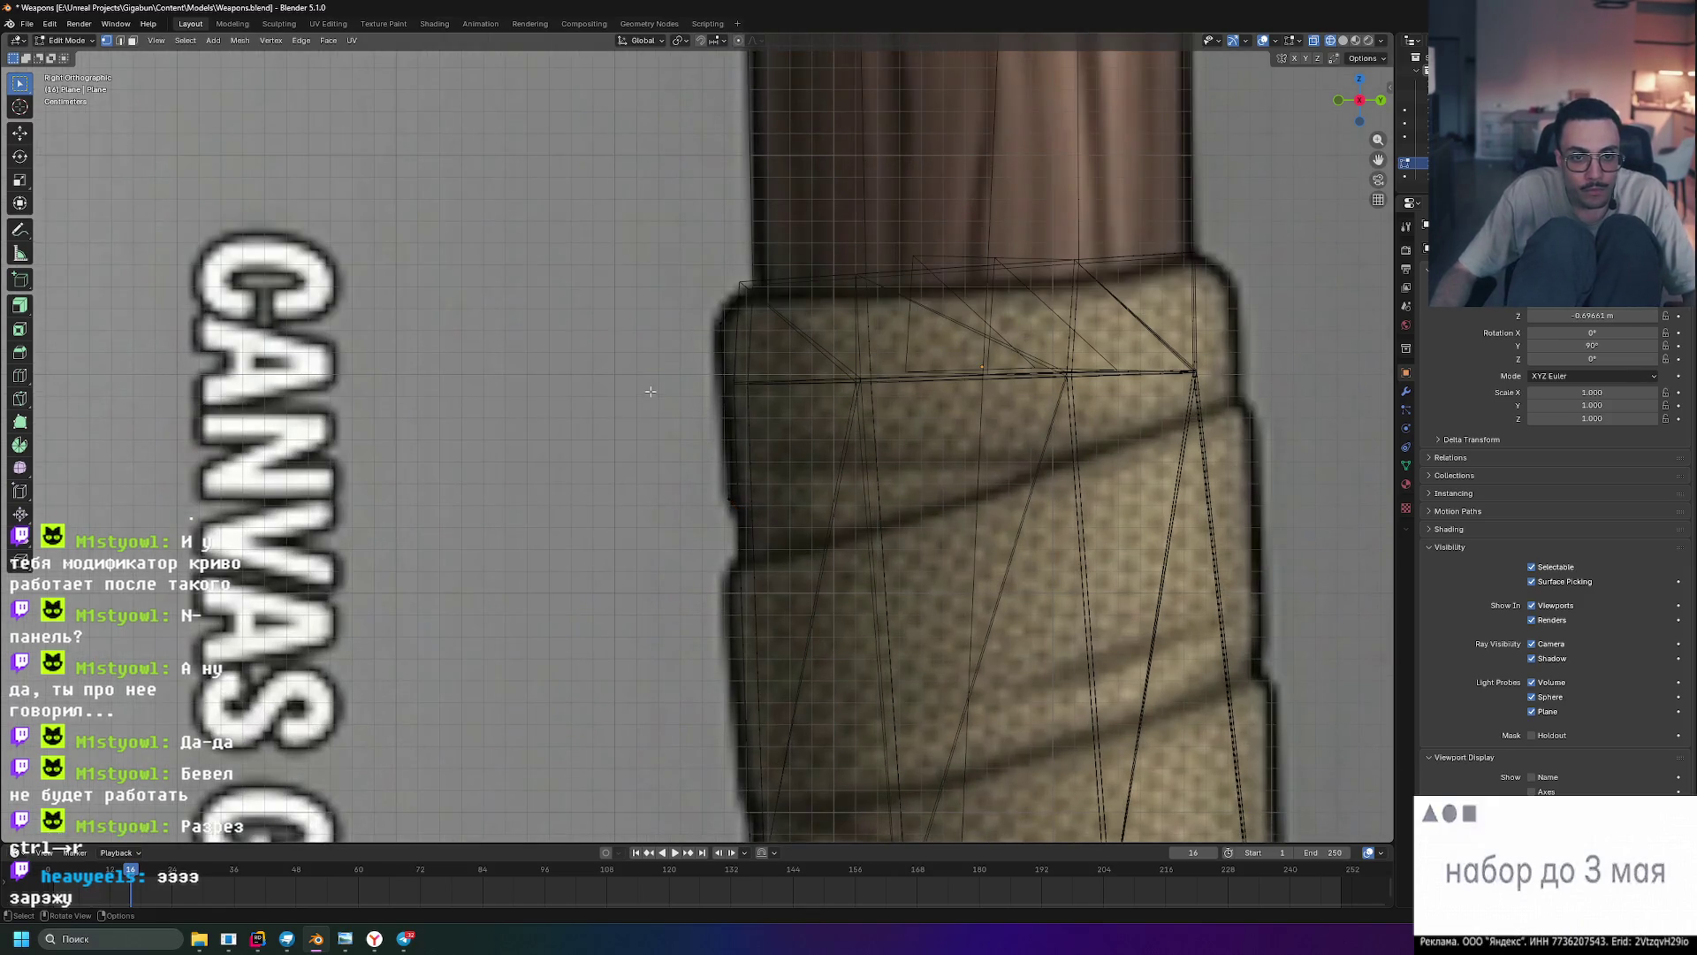
# - Return to Object Mode, orbit to a perspective view, and reselect the Plane profile
pyautogui.press('Tab')
pyautogui.moveTo(617, 394)
pyautogui.mouseDown(button='middle')
pyautogui.moveTo(701, 410)
pyautogui.moveTo(608, 414)
pyautogui.moveTo(754, 454)
pyautogui.moveTo(766, 496)
pyautogui.moveTo(837, 464)
pyautogui.moveTo(675, 435)
pyautogui.mouseUp(button='middle')
pyautogui.moveTo(635, 448)
pyautogui.mouseDown(button='middle')
pyautogui.moveTo(519, 443)
pyautogui.moveTo(792, 464)
pyautogui.moveTo(818, 442)
pyautogui.moveTo(807, 433)
pyautogui.moveTo(838, 485)
pyautogui.moveTo(884, 486)
pyautogui.moveTo(927, 453)
pyautogui.moveTo(917, 401)
pyautogui.moveTo(826, 428)
pyautogui.moveTo(864, 439)
pyautogui.moveTo(752, 446)
pyautogui.moveTo(799, 438)
pyautogui.mouseUp(button='middle')
pyautogui.click(555, 458)
pyautogui.click(747, 442)
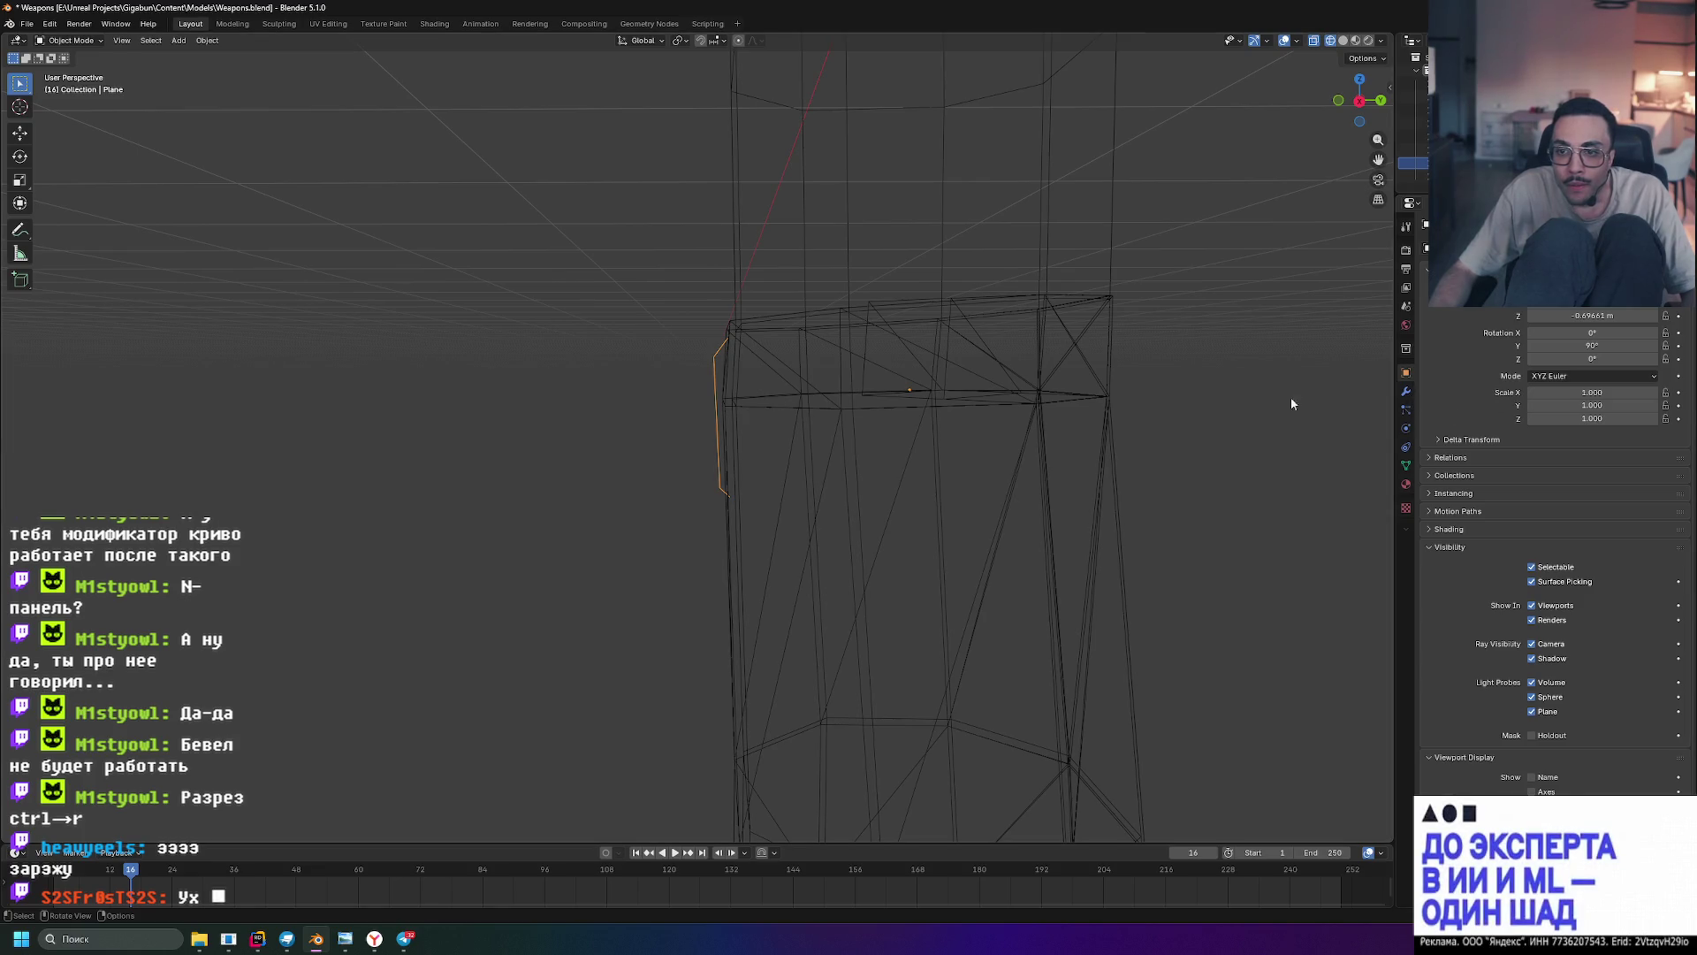
# - Add a Screw modifier to the Plane, revolving the profile around the X axis
pyautogui.press('Tab')
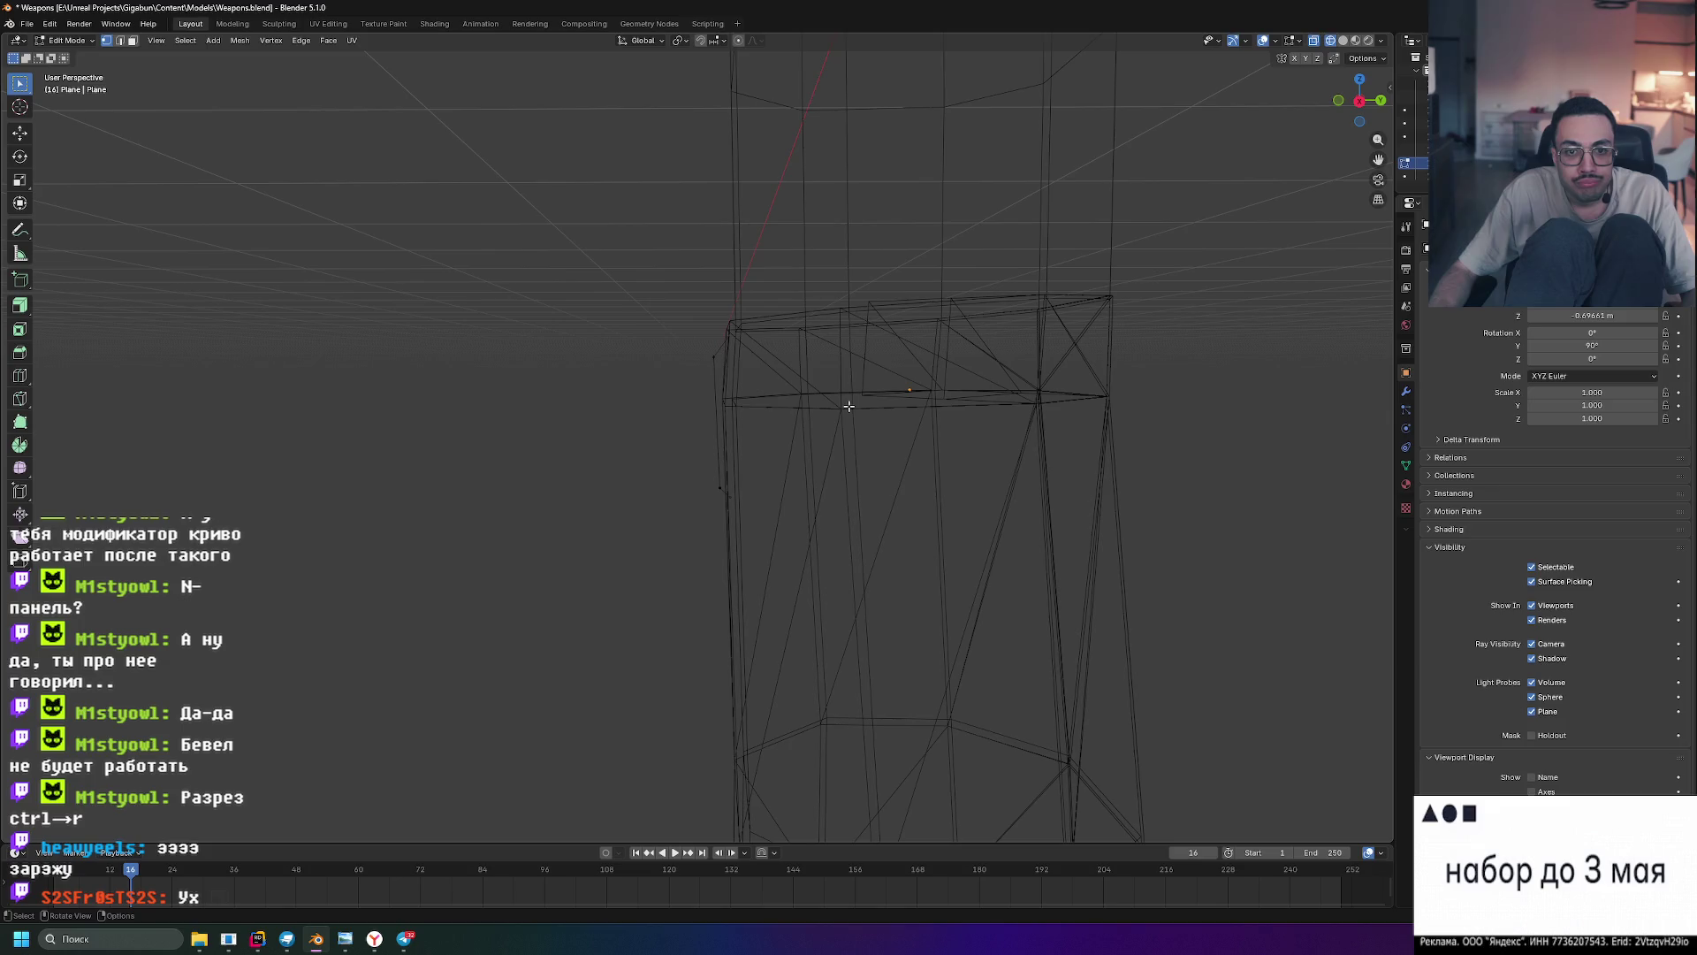
pyautogui.press('Tab')
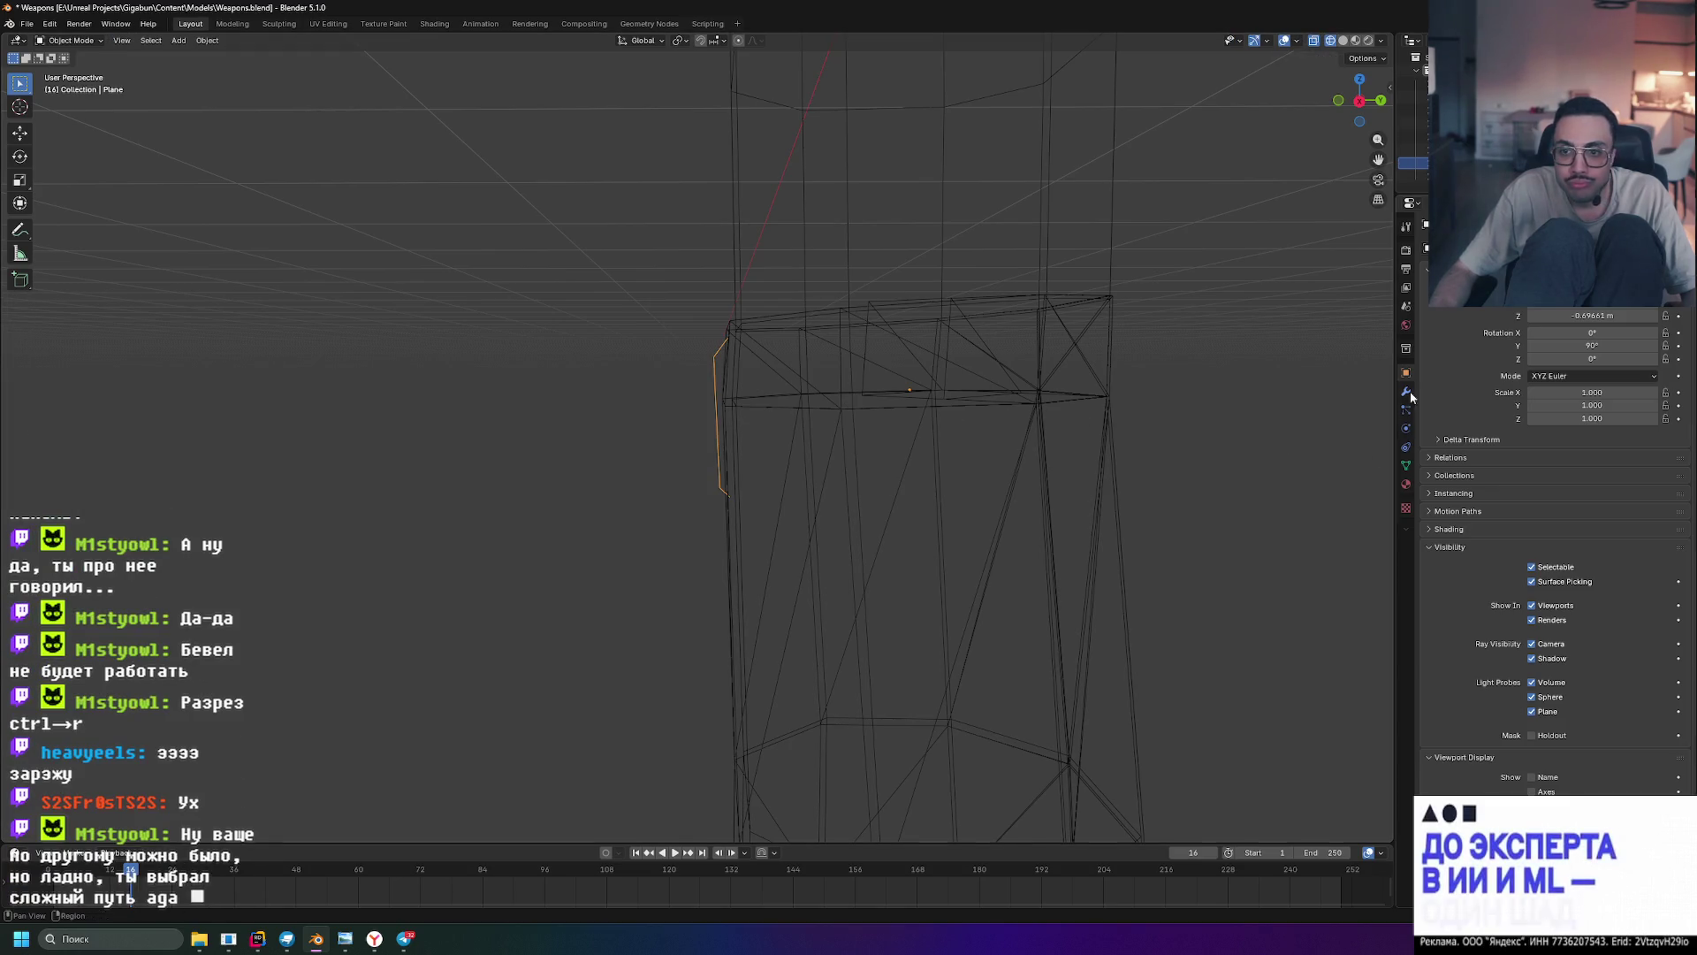
pyautogui.click(1407, 392)
pyautogui.hotkey('shift', 'a')
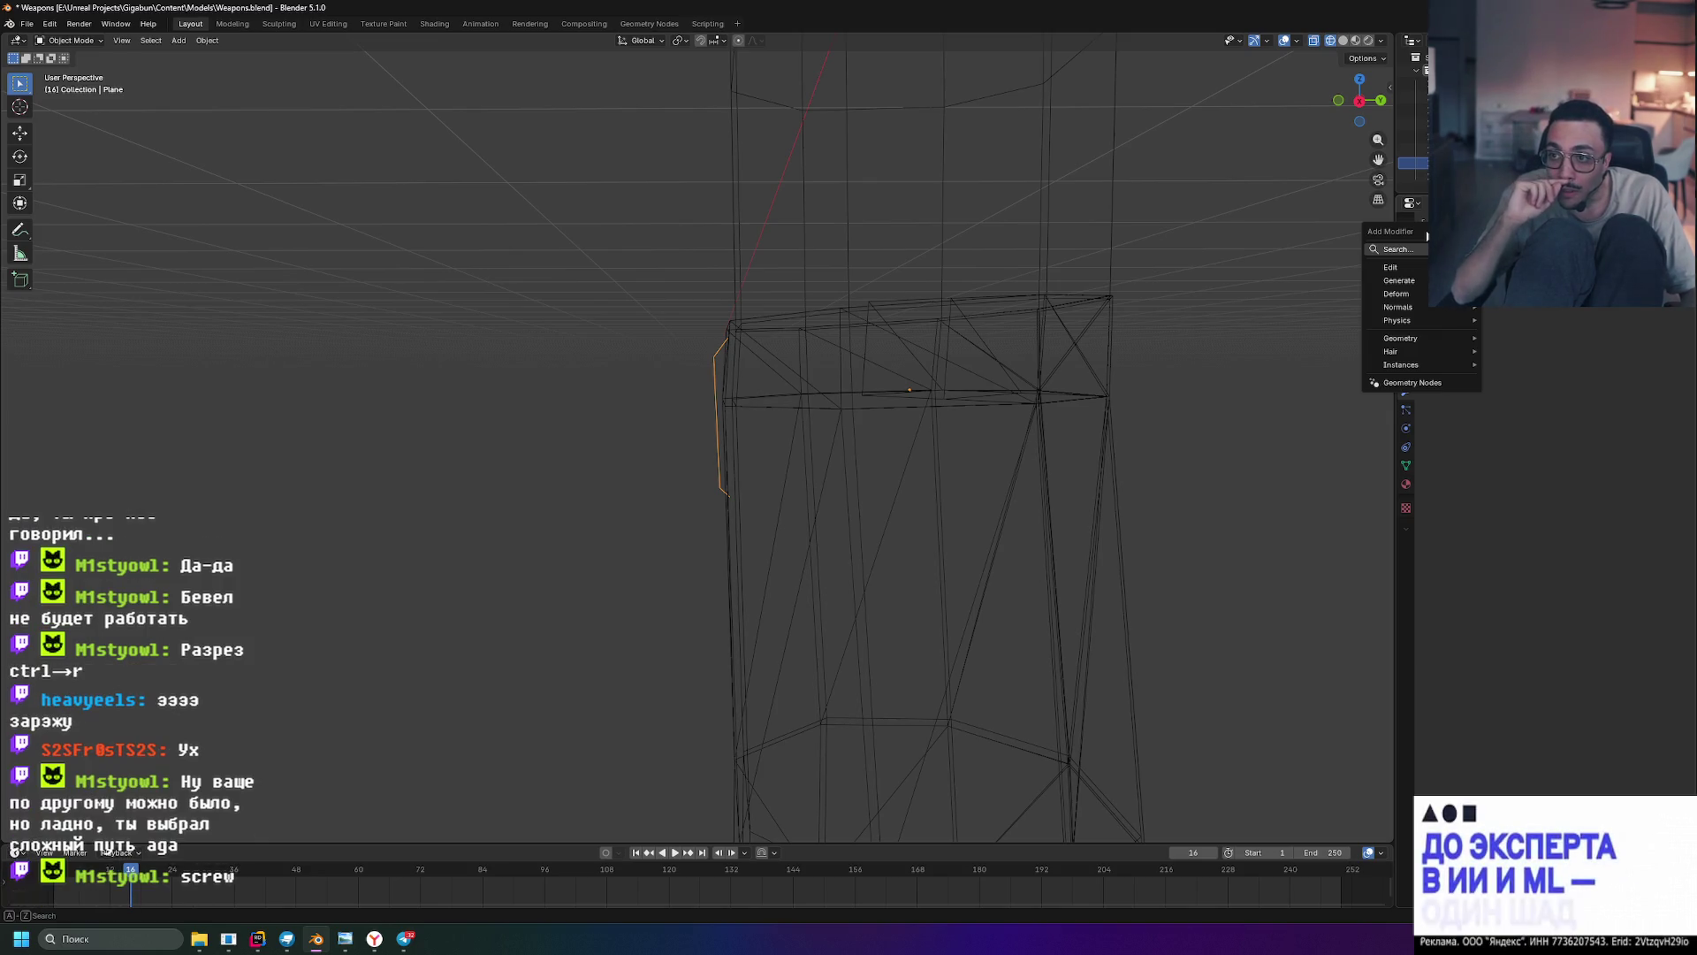
pyautogui.write('screw')
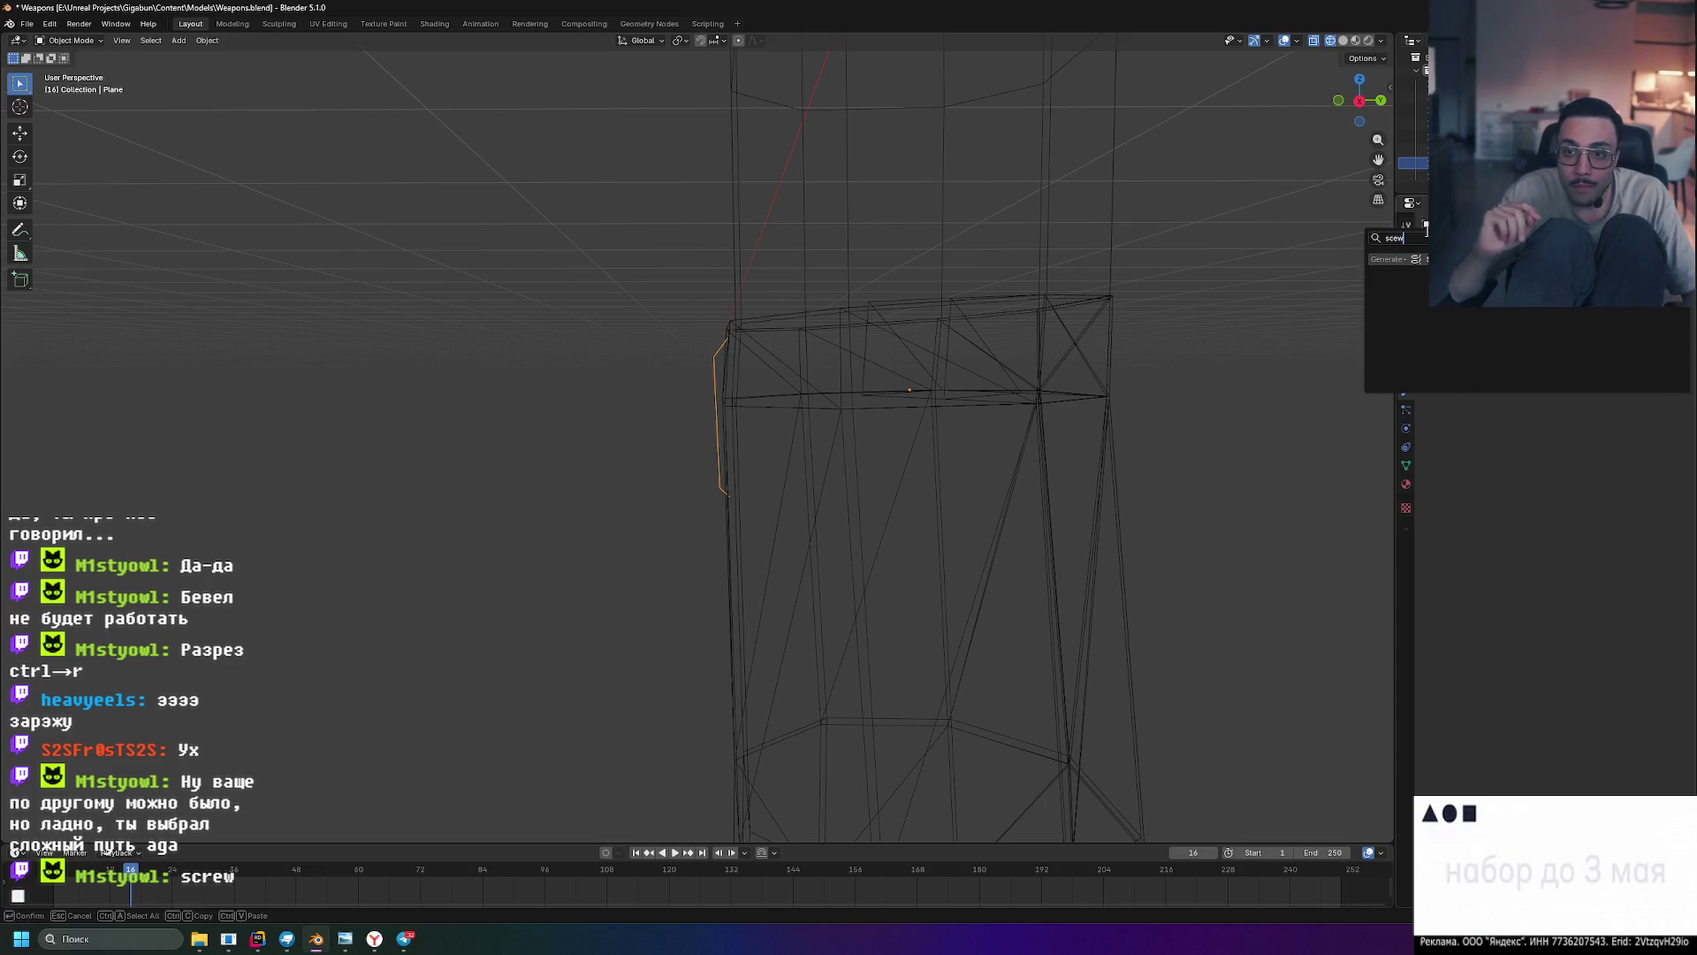
pyautogui.press('Return')
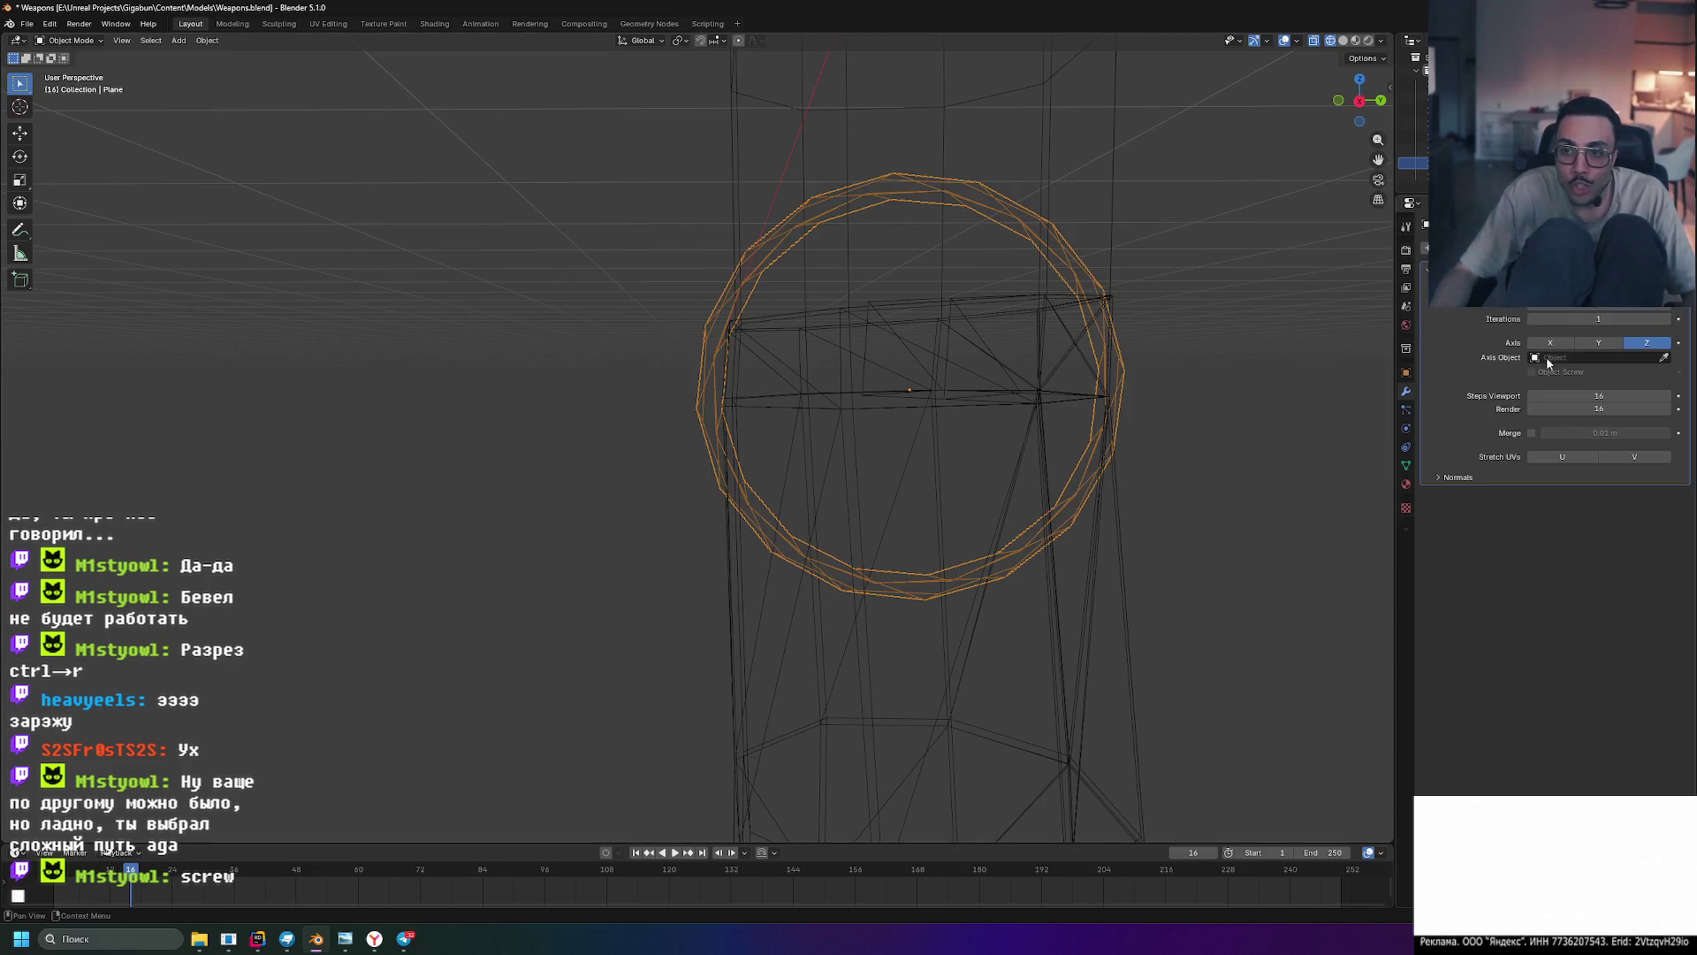
pyautogui.click(1551, 344)
# - In solid shading, drag the Screw value so the ring stretches into a rising helix
pyautogui.moveTo(1238, 370); pyautogui.dragTo(1335, 398, button='middle')
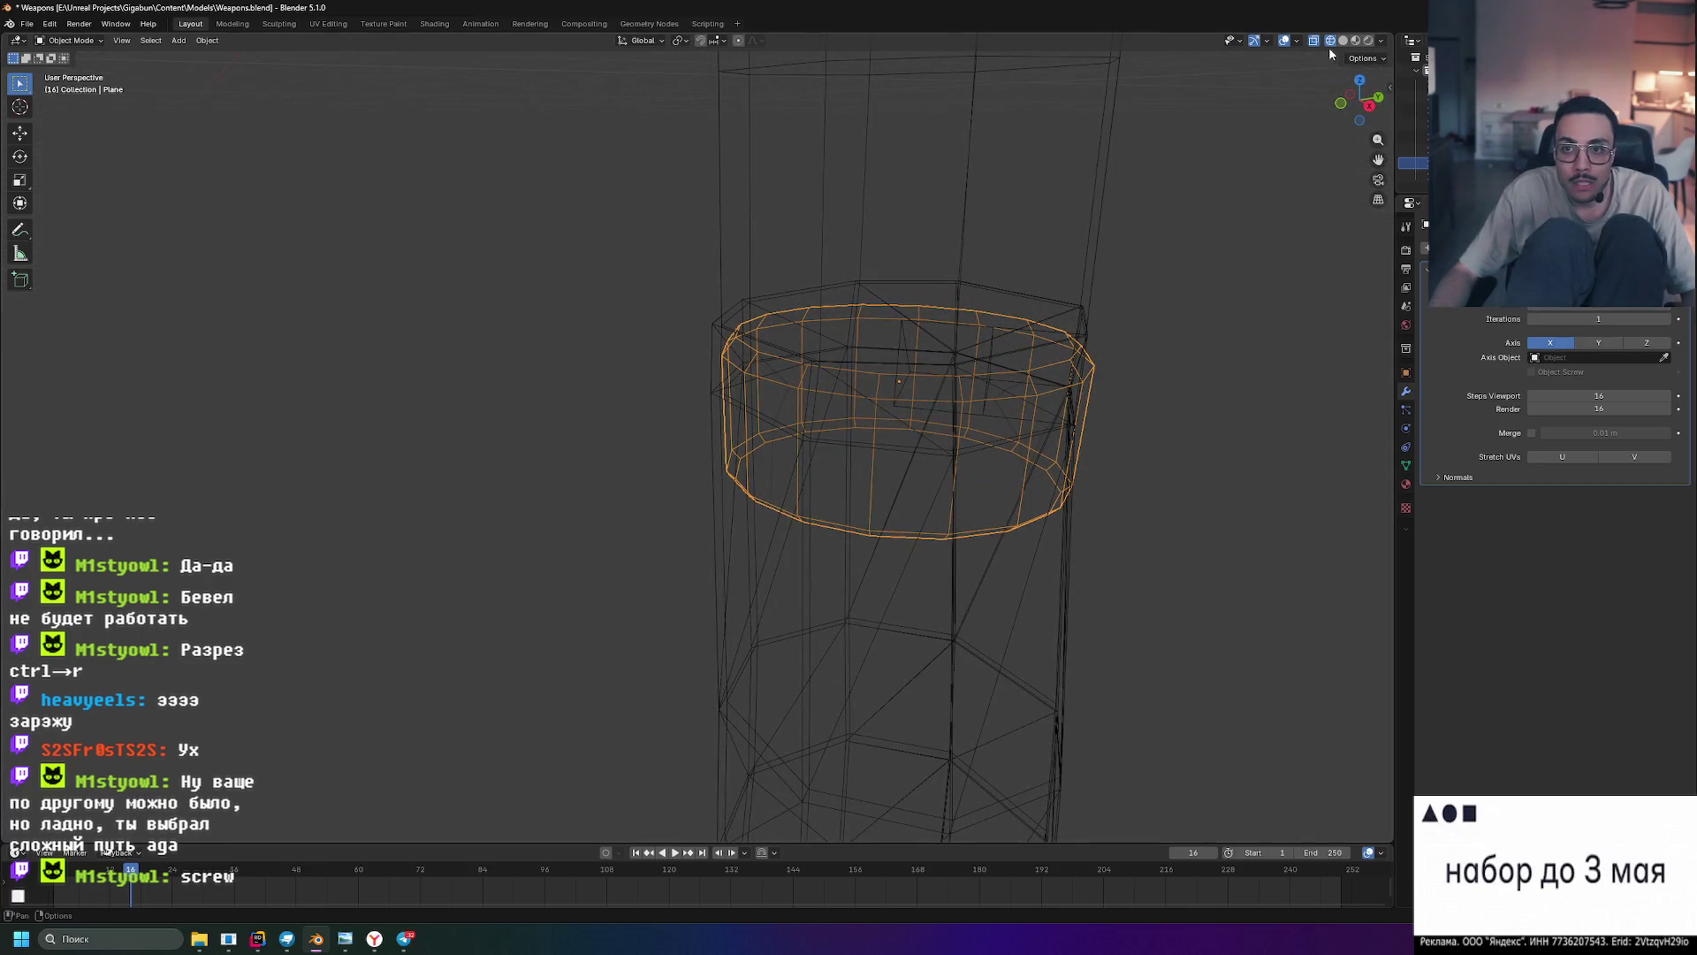
pyautogui.click(1343, 41)
pyautogui.moveTo(1176, 213)
pyautogui.mouseDown(button='middle')
pyautogui.moveTo(1122, 265)
pyautogui.moveTo(1165, 294)
pyautogui.moveTo(1190, 262)
pyautogui.moveTo(1137, 288)
pyautogui.moveTo(1144, 313)
pyautogui.moveTo(1184, 260)
pyautogui.moveTo(1117, 240)
pyautogui.moveTo(1133, 245)
pyautogui.mouseUp(button='middle')
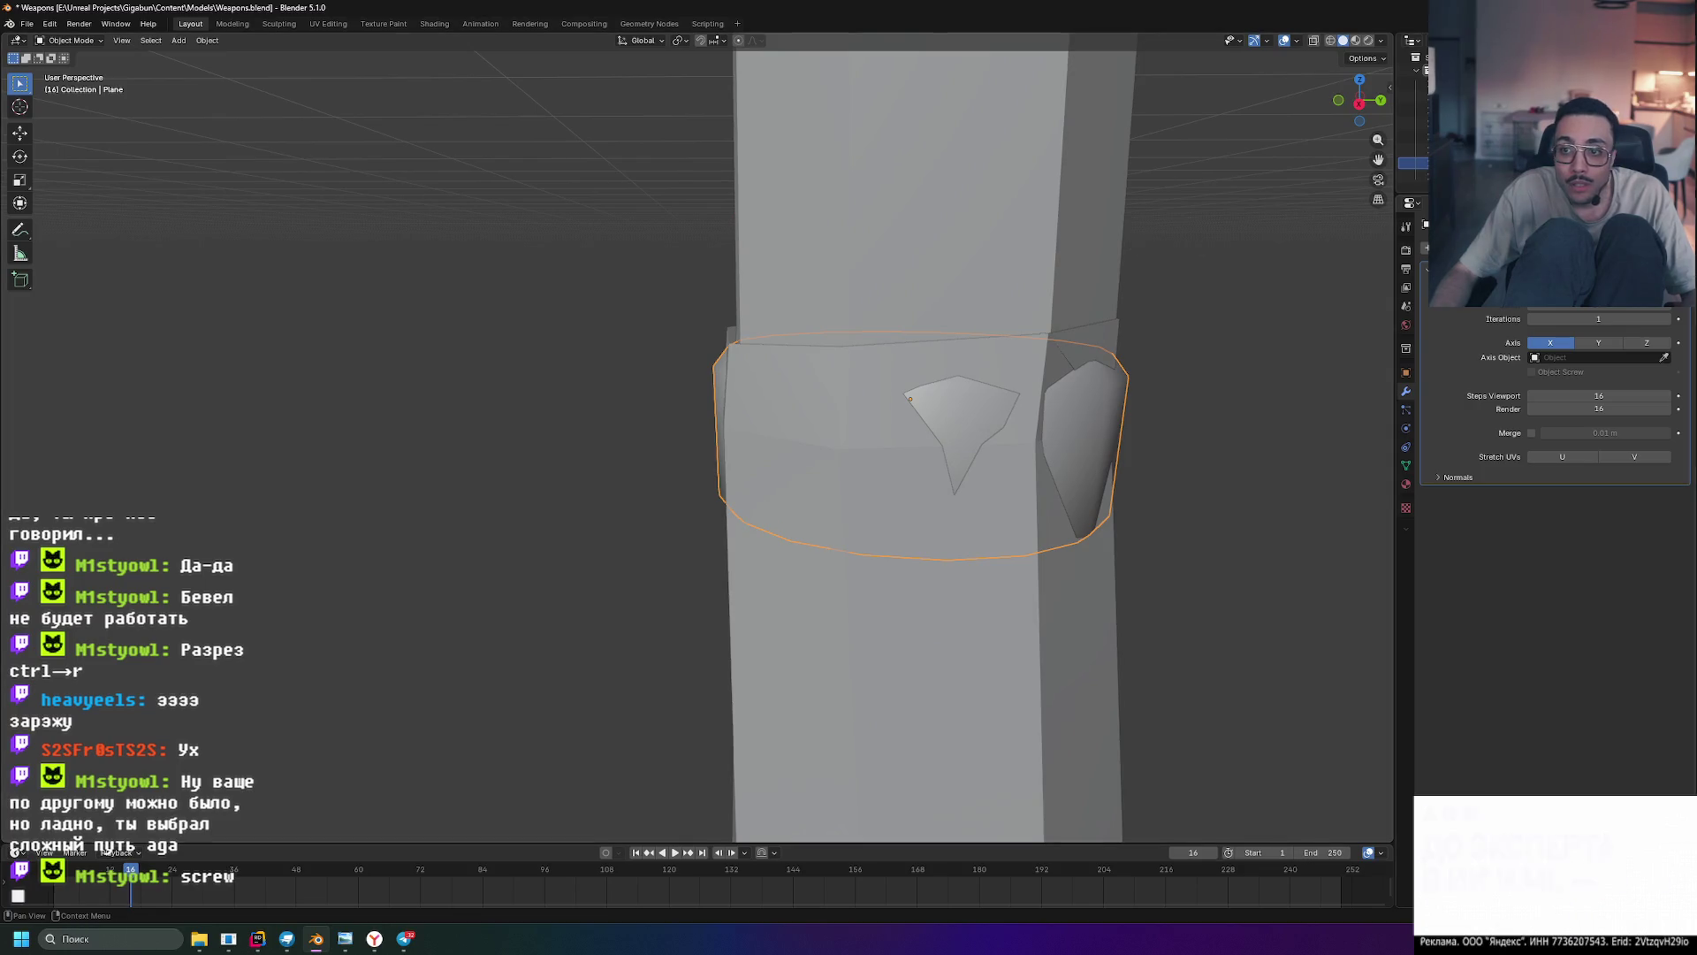
pyautogui.moveTo(1133, 245)
pyautogui.mouseDown(button='middle')
pyautogui.moveTo(1105, 256)
pyautogui.moveTo(1133, 245)
pyautogui.mouseUp(button='middle')
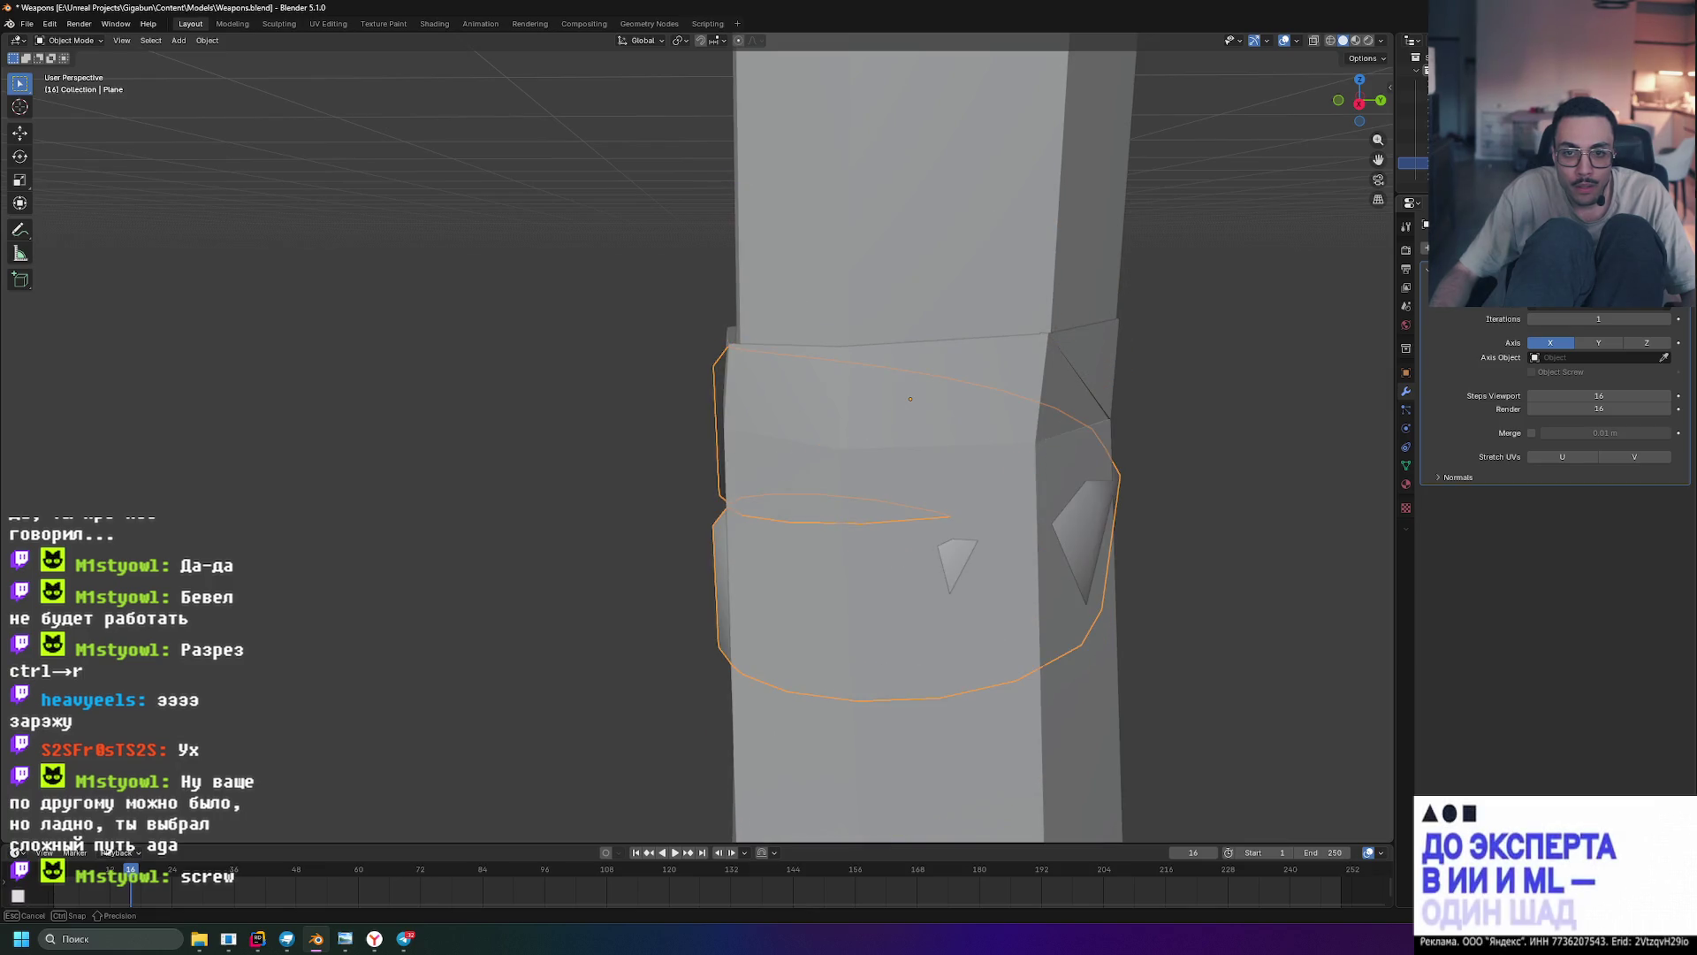
pyautogui.moveTo(1599, 301); pyautogui.dragTo(1614, 301)
pyautogui.moveTo(1220, 354)
pyautogui.mouseDown(button='middle')
pyautogui.moveTo(1252, 340)
pyautogui.moveTo(1343, 378)
pyautogui.moveTo(1270, 418)
pyautogui.moveTo(1158, 376)
pyautogui.moveTo(1144, 352)
pyautogui.moveTo(1168, 345)
pyautogui.moveTo(1136, 373)
pyautogui.moveTo(1217, 417)
pyautogui.moveTo(1361, 384)
pyautogui.moveTo(787, 590)
pyautogui.mouseUp(button='middle')
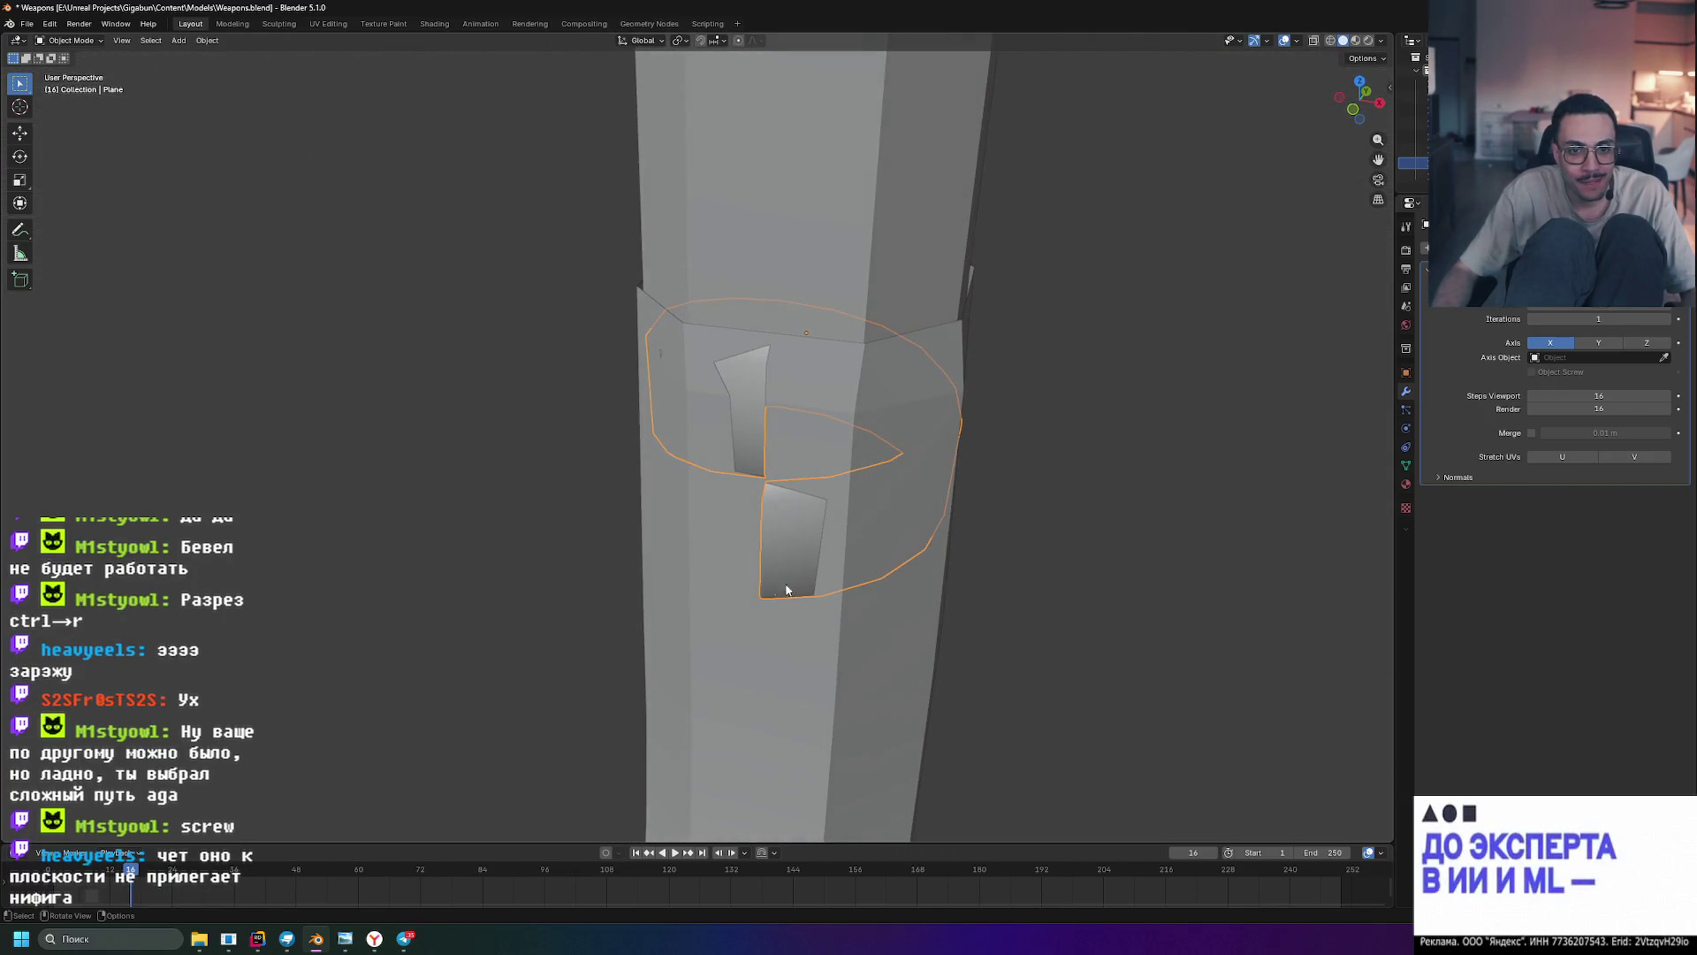
# - Reselect the spiral Plane and raise the Screw modifier's Steps Viewport
pyautogui.click(709, 599)
pyautogui.click(1411, 283)
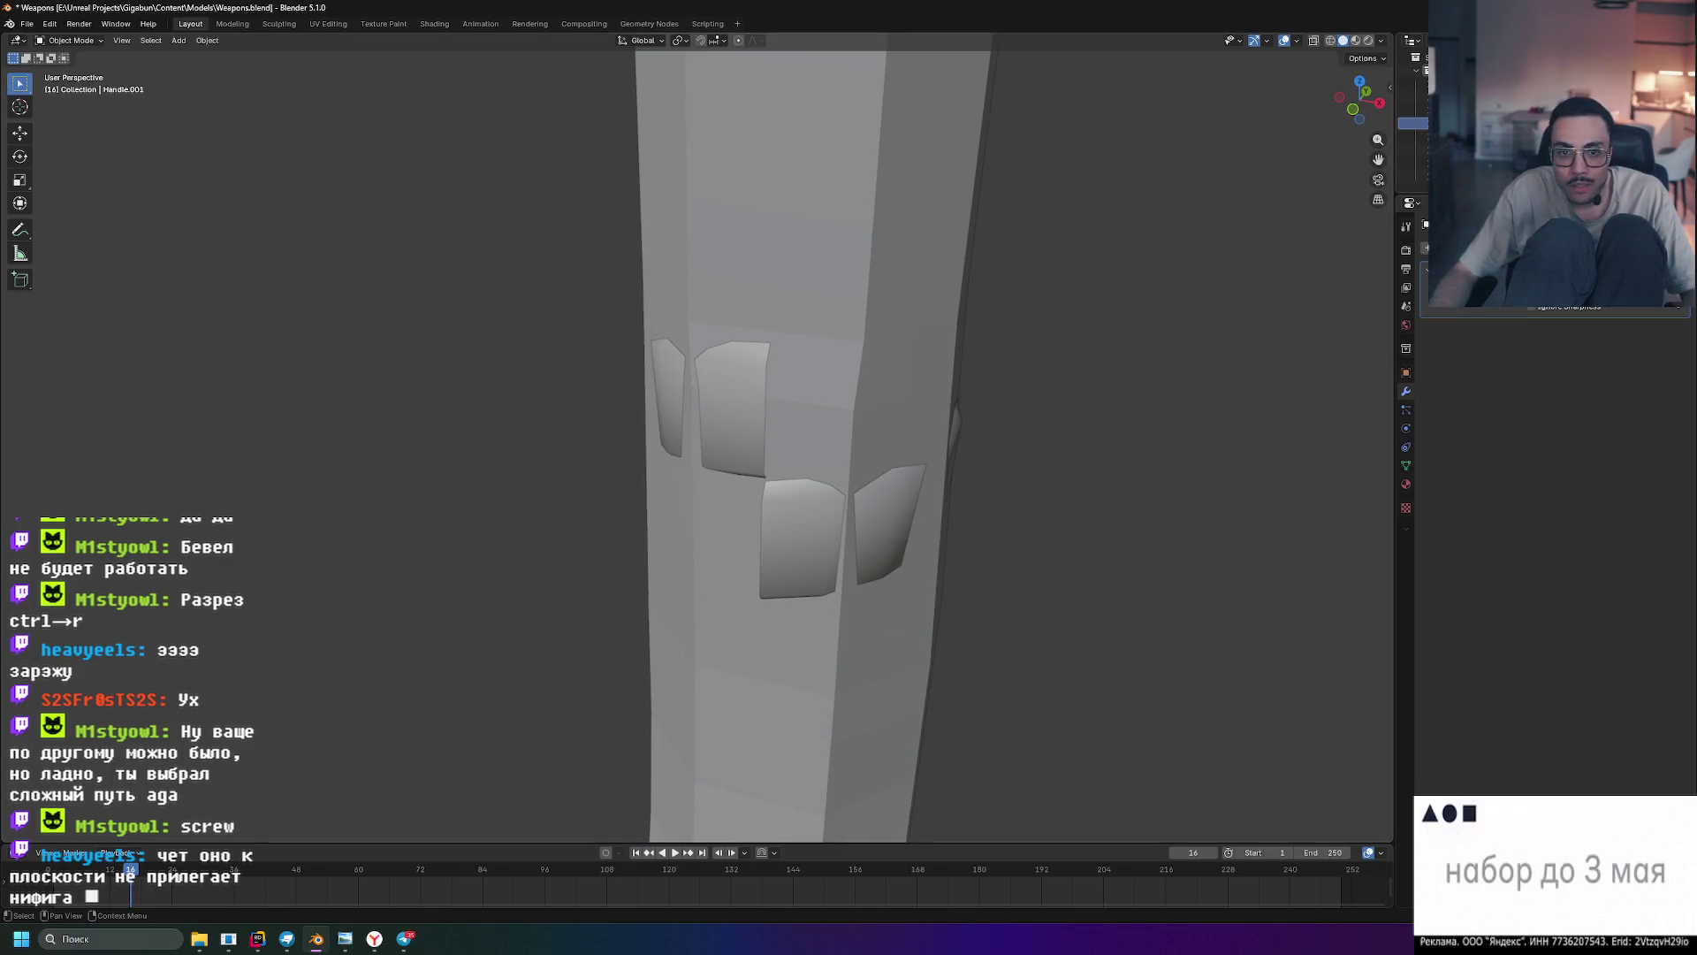
pyautogui.moveTo(1200, 400); pyautogui.dragTo(1117, 378, button='middle')
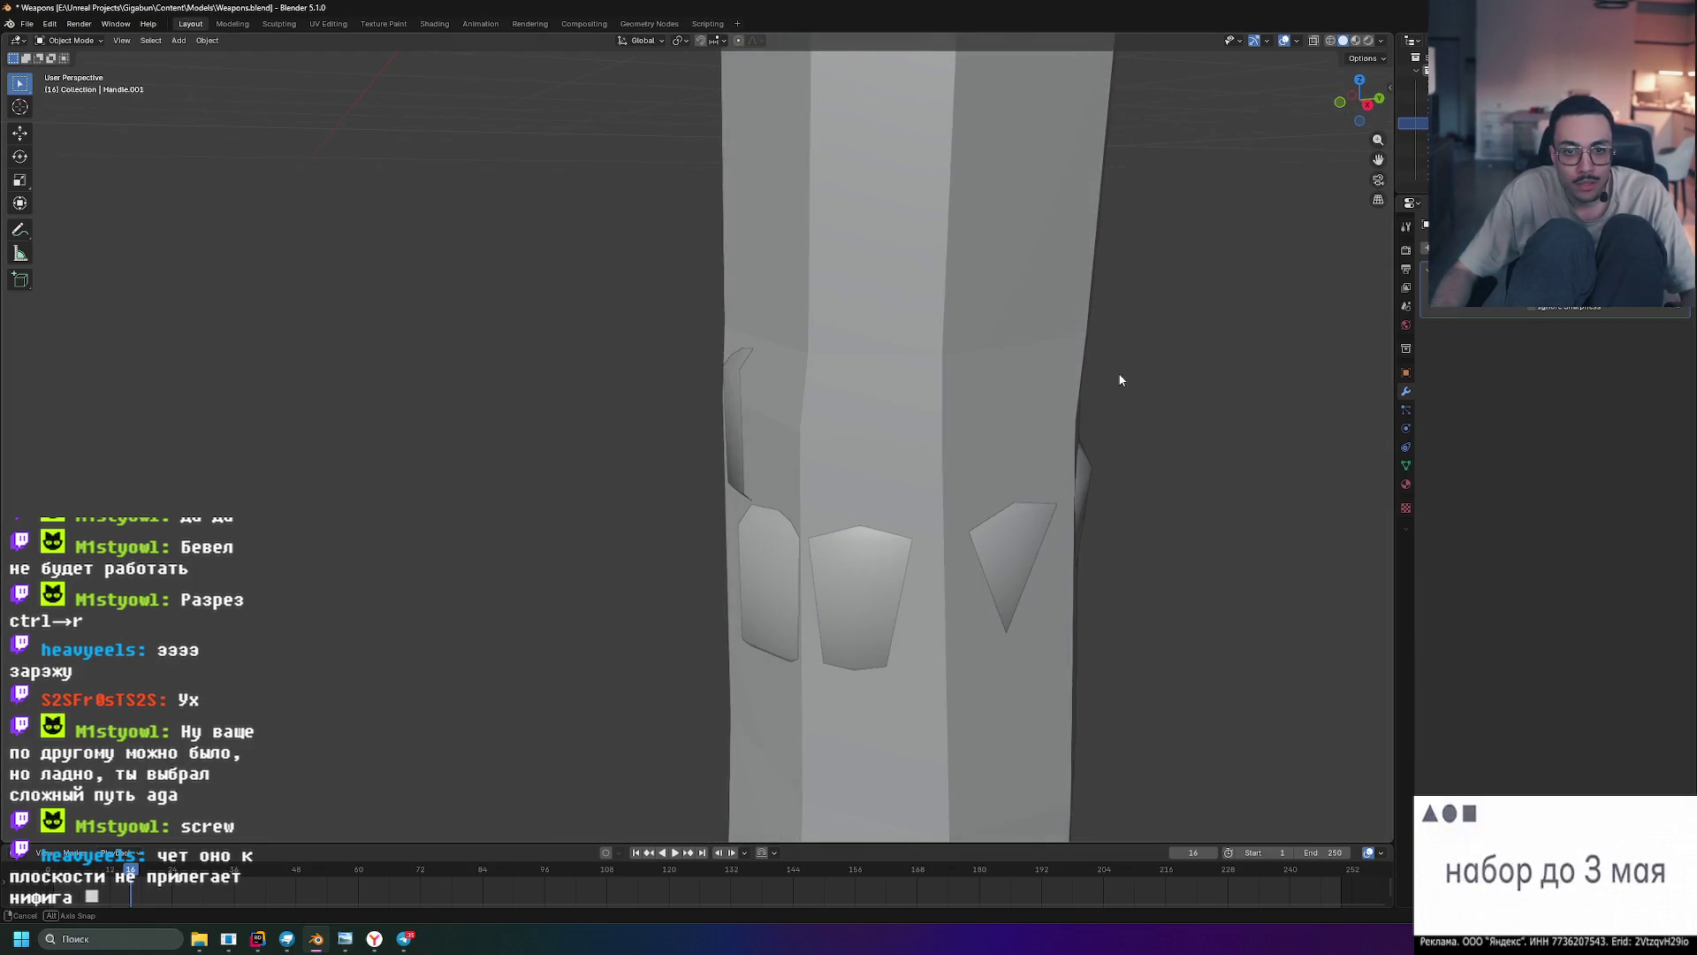
pyautogui.click(733, 411)
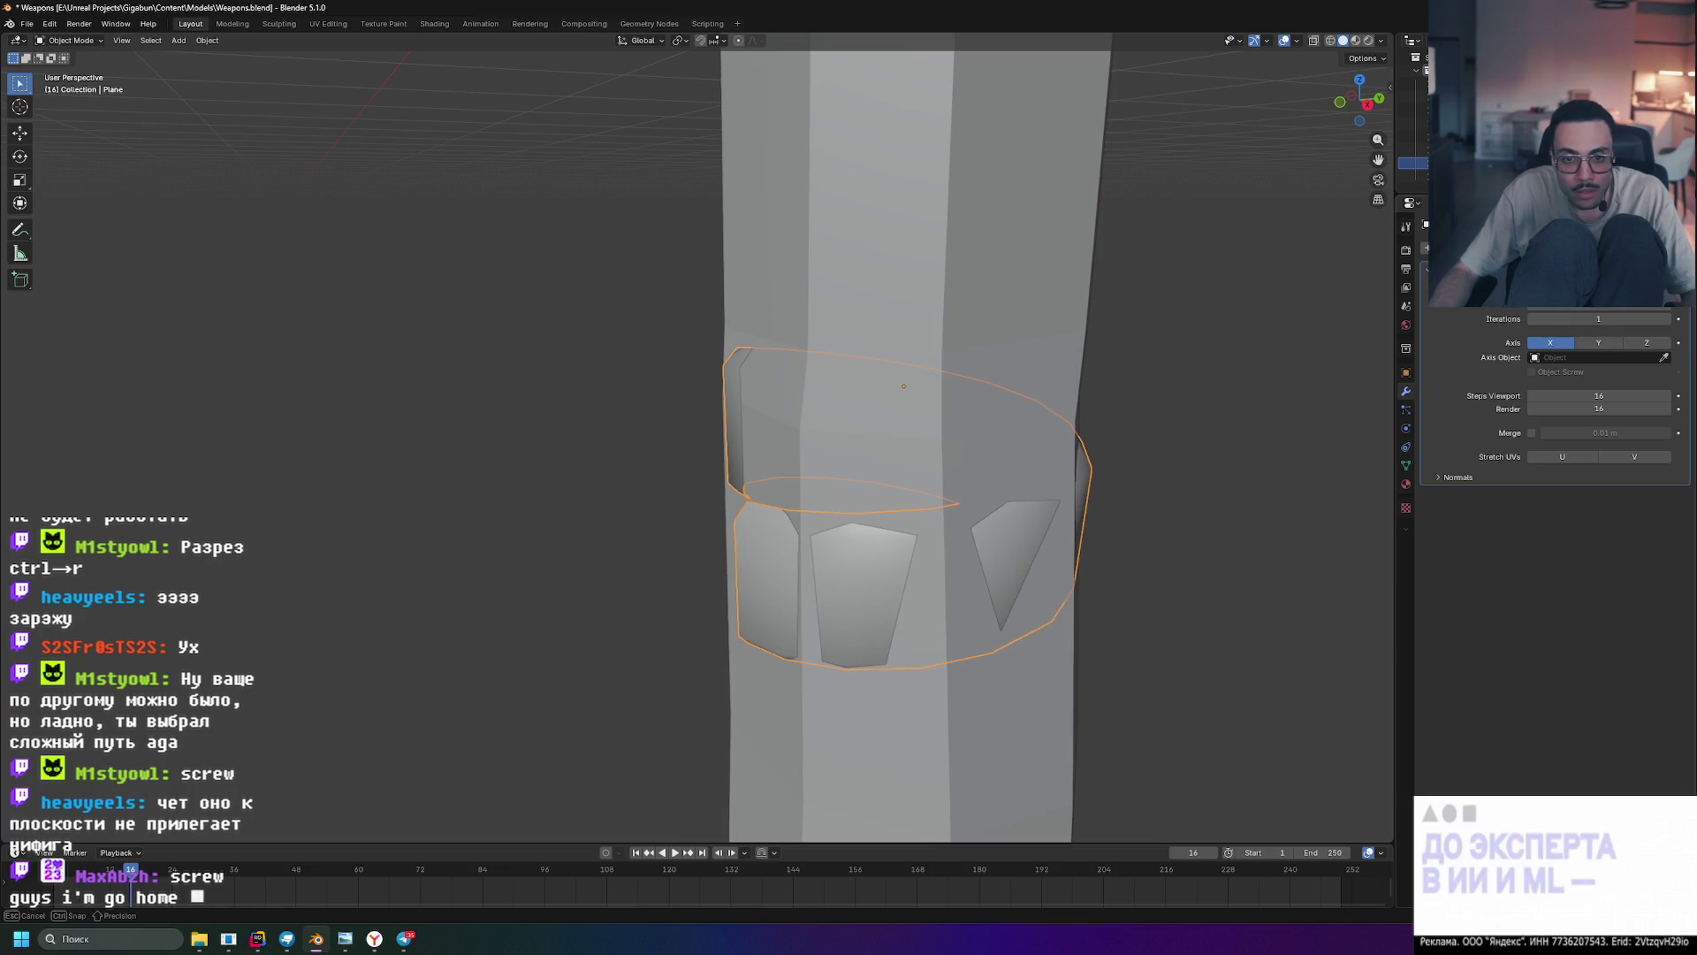
pyautogui.moveTo(922, 421)
pyautogui.mouseDown(button='middle')
pyautogui.moveTo(959, 390)
pyautogui.moveTo(921, 395)
pyautogui.mouseUp(button='middle')
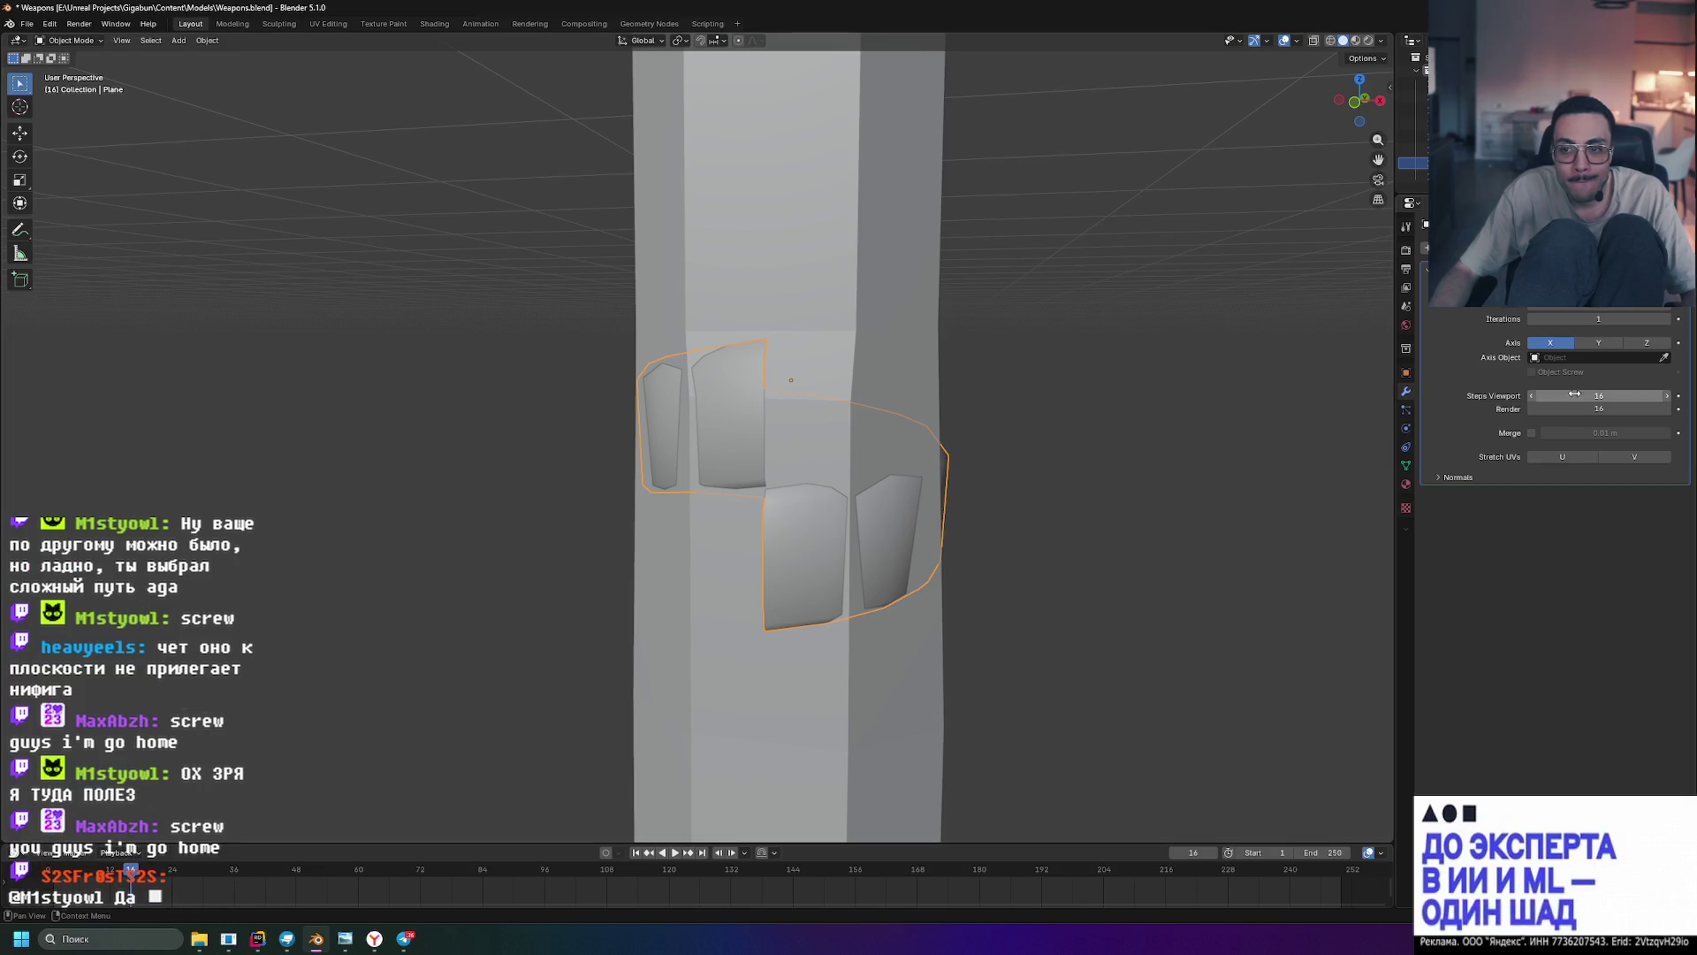
pyautogui.moveTo(1598, 397); pyautogui.dragTo(1599, 397)
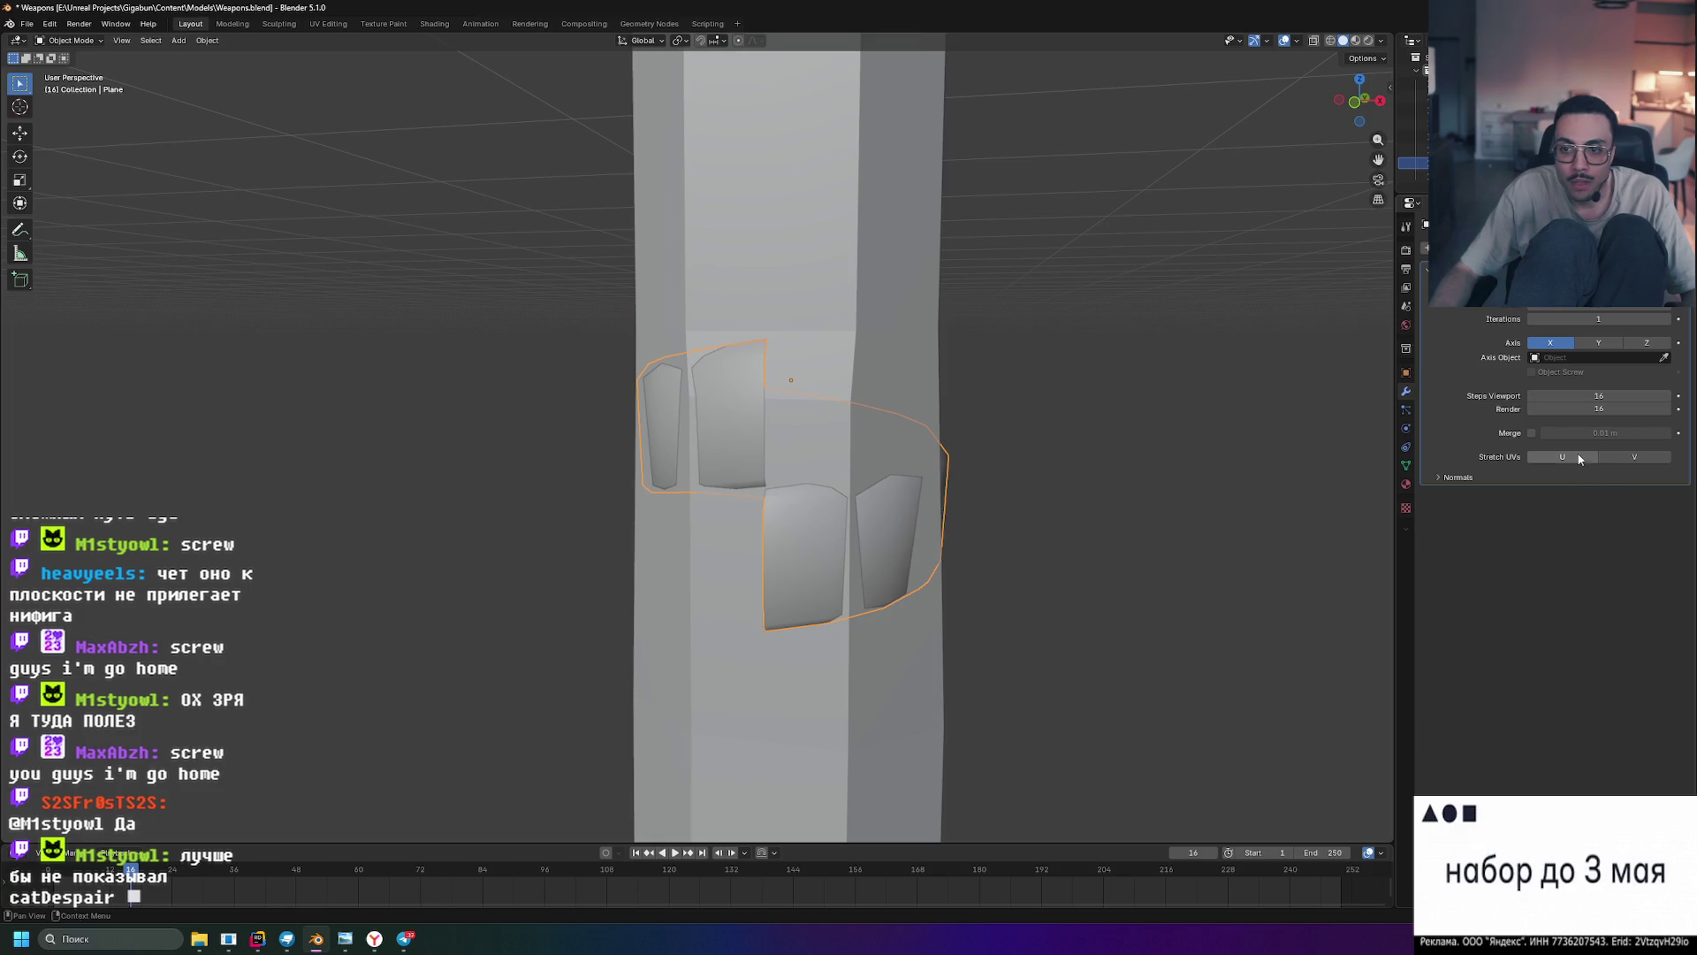
# - Drag the Screw Iterations to 4 so the band repeats down the handle
pyautogui.moveTo(797, 440)
pyautogui.mouseDown(button='middle')
pyautogui.moveTo(954, 489)
pyautogui.moveTo(635, 492)
pyautogui.moveTo(684, 448)
pyautogui.moveTo(1043, 547)
pyautogui.moveTo(1008, 531)
pyautogui.mouseUp(button='middle')
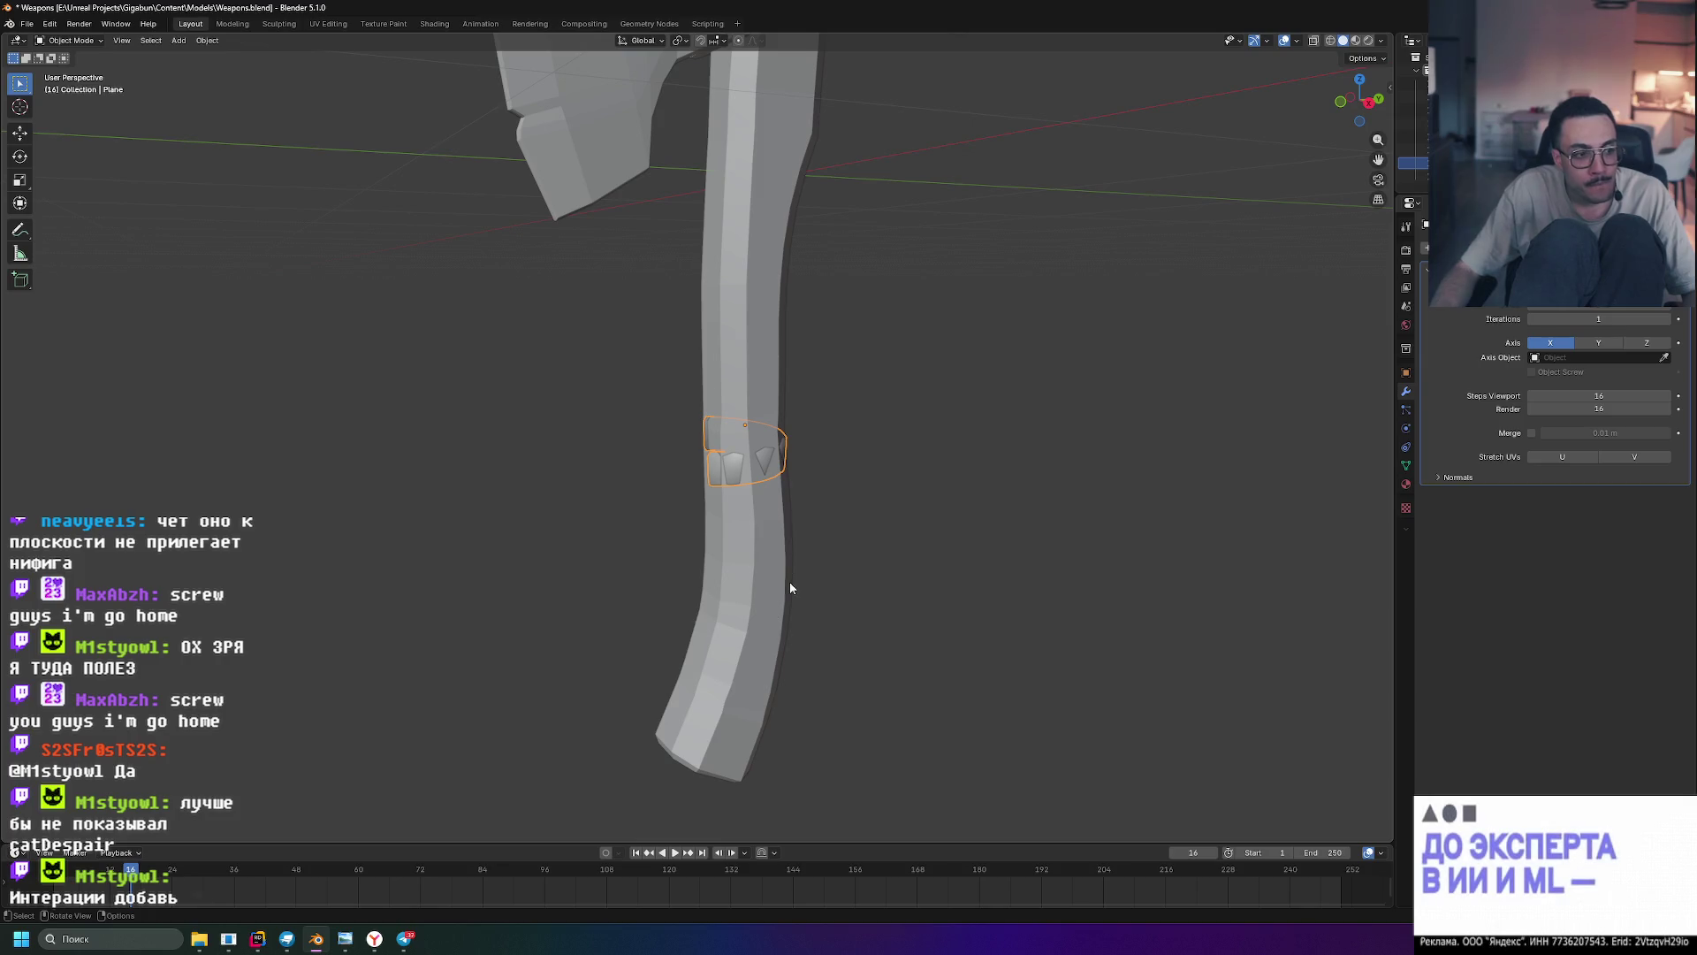
pyautogui.moveTo(1586, 325)
pyautogui.mouseDown()
pyautogui.moveTo(1627, 325)
pyautogui.moveTo(1598, 318)
pyautogui.mouseUp()
pyautogui.scroll(-2, 904, 485)
pyautogui.scroll(5, 930, 504)
pyautogui.moveTo(903, 485)
pyautogui.mouseDown(button='middle')
pyautogui.moveTo(931, 504)
pyautogui.moveTo(884, 527)
pyautogui.moveTo(723, 502)
pyautogui.moveTo(824, 472)
pyautogui.moveTo(920, 469)
pyautogui.moveTo(978, 518)
pyautogui.moveTo(976, 557)
pyautogui.moveTo(894, 550)
pyautogui.moveTo(745, 478)
pyautogui.moveTo(787, 515)
pyautogui.moveTo(829, 517)
pyautogui.moveTo(752, 528)
pyautogui.mouseUp(button='middle')
pyautogui.rightClick(751, 528)
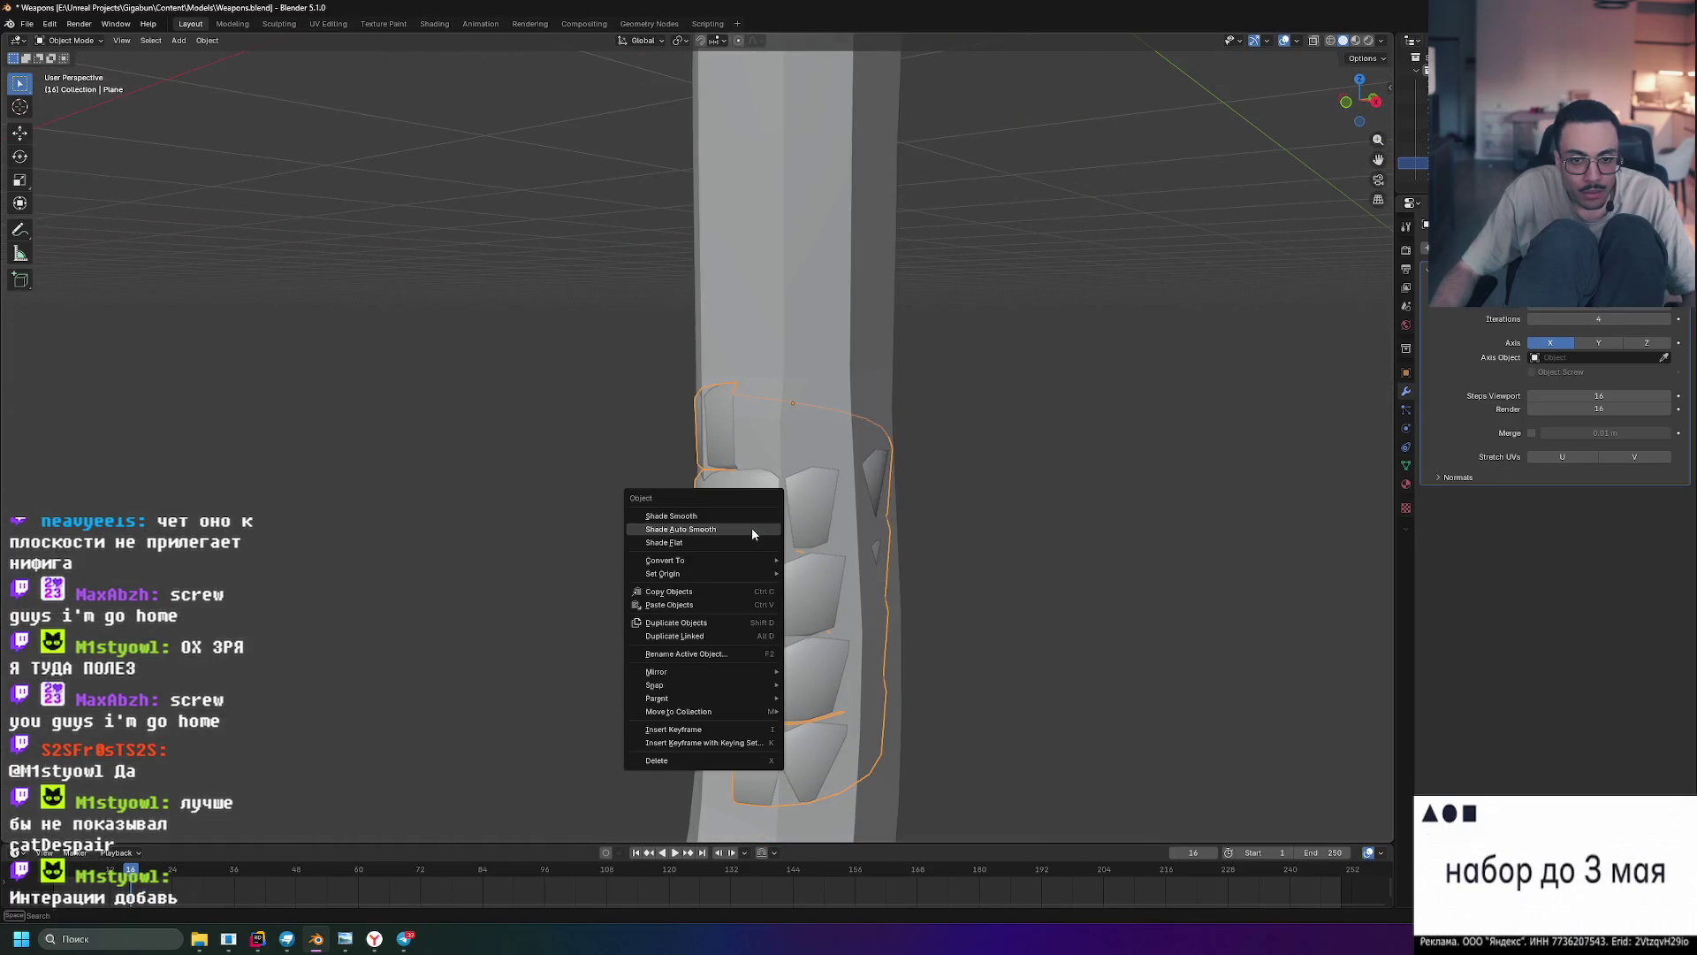
# - Apply Shade Flat to the wrap and uncheck Smooth Shading under Normals
pyautogui.click(736, 541)
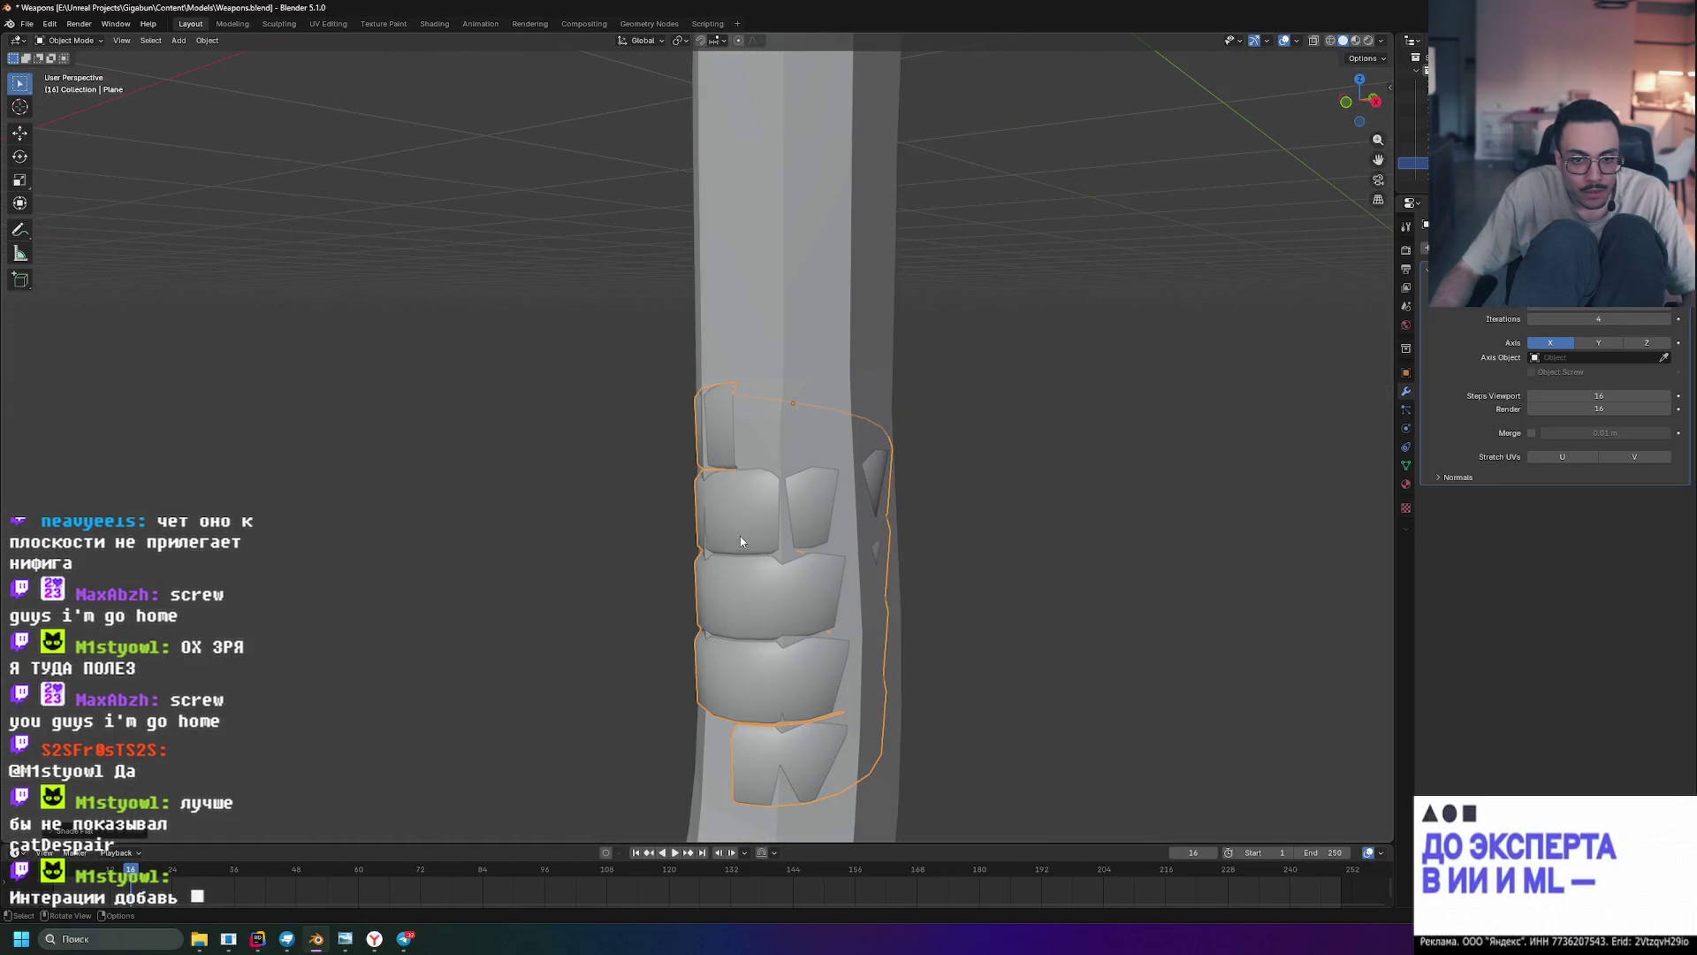
pyautogui.scroll(5, 751, 675)
pyautogui.moveTo(769, 633)
pyautogui.mouseDown(button='middle')
pyautogui.moveTo(744, 599)
pyautogui.moveTo(724, 628)
pyautogui.moveTo(757, 649)
pyautogui.moveTo(946, 669)
pyautogui.moveTo(838, 650)
pyautogui.mouseUp(button='middle')
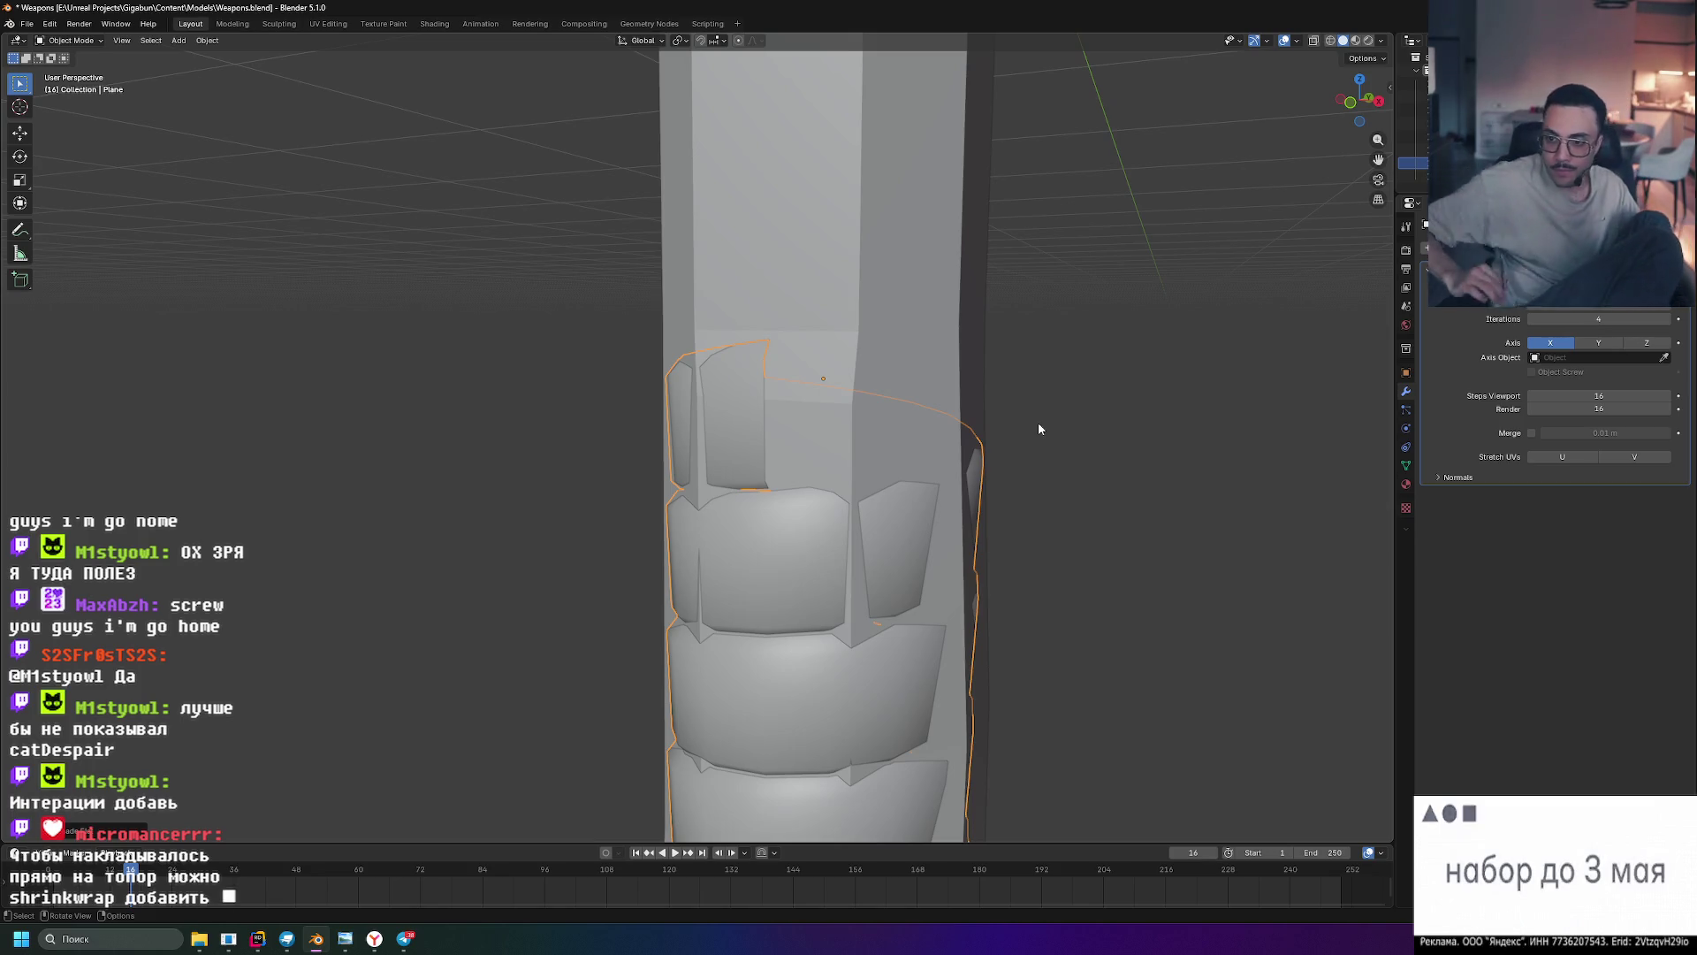
pyautogui.click(1458, 477)
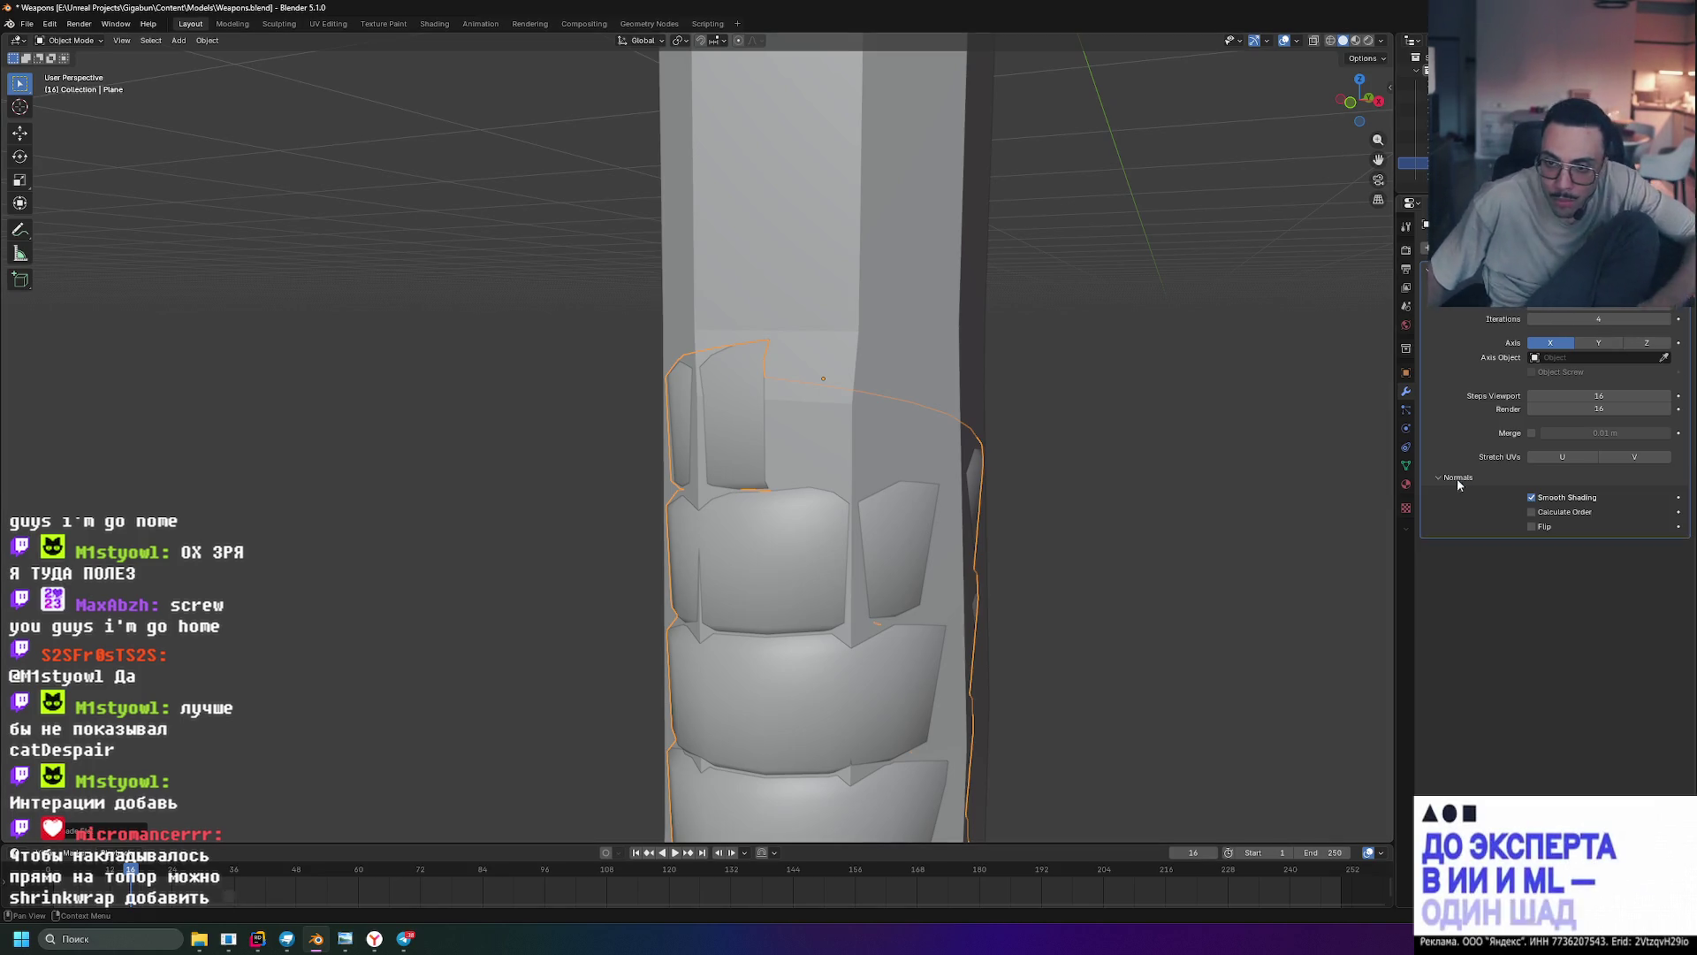
pyautogui.click(1532, 497)
# - Enable Calculate Order and reduce the Screw Iterations to 2
pyautogui.moveTo(1149, 460)
pyautogui.mouseDown(button='middle')
pyautogui.moveTo(1067, 456)
pyautogui.moveTo(1133, 425)
pyautogui.moveTo(1016, 454)
pyautogui.moveTo(933, 442)
pyautogui.moveTo(978, 433)
pyautogui.mouseUp(button='middle')
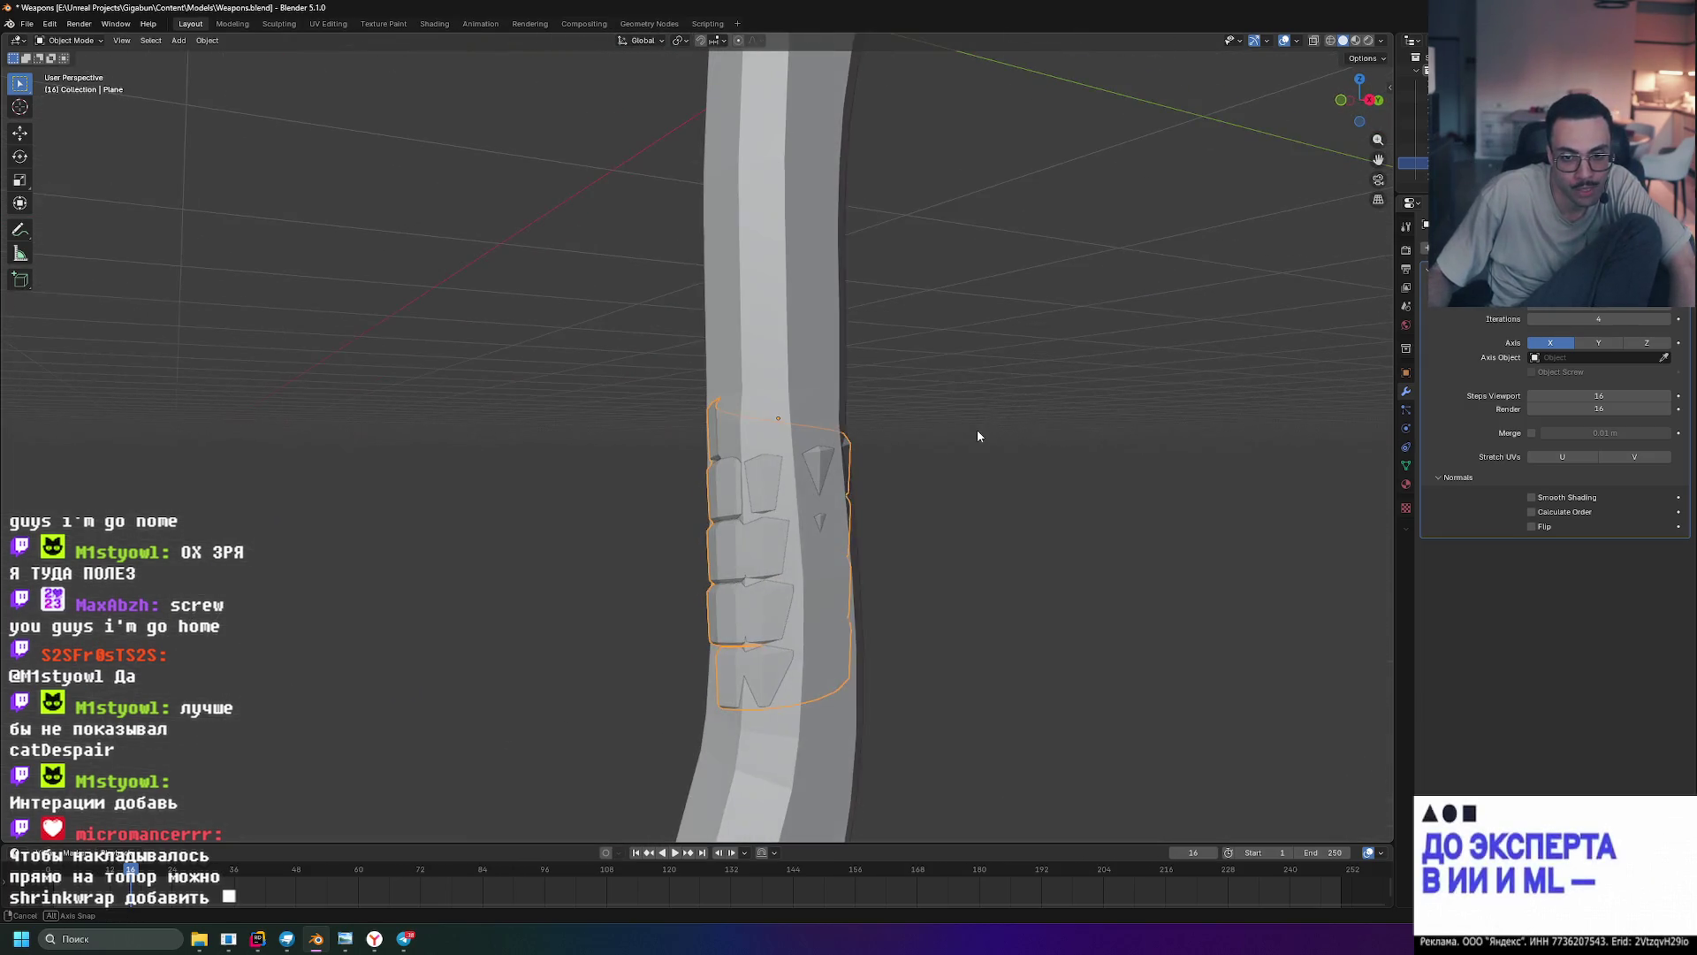
pyautogui.click(1532, 512)
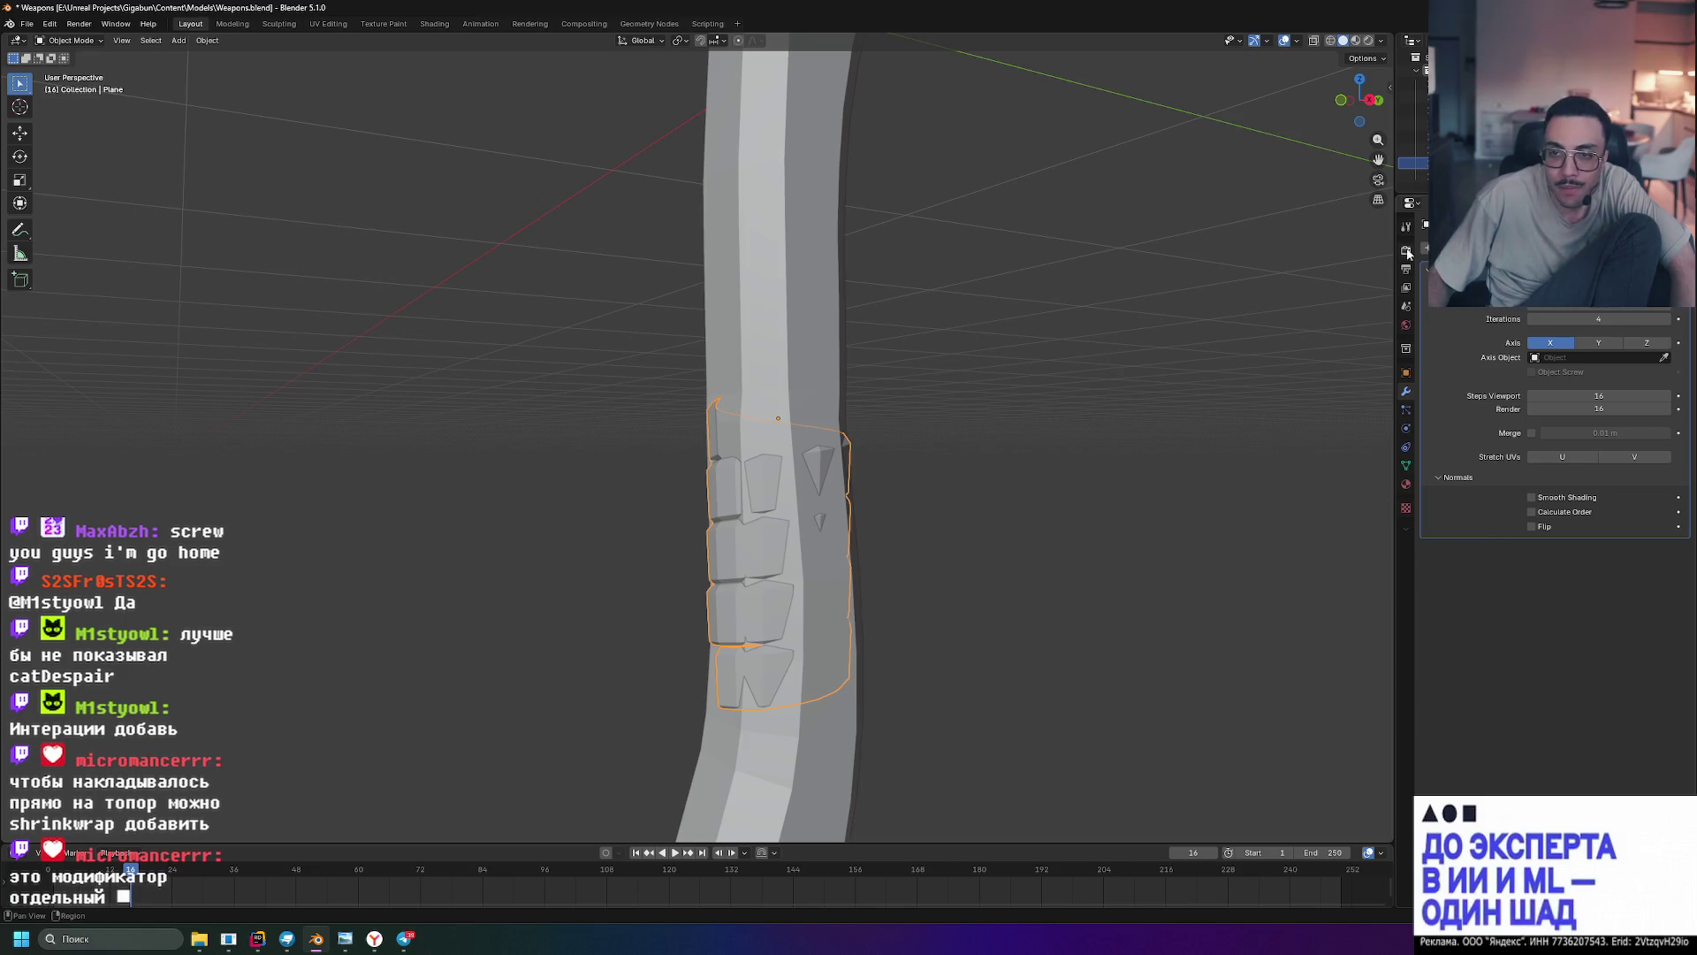
pyautogui.moveTo(898, 451)
pyautogui.mouseDown(button='middle')
pyautogui.moveTo(1098, 472)
pyautogui.moveTo(1205, 531)
pyautogui.moveTo(1078, 502)
pyautogui.moveTo(1052, 473)
pyautogui.moveTo(962, 502)
pyautogui.moveTo(962, 519)
pyautogui.mouseUp(button='middle')
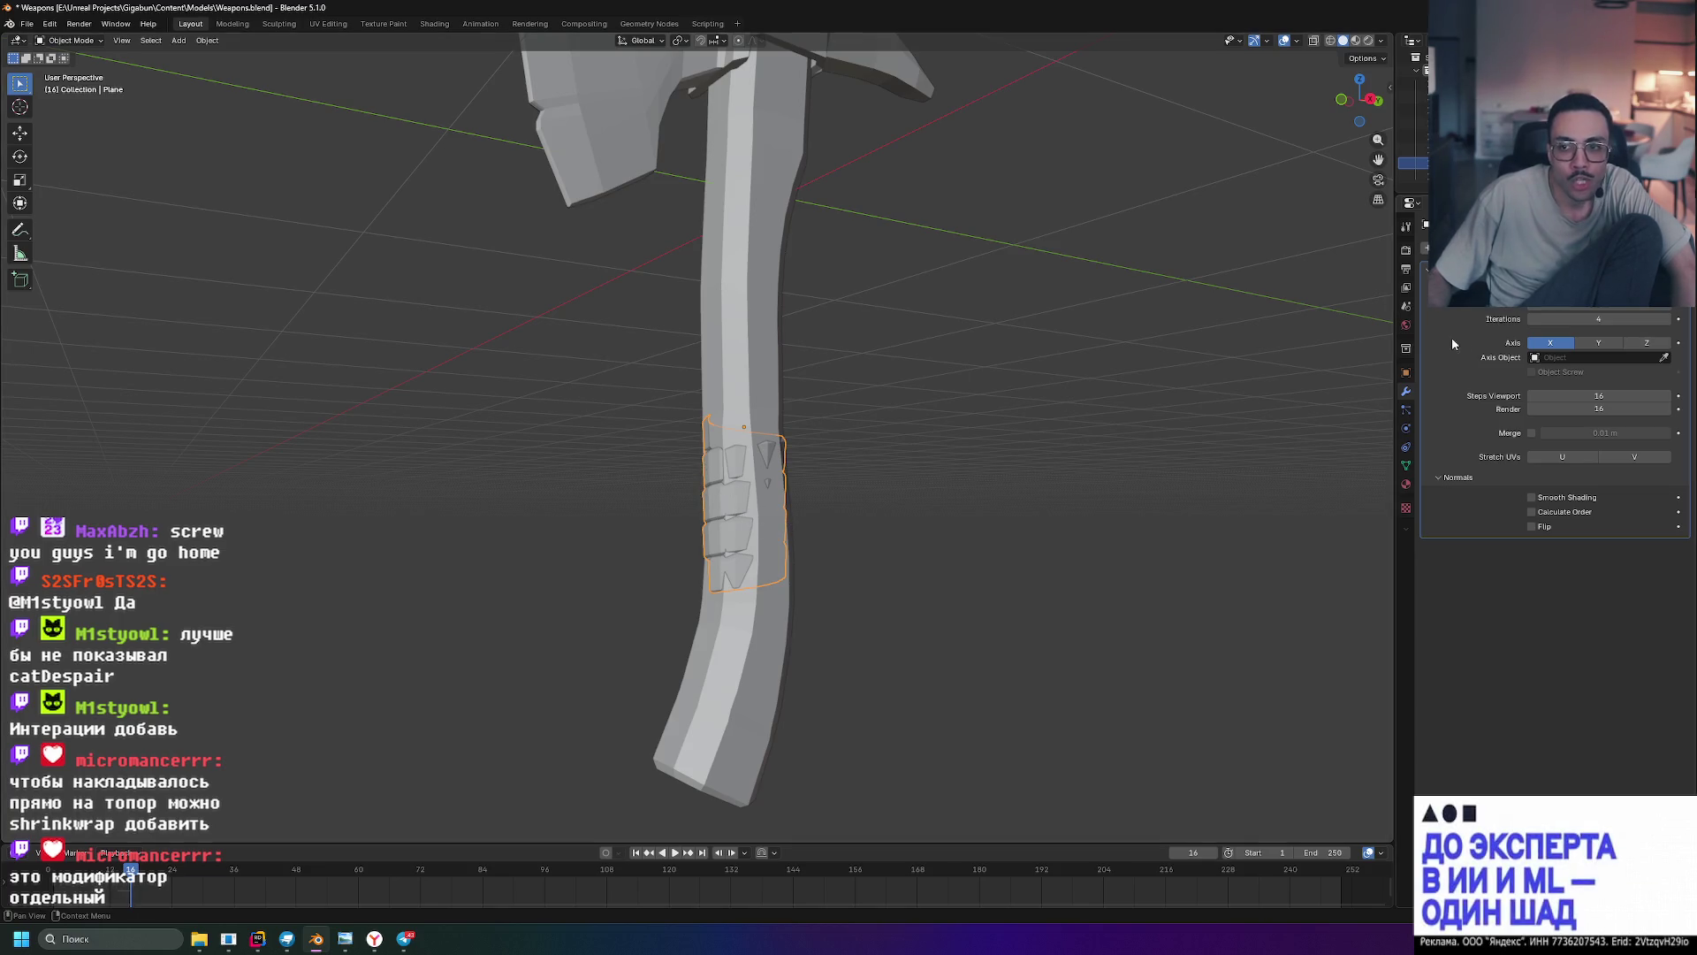
pyautogui.moveTo(1600, 322)
pyautogui.mouseDown()
pyautogui.moveTo(1564, 322)
pyautogui.moveTo(1602, 319)
pyautogui.mouseUp()
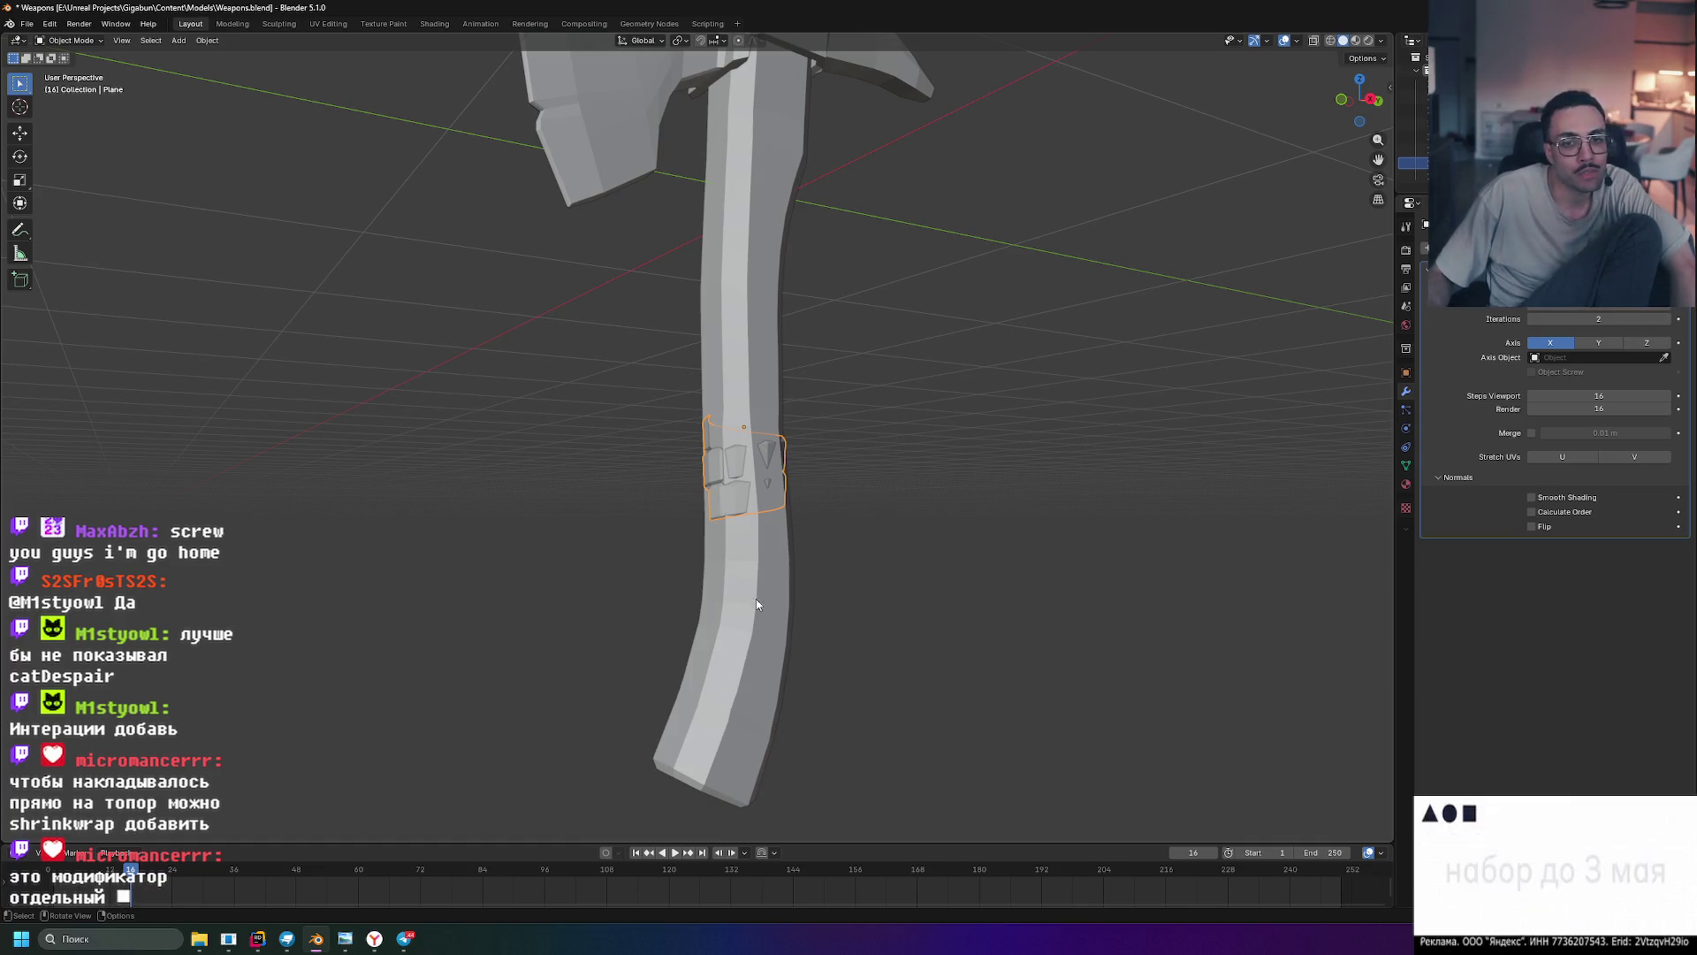
pyautogui.press('KP_3')
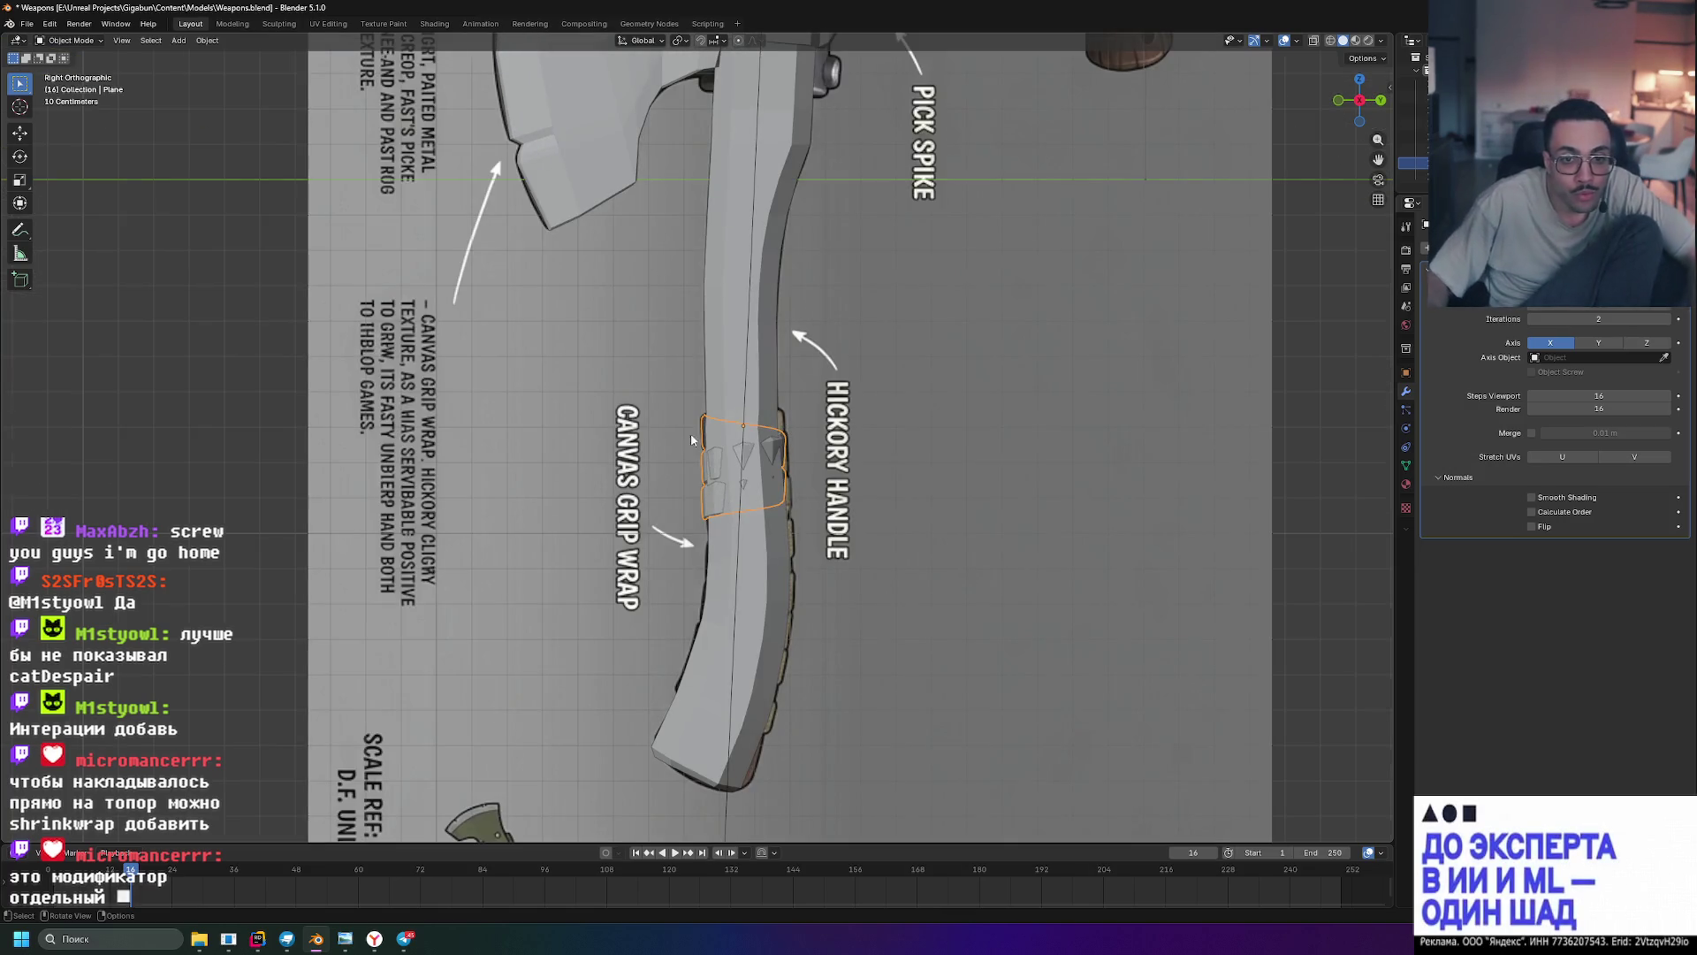
# - In Edit Mode, select the band profile's edge loop and move it outward to thicken the band
pyautogui.scroll(10, 709, 434)
pyautogui.press('Tab')
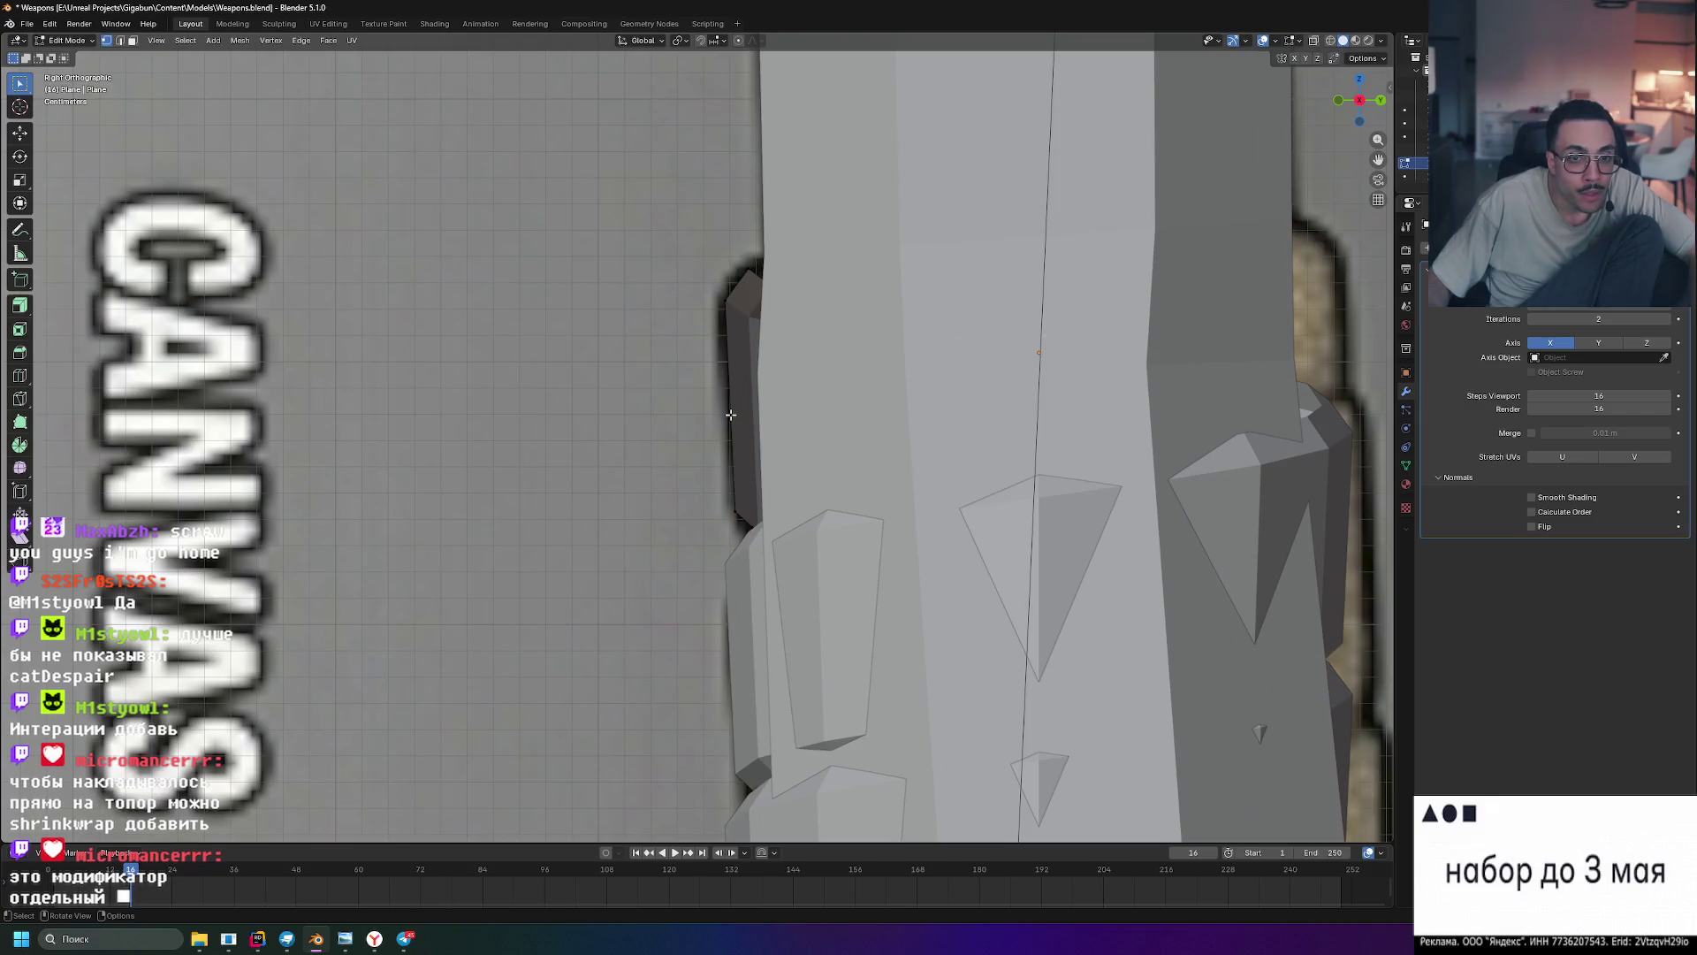
pyautogui.keyDown('alt'); pyautogui.click(731, 413); pyautogui.keyUp('alt')
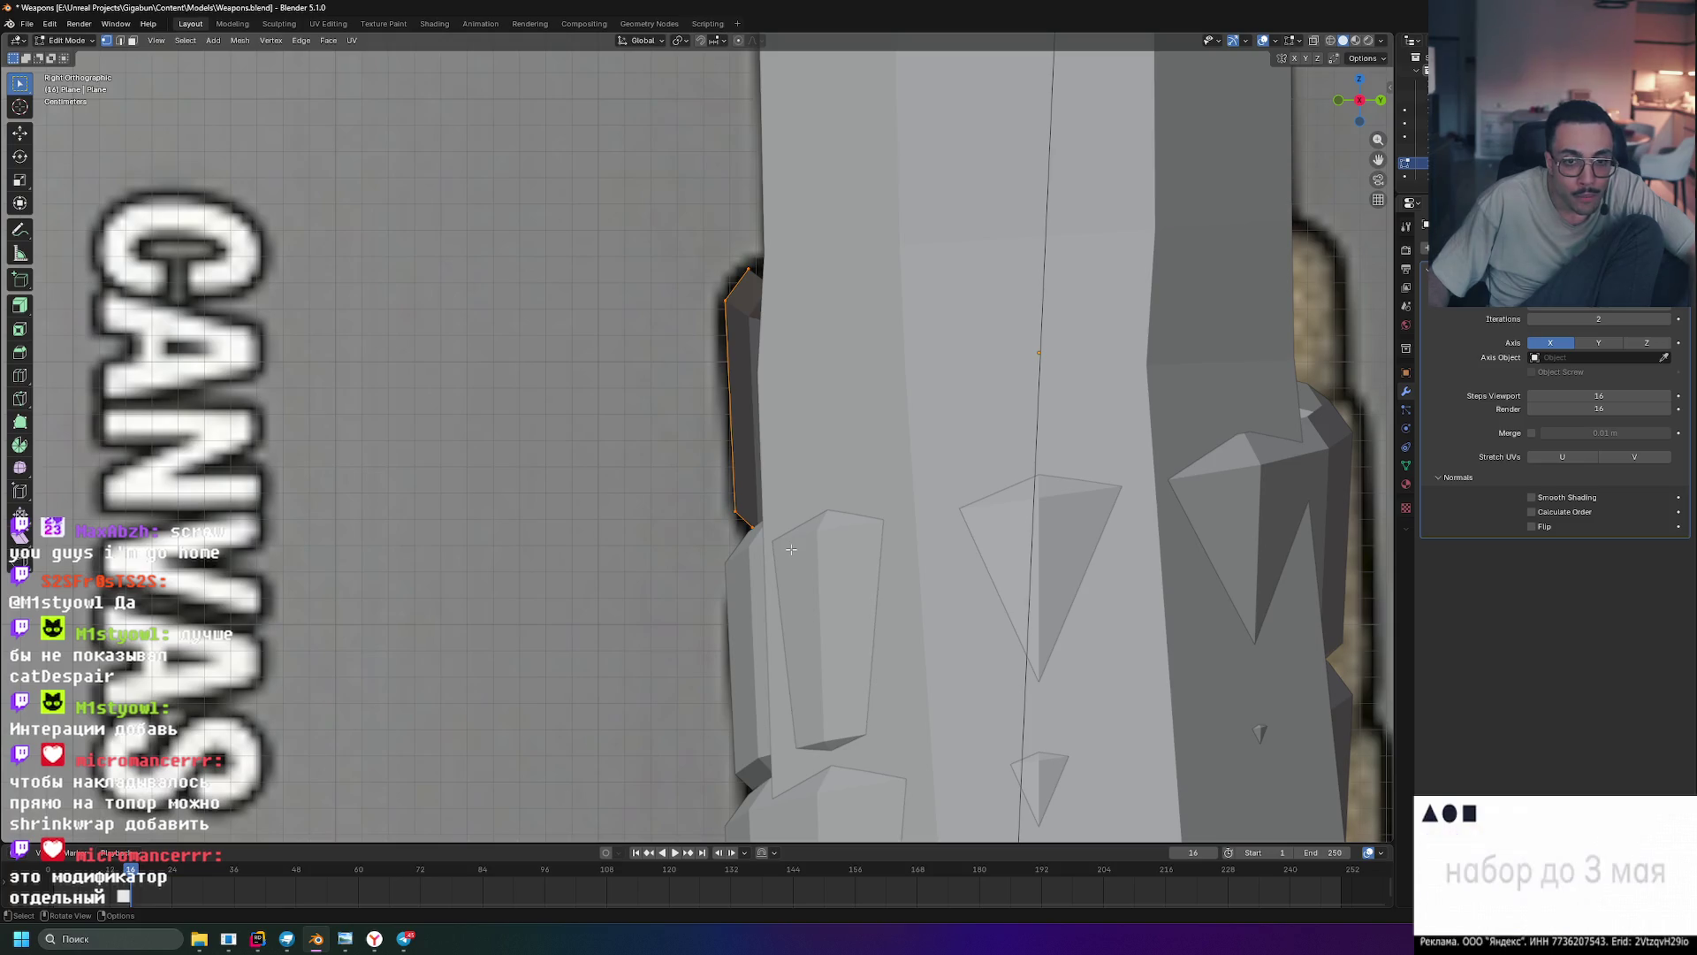
pyautogui.press('g')
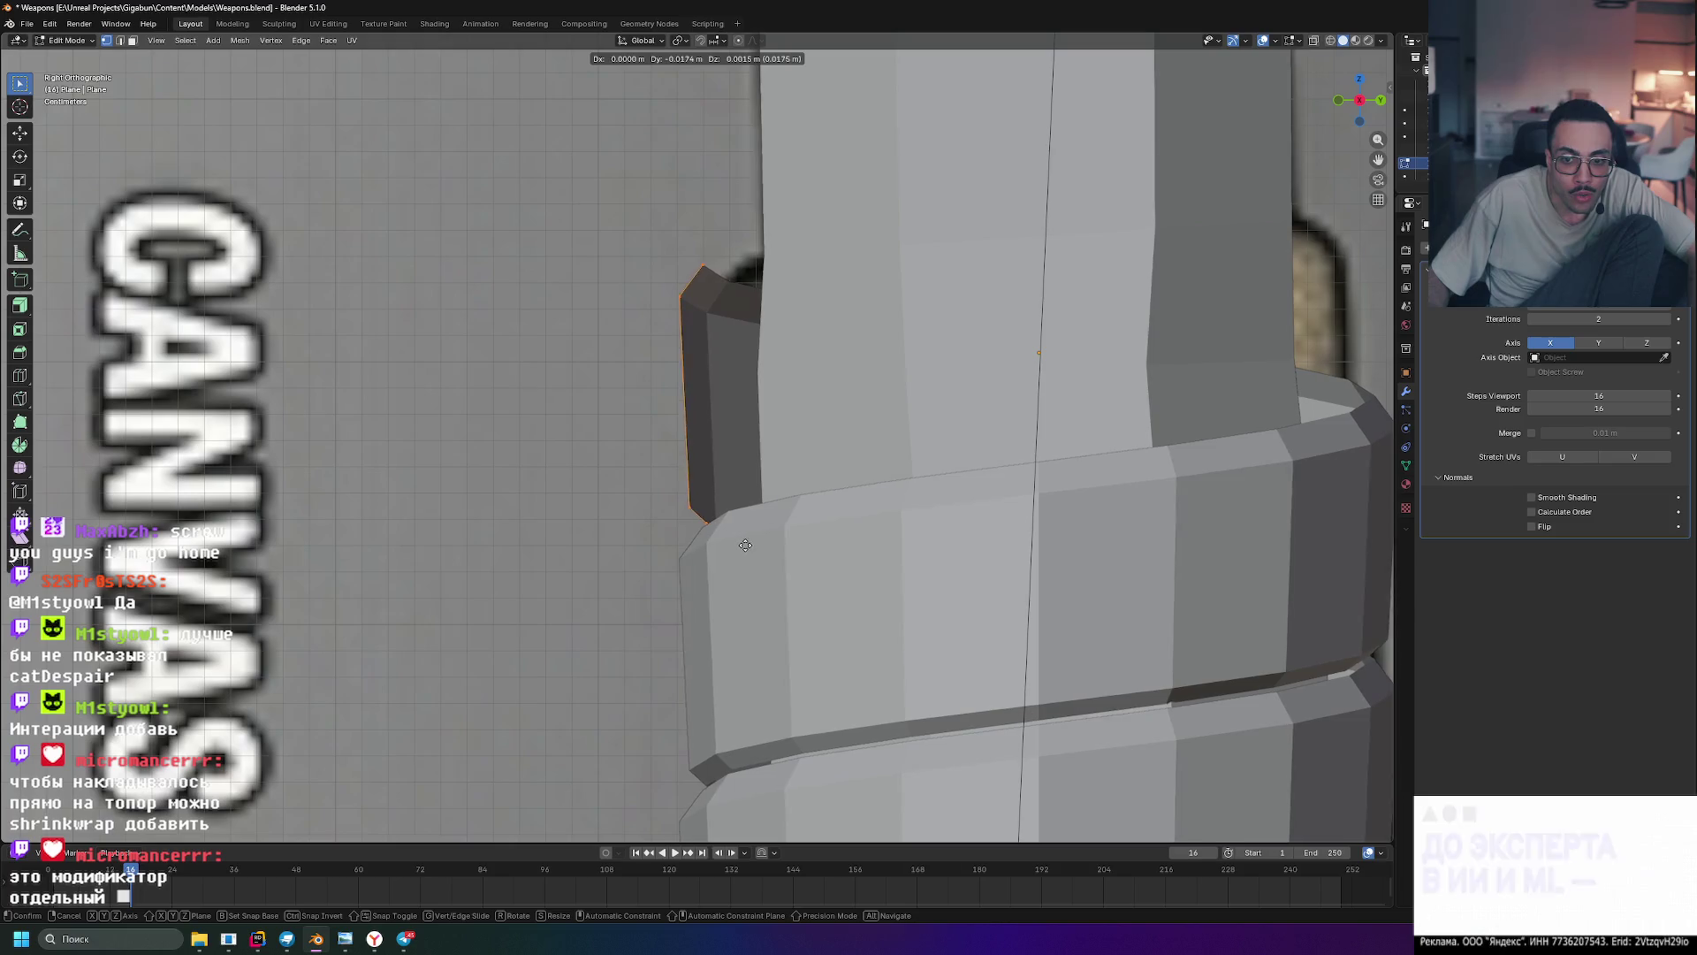
pyautogui.click(741, 543)
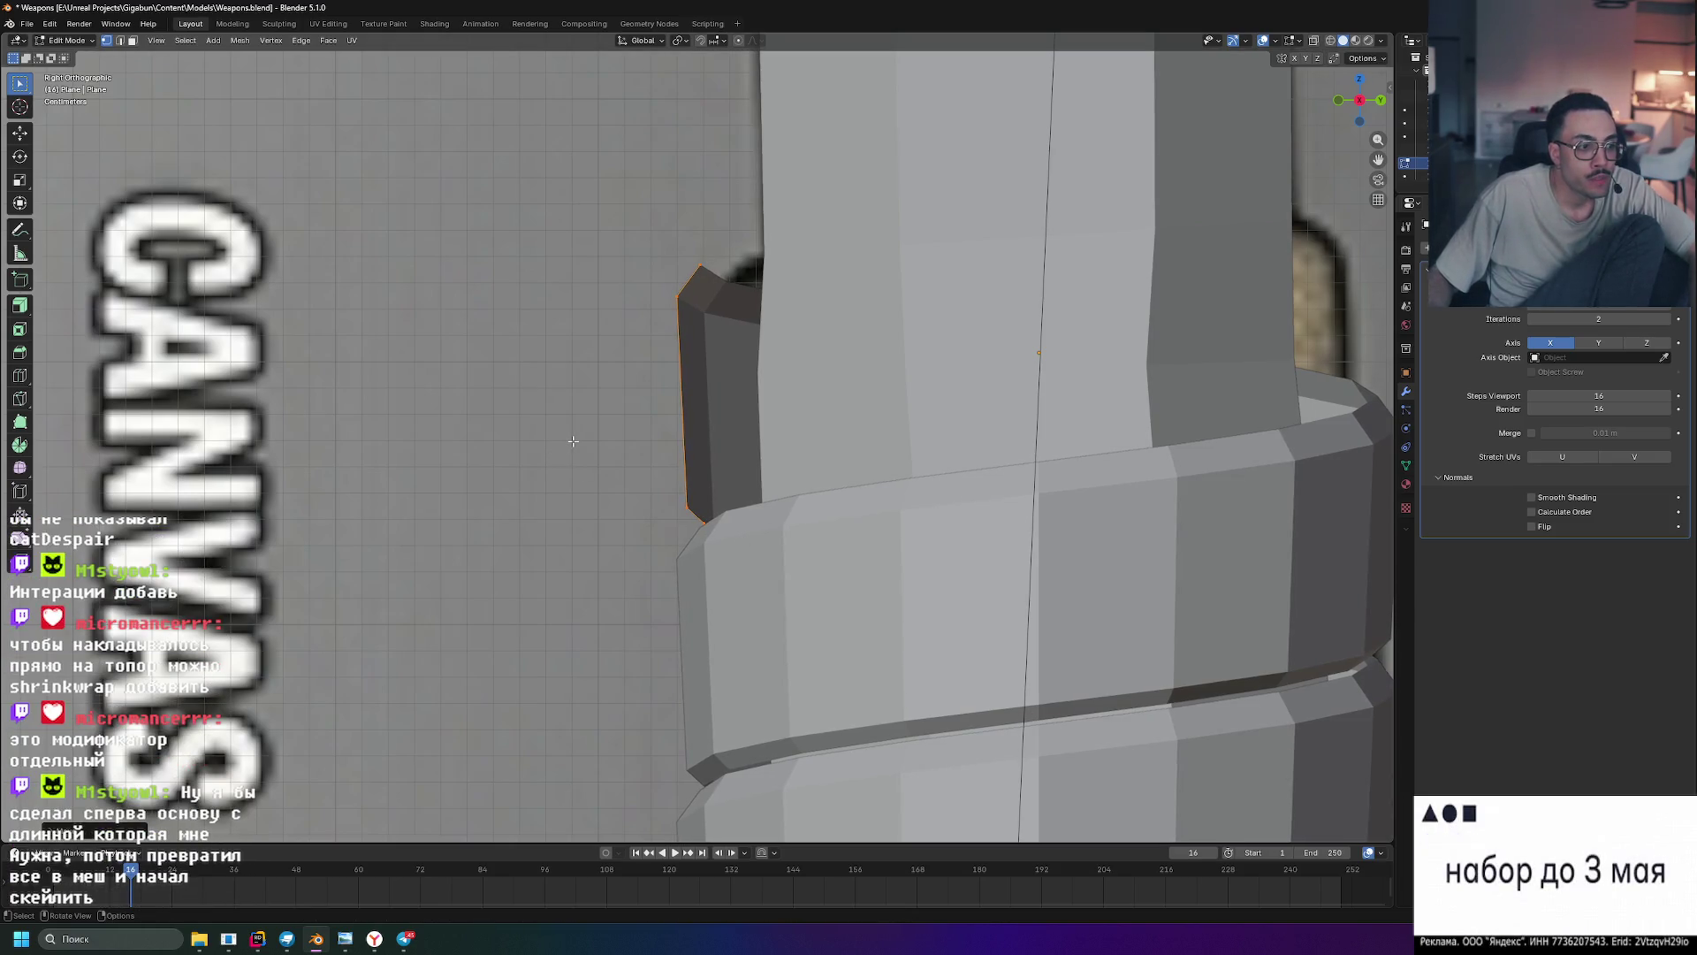
# - Return to Object Mode and orbit around the axe to check the two thickened spiral bands
pyautogui.scroll(-3, 573, 441)
pyautogui.moveTo(573, 442)
pyautogui.mouseDown(button='middle')
pyautogui.moveTo(818, 489)
pyautogui.moveTo(967, 486)
pyautogui.moveTo(641, 464)
pyautogui.moveTo(661, 458)
pyautogui.mouseUp(button='middle')
pyautogui.scroll(-3, 631, 465)
pyautogui.press('Tab')
pyautogui.moveTo(940, 473); pyautogui.dragTo(819, 466, button='middle')
pyautogui.scroll(4, 899, 475)
pyautogui.moveTo(946, 492)
pyautogui.mouseDown(button='middle')
pyautogui.moveTo(1058, 565)
pyautogui.moveTo(1047, 633)
pyautogui.moveTo(1000, 527)
pyautogui.moveTo(1023, 469)
pyautogui.moveTo(980, 406)
pyautogui.moveTo(987, 362)
pyautogui.moveTo(1006, 444)
pyautogui.moveTo(990, 481)
pyautogui.moveTo(989, 465)
pyautogui.mouseUp(button='middle')
pyautogui.scroll(-4, 989, 464)
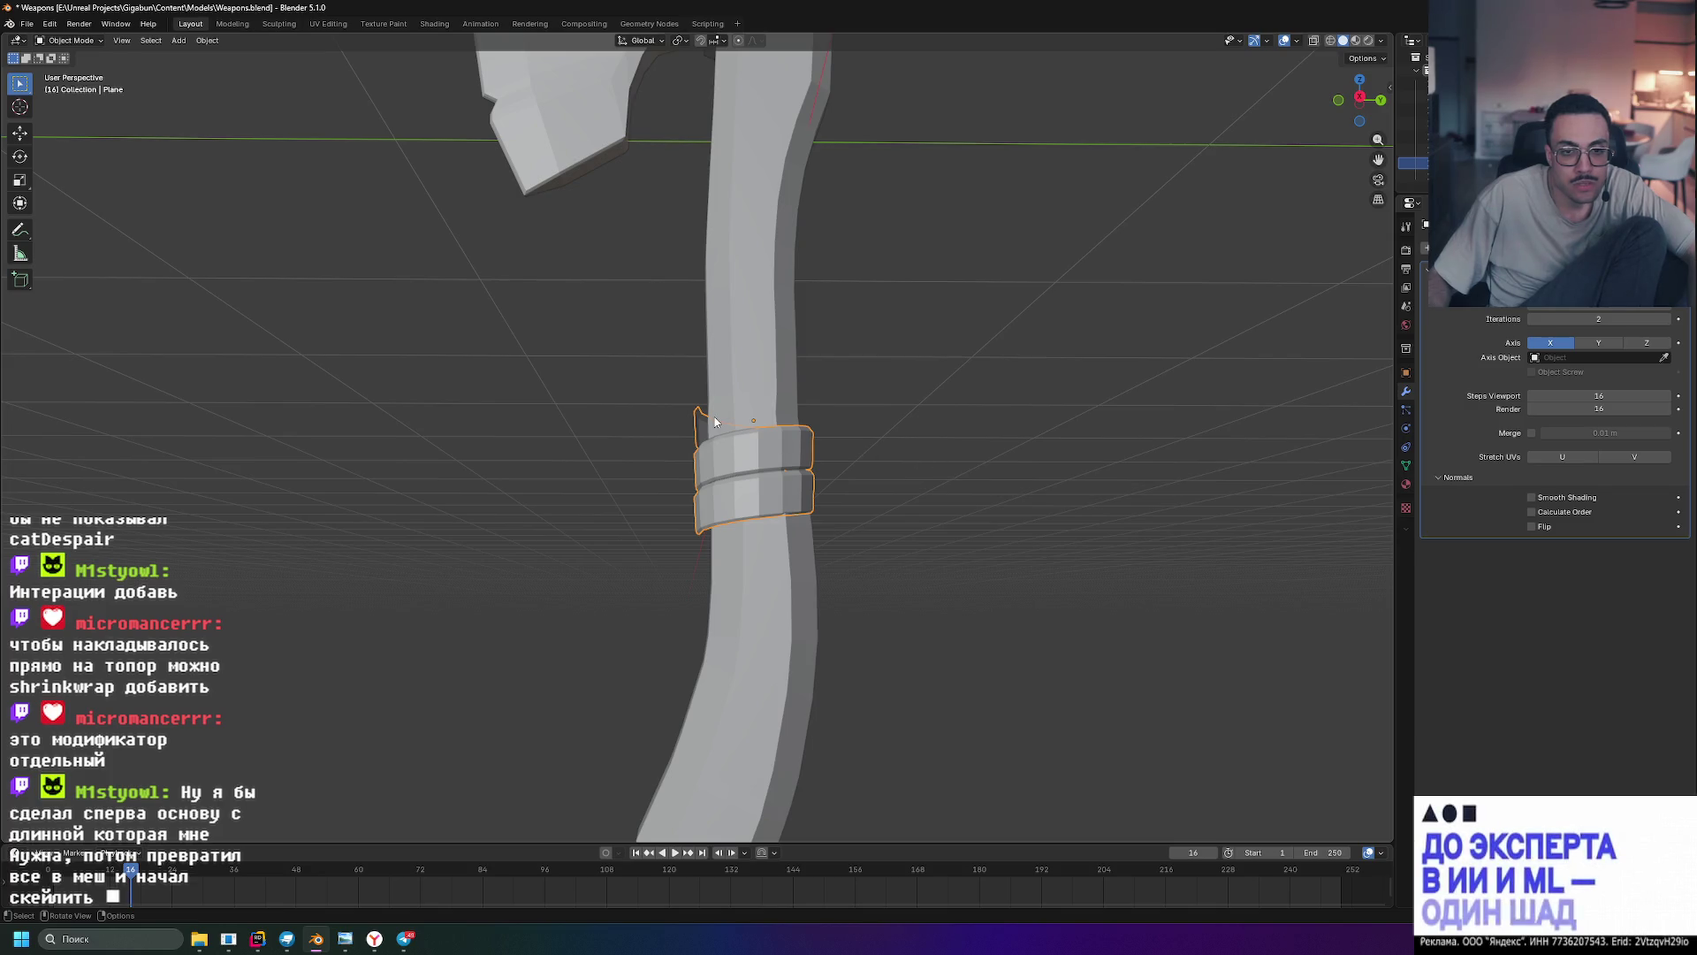
# - Raise the Screw modifier's Iterations to 8 so the bands reach the lower grip
pyautogui.scroll(-1, 696, 425)
pyautogui.moveTo(1598, 318)
pyautogui.mouseDown()
pyautogui.moveTo(1645, 318)
pyautogui.moveTo(1609, 318)
pyautogui.moveTo(1626, 318)
pyautogui.mouseUp()
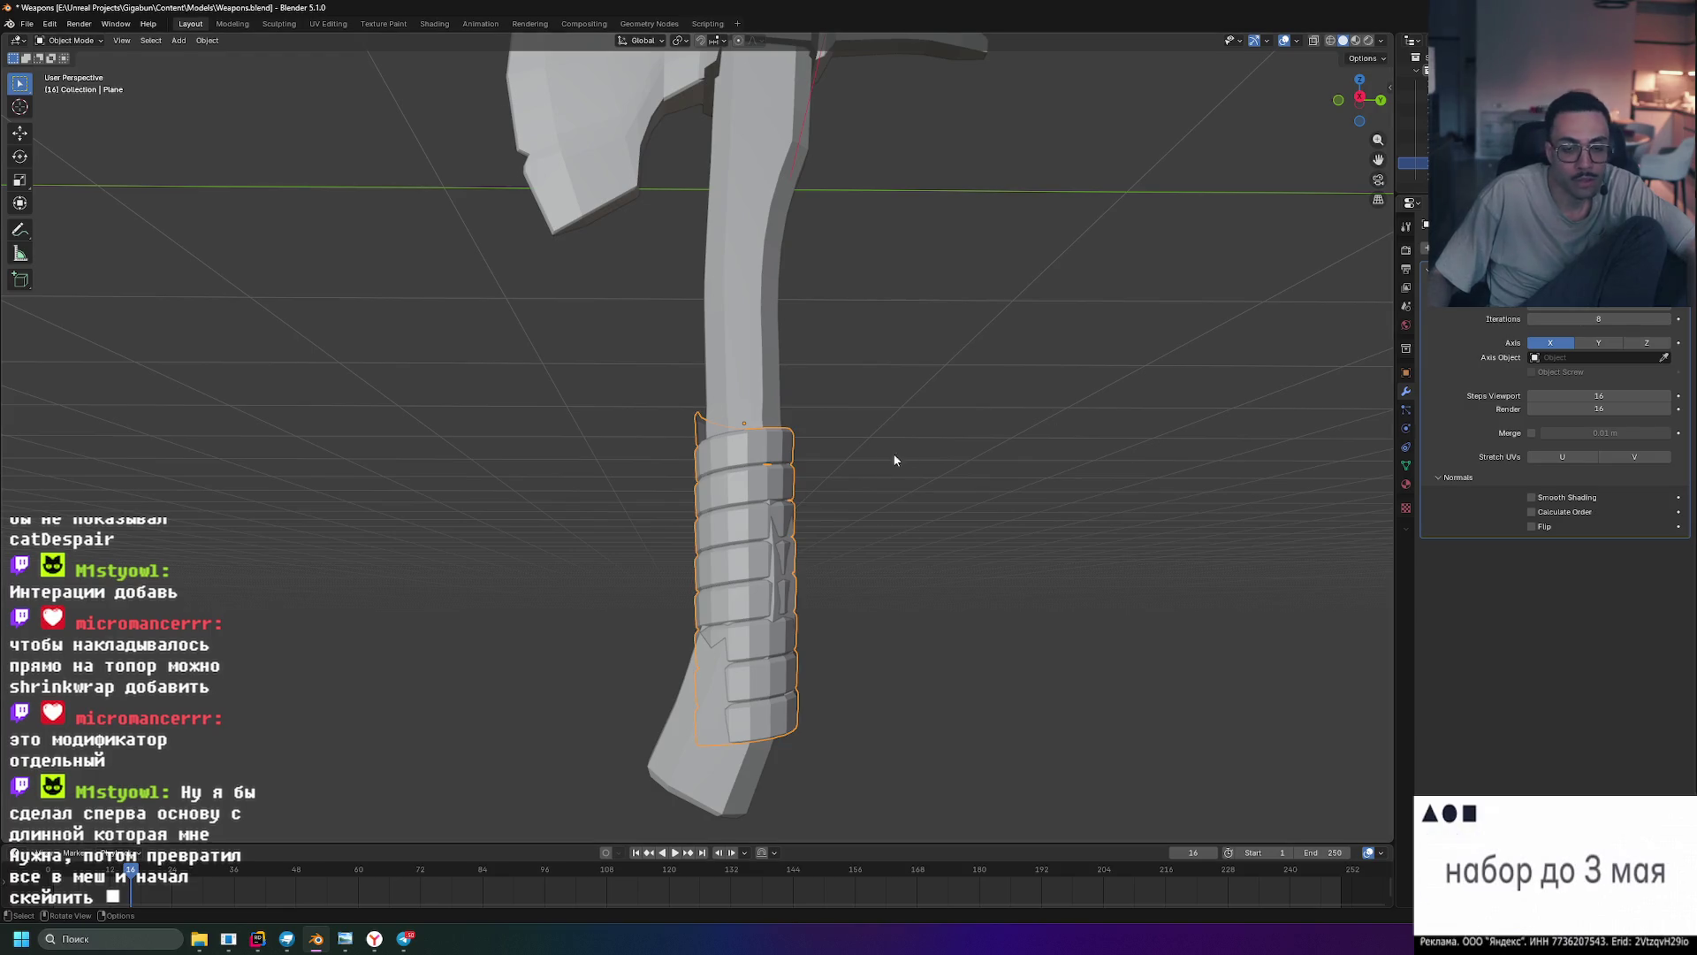
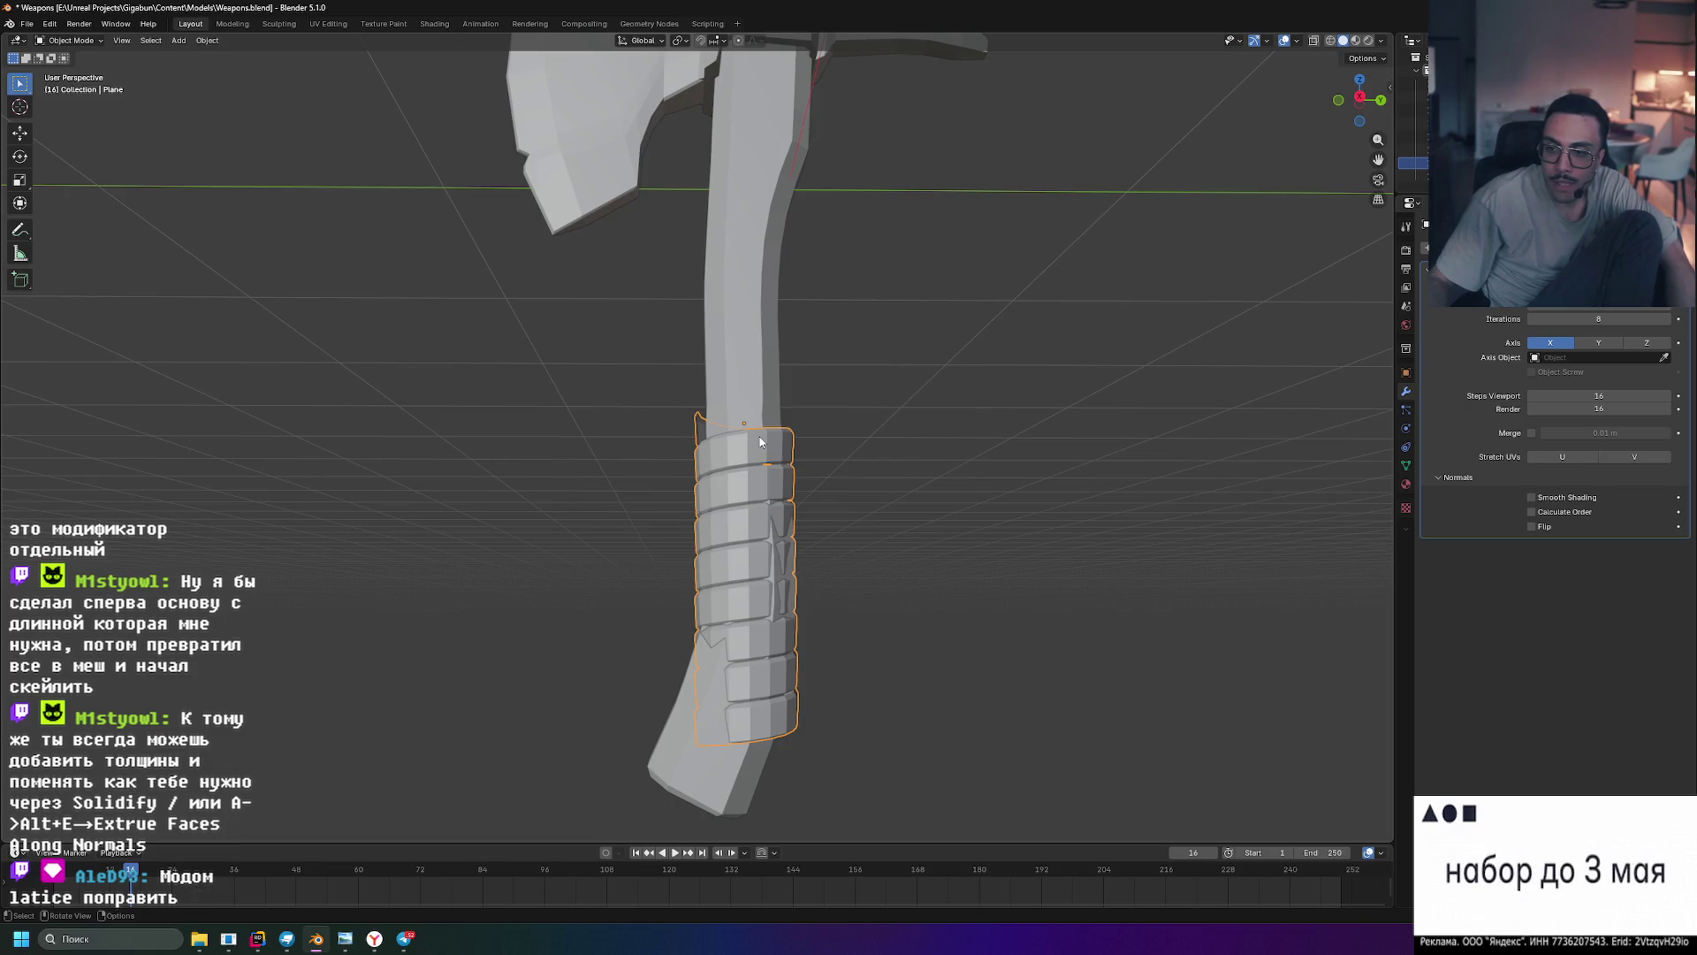
# - Zoom and orbit down onto the wrapped axe handle, then bring up Add Modifier with Shift+A
pyautogui.scroll(5, 699, 406)
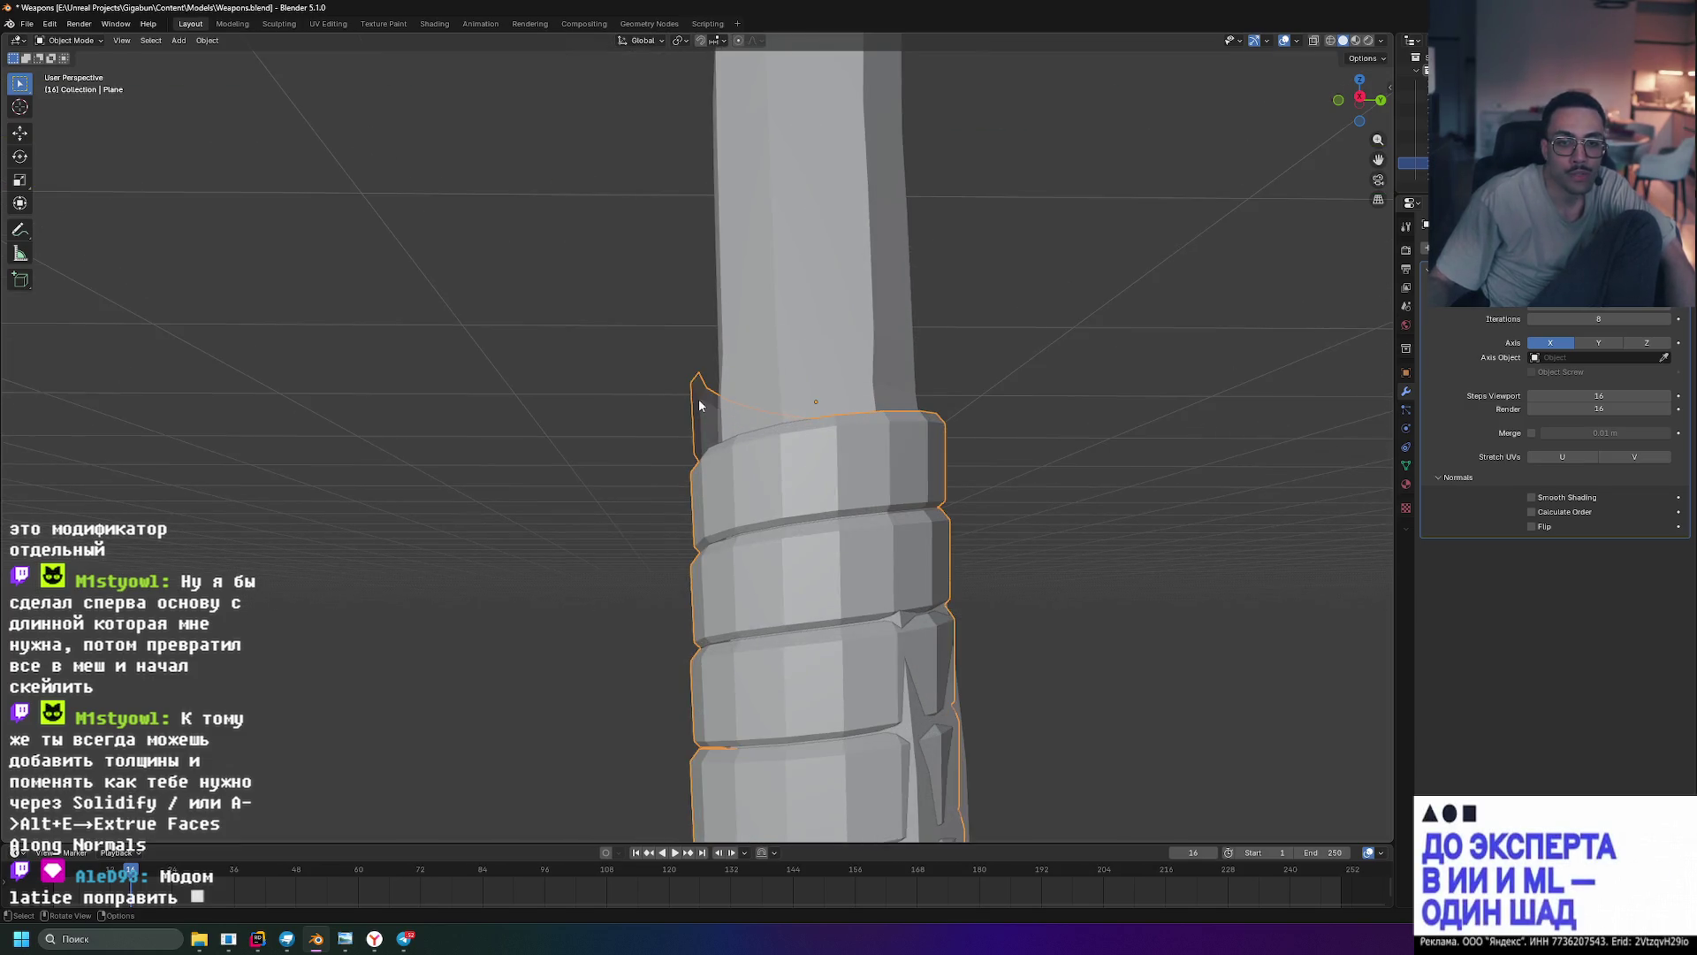
pyautogui.moveTo(840, 415)
pyautogui.mouseDown(button='middle')
pyautogui.moveTo(1025, 497)
pyautogui.moveTo(875, 439)
pyautogui.moveTo(774, 380)
pyautogui.moveTo(777, 356)
pyautogui.moveTo(1050, 467)
pyautogui.moveTo(1137, 444)
pyautogui.moveTo(829, 435)
pyautogui.moveTo(847, 414)
pyautogui.mouseUp(button='middle')
pyautogui.scroll(5, 847, 414)
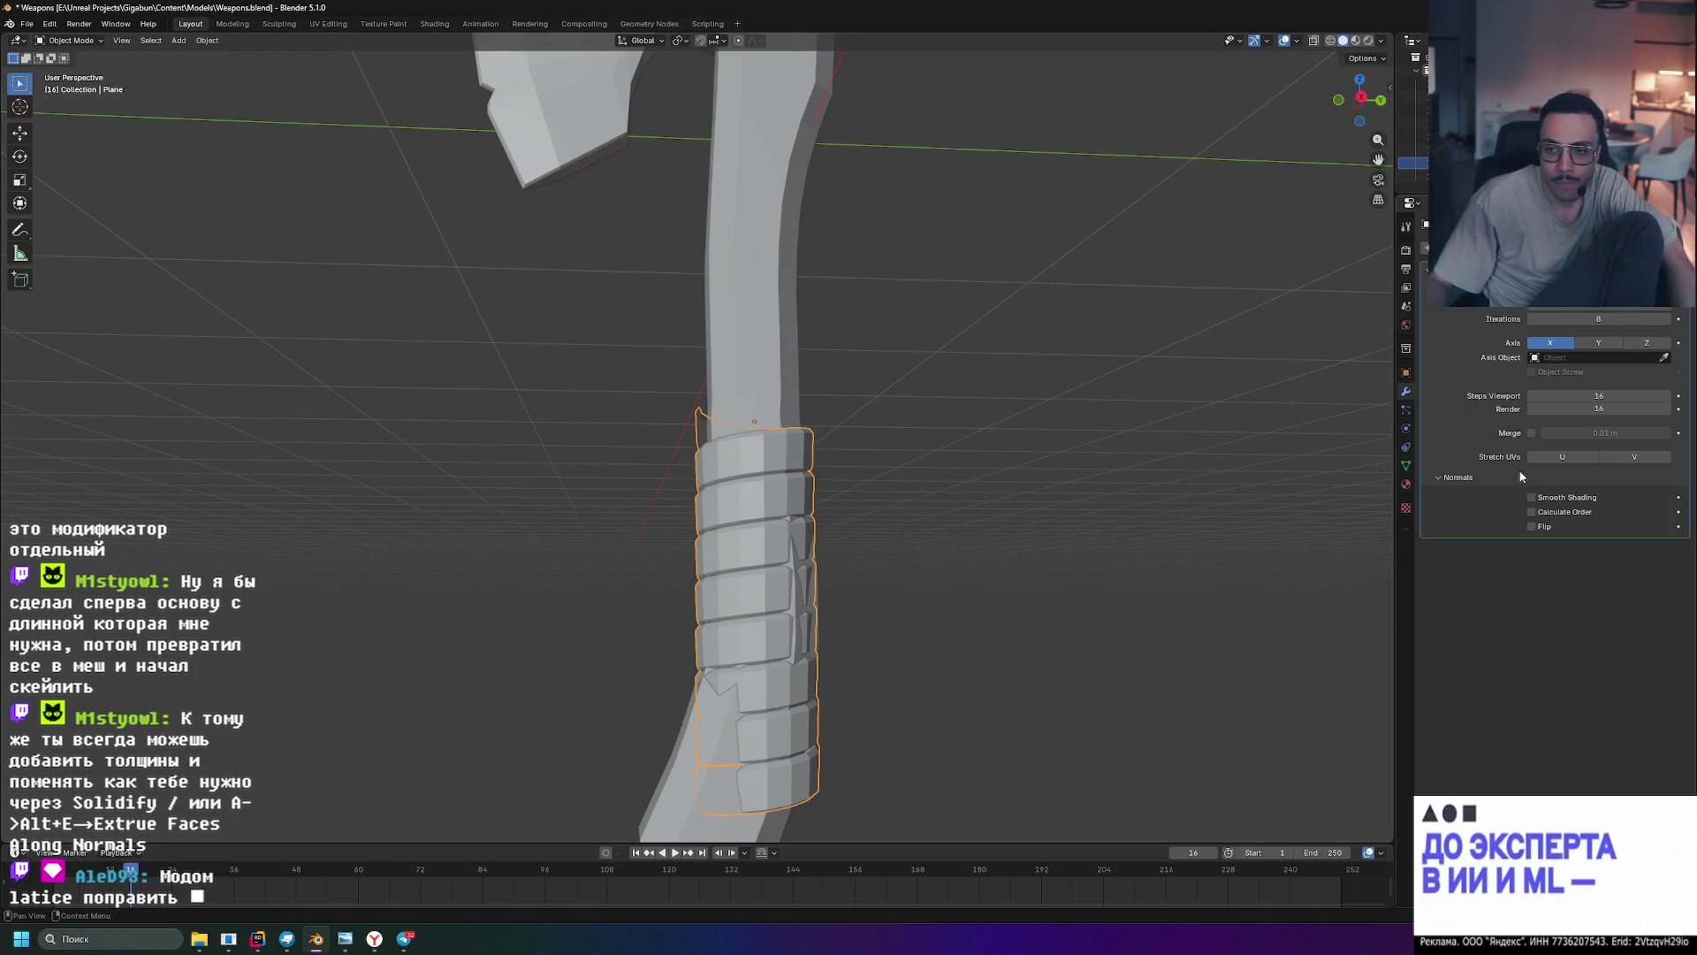
pyautogui.hotkey('shift', 'a')
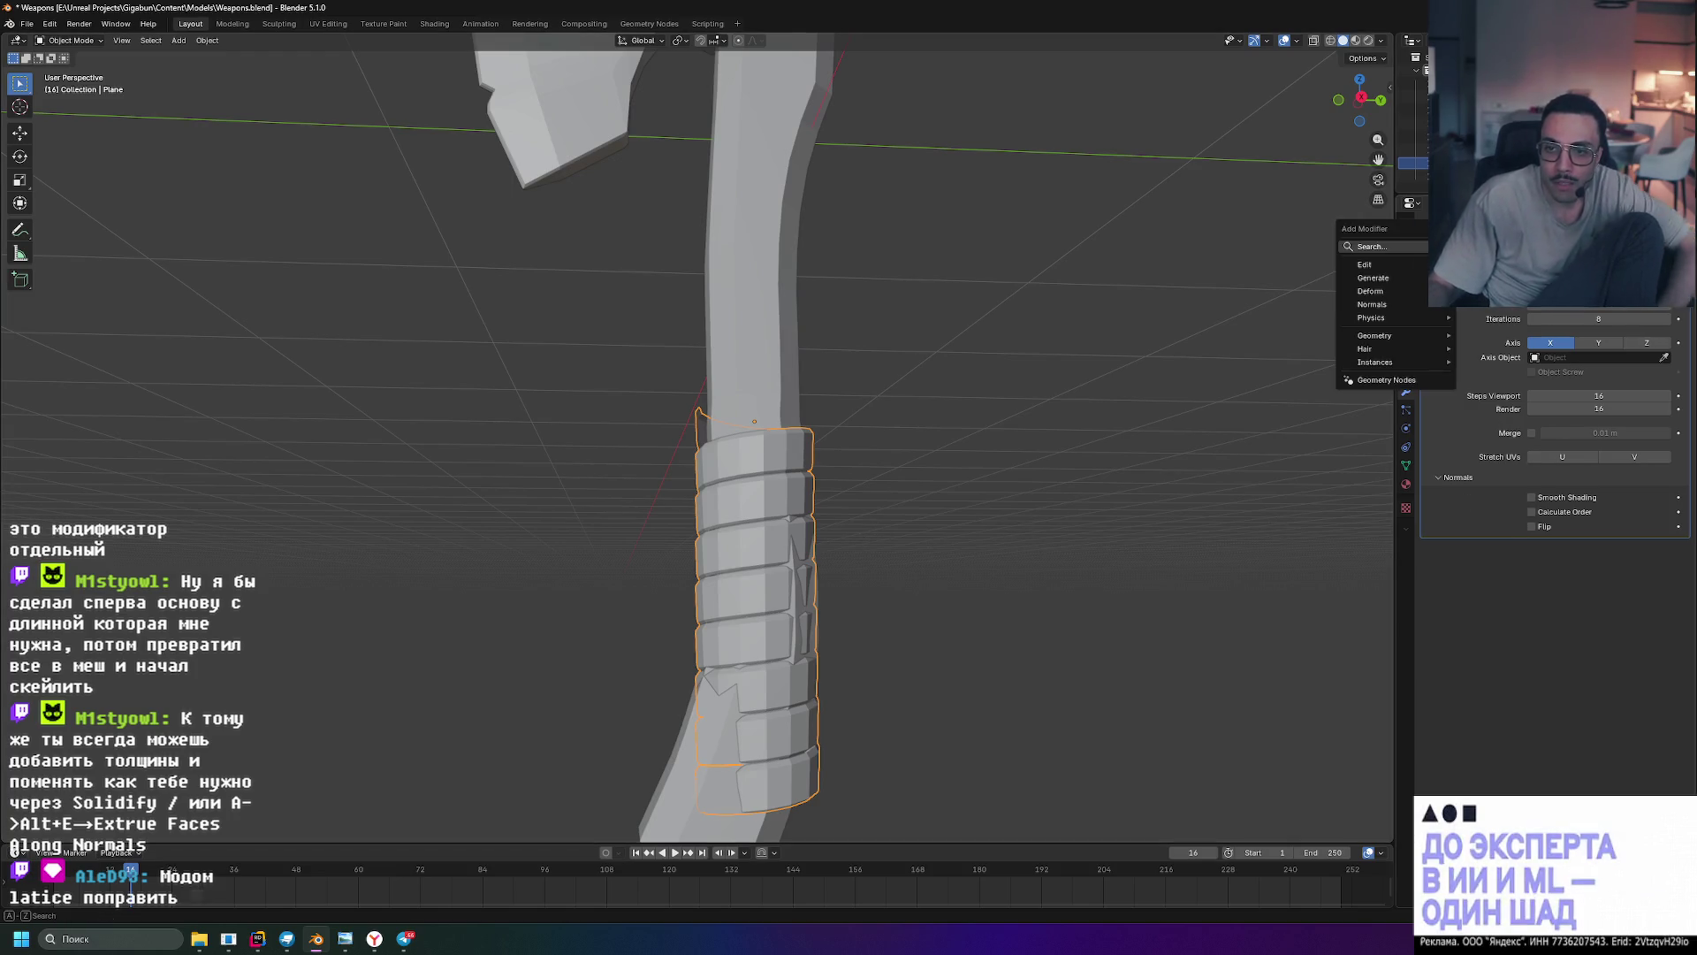
pyautogui.write('lat')
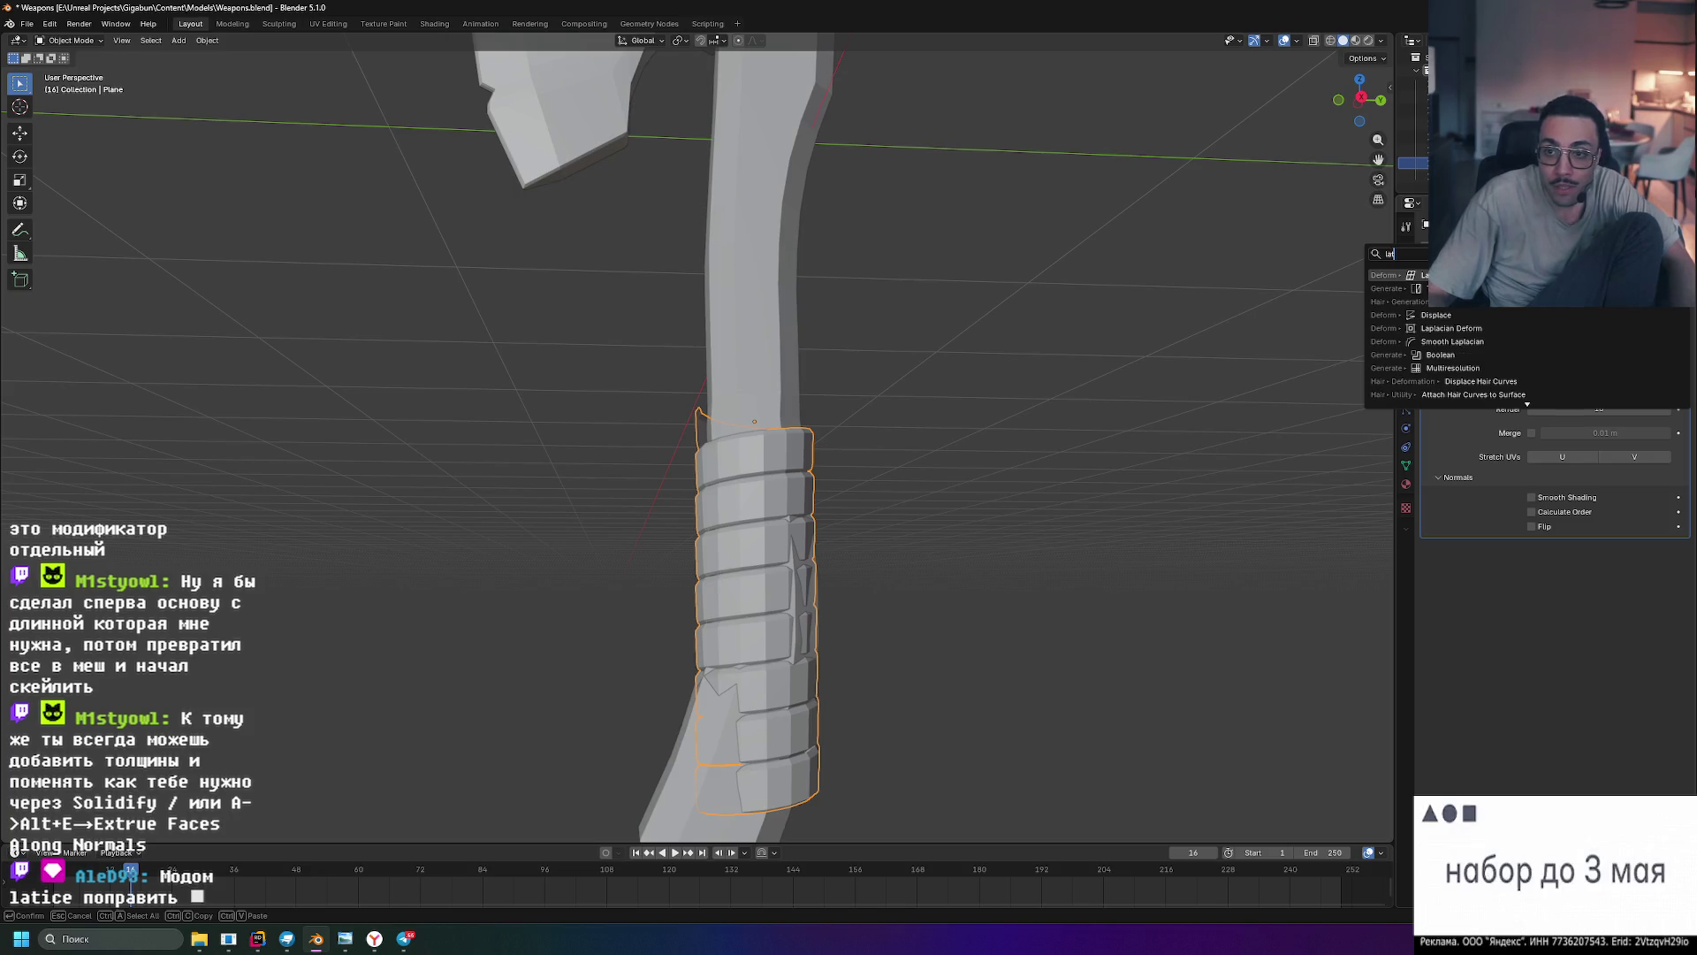
pyautogui.press('Return')
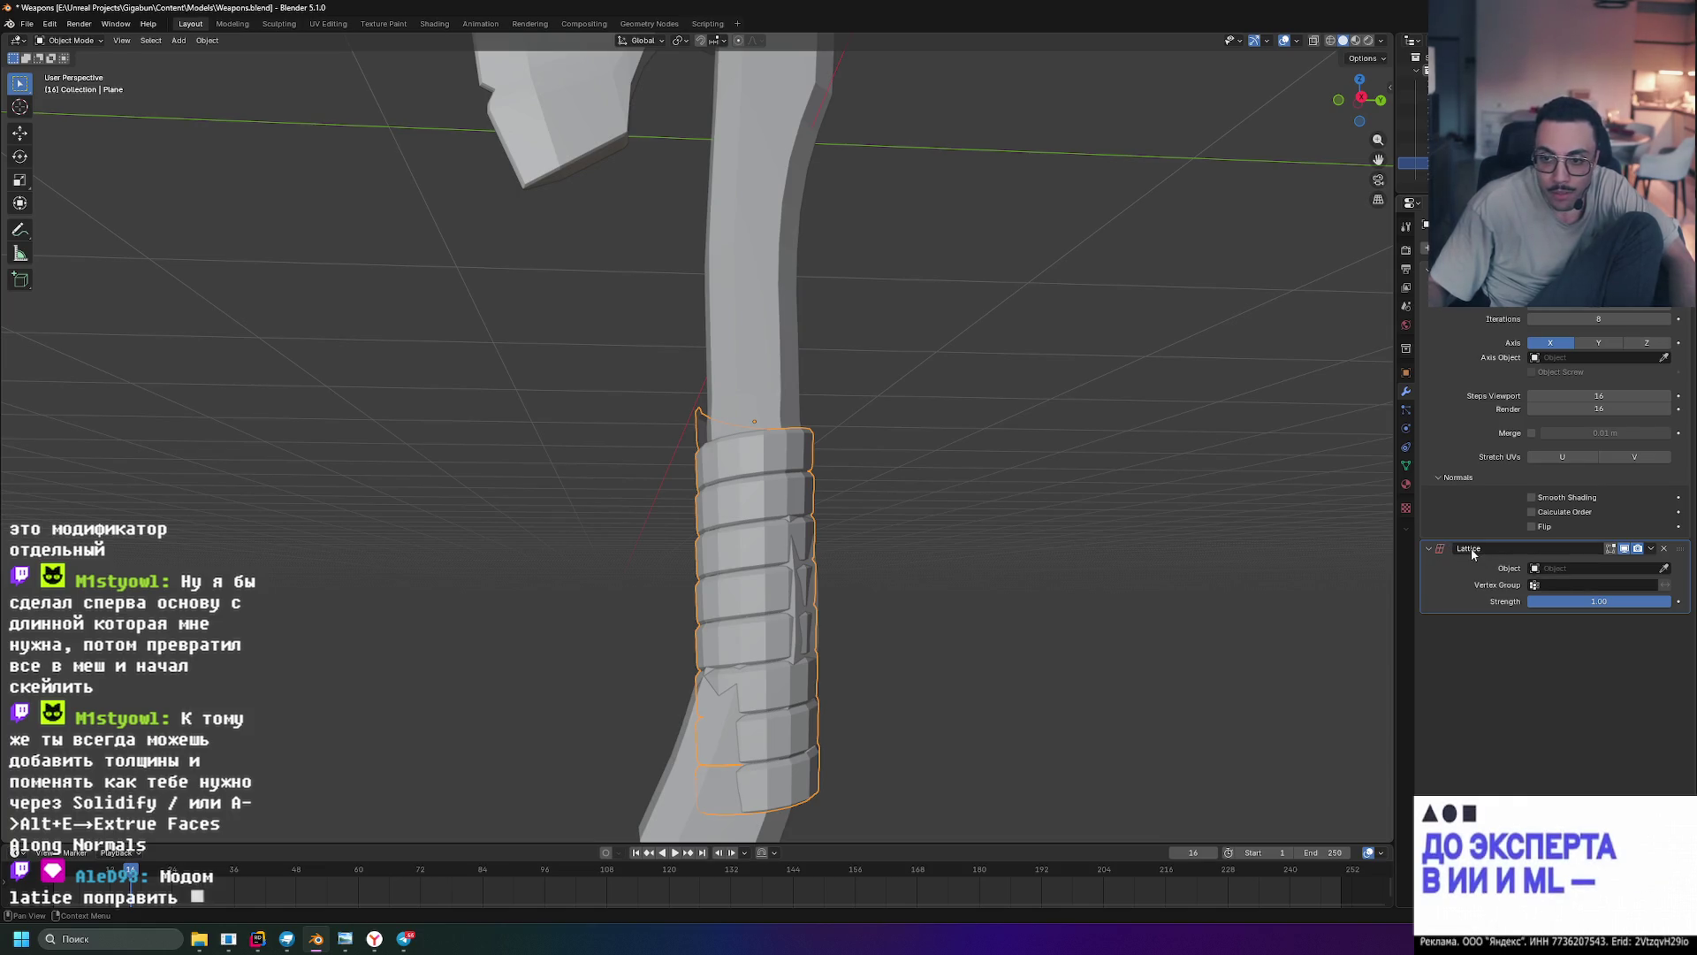
pyautogui.click(1542, 569)
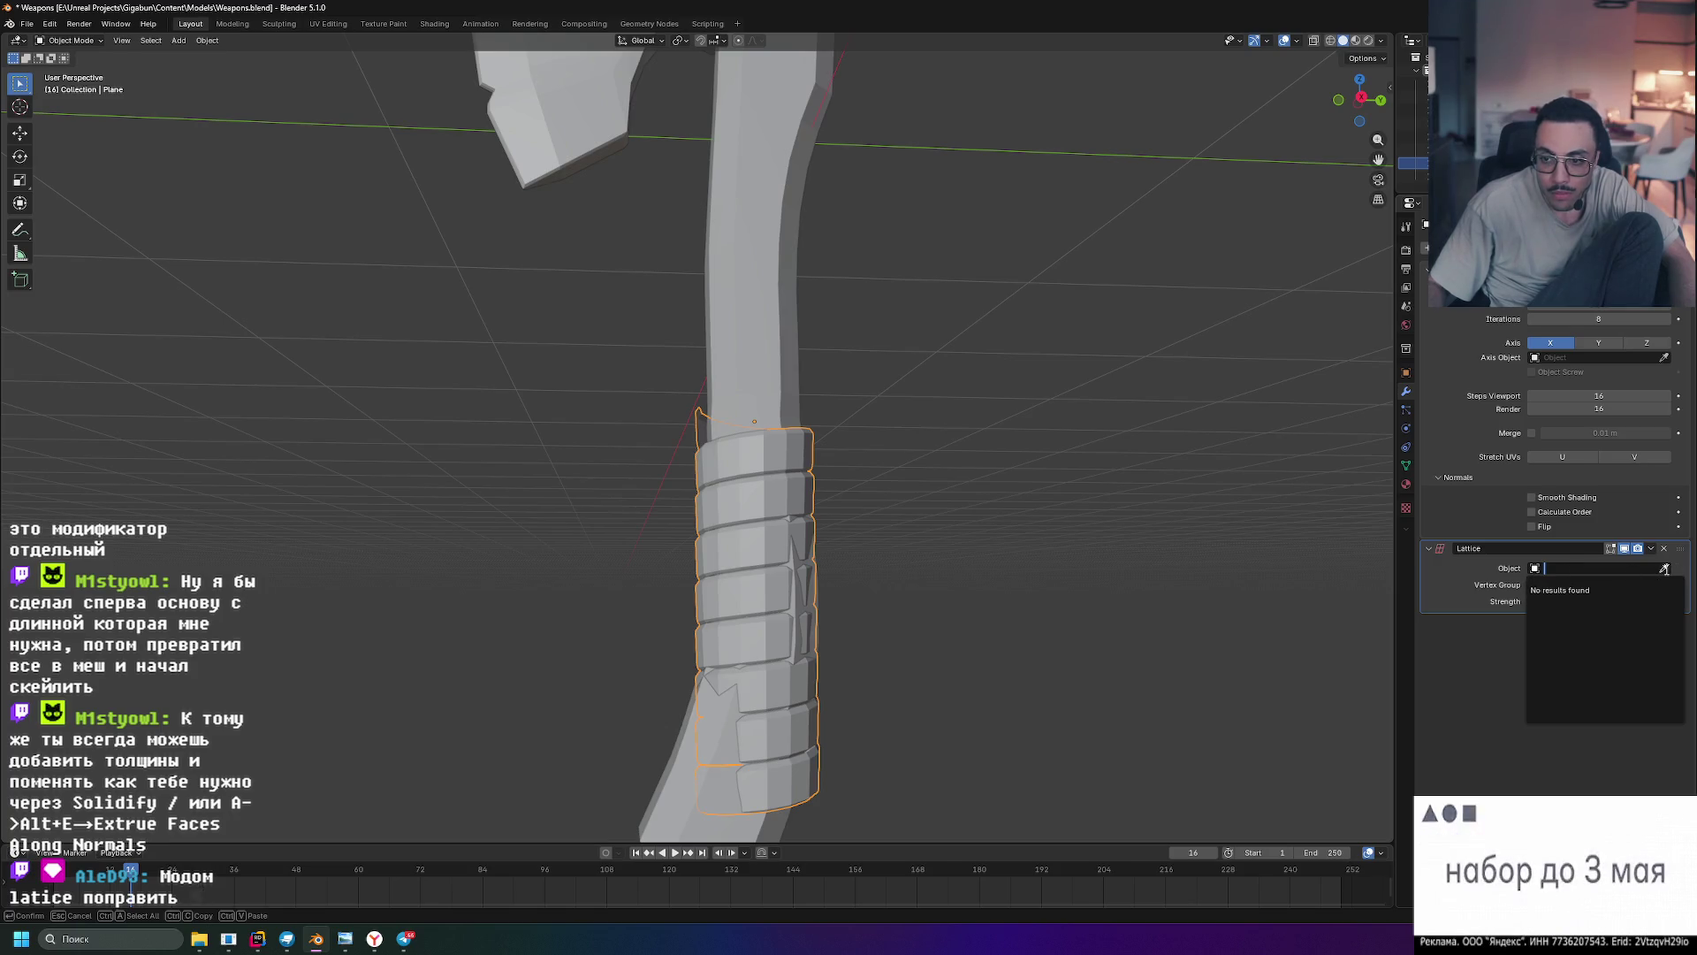
pyautogui.click(1664, 570)
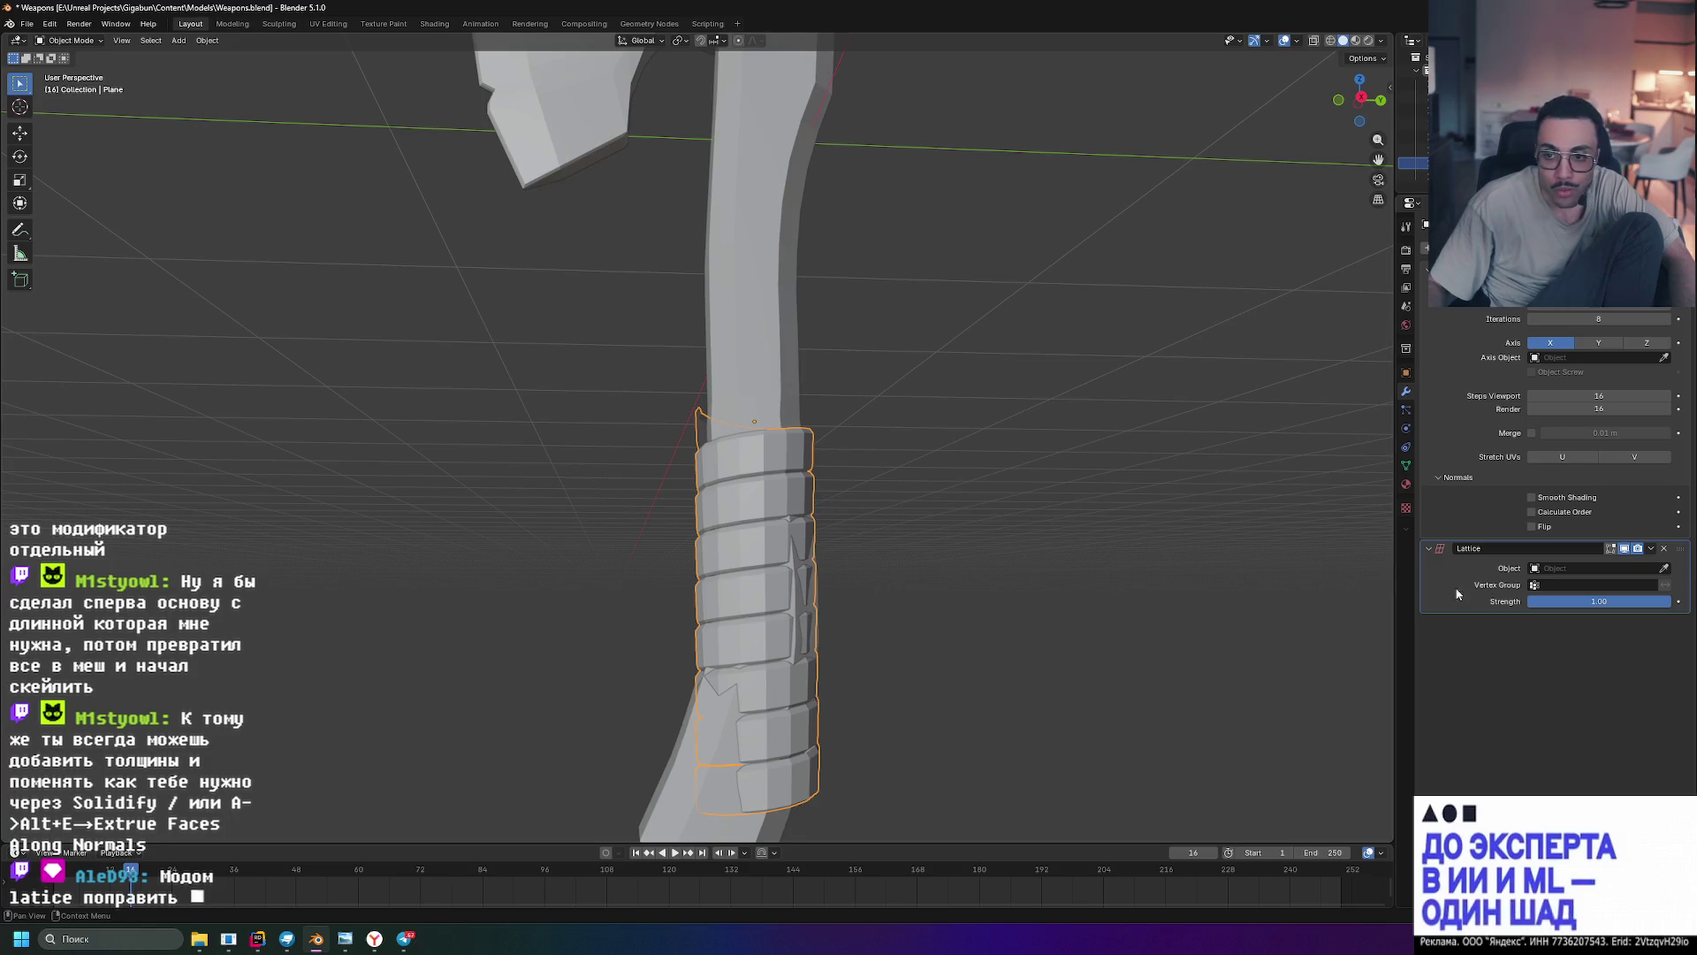
pyautogui.press('e')
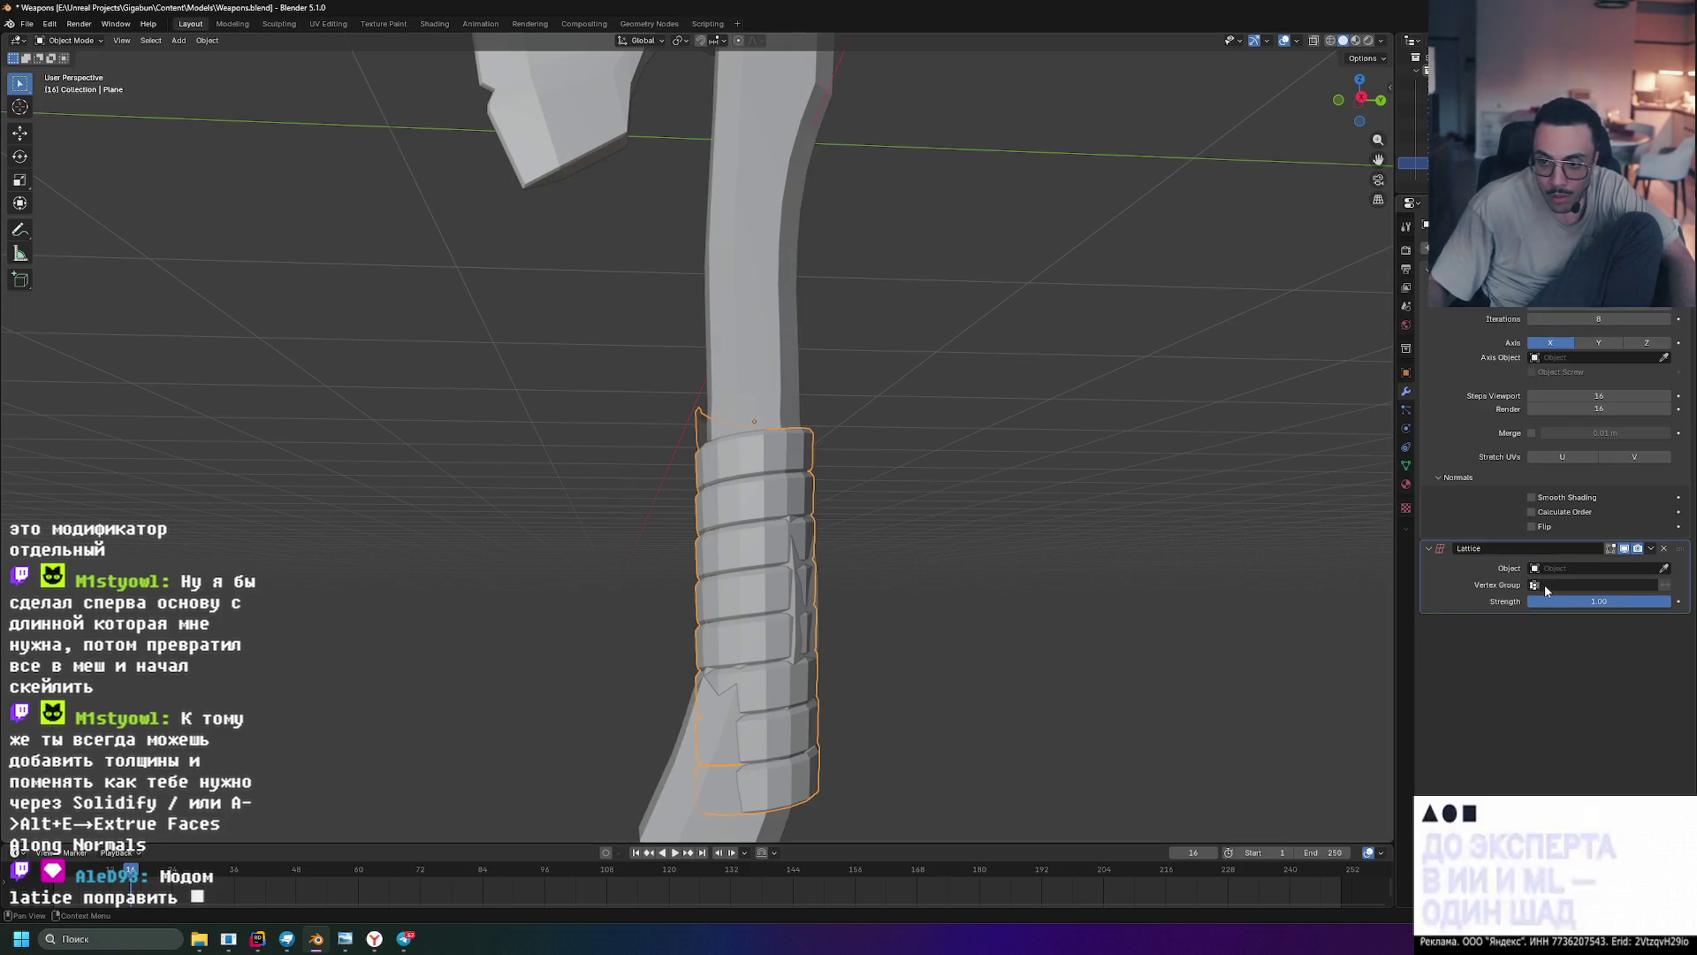
pyautogui.click(1625, 585)
pyautogui.click(1466, 650)
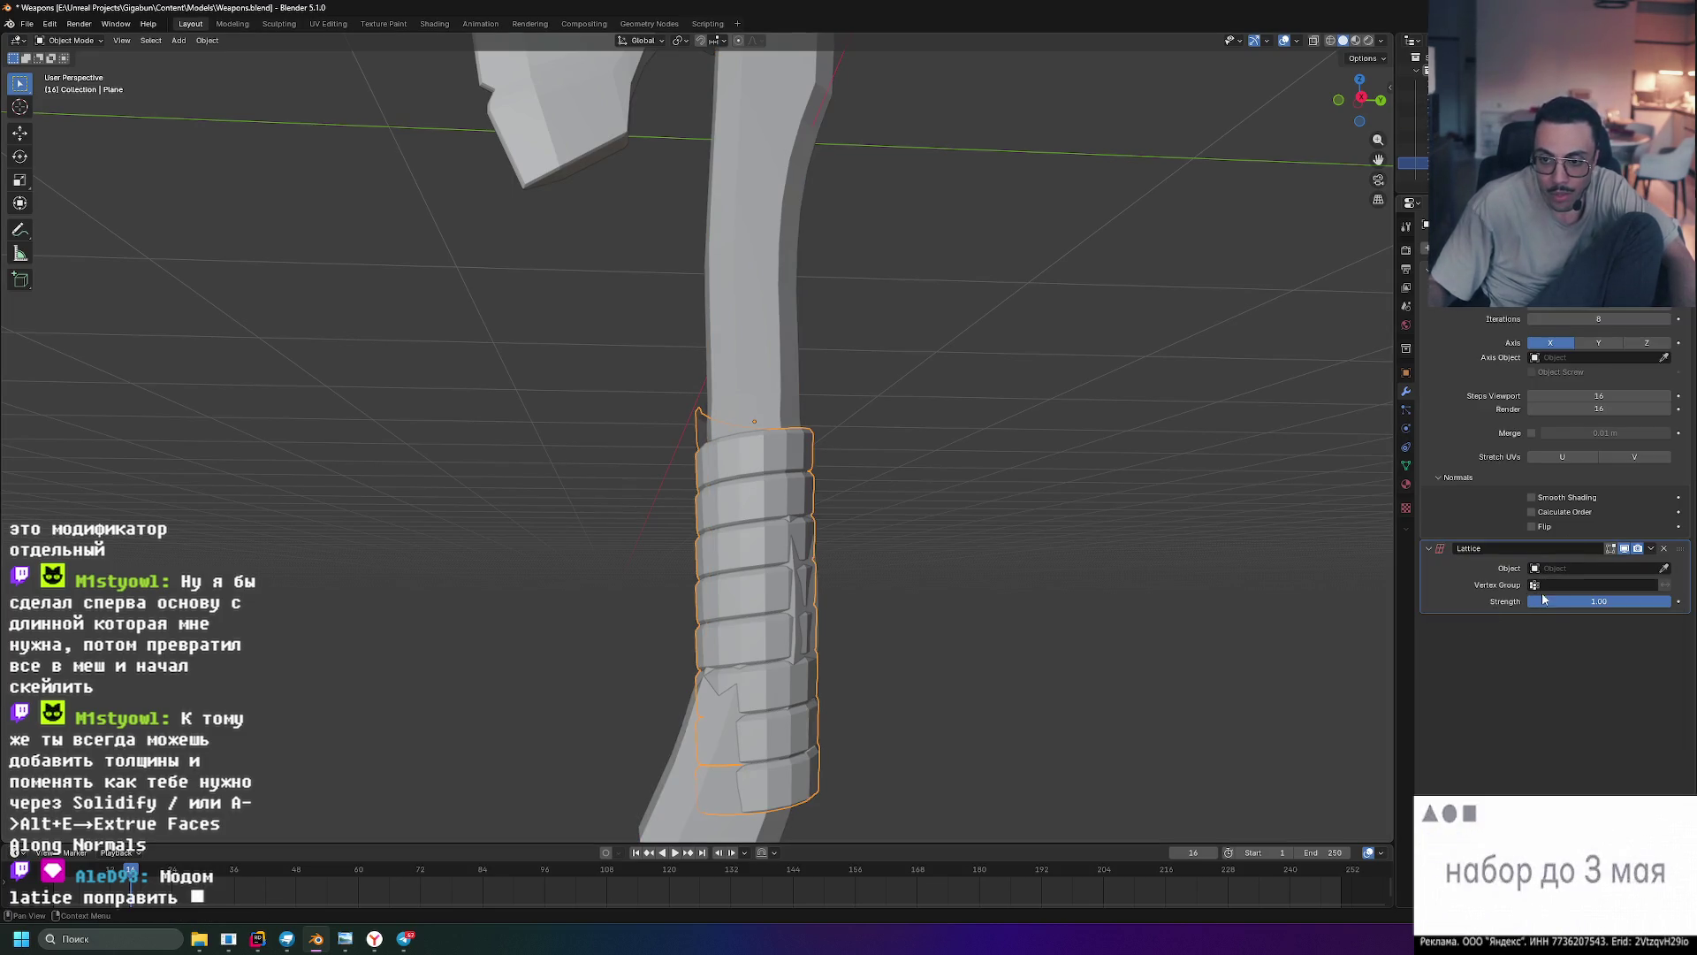
pyautogui.click(1539, 569)
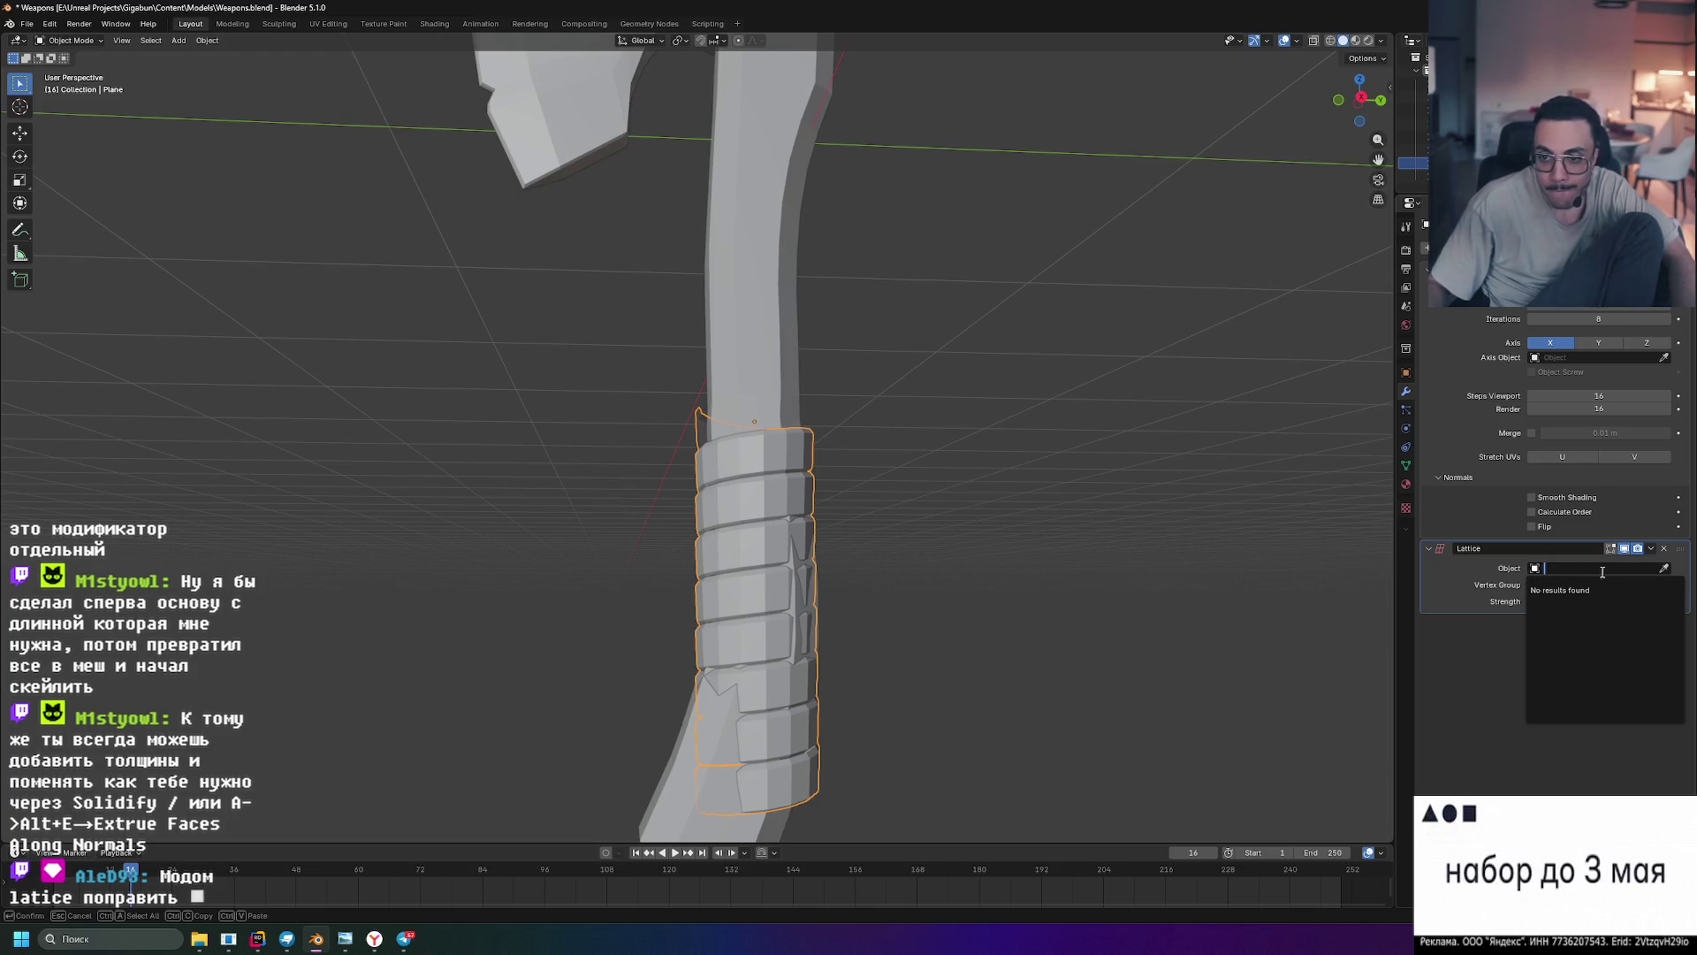
pyautogui.click(1491, 549)
pyautogui.press('Return')
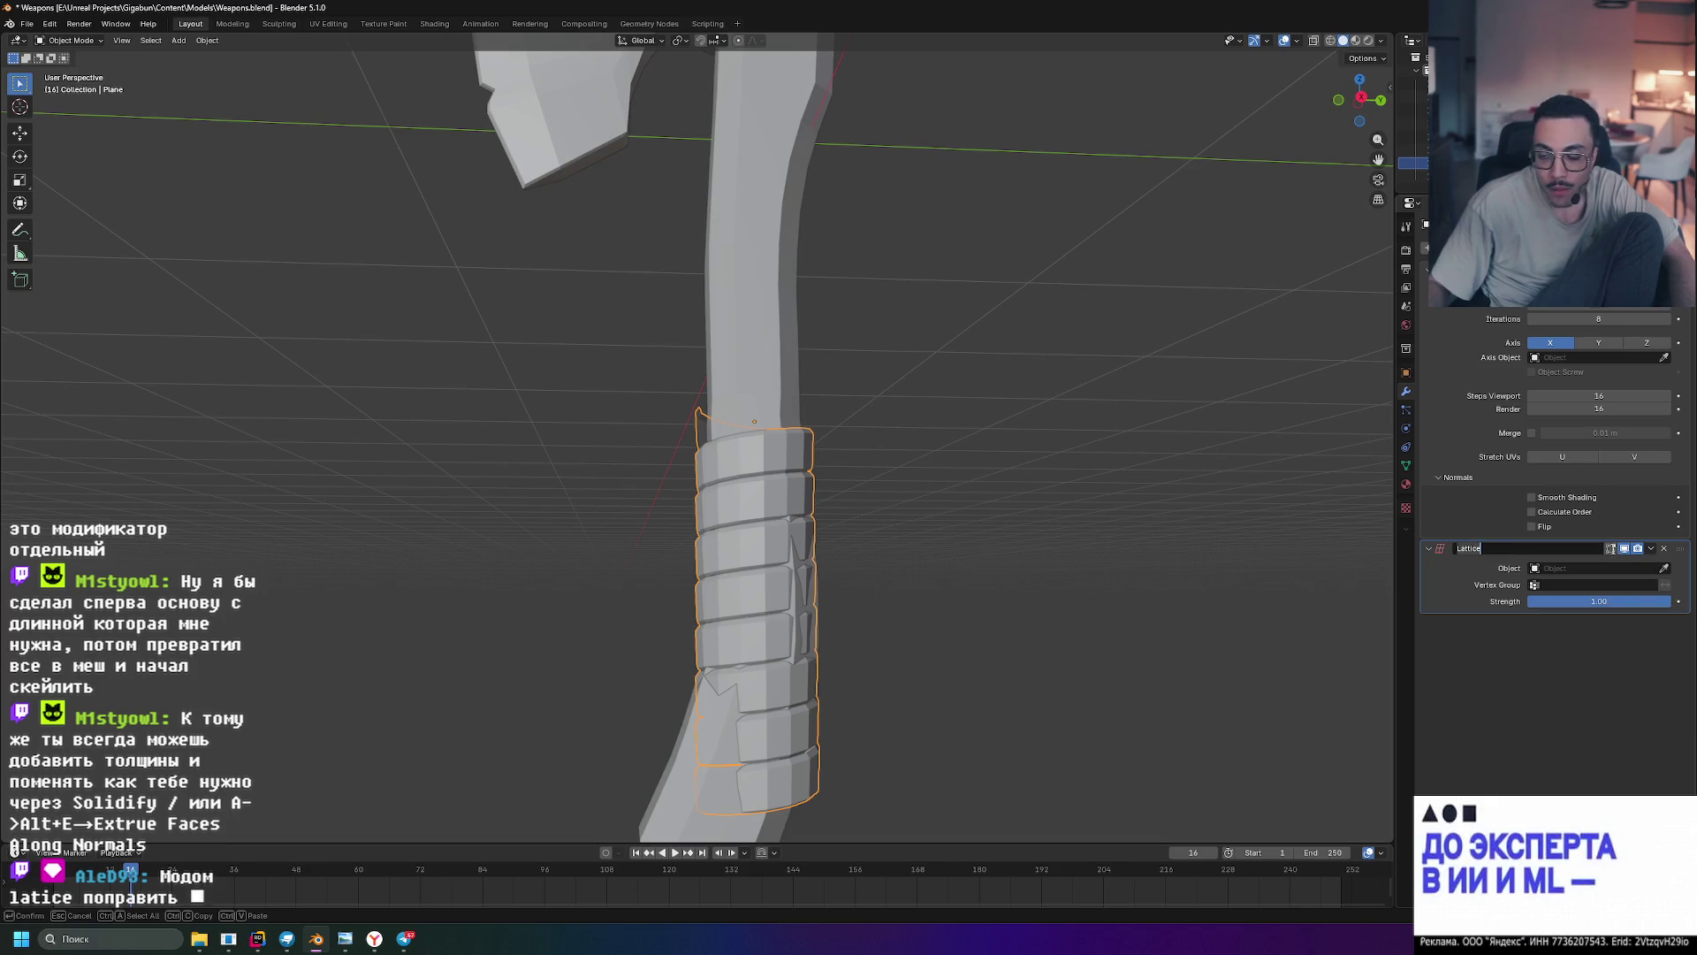
pyautogui.click(1611, 550)
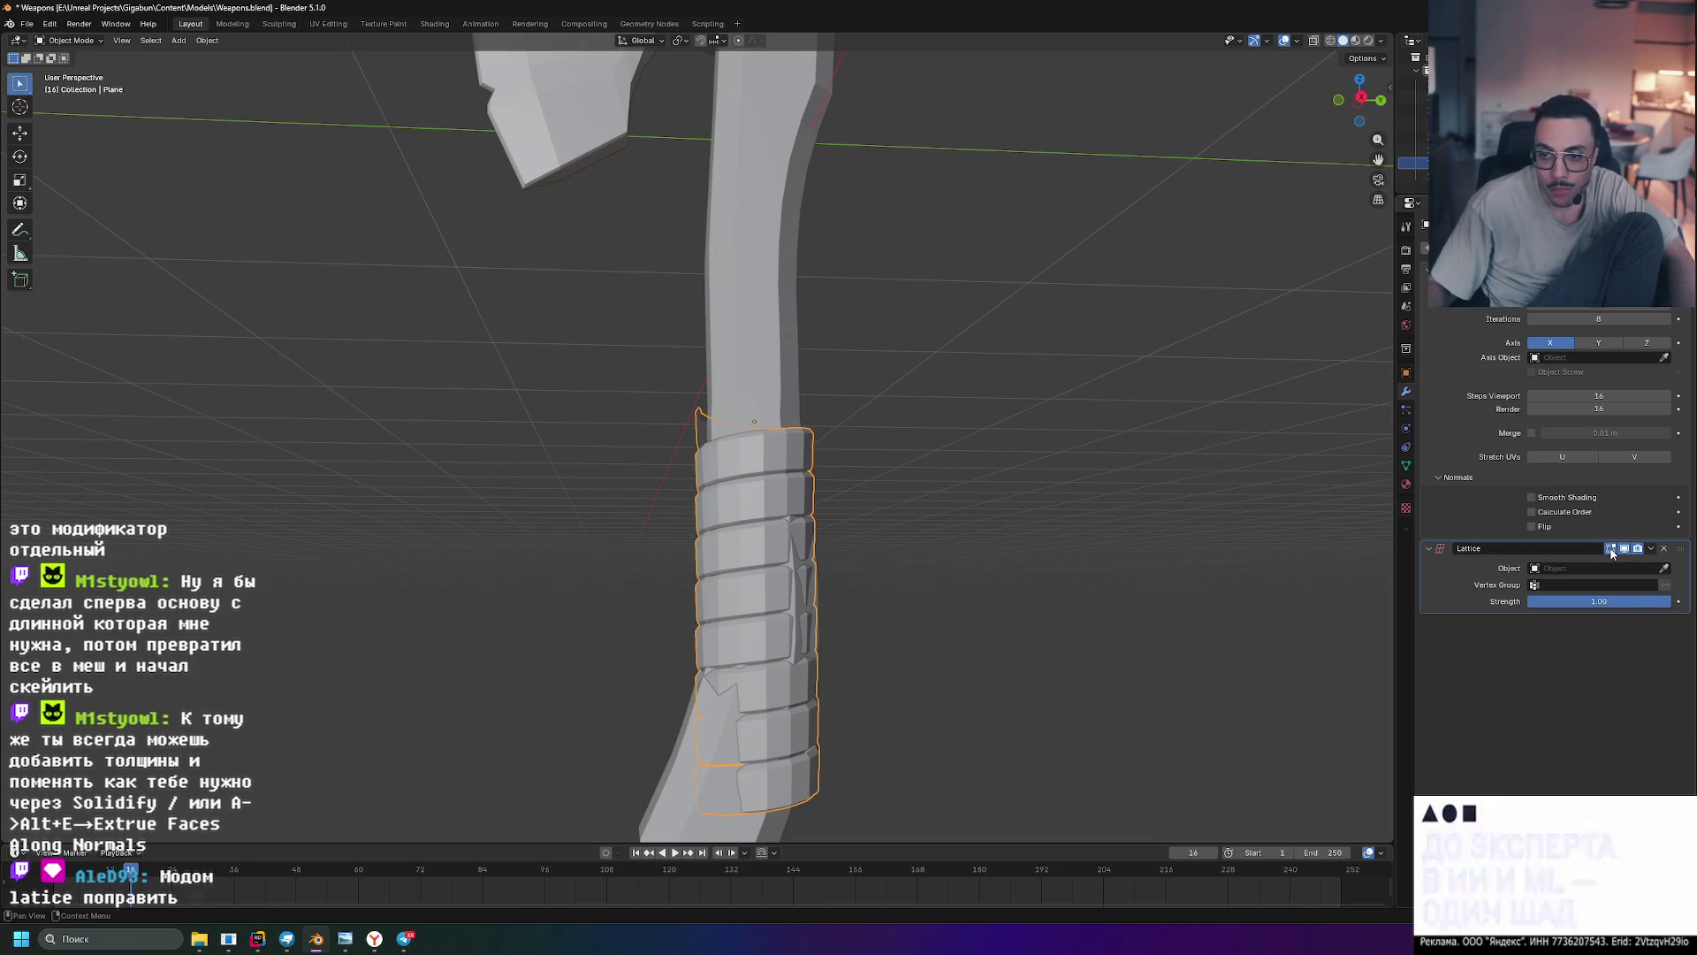
pyautogui.keyDown('shift'); pyautogui.click(719, 500); pyautogui.keyUp('shift')
pyautogui.click(1665, 569)
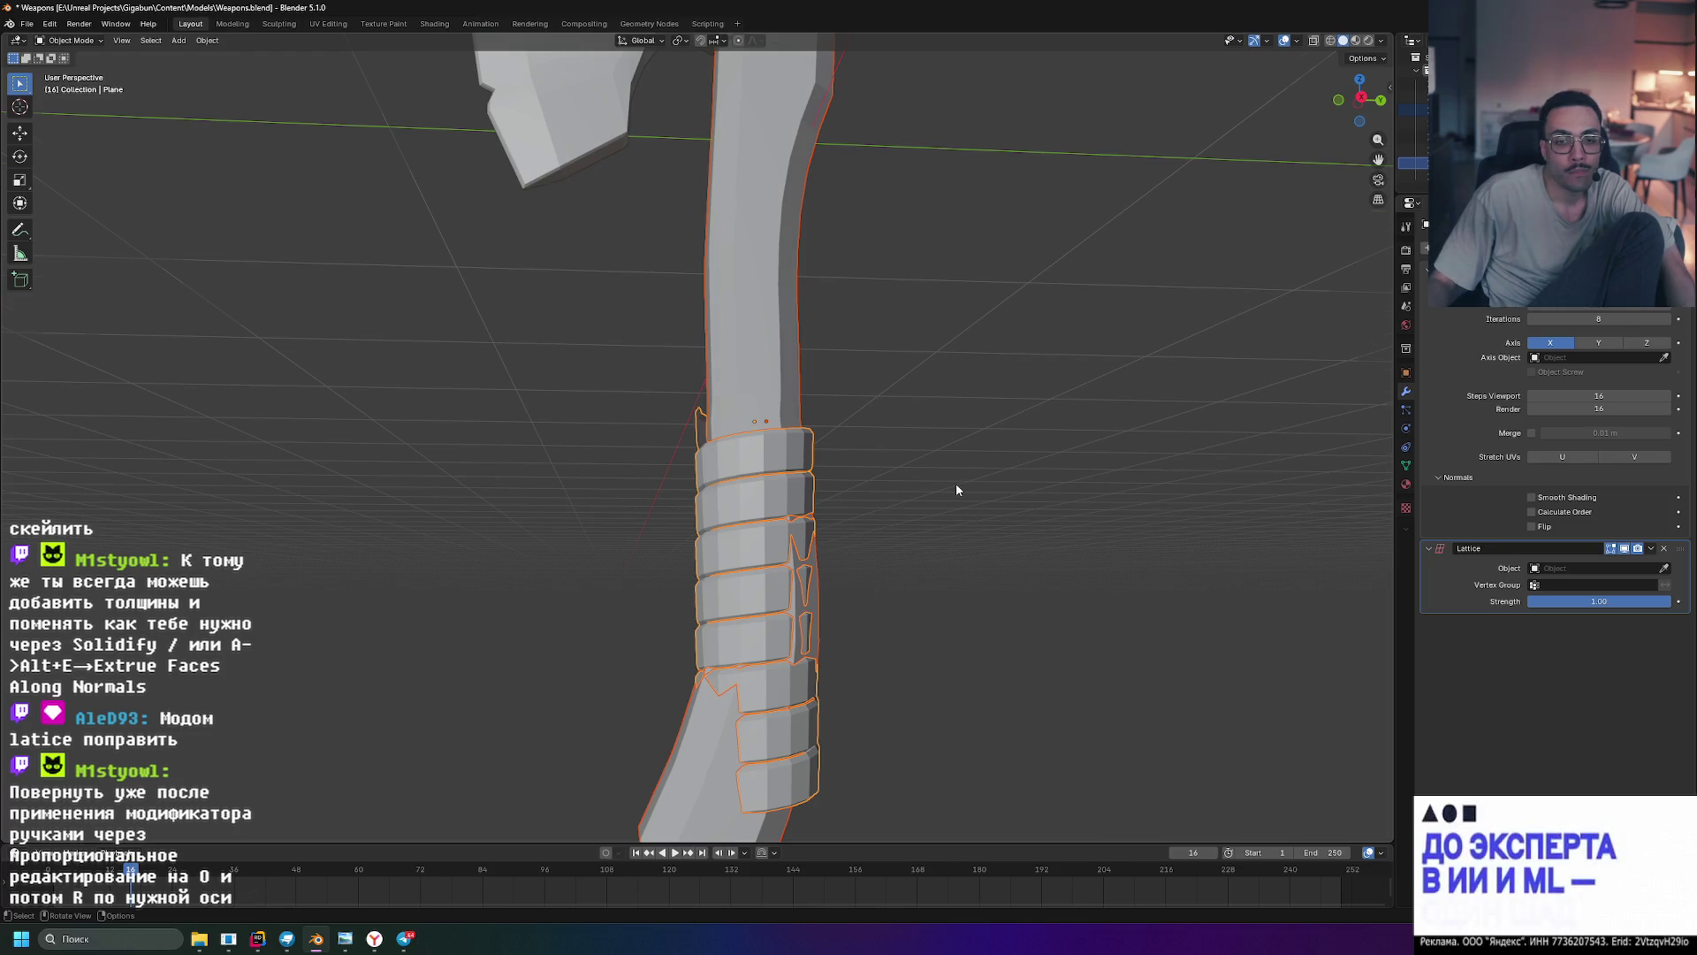
pyautogui.scroll(-2, 956, 490)
pyautogui.scroll(3, 956, 489)
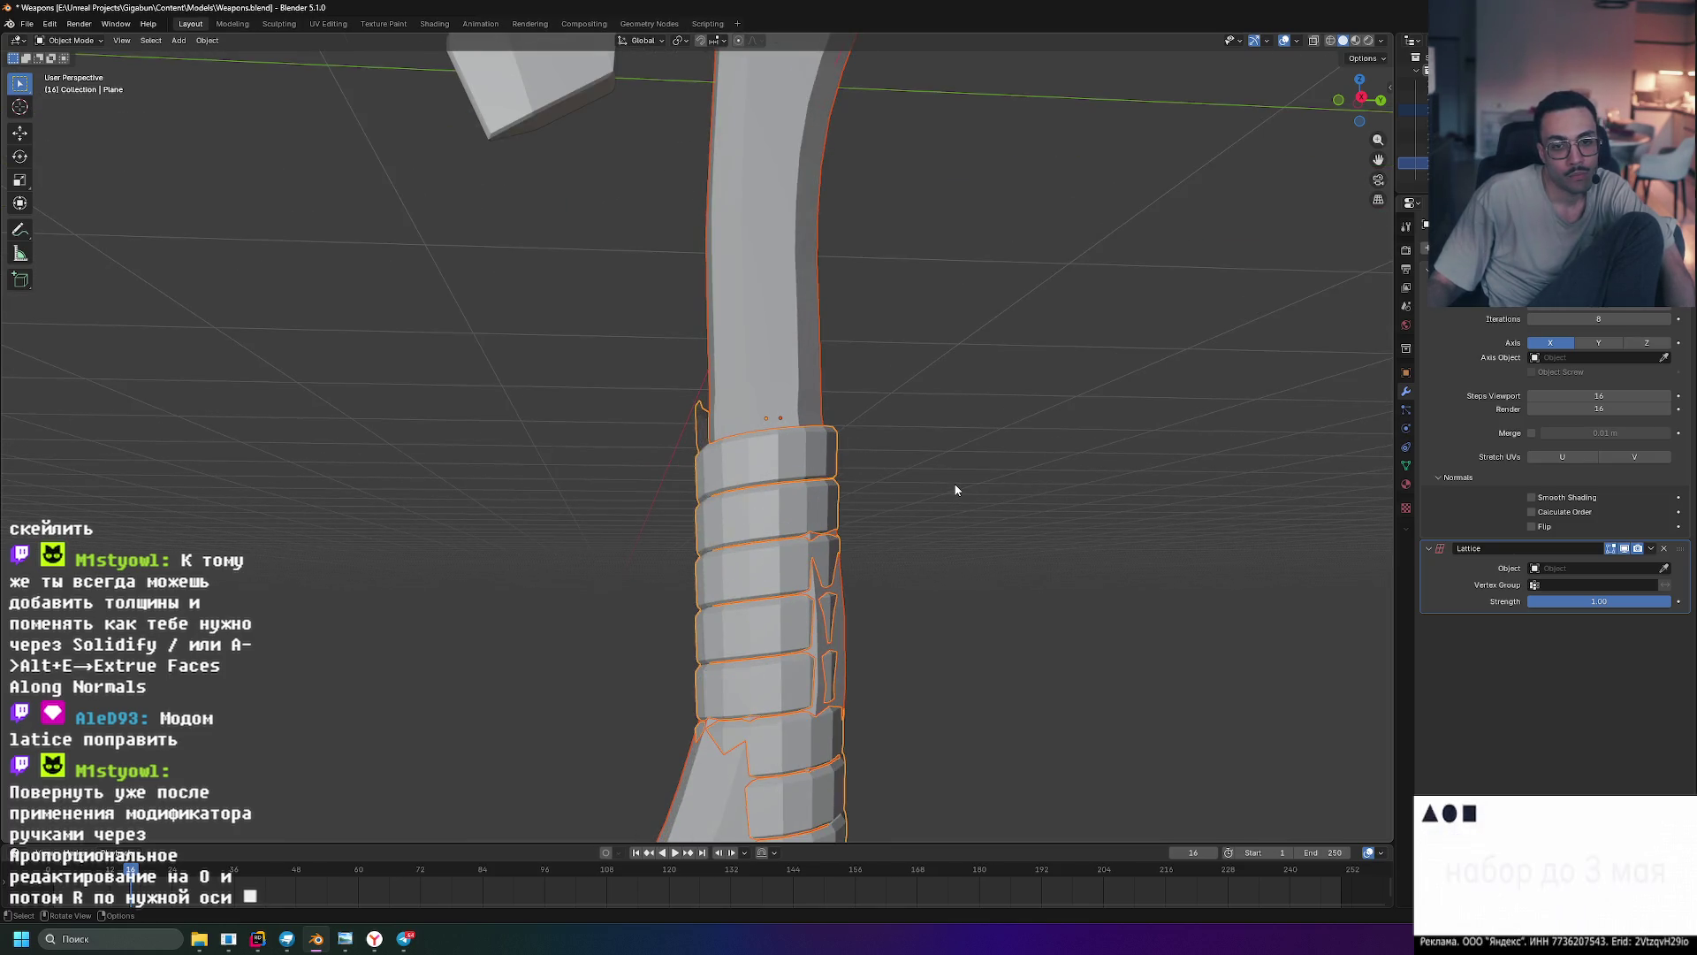
pyautogui.moveTo(954, 481); pyautogui.dragTo(953, 481, button='middle')
pyautogui.scroll(-2, 953, 481)
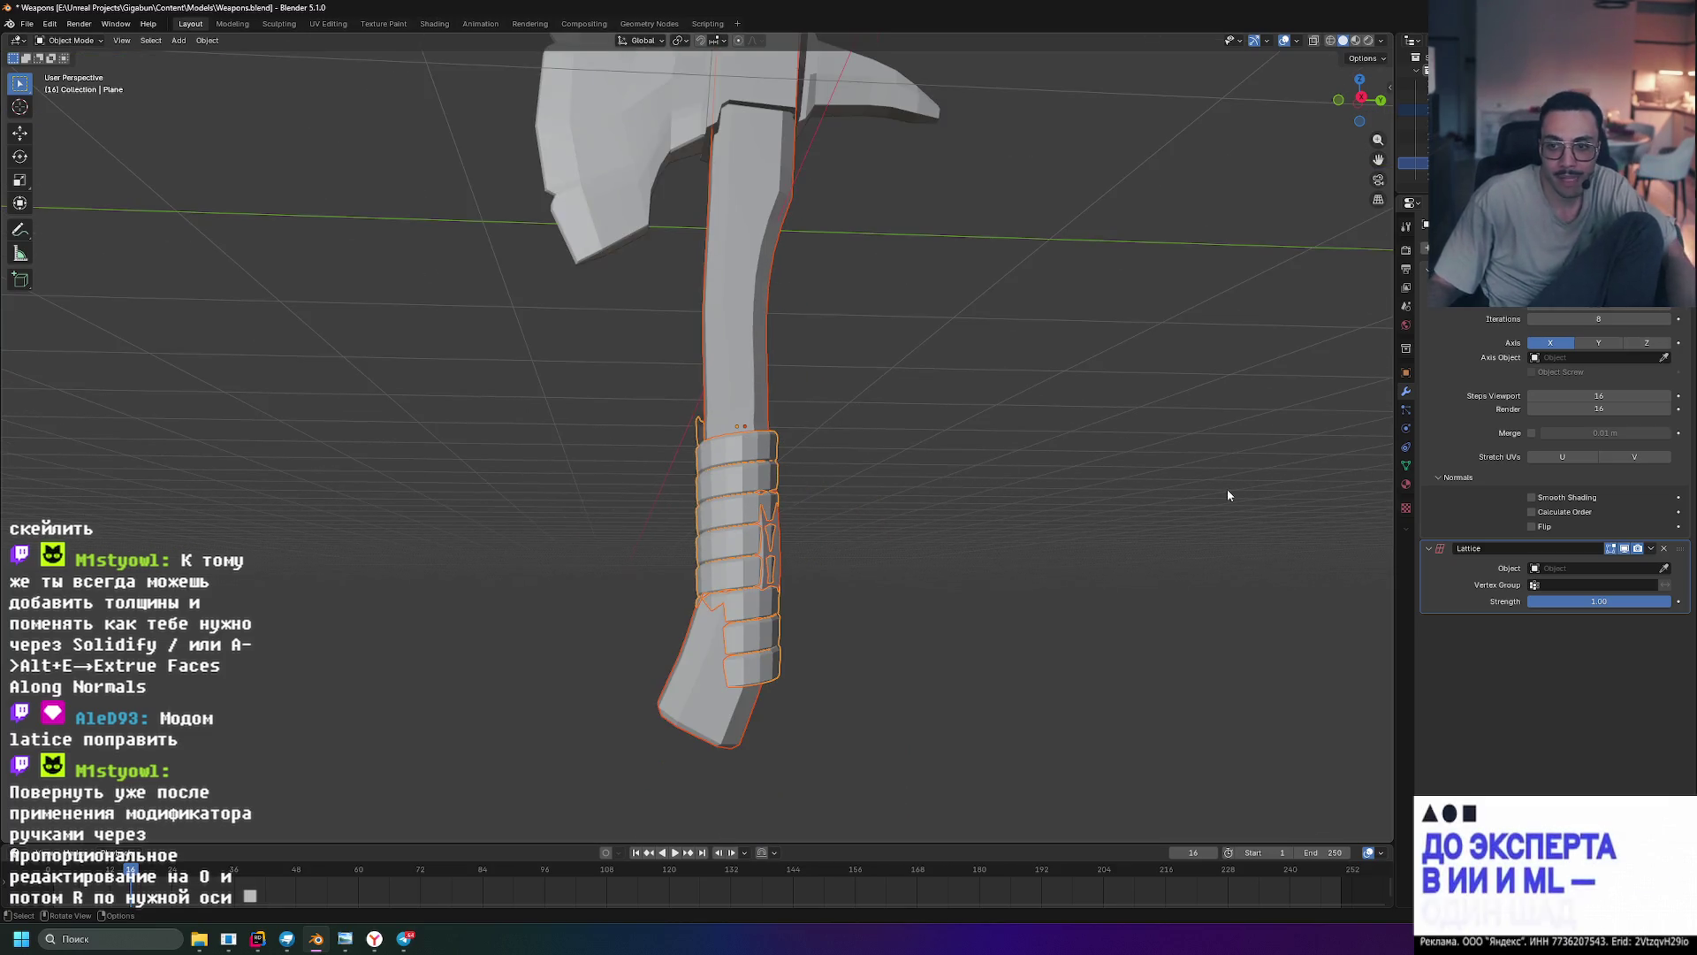
pyautogui.click(1665, 549)
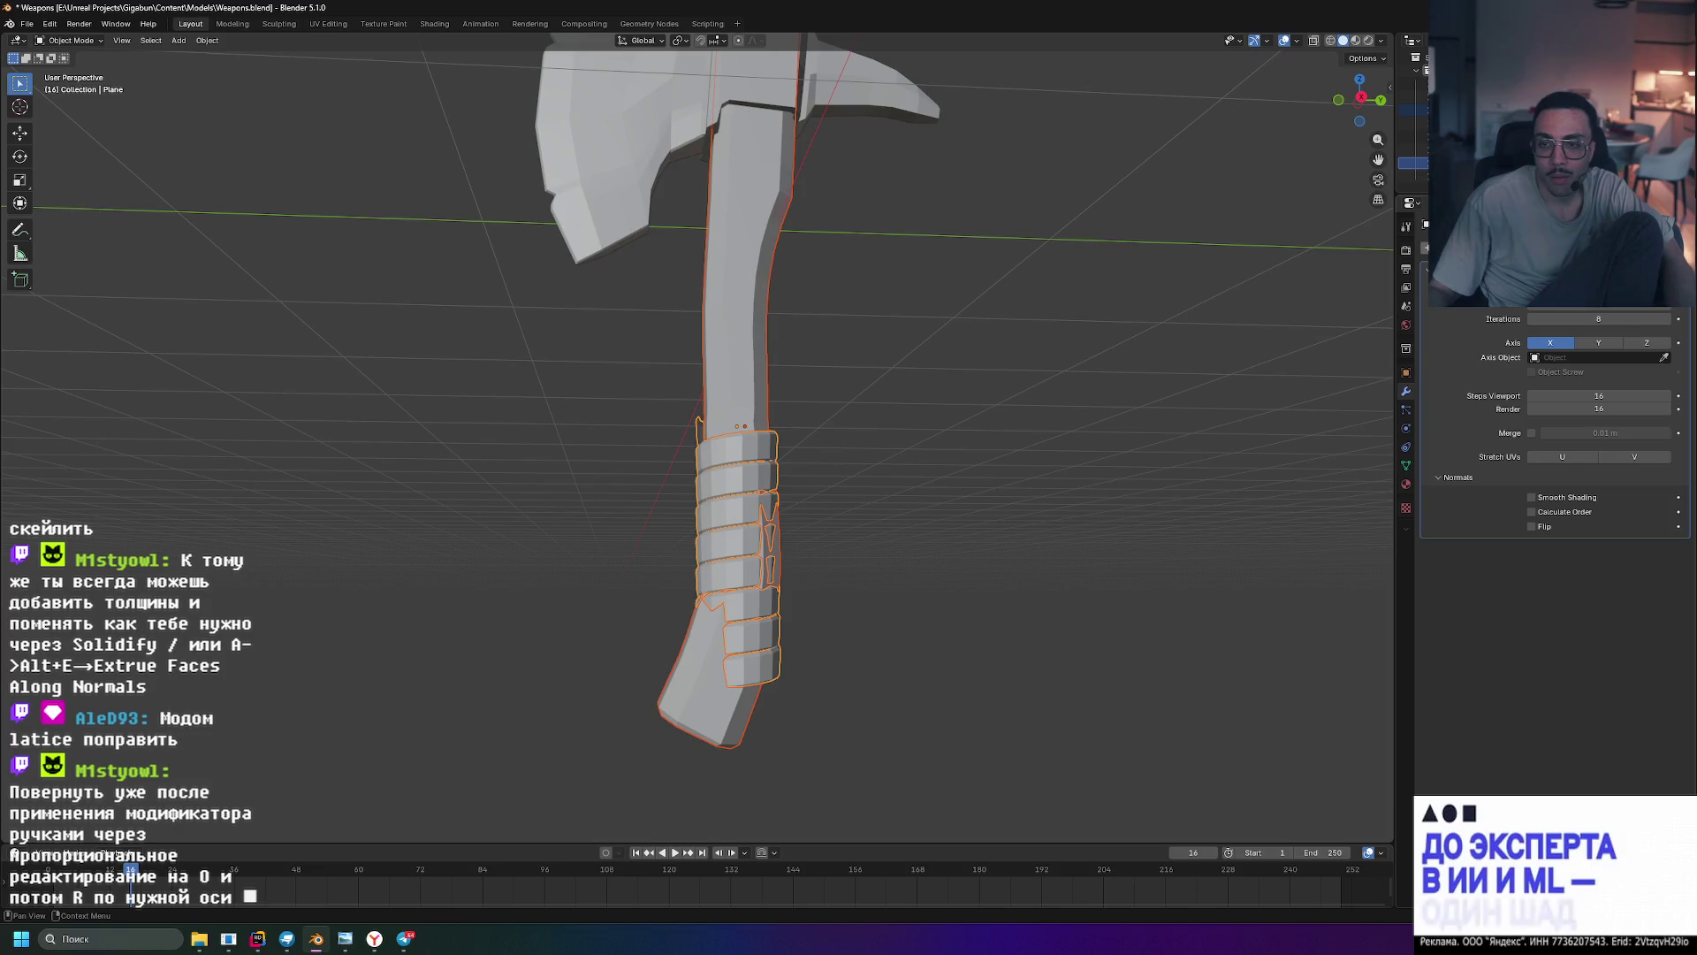
# - Add a Shrinkwrap modifier to the grip wrap by searching 'shr'
pyautogui.hotkey('shift', 'a')
pyautogui.write('shr')
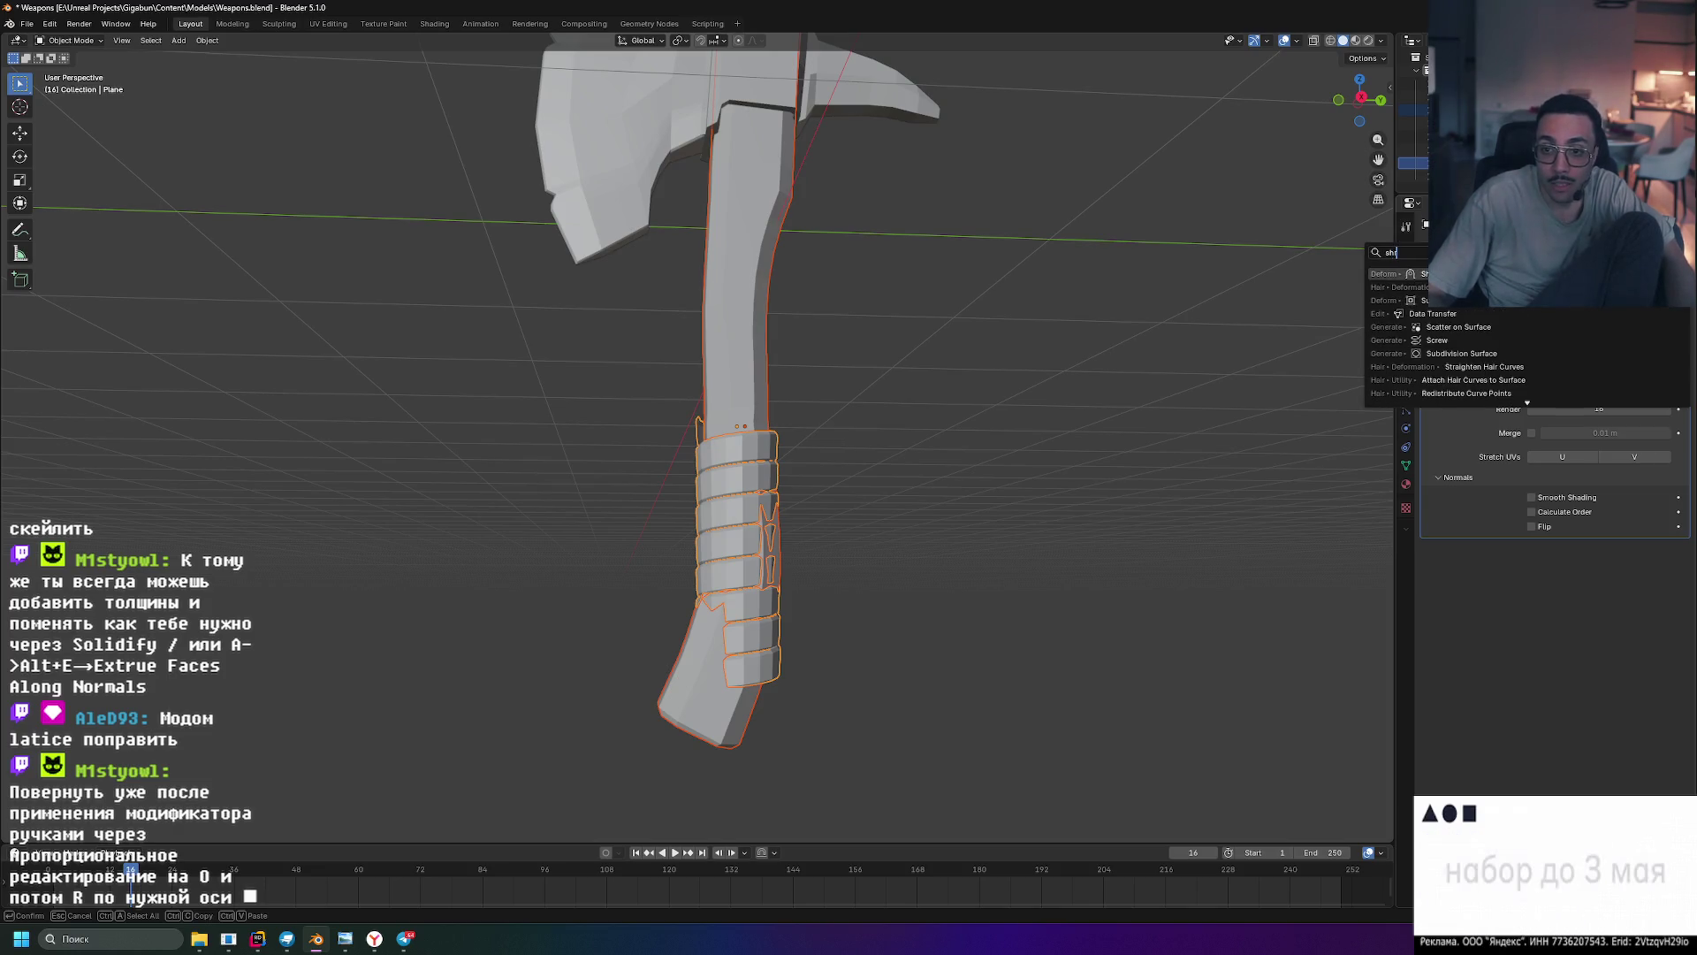
pyautogui.press('Return')
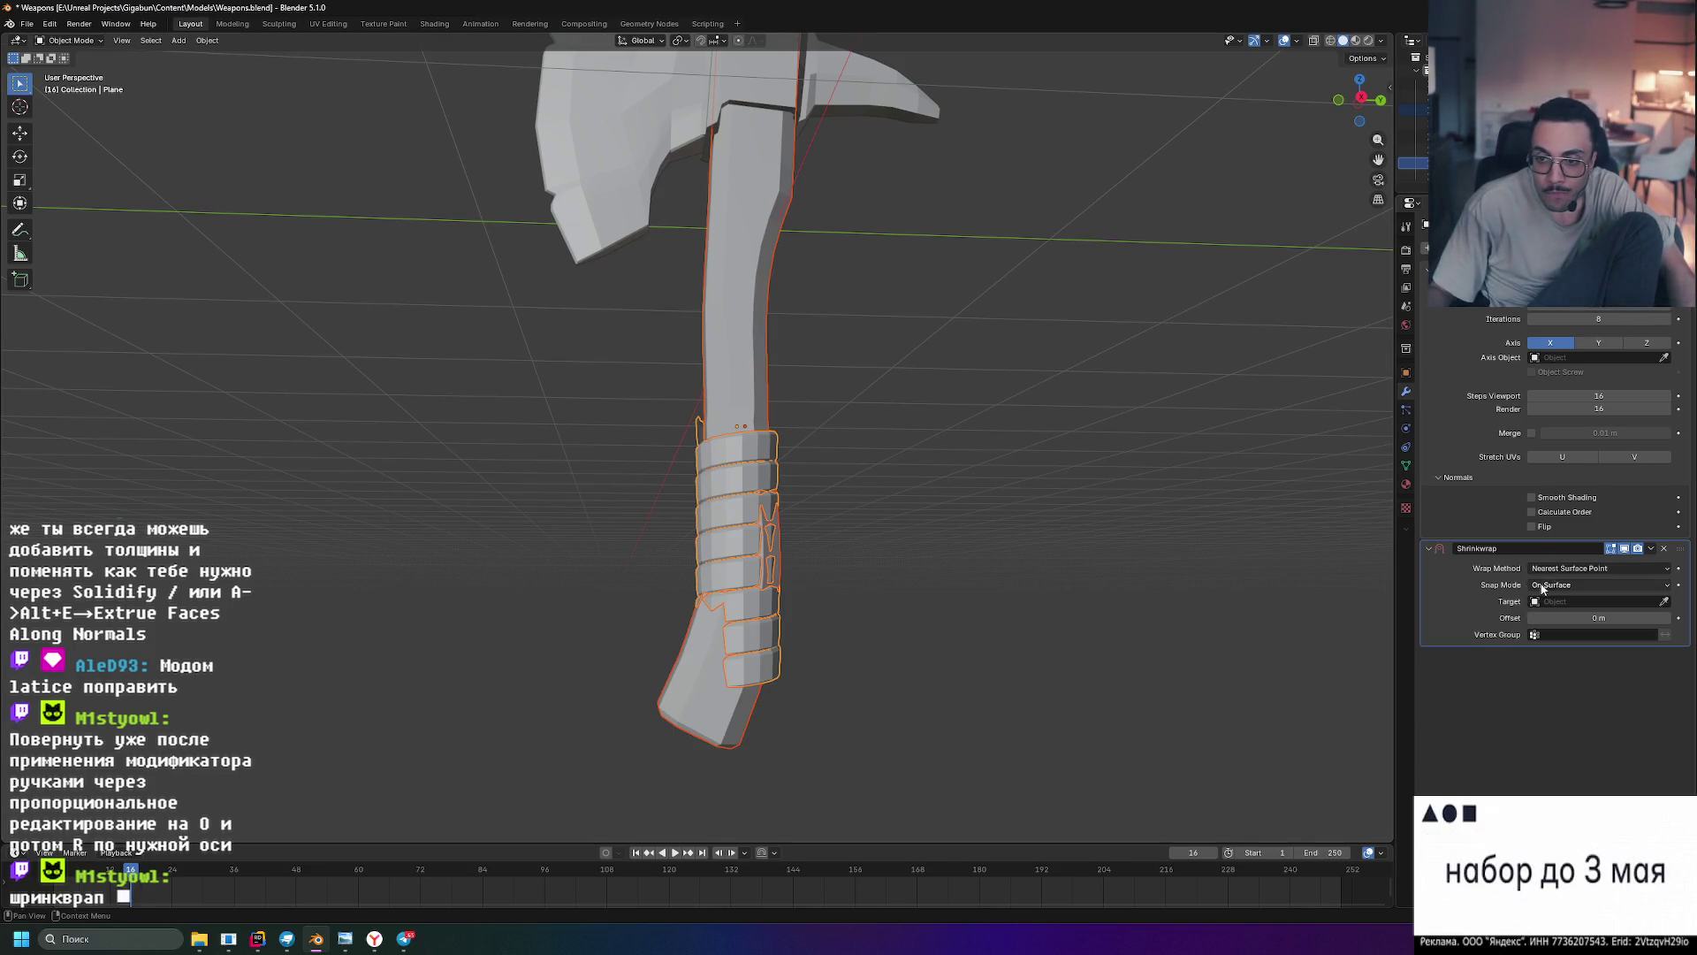
# - Make the Handle the Shrinkwrap target and set the wrap's offset to 0.01 m
pyautogui.scroll(5, 1196, 536)
pyautogui.moveTo(1196, 536)
pyautogui.mouseDown(button='middle')
pyautogui.moveTo(1163, 626)
pyautogui.moveTo(1100, 539)
pyautogui.moveTo(1054, 401)
pyautogui.moveTo(1001, 416)
pyautogui.mouseUp(button='middle')
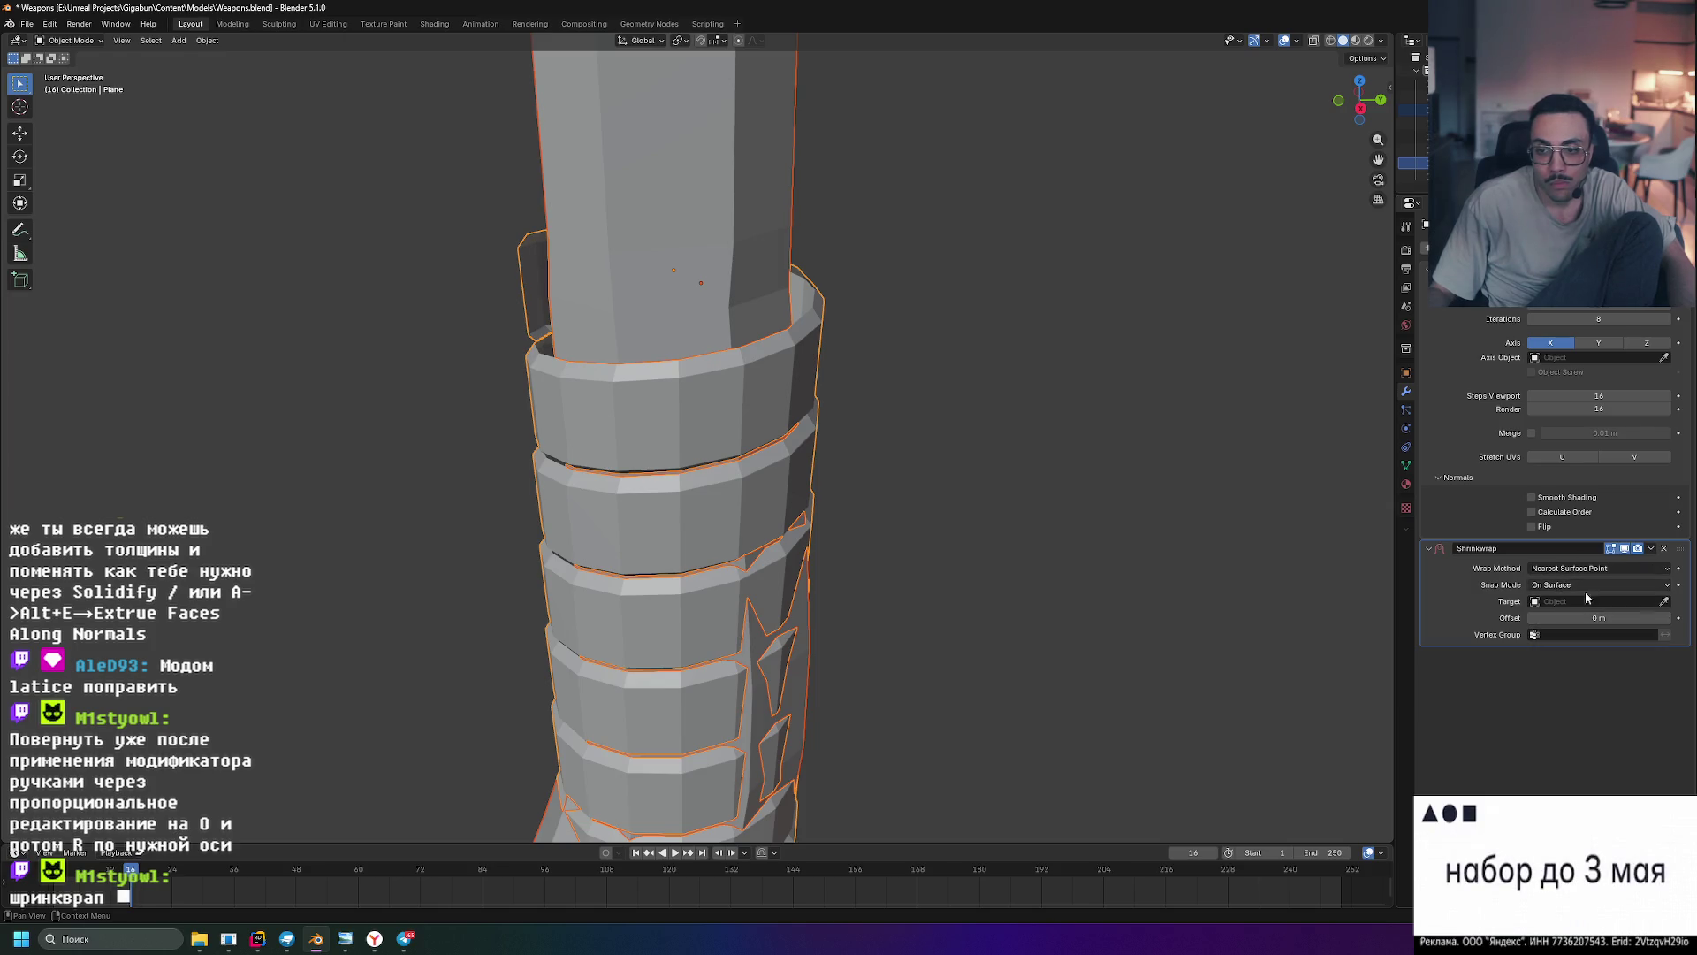
pyautogui.click(685, 291)
pyautogui.moveTo(677, 304)
pyautogui.mouseDown(button='middle')
pyautogui.moveTo(926, 380)
pyautogui.moveTo(1004, 371)
pyautogui.moveTo(1038, 334)
pyautogui.moveTo(969, 315)
pyautogui.moveTo(946, 324)
pyautogui.moveTo(1104, 405)
pyautogui.moveTo(1133, 333)
pyautogui.moveTo(1159, 404)
pyautogui.mouseUp(button='middle')
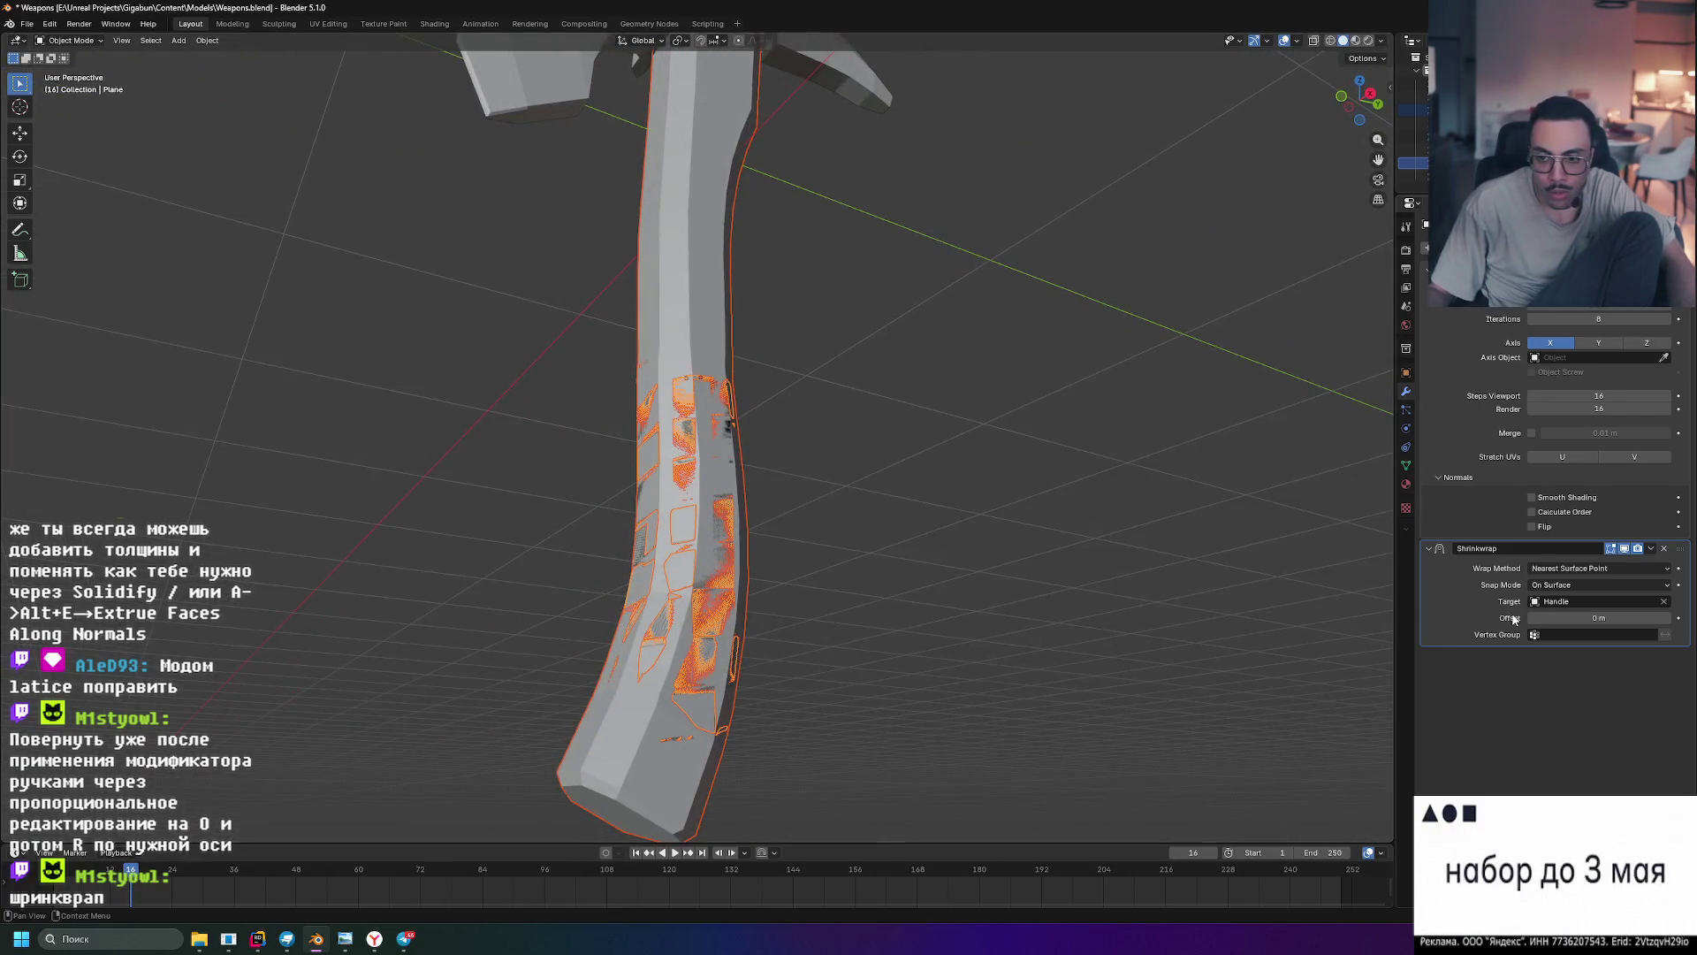
pyautogui.moveTo(1584, 617); pyautogui.dragTo(1590, 618)
pyautogui.moveTo(1361, 593)
pyautogui.mouseDown(button='middle')
pyautogui.moveTo(1091, 564)
pyautogui.moveTo(972, 601)
pyautogui.moveTo(1070, 600)
pyautogui.mouseUp(button='middle')
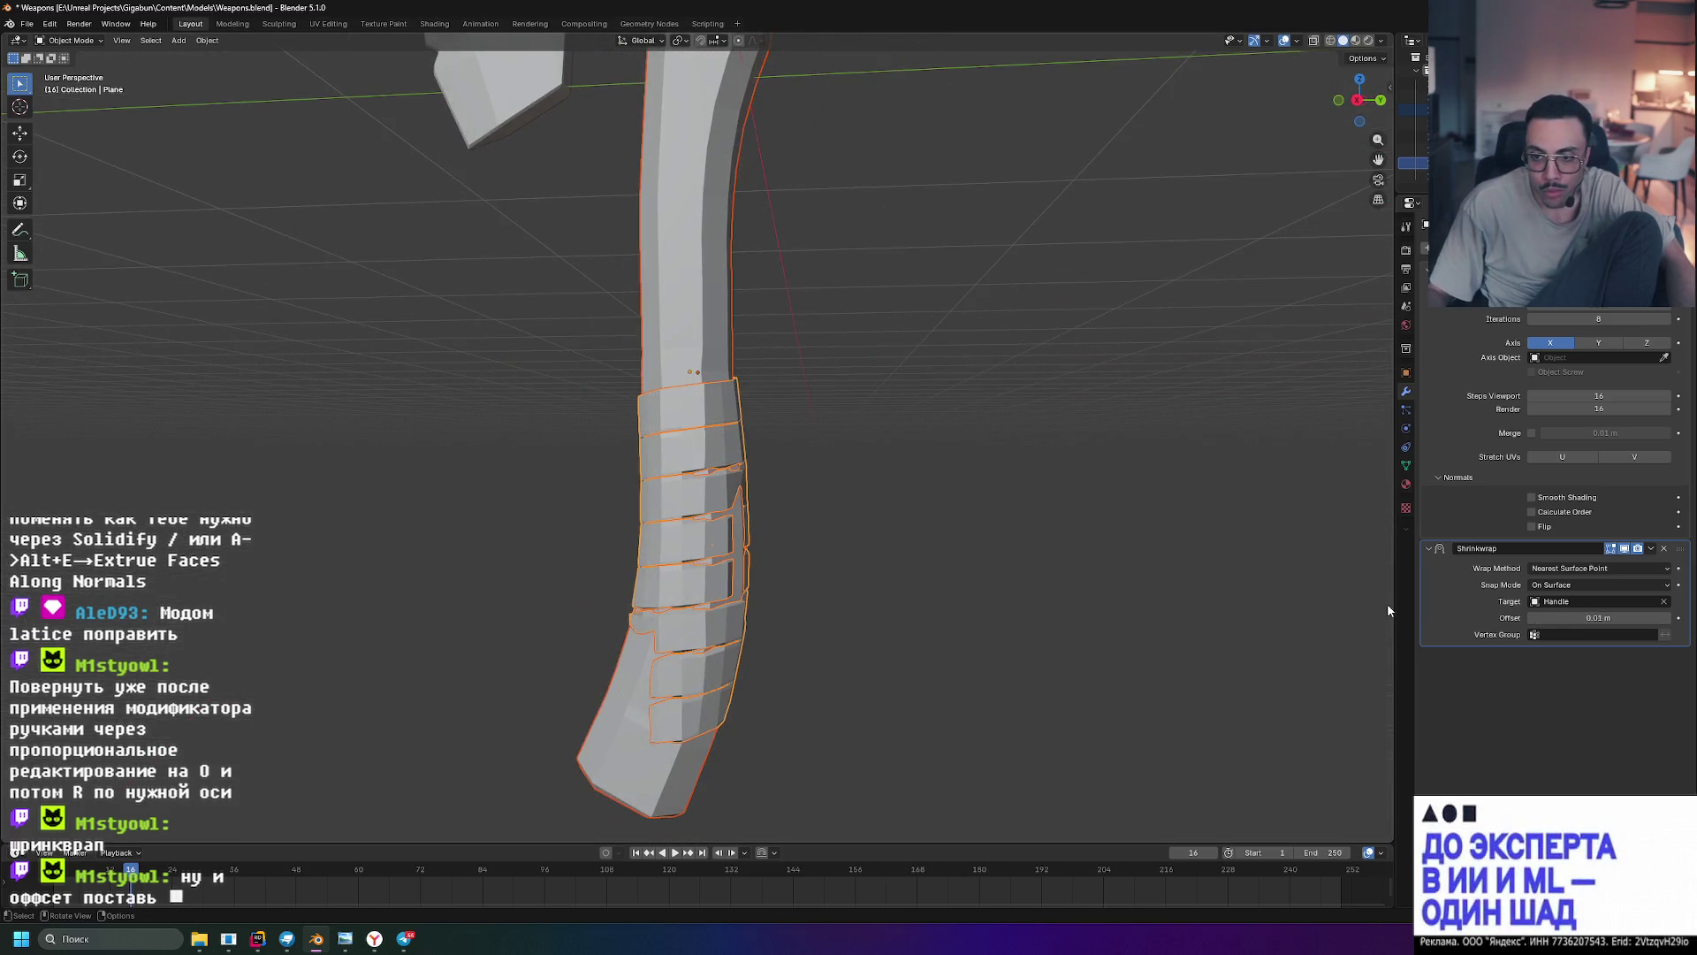
pyautogui.scroll(4, 1308, 597)
pyautogui.moveTo(1229, 591)
pyautogui.mouseDown(button='middle')
pyautogui.moveTo(1228, 513)
pyautogui.moveTo(1038, 501)
pyautogui.moveTo(884, 554)
pyautogui.moveTo(955, 549)
pyautogui.mouseUp(button='middle')
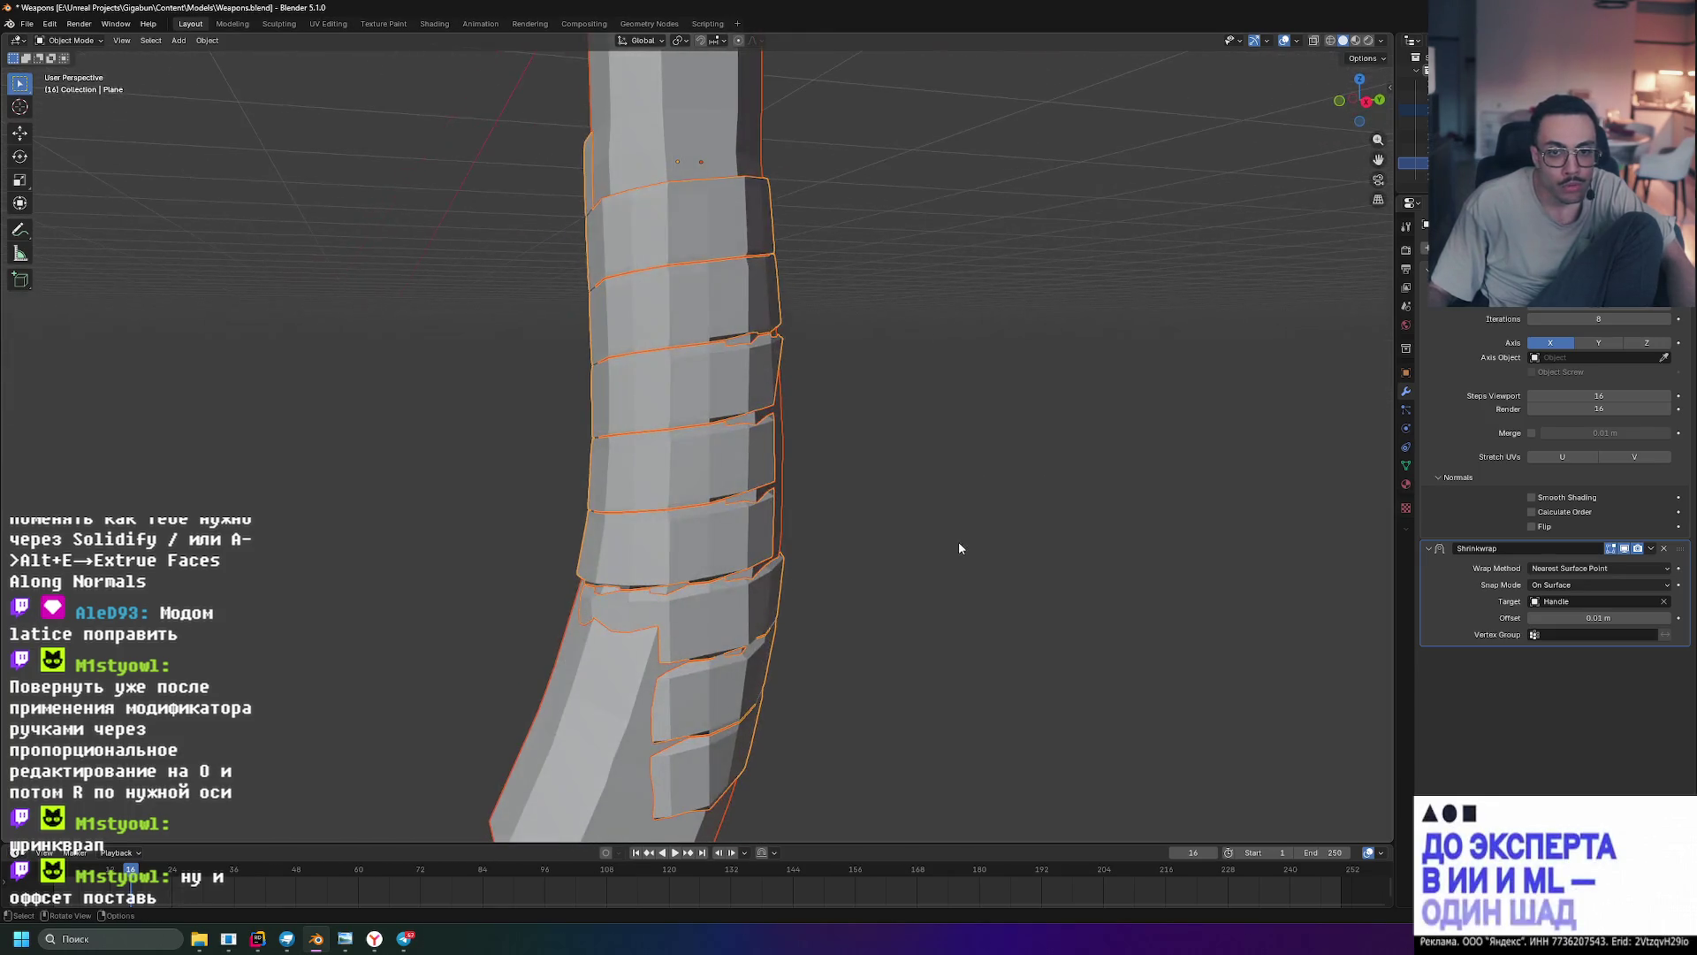
pyautogui.moveTo(1594, 618); pyautogui.dragTo(1609, 618)
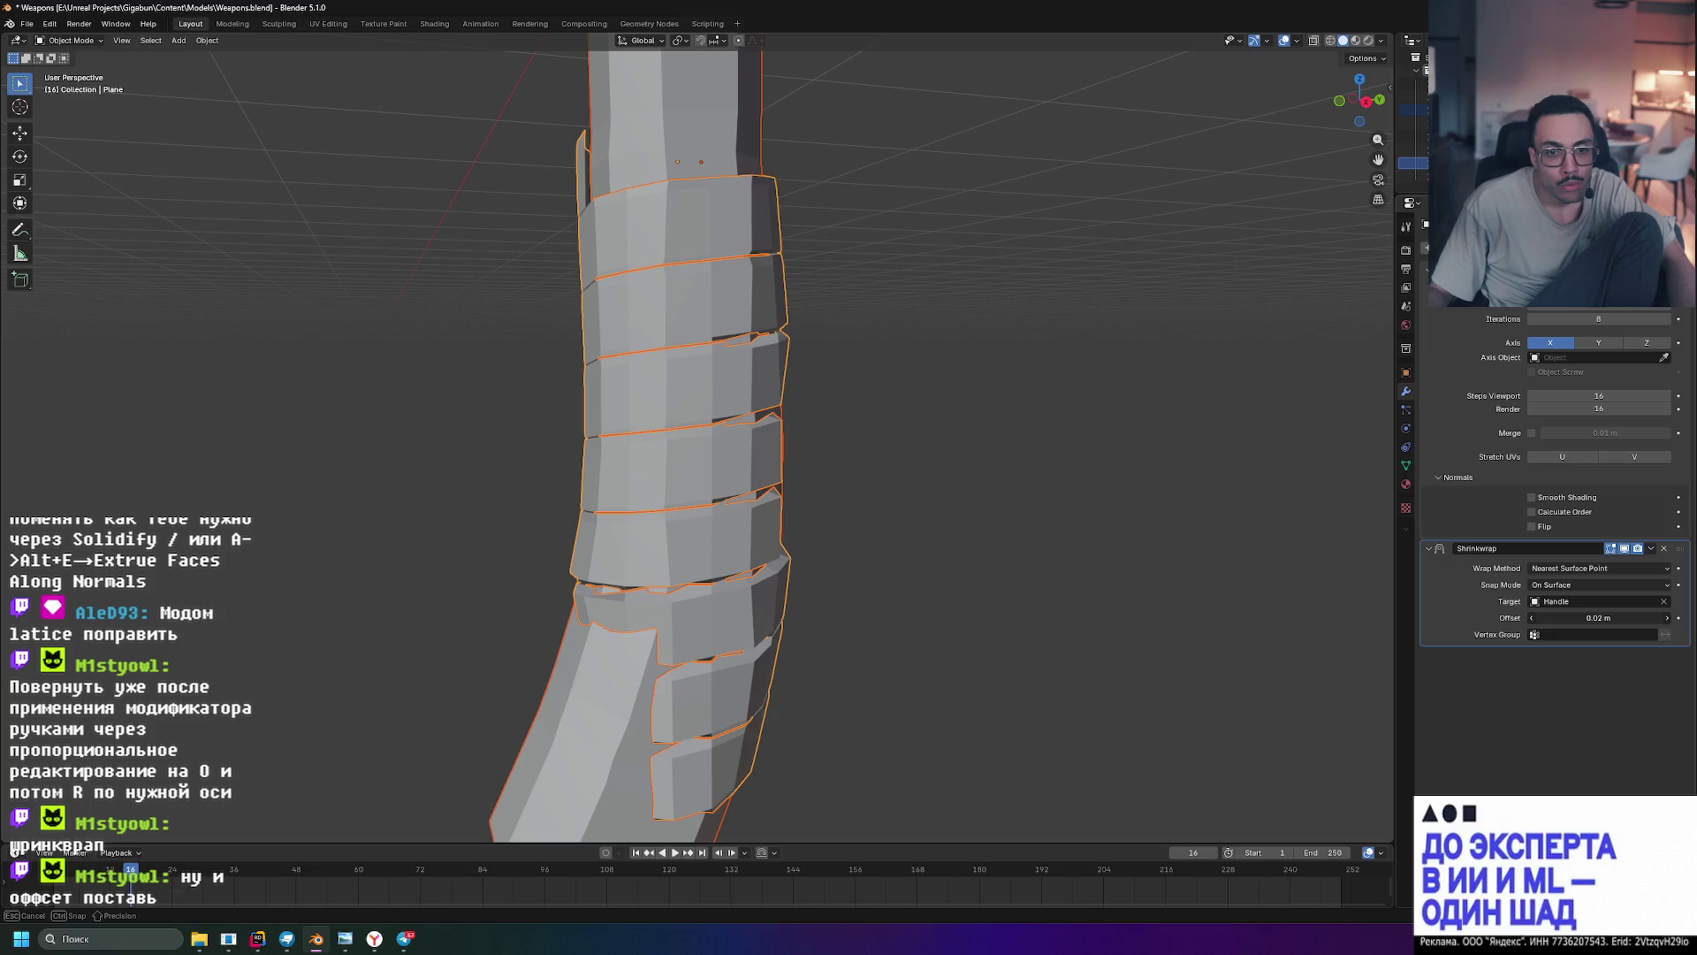
pyautogui.moveTo(987, 522)
pyautogui.mouseDown(button='middle')
pyautogui.moveTo(1004, 523)
pyautogui.moveTo(940, 519)
pyautogui.moveTo(905, 553)
pyautogui.moveTo(931, 602)
pyautogui.moveTo(993, 621)
pyautogui.moveTo(1024, 533)
pyautogui.moveTo(1008, 501)
pyautogui.moveTo(1002, 519)
pyautogui.mouseUp(button='middle')
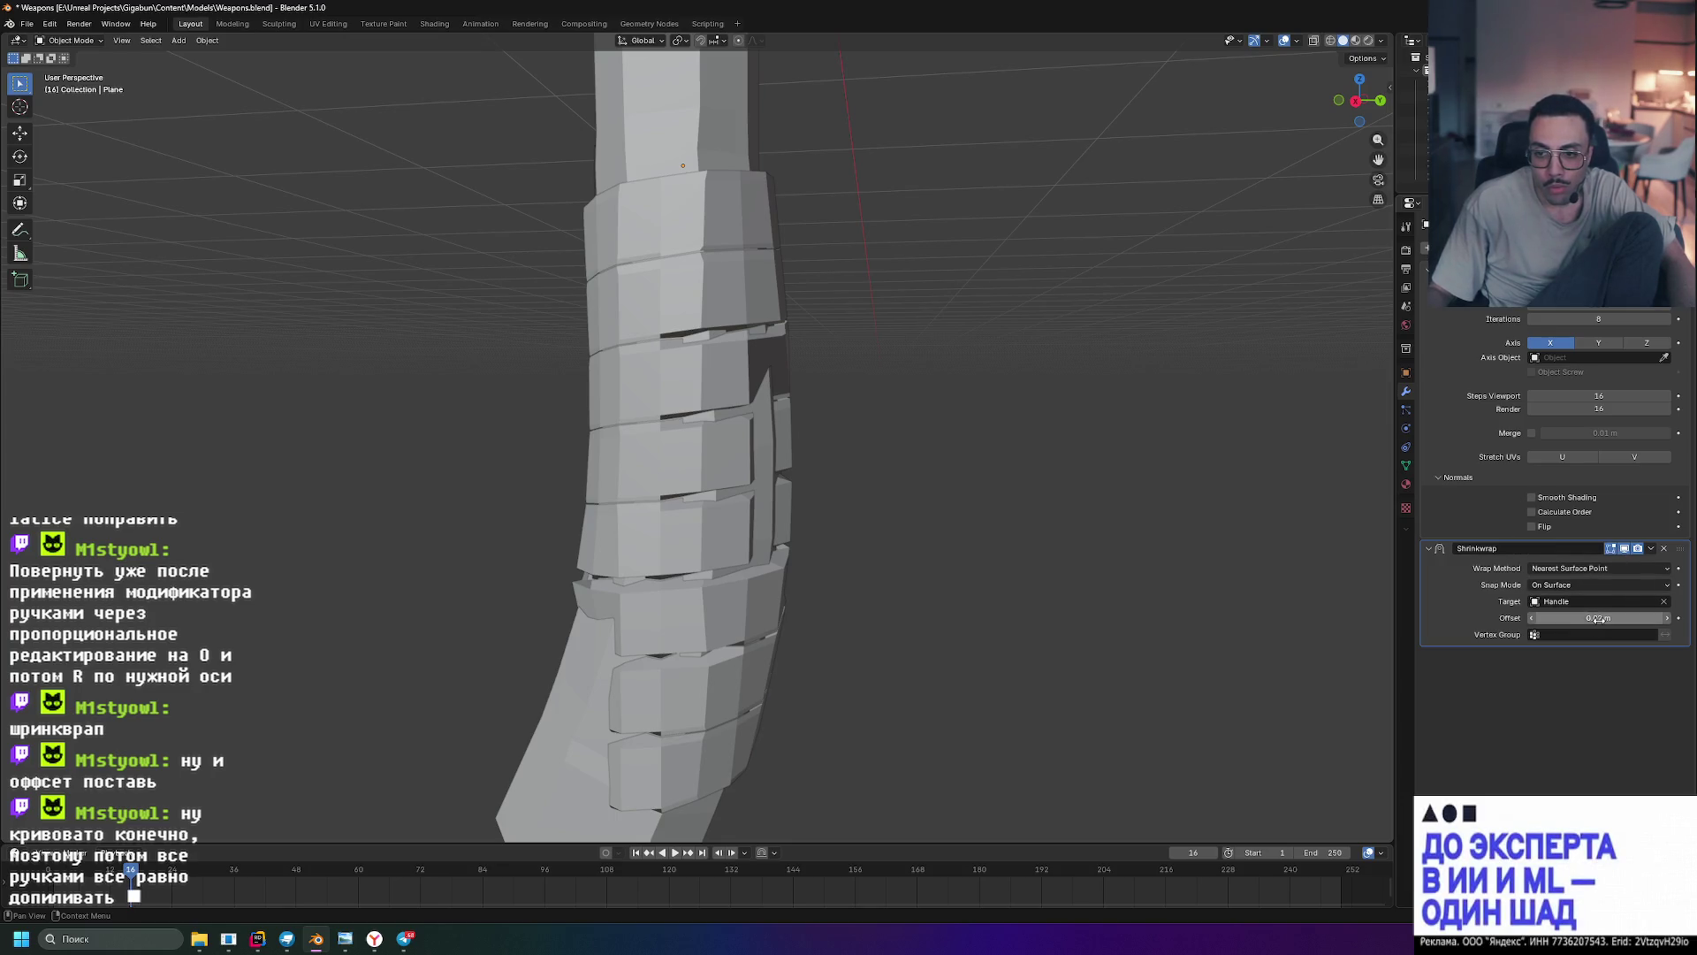
pyautogui.moveTo(1599, 619); pyautogui.dragTo(1589, 619)
pyautogui.moveTo(969, 442)
pyautogui.mouseDown(button='middle')
pyautogui.moveTo(997, 386)
pyautogui.moveTo(1049, 455)
pyautogui.moveTo(1106, 394)
pyautogui.moveTo(1062, 431)
pyautogui.moveTo(1069, 383)
pyautogui.moveTo(1164, 413)
pyautogui.moveTo(1178, 466)
pyautogui.moveTo(1157, 396)
pyautogui.moveTo(974, 368)
pyautogui.moveTo(936, 334)
pyautogui.moveTo(1110, 309)
pyautogui.moveTo(1020, 350)
pyautogui.moveTo(995, 311)
pyautogui.moveTo(952, 306)
pyautogui.moveTo(924, 327)
pyautogui.mouseUp(button='middle')
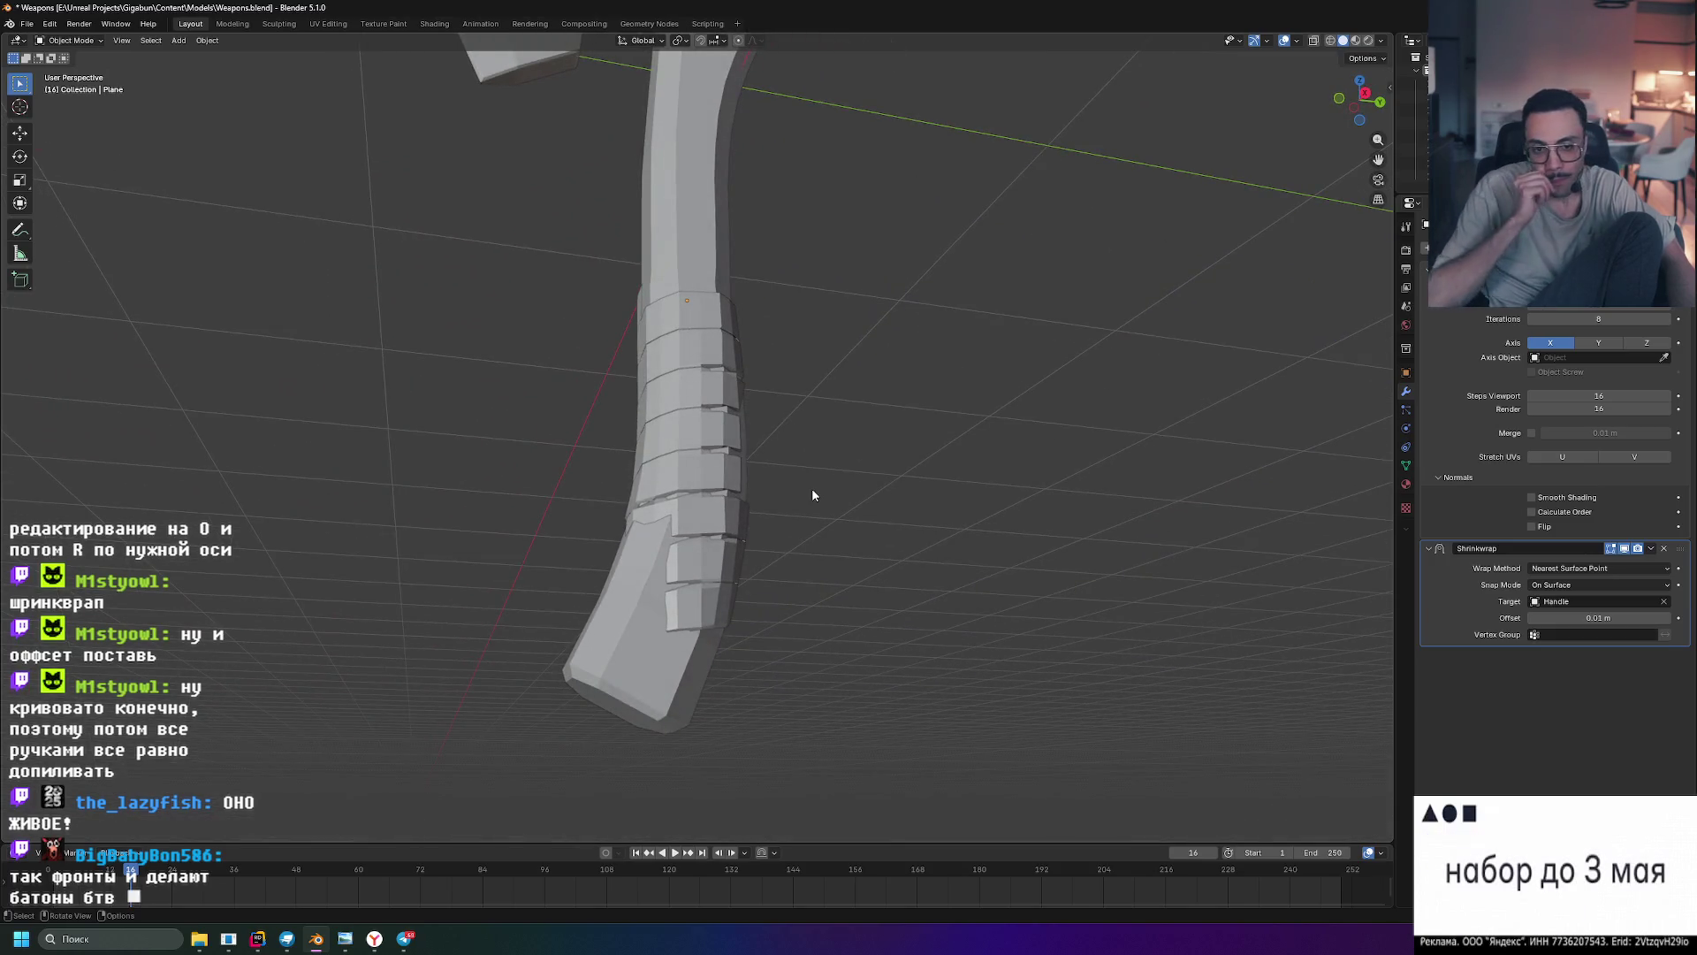
pyautogui.moveTo(936, 476); pyautogui.dragTo(814, 519, button='middle')
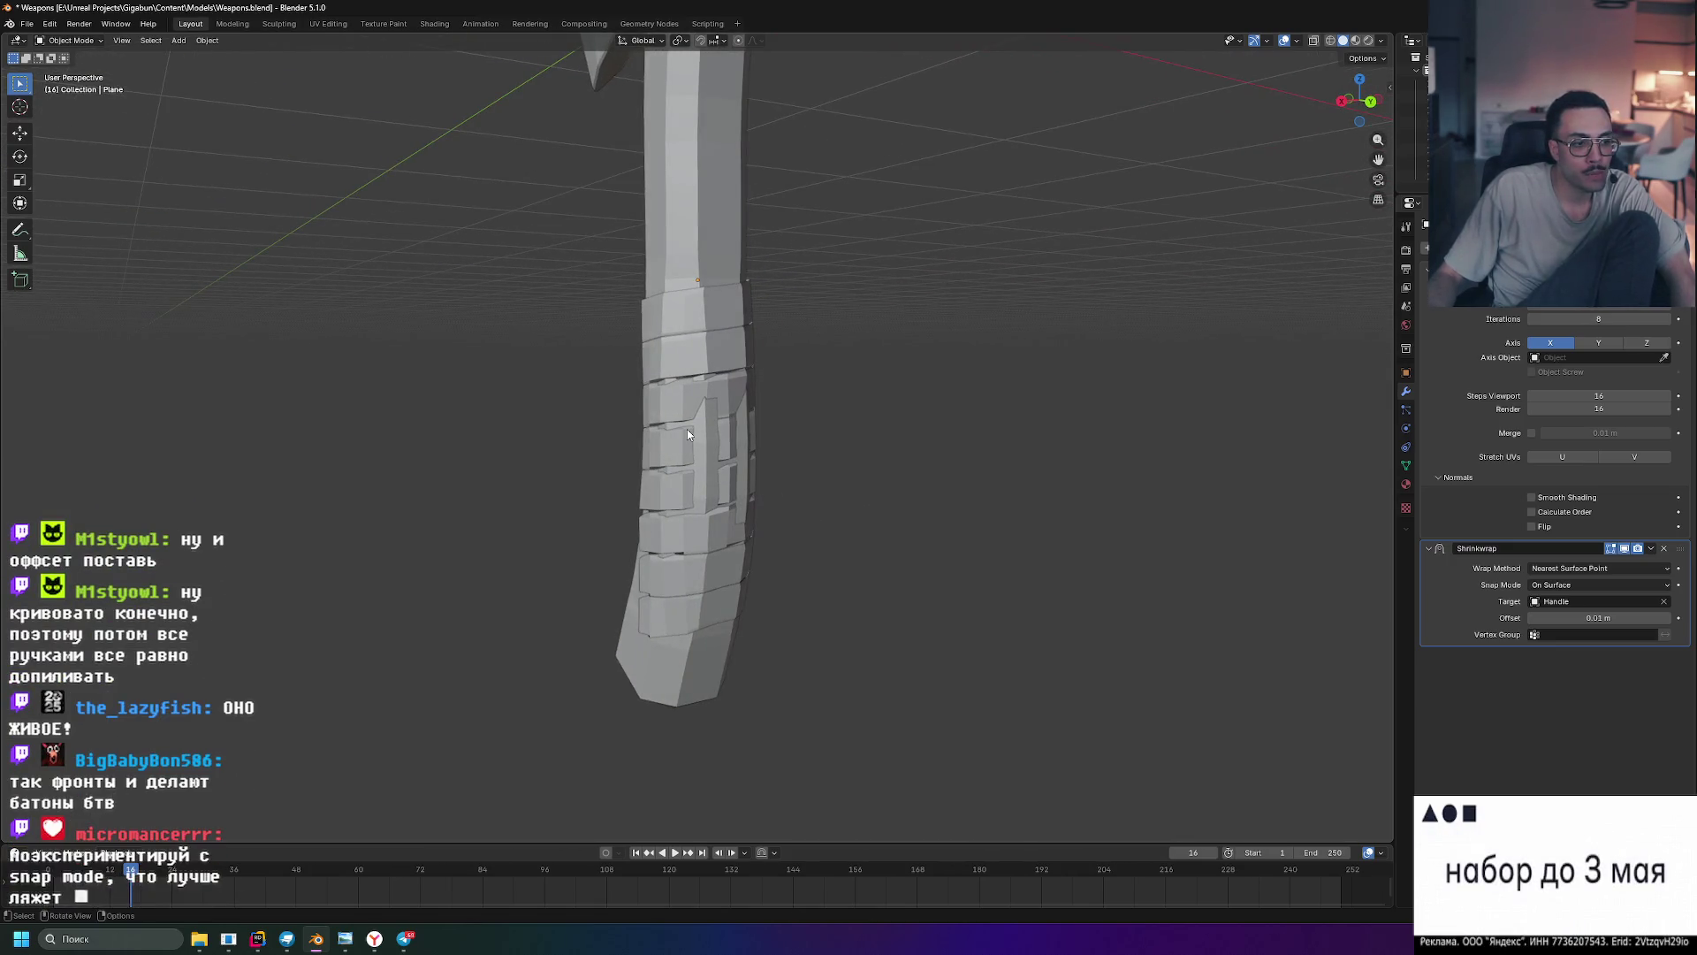
# - Try the Inside and Outside snap modes on the wrap's Shrinkwrap and inspect the result
pyautogui.click(1616, 586)
pyautogui.click(1600, 614)
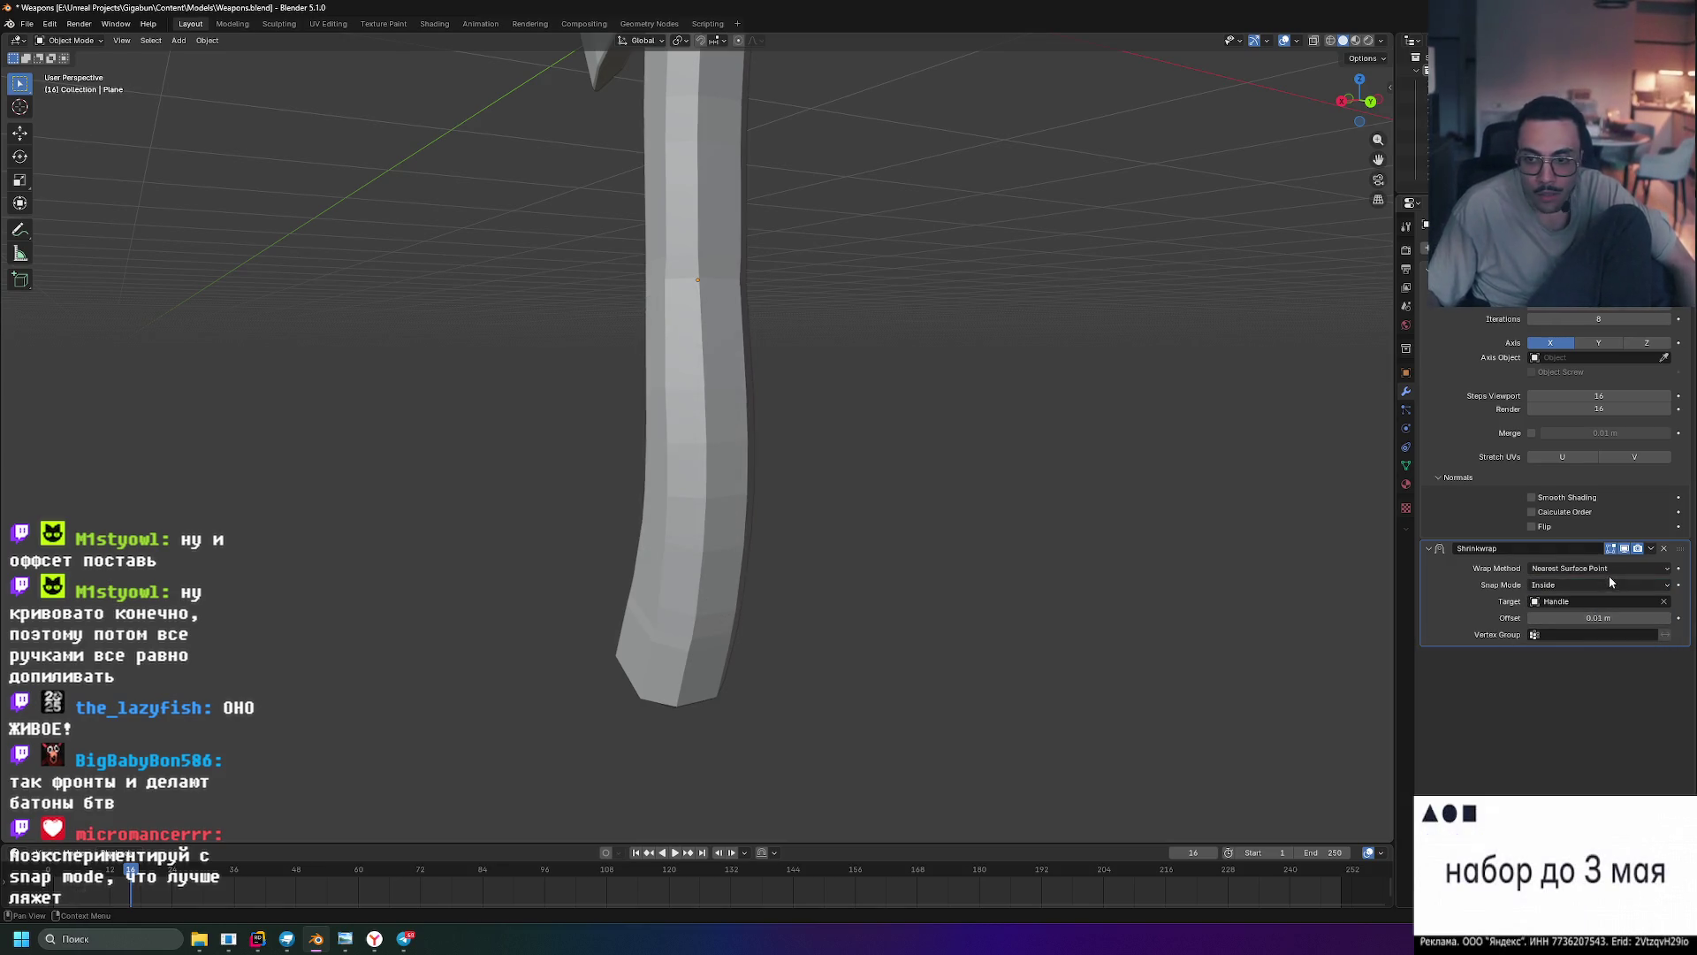
pyautogui.click(1609, 584)
pyautogui.click(1578, 626)
pyautogui.moveTo(1237, 513)
pyautogui.mouseDown(button='middle')
pyautogui.moveTo(983, 503)
pyautogui.moveTo(1053, 493)
pyautogui.moveTo(1000, 506)
pyautogui.moveTo(1043, 442)
pyautogui.mouseUp(button='middle')
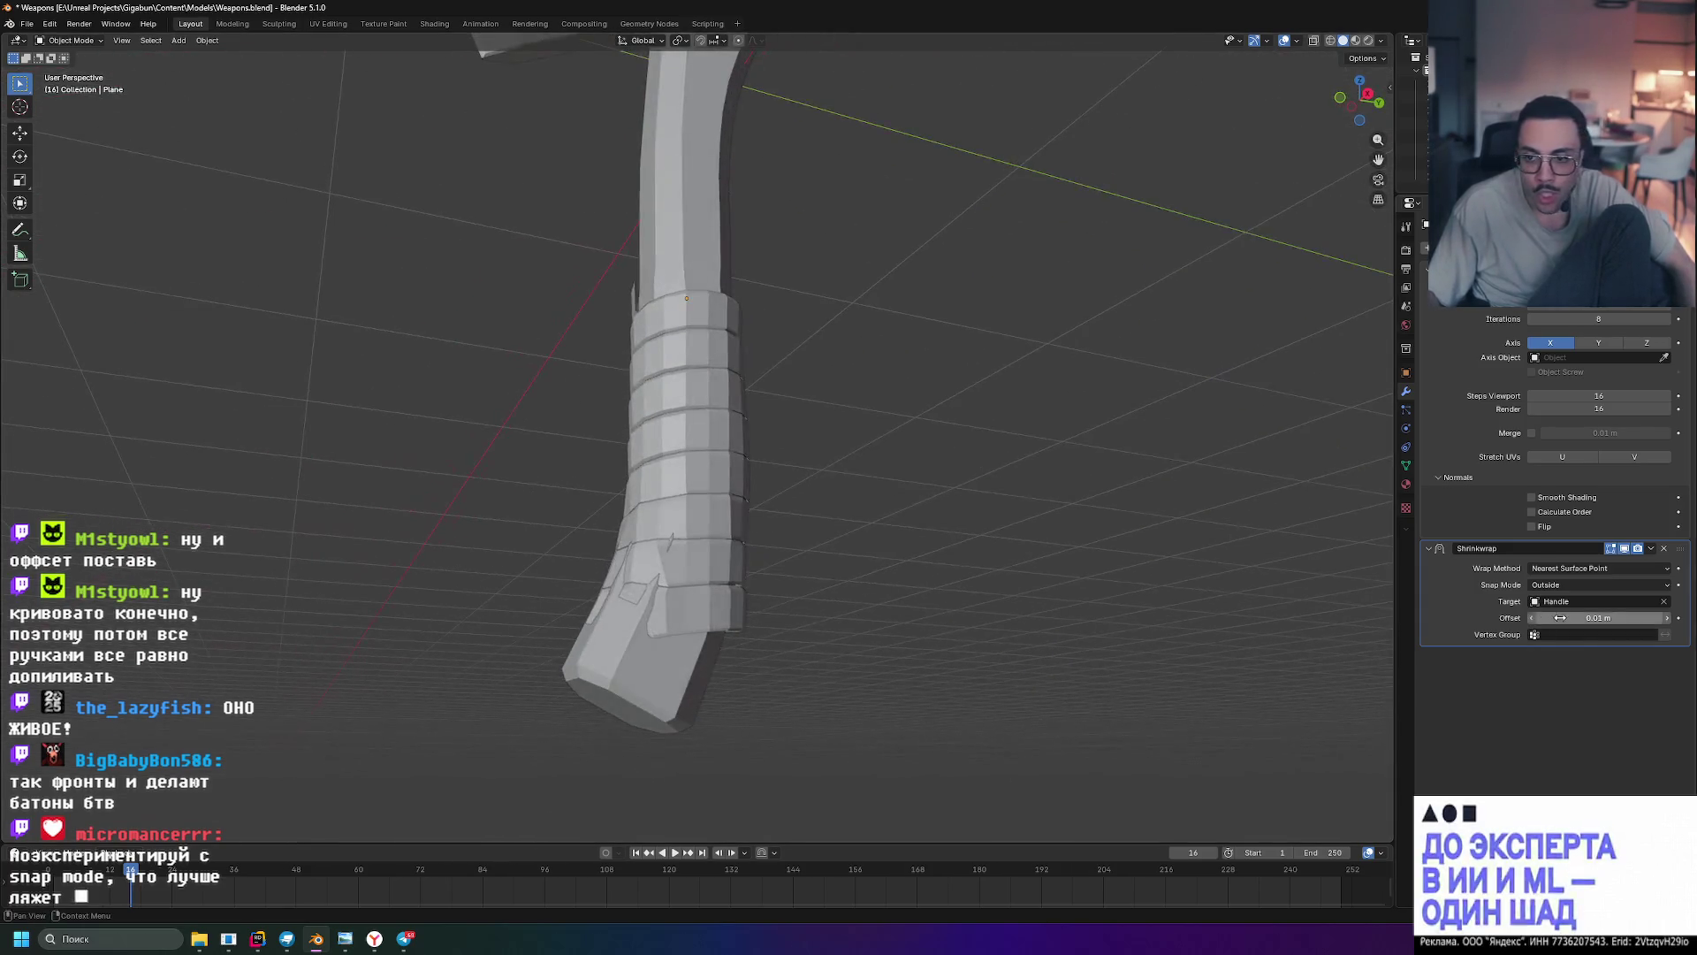
# - Switch the snap mode to Outside Surface, then settle on Above Surface and check the grip
pyautogui.click(1572, 584)
pyautogui.click(1580, 646)
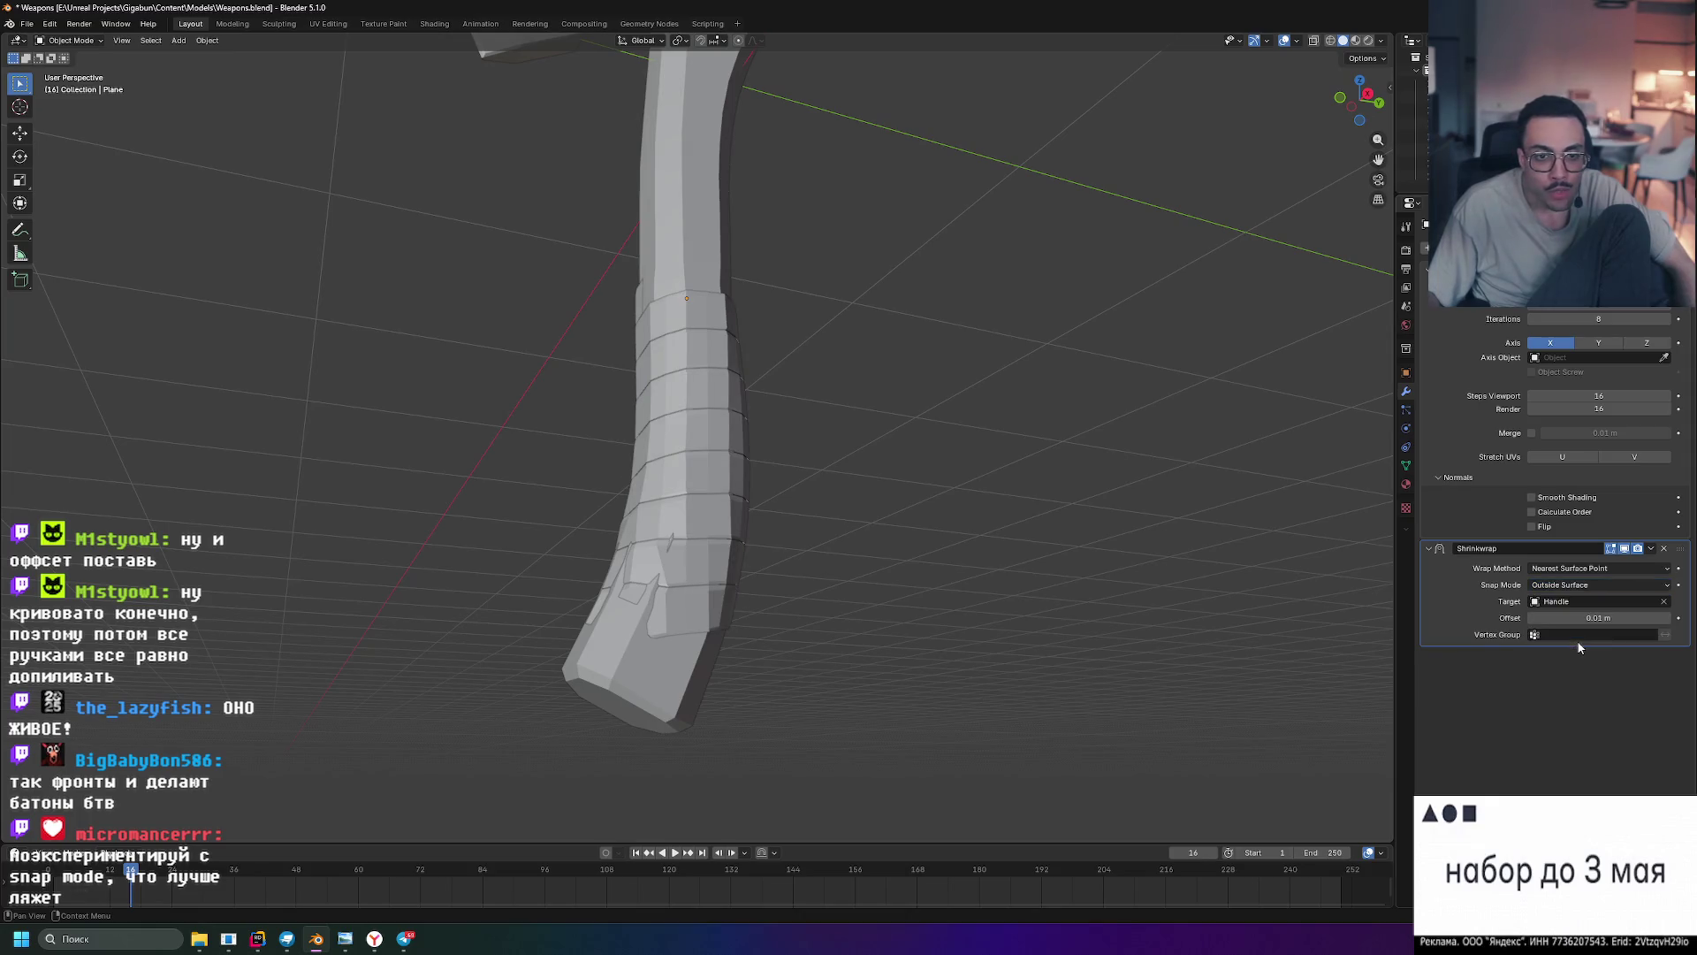
pyautogui.moveTo(1229, 547)
pyautogui.mouseDown(button='middle')
pyautogui.moveTo(1159, 516)
pyautogui.moveTo(1118, 617)
pyautogui.moveTo(1040, 646)
pyautogui.moveTo(953, 601)
pyautogui.moveTo(953, 506)
pyautogui.moveTo(1047, 494)
pyautogui.moveTo(981, 490)
pyautogui.moveTo(854, 537)
pyautogui.moveTo(904, 554)
pyautogui.mouseUp(button='middle')
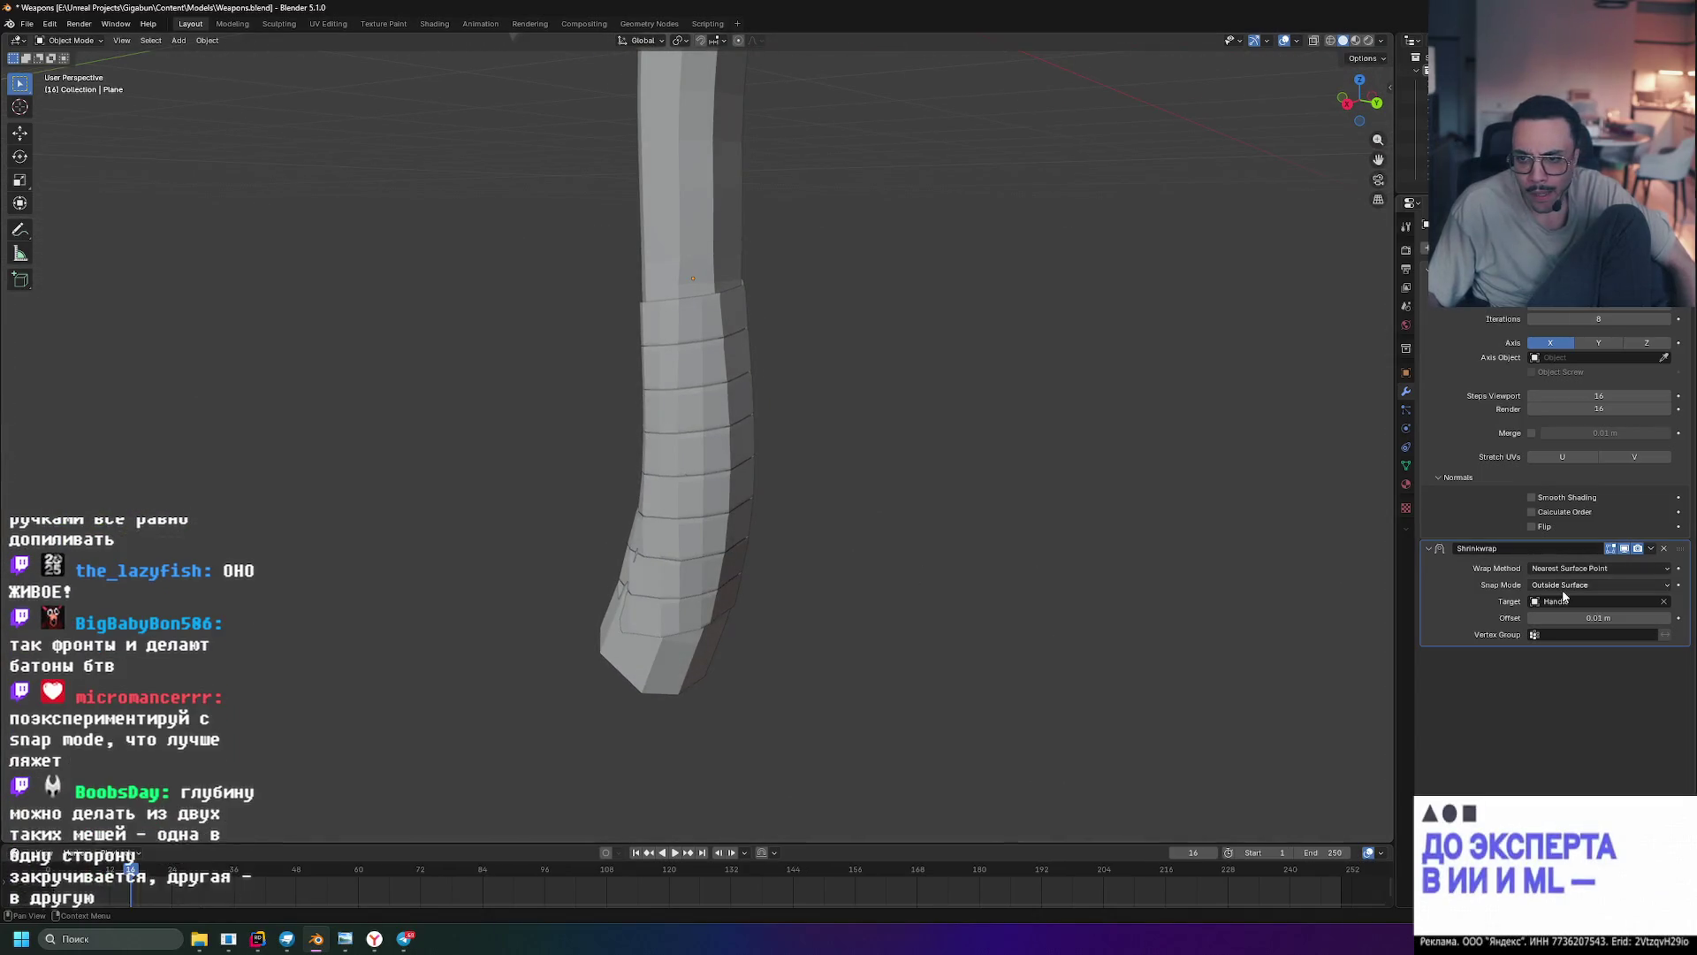
pyautogui.click(1599, 584)
pyautogui.click(1591, 638)
pyautogui.moveTo(1061, 530)
pyautogui.mouseDown(button='middle')
pyautogui.moveTo(1149, 529)
pyautogui.moveTo(1100, 464)
pyautogui.moveTo(944, 481)
pyautogui.moveTo(878, 509)
pyautogui.moveTo(876, 599)
pyautogui.moveTo(943, 643)
pyautogui.moveTo(1161, 490)
pyautogui.moveTo(1111, 480)
pyautogui.mouseUp(button='middle')
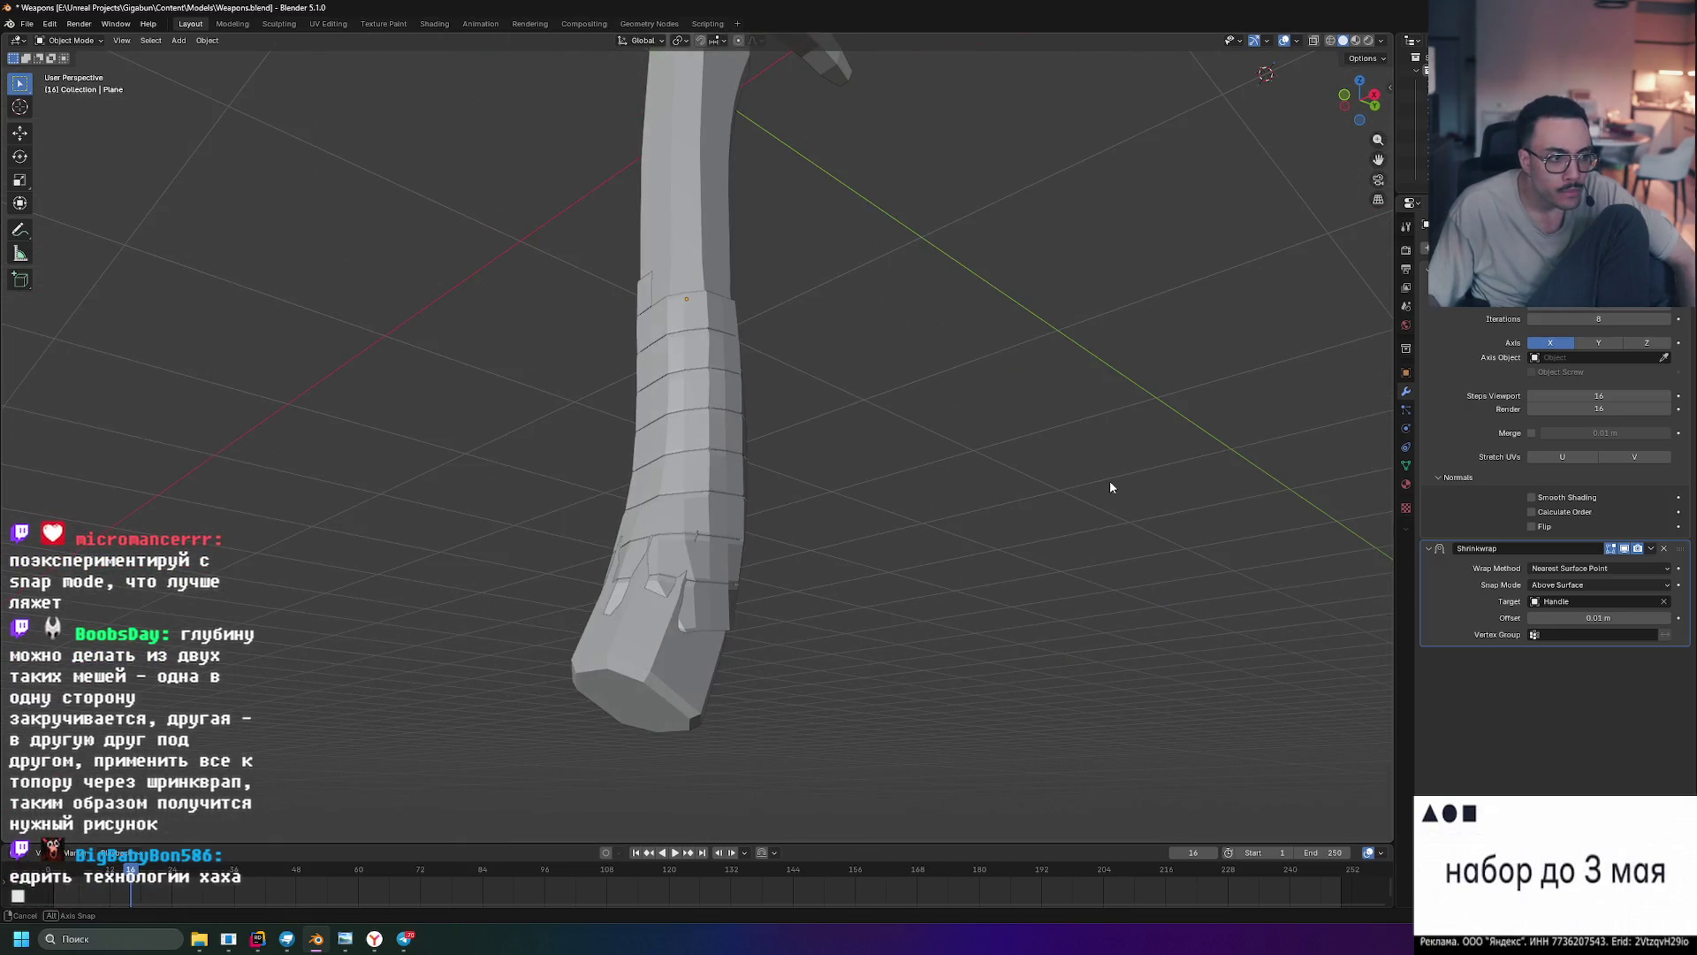
pyautogui.scroll(3, 963, 484)
pyautogui.scroll(-1, 964, 486)
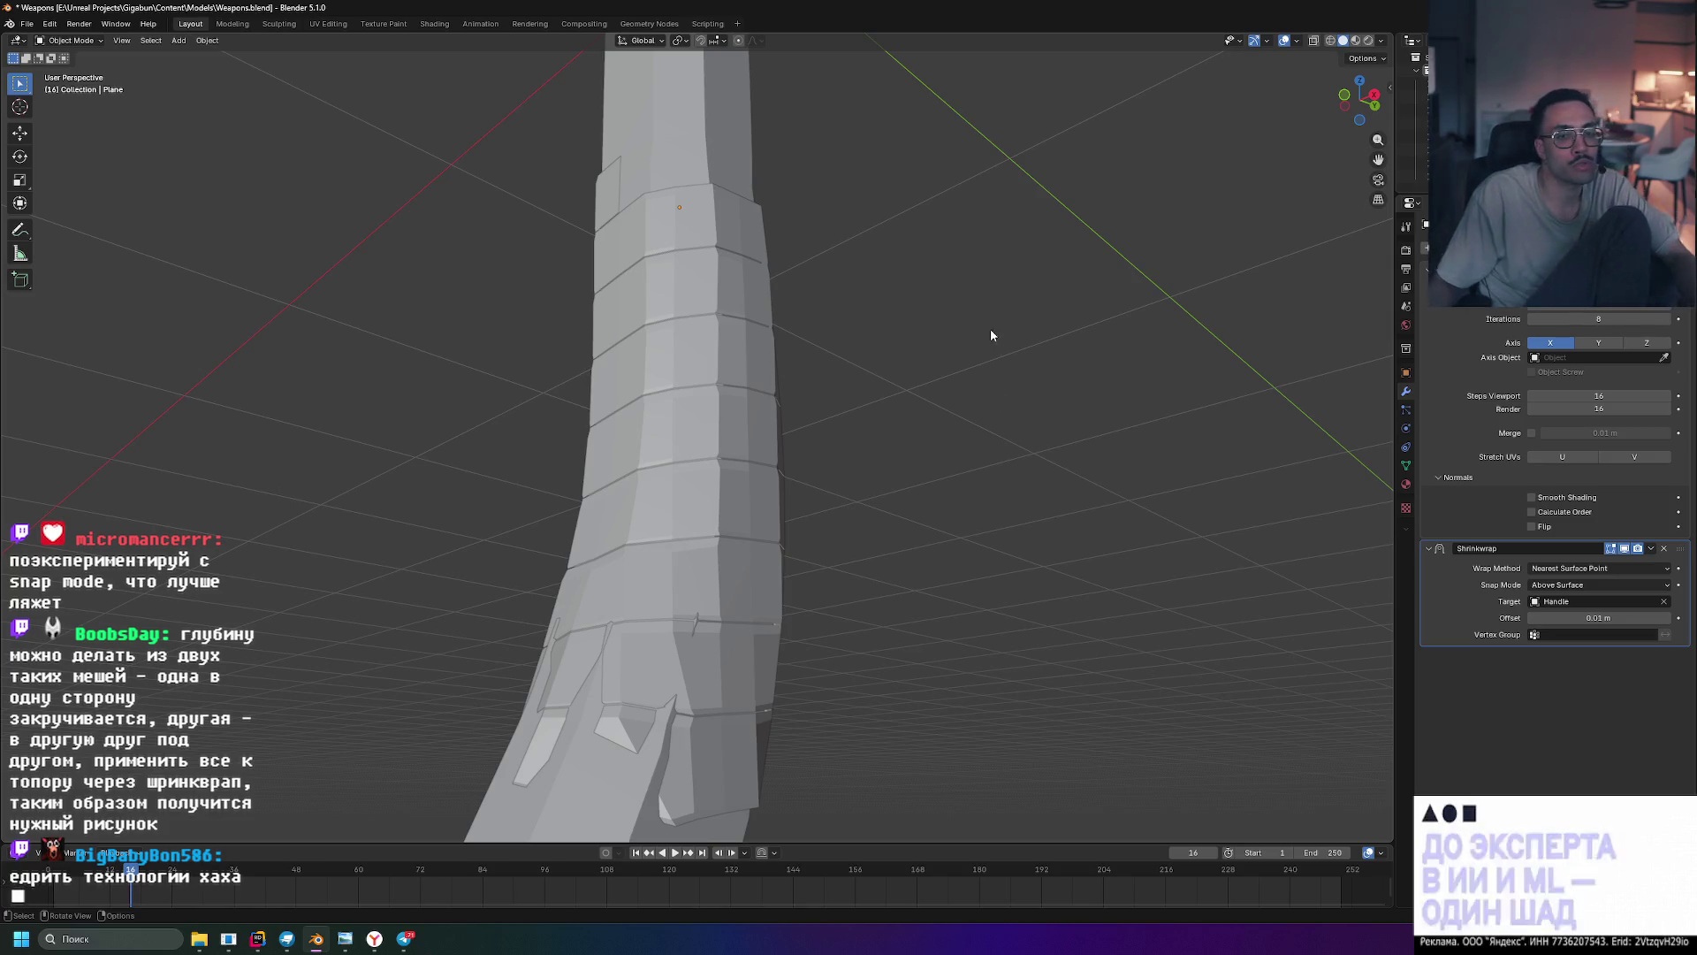
pyautogui.moveTo(912, 233); pyautogui.dragTo(928, 257, button='middle')
# - In Edit Mode on the Plane, rotate the stray top-edge vertices slightly against the handle
pyautogui.click(622, 157)
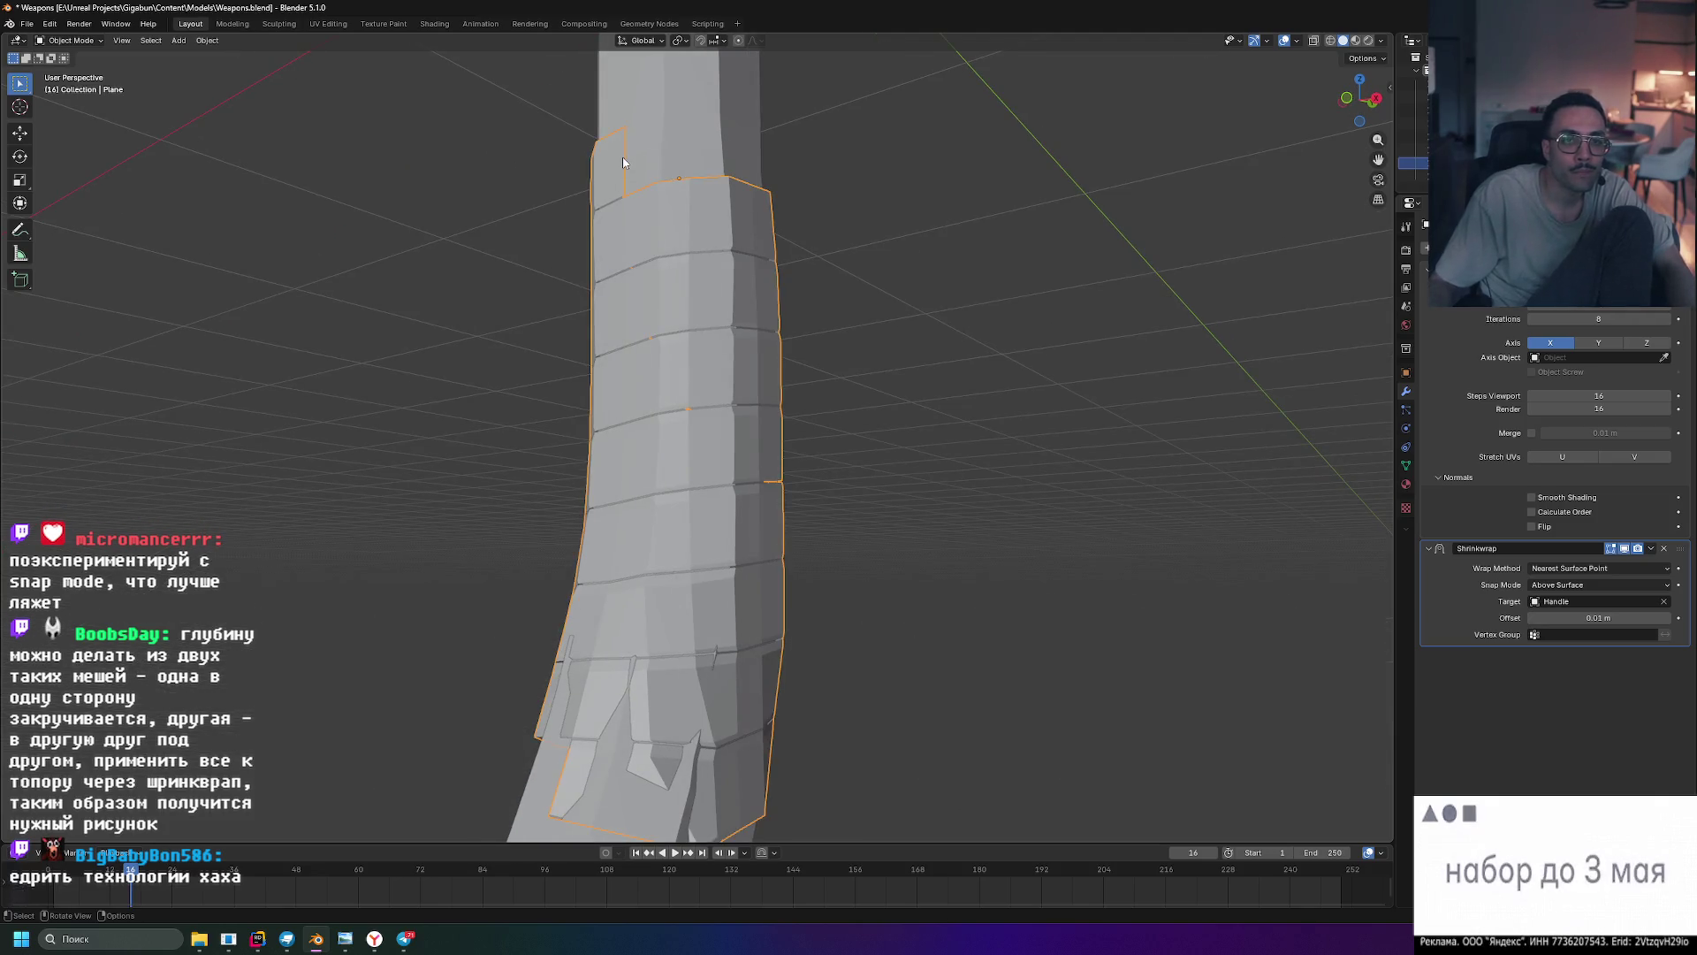
pyautogui.press('Tab')
pyautogui.moveTo(621, 157); pyautogui.dragTo(579, 169, button='middle')
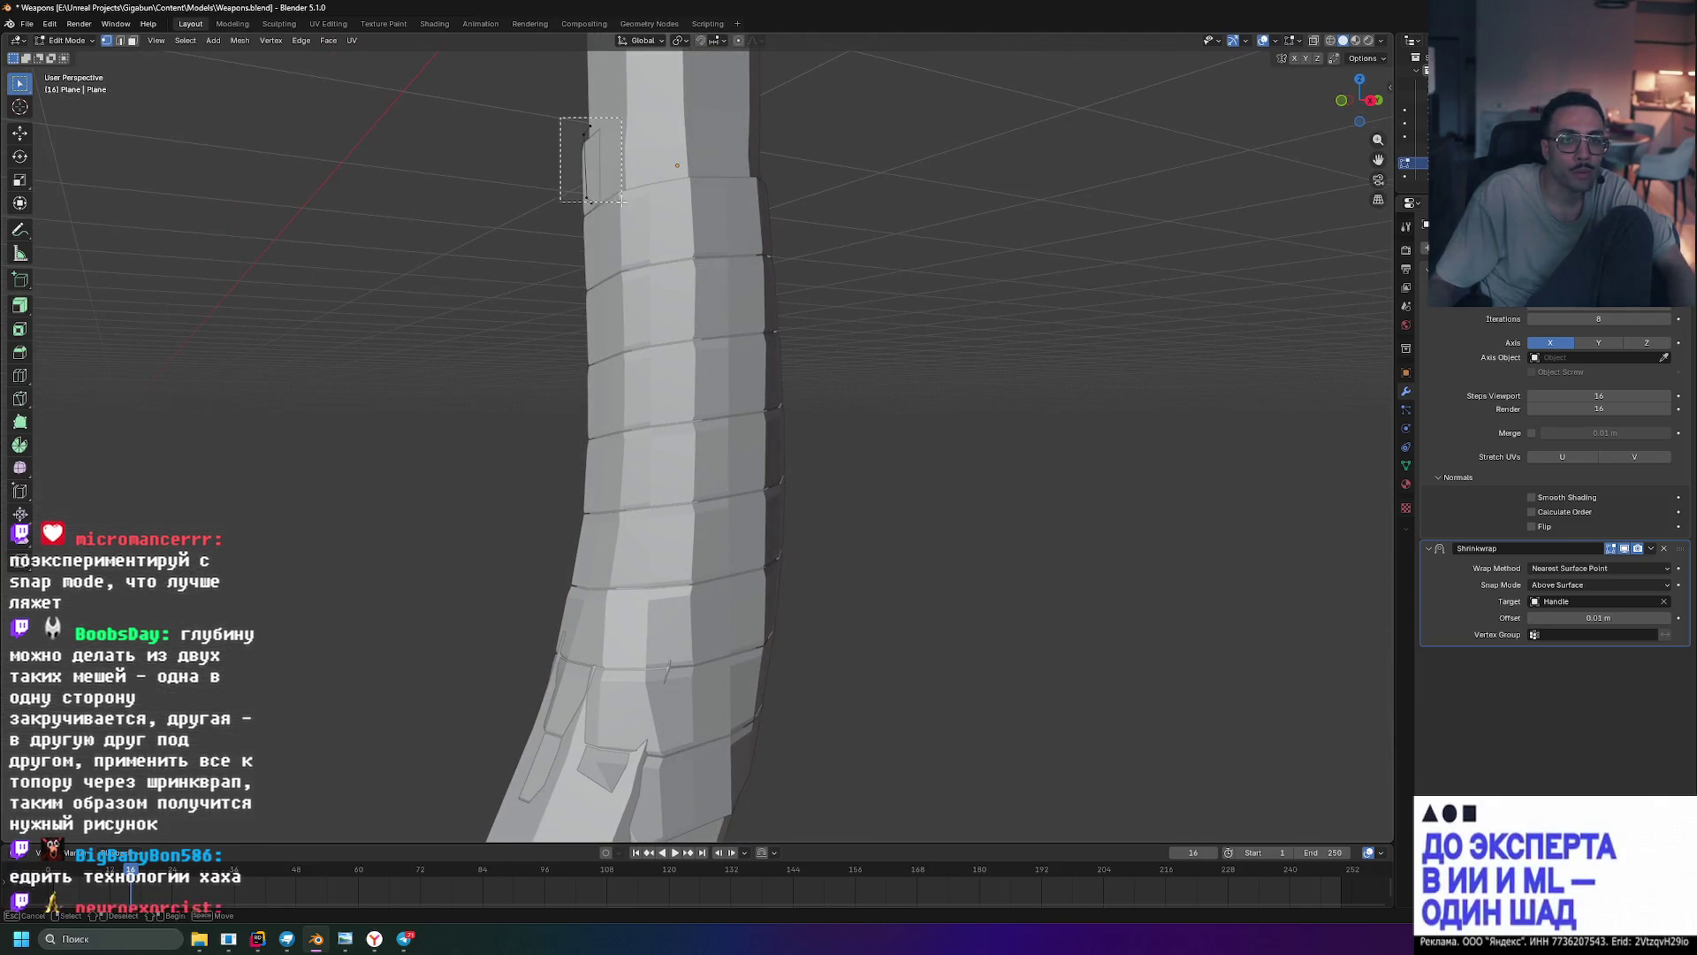
pyautogui.moveTo(621, 200); pyautogui.dragTo(621, 205)
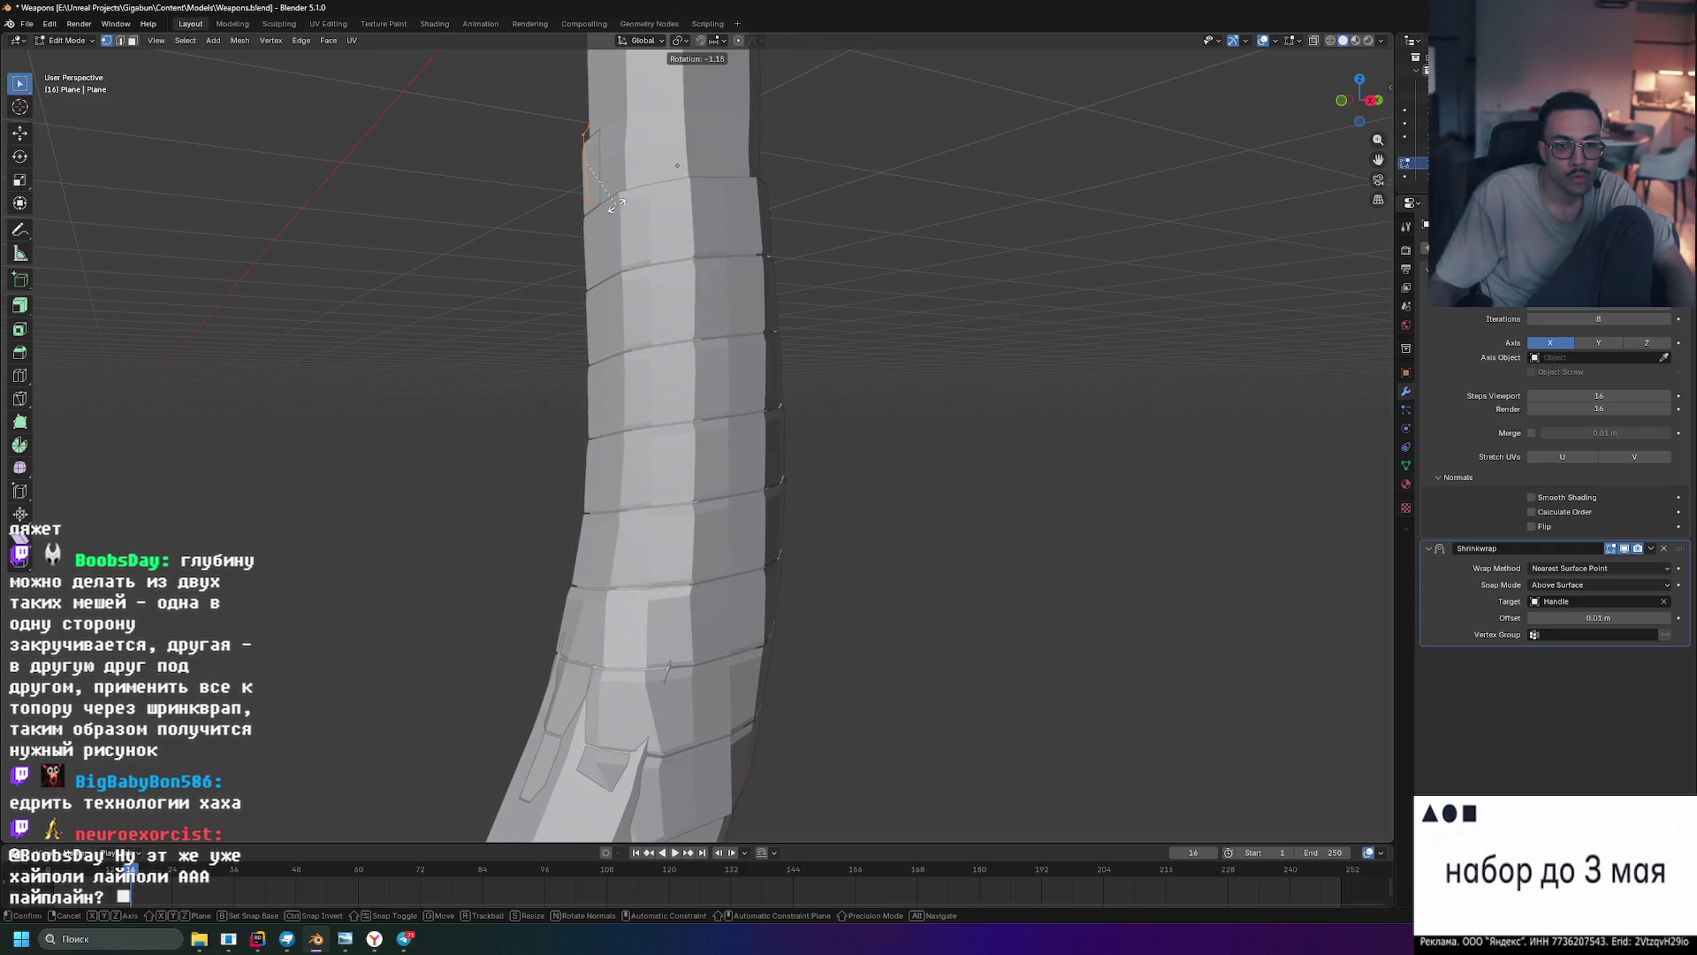
pyautogui.click(997, 299)
pyautogui.scroll(-5, 963, 304)
pyautogui.moveTo(963, 303)
pyautogui.mouseDown(button='middle')
pyautogui.moveTo(979, 307)
pyautogui.moveTo(899, 322)
pyautogui.mouseUp(button='middle')
pyautogui.scroll(3, 875, 330)
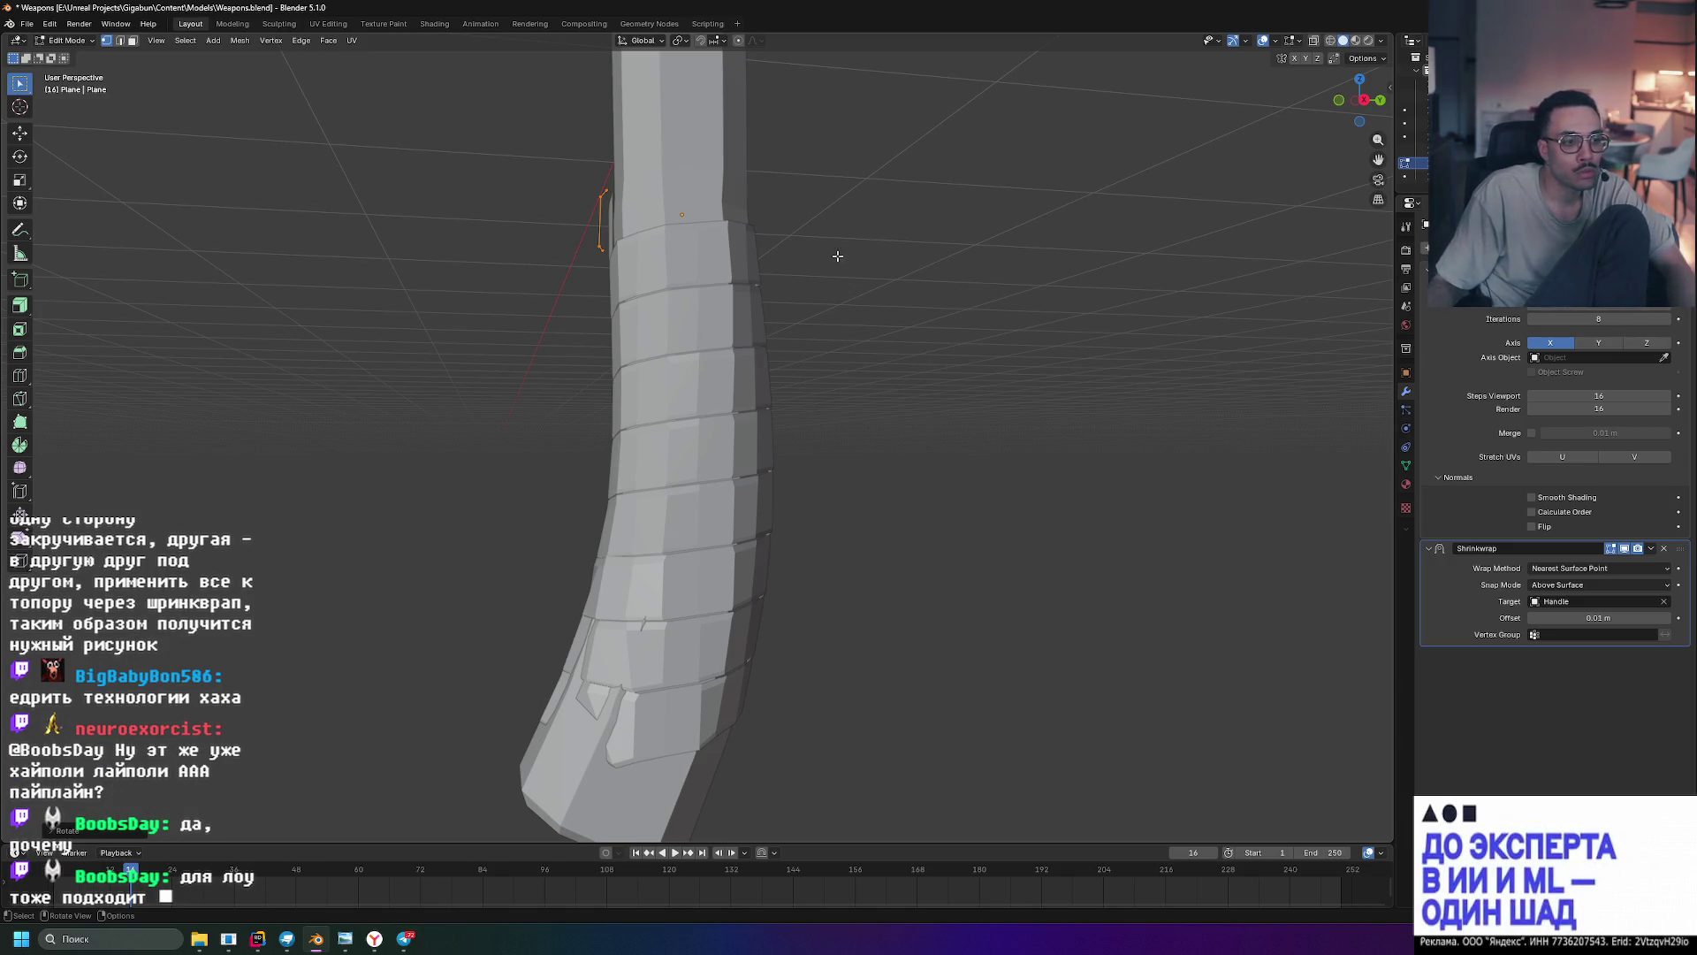
pyautogui.scroll(-6, 848, 221)
pyautogui.scroll(2, 879, 240)
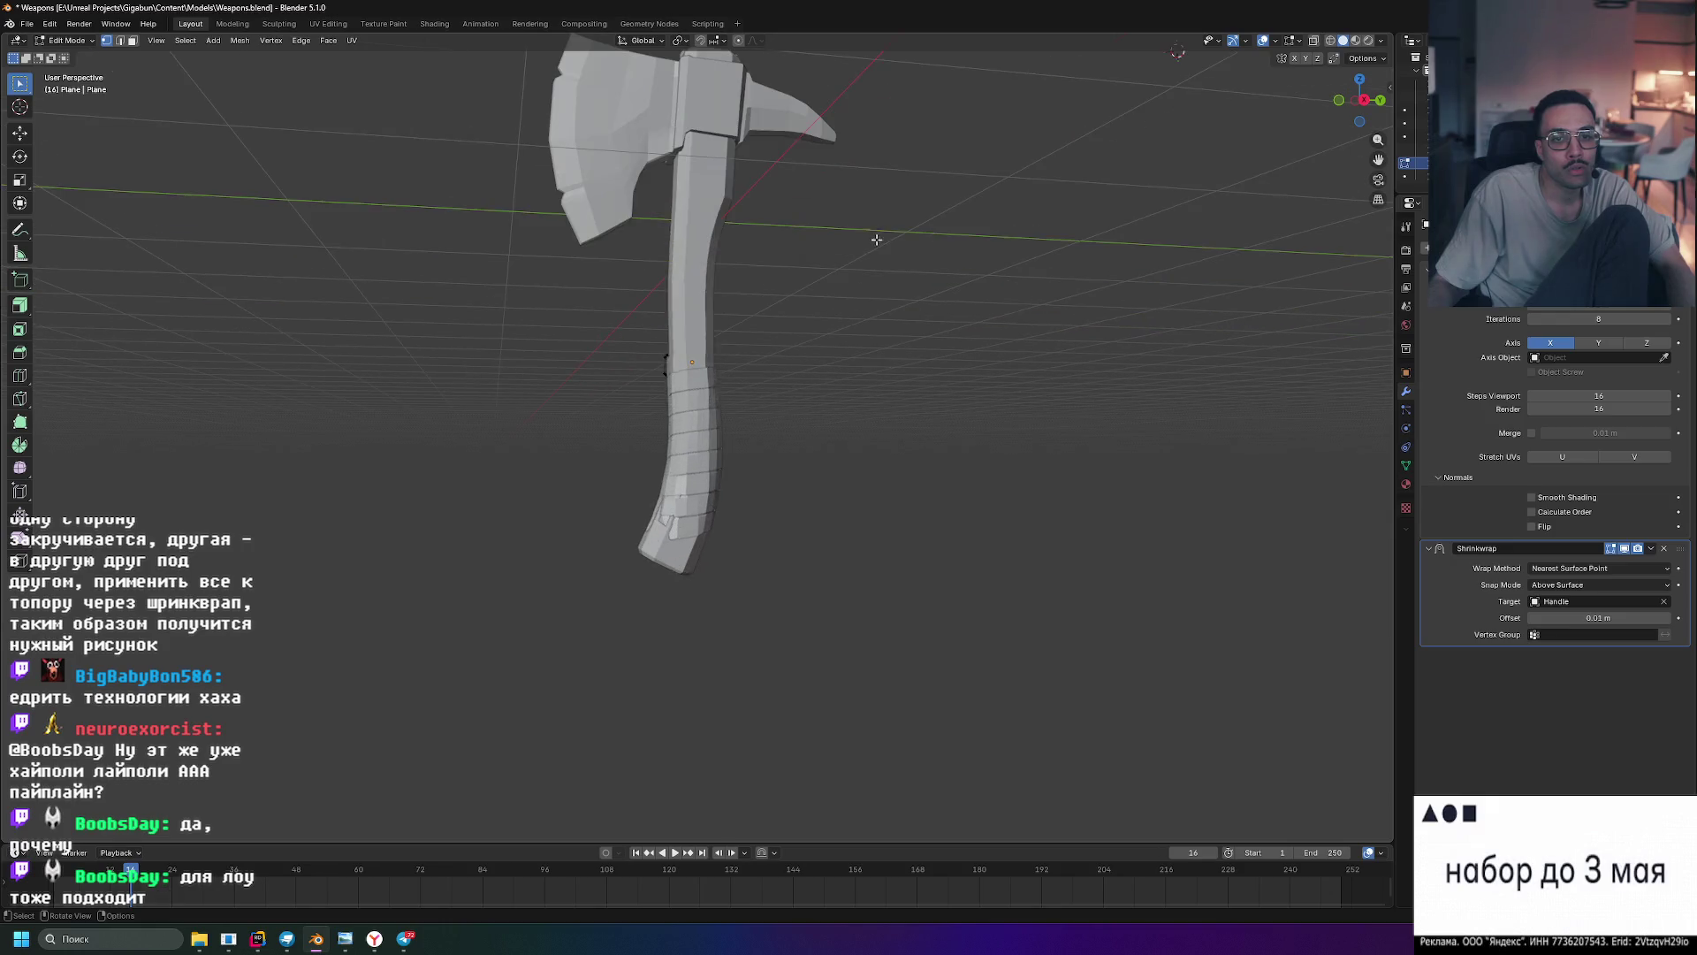
# - Return the wrap plane to Object Mode and orbit around the axe to check the wrap
pyautogui.press('Tab')
pyautogui.moveTo(879, 240)
pyautogui.mouseDown(button='middle')
pyautogui.moveTo(1080, 303)
pyautogui.moveTo(1008, 273)
pyautogui.moveTo(879, 277)
pyautogui.moveTo(1054, 264)
pyautogui.moveTo(925, 264)
pyautogui.moveTo(1024, 282)
pyautogui.moveTo(830, 257)
pyautogui.moveTo(586, 690)
pyautogui.moveTo(542, 633)
pyautogui.moveTo(748, 725)
pyautogui.moveTo(840, 556)
pyautogui.moveTo(784, 554)
pyautogui.moveTo(817, 442)
pyautogui.mouseUp(button='middle')
pyautogui.scroll(5, 925, 263)
pyautogui.scroll(-5, 839, 555)
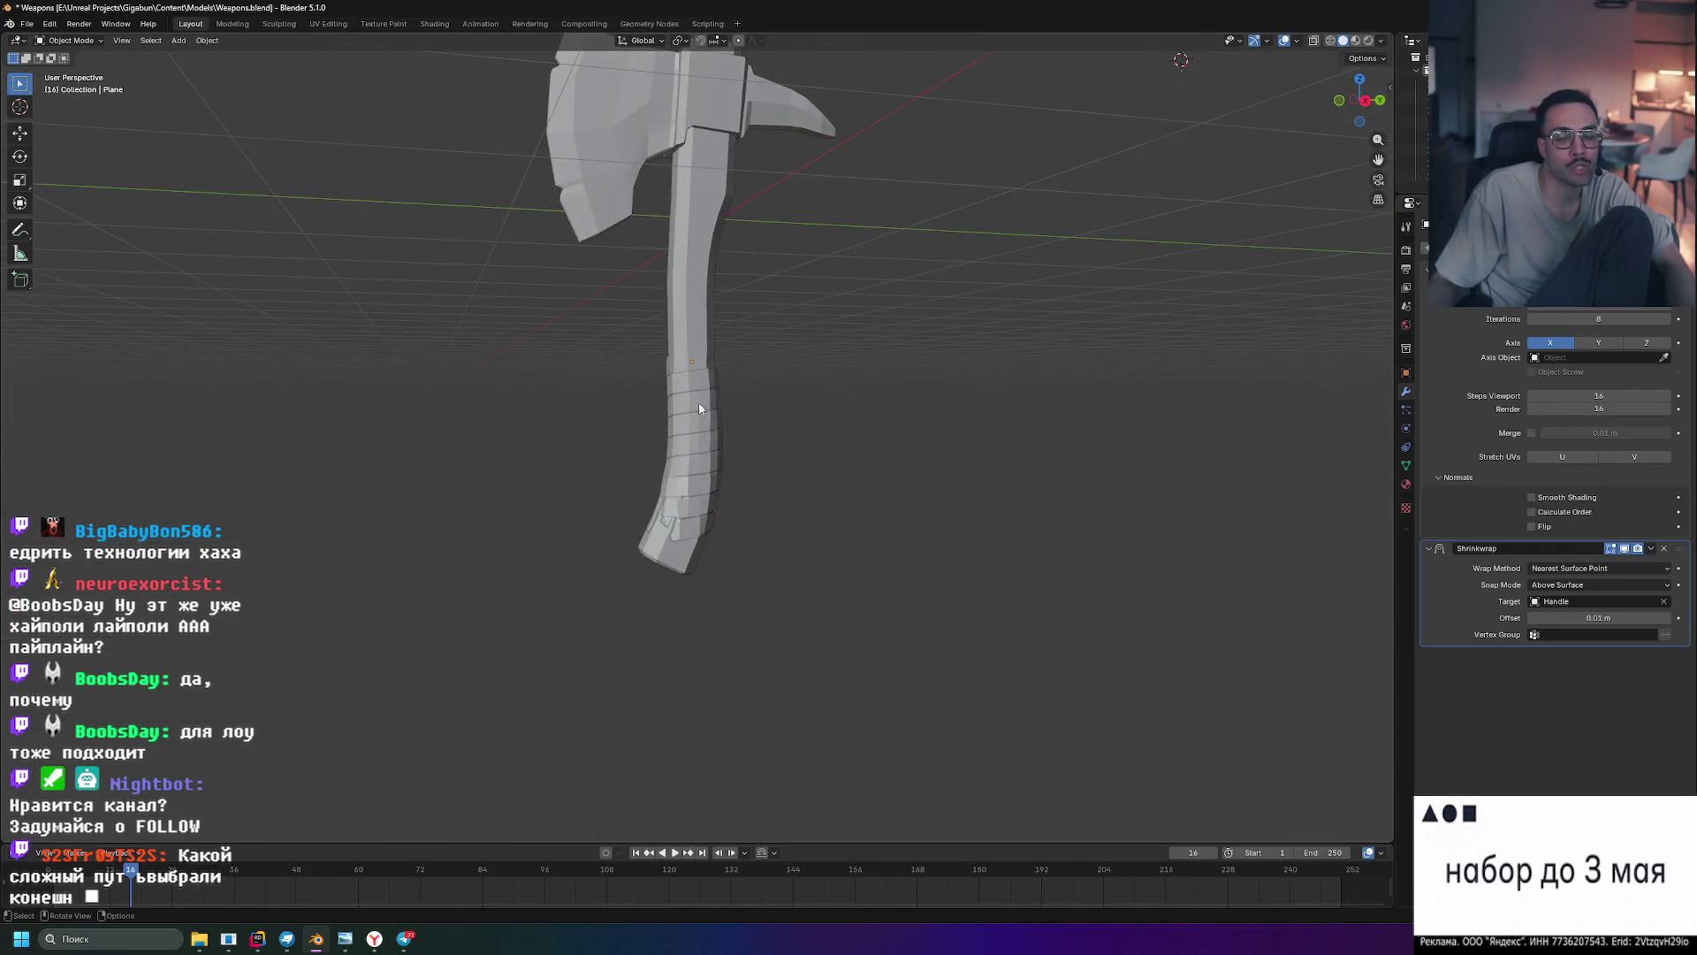
pyautogui.scroll(4, 817, 442)
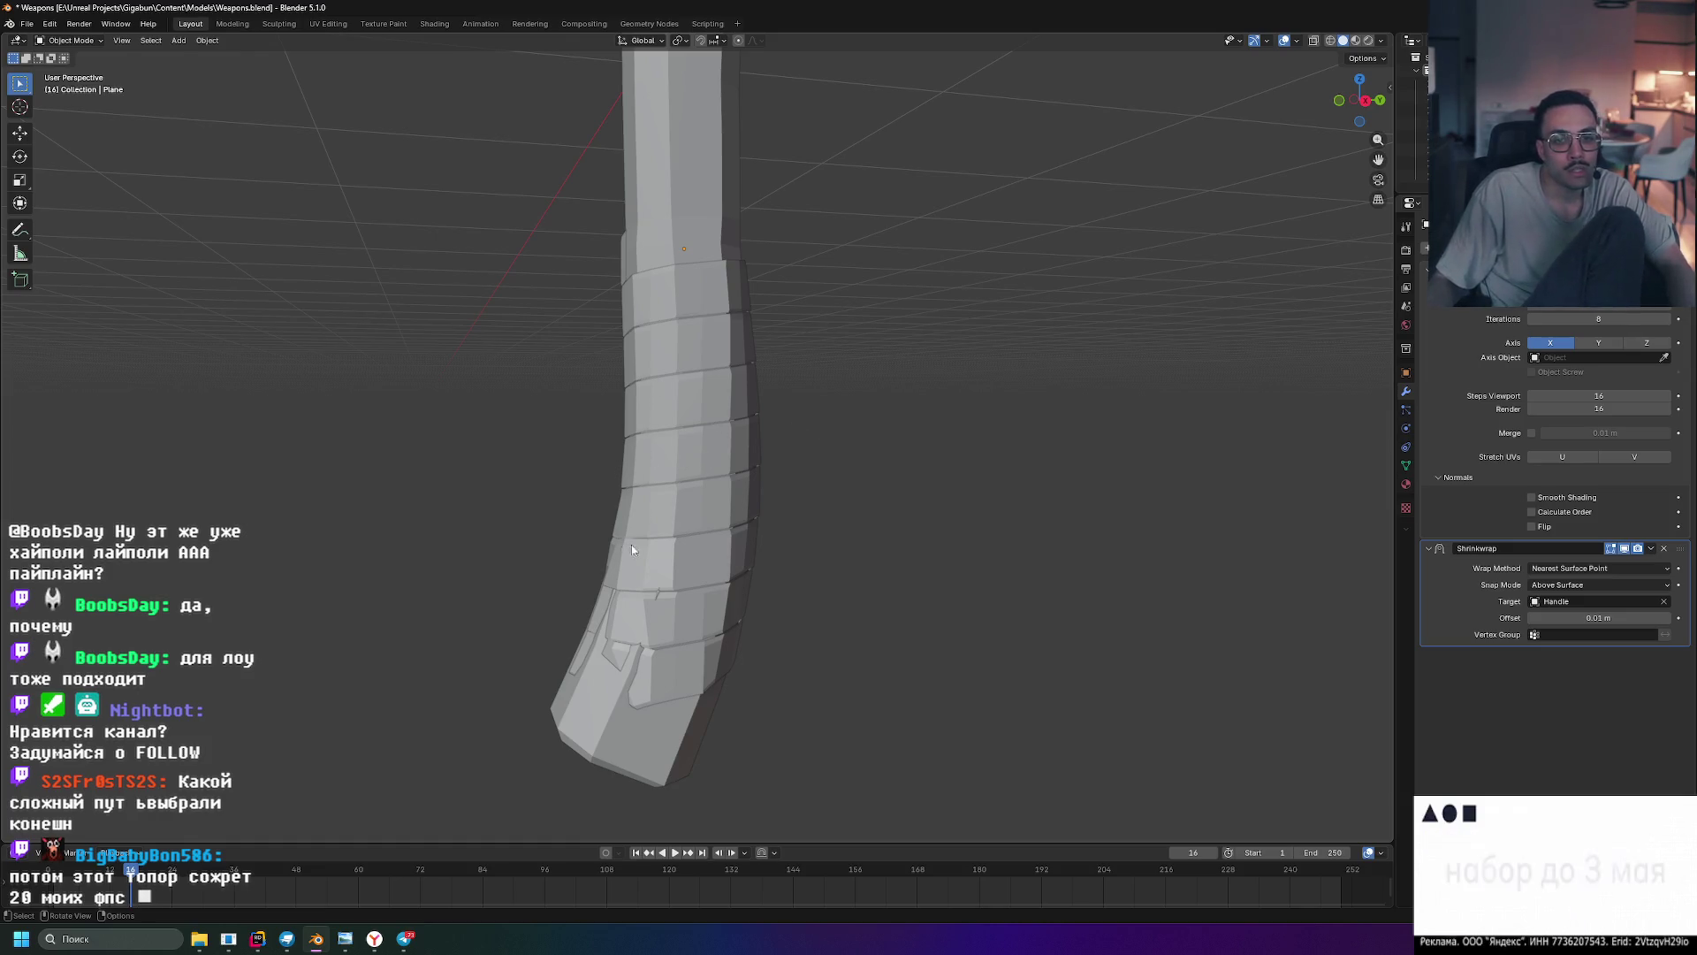
pyautogui.moveTo(779, 416)
pyautogui.mouseDown(button='middle')
pyautogui.moveTo(609, 270)
pyautogui.moveTo(632, 344)
pyautogui.mouseUp(button='middle')
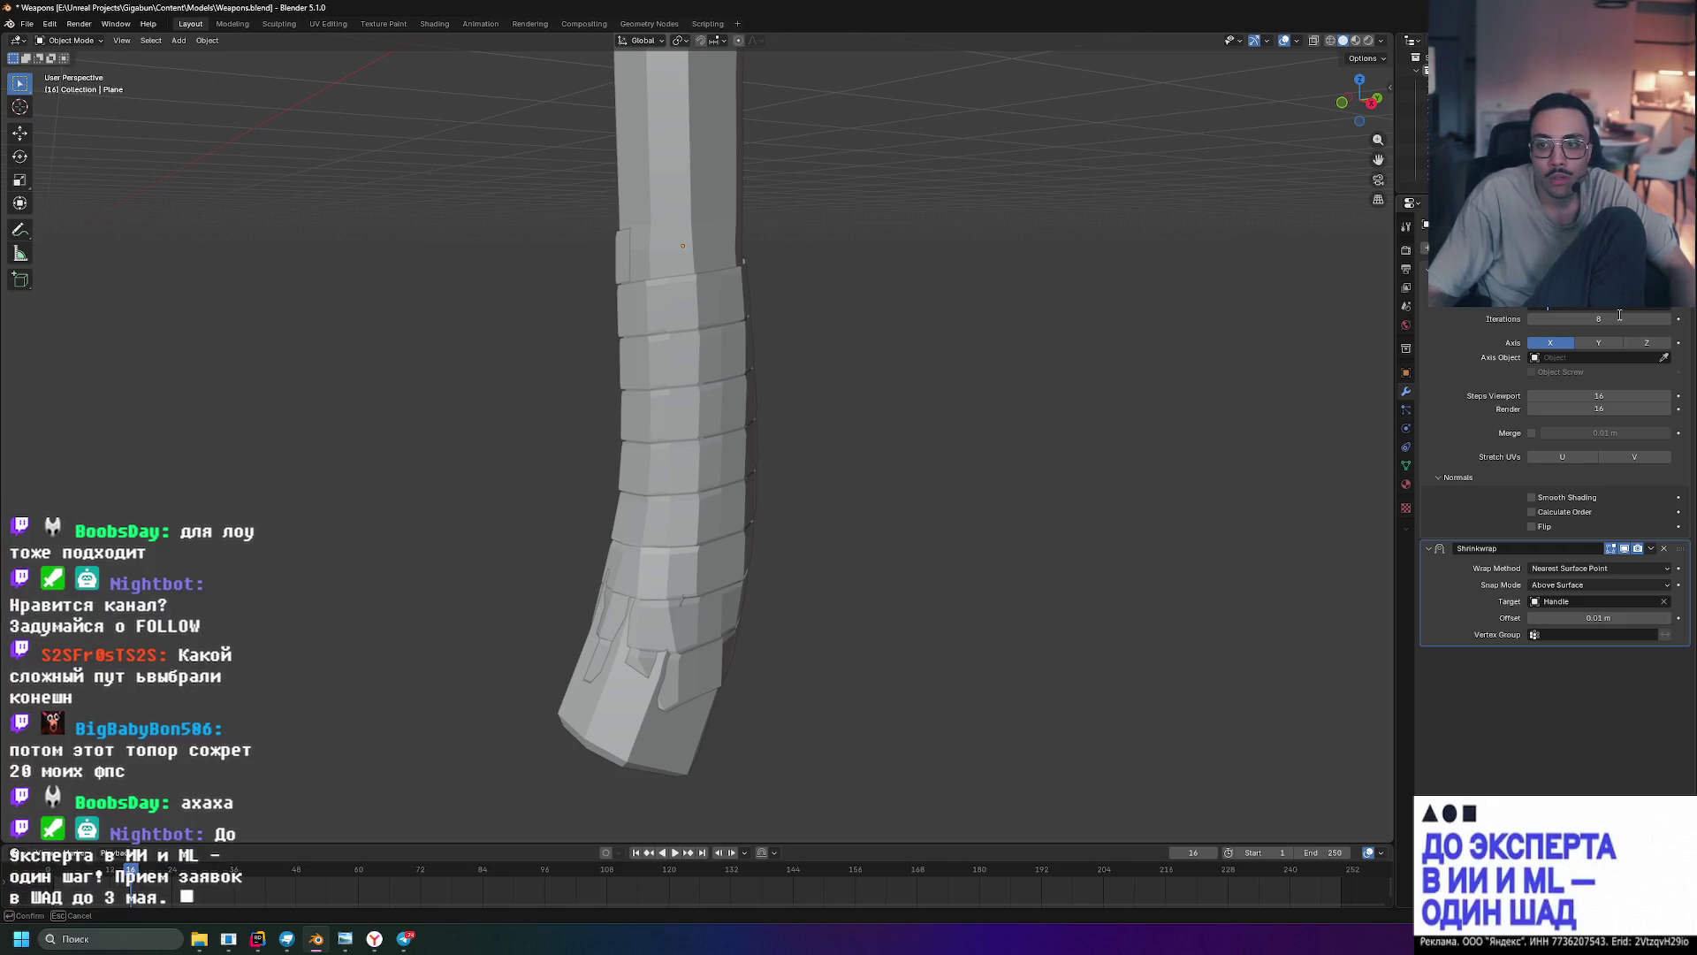
pyautogui.press('Return')
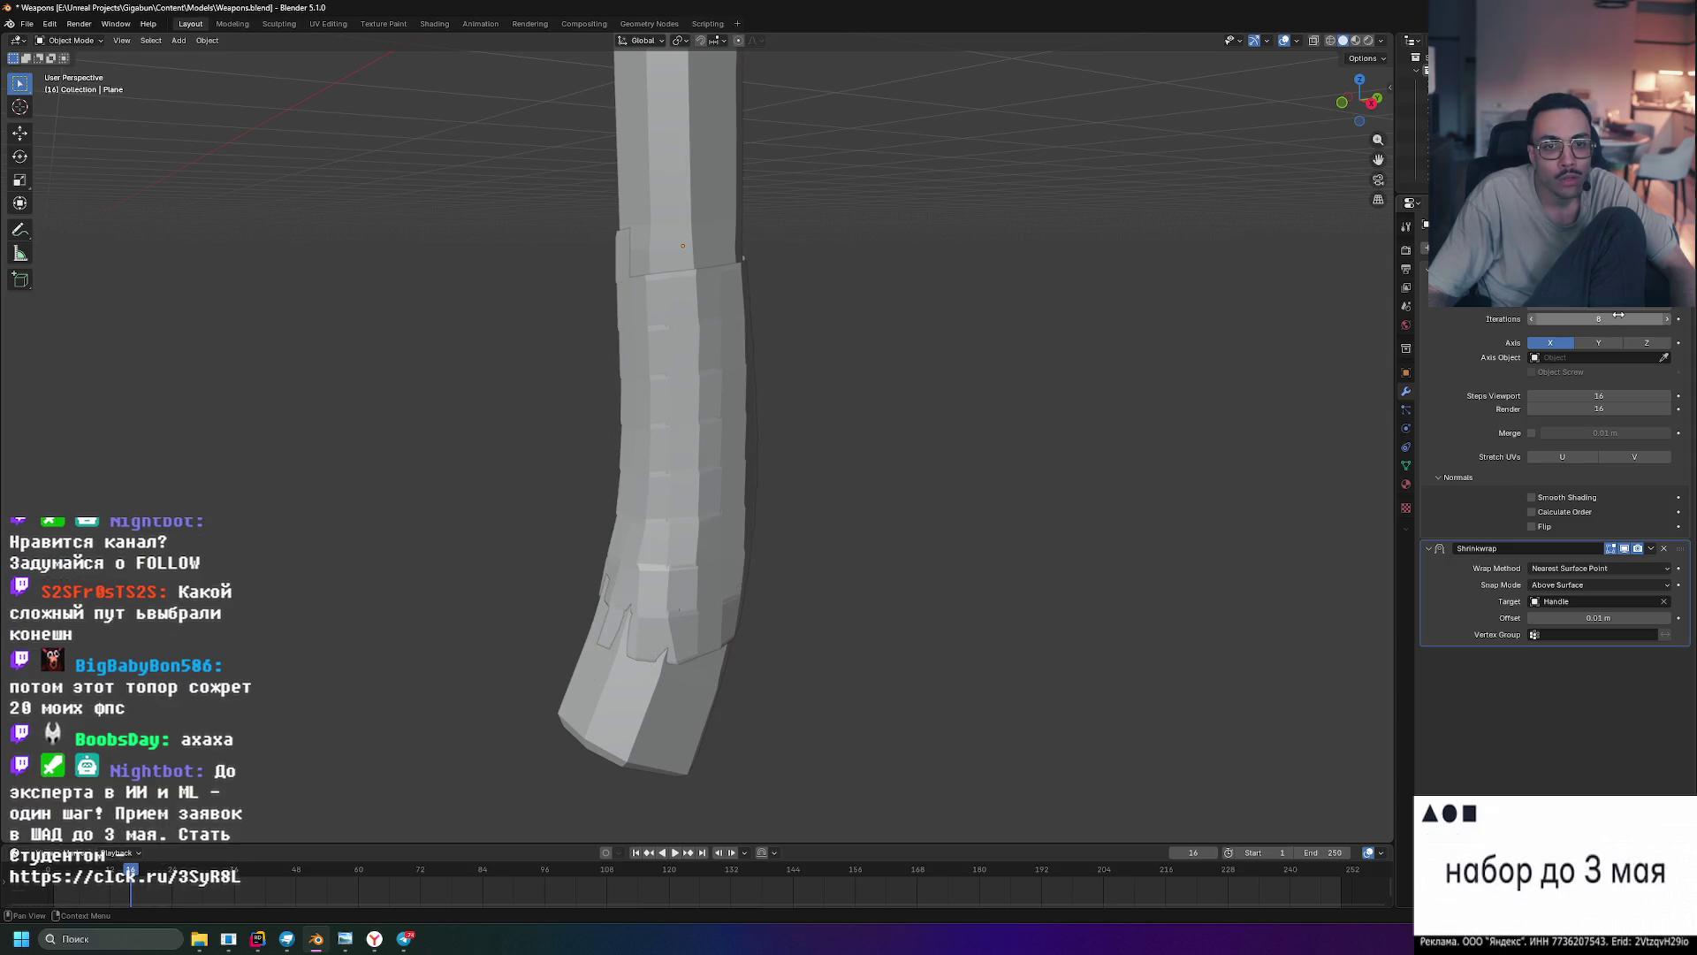
pyautogui.moveTo(1060, 442)
pyautogui.mouseDown(button='middle')
pyautogui.moveTo(795, 398)
pyautogui.moveTo(741, 471)
pyautogui.moveTo(838, 504)
pyautogui.moveTo(1015, 474)
pyautogui.moveTo(955, 421)
pyautogui.moveTo(887, 433)
pyautogui.moveTo(817, 476)
pyautogui.moveTo(817, 400)
pyautogui.moveTo(853, 358)
pyautogui.mouseUp(button='middle')
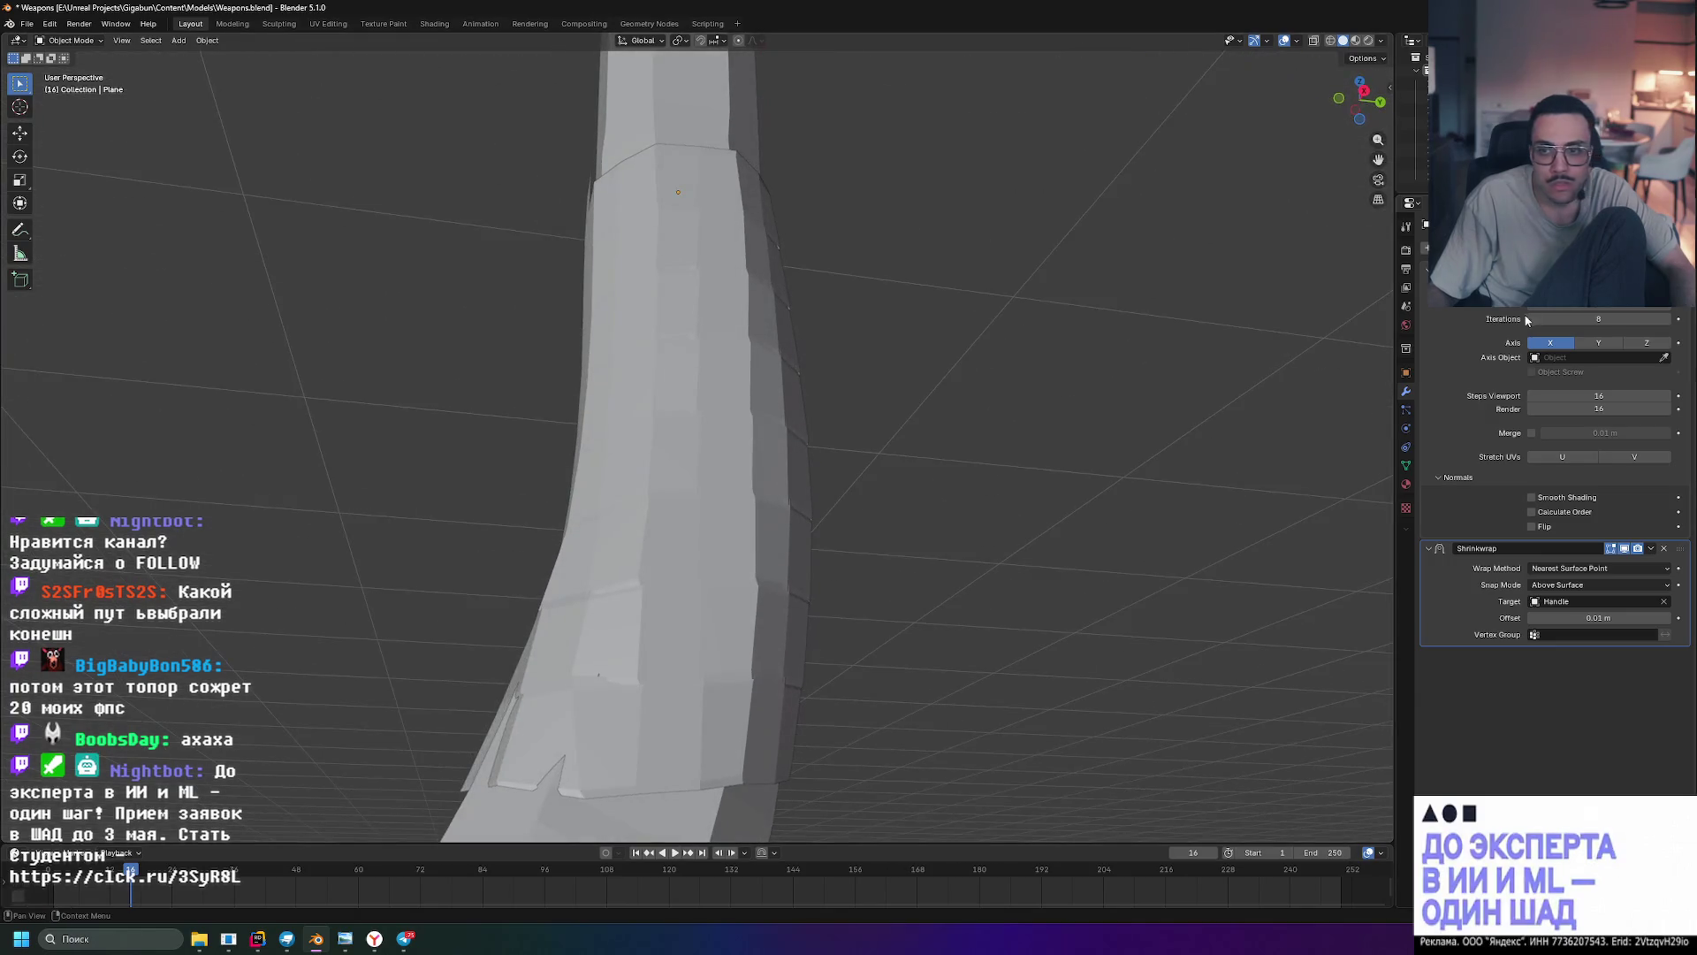
# - Set the Screw modifier's Iterations to 8 and inspect the handle, switching to Rendered shading
pyautogui.click(1597, 319)
pyautogui.write('8')
pyautogui.press('Return')
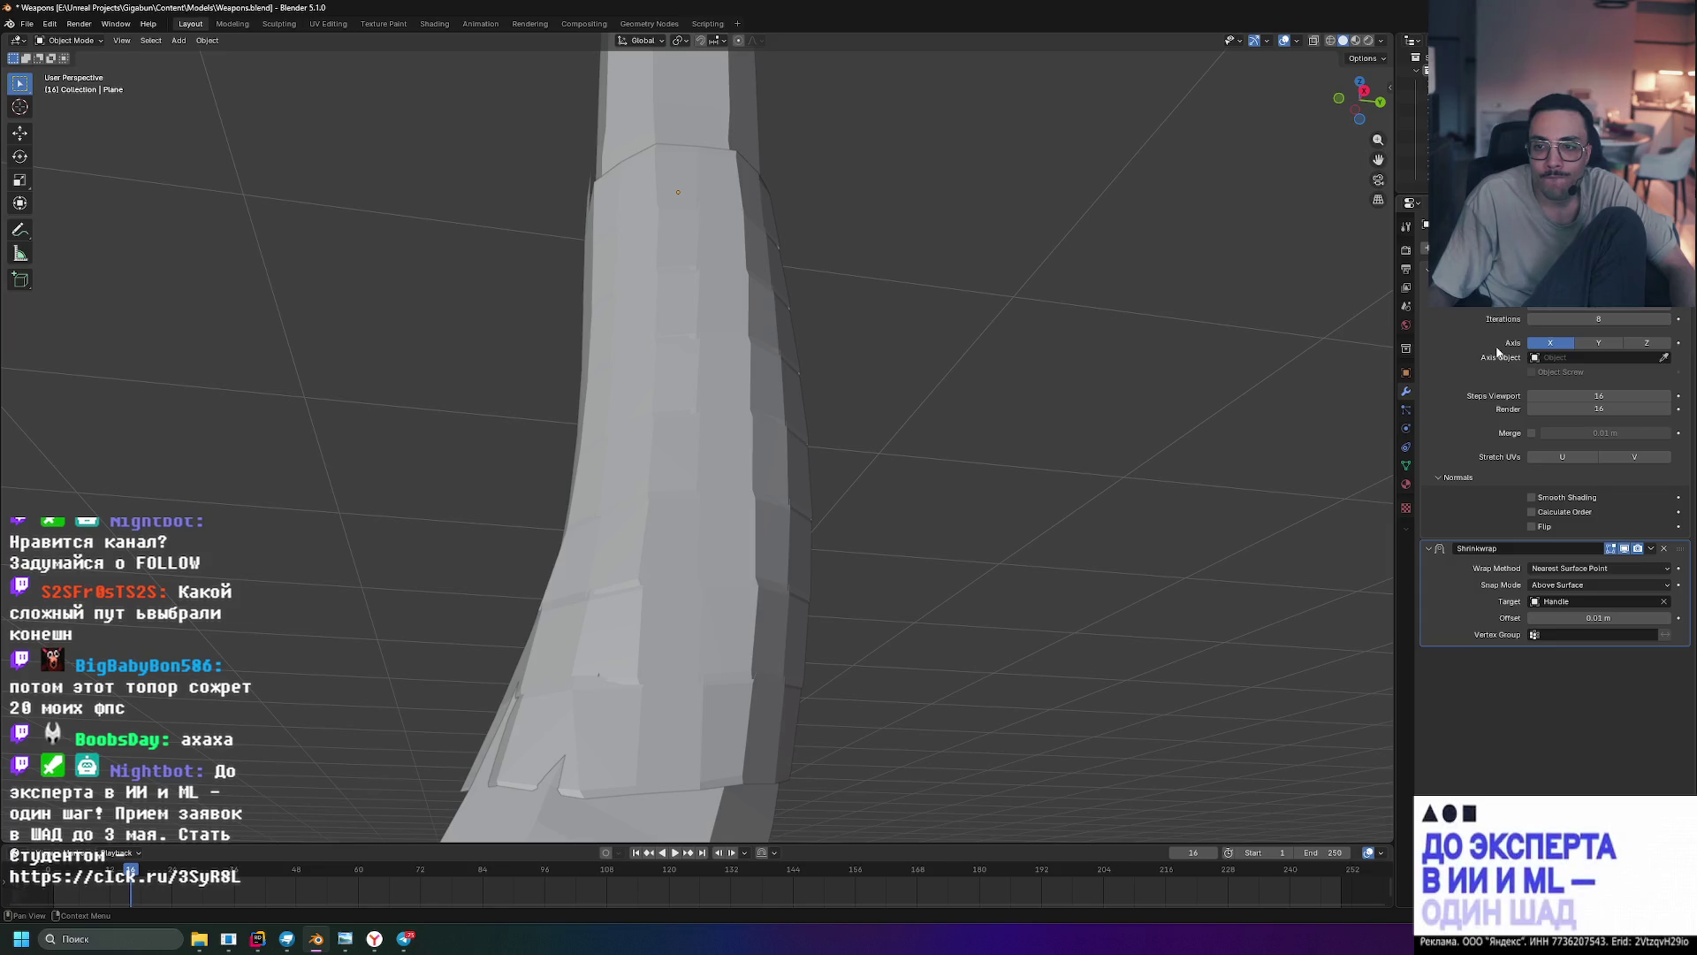
pyautogui.click(1662, 359)
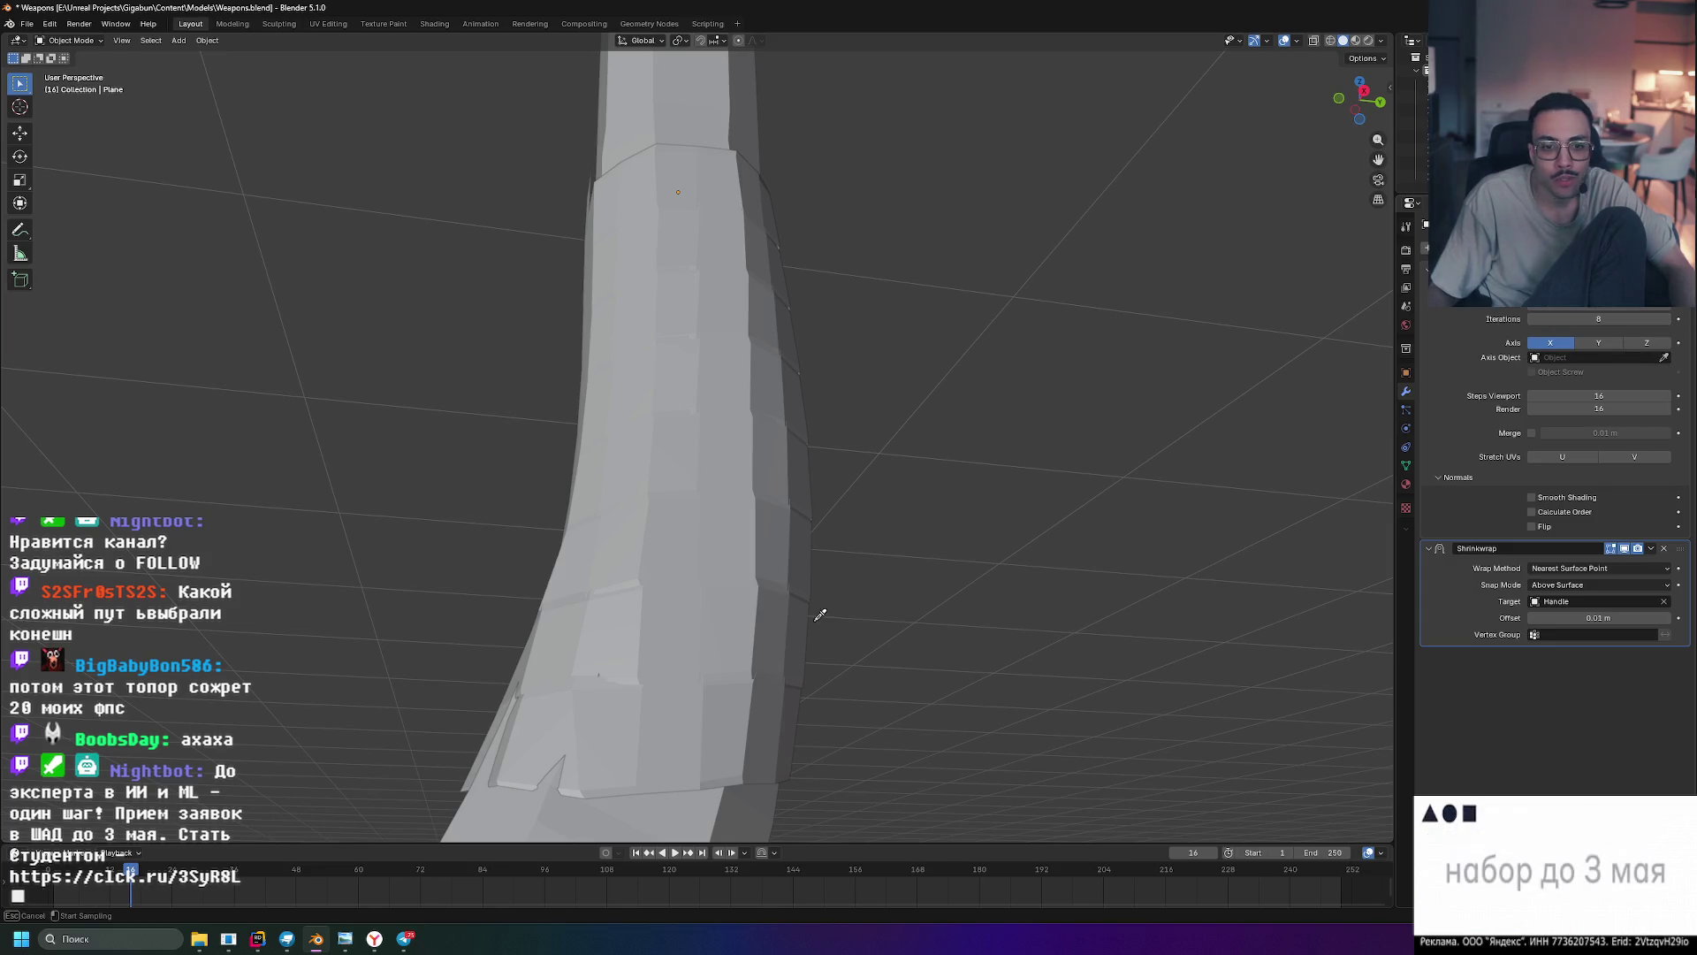
pyautogui.moveTo(857, 572); pyautogui.dragTo(774, 677, button='middle')
pyautogui.moveTo(656, 735); pyautogui.dragTo(733, 657, button='middle')
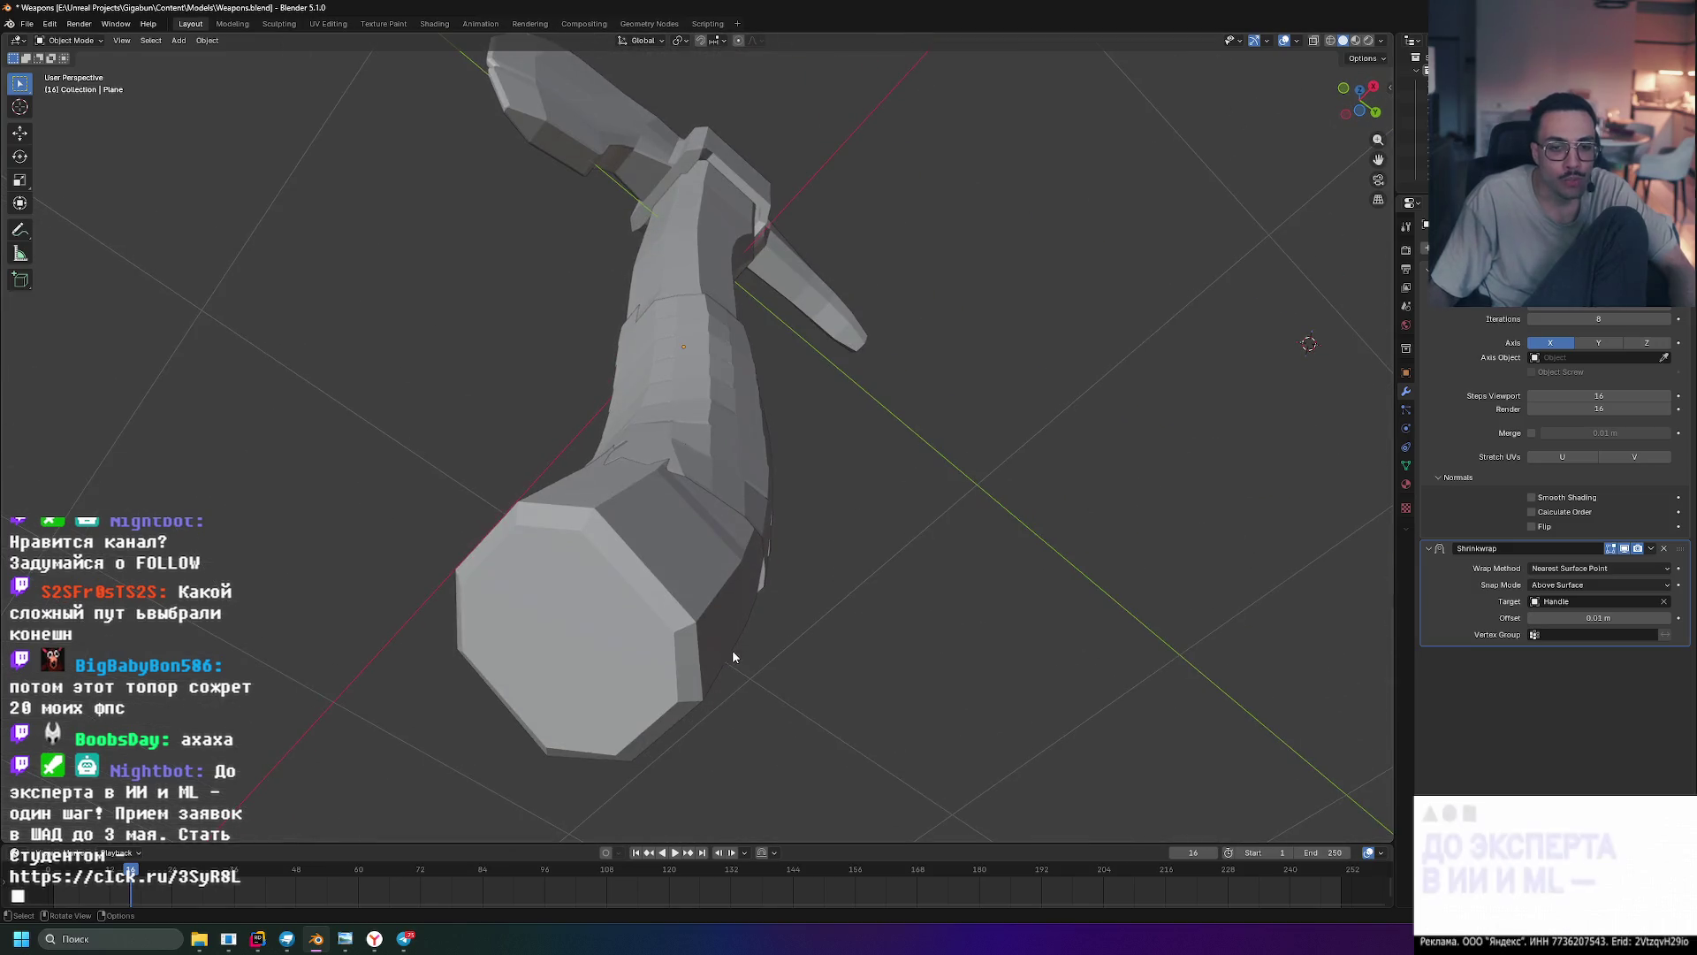
pyautogui.moveTo(675, 605)
pyautogui.mouseDown(button='middle')
pyautogui.moveTo(624, 653)
pyautogui.moveTo(671, 618)
pyautogui.moveTo(638, 664)
pyautogui.mouseUp(button='middle')
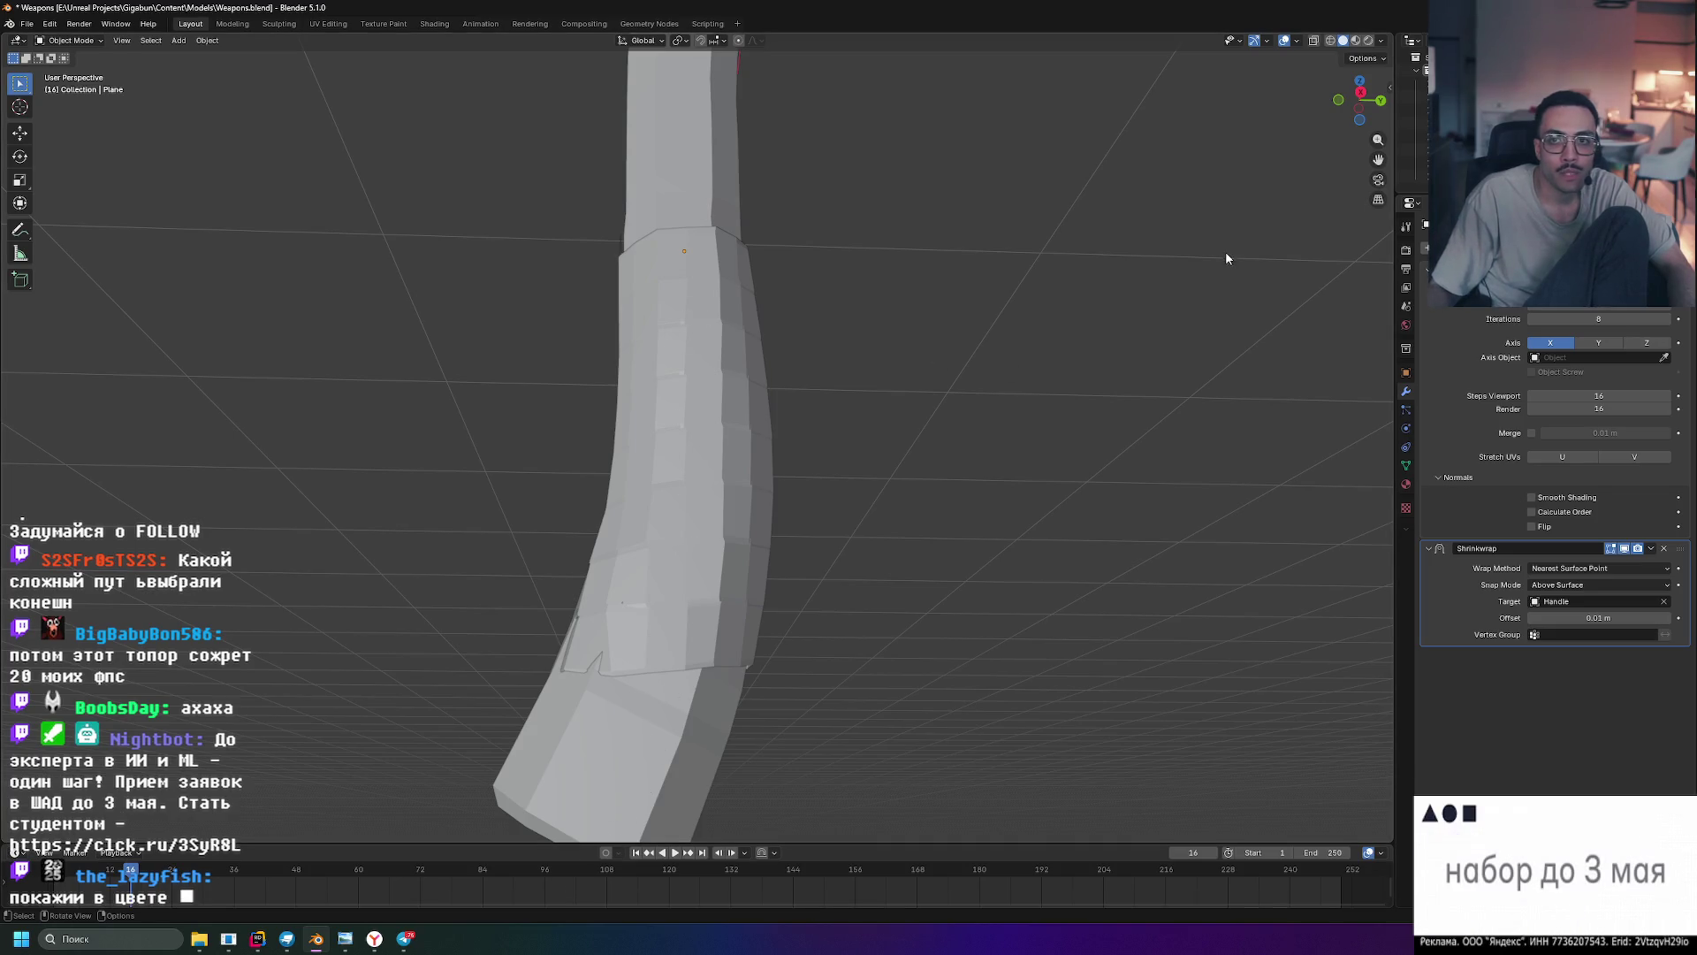
pyautogui.click(1368, 42)
# - Orbit around the axe in rendered colour, then select the Handle and then the white wrap Plane
pyautogui.moveTo(979, 228)
pyautogui.mouseDown(button='middle')
pyautogui.moveTo(1101, 260)
pyautogui.moveTo(928, 268)
pyautogui.moveTo(1026, 249)
pyautogui.moveTo(915, 248)
pyautogui.mouseUp(button='middle')
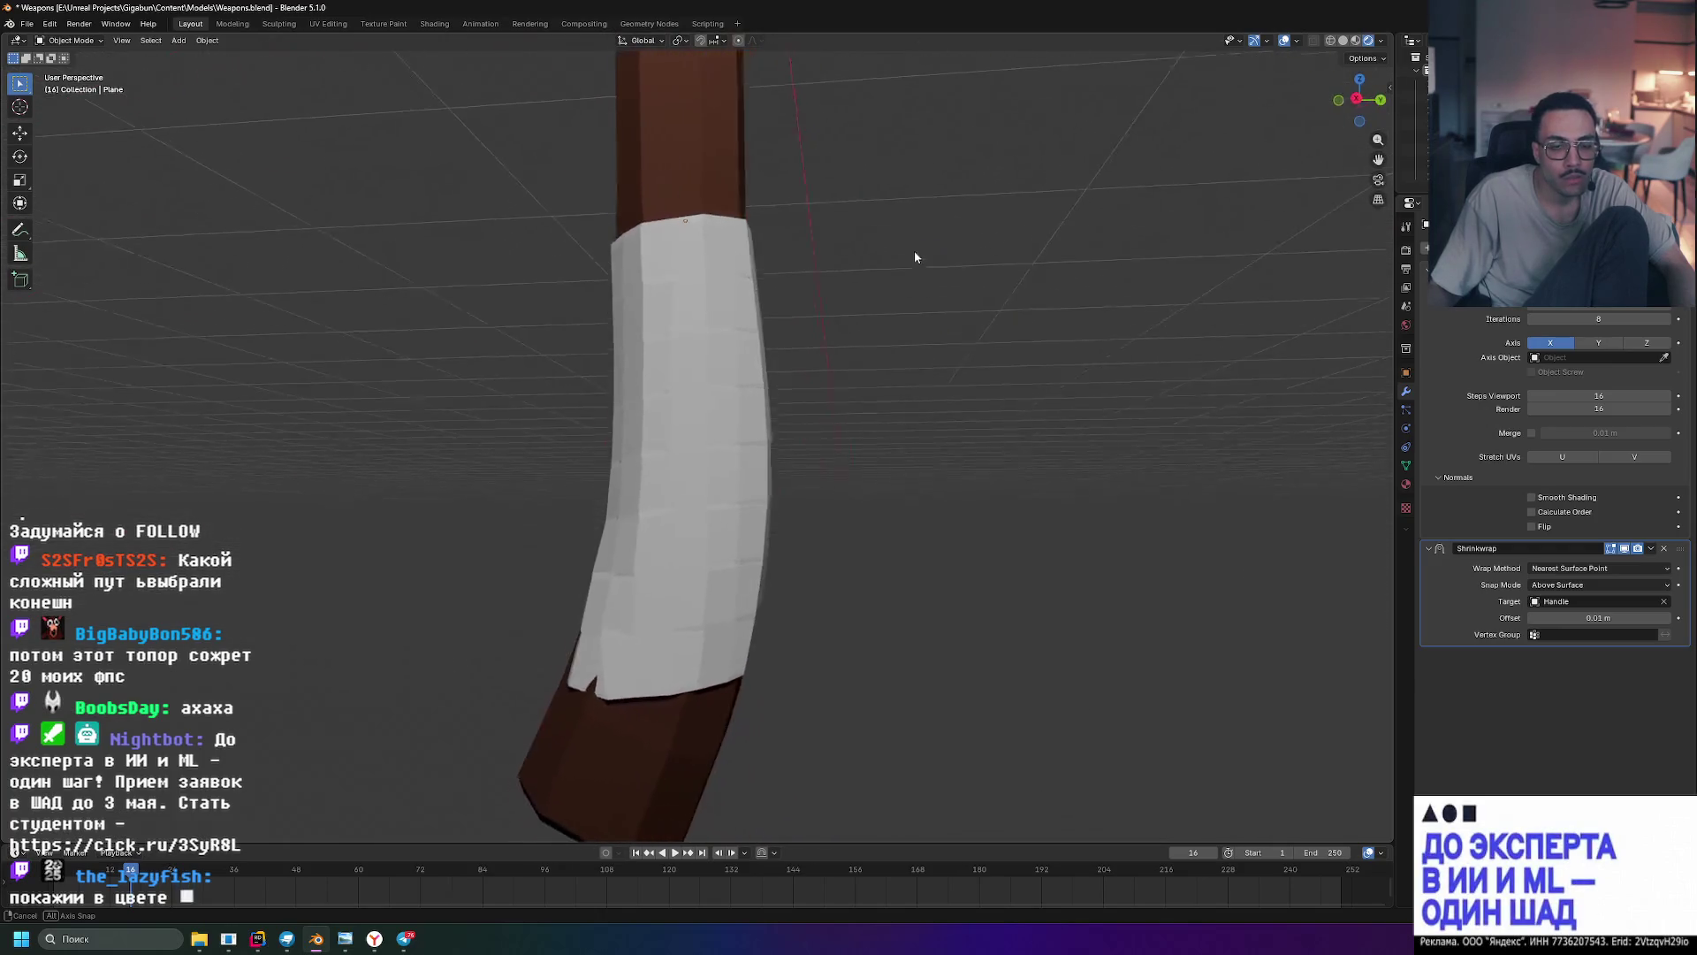
pyautogui.scroll(-2, 847, 327)
pyautogui.scroll(-3, 866, 354)
pyautogui.scroll(3, 882, 368)
pyautogui.moveTo(882, 367)
pyautogui.mouseDown(button='middle')
pyautogui.moveTo(889, 354)
pyautogui.moveTo(852, 372)
pyautogui.moveTo(852, 318)
pyautogui.moveTo(958, 274)
pyautogui.moveTo(831, 374)
pyautogui.mouseUp(button='middle')
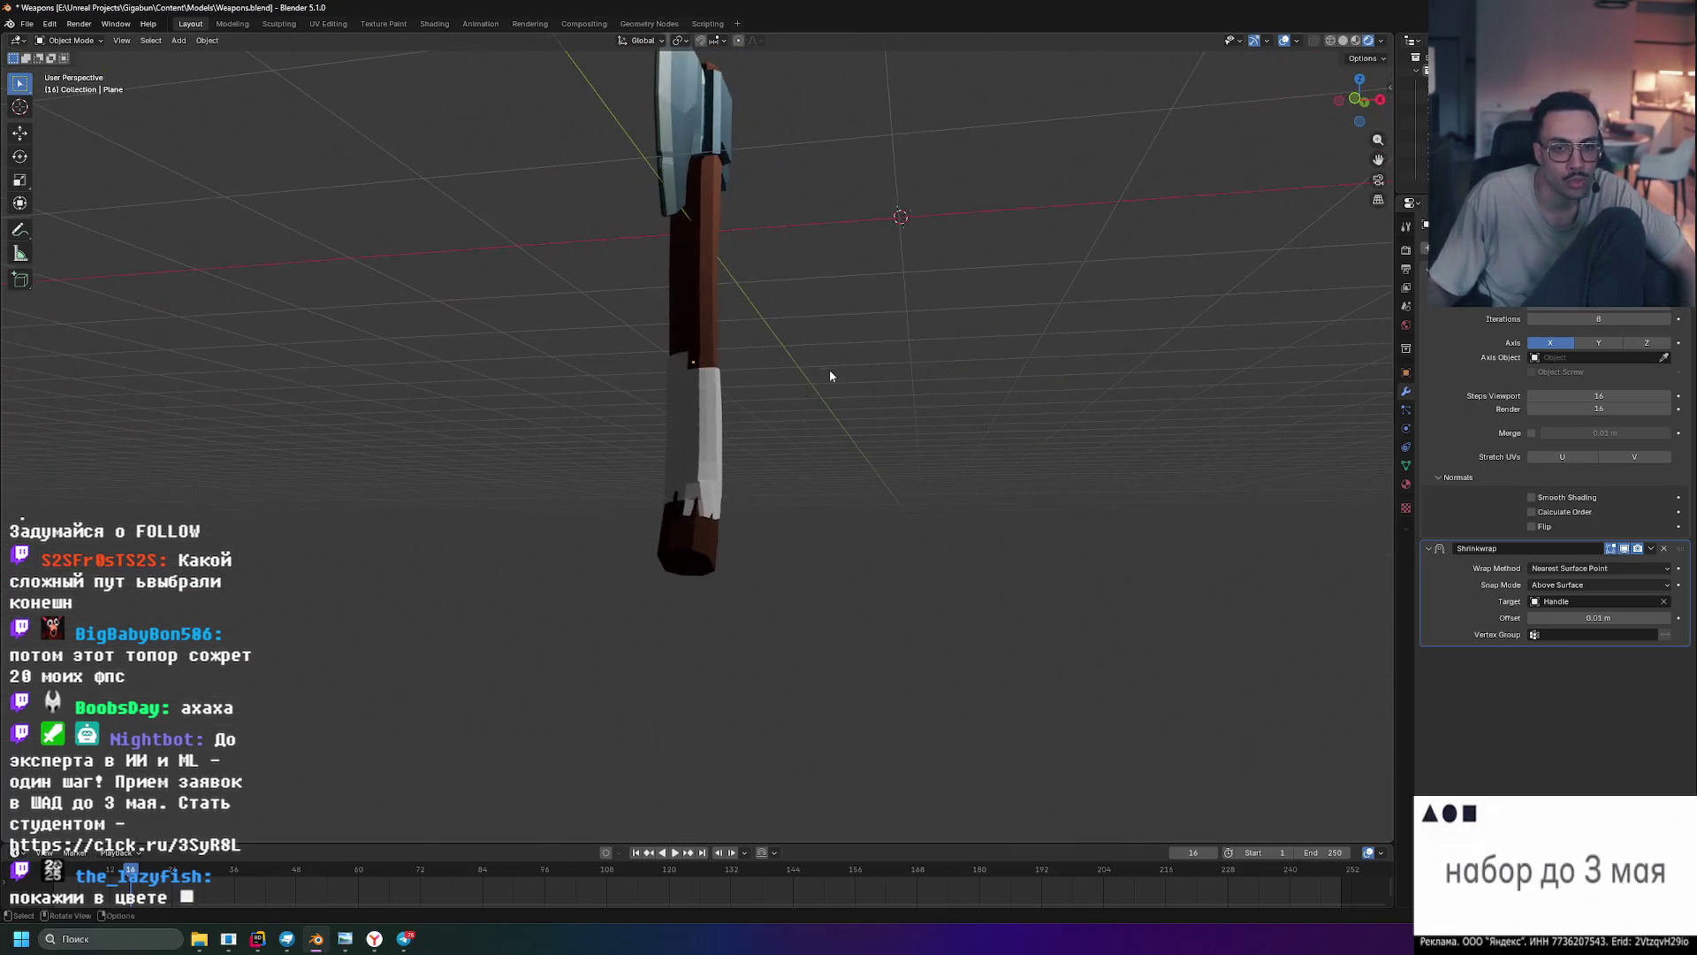
pyautogui.moveTo(735, 440); pyautogui.dragTo(729, 313, button='middle')
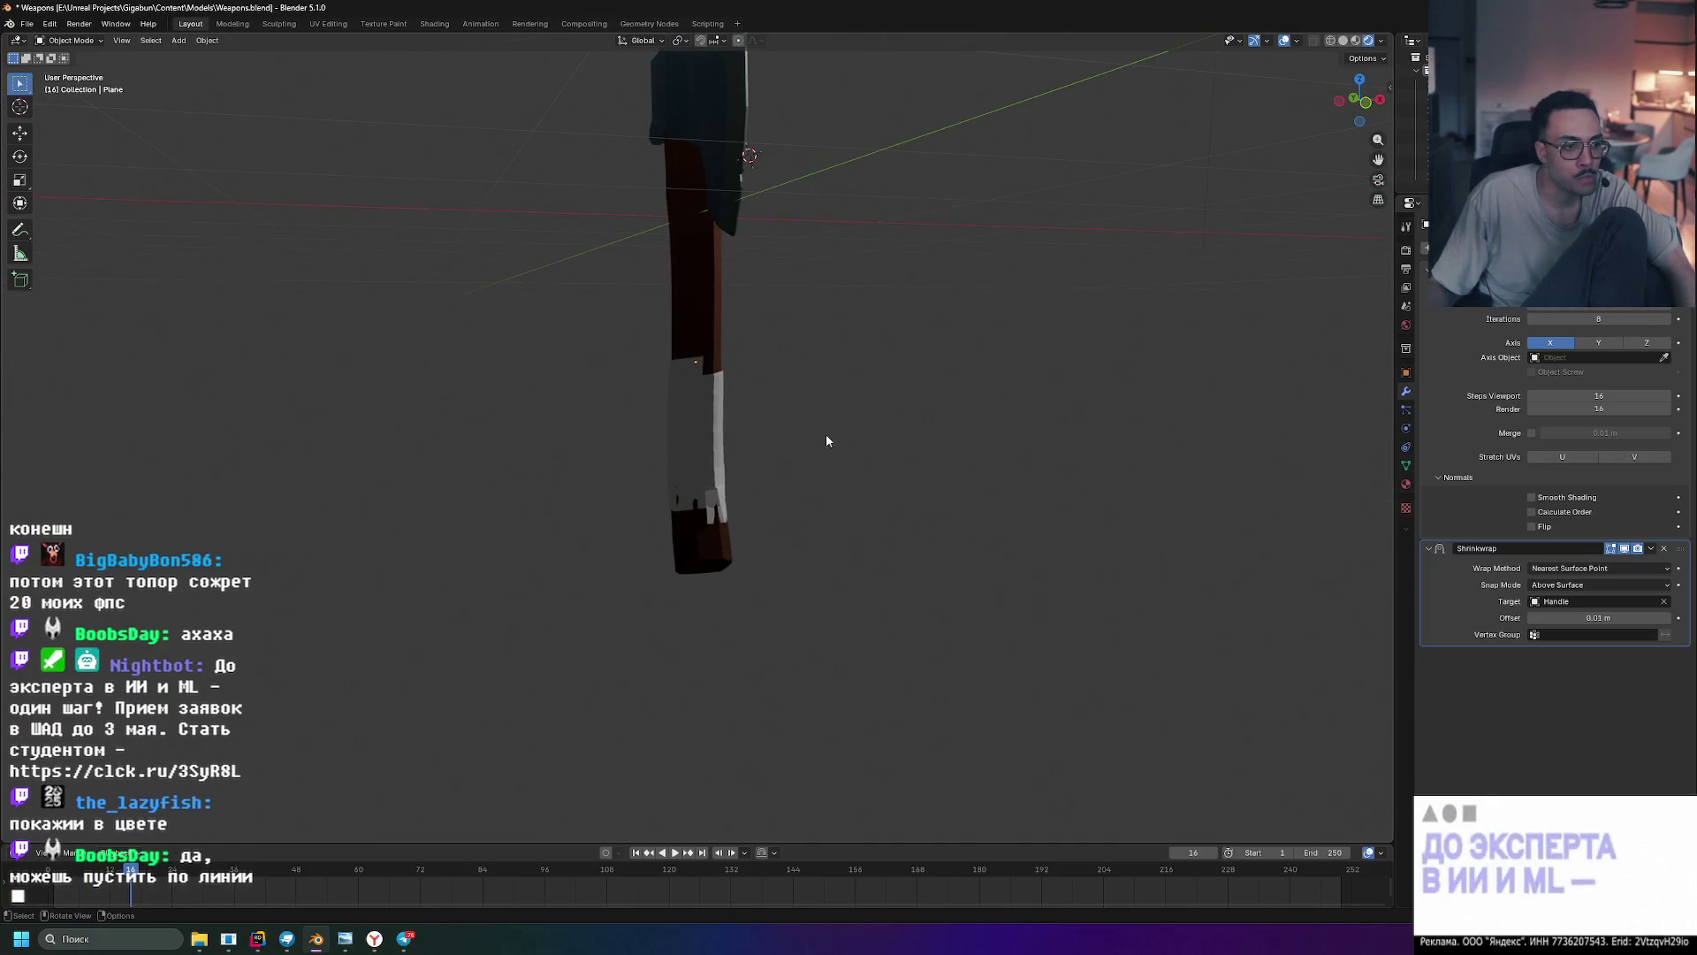
pyautogui.moveTo(825, 432); pyautogui.dragTo(633, 506, button='middle')
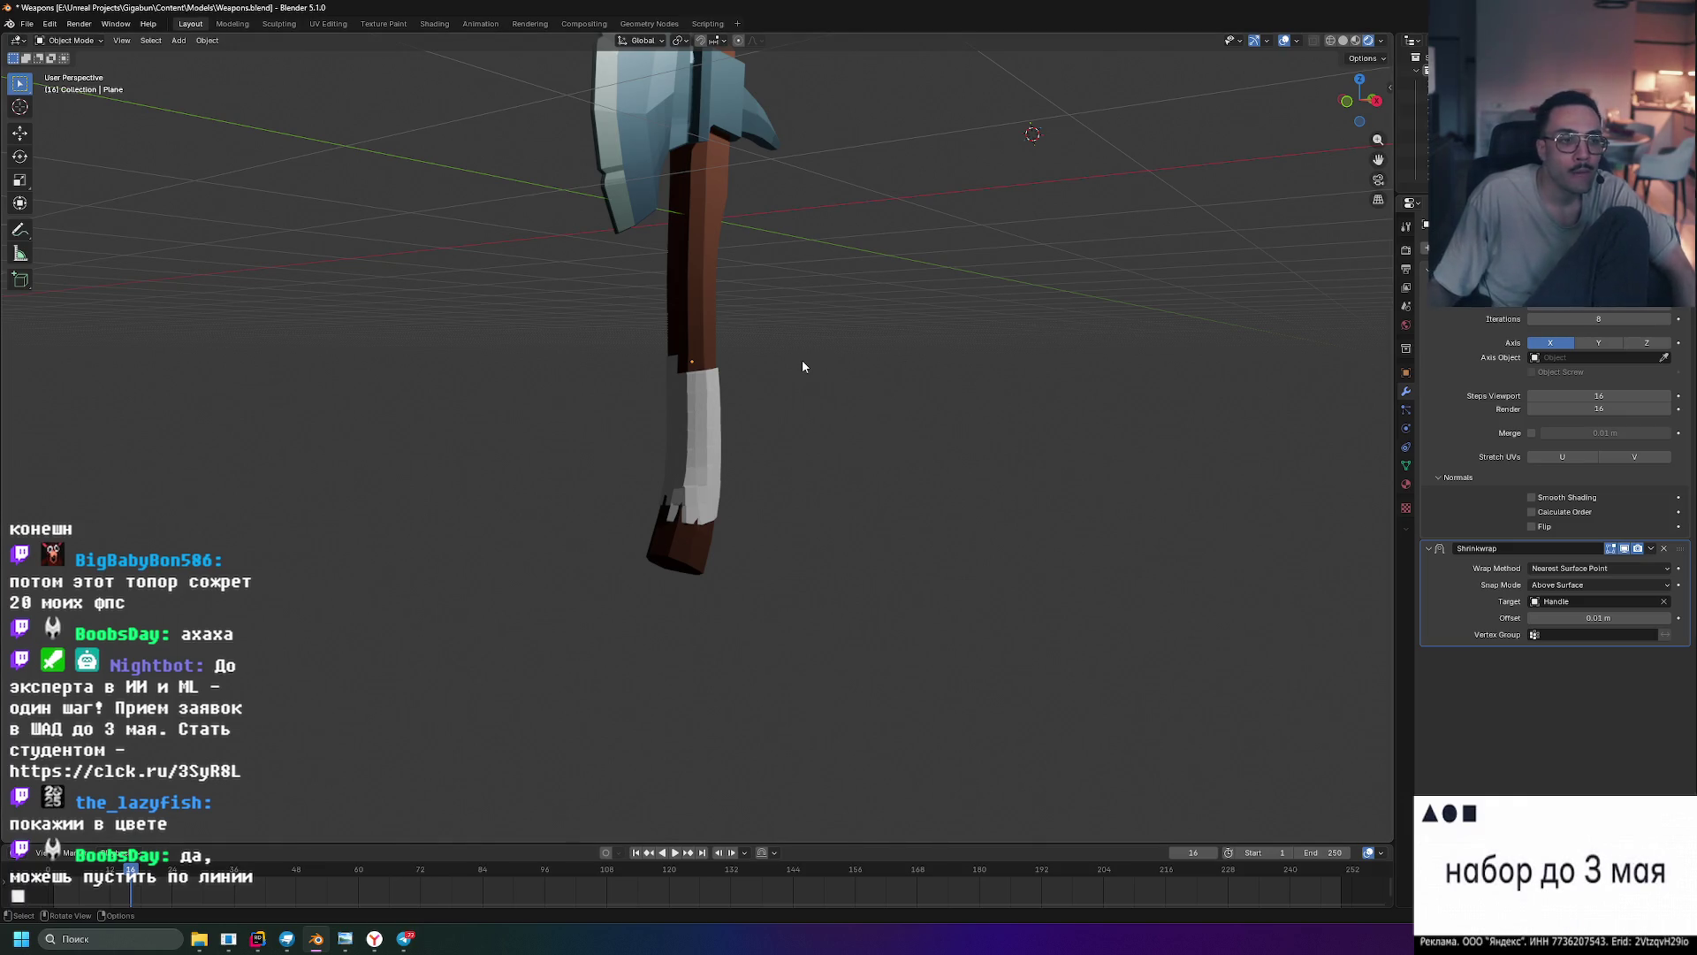
pyautogui.scroll(5, 803, 366)
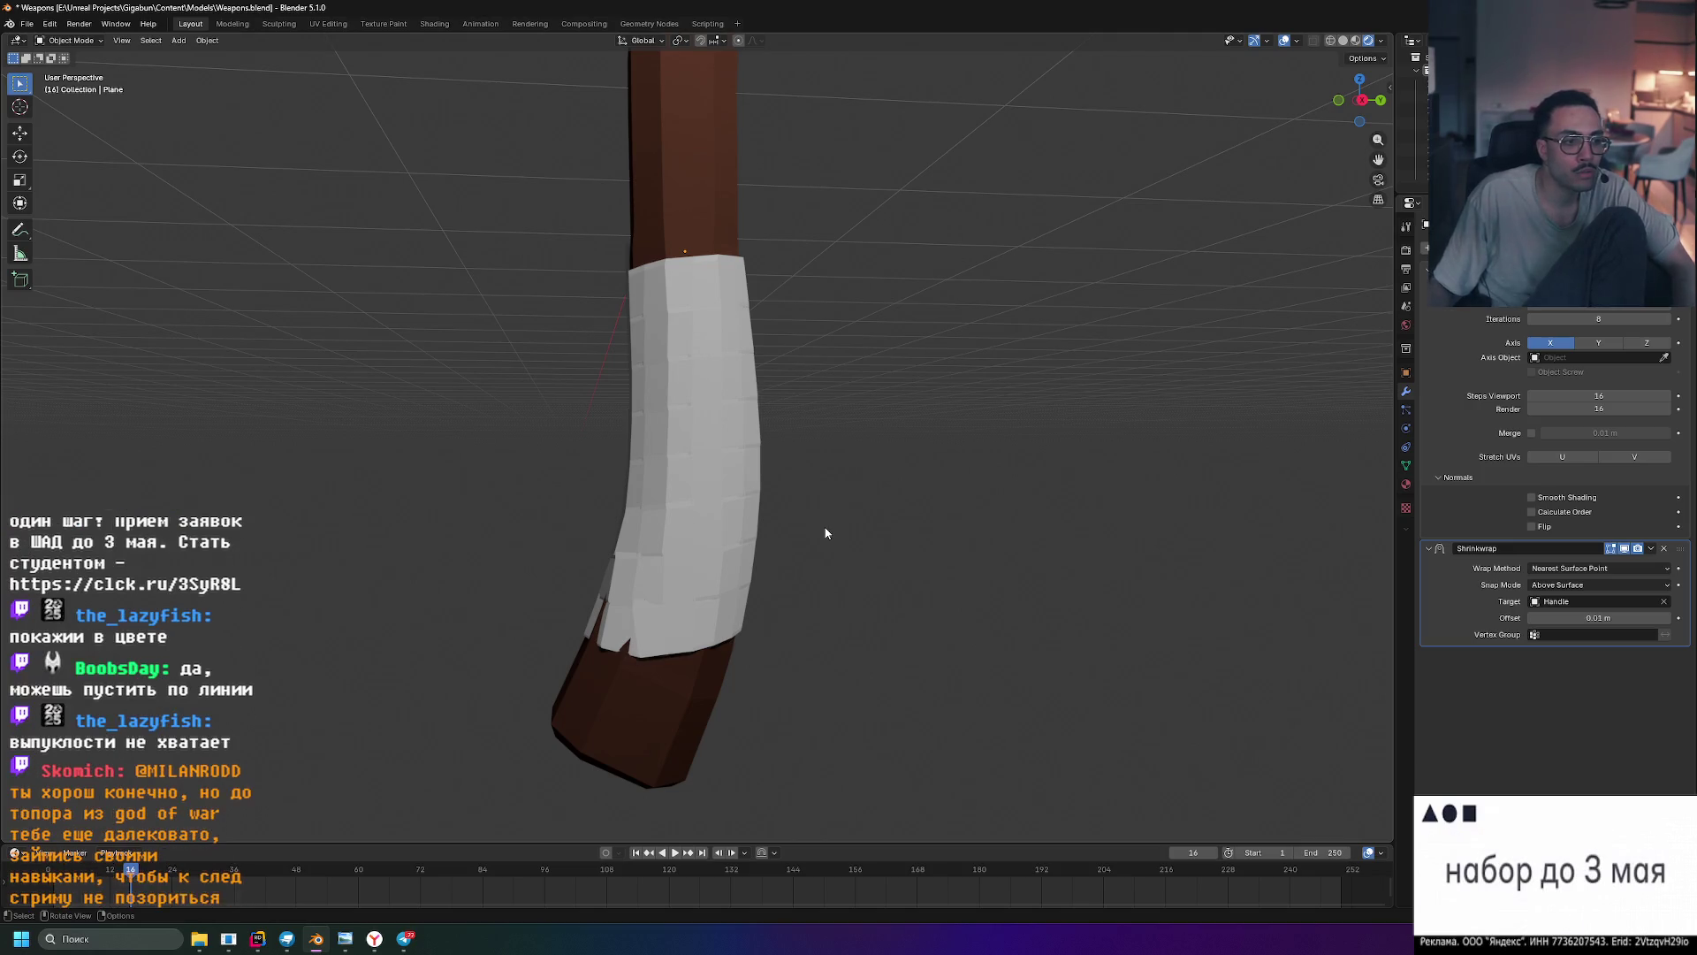
pyautogui.click(686, 233)
pyautogui.moveTo(686, 234)
pyautogui.mouseDown(button='middle')
pyautogui.moveTo(800, 300)
pyautogui.moveTo(933, 294)
pyautogui.moveTo(784, 299)
pyautogui.moveTo(822, 192)
pyautogui.moveTo(771, 210)
pyautogui.moveTo(841, 168)
pyautogui.moveTo(824, 220)
pyautogui.mouseUp(button='middle')
pyautogui.click(712, 311)
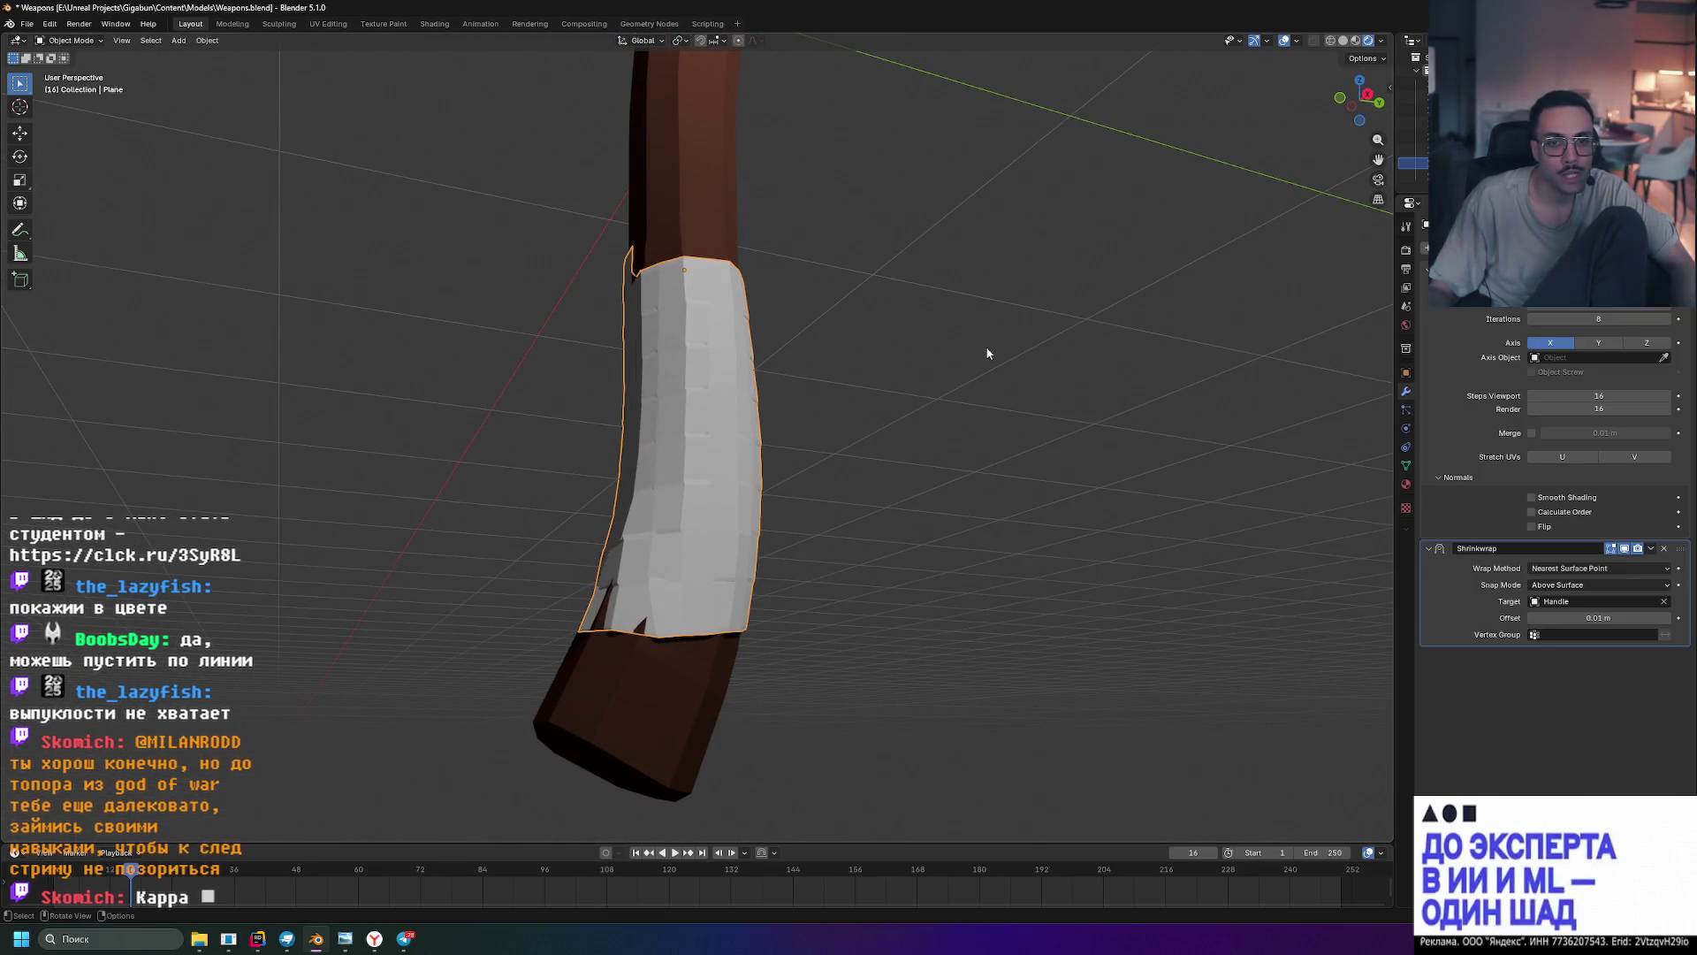
# - Set the Handle as the Screw modifier's axis object, leaving Object Screw off
pyautogui.click(1665, 357)
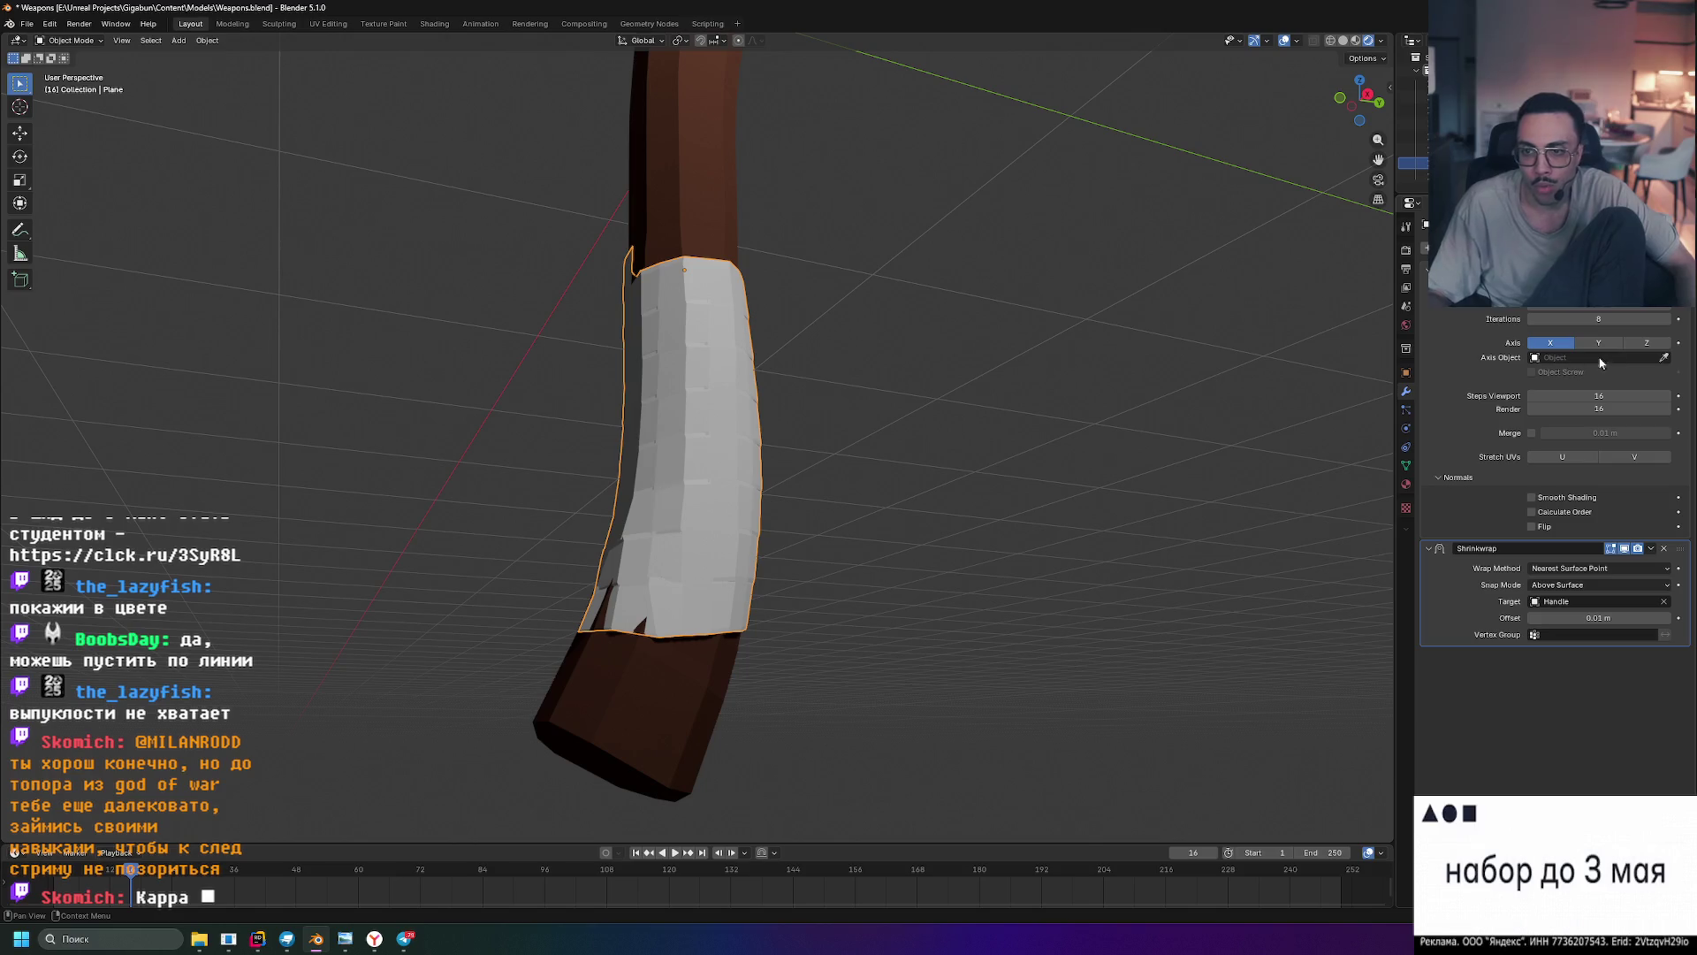
pyautogui.click(678, 232)
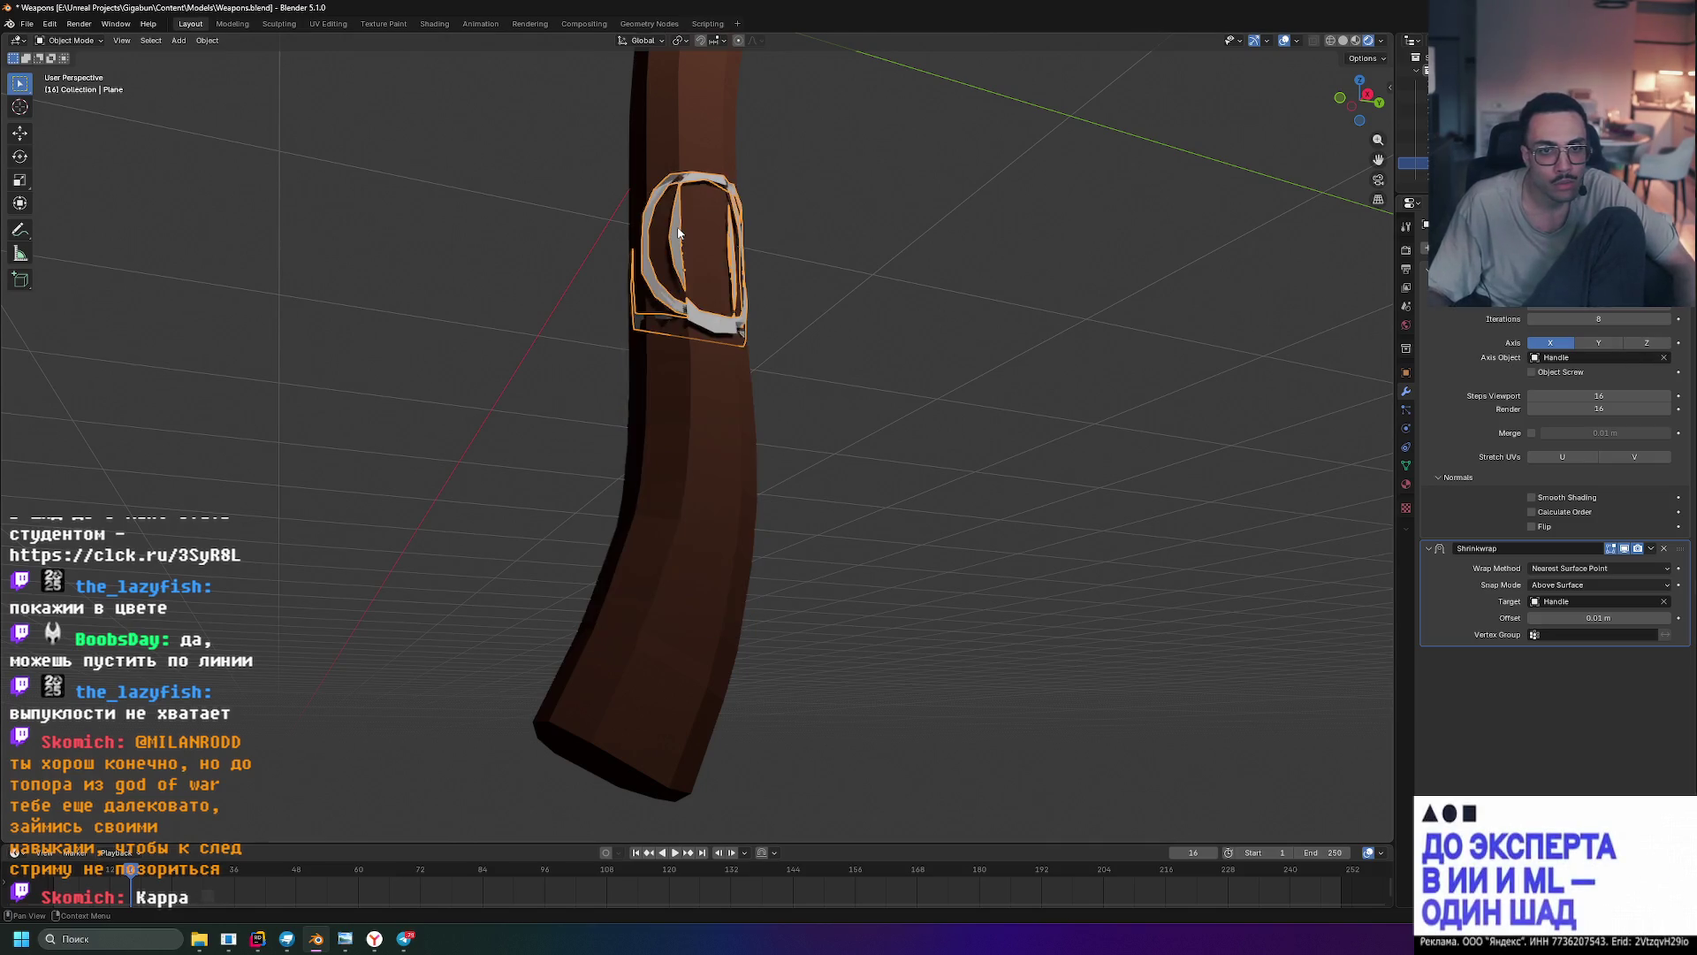
pyautogui.moveTo(771, 287)
pyautogui.mouseDown(button='middle')
pyautogui.moveTo(957, 366)
pyautogui.moveTo(944, 393)
pyautogui.mouseUp(button='middle')
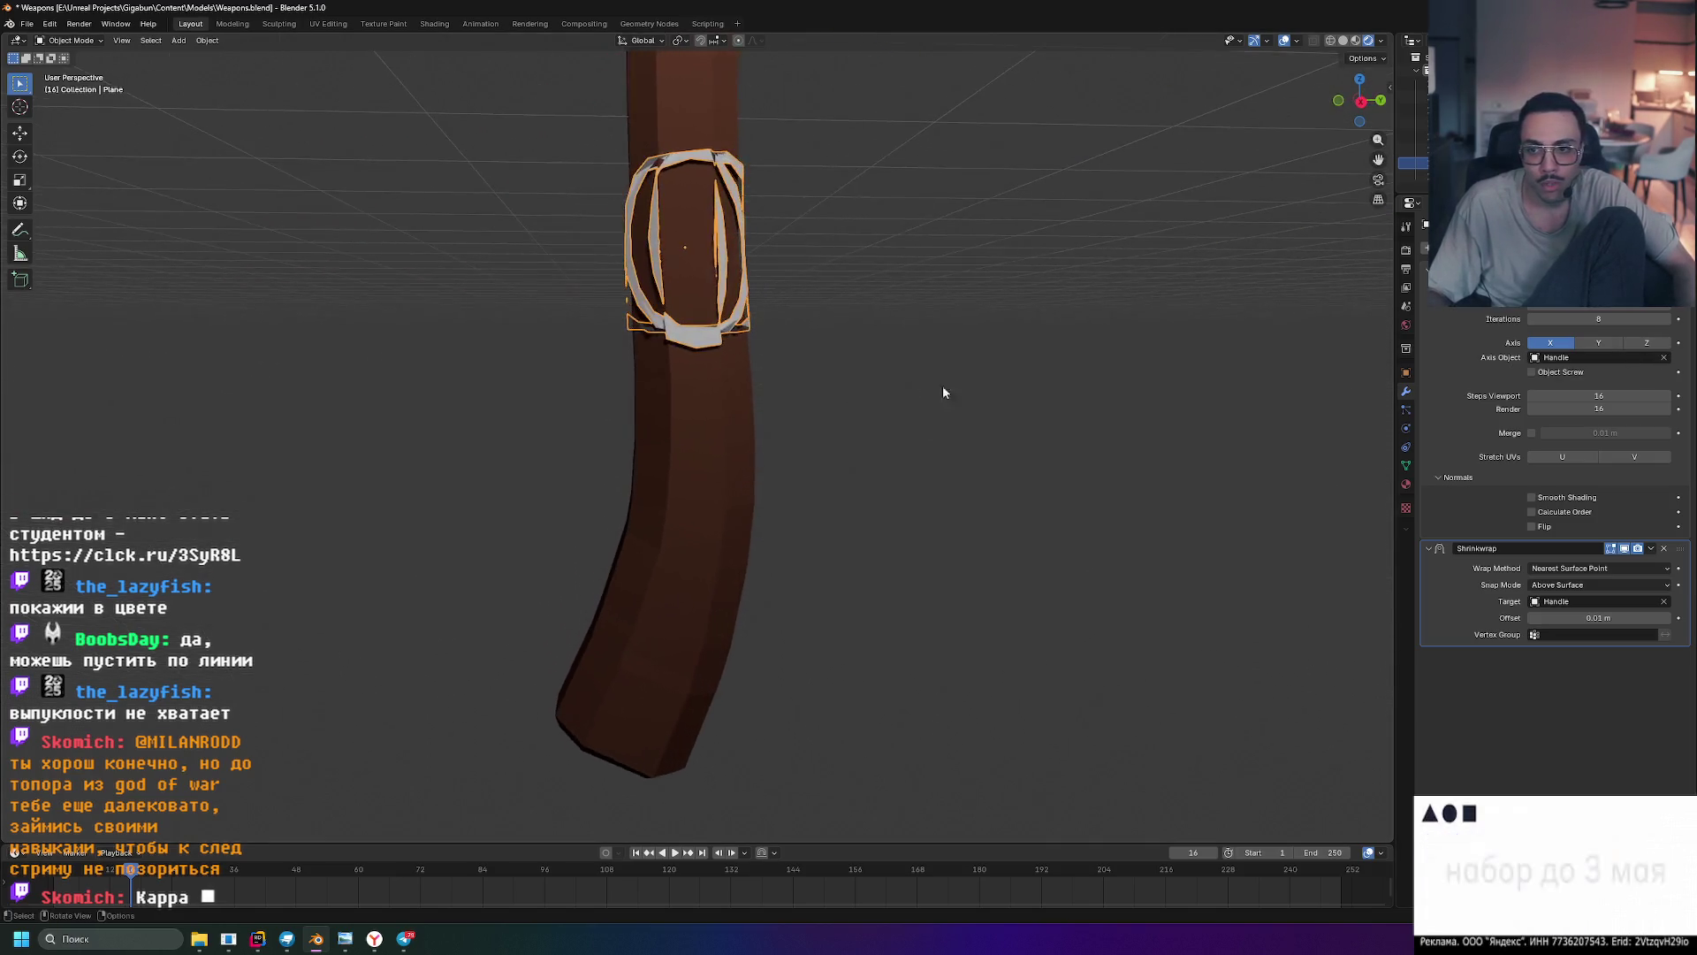
pyautogui.click(1533, 372)
pyautogui.click(1538, 373)
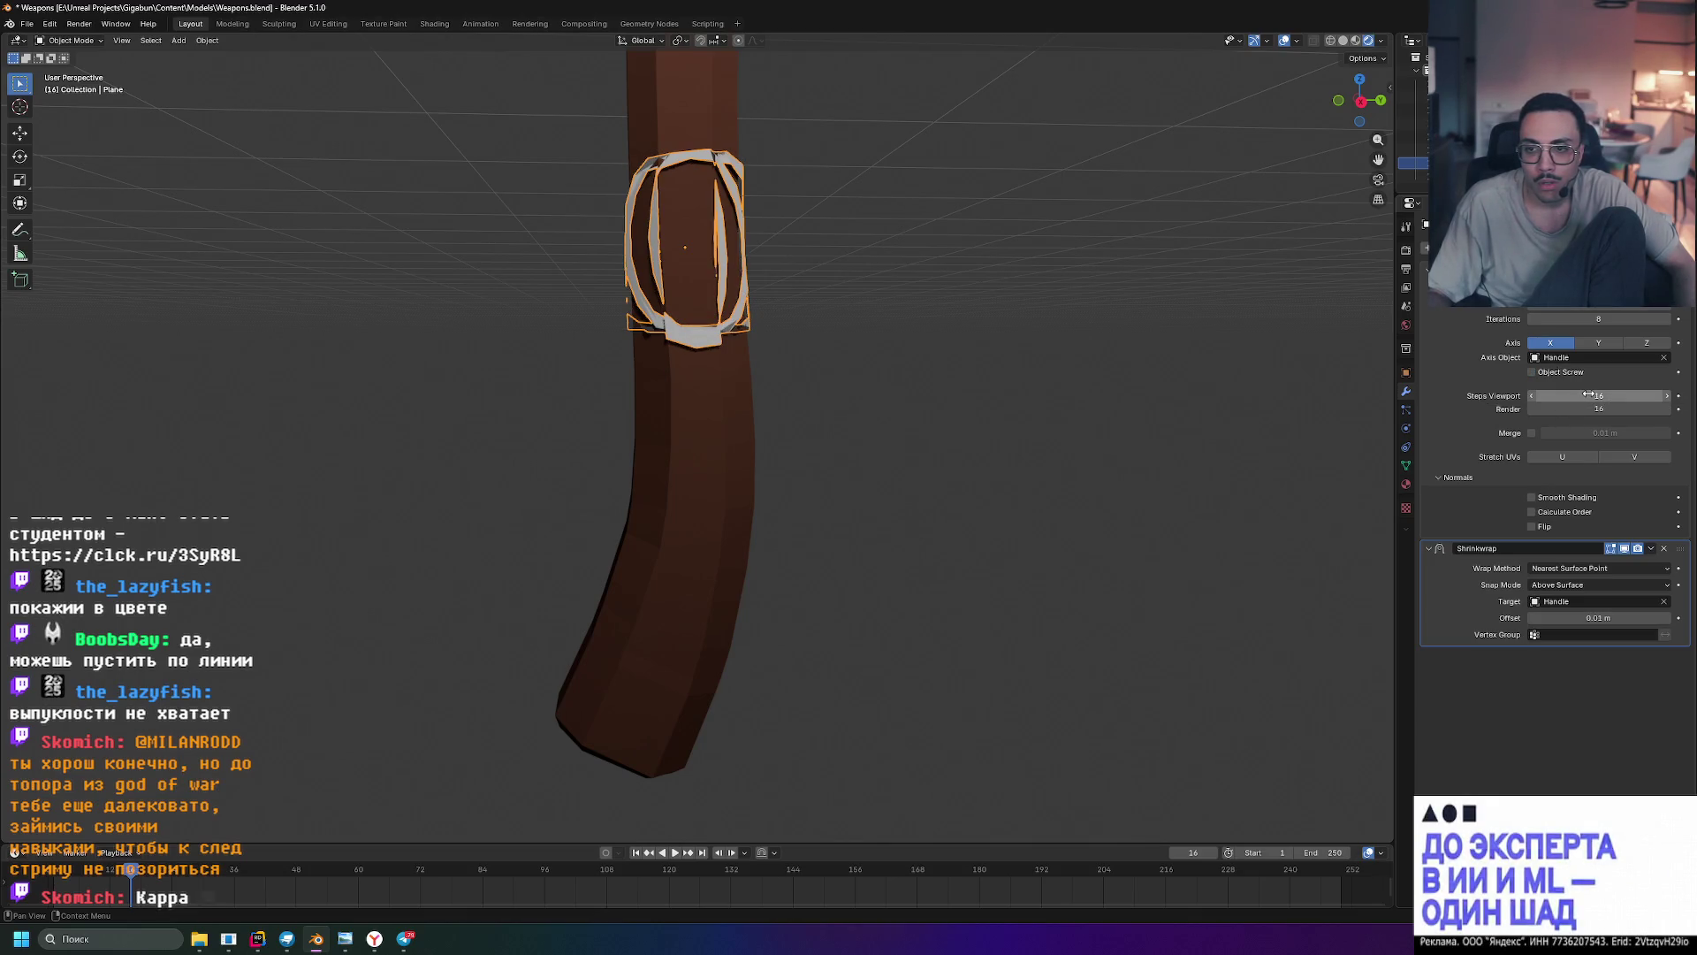
pyautogui.click(1540, 359)
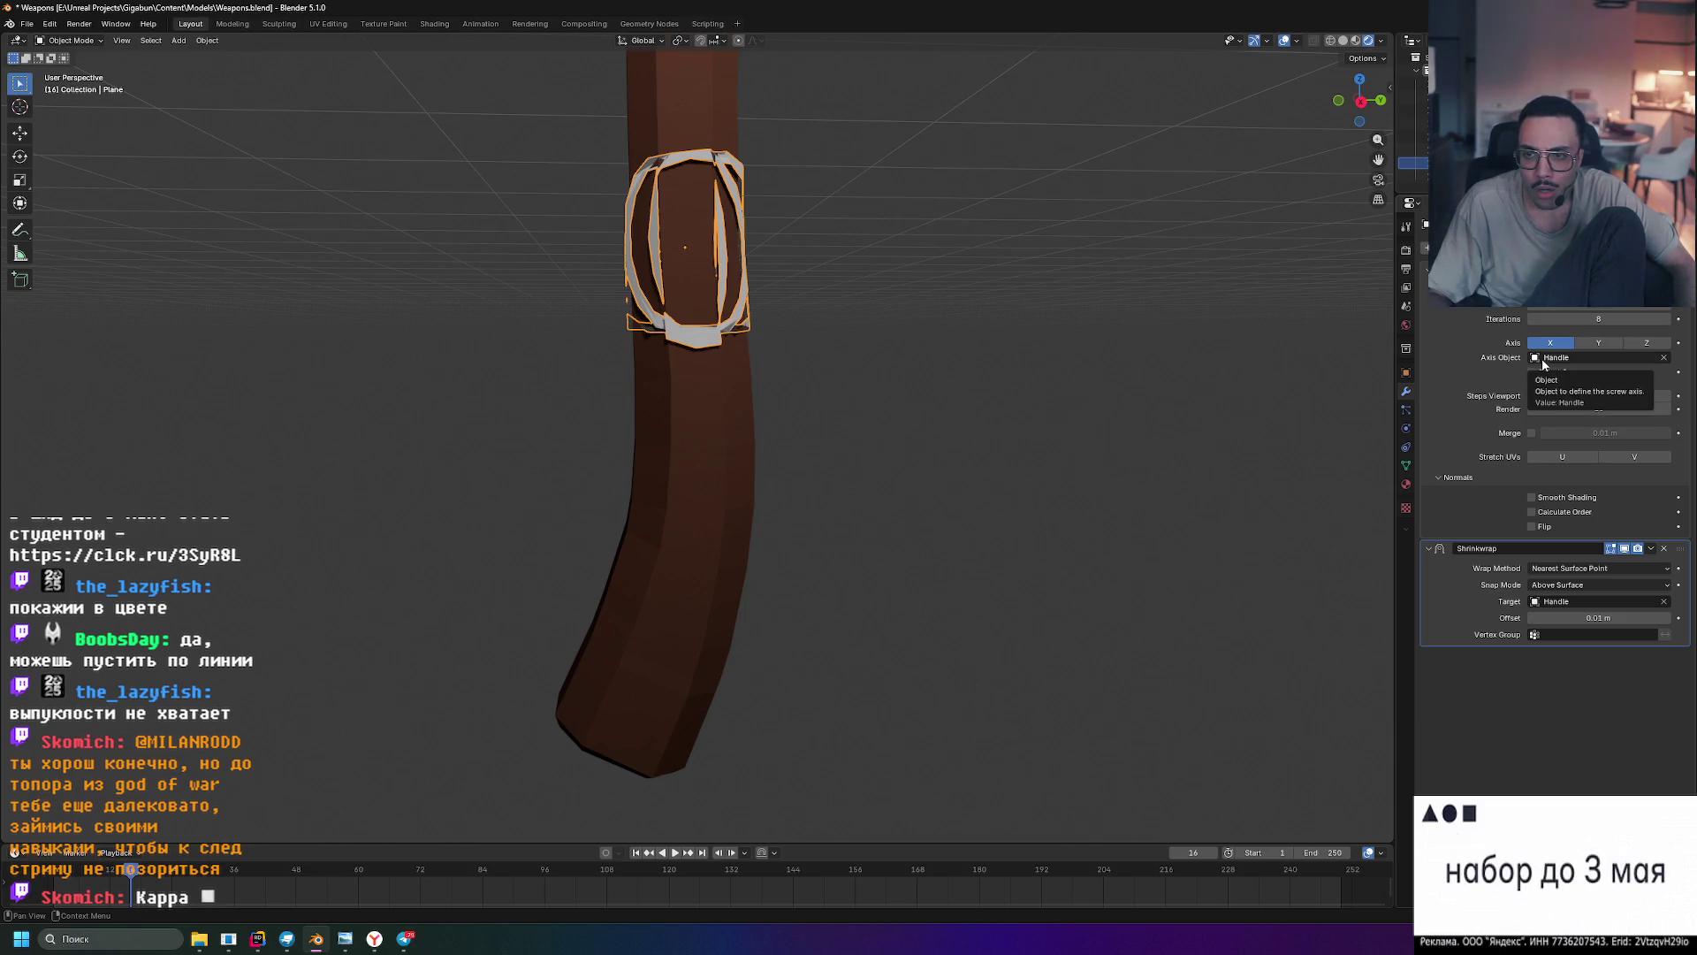
pyautogui.click(1483, 367)
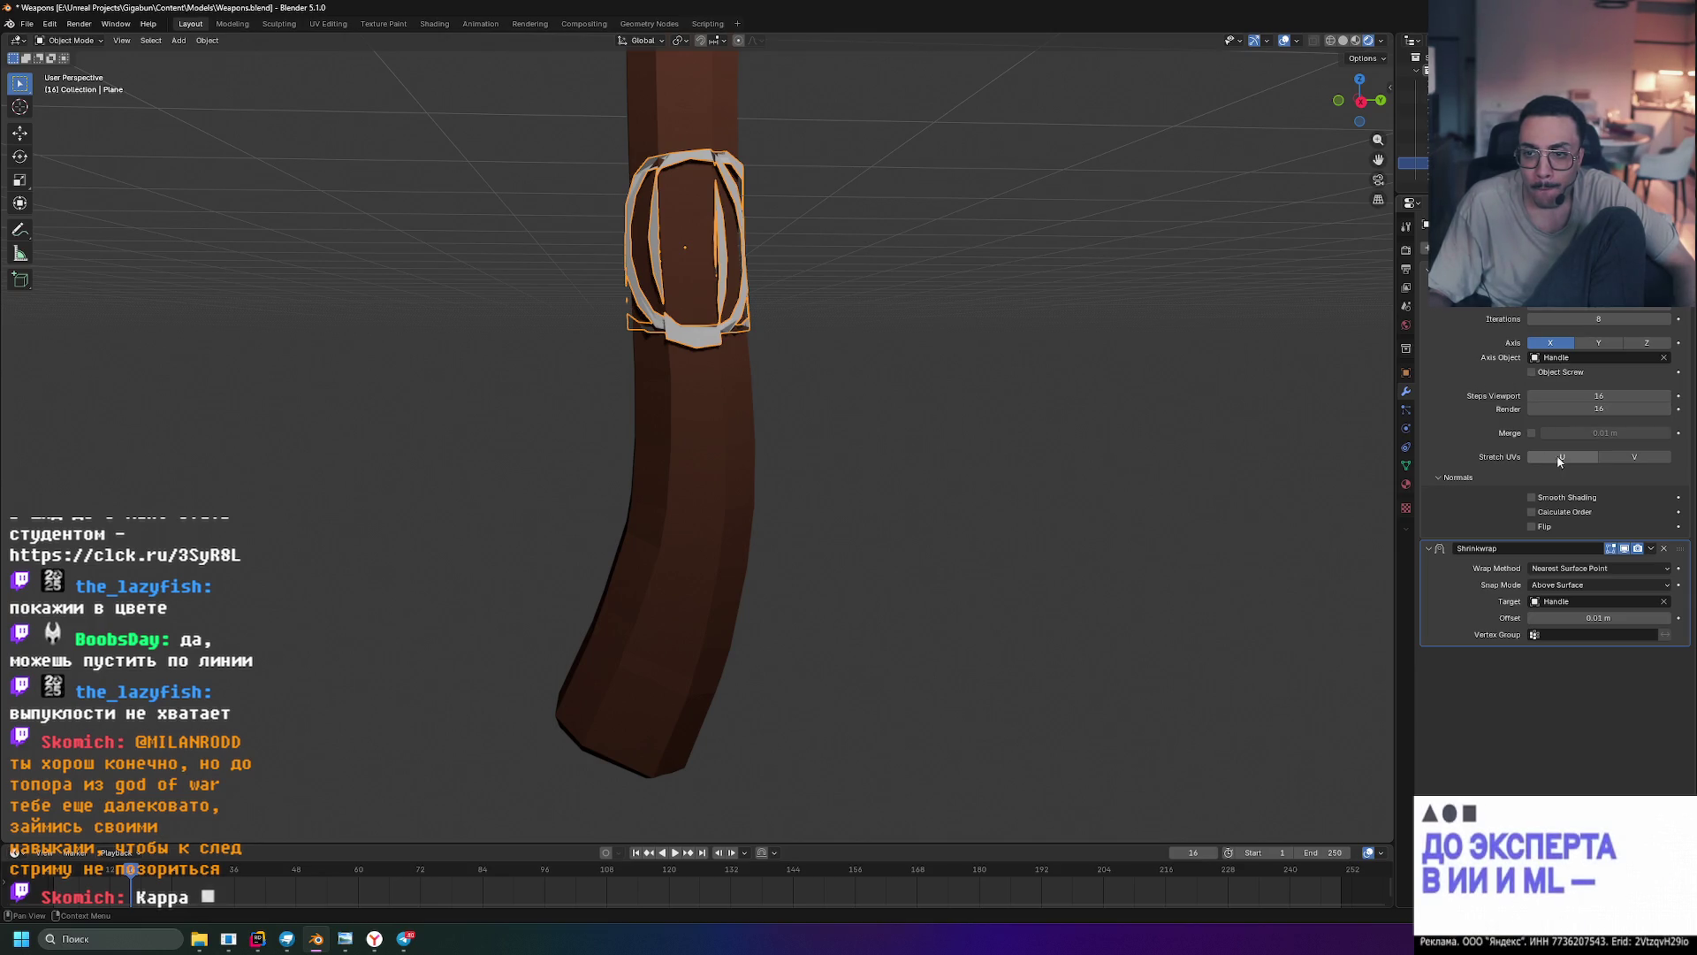
# - Switch the screw axis from Y to Z and orbit to inspect the band
pyautogui.click(1599, 343)
pyautogui.click(1635, 343)
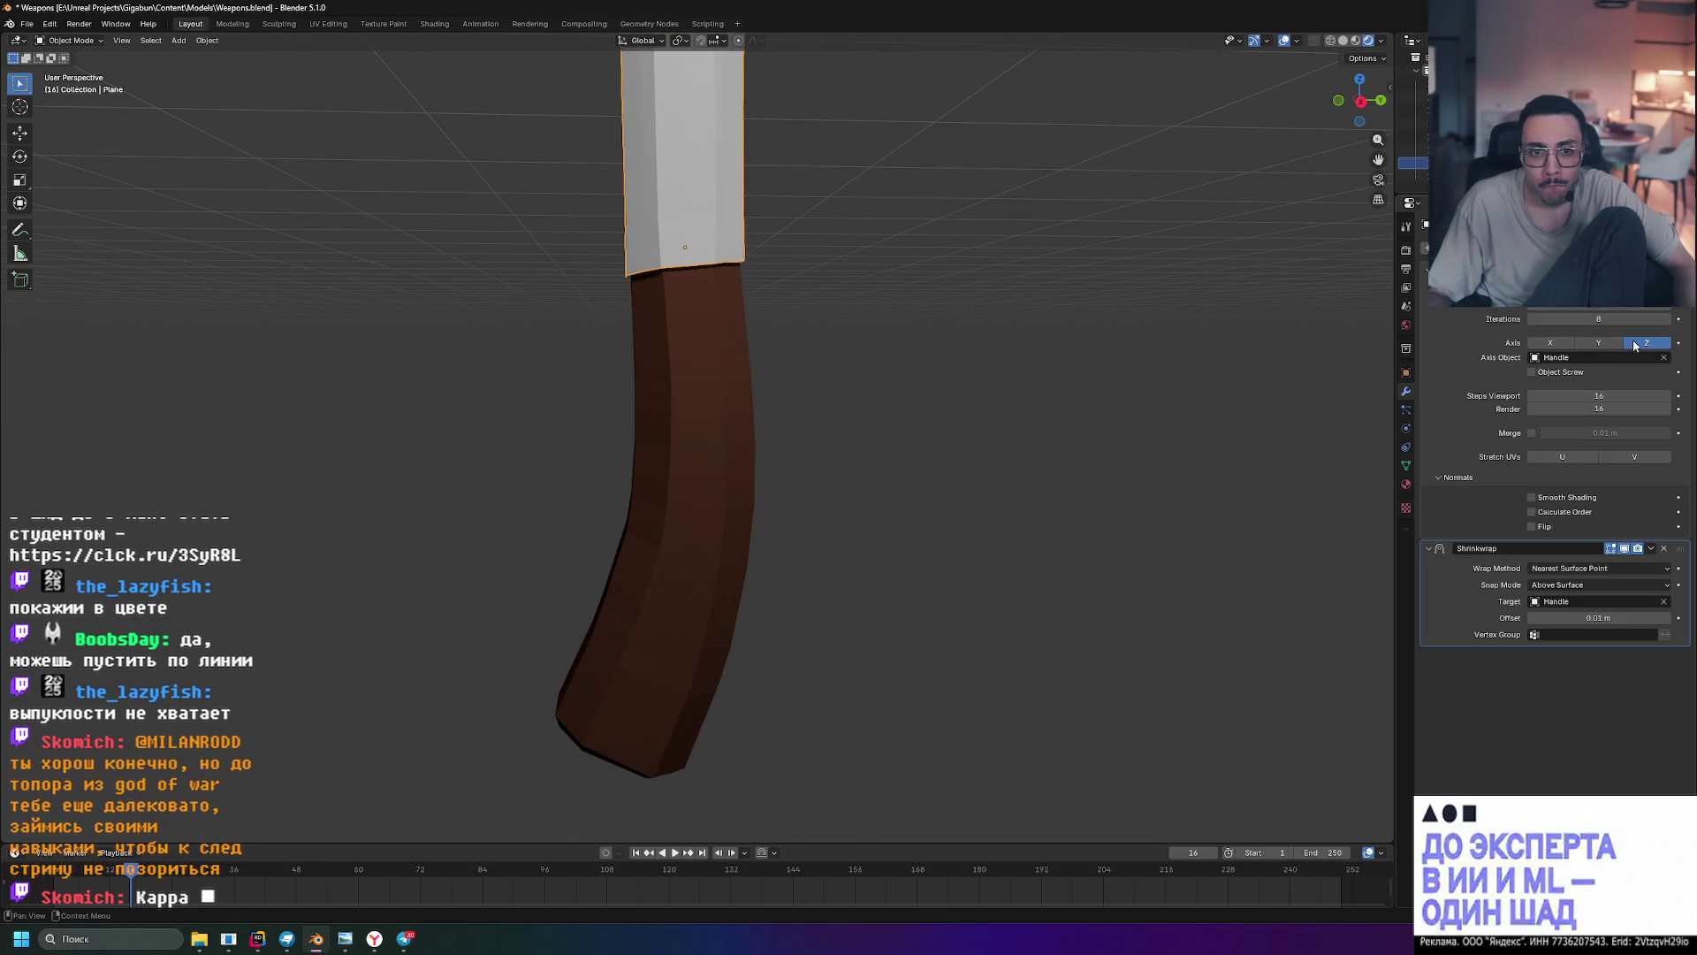
pyautogui.moveTo(743, 416)
pyautogui.mouseDown(button='middle')
pyautogui.moveTo(1036, 380)
pyautogui.moveTo(804, 372)
pyautogui.moveTo(837, 365)
pyautogui.moveTo(695, 258)
pyautogui.moveTo(610, 326)
pyautogui.moveTo(482, 305)
pyautogui.moveTo(881, 151)
pyautogui.moveTo(665, 237)
pyautogui.mouseUp(button='middle')
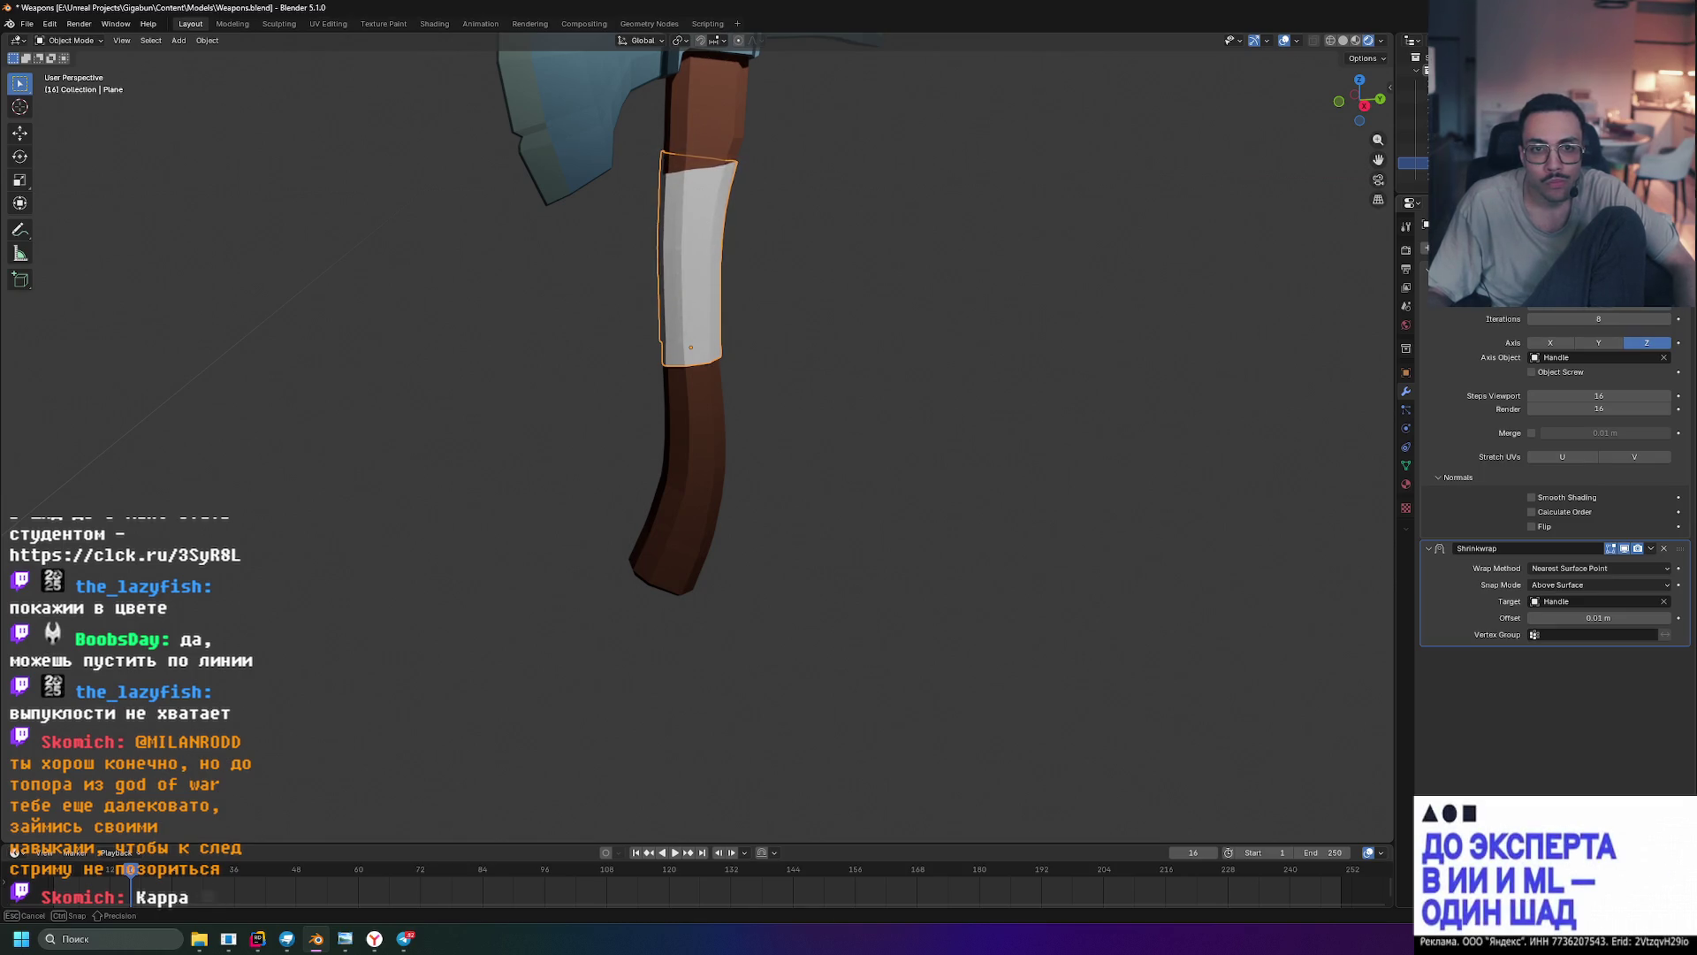
# - Experiment with the Screw iterations and strip spacing, then cancel the gapped spiral back to a smooth sleeve
pyautogui.keyDown('shift'); pyautogui.moveTo(699, 265); pyautogui.dragTo(699, 266, button='middle'); pyautogui.keyUp('shift')
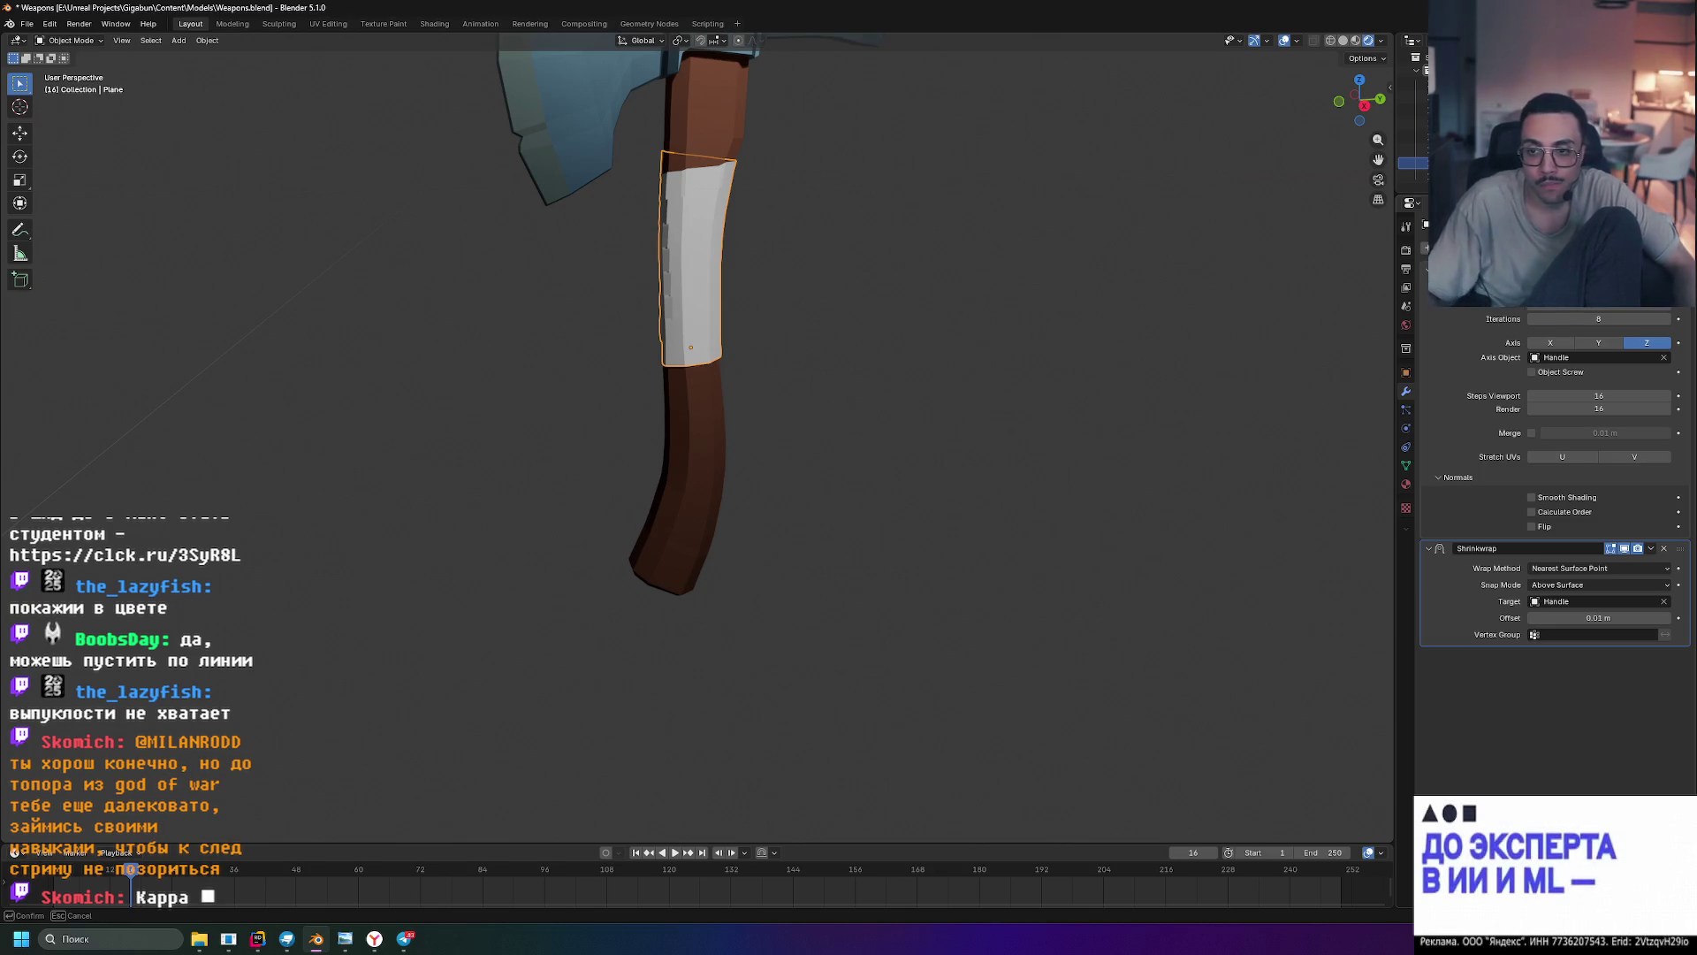
pyautogui.press('Return')
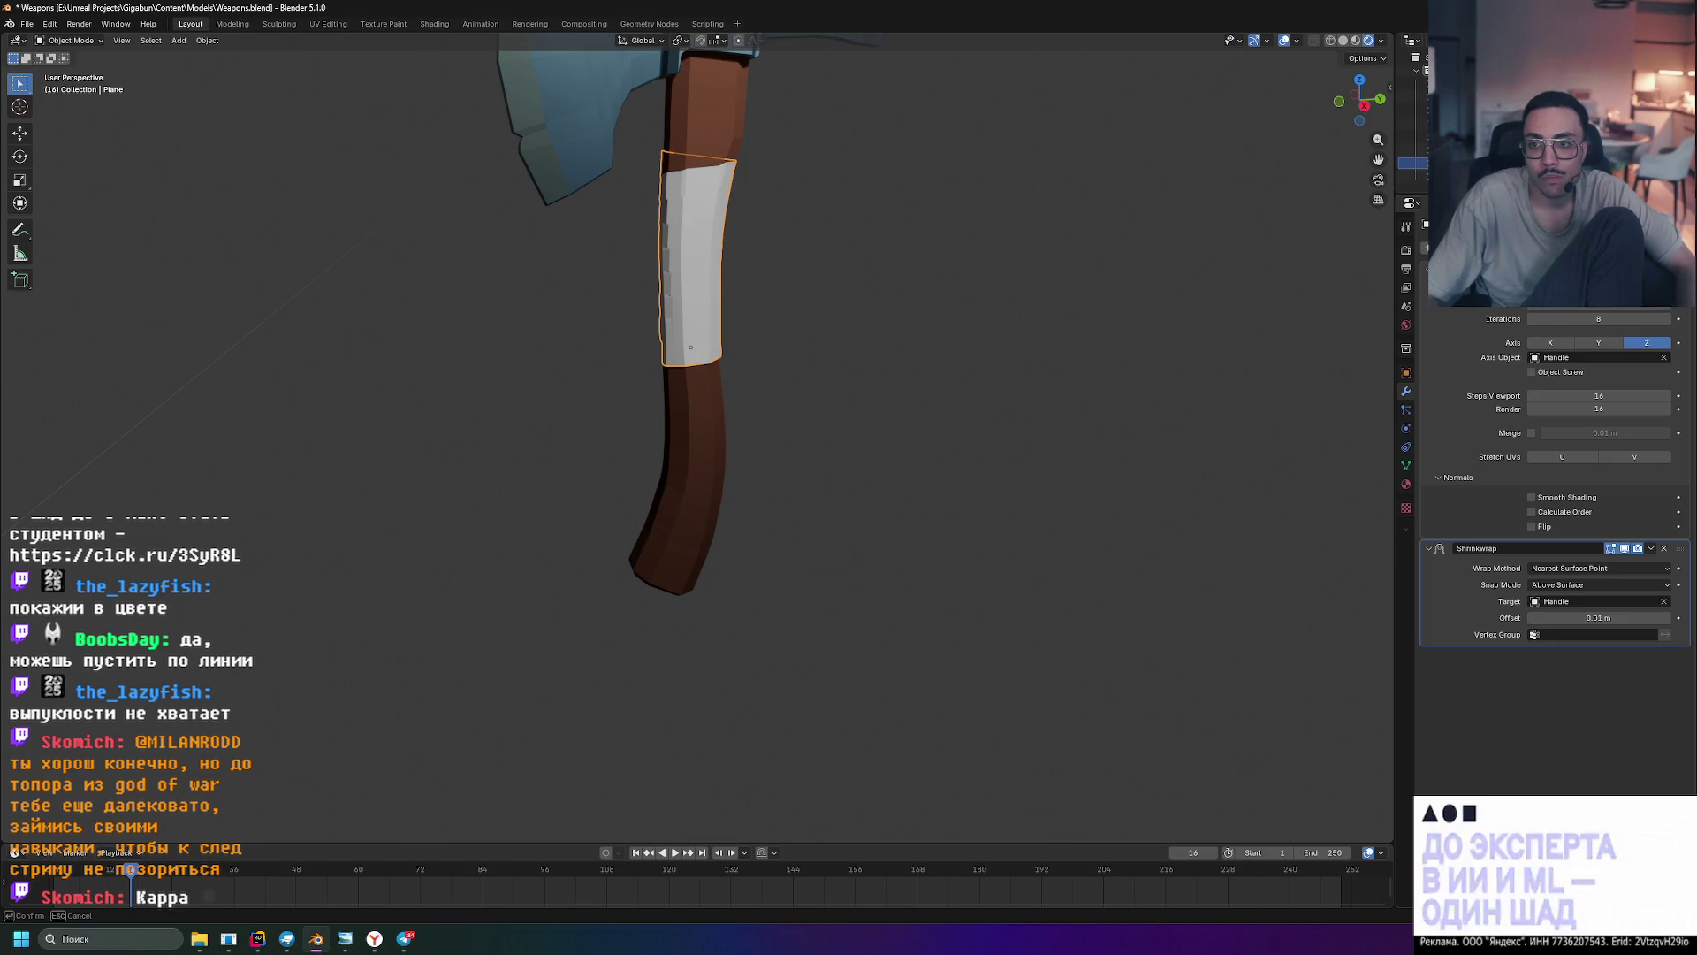
pyautogui.moveTo(1607, 310)
pyautogui.mouseDown()
pyautogui.moveTo(1574, 309)
pyautogui.moveTo(1635, 318)
pyautogui.moveTo(1601, 318)
pyautogui.mouseUp()
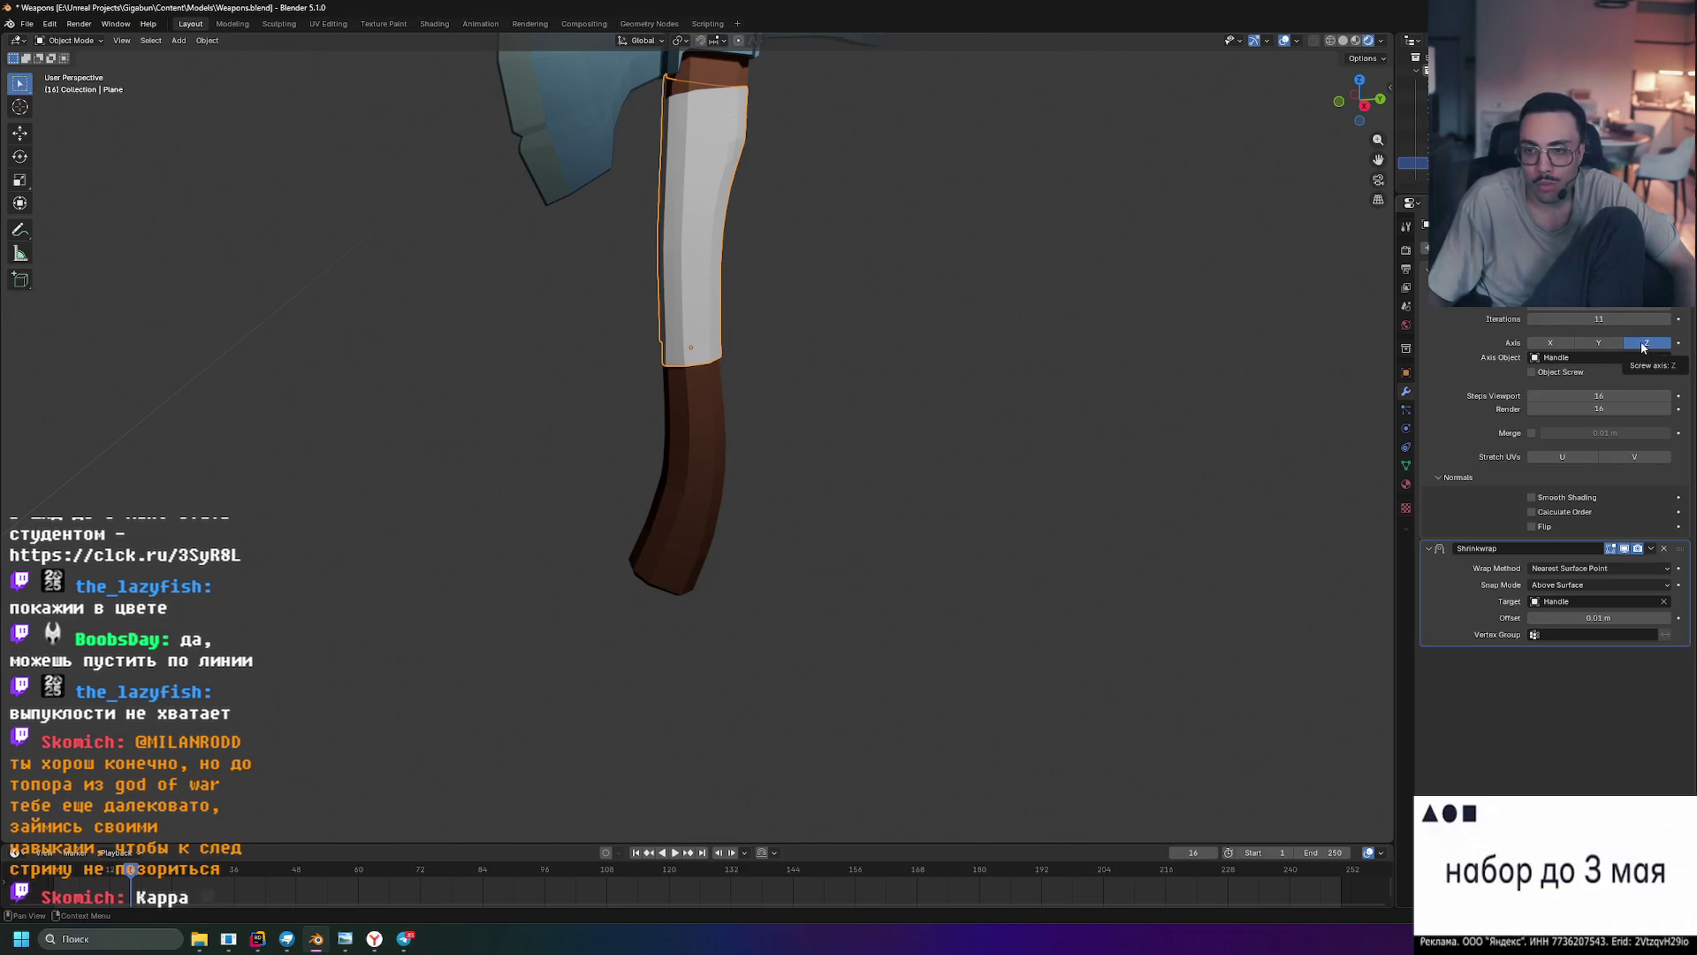
pyautogui.moveTo(1599, 299); pyautogui.dragTo(1649, 298)
pyautogui.scroll(-3, 1134, 253)
pyautogui.moveTo(1136, 258)
pyautogui.mouseDown(button='middle')
pyautogui.moveTo(899, 201)
pyautogui.moveTo(811, 277)
pyautogui.moveTo(1026, 263)
pyautogui.moveTo(1181, 200)
pyautogui.mouseUp(button='middle')
pyautogui.scroll(5, 1150, 213)
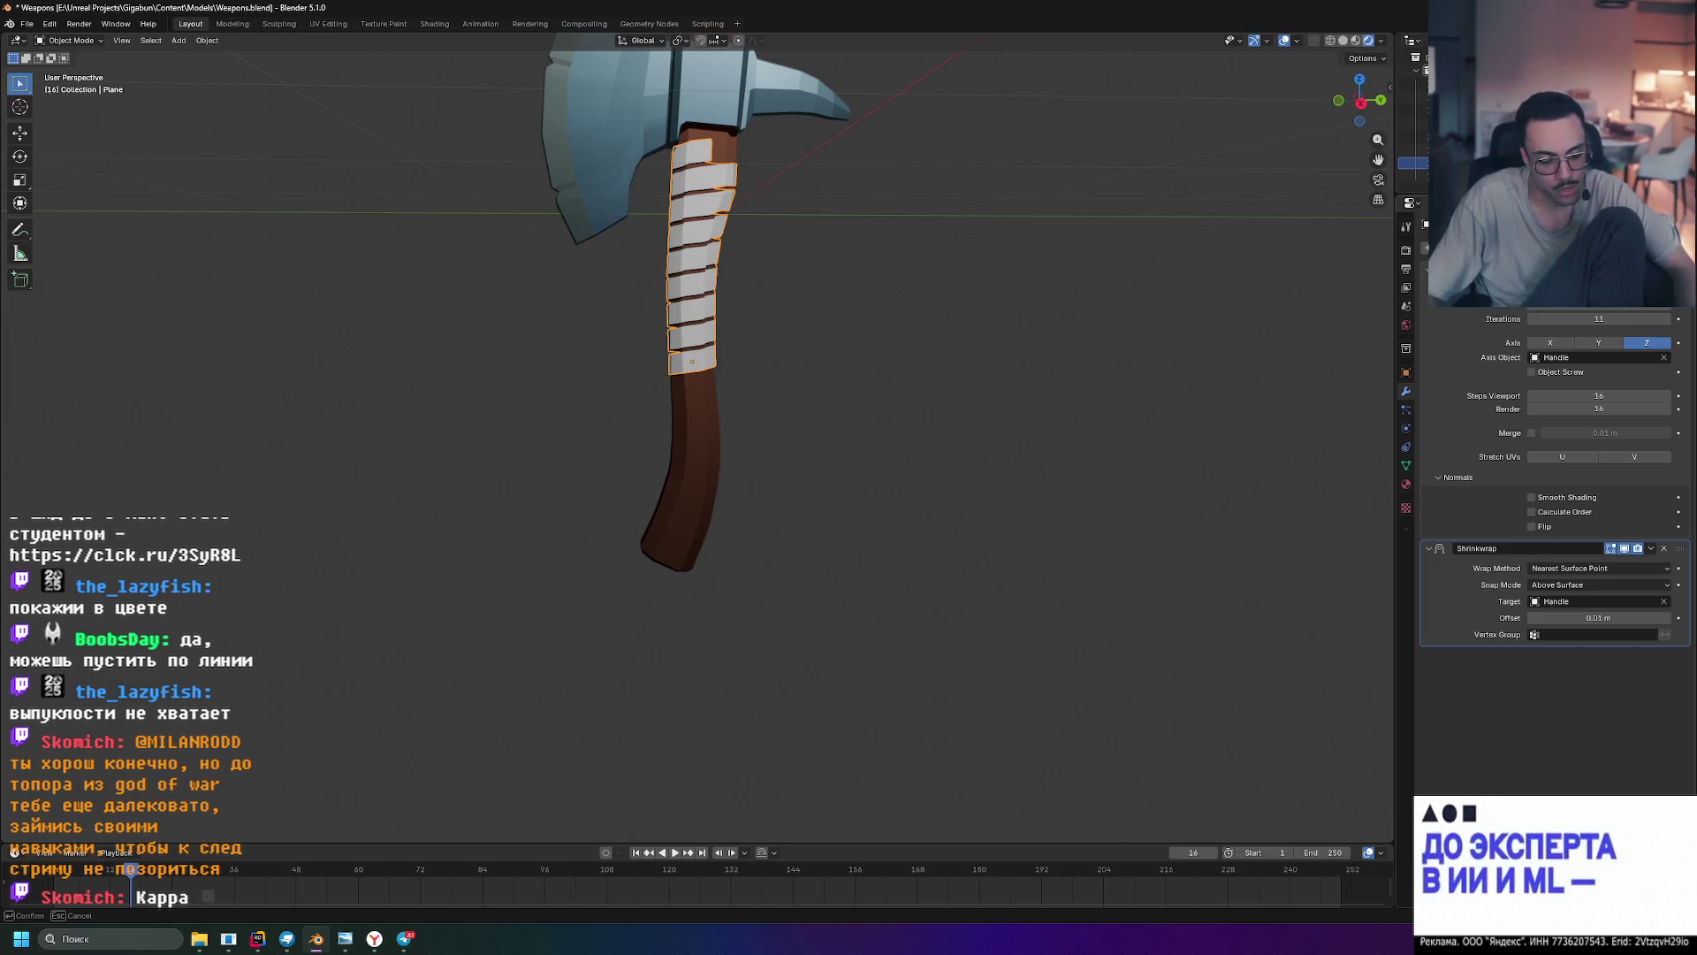
pyautogui.press('Escape')
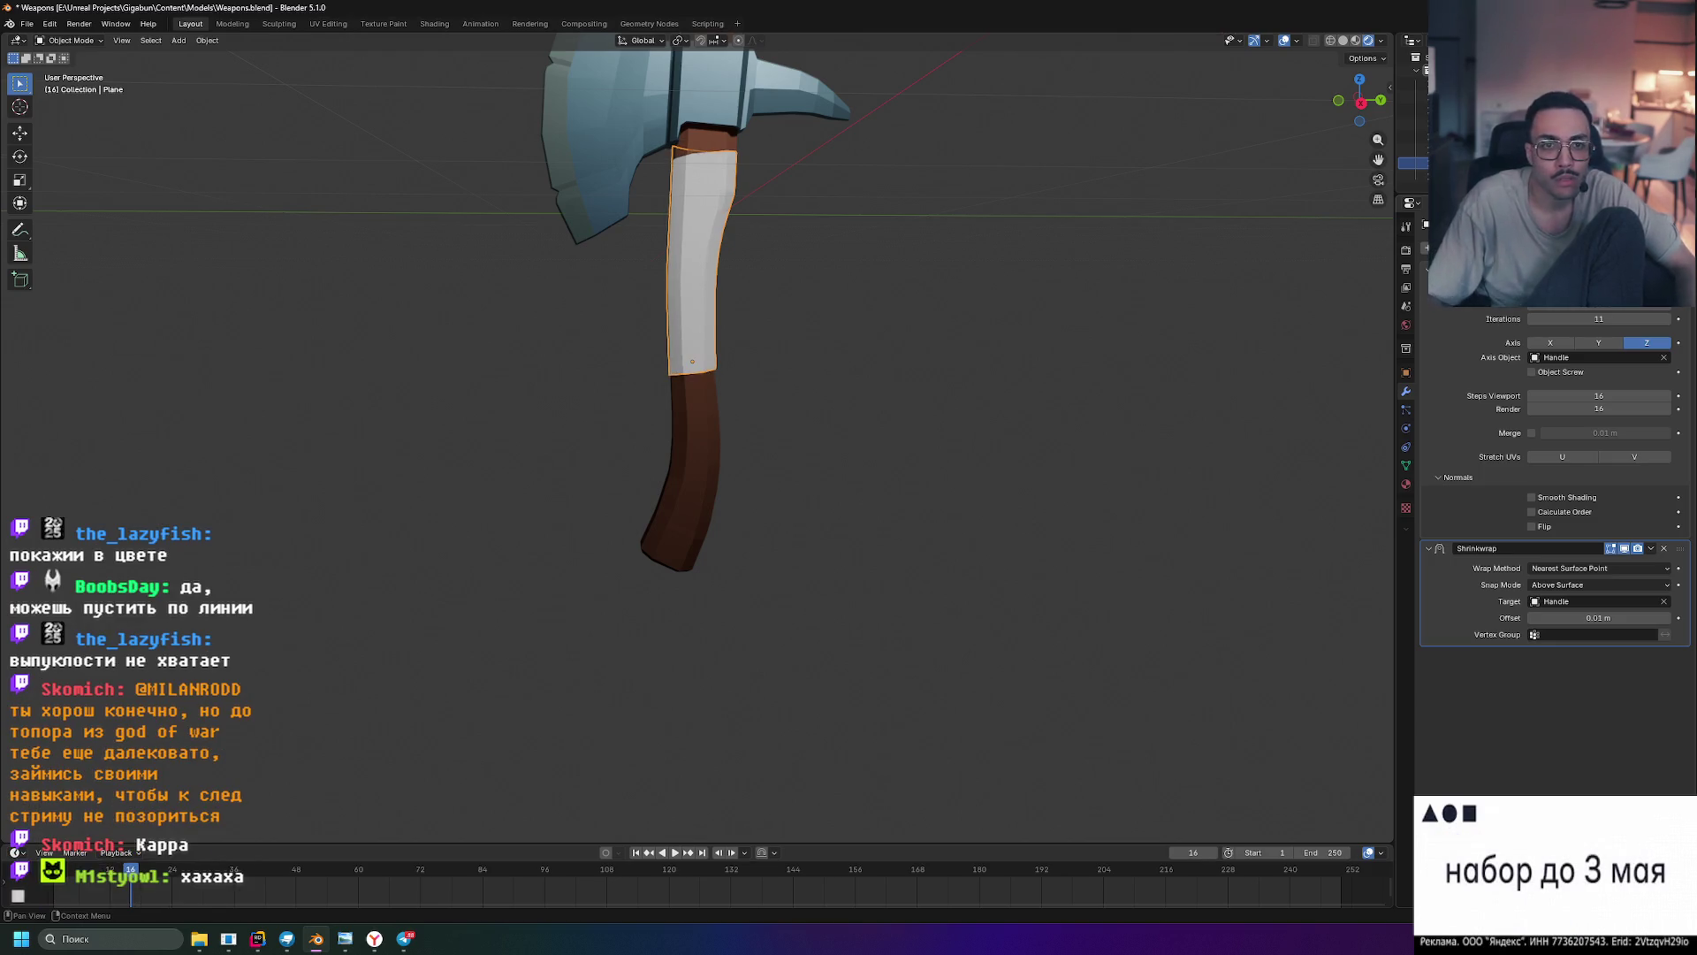
# - Slide the sleeve down onto the lower grip at 11 iterations and zoom in to inspect
pyautogui.moveTo(1608, 309); pyautogui.dragTo(1583, 307)
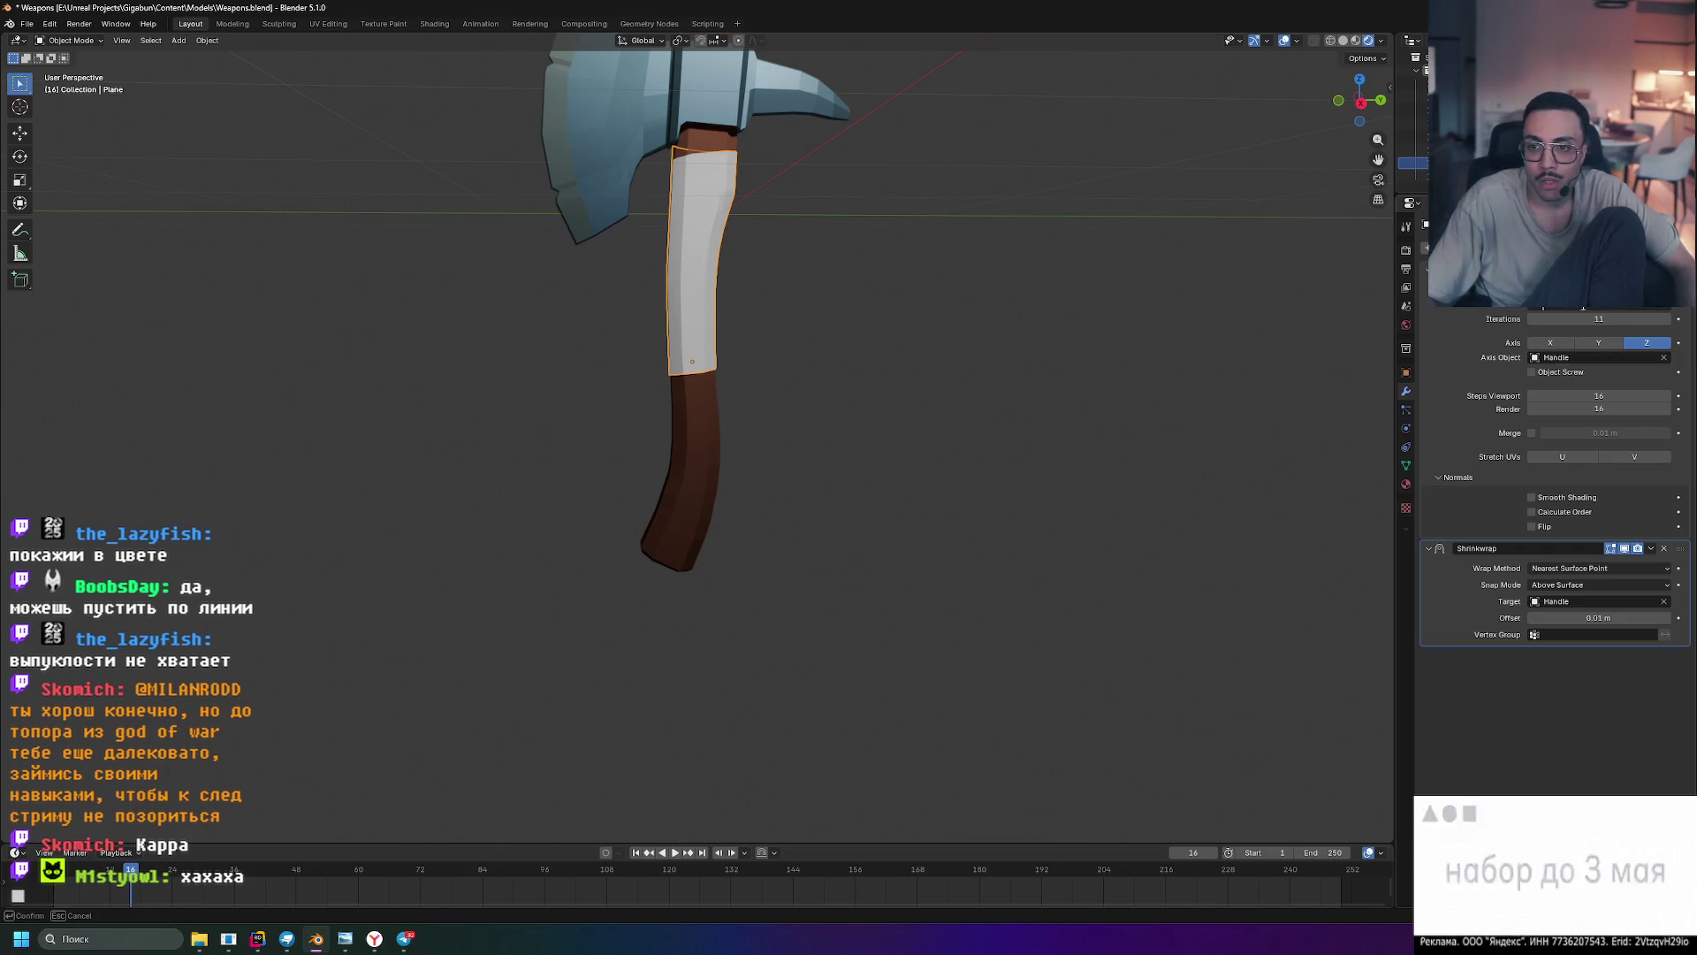
pyautogui.moveTo(1583, 307); pyautogui.dragTo(1583, 306)
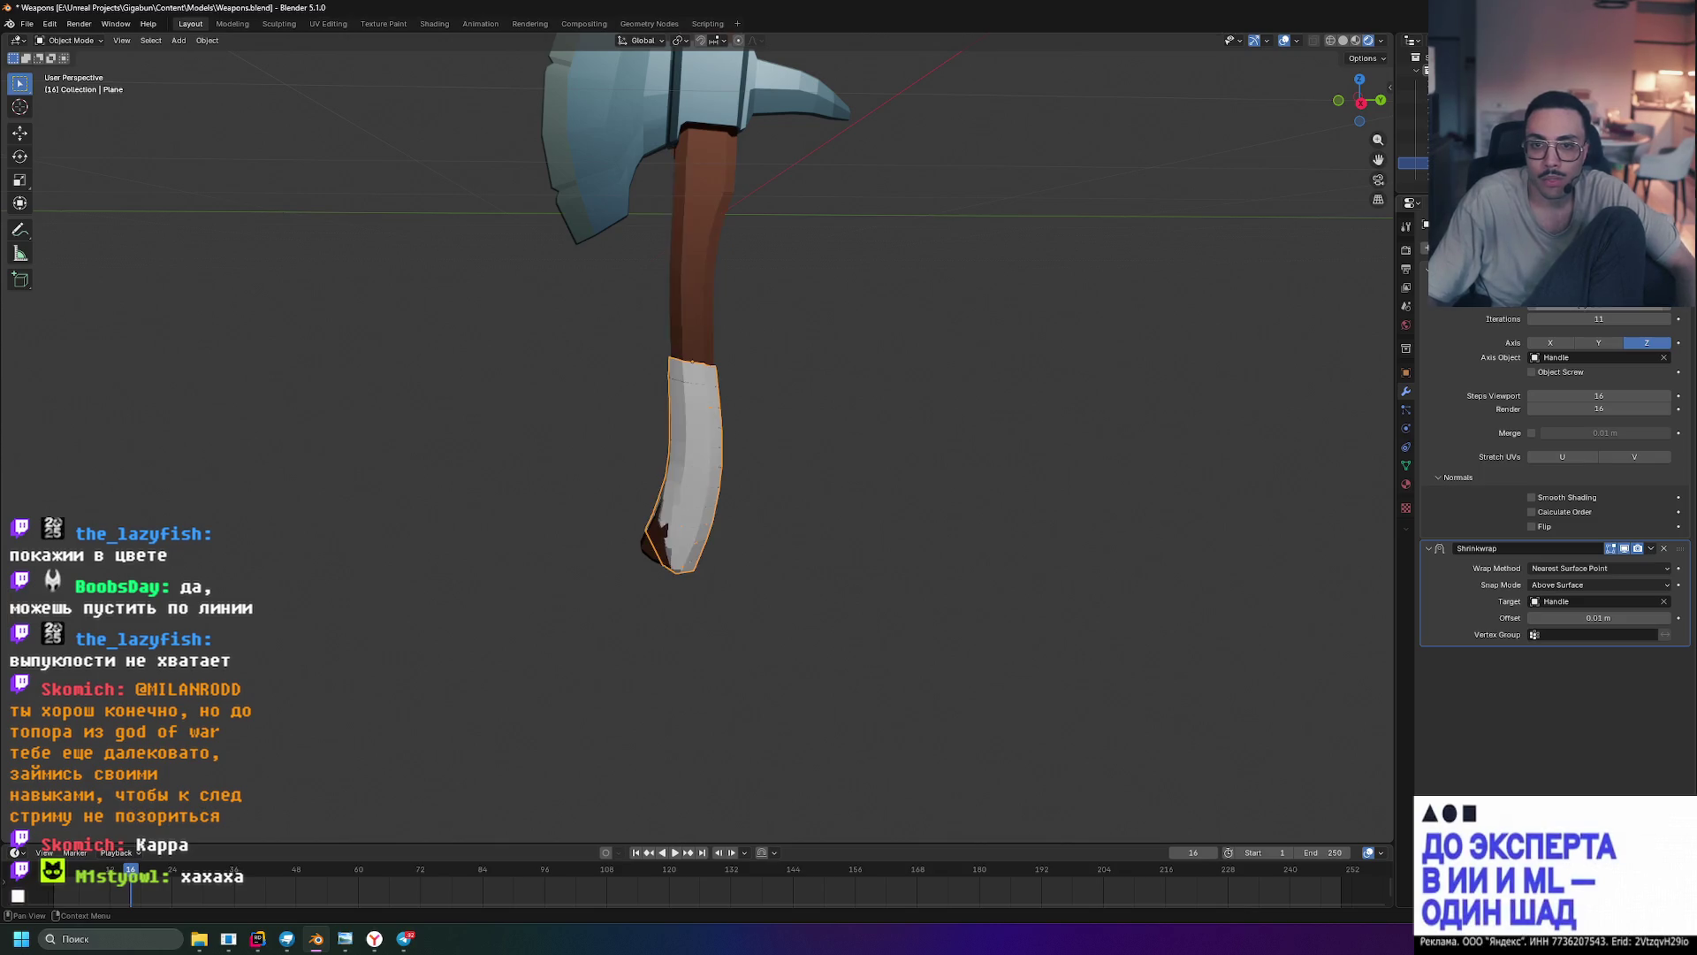
pyautogui.scroll(6, 815, 453)
pyautogui.moveTo(900, 394)
pyautogui.mouseDown(button='middle')
pyautogui.moveTo(826, 400)
pyautogui.moveTo(742, 458)
pyautogui.moveTo(967, 414)
pyautogui.moveTo(1017, 334)
pyautogui.moveTo(985, 318)
pyautogui.moveTo(937, 354)
pyautogui.mouseUp(button='middle')
pyautogui.scroll(-2, 756, 562)
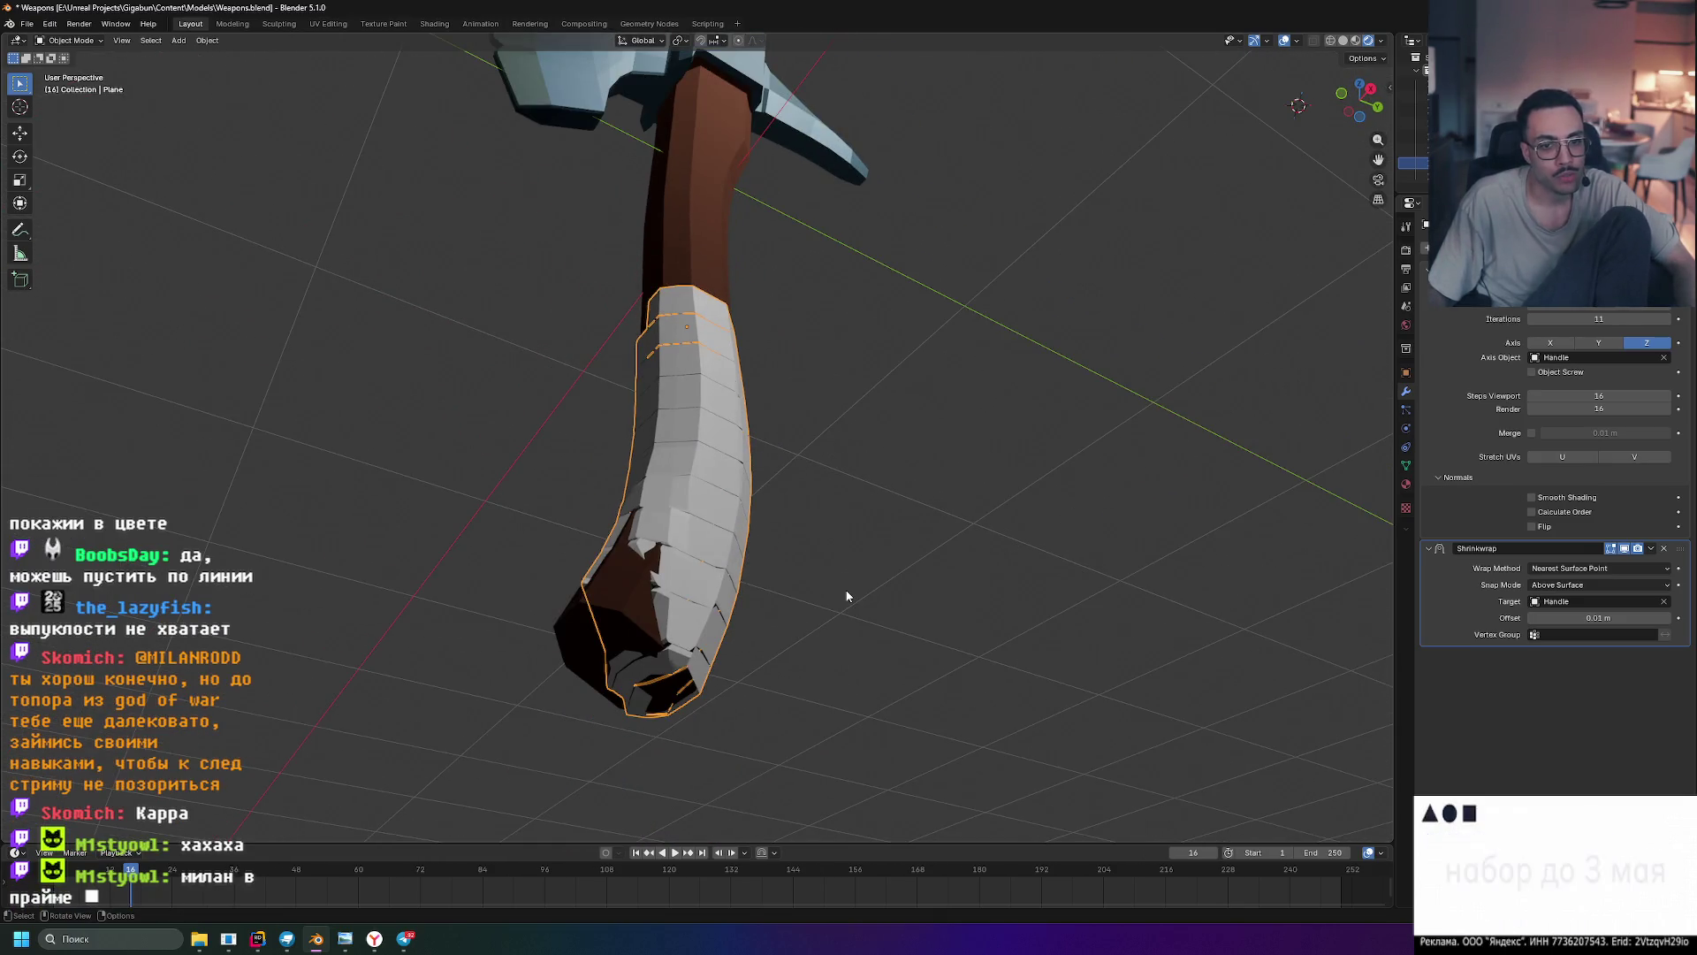
pyautogui.moveTo(875, 581)
pyautogui.mouseDown(button='middle')
pyautogui.moveTo(803, 534)
pyautogui.moveTo(841, 524)
pyautogui.moveTo(881, 576)
pyautogui.moveTo(693, 630)
pyautogui.moveTo(712, 686)
pyautogui.moveTo(1121, 647)
pyautogui.moveTo(1000, 715)
pyautogui.moveTo(806, 634)
pyautogui.moveTo(810, 578)
pyautogui.moveTo(897, 574)
pyautogui.mouseUp(button='middle')
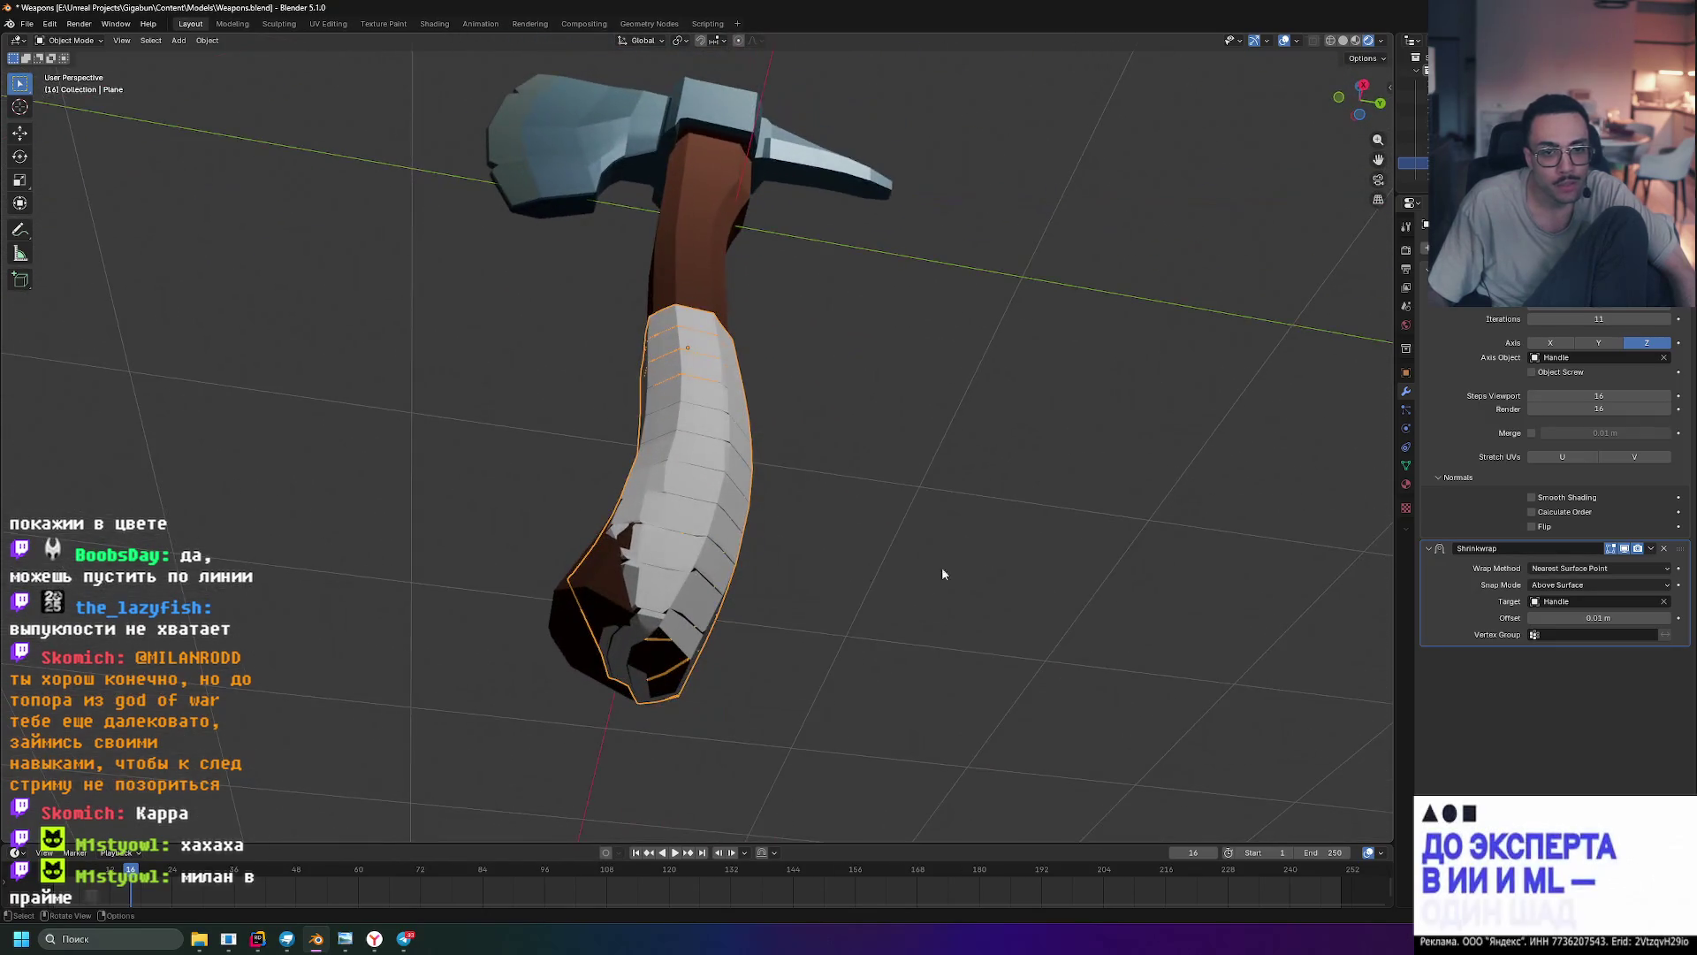
pyautogui.click(1627, 553)
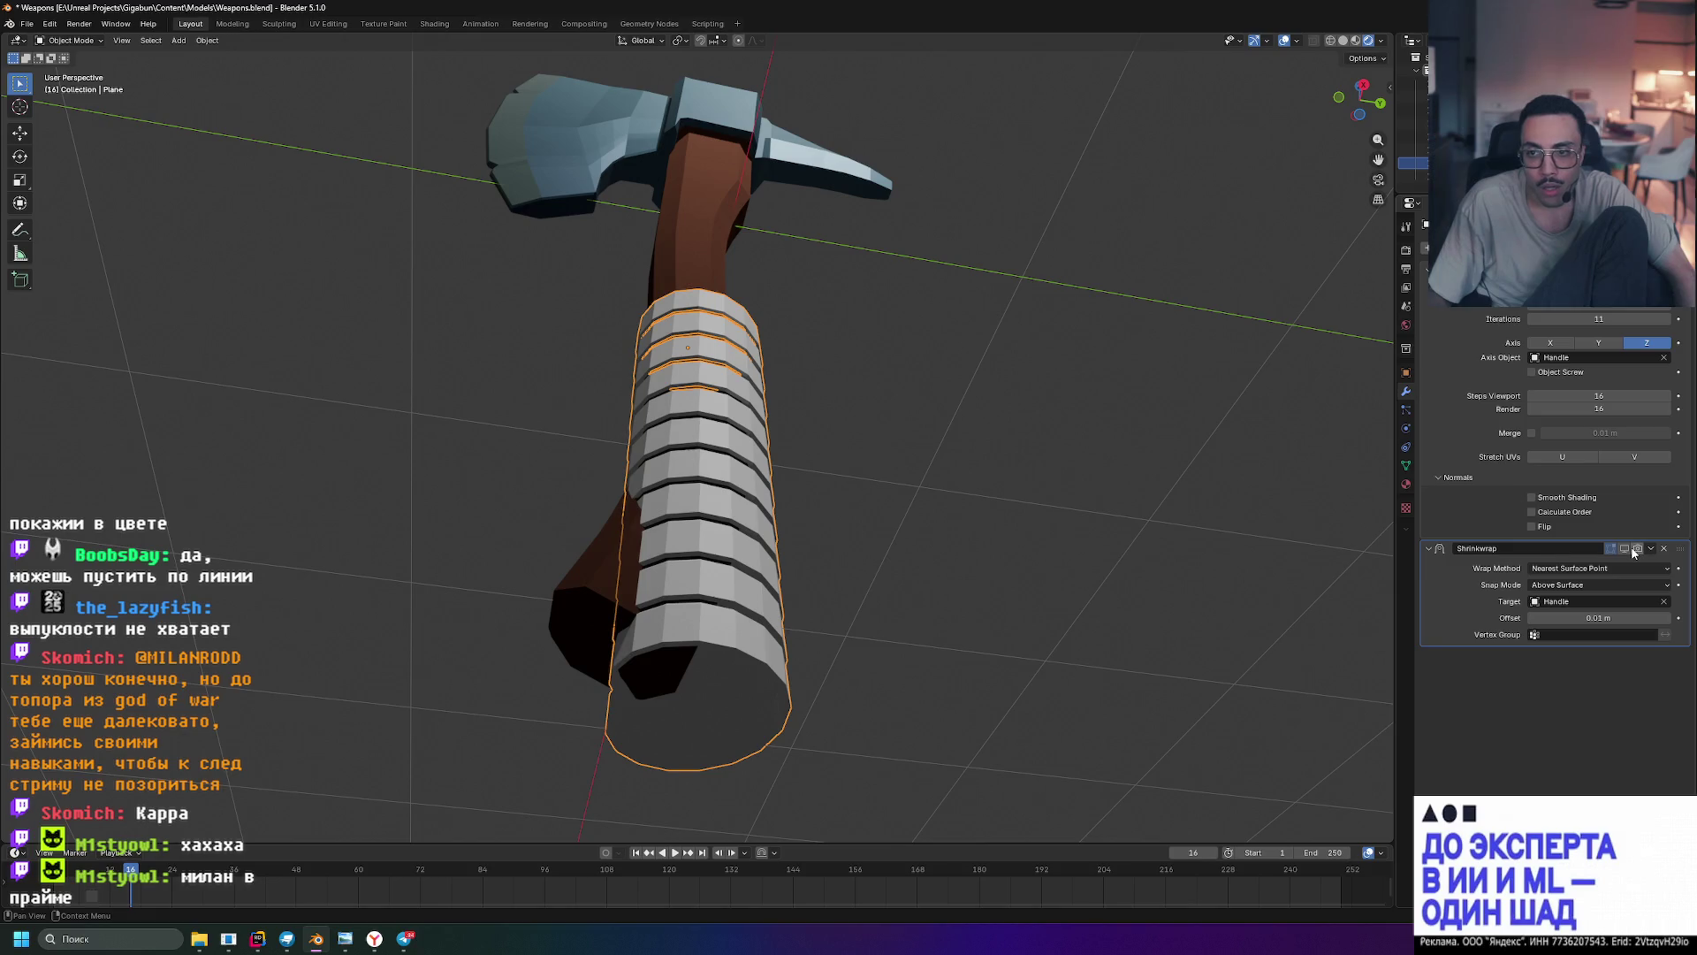
pyautogui.click(1626, 549)
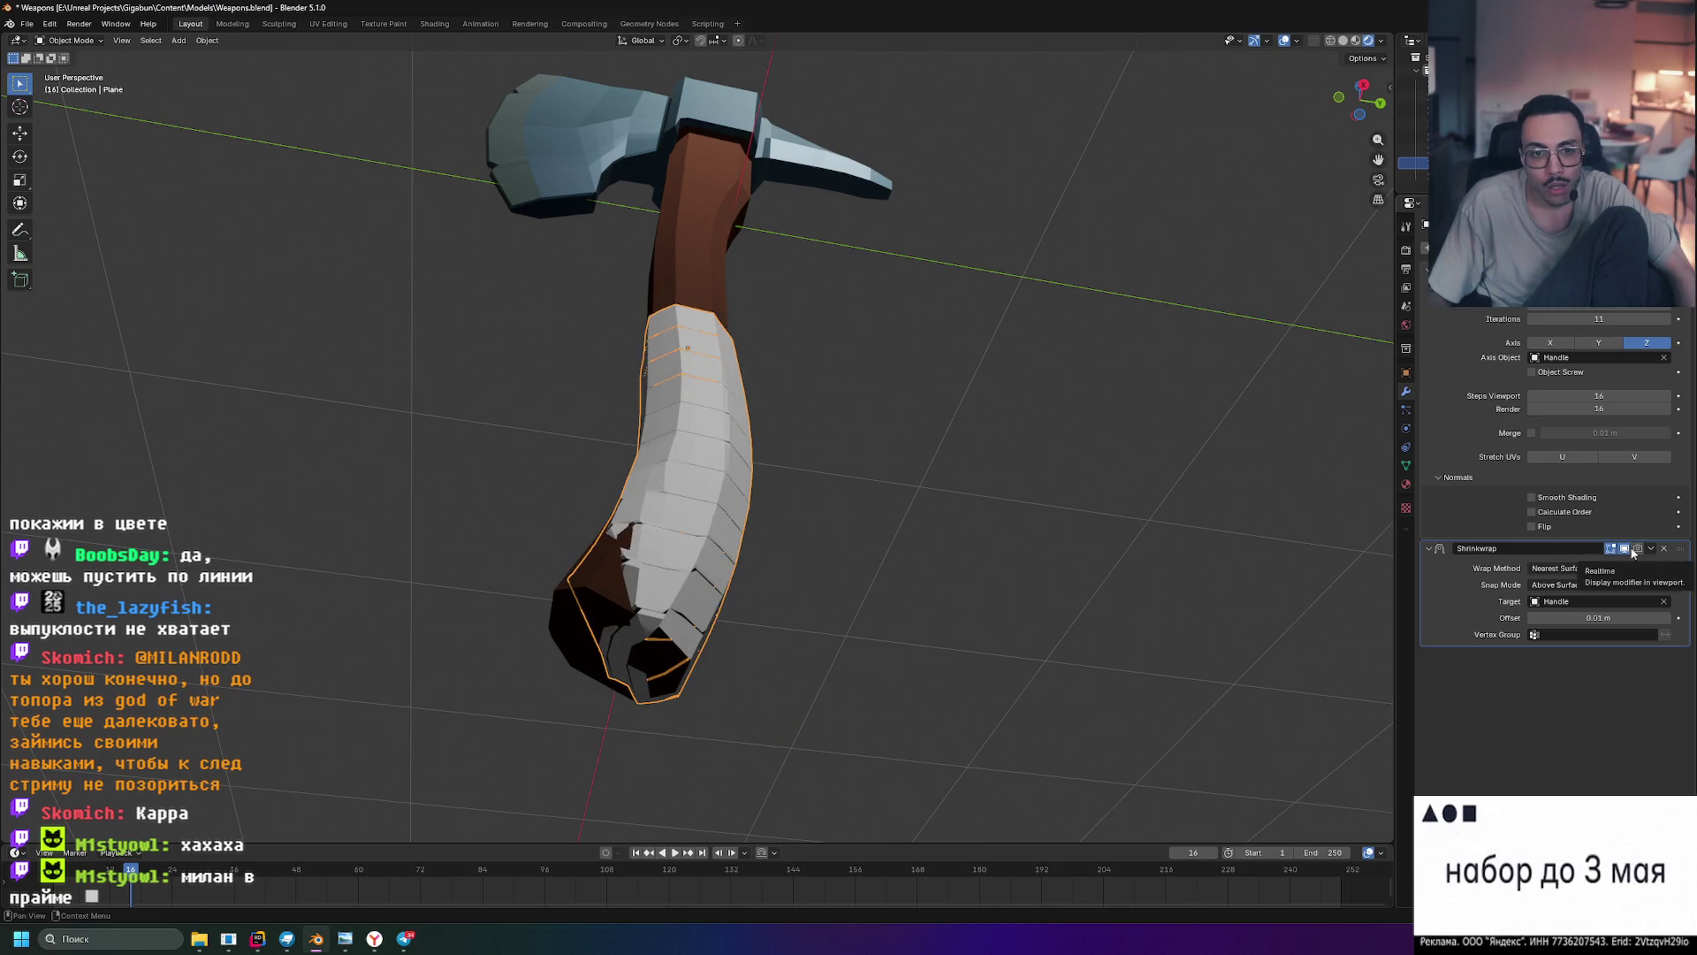
pyautogui.click(1597, 584)
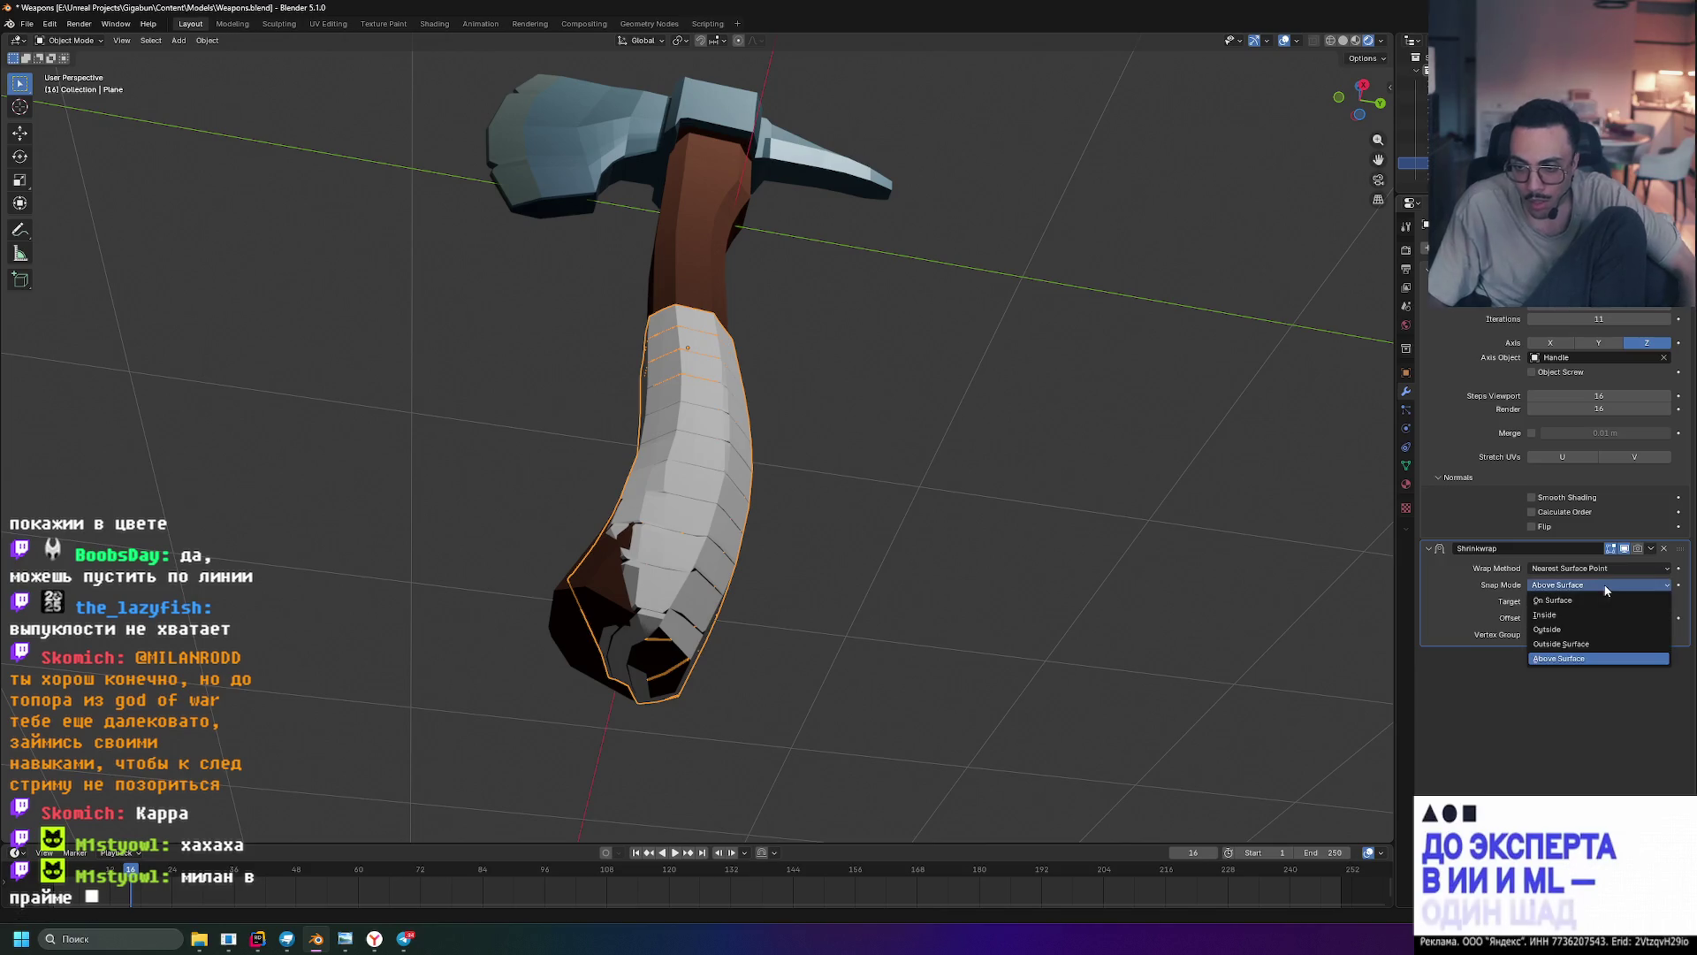
pyautogui.click(1597, 587)
pyautogui.click(1598, 581)
pyautogui.click(1576, 604)
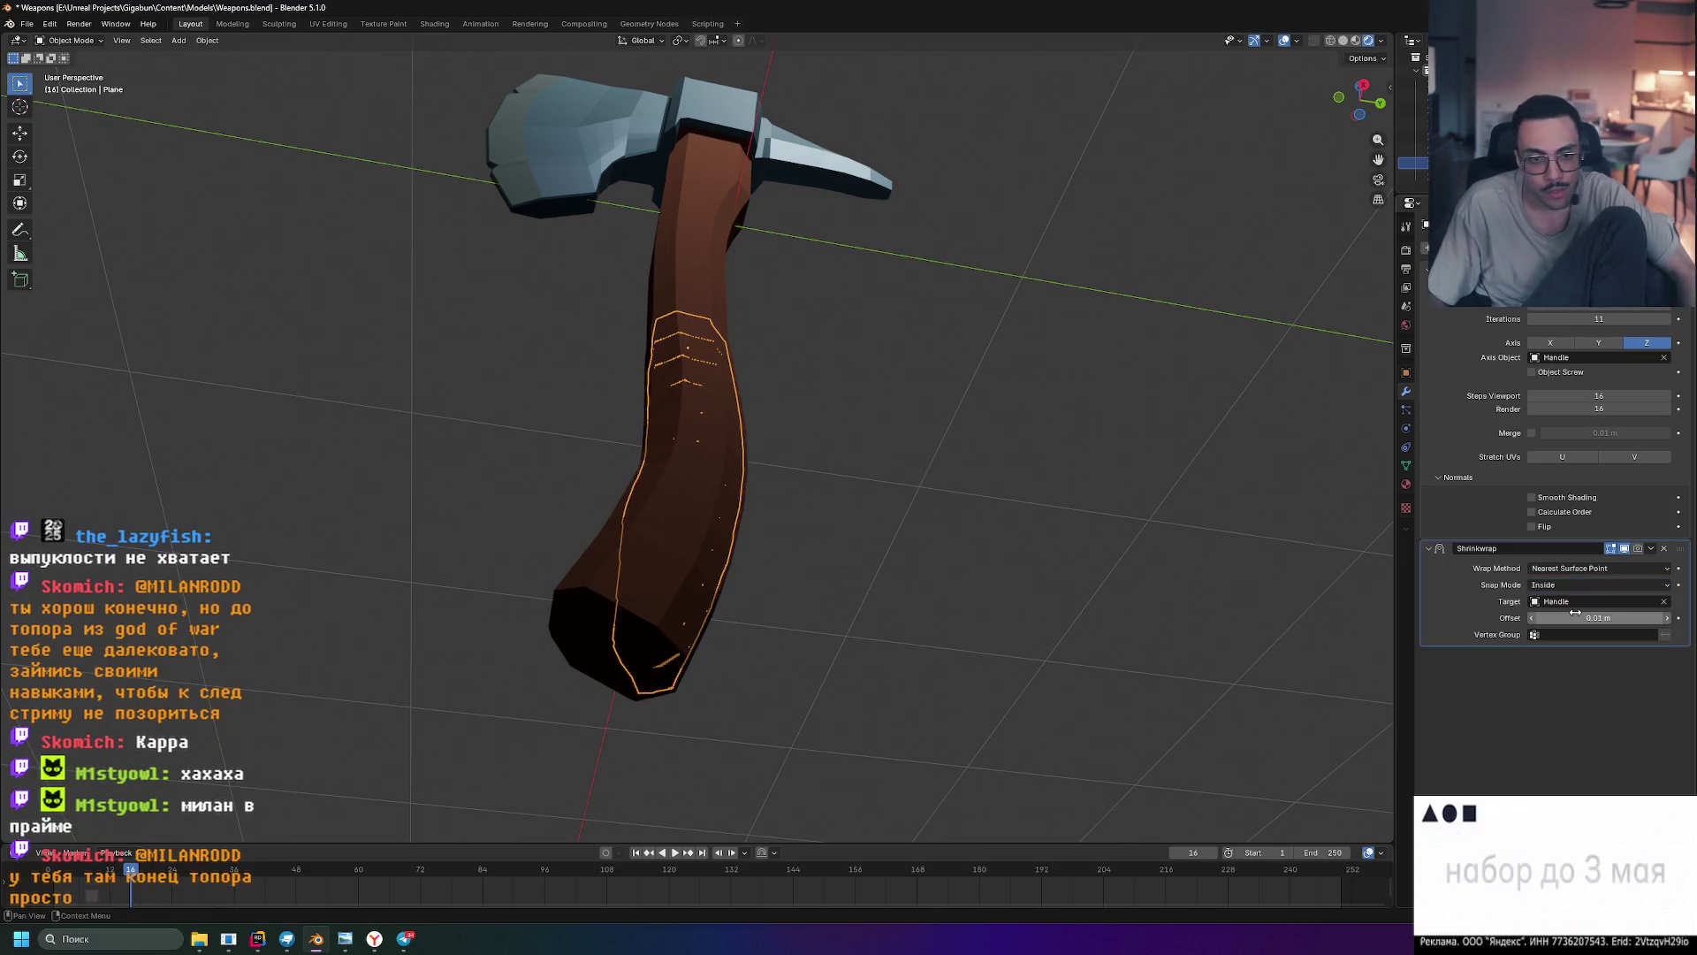
pyautogui.click(1580, 585)
pyautogui.click(1568, 624)
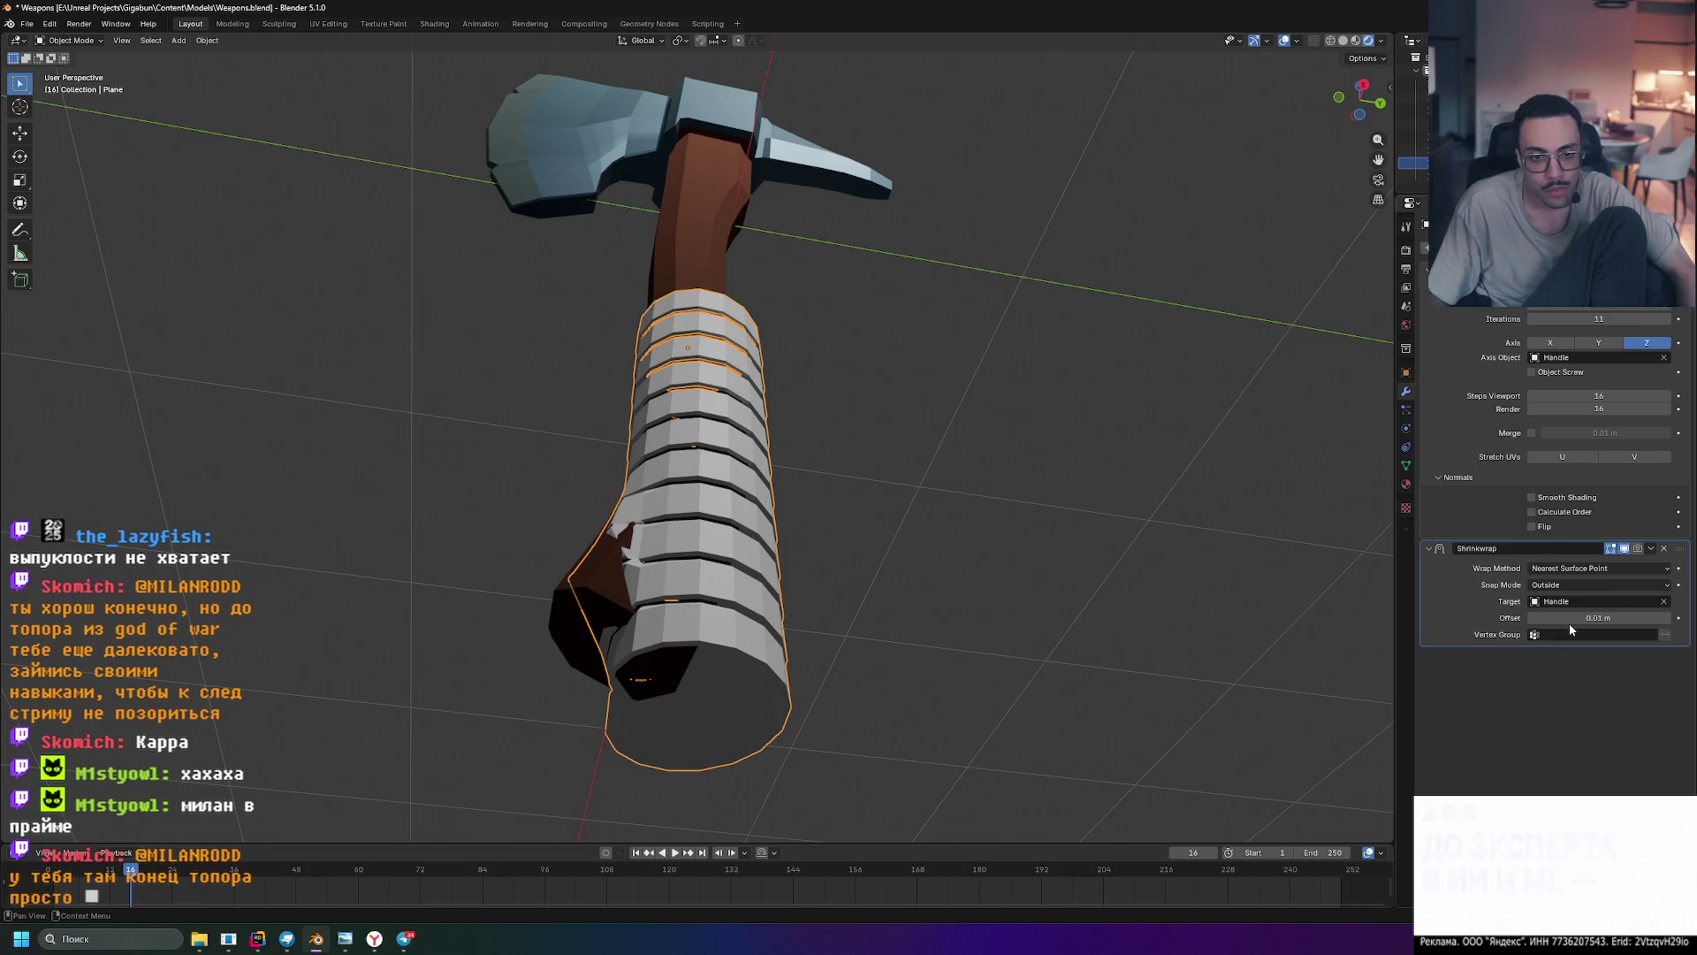
pyautogui.click(1578, 587)
pyautogui.click(1566, 647)
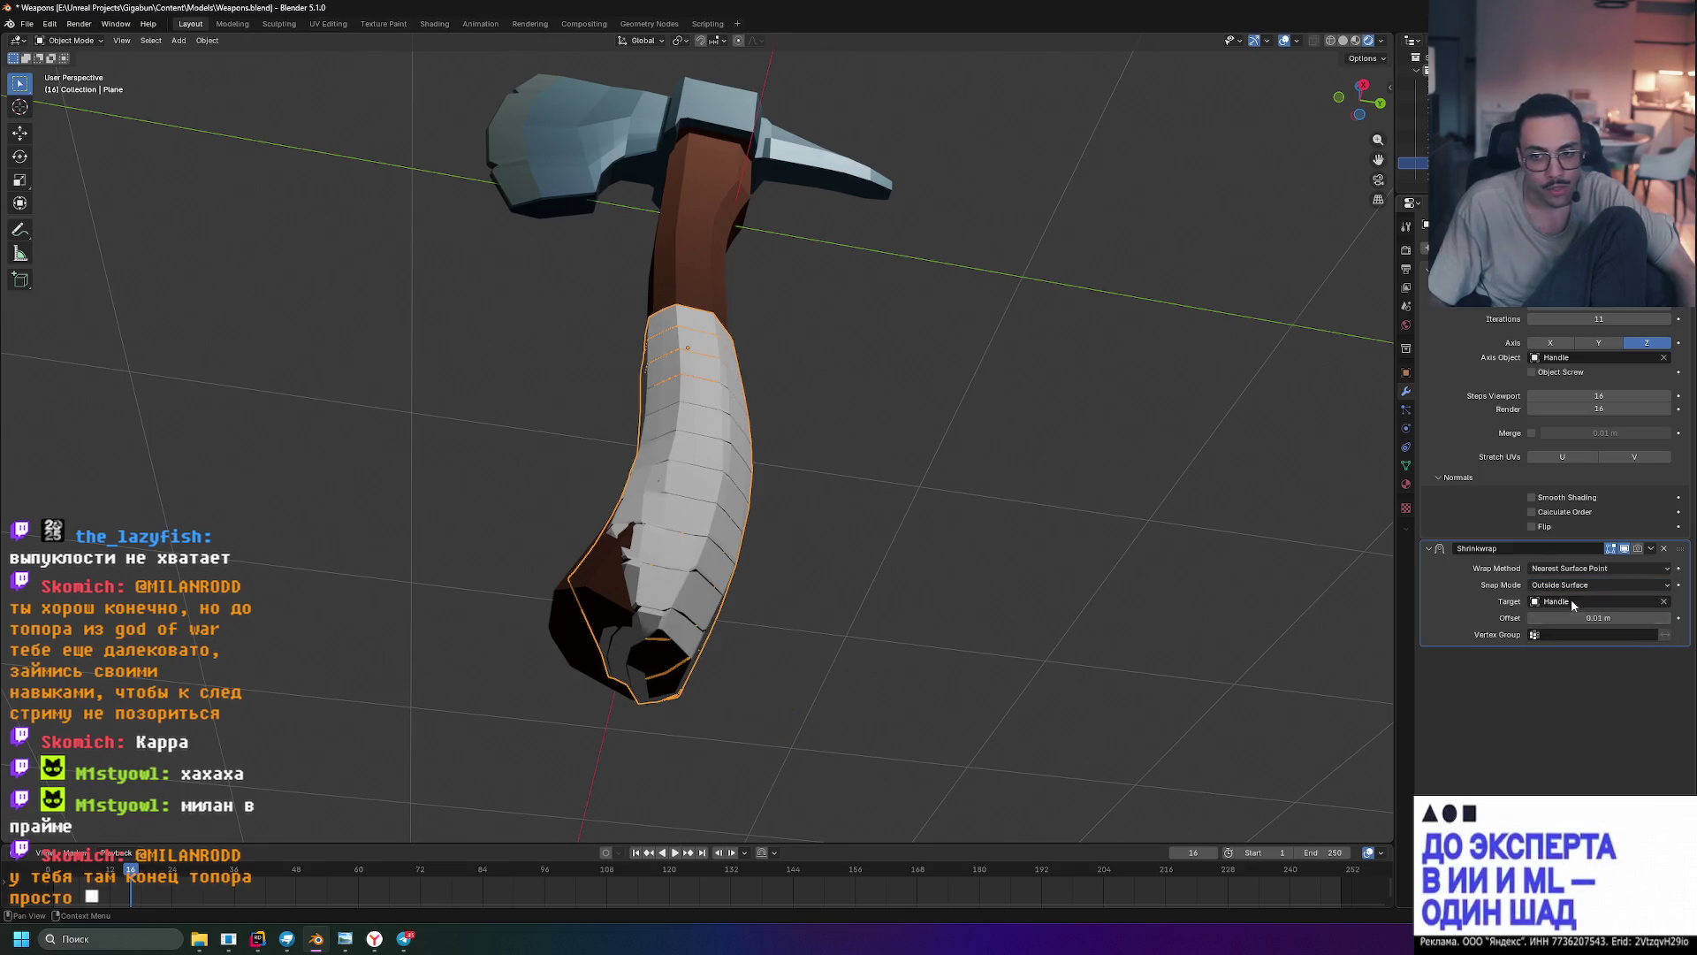
pyautogui.click(1579, 586)
pyautogui.click(1578, 662)
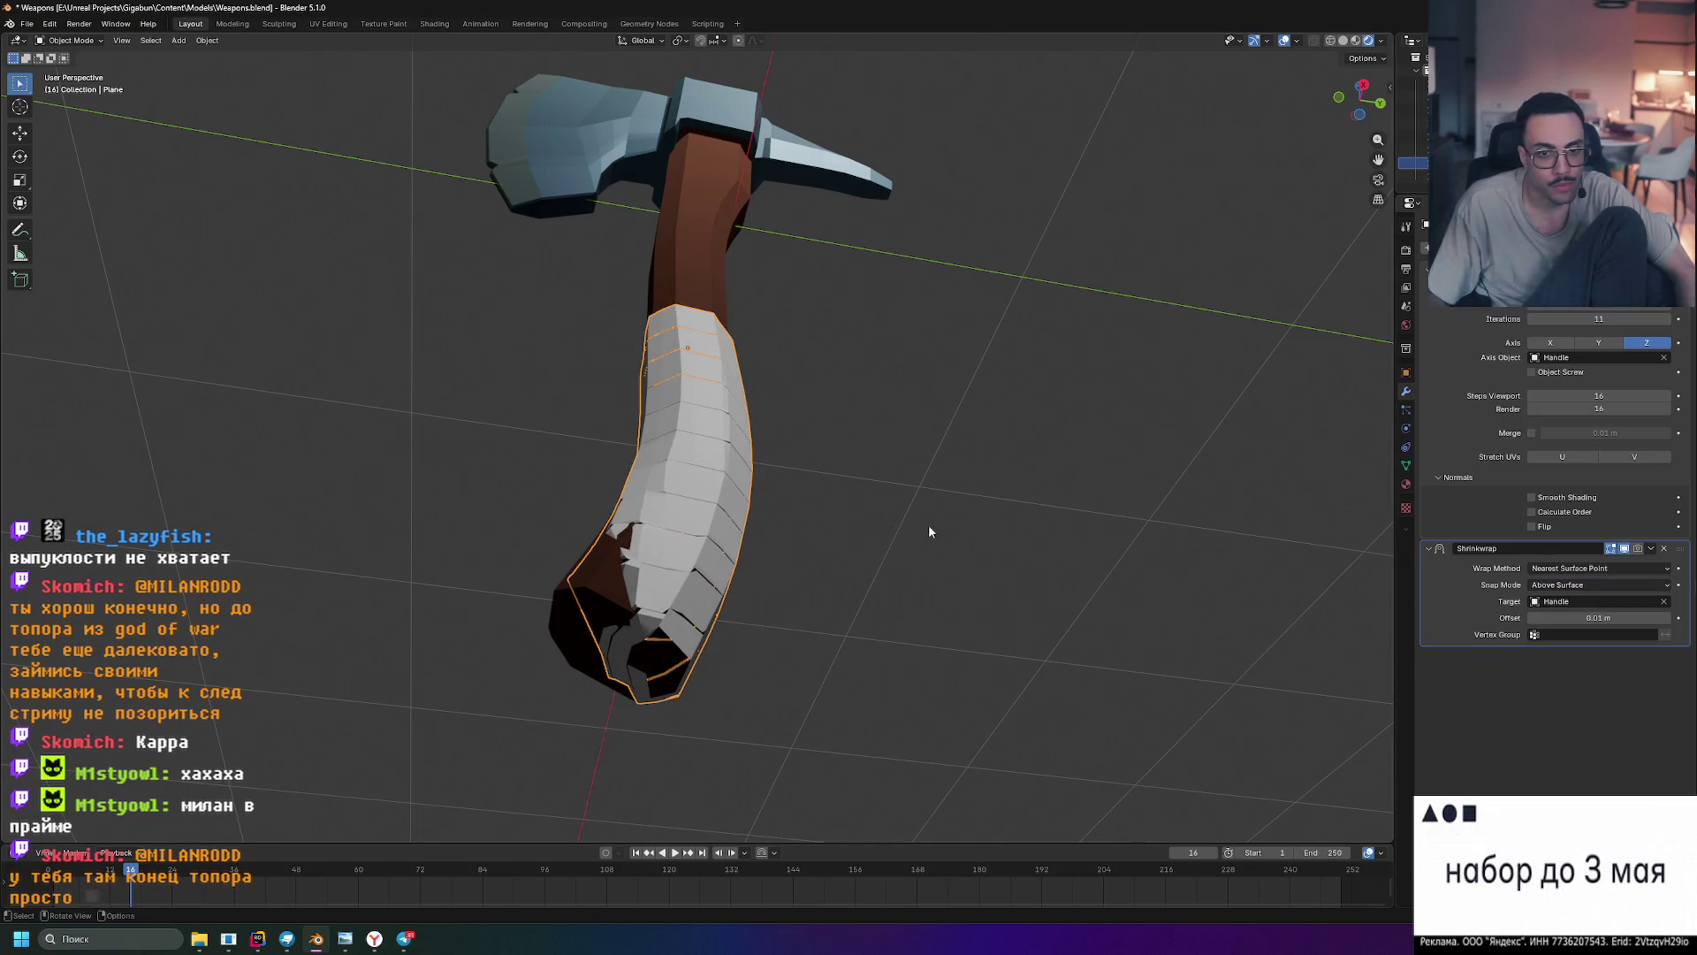
# - Reduce the grip wrap's Screw iterations from 11 to 7
pyautogui.moveTo(772, 474)
pyautogui.mouseDown(button='middle')
pyautogui.moveTo(905, 511)
pyautogui.moveTo(970, 597)
pyautogui.moveTo(1111, 576)
pyautogui.moveTo(826, 583)
pyautogui.moveTo(856, 518)
pyautogui.moveTo(848, 566)
pyautogui.mouseUp(button='middle')
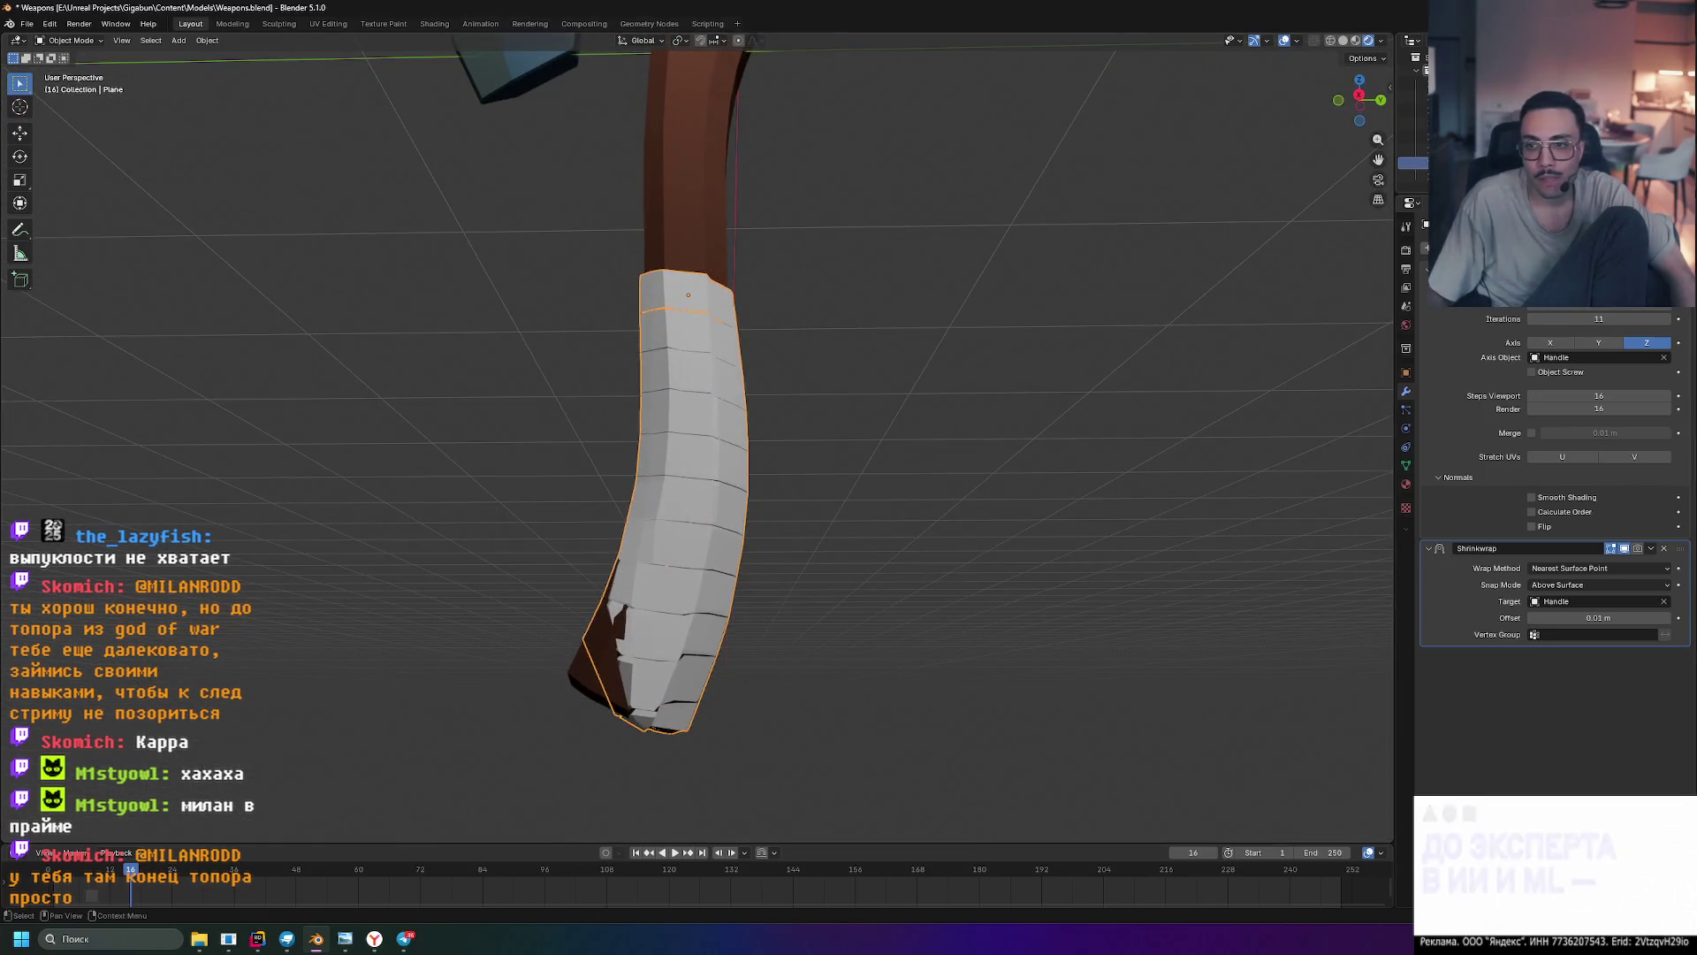
pyautogui.moveTo(1600, 283); pyautogui.dragTo(1599, 283)
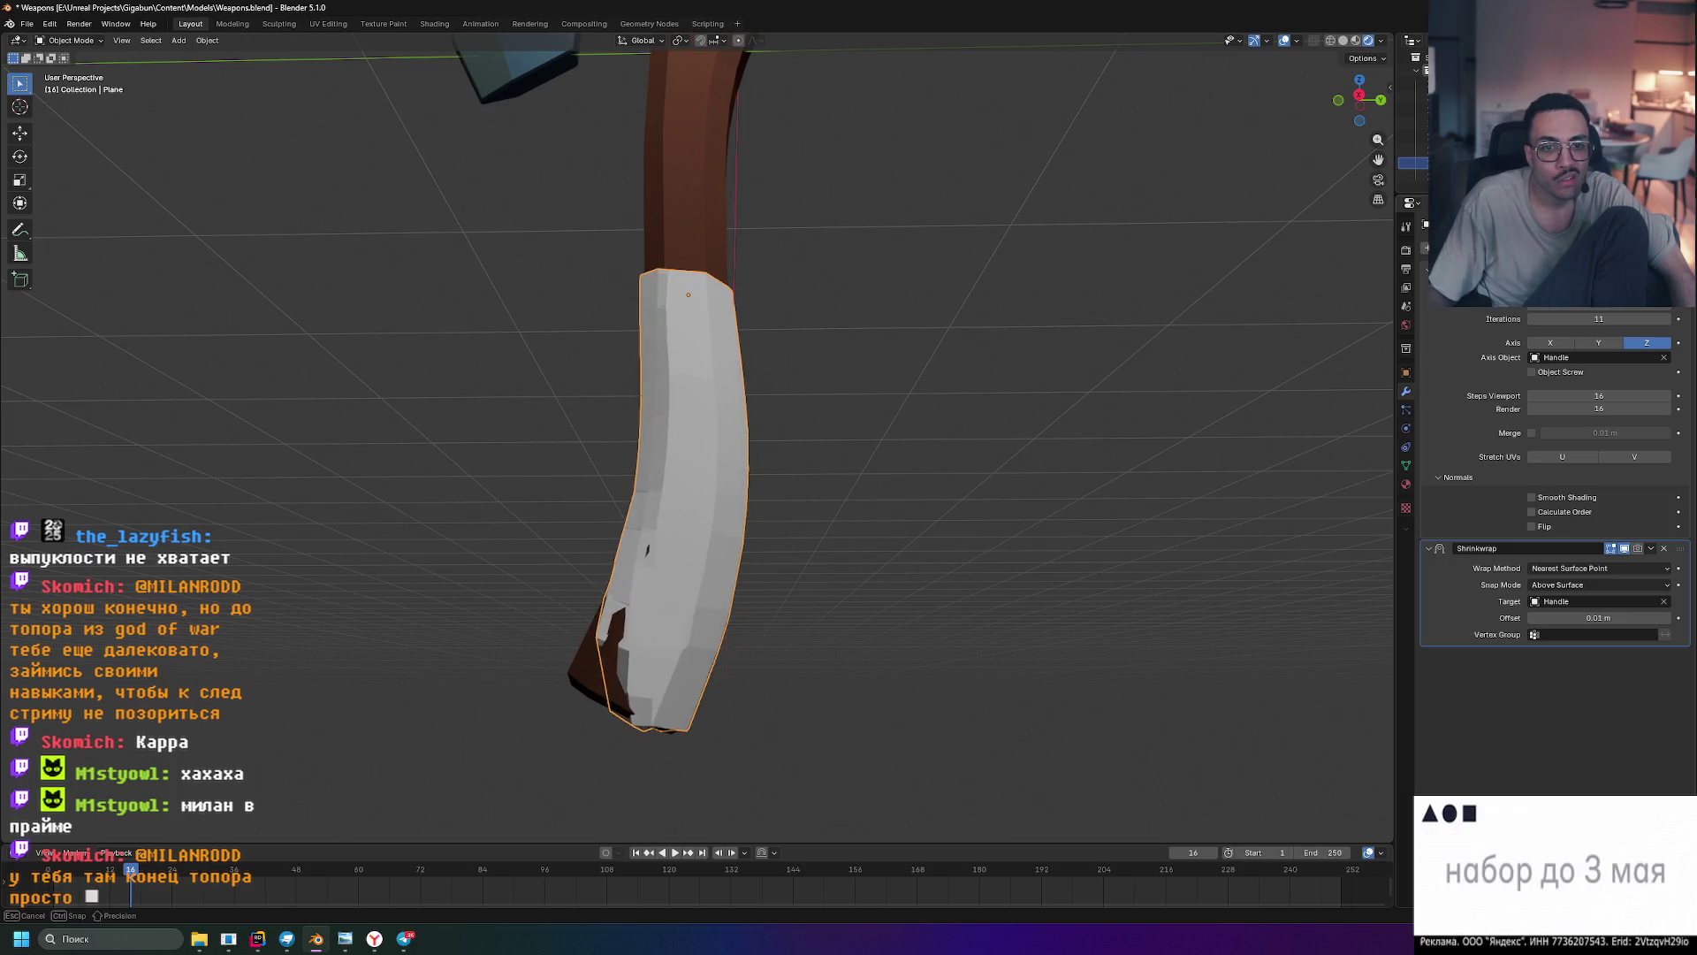
pyautogui.moveTo(1255, 292)
pyautogui.mouseDown(button='middle')
pyautogui.moveTo(1058, 337)
pyautogui.moveTo(934, 402)
pyautogui.moveTo(964, 394)
pyautogui.moveTo(883, 330)
pyautogui.moveTo(1043, 297)
pyautogui.mouseUp(button='middle')
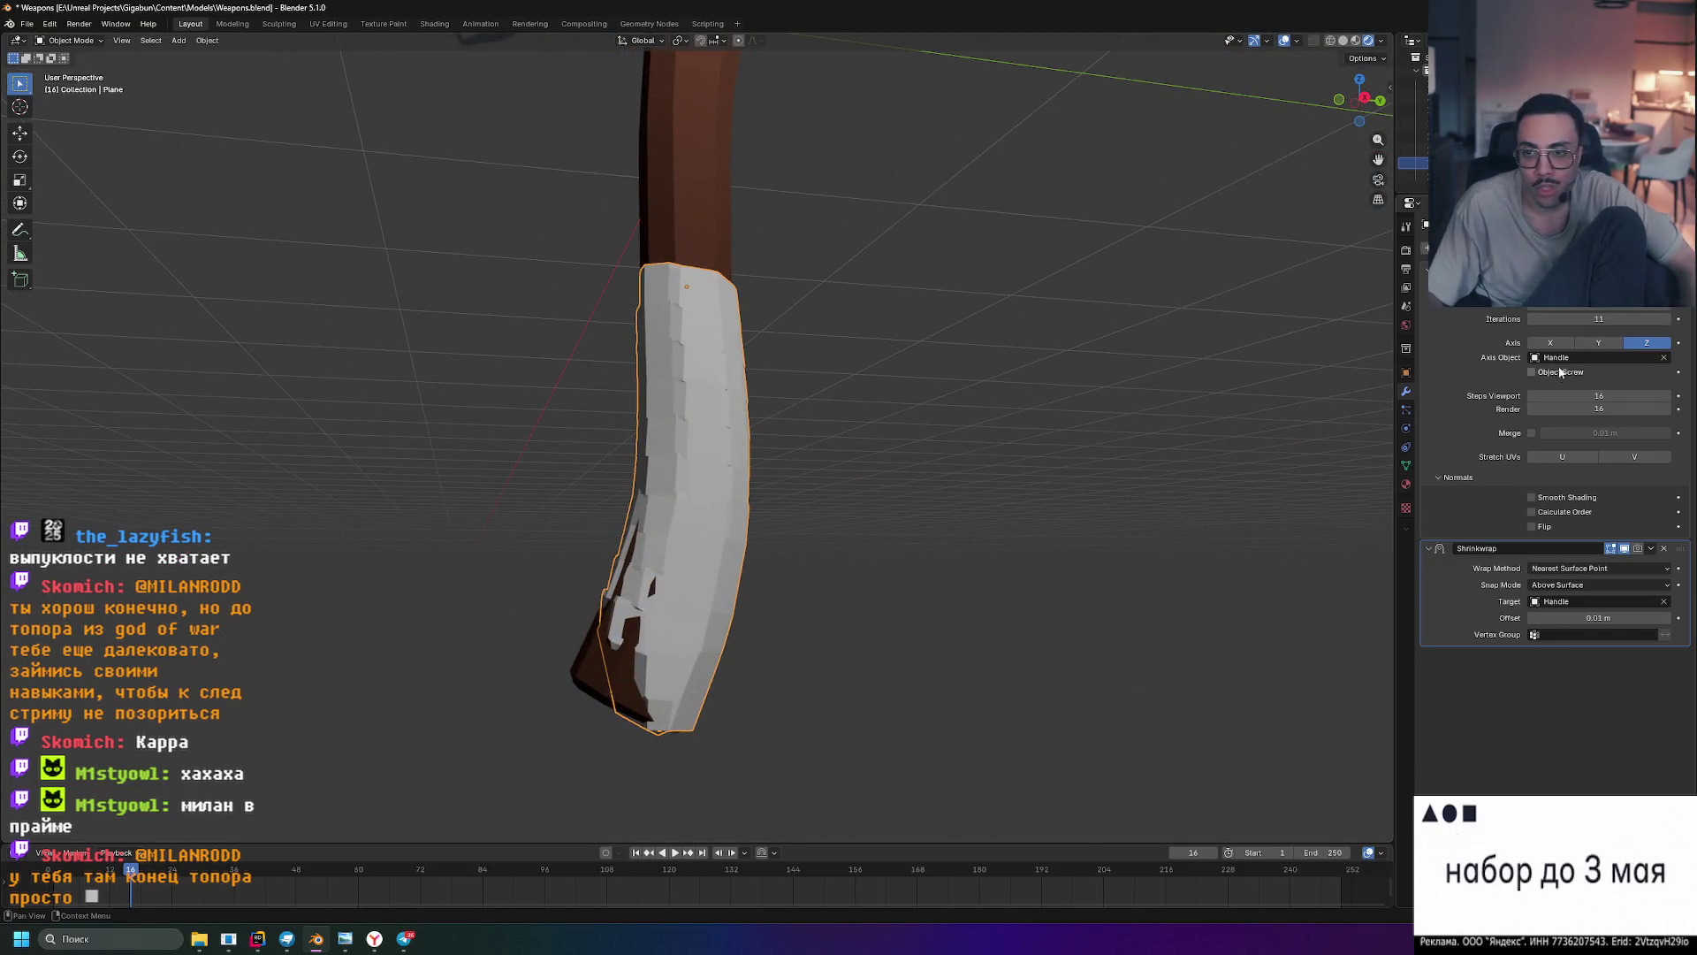
pyautogui.moveTo(1599, 319)
pyautogui.mouseDown()
pyautogui.moveTo(1556, 318)
pyautogui.moveTo(1591, 319)
pyautogui.mouseUp()
pyautogui.moveTo(1149, 389)
pyautogui.mouseDown(button='middle')
pyautogui.moveTo(1322, 409)
pyautogui.moveTo(1255, 428)
pyautogui.moveTo(1303, 431)
pyautogui.moveTo(1287, 488)
pyautogui.mouseUp(button='middle')
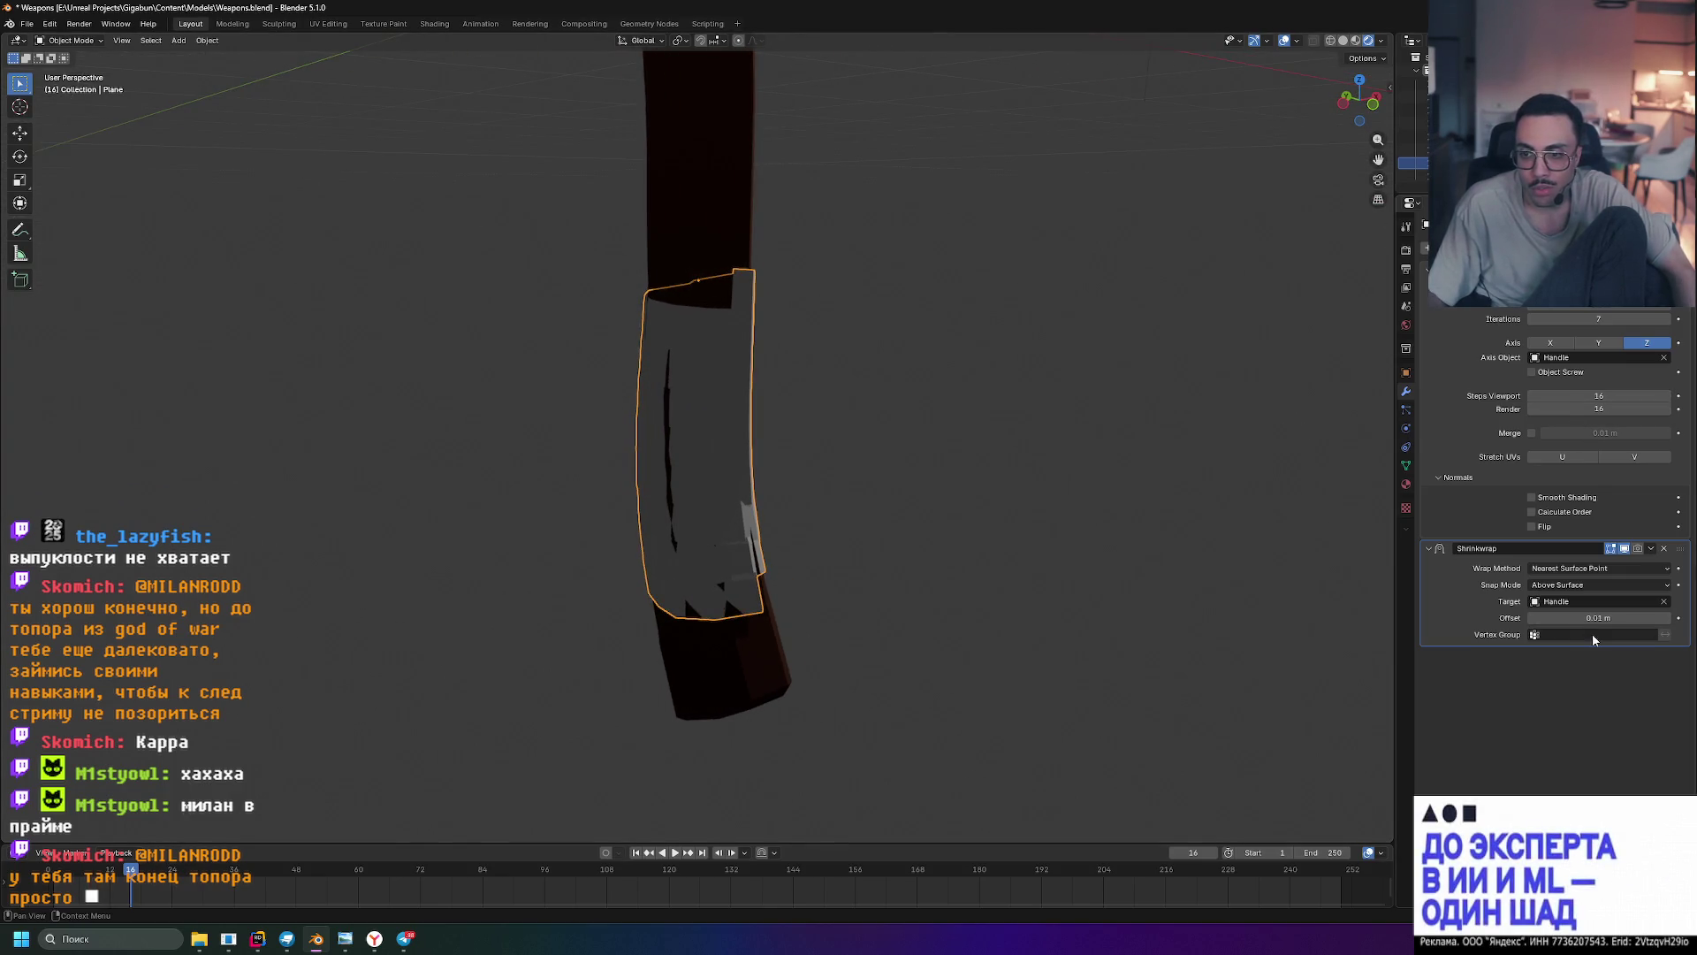
# - Raise the Shrinkwrap offset to 0.02 m and frame the view on the handle wrap
pyautogui.moveTo(1598, 618); pyautogui.dragTo(1616, 618)
pyautogui.moveTo(1061, 482)
pyautogui.mouseDown(button='middle')
pyautogui.moveTo(894, 453)
pyautogui.moveTo(859, 394)
pyautogui.moveTo(884, 338)
pyautogui.moveTo(930, 560)
pyautogui.moveTo(952, 588)
pyautogui.moveTo(1047, 512)
pyautogui.moveTo(1157, 495)
pyautogui.moveTo(1150, 524)
pyautogui.moveTo(833, 474)
pyautogui.moveTo(864, 436)
pyautogui.moveTo(1053, 442)
pyautogui.moveTo(1170, 380)
pyautogui.moveTo(1049, 400)
pyautogui.moveTo(957, 496)
pyautogui.moveTo(989, 473)
pyautogui.moveTo(1053, 474)
pyautogui.moveTo(993, 481)
pyautogui.mouseUp(button='middle')
pyautogui.scroll(-5, 1031, 432)
pyautogui.press('KP_Decimal')
# - Select the Plane in the outliner and frame it close-up in Right Orthographic view
pyautogui.moveTo(954, 408)
pyautogui.mouseDown(button='middle')
pyautogui.moveTo(926, 420)
pyautogui.moveTo(950, 407)
pyautogui.mouseUp(button='middle')
pyautogui.scroll(-5, 951, 407)
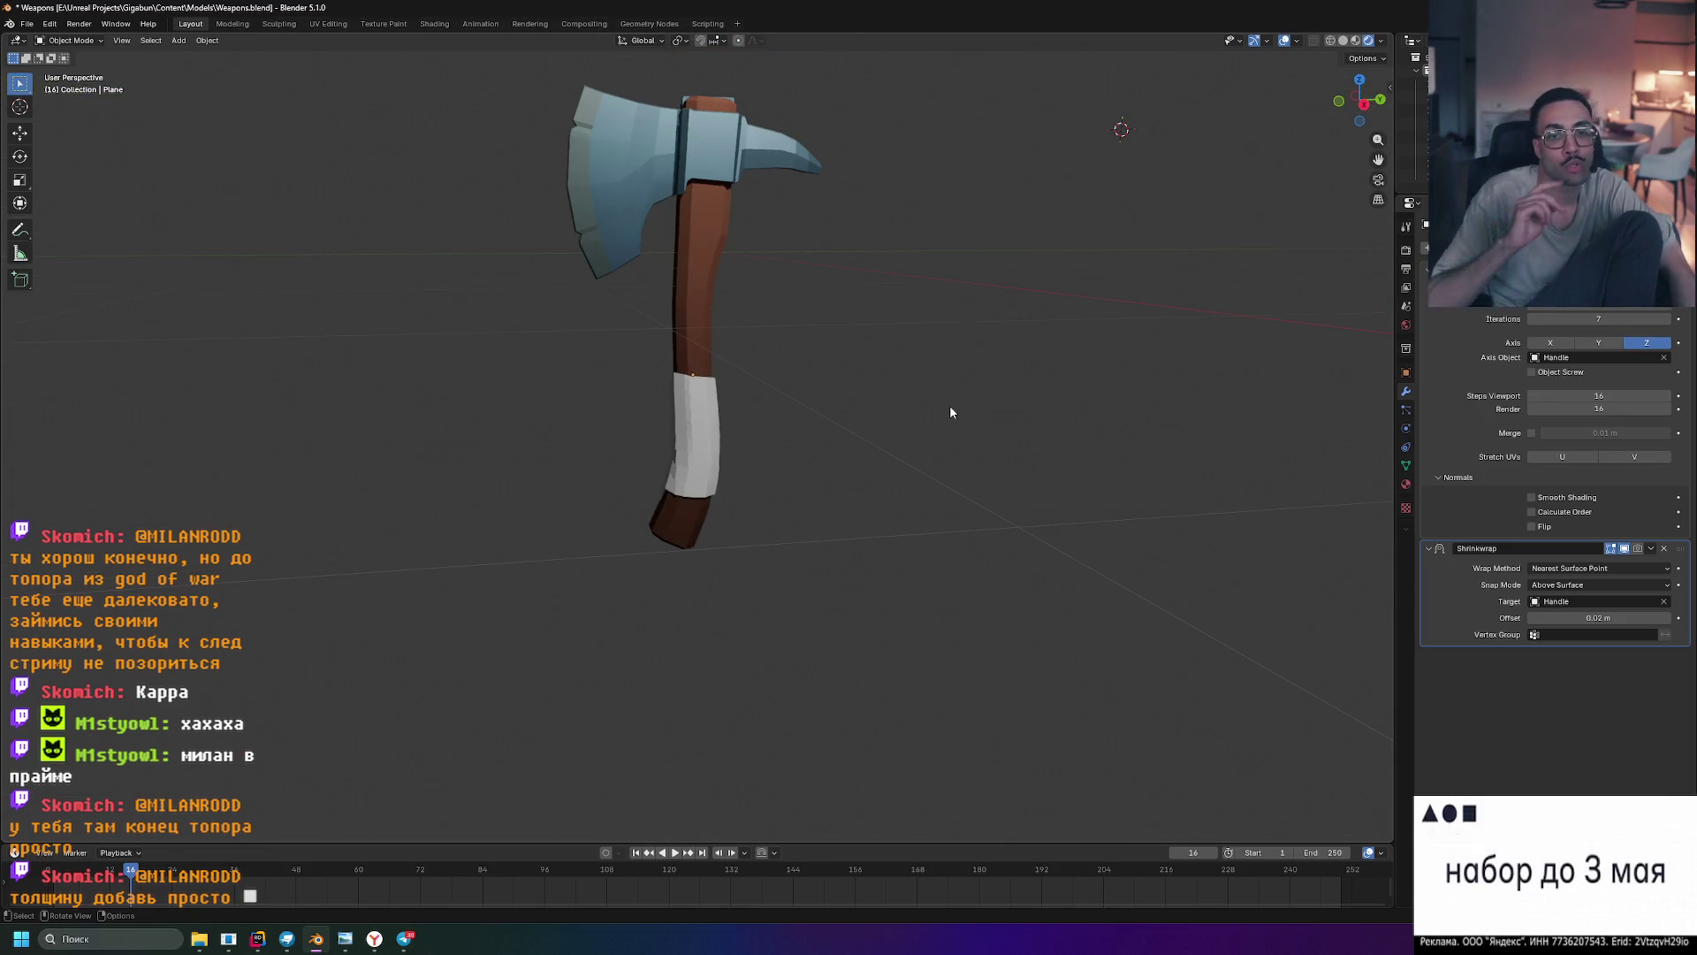
pyautogui.click(1408, 162)
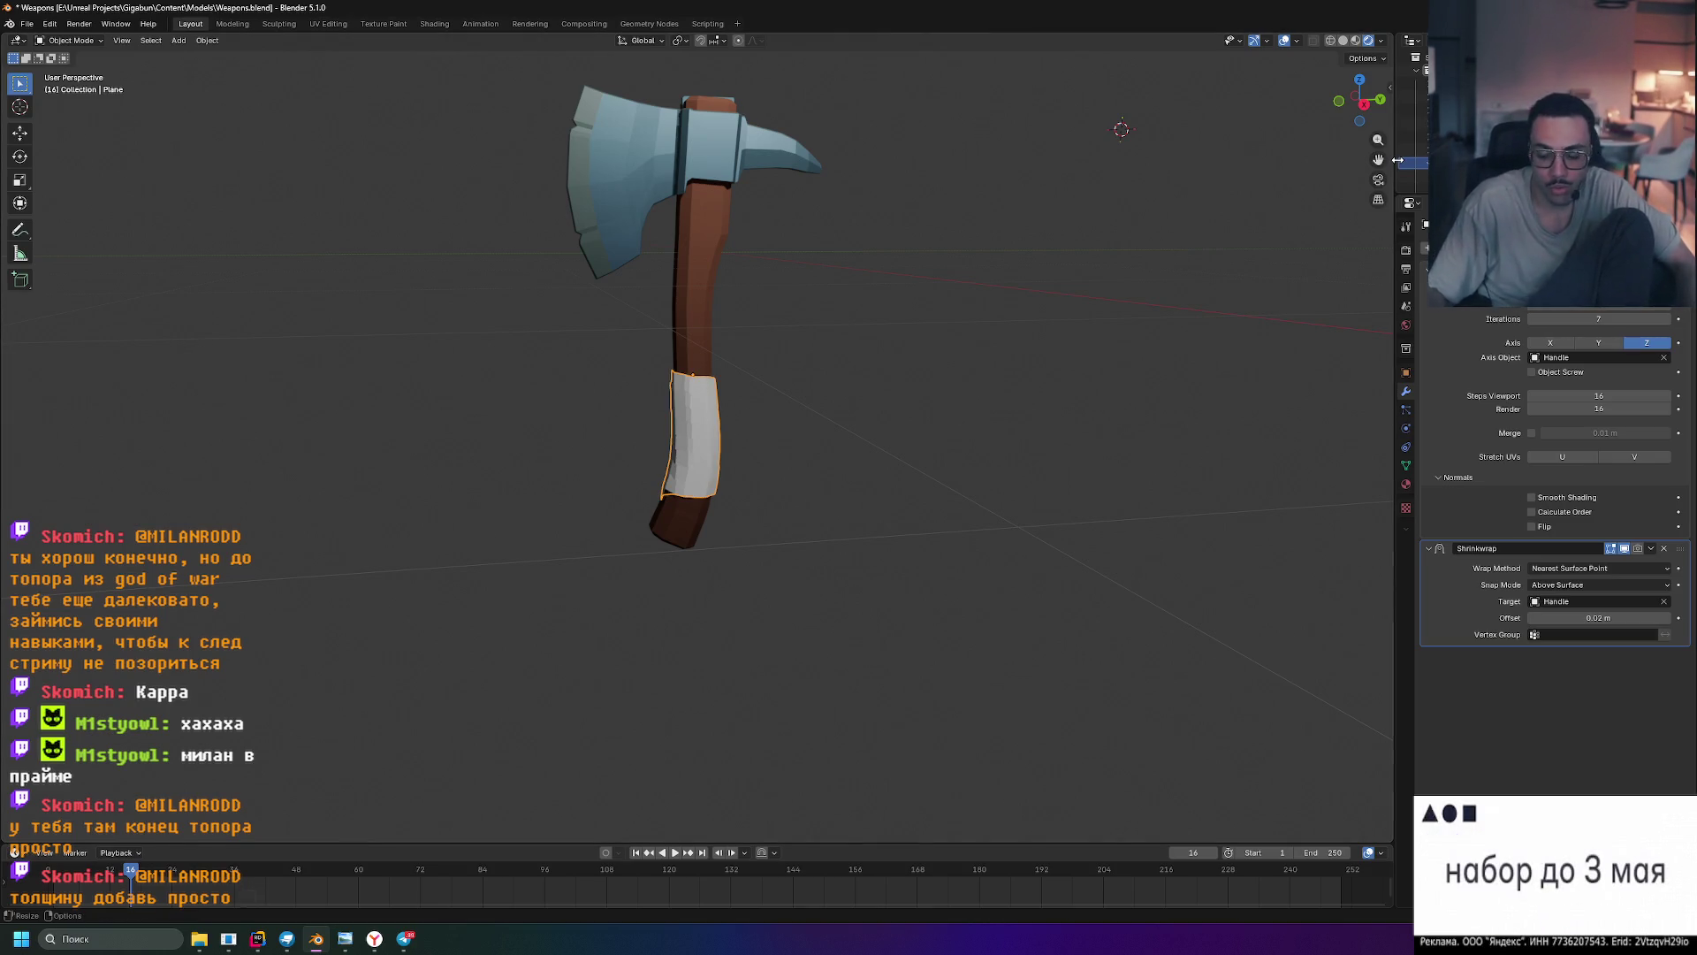
pyautogui.press('KP_3')
pyautogui.press('KP_Decimal')
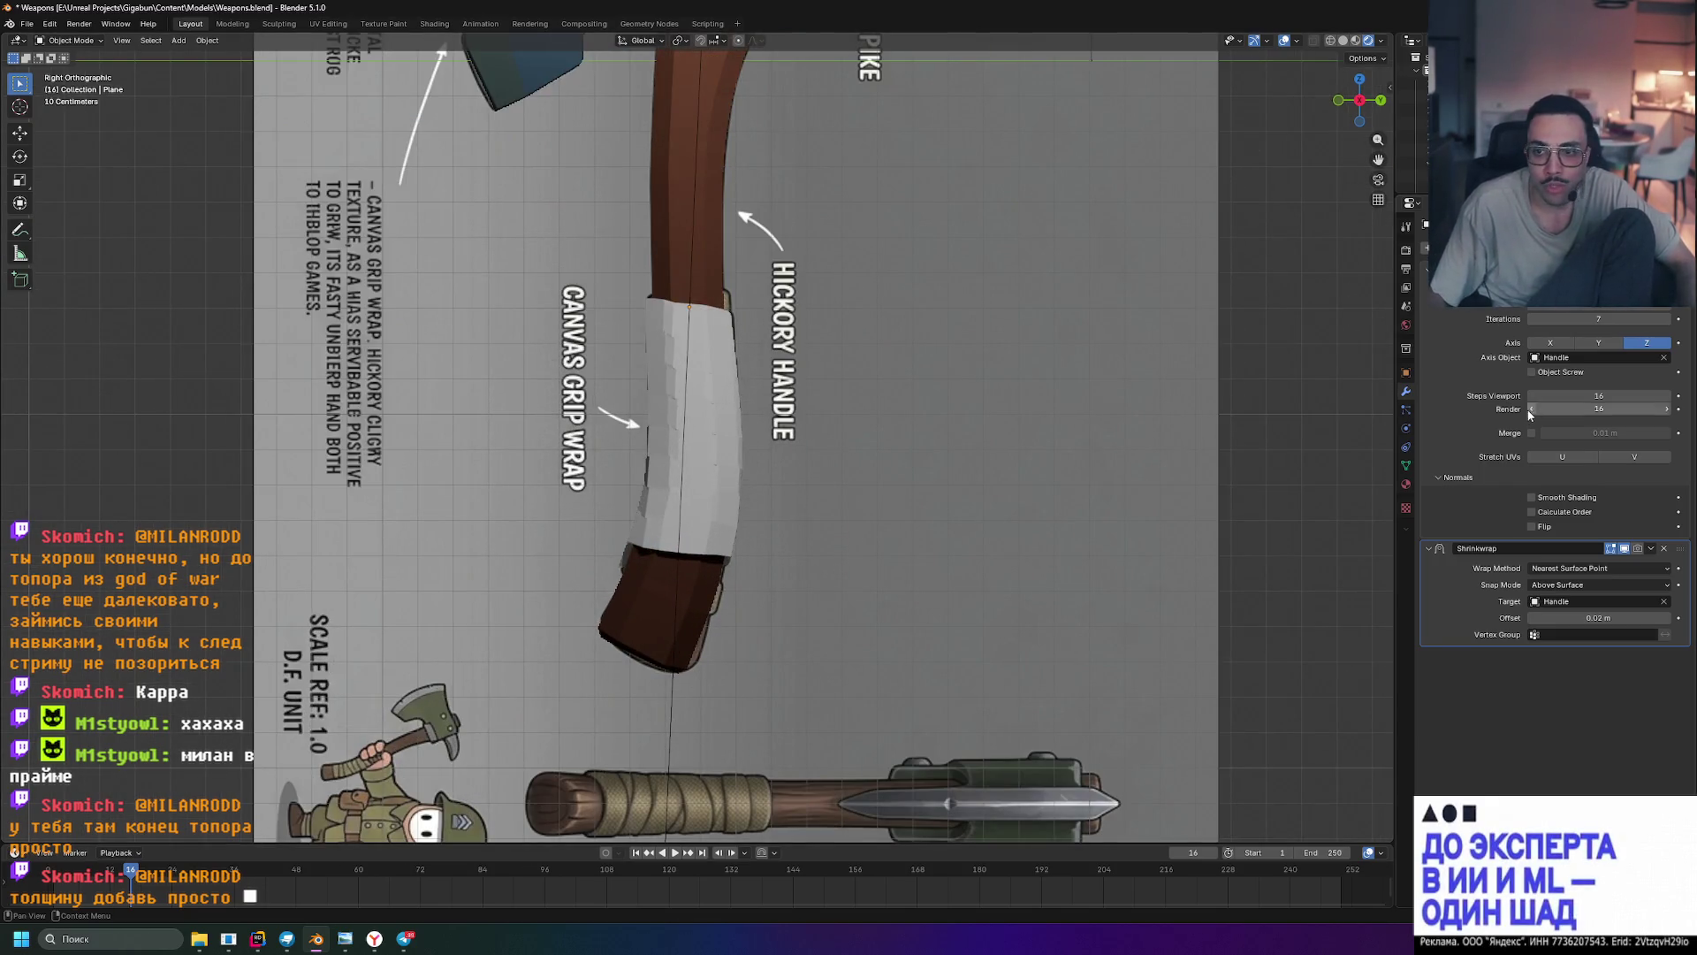
# - Try several screw turn counts and settle the grip wrap at 9 screw turns
pyautogui.moveTo(1598, 319); pyautogui.dragTo(1599, 319)
pyautogui.moveTo(796, 485)
pyautogui.mouseDown(button='middle')
pyautogui.moveTo(1079, 480)
pyautogui.moveTo(857, 500)
pyautogui.moveTo(909, 470)
pyautogui.mouseUp(button='middle')
pyautogui.press('KP_3')
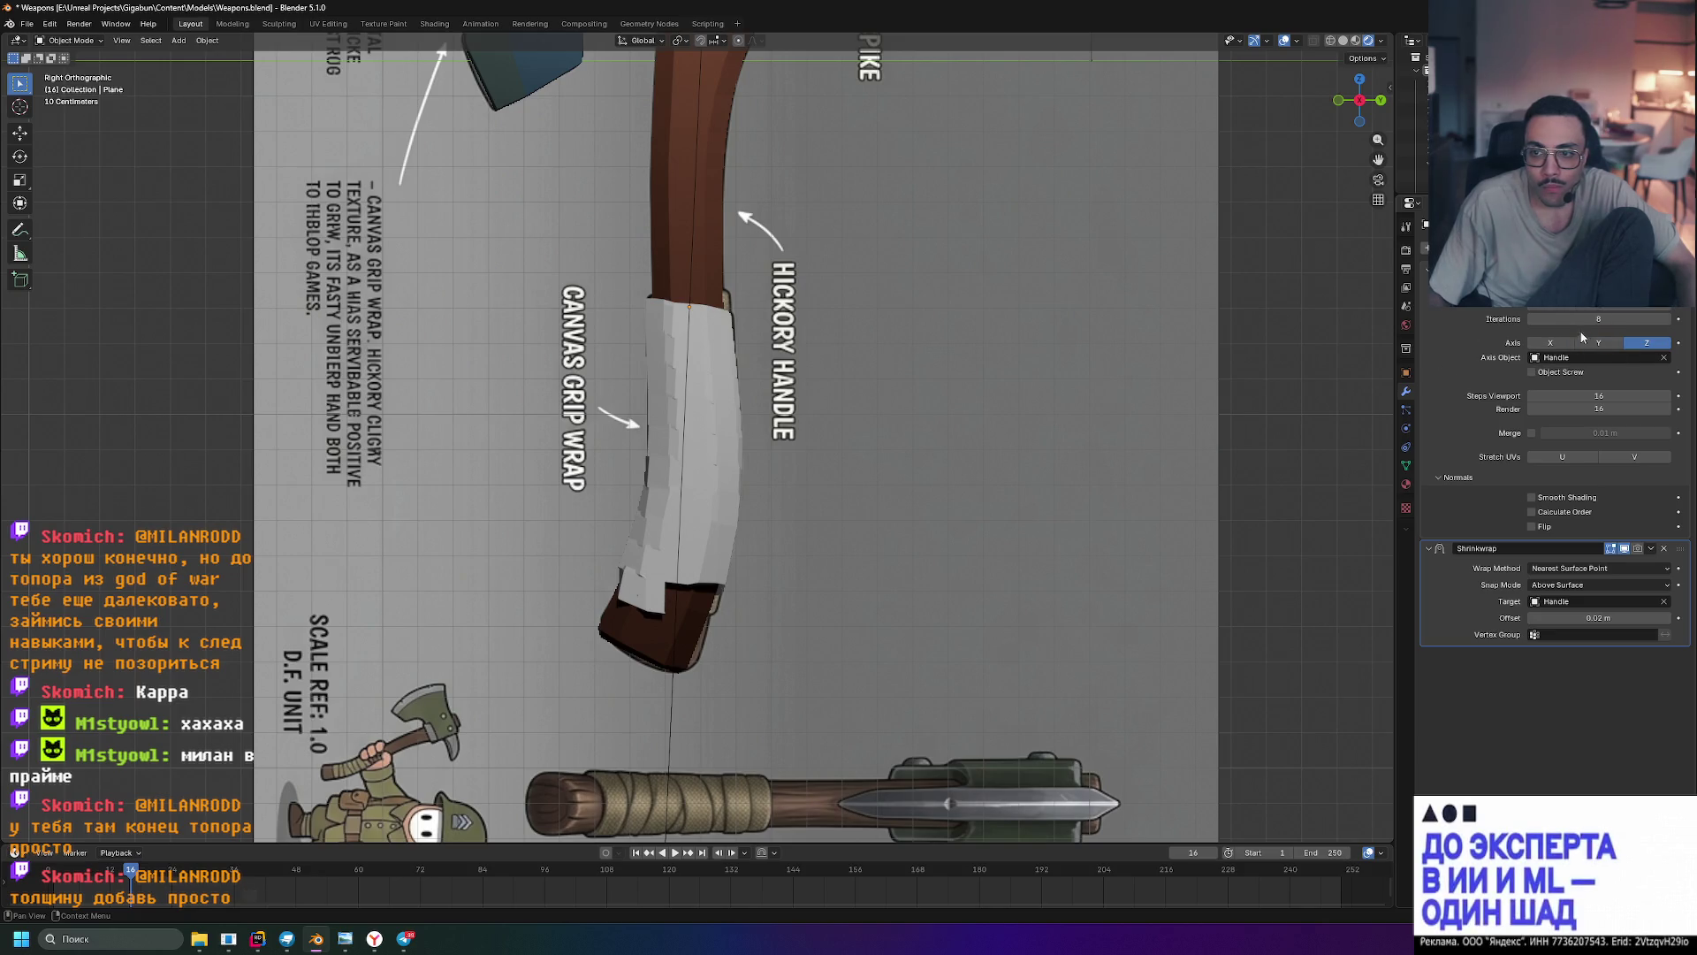
pyautogui.moveTo(1598, 617); pyautogui.dragTo(1628, 617)
pyautogui.click(1611, 320)
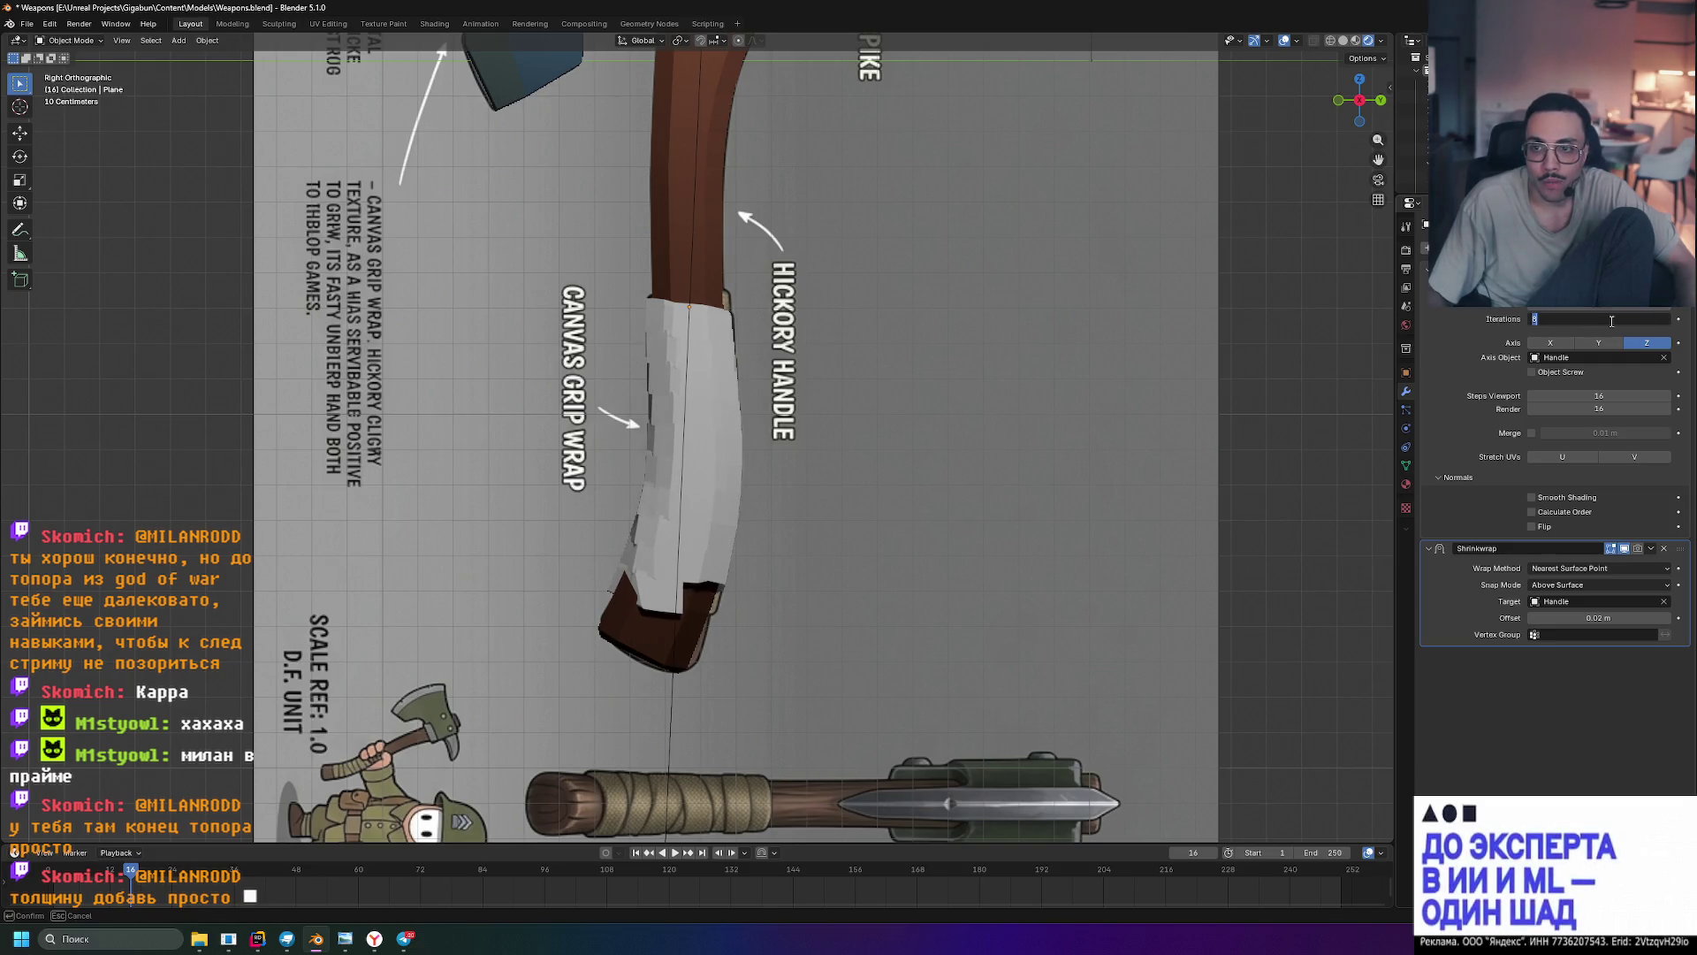
pyautogui.write('9')
pyautogui.press('Return')
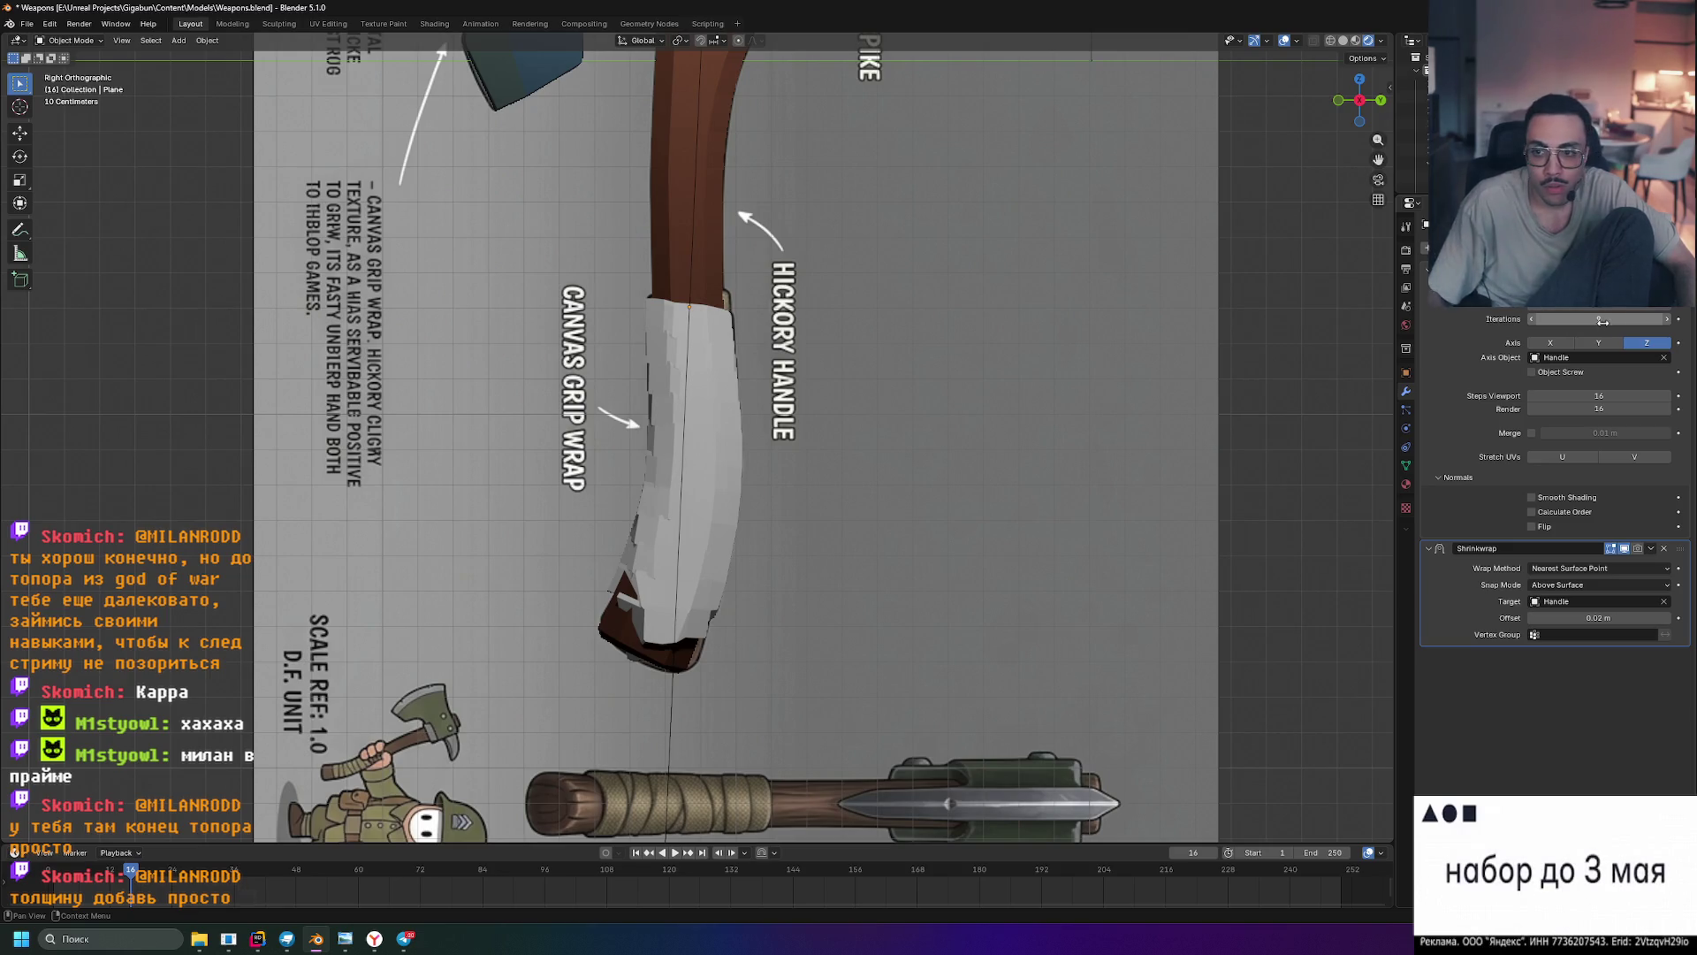
pyautogui.moveTo(1612, 320); pyautogui.dragTo(1612, 319)
pyautogui.moveTo(1599, 301); pyautogui.dragTo(1611, 301)
# - Orbit around the handle, select the grip wrap, and switch to wireframe shading
pyautogui.moveTo(890, 485)
pyautogui.mouseDown(button='middle')
pyautogui.moveTo(1068, 493)
pyautogui.moveTo(1032, 466)
pyautogui.moveTo(908, 483)
pyautogui.moveTo(927, 394)
pyautogui.moveTo(807, 469)
pyautogui.mouseUp(button='middle')
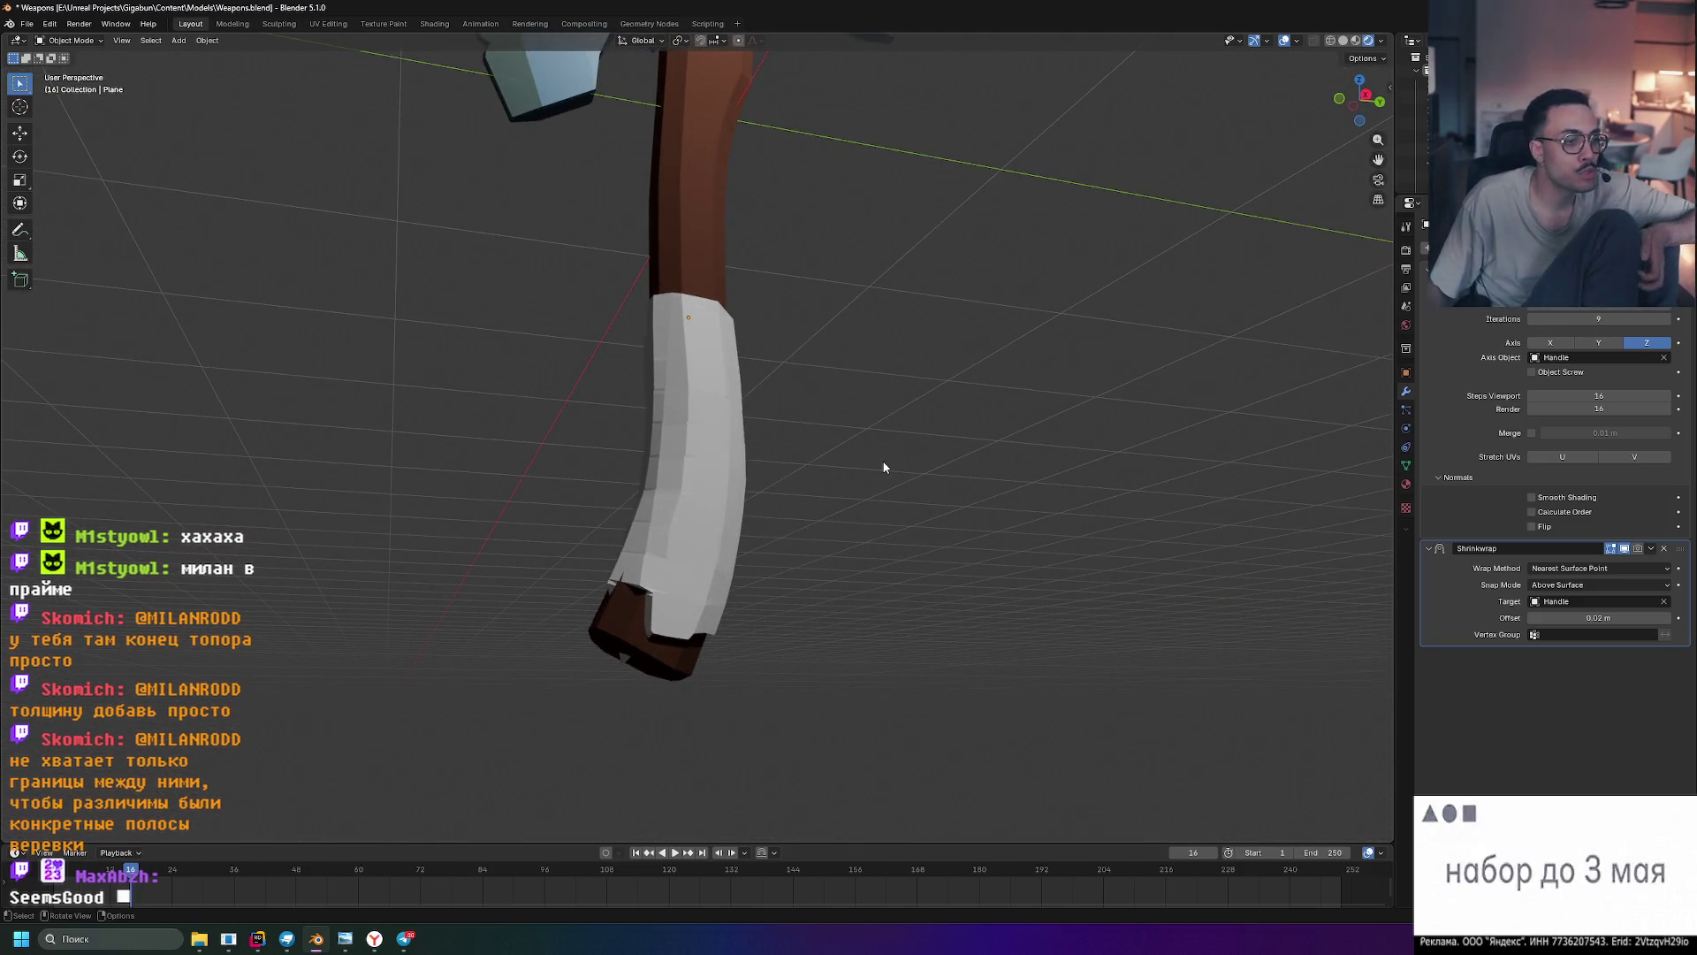
pyautogui.moveTo(841, 417)
pyautogui.mouseDown(button='middle')
pyautogui.moveTo(819, 466)
pyautogui.moveTo(841, 410)
pyautogui.moveTo(826, 435)
pyautogui.mouseUp(button='middle')
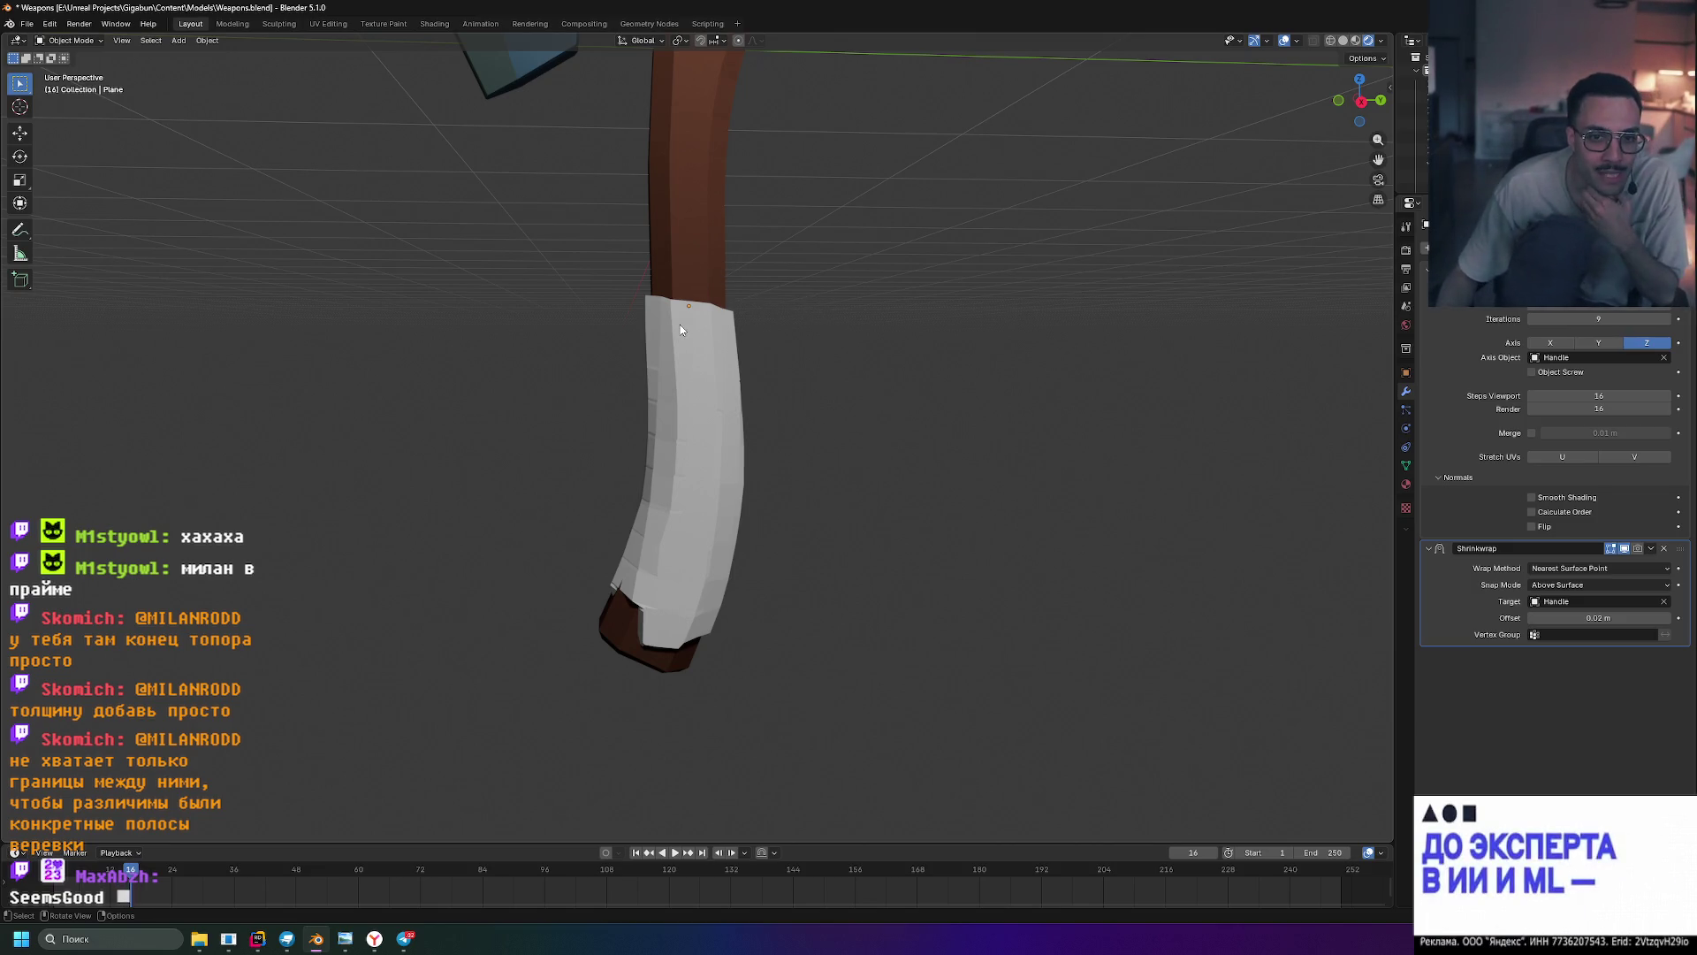
pyautogui.moveTo(811, 309)
pyautogui.mouseDown(button='middle')
pyautogui.moveTo(782, 325)
pyautogui.moveTo(890, 330)
pyautogui.moveTo(754, 333)
pyautogui.mouseUp(button='middle')
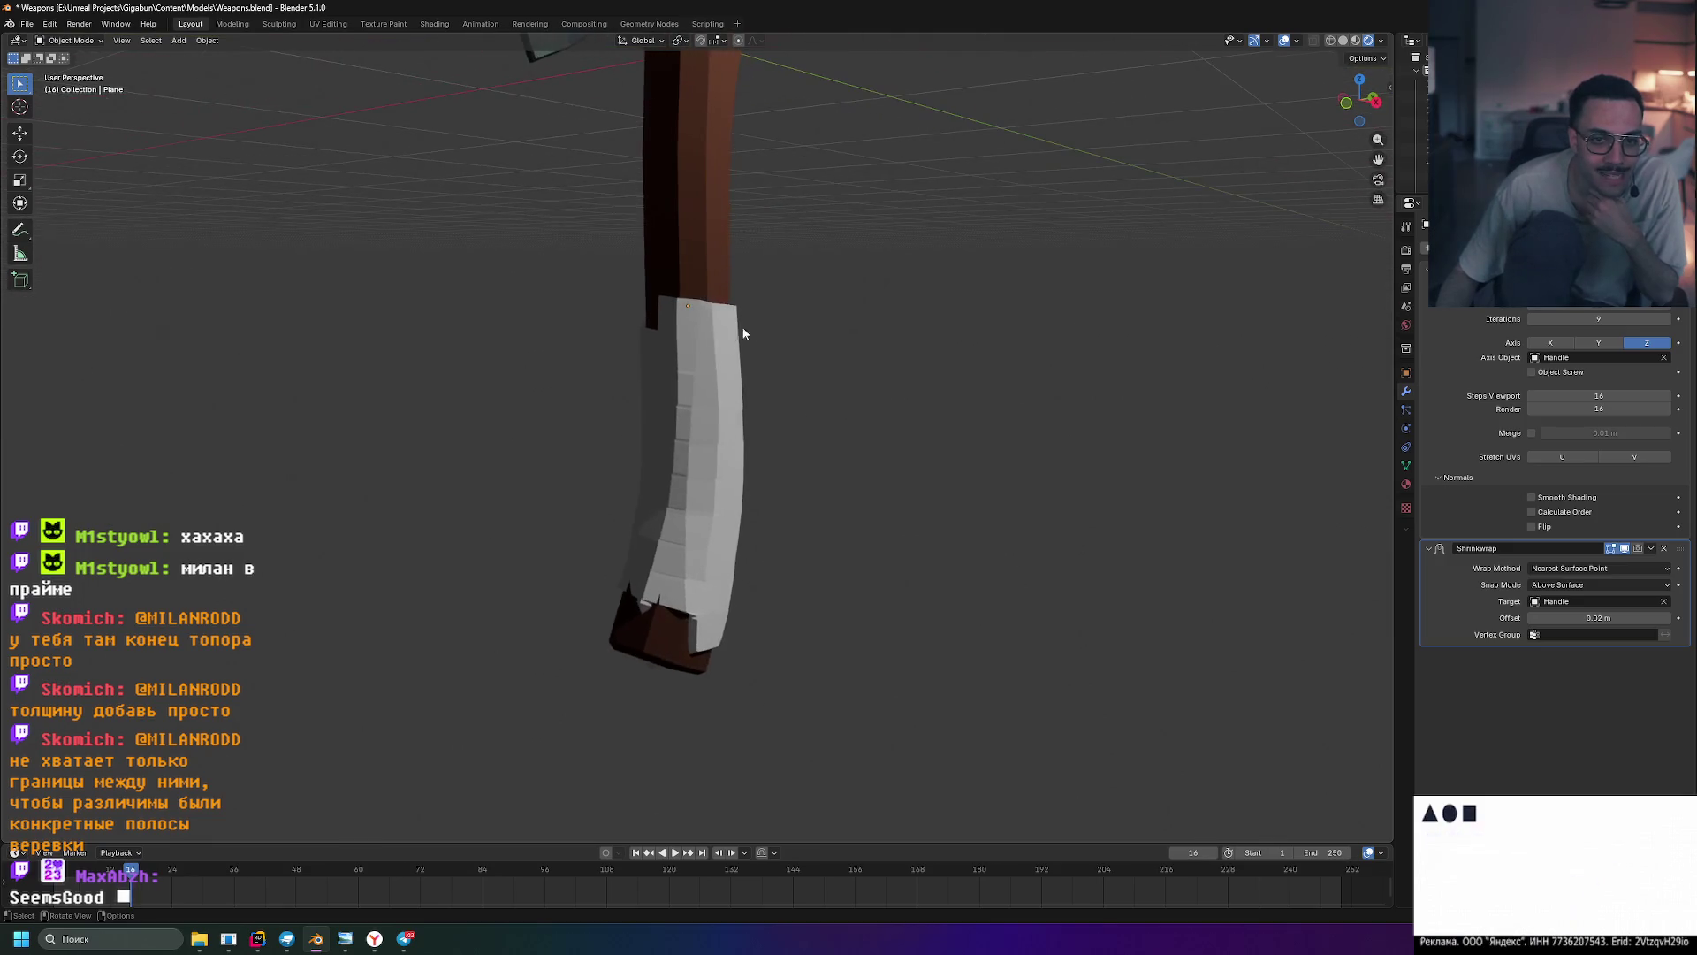
pyautogui.moveTo(851, 537)
pyautogui.mouseDown(button='middle')
pyautogui.moveTo(781, 476)
pyautogui.moveTo(722, 501)
pyautogui.moveTo(725, 564)
pyautogui.moveTo(560, 565)
pyautogui.moveTo(553, 529)
pyautogui.moveTo(693, 500)
pyautogui.moveTo(849, 565)
pyautogui.moveTo(669, 592)
pyautogui.moveTo(658, 610)
pyautogui.moveTo(683, 557)
pyautogui.moveTo(678, 603)
pyautogui.moveTo(729, 611)
pyautogui.moveTo(618, 607)
pyautogui.moveTo(573, 671)
pyautogui.moveTo(673, 598)
pyautogui.moveTo(672, 624)
pyautogui.mouseUp(button='middle')
pyautogui.click(692, 465)
pyautogui.click(1331, 41)
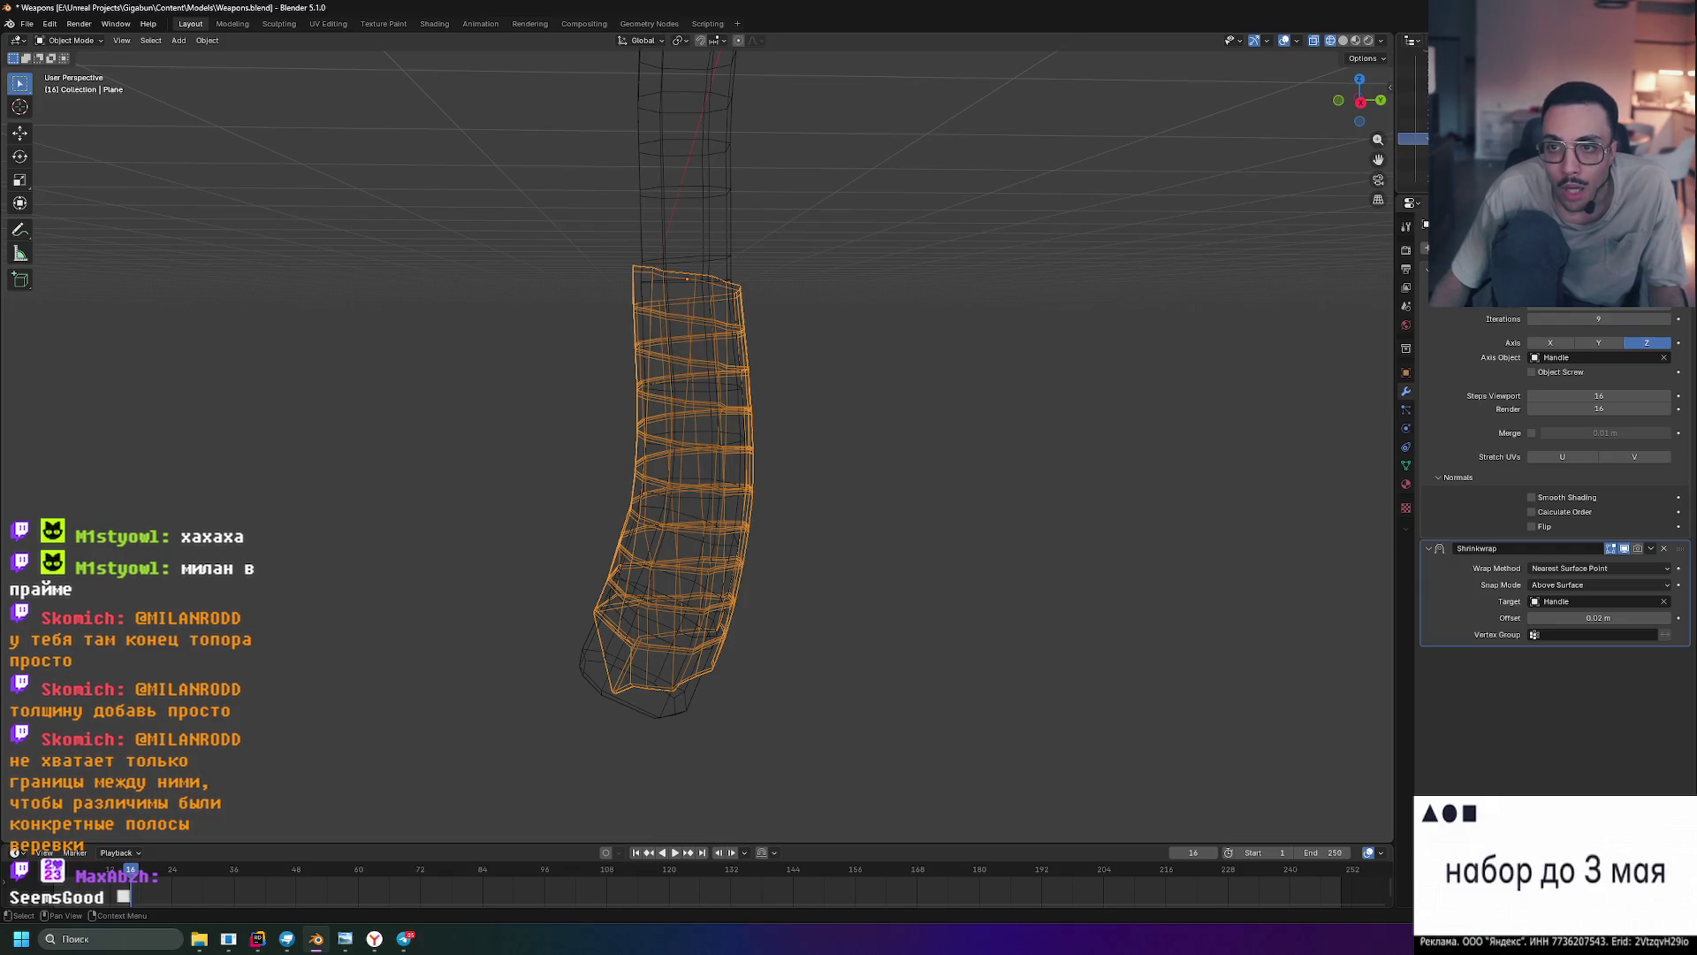
pyautogui.click(1503, 97)
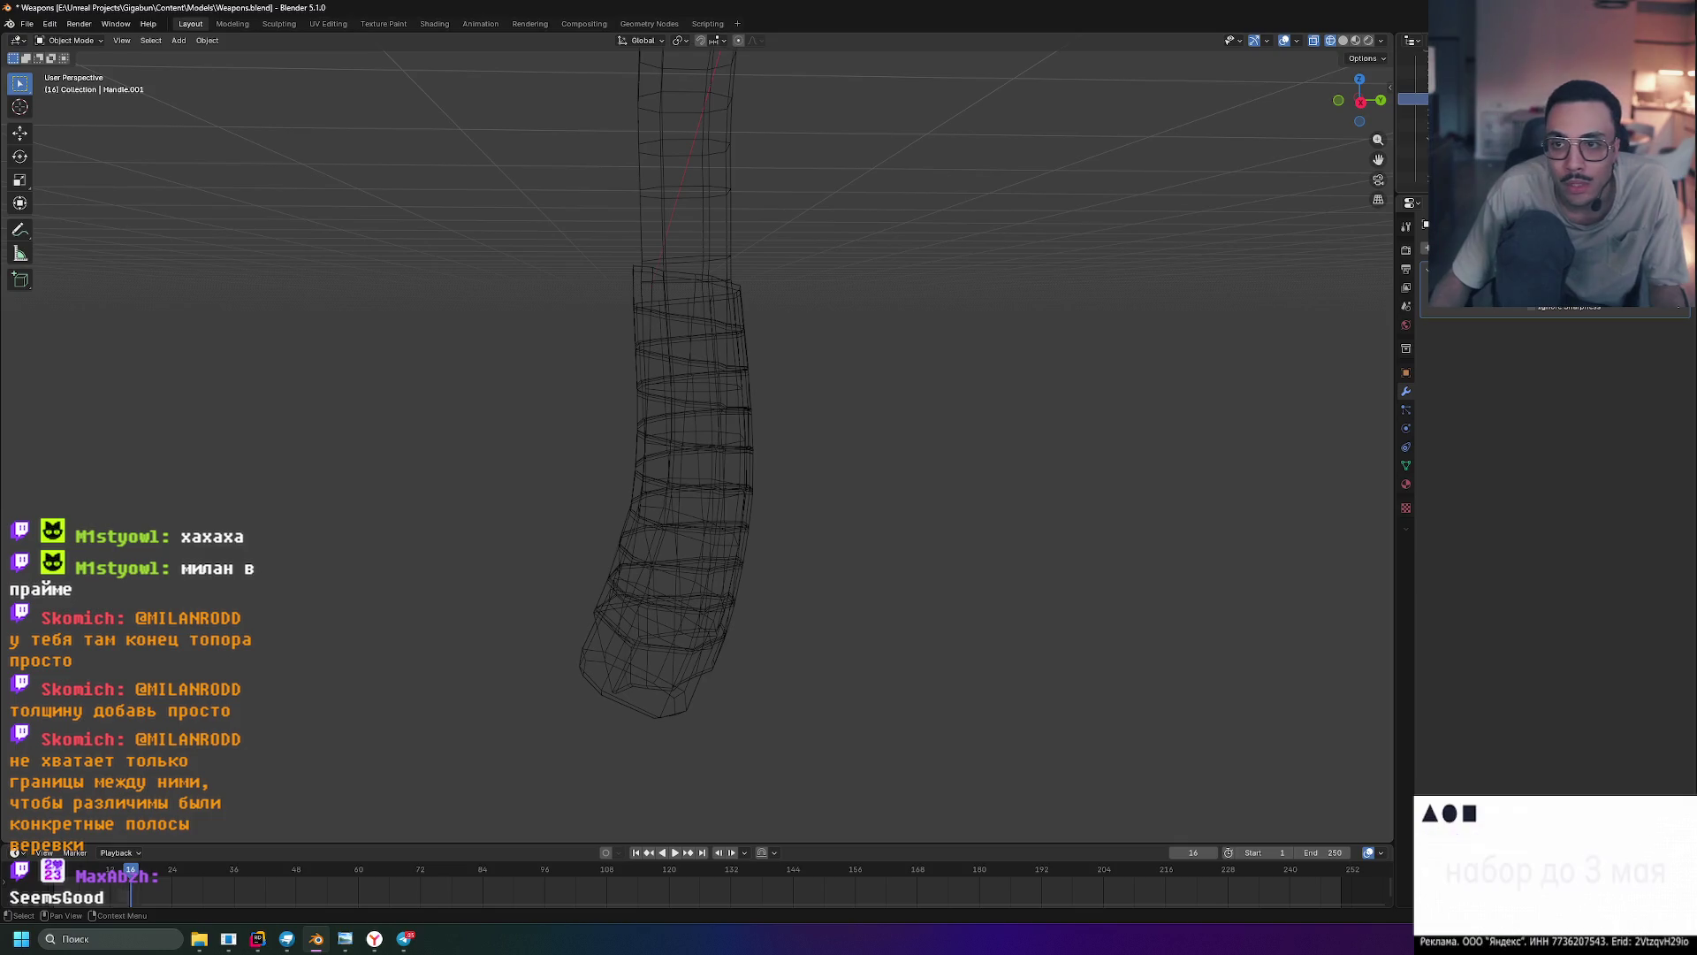
pyautogui.press('Delete')
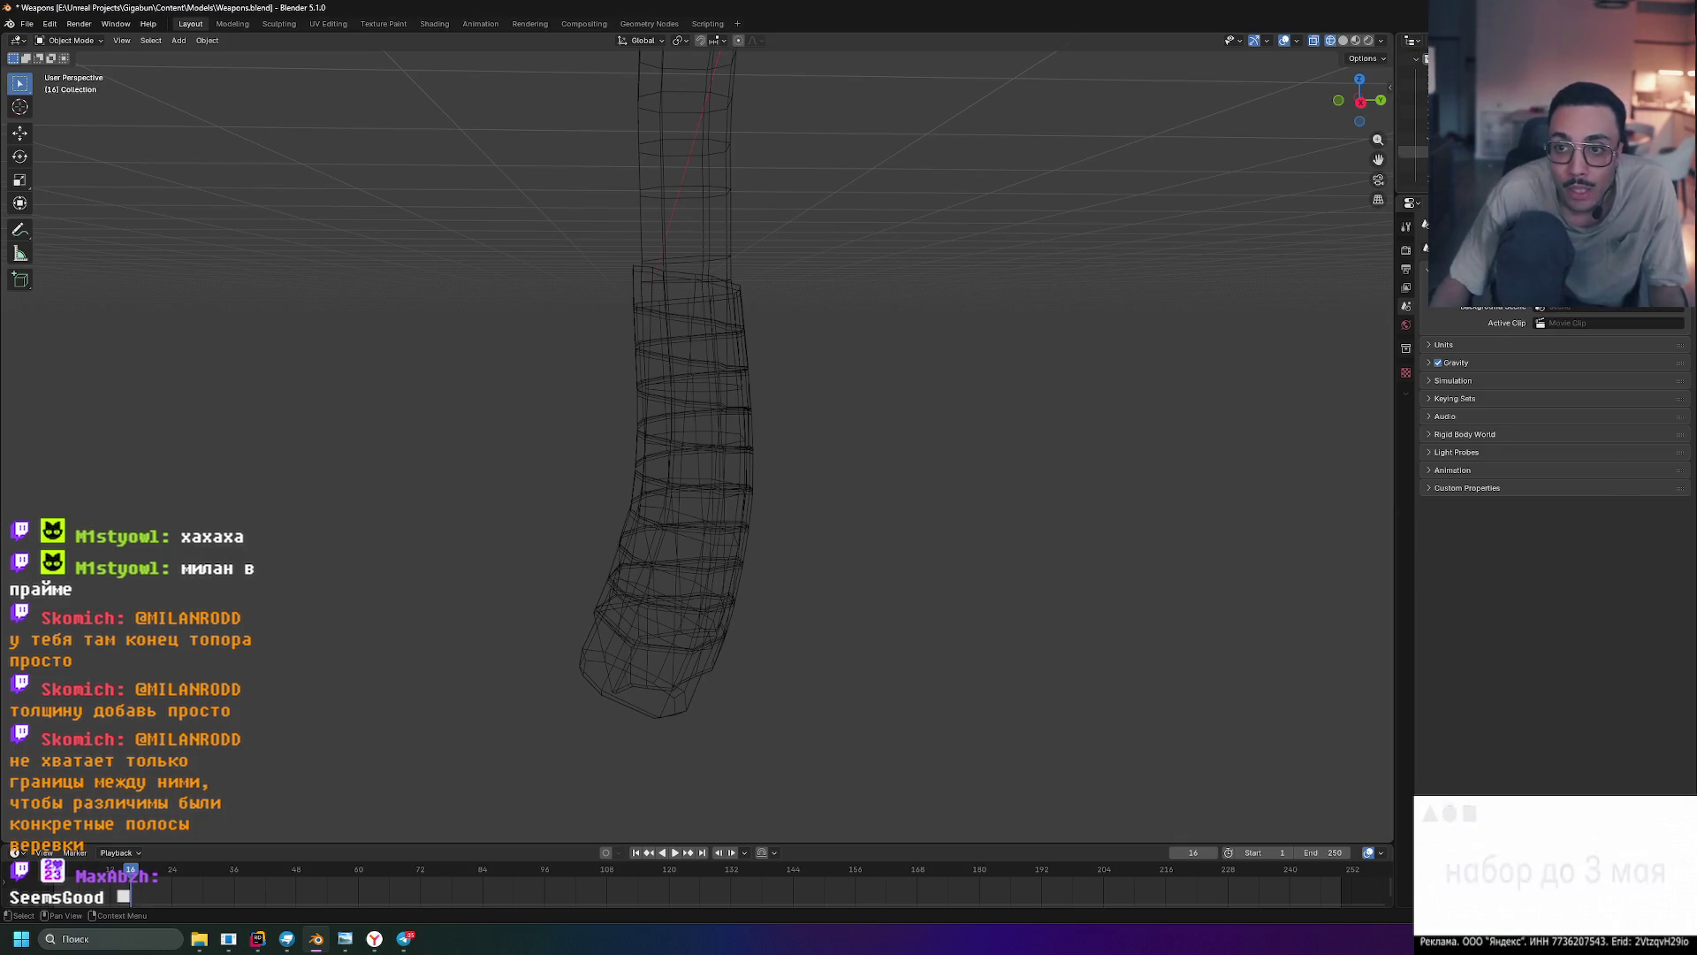
pyautogui.click(659, 633)
pyautogui.moveTo(659, 633)
pyautogui.mouseDown(button='middle')
pyautogui.moveTo(643, 612)
pyautogui.moveTo(686, 664)
pyautogui.mouseUp(button='middle')
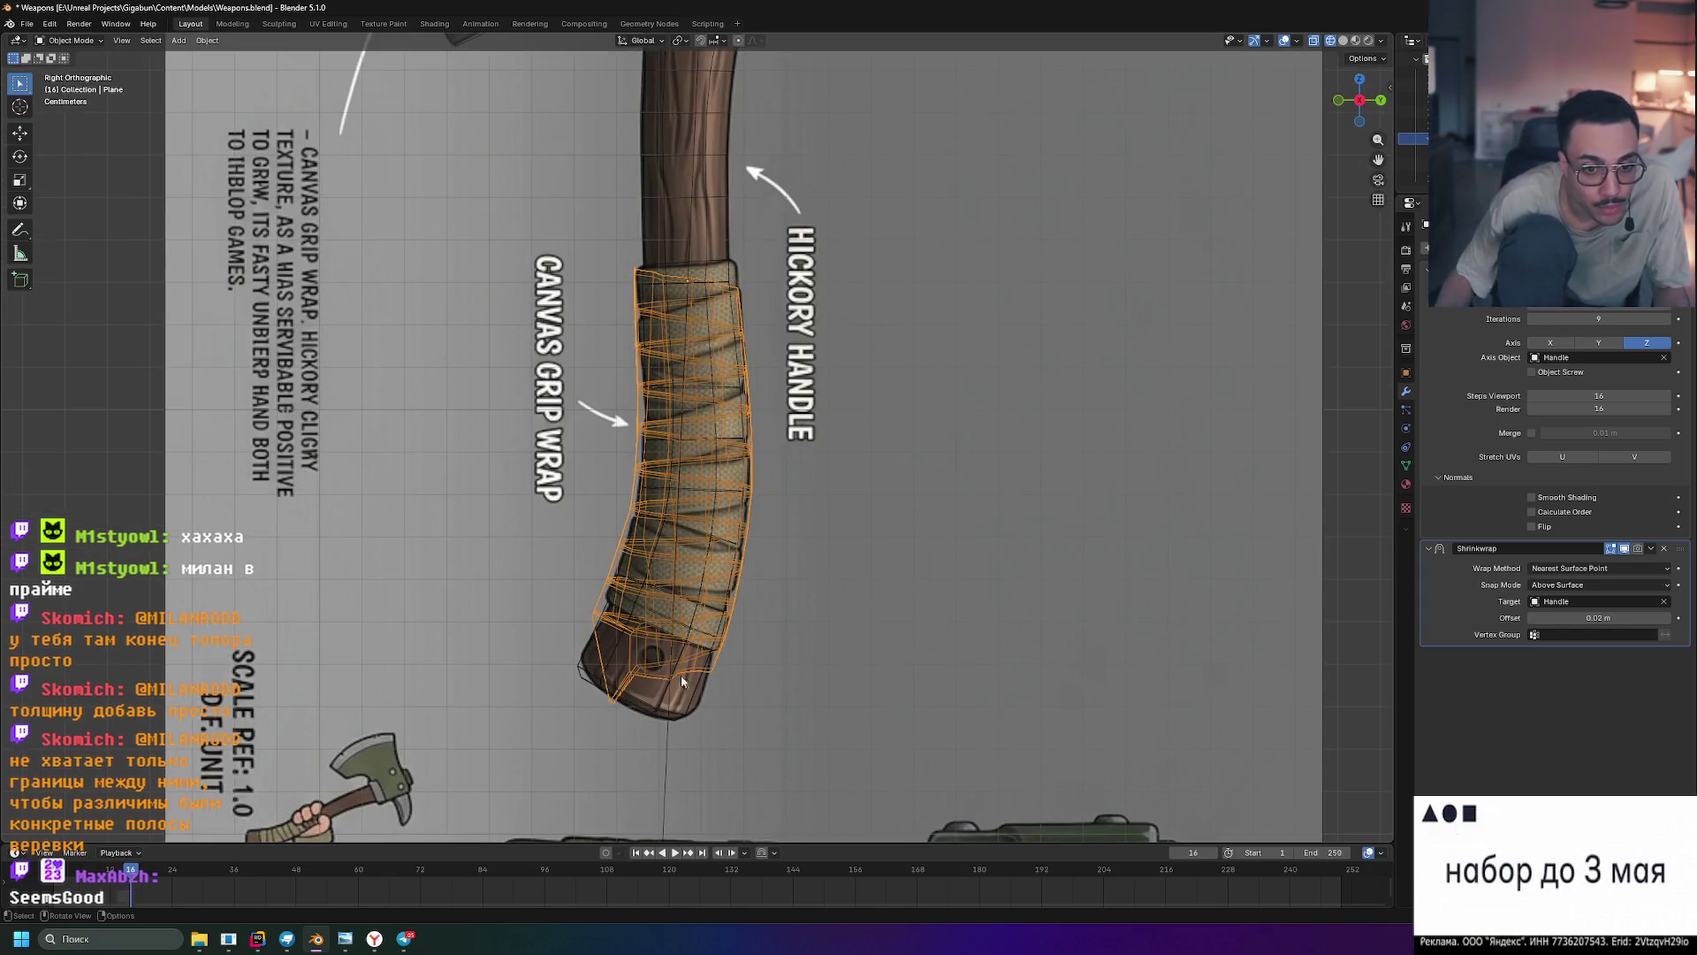
pyautogui.scroll(5, 618, 695)
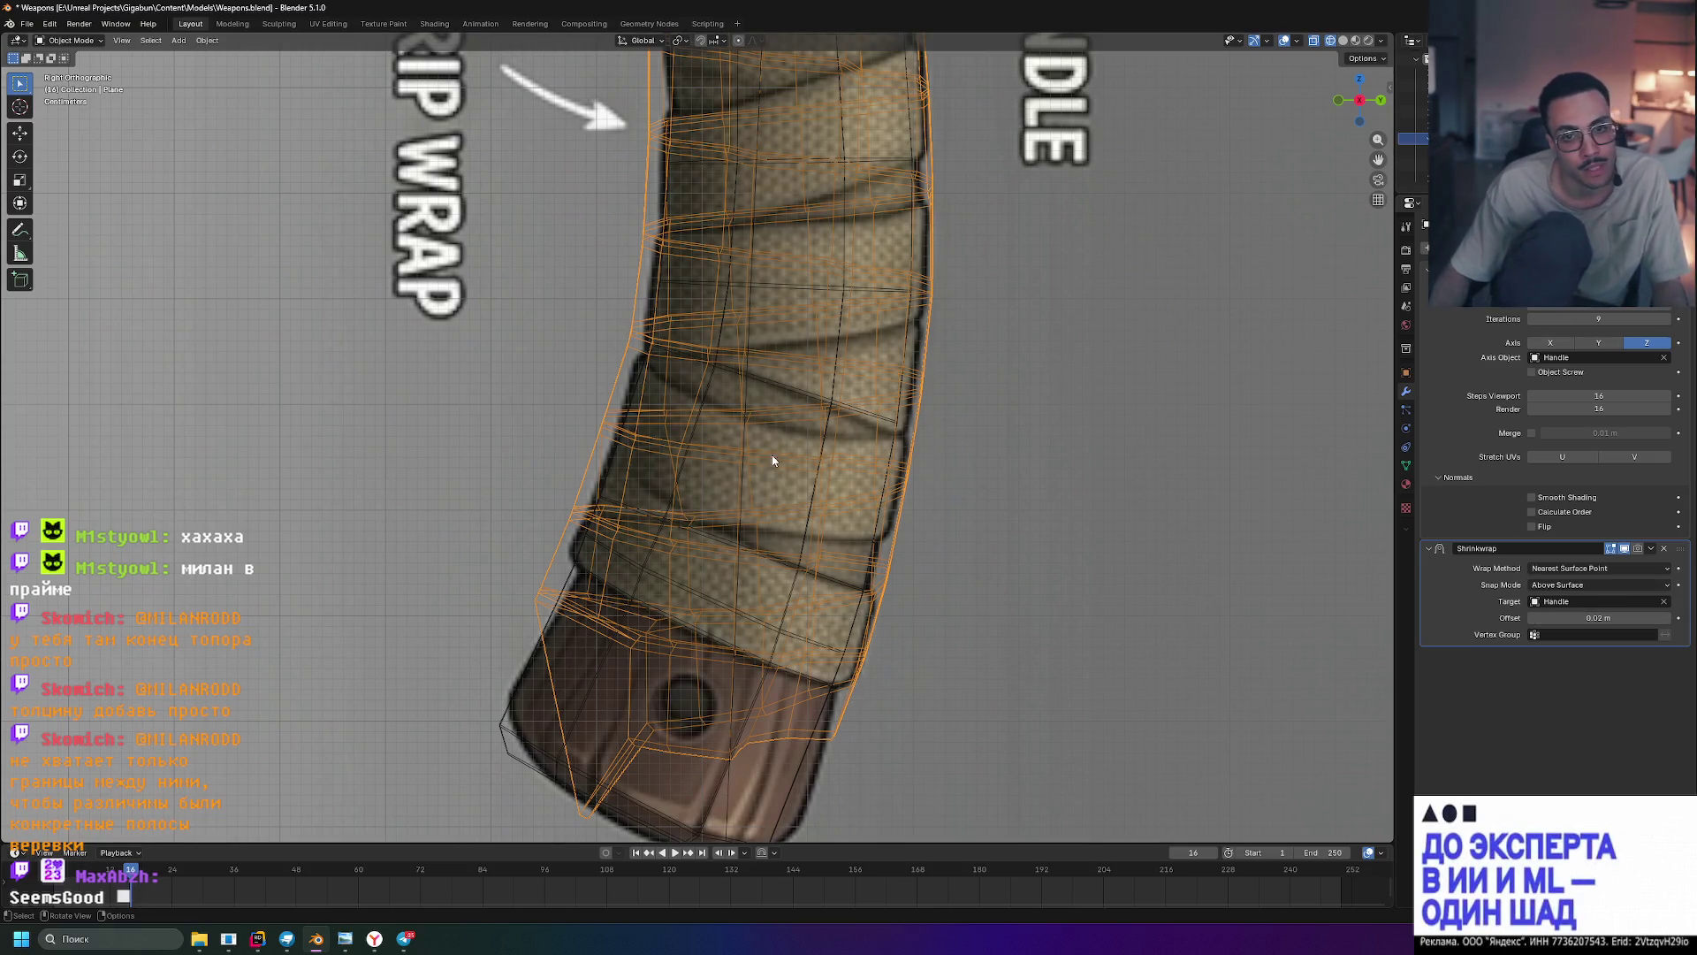
pyautogui.keyDown('shift'); pyautogui.moveTo(1061, 233); pyautogui.dragTo(1025, 595, button='middle'); pyautogui.keyUp('shift')
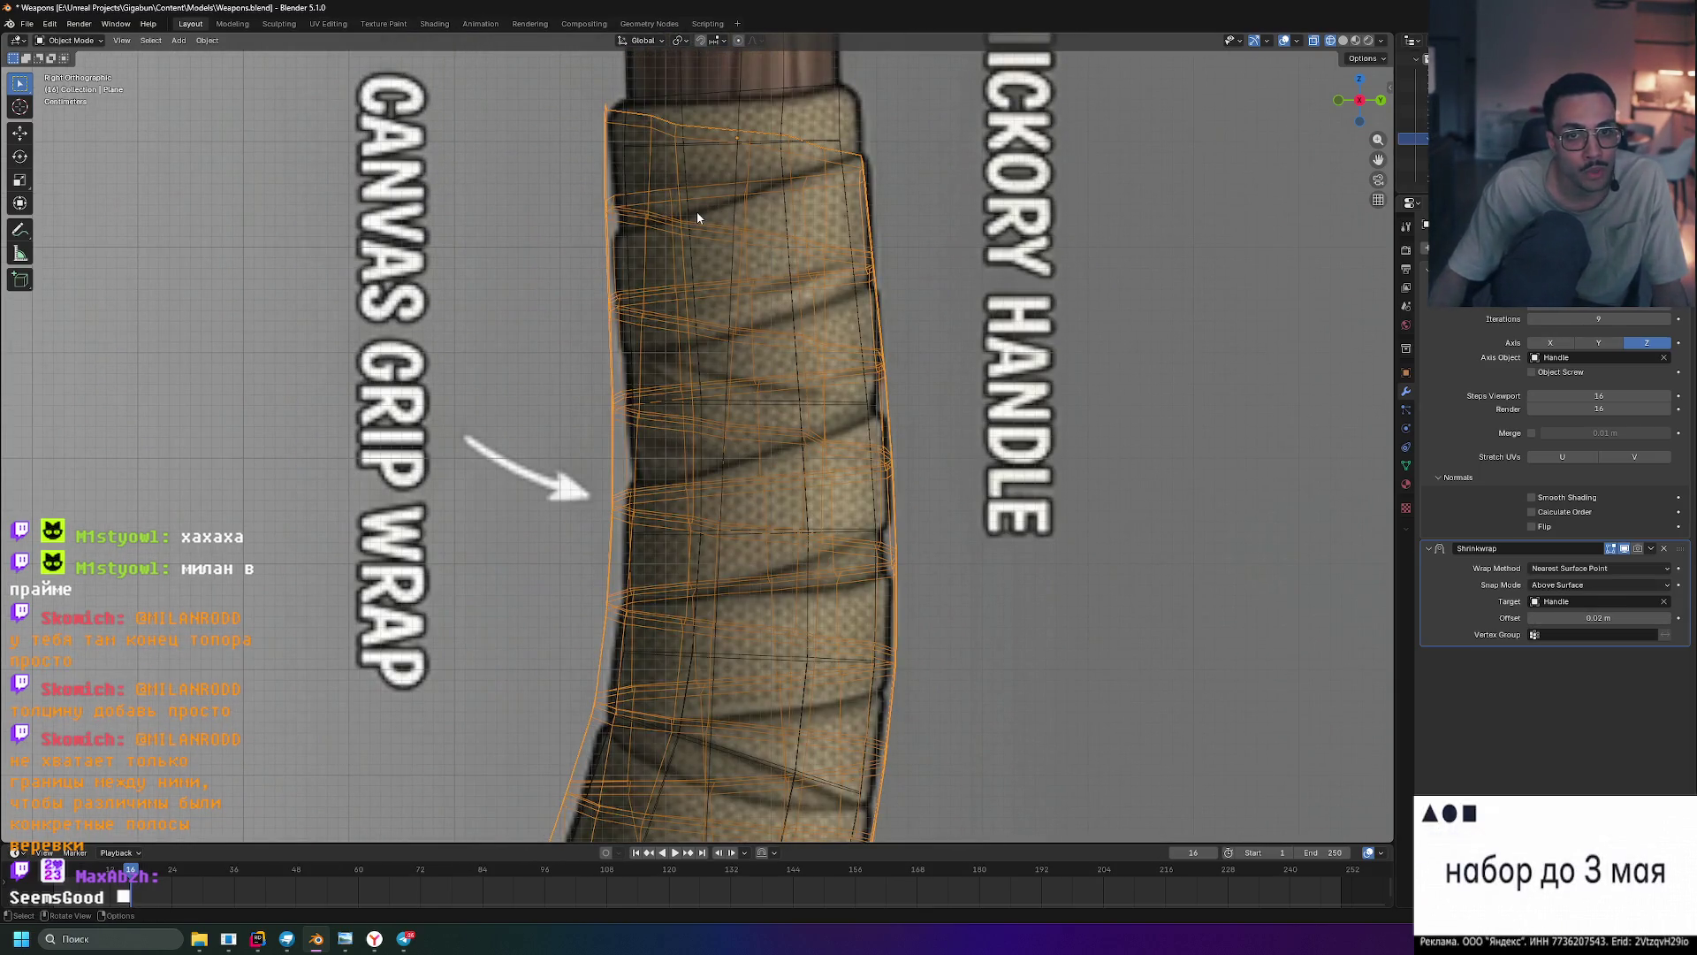
pyautogui.keyDown('shift'); pyautogui.moveTo(913, 217); pyautogui.dragTo(915, 330, button='middle'); pyautogui.keyUp('shift')
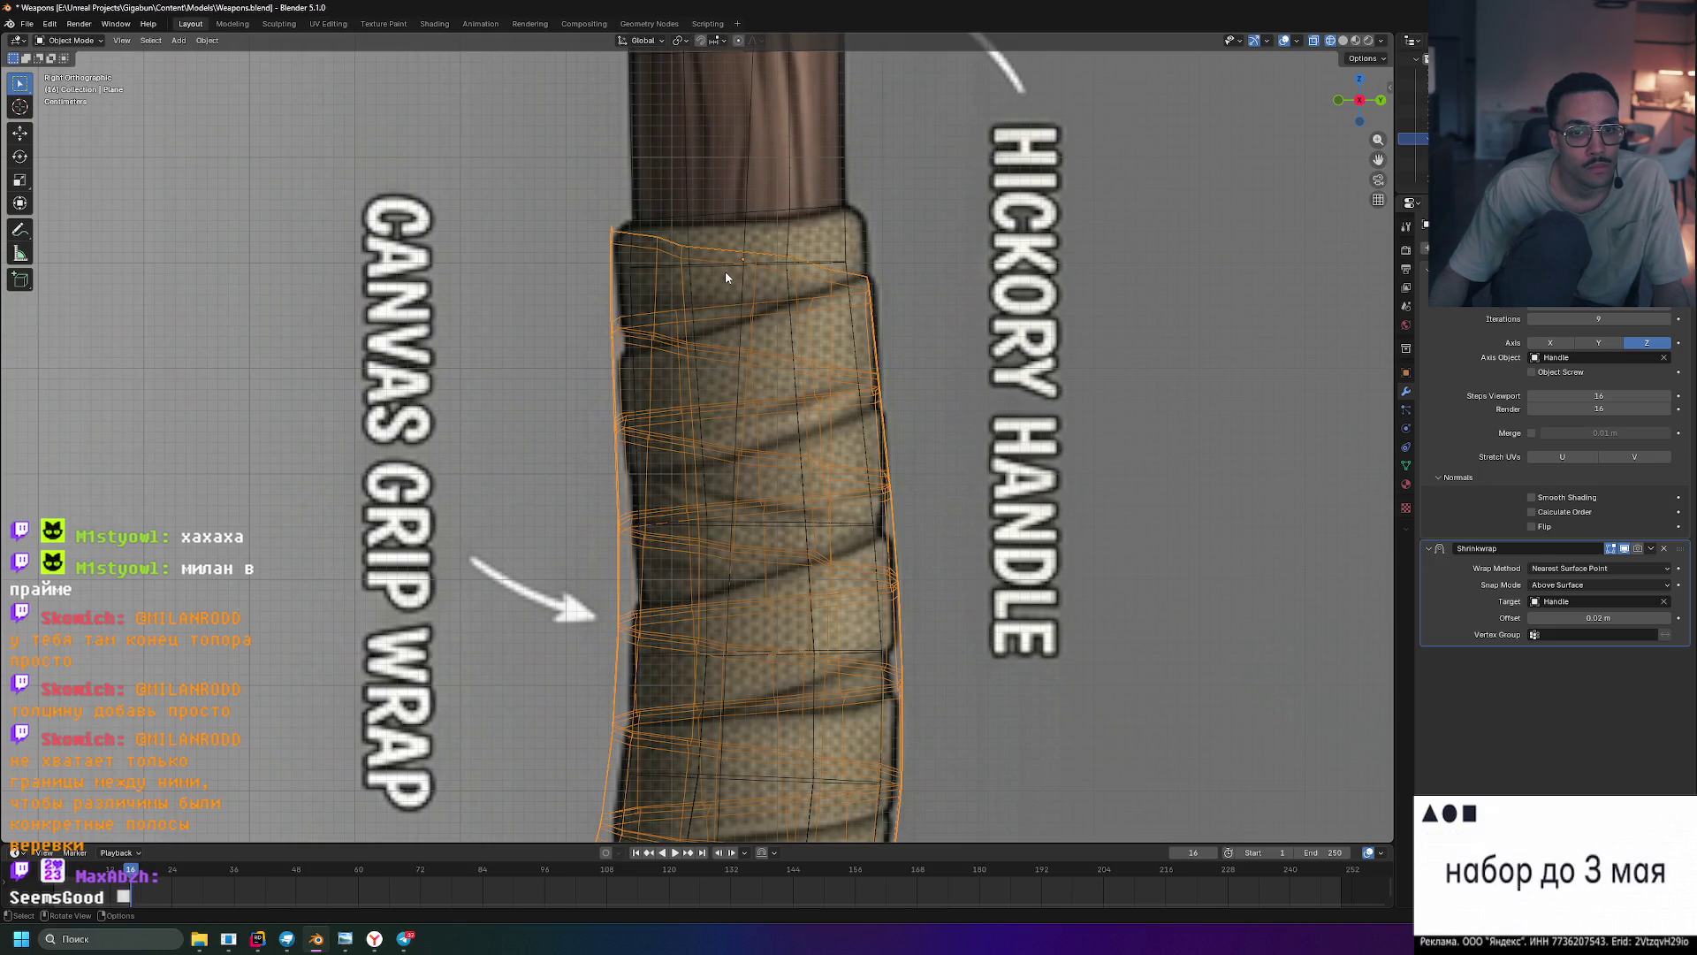
pyautogui.moveTo(640, 262)
pyautogui.mouseDown(button='middle')
pyautogui.moveTo(925, 348)
pyautogui.moveTo(927, 435)
pyautogui.mouseUp(button='middle')
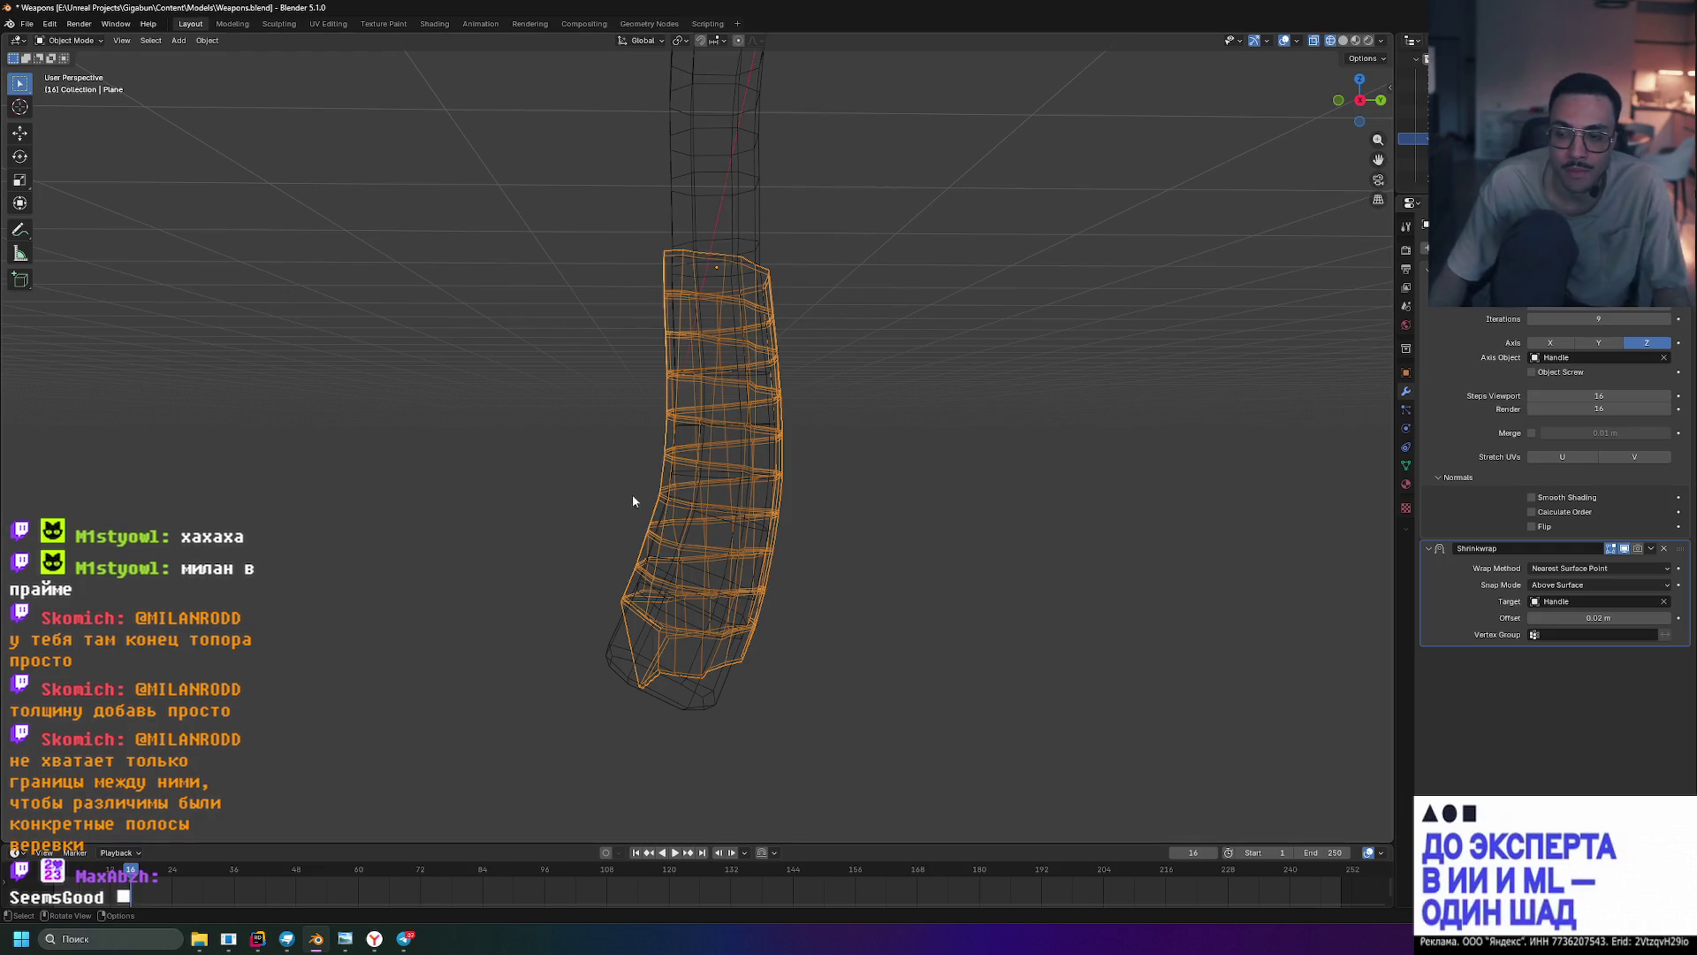
# - Try Outside Surface as the wrap's Shrinkwrap snap mode, then restore Above Surface
pyautogui.scroll(2, 656, 625)
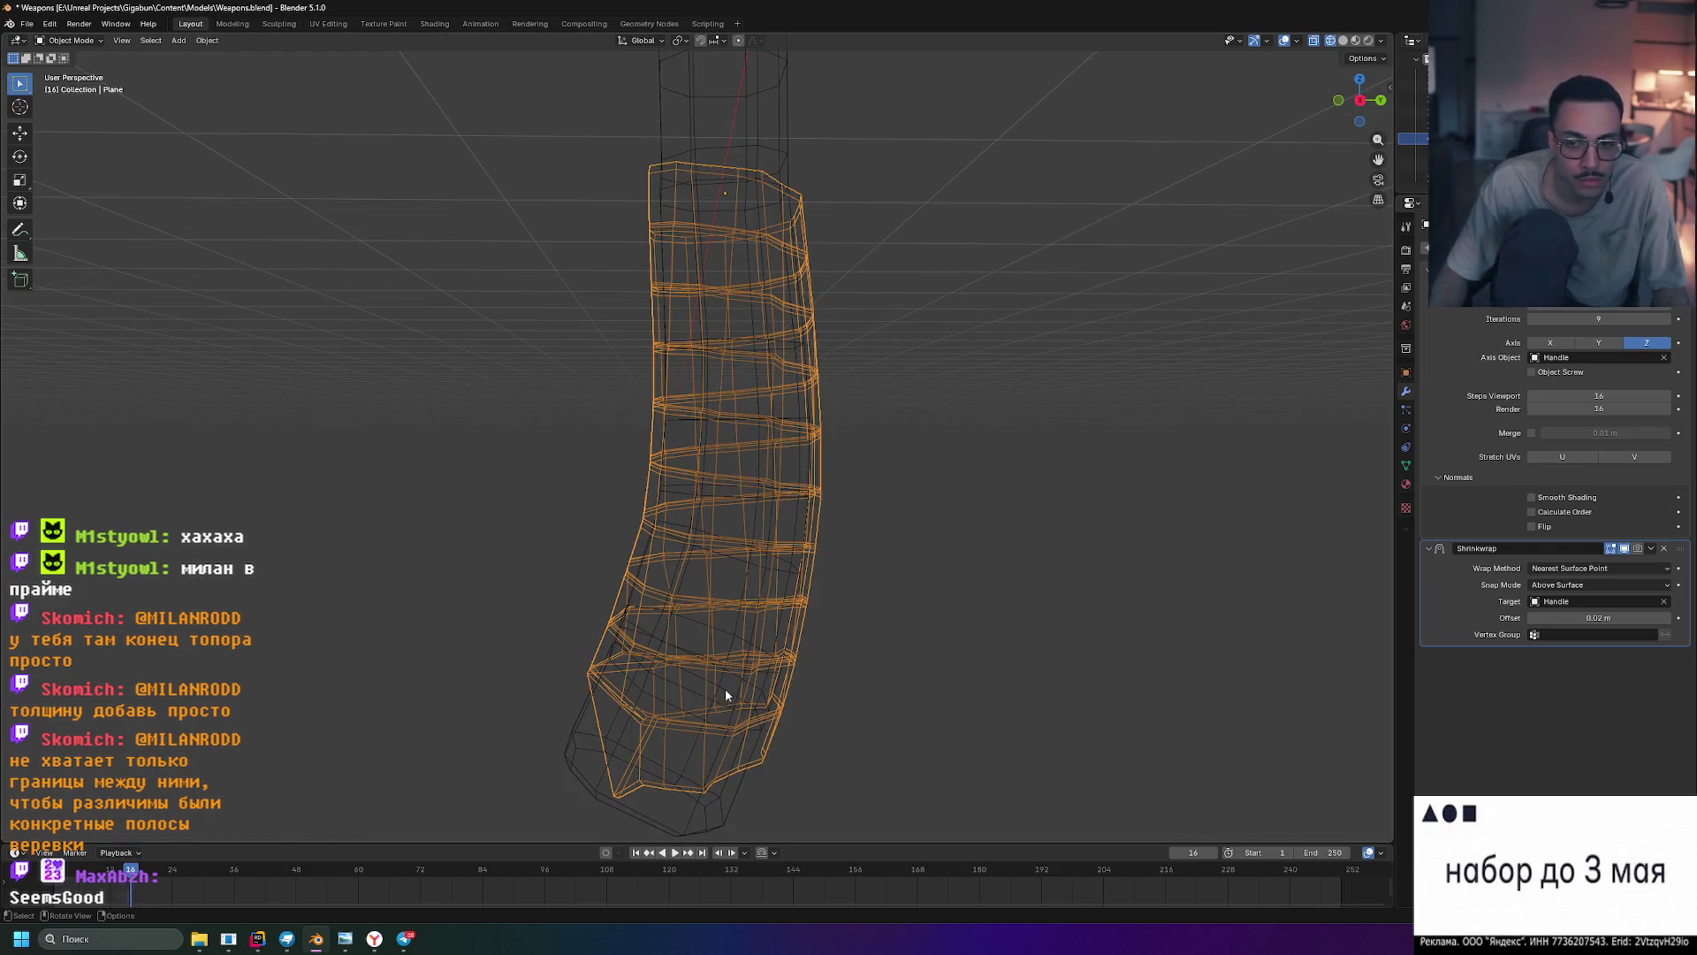
pyautogui.moveTo(640, 799)
pyautogui.mouseDown(button='middle')
pyautogui.moveTo(703, 730)
pyautogui.moveTo(686, 721)
pyautogui.moveTo(652, 769)
pyautogui.mouseUp(button='middle')
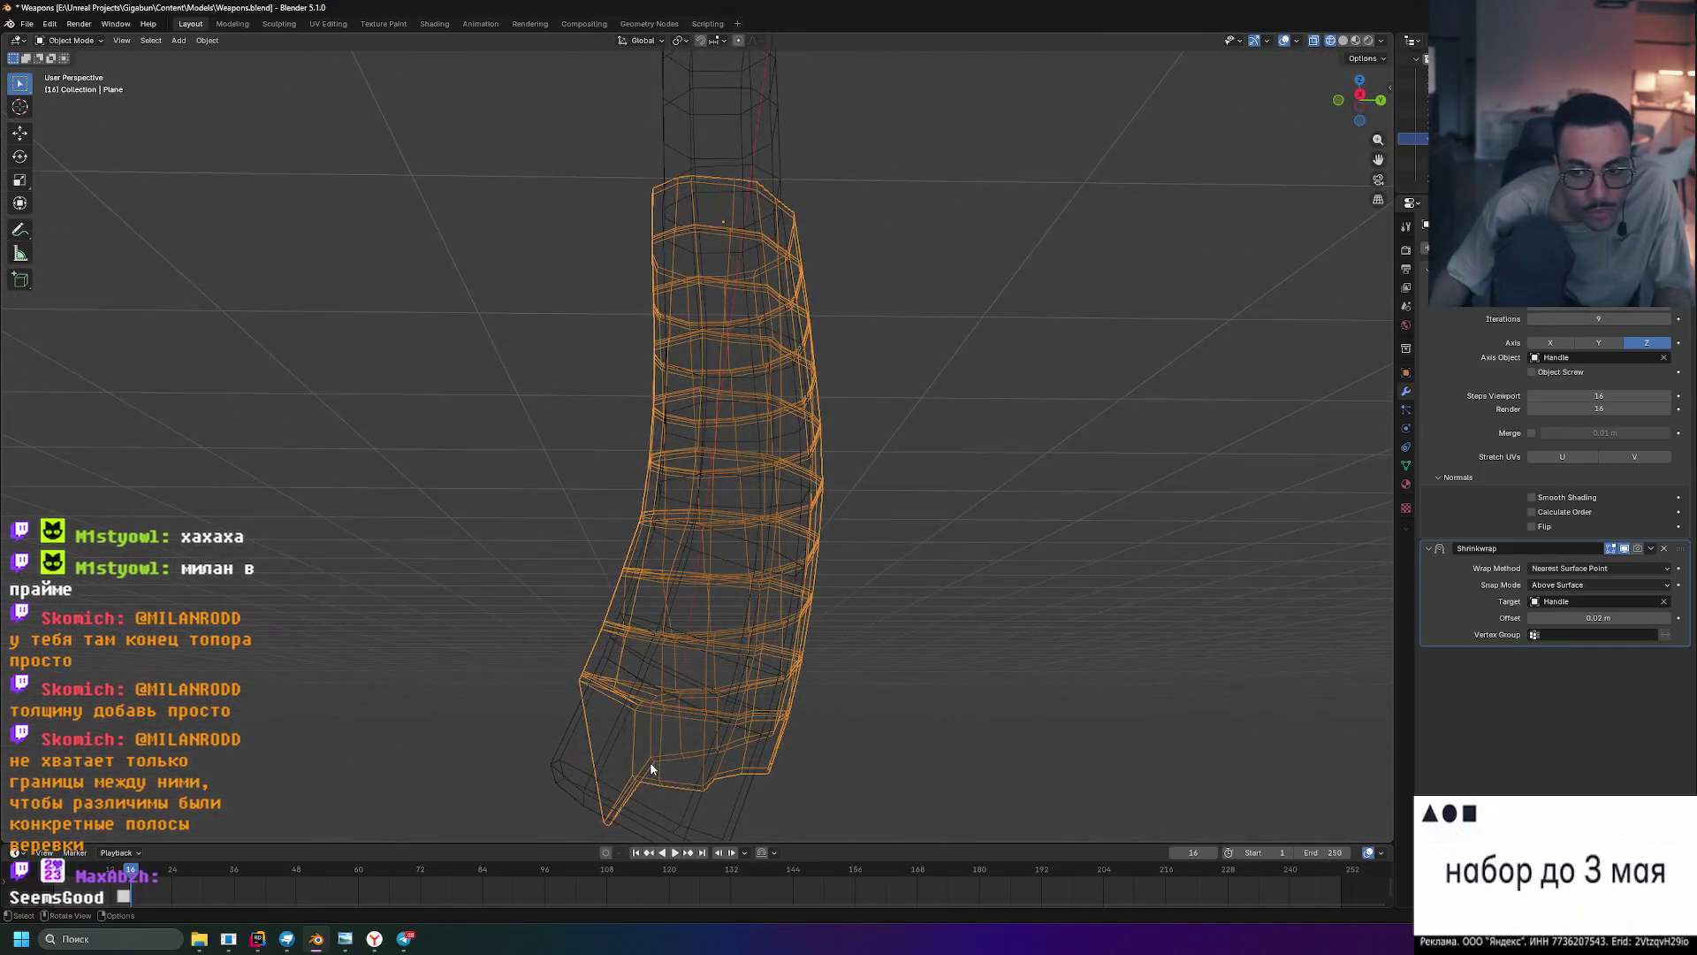
pyautogui.click(1583, 590)
pyautogui.click(1589, 599)
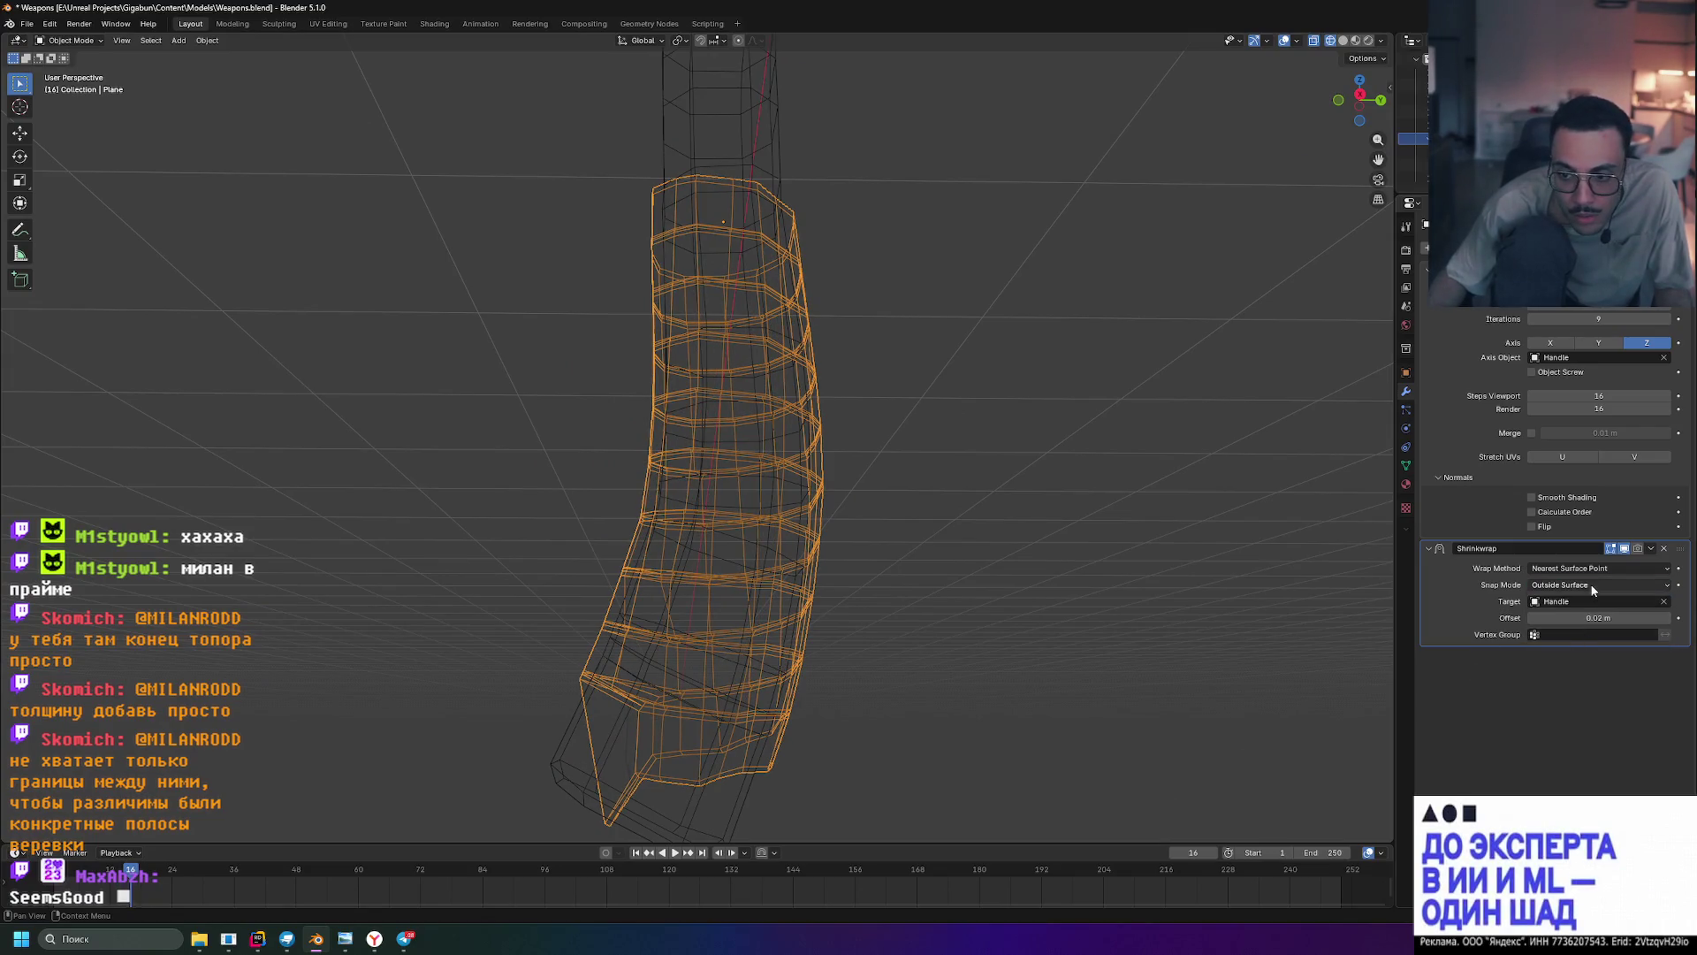
pyautogui.click(1593, 591)
pyautogui.click(1559, 659)
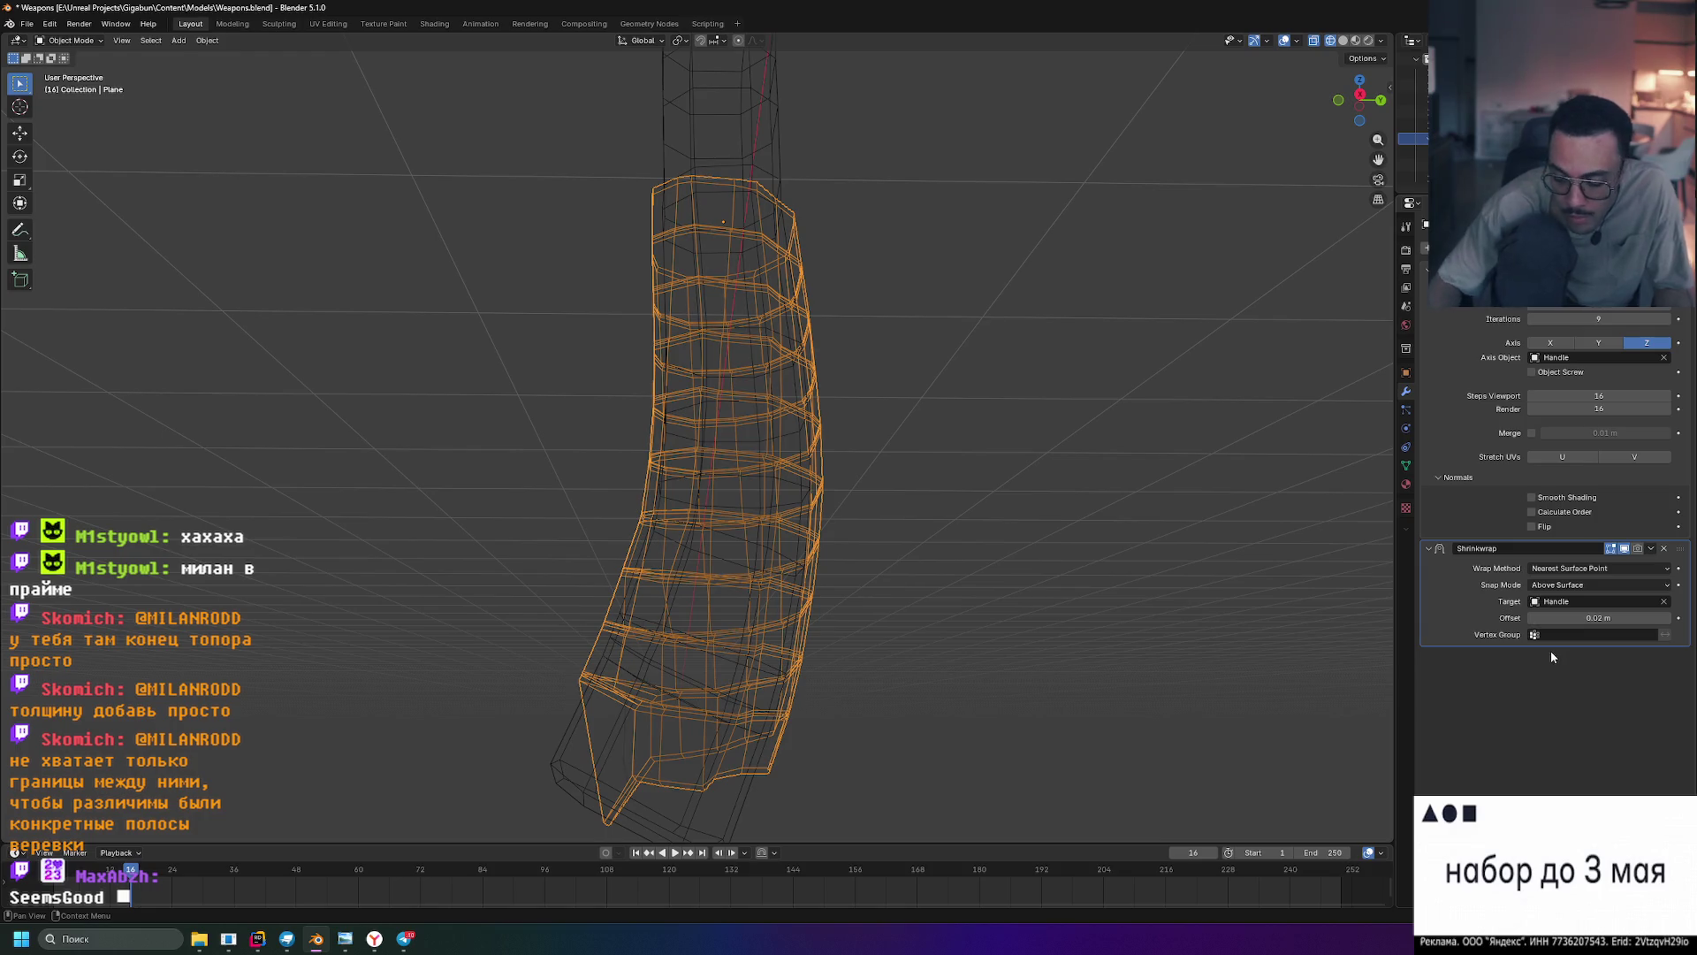
# - Return to solid shading and orbit around the grip wrap and axe
pyautogui.click(1368, 41)
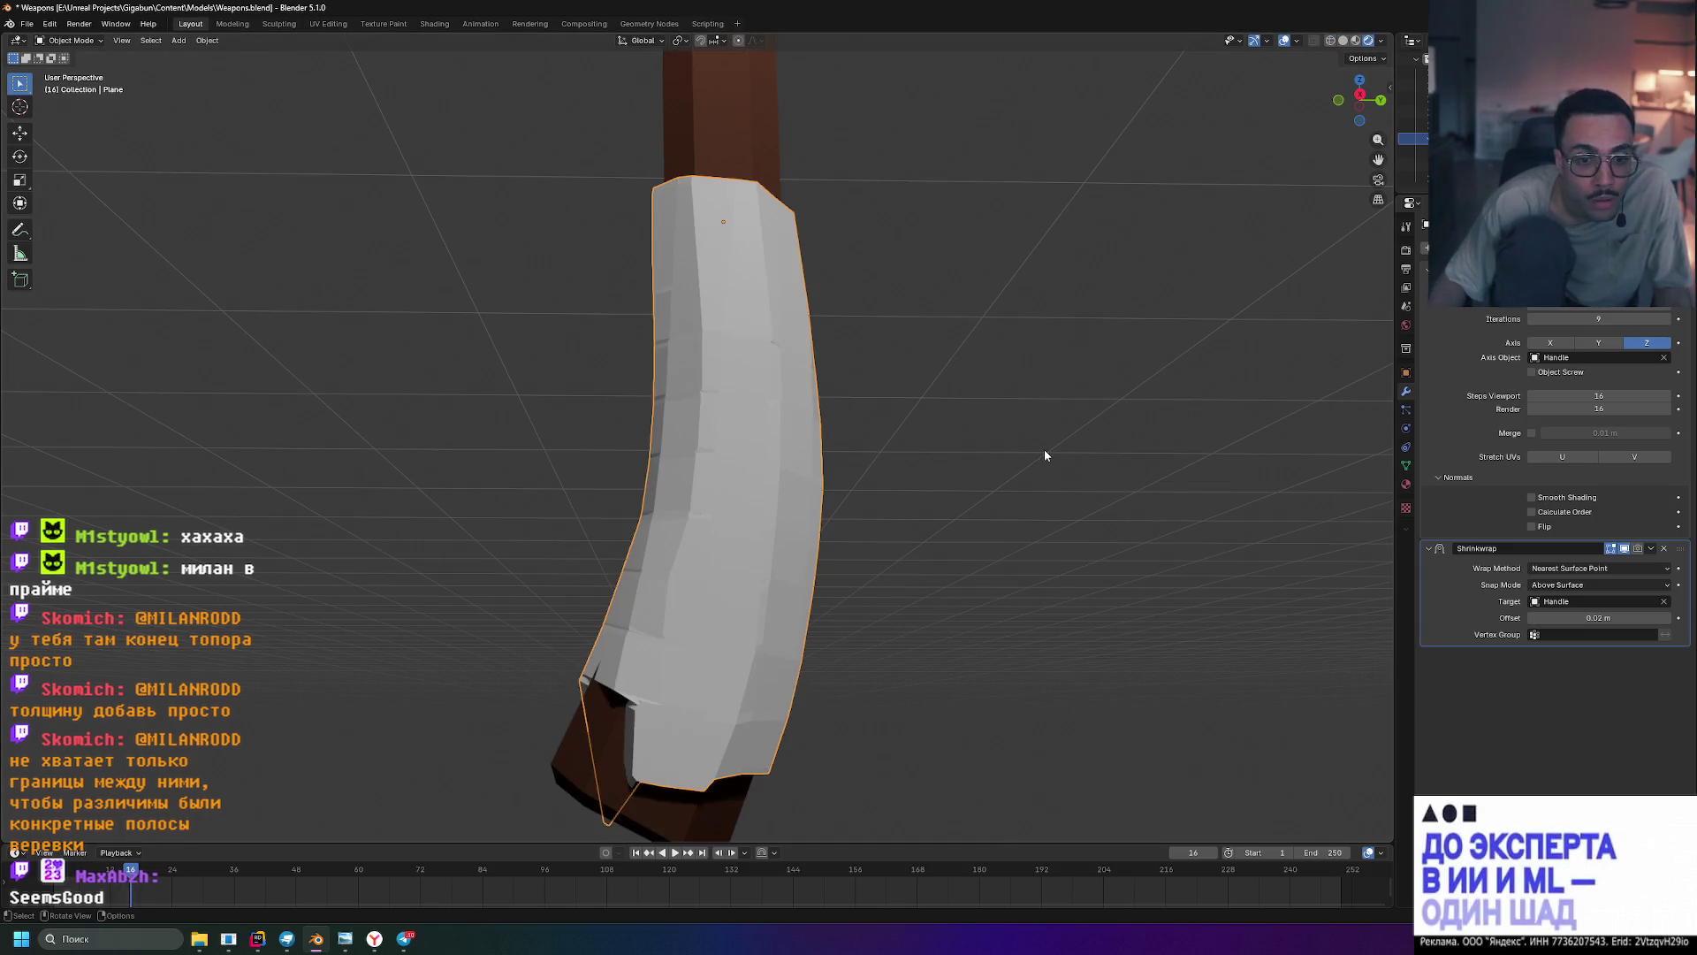
pyautogui.moveTo(1045, 455)
pyautogui.mouseDown(button='middle')
pyautogui.moveTo(1005, 406)
pyautogui.moveTo(1112, 460)
pyautogui.moveTo(967, 436)
pyautogui.moveTo(989, 437)
pyautogui.mouseUp(button='middle')
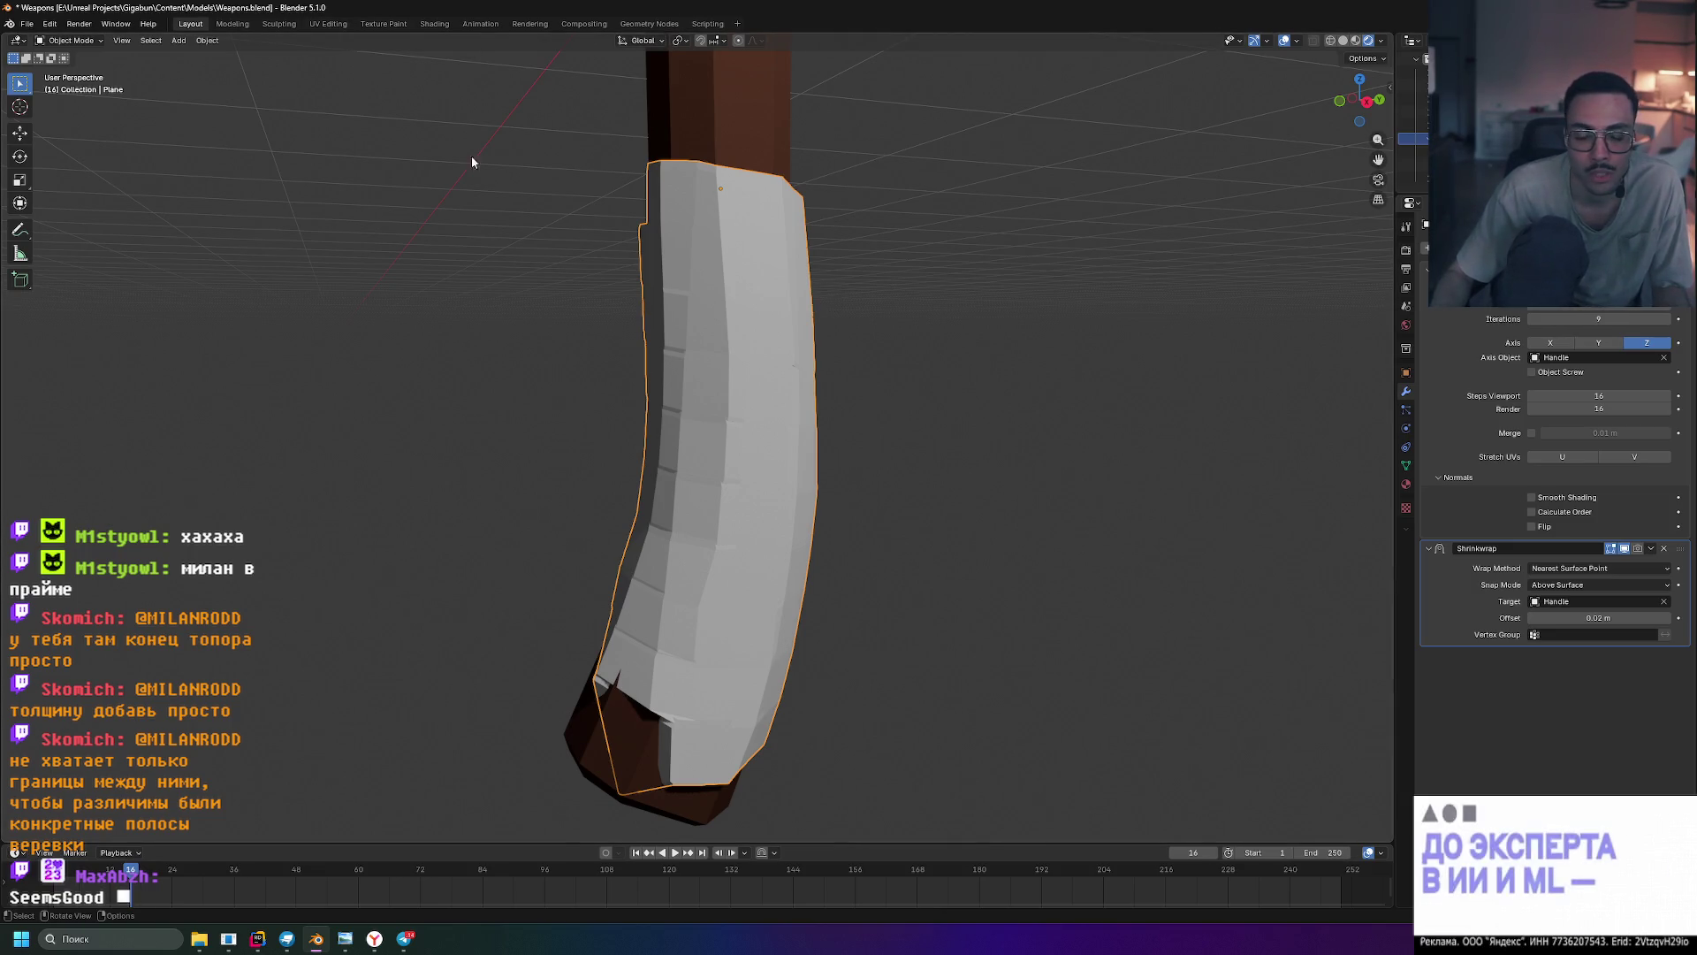
pyautogui.moveTo(755, 635)
pyautogui.mouseDown(button='middle')
pyautogui.moveTo(829, 653)
pyautogui.moveTo(741, 656)
pyautogui.moveTo(679, 621)
pyautogui.moveTo(690, 579)
pyautogui.moveTo(709, 573)
pyautogui.moveTo(706, 712)
pyautogui.moveTo(809, 740)
pyautogui.moveTo(819, 769)
pyautogui.moveTo(621, 759)
pyautogui.moveTo(651, 799)
pyautogui.moveTo(735, 744)
pyautogui.moveTo(796, 734)
pyautogui.moveTo(667, 757)
pyautogui.moveTo(682, 751)
pyautogui.mouseUp(button='middle')
# - Lower the Screw modifier's Iterations to 8 and zoom out to see the whole axe
pyautogui.moveTo(1583, 303); pyautogui.dragTo(1657, 303)
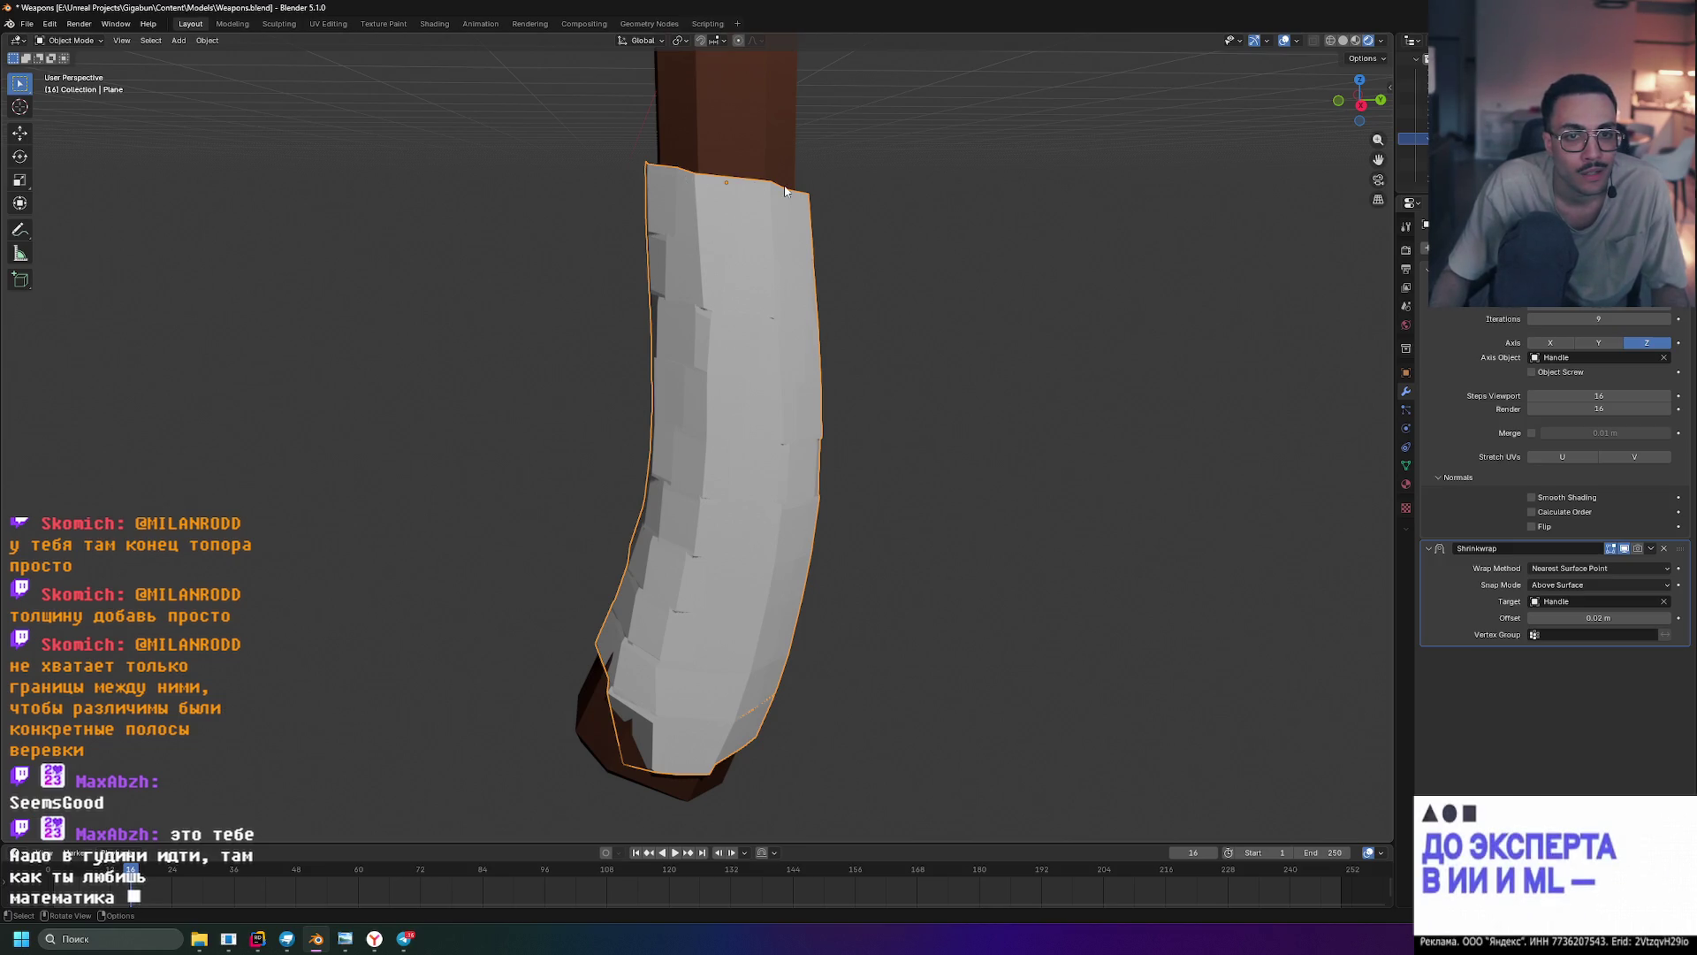
pyautogui.moveTo(1592, 321)
pyautogui.mouseDown()
pyautogui.moveTo(1556, 321)
pyautogui.moveTo(1574, 321)
pyautogui.mouseUp()
pyautogui.moveTo(1132, 482)
pyautogui.mouseDown(button='middle')
pyautogui.moveTo(875, 466)
pyautogui.moveTo(1221, 476)
pyautogui.moveTo(1021, 458)
pyautogui.moveTo(745, 469)
pyautogui.moveTo(916, 542)
pyautogui.moveTo(1090, 481)
pyautogui.mouseUp(button='middle')
pyautogui.scroll(-6, 1005, 475)
pyautogui.moveTo(953, 499)
pyautogui.mouseDown(button='middle')
pyautogui.moveTo(899, 409)
pyautogui.moveTo(958, 390)
pyautogui.moveTo(703, 433)
pyautogui.mouseUp(button='middle')
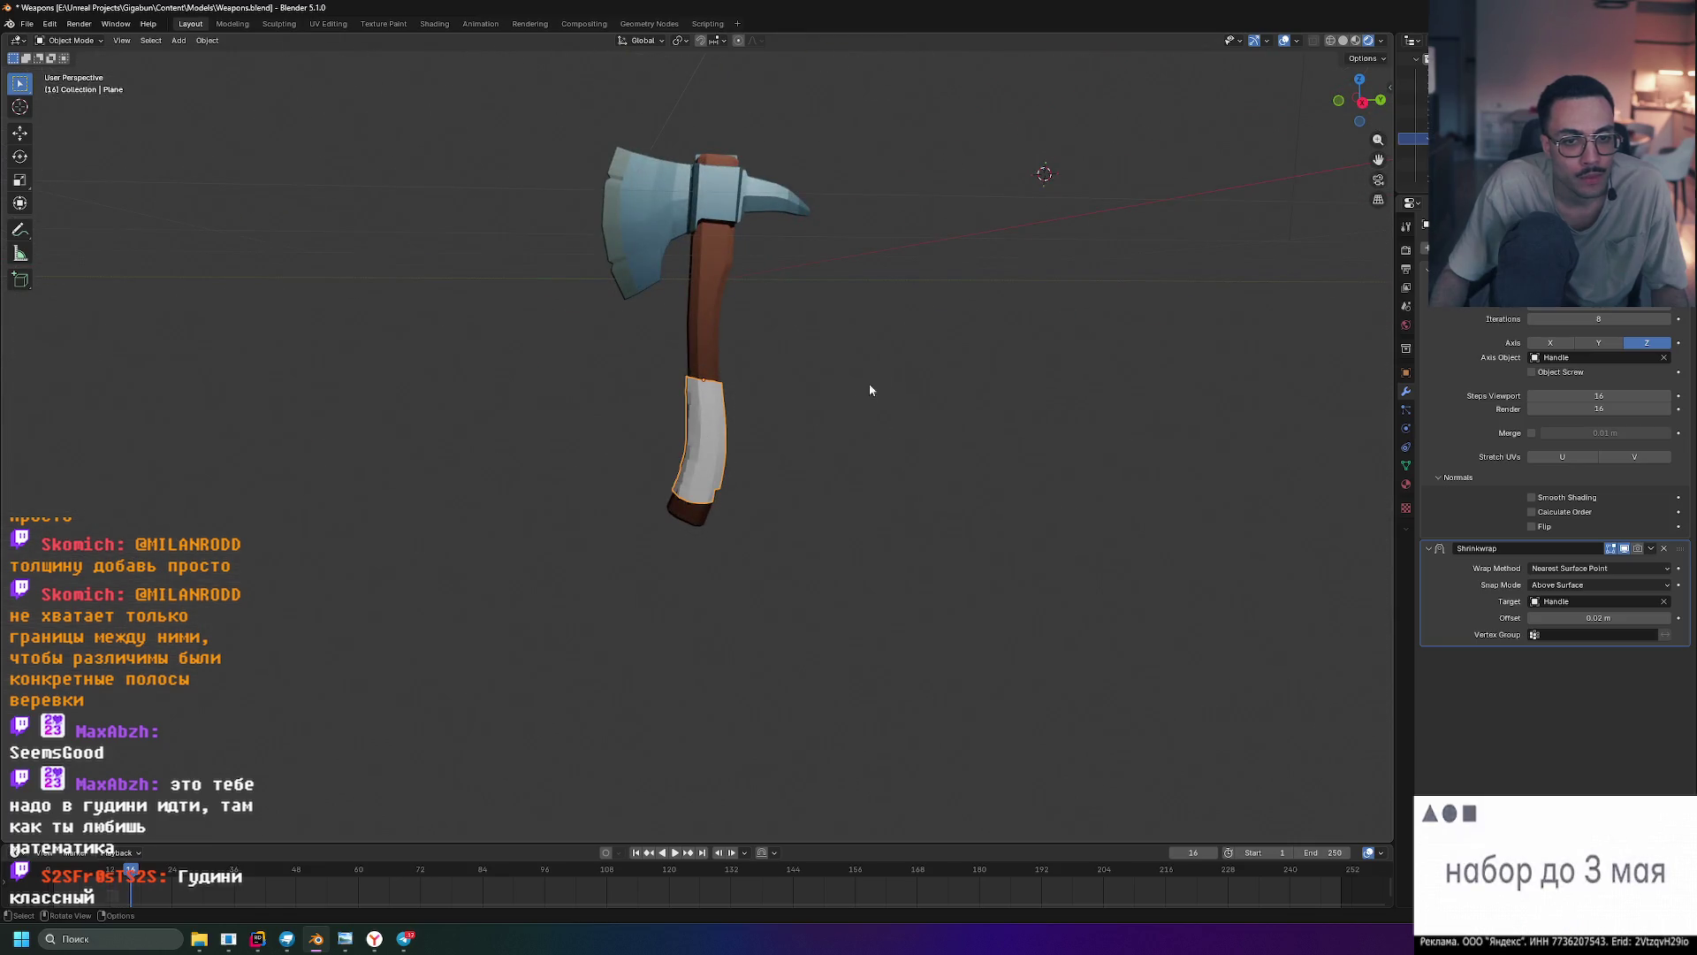
pyautogui.click(320, 24)
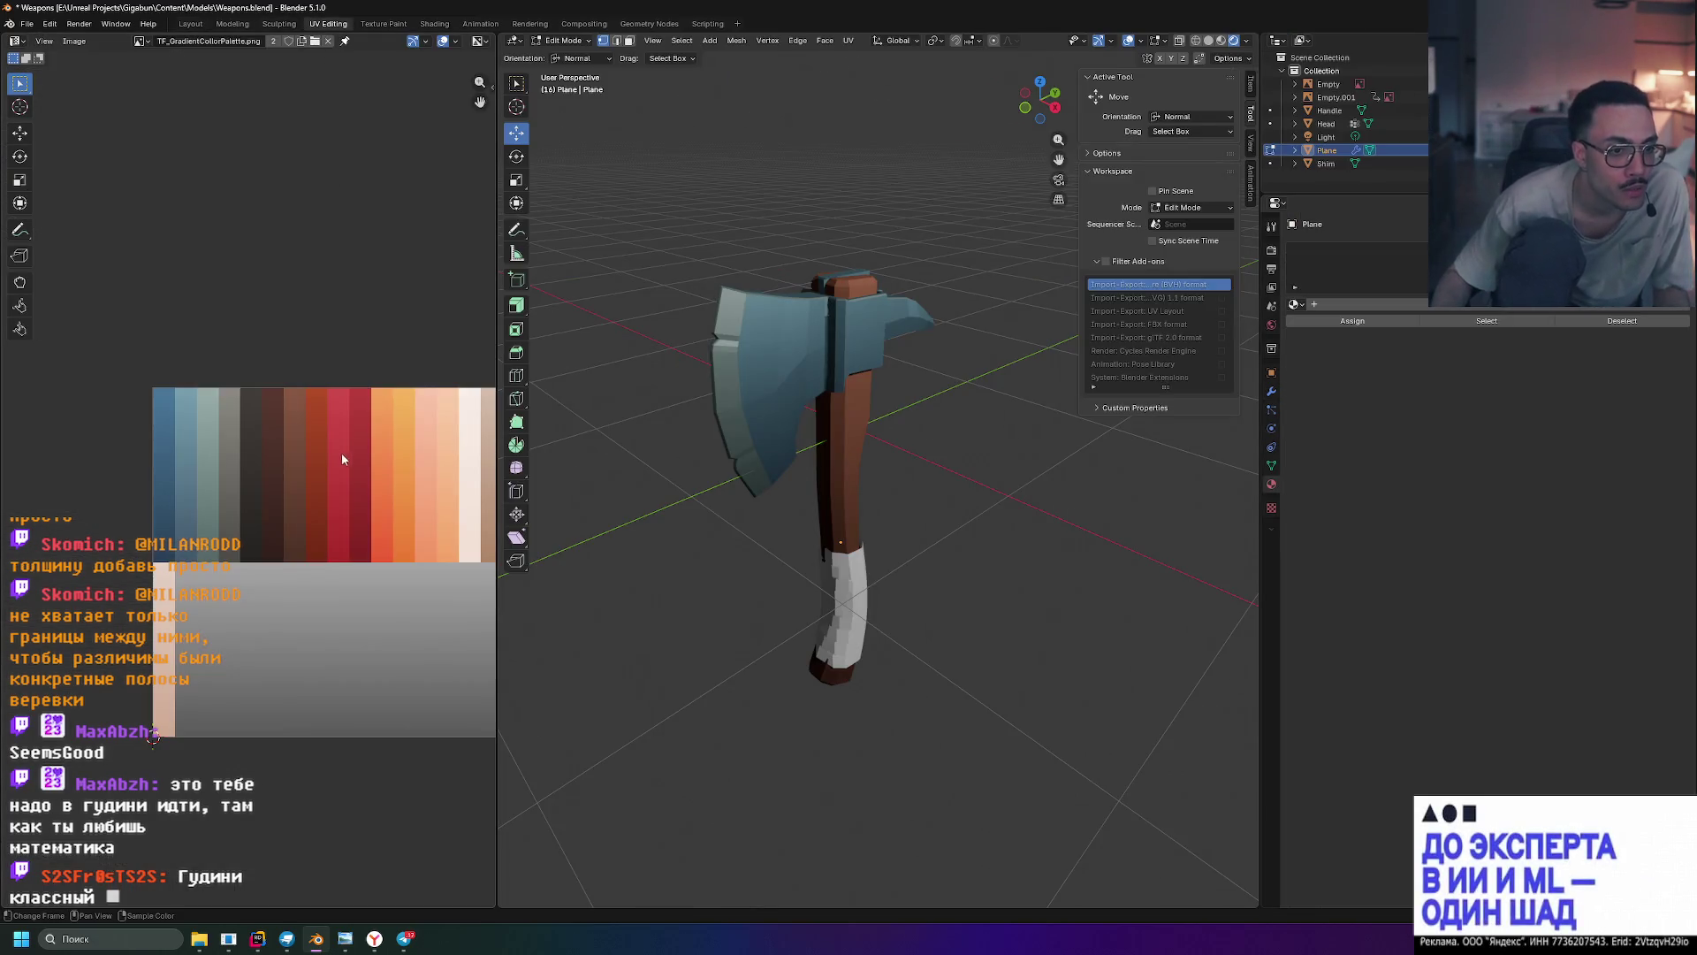
pyautogui.moveTo(453, 400); pyautogui.dragTo(300, 378, button='middle')
pyautogui.press('Tab')
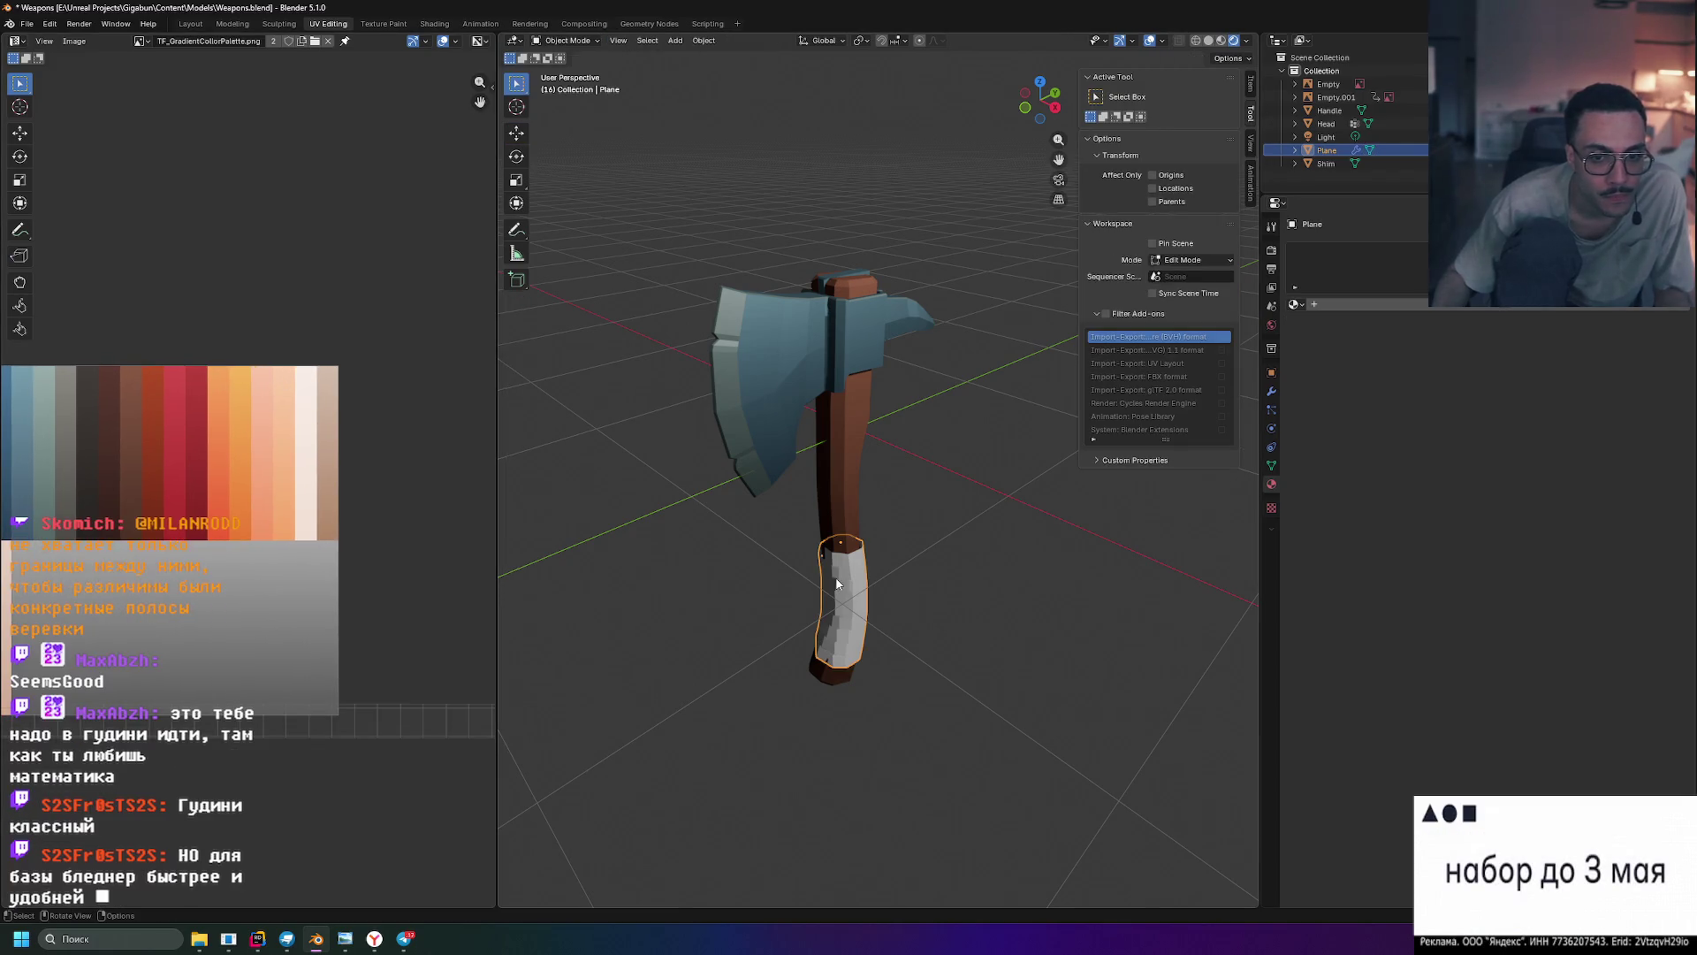
pyautogui.press('Tab')
pyautogui.press('Tab')
pyautogui.moveTo(862, 579); pyautogui.dragTo(921, 572, button='middle')
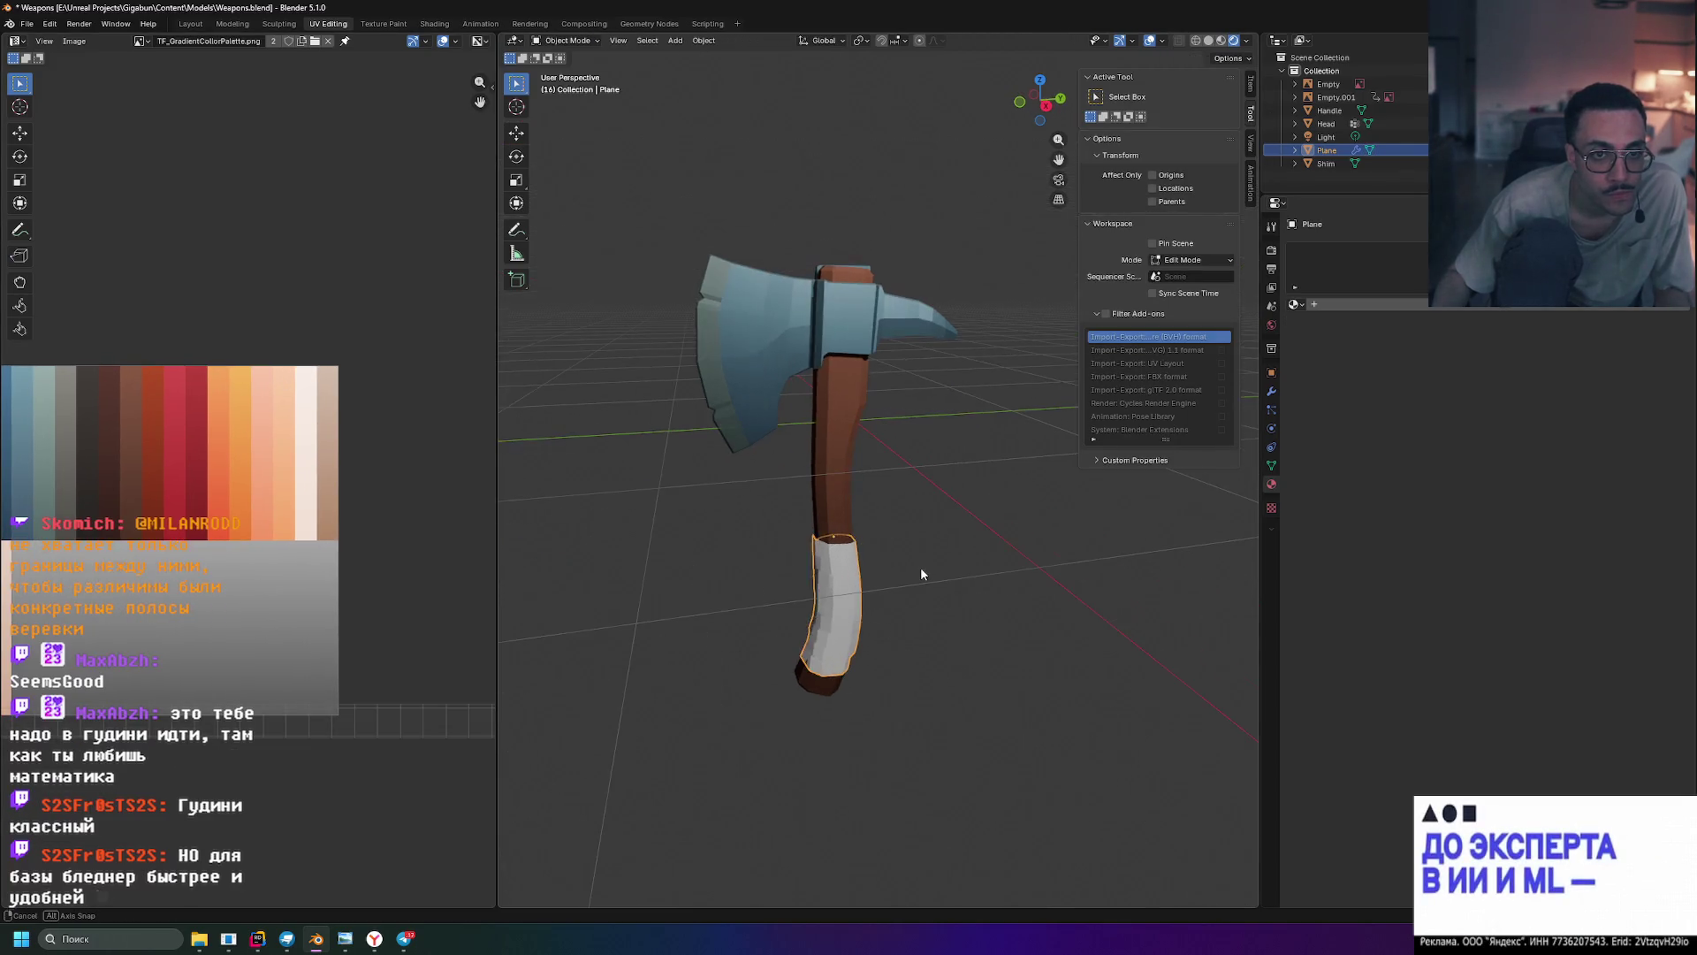
pyautogui.press('Tab')
pyautogui.scroll(2, 753, 593)
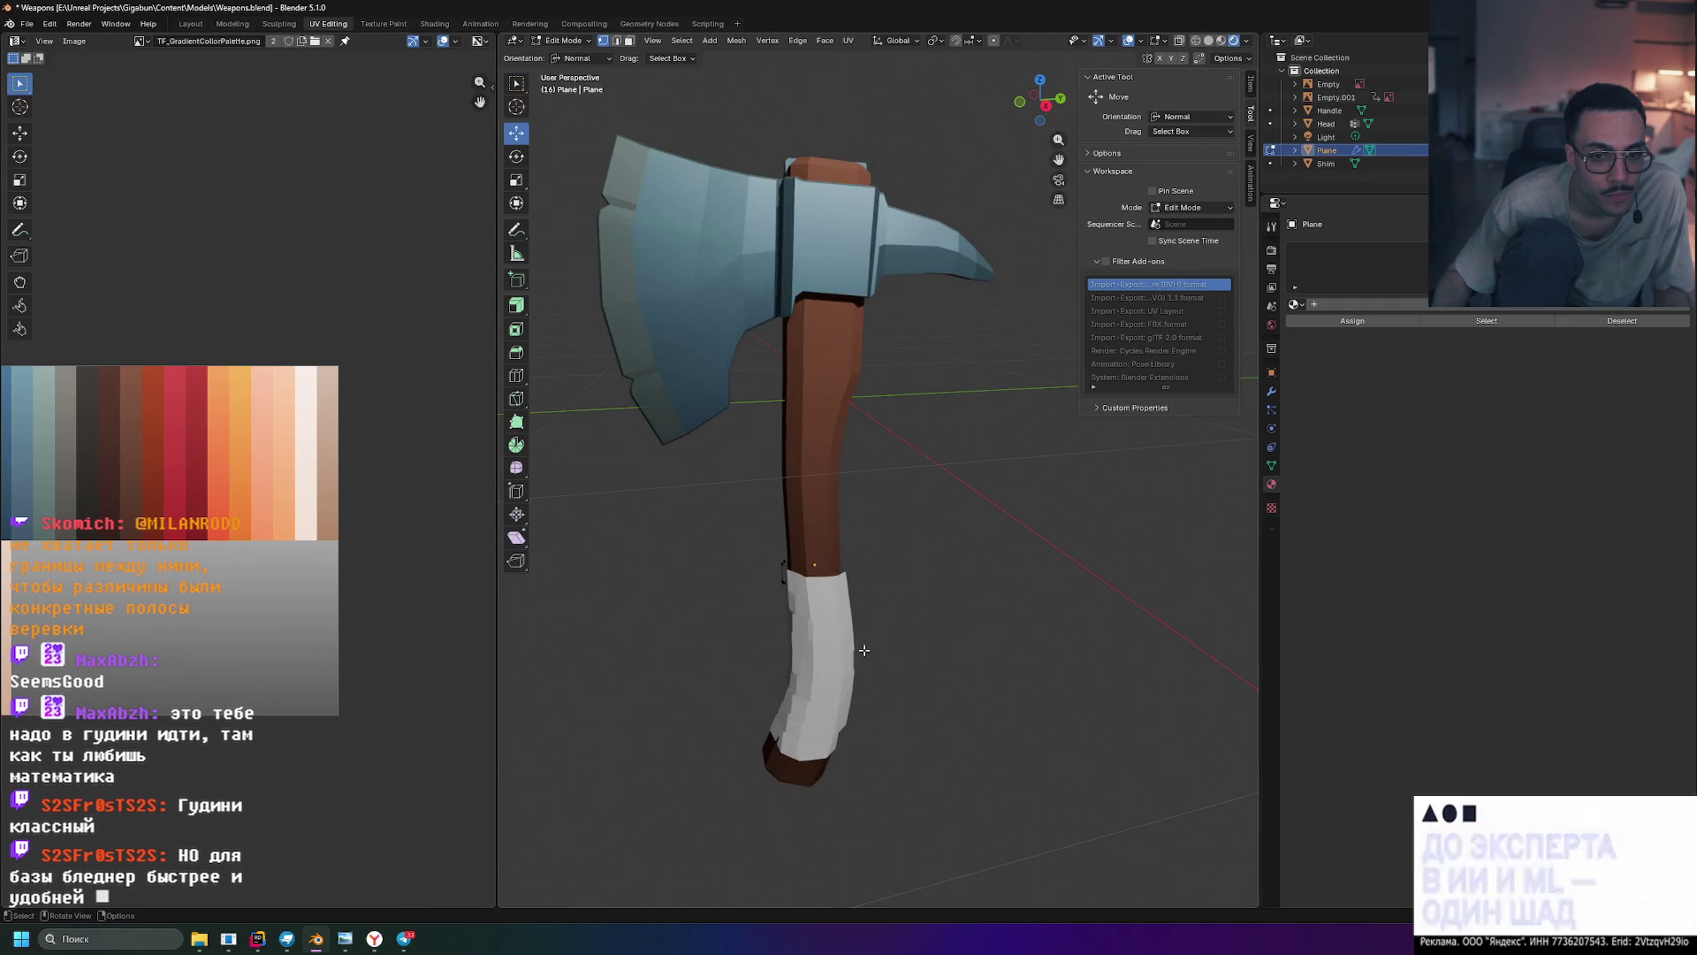
pyautogui.moveTo(845, 563)
pyautogui.mouseDown(button='middle')
pyautogui.moveTo(625, 512)
pyautogui.moveTo(546, 523)
pyautogui.mouseUp(button='middle')
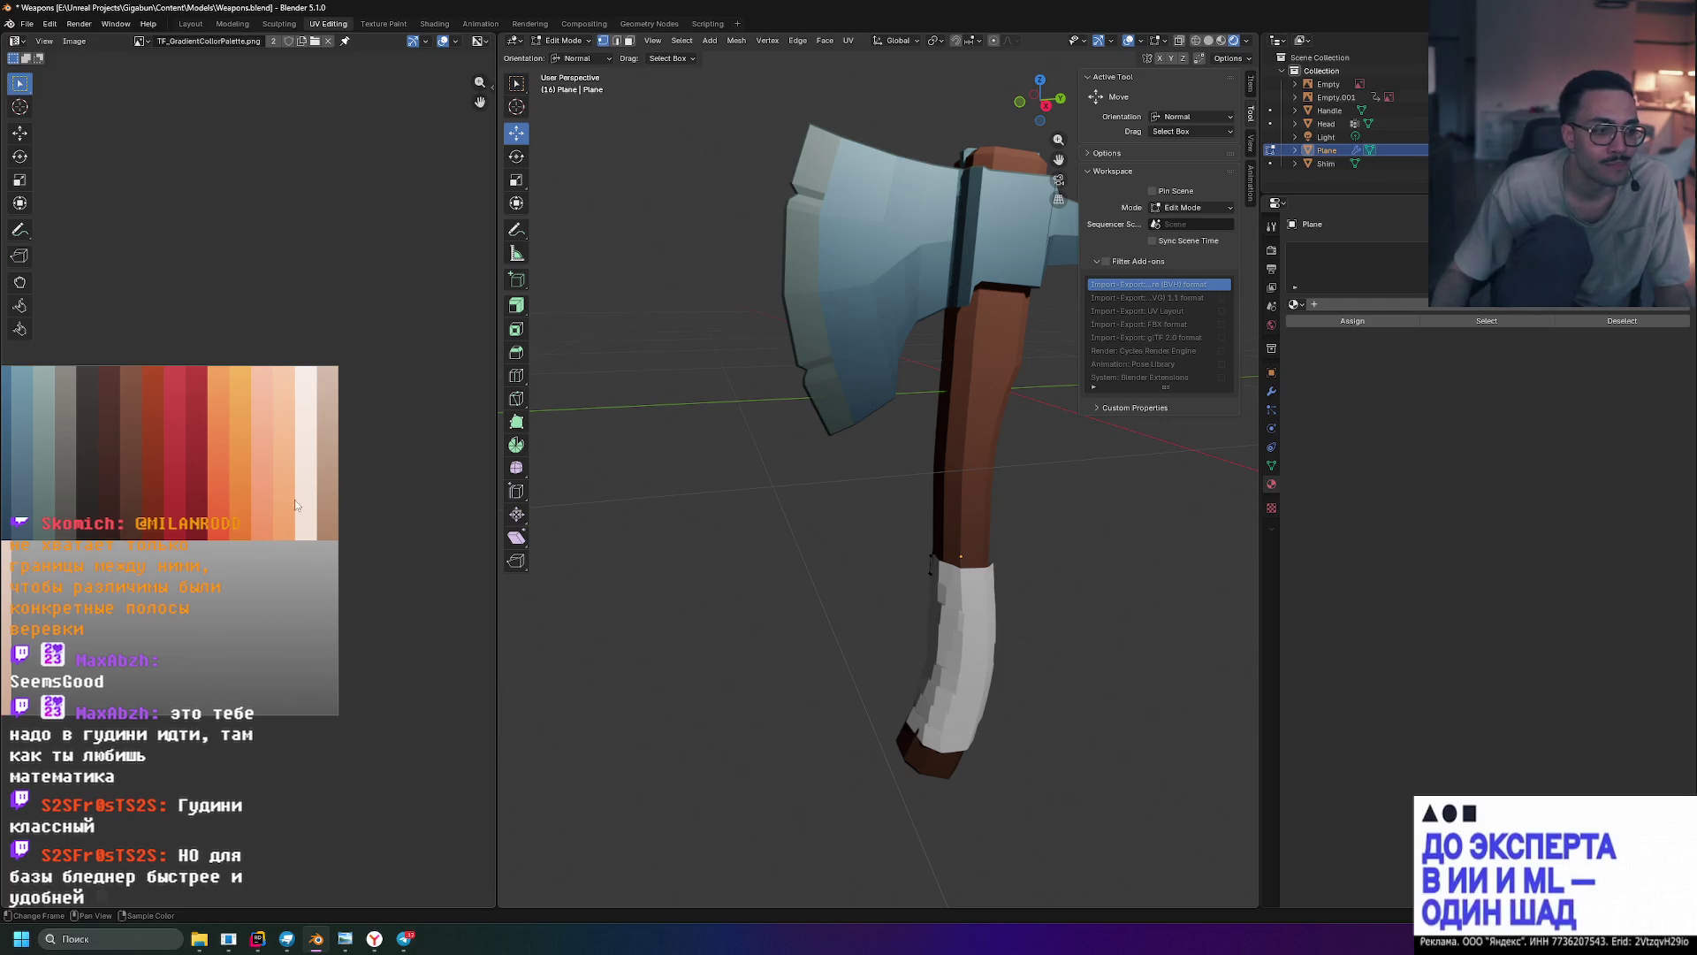
pyautogui.click(235, 25)
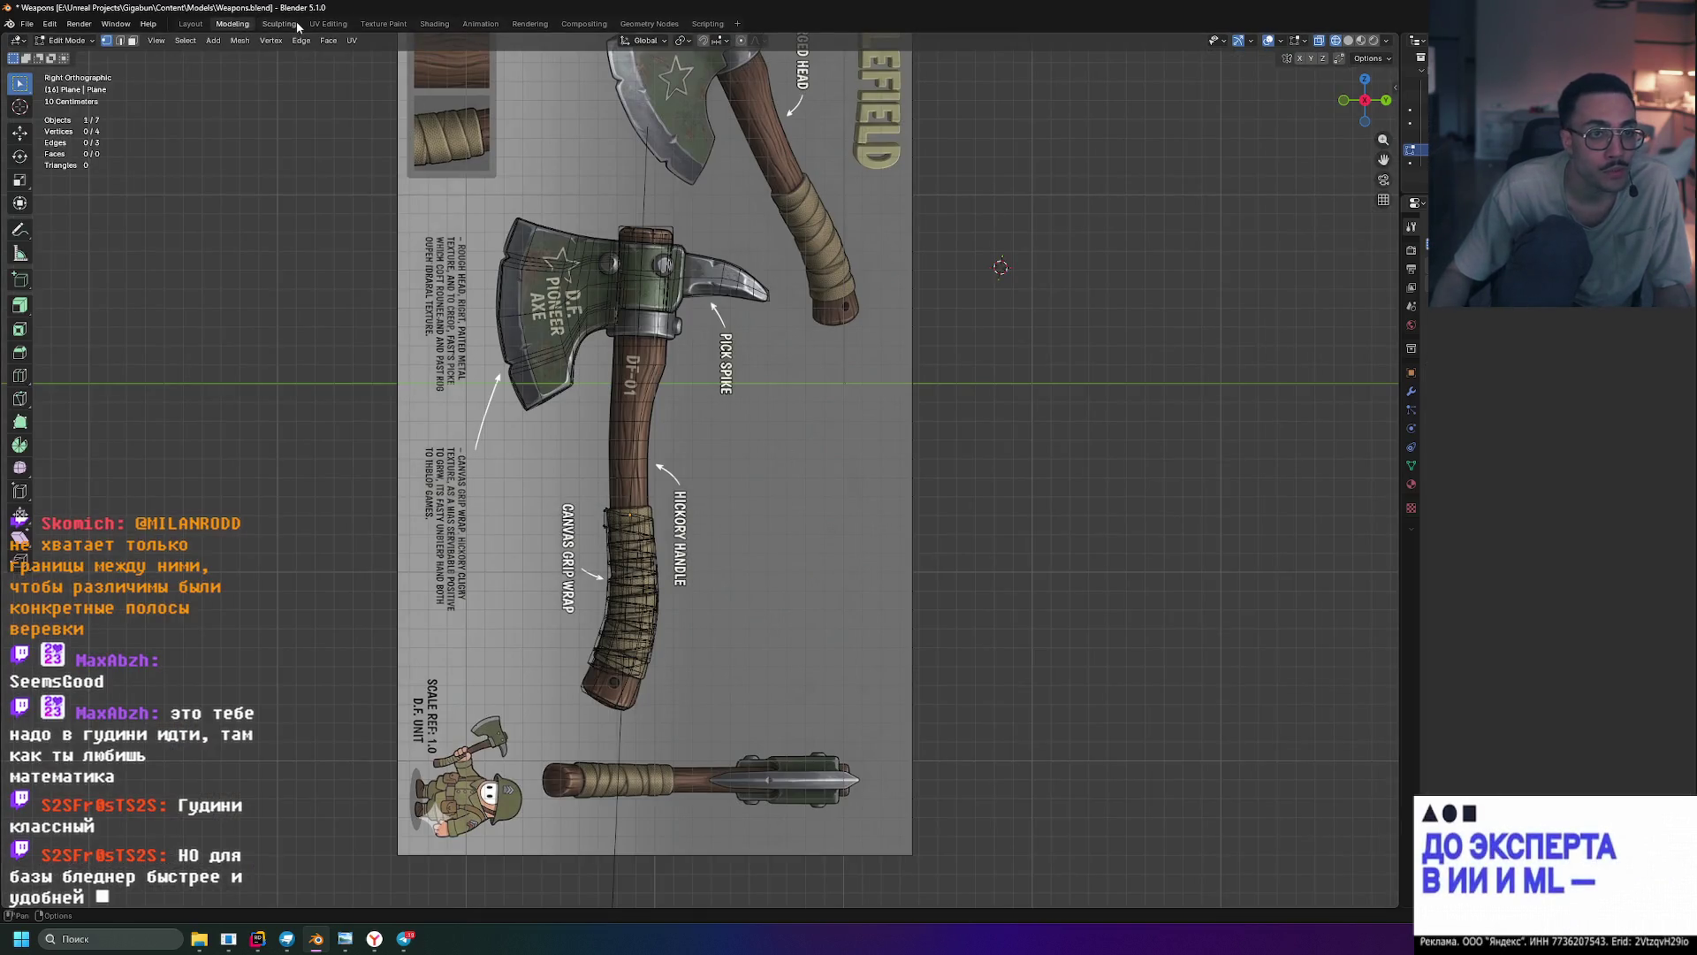
pyautogui.click(266, 25)
pyautogui.click(233, 24)
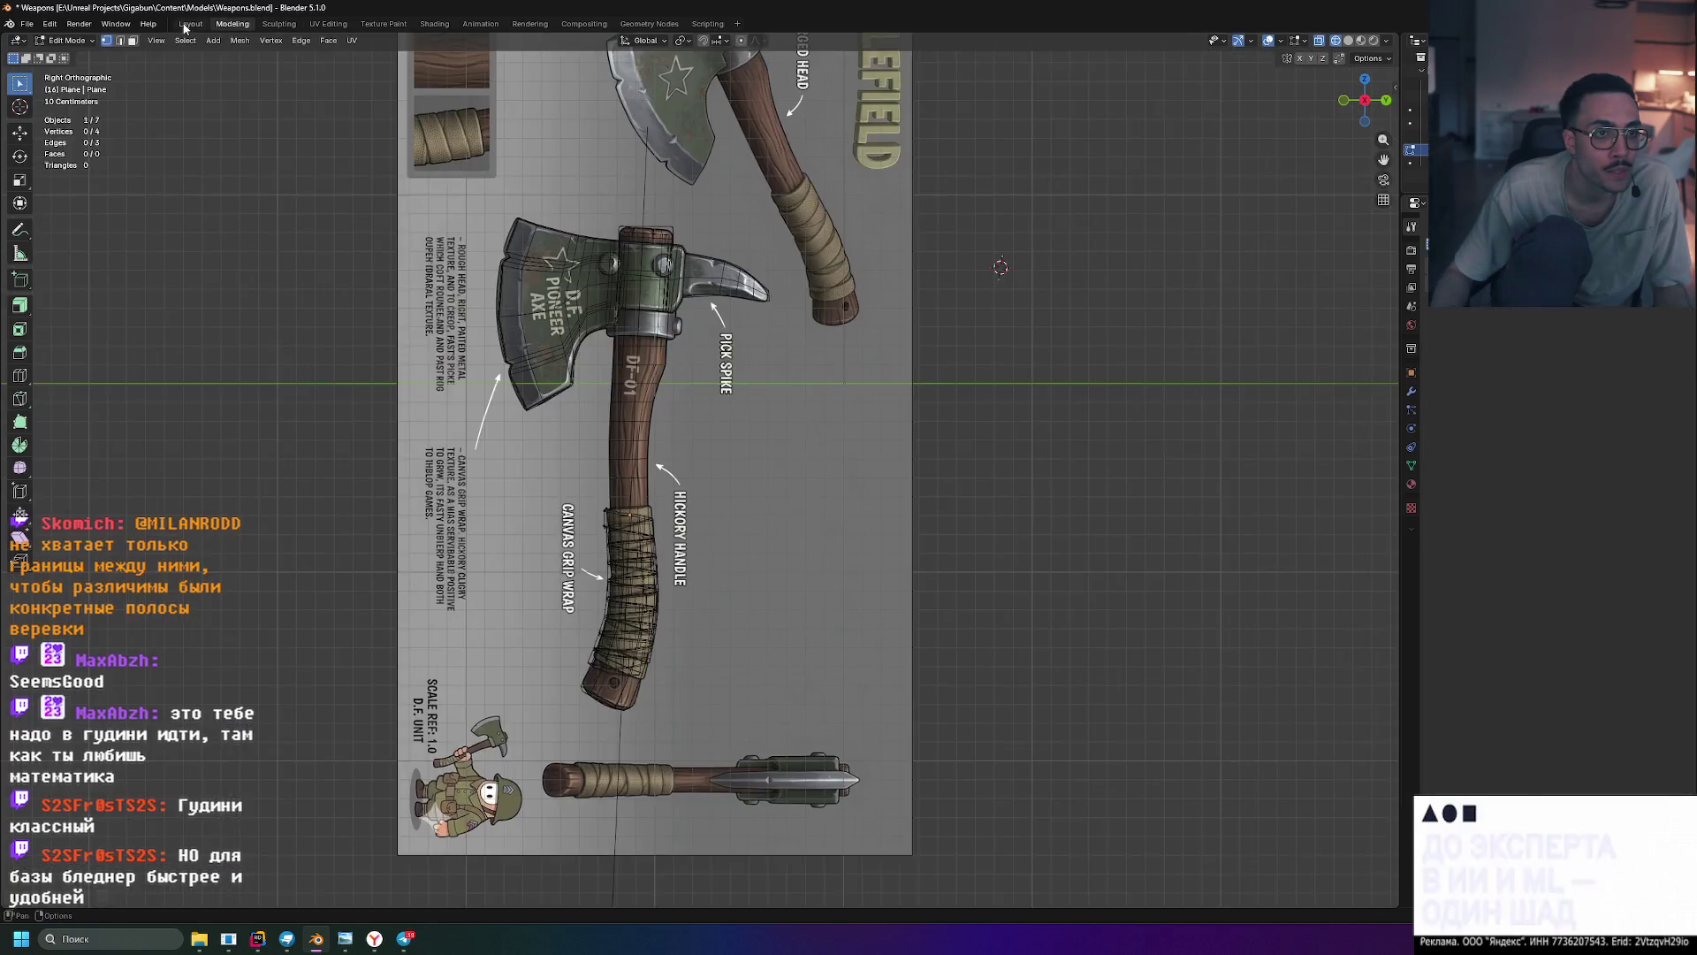
pyautogui.click(190, 24)
pyautogui.scroll(2, 752, 395)
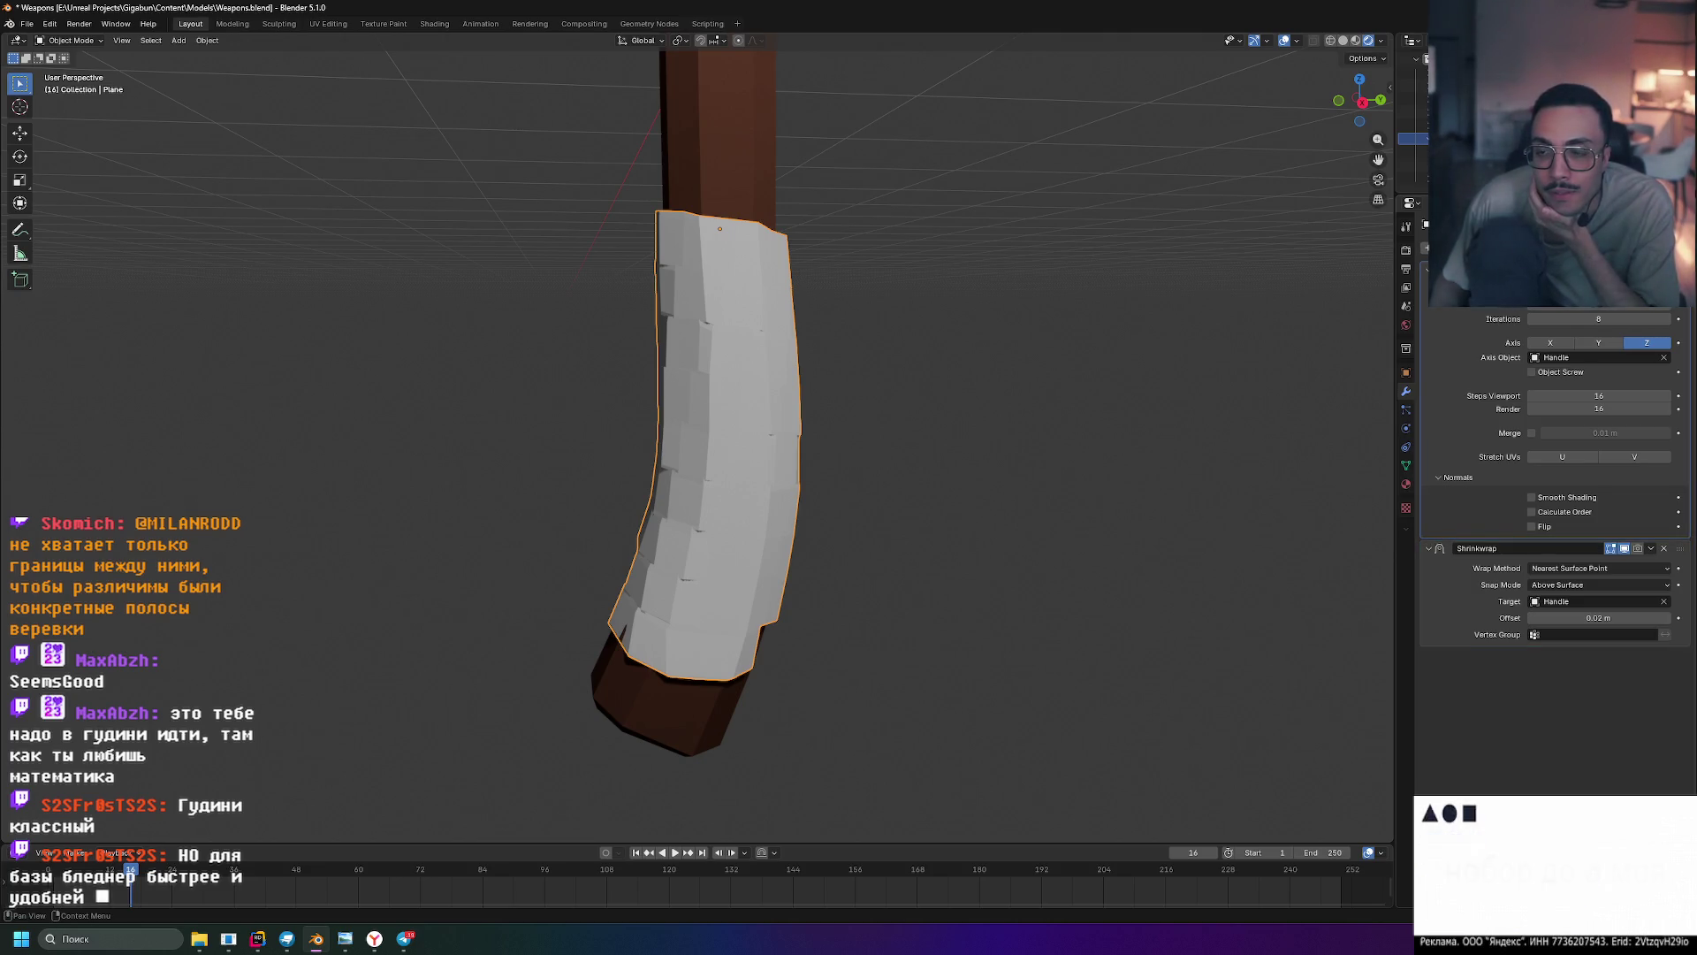
pyautogui.click(1651, 301)
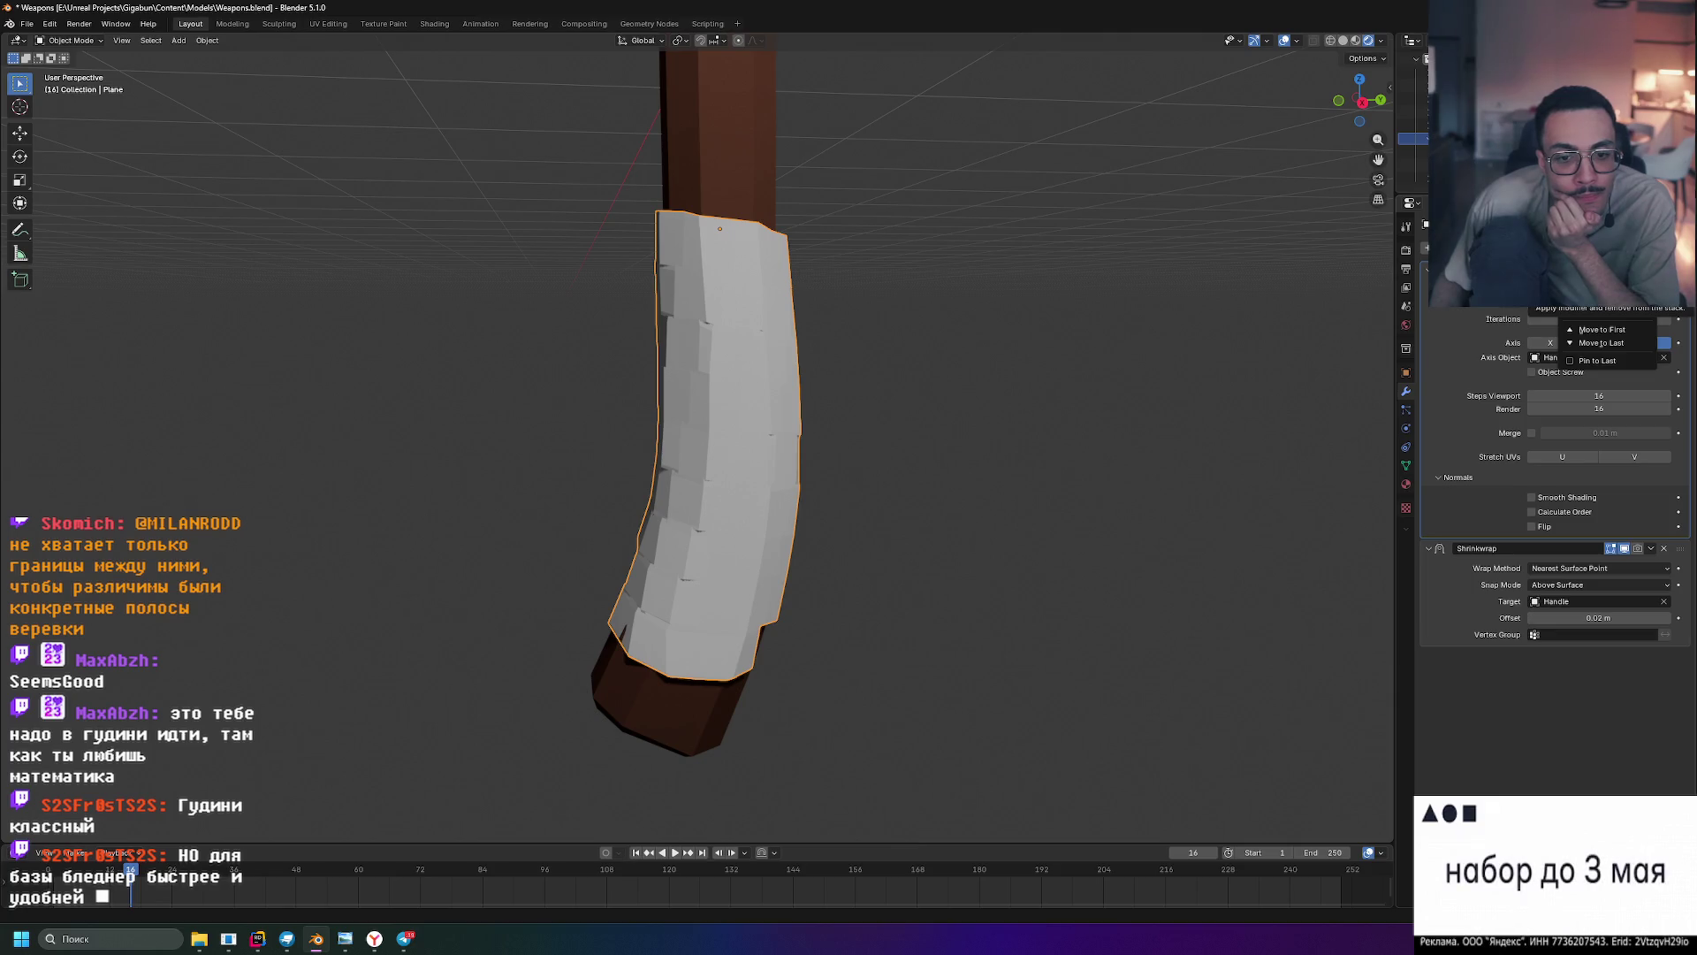
pyautogui.click(1600, 294)
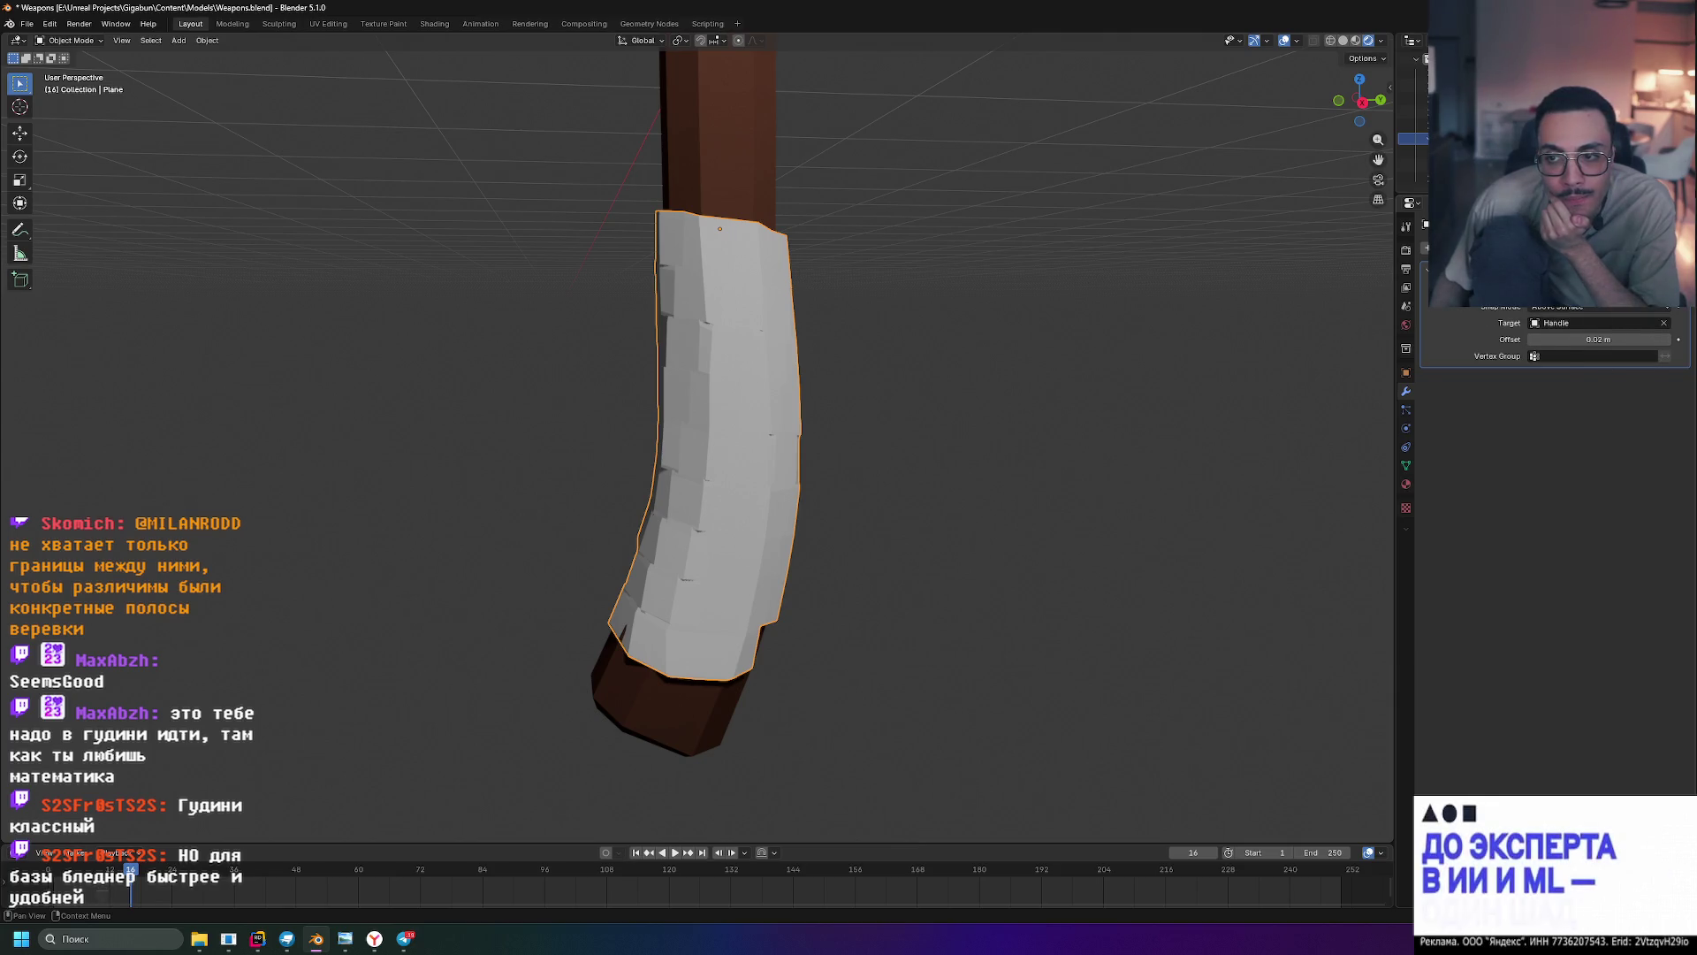
pyautogui.click(1650, 266)
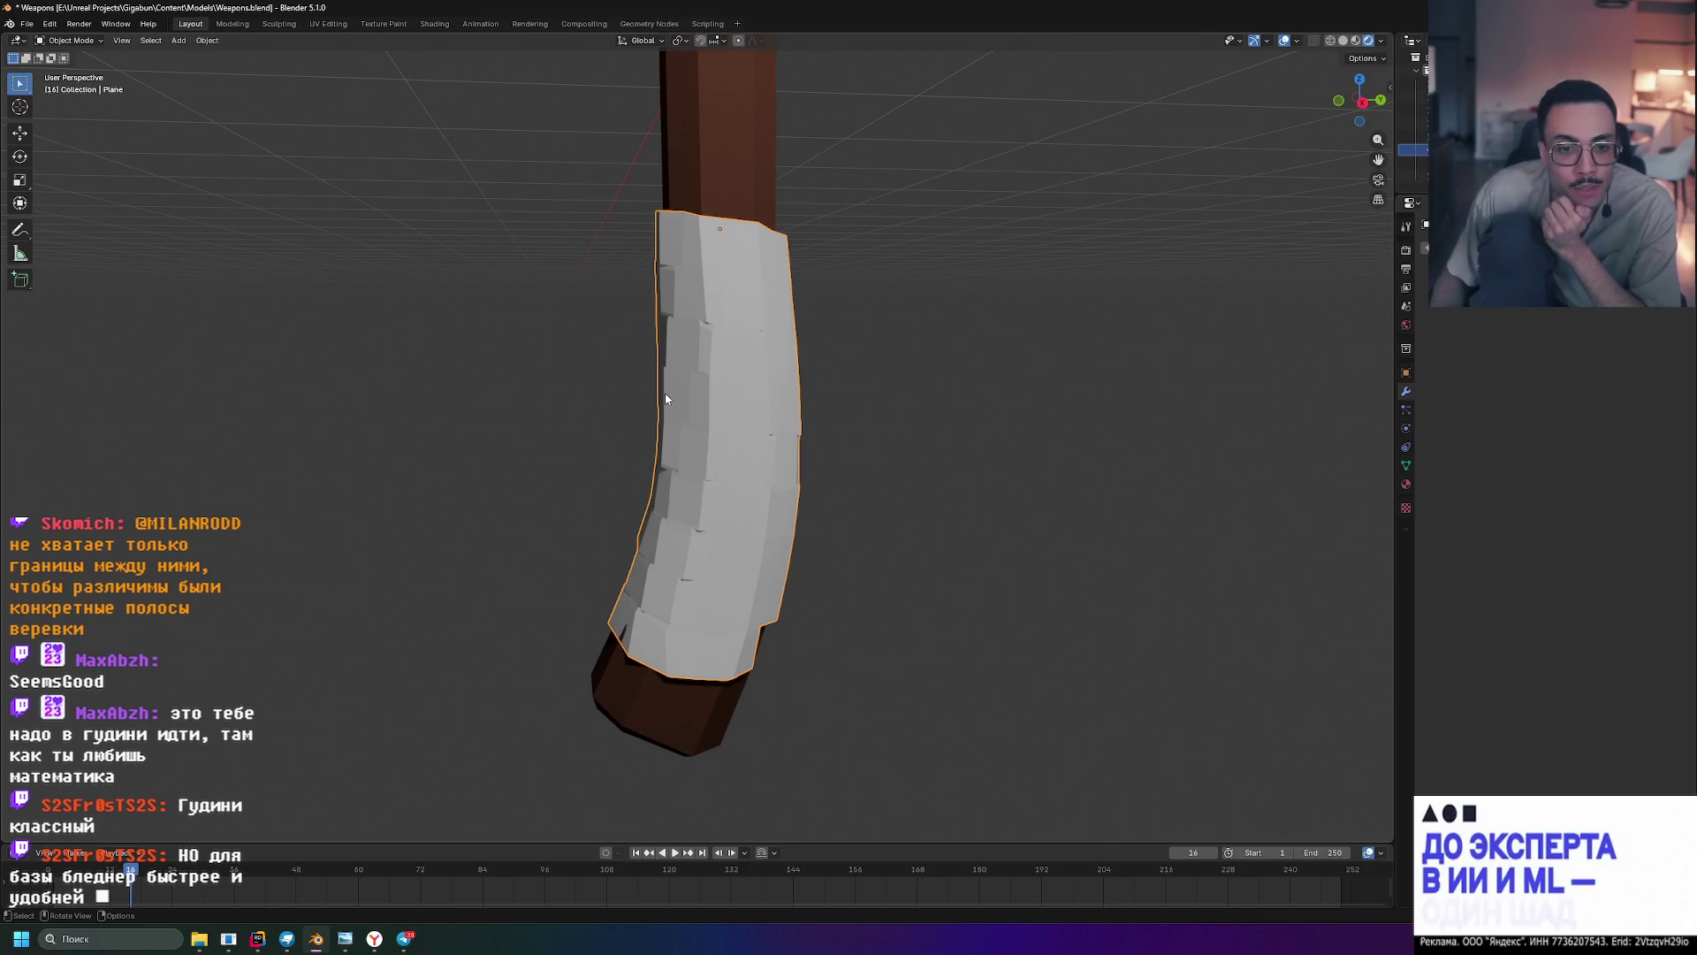
pyautogui.scroll(1, 589, 616)
pyautogui.moveTo(590, 617)
pyautogui.mouseDown(button='middle')
pyautogui.moveTo(648, 613)
pyautogui.moveTo(706, 534)
pyautogui.moveTo(849, 557)
pyautogui.moveTo(846, 614)
pyautogui.moveTo(720, 645)
pyautogui.moveTo(608, 633)
pyautogui.moveTo(591, 687)
pyautogui.moveTo(769, 636)
pyautogui.moveTo(693, 608)
pyautogui.moveTo(617, 628)
pyautogui.moveTo(733, 555)
pyautogui.moveTo(761, 605)
pyautogui.moveTo(746, 560)
pyautogui.mouseUp(button='middle')
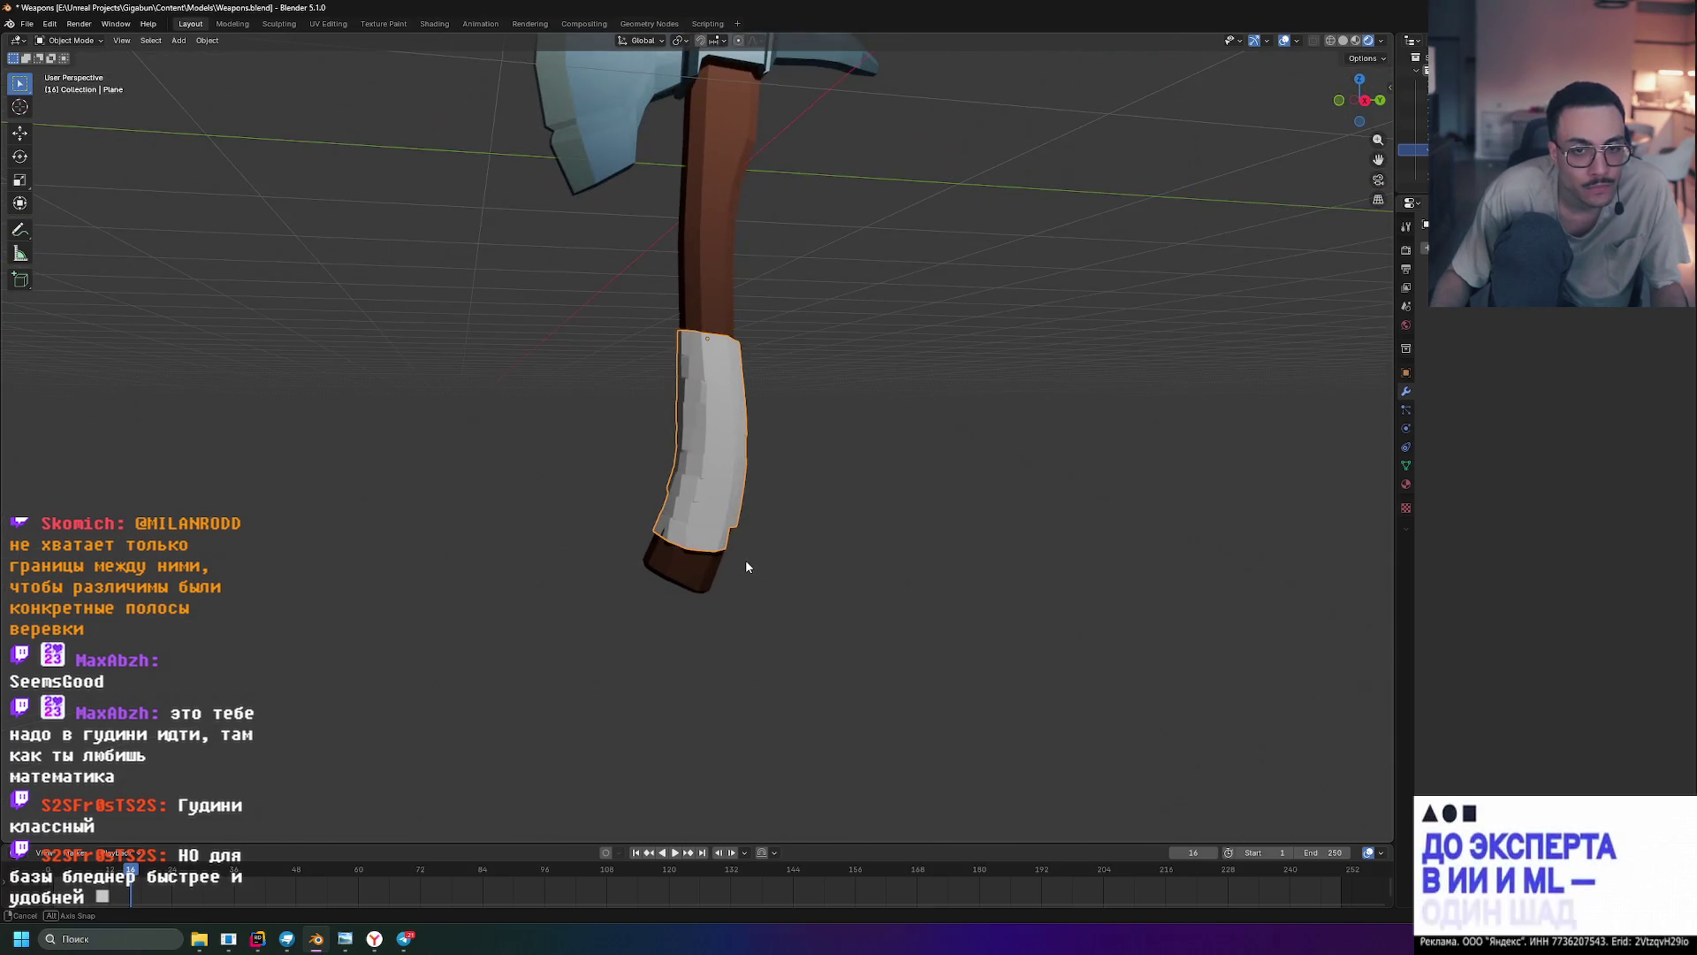
# - In the UV Editing workspace, frame the palette image and select all grip UVs
pyautogui.click(337, 25)
pyautogui.scroll(-8, 269, 508)
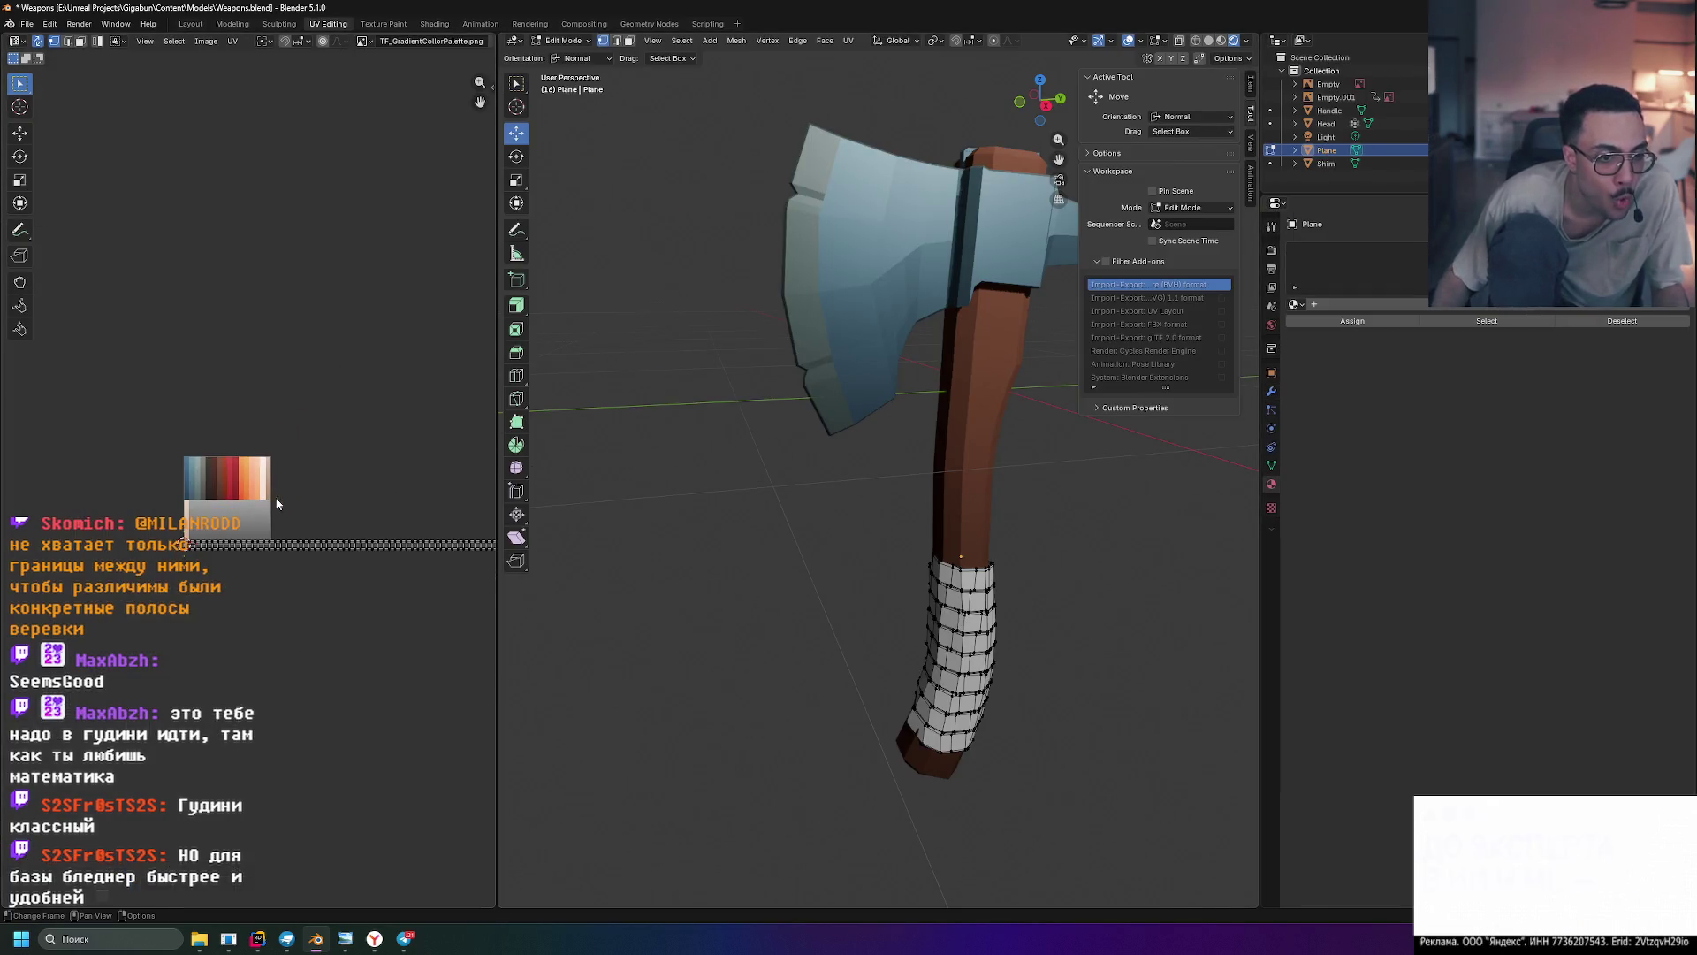
pyautogui.moveTo(423, 478); pyautogui.dragTo(165, 488, button='middle')
pyautogui.scroll(3, 164, 488)
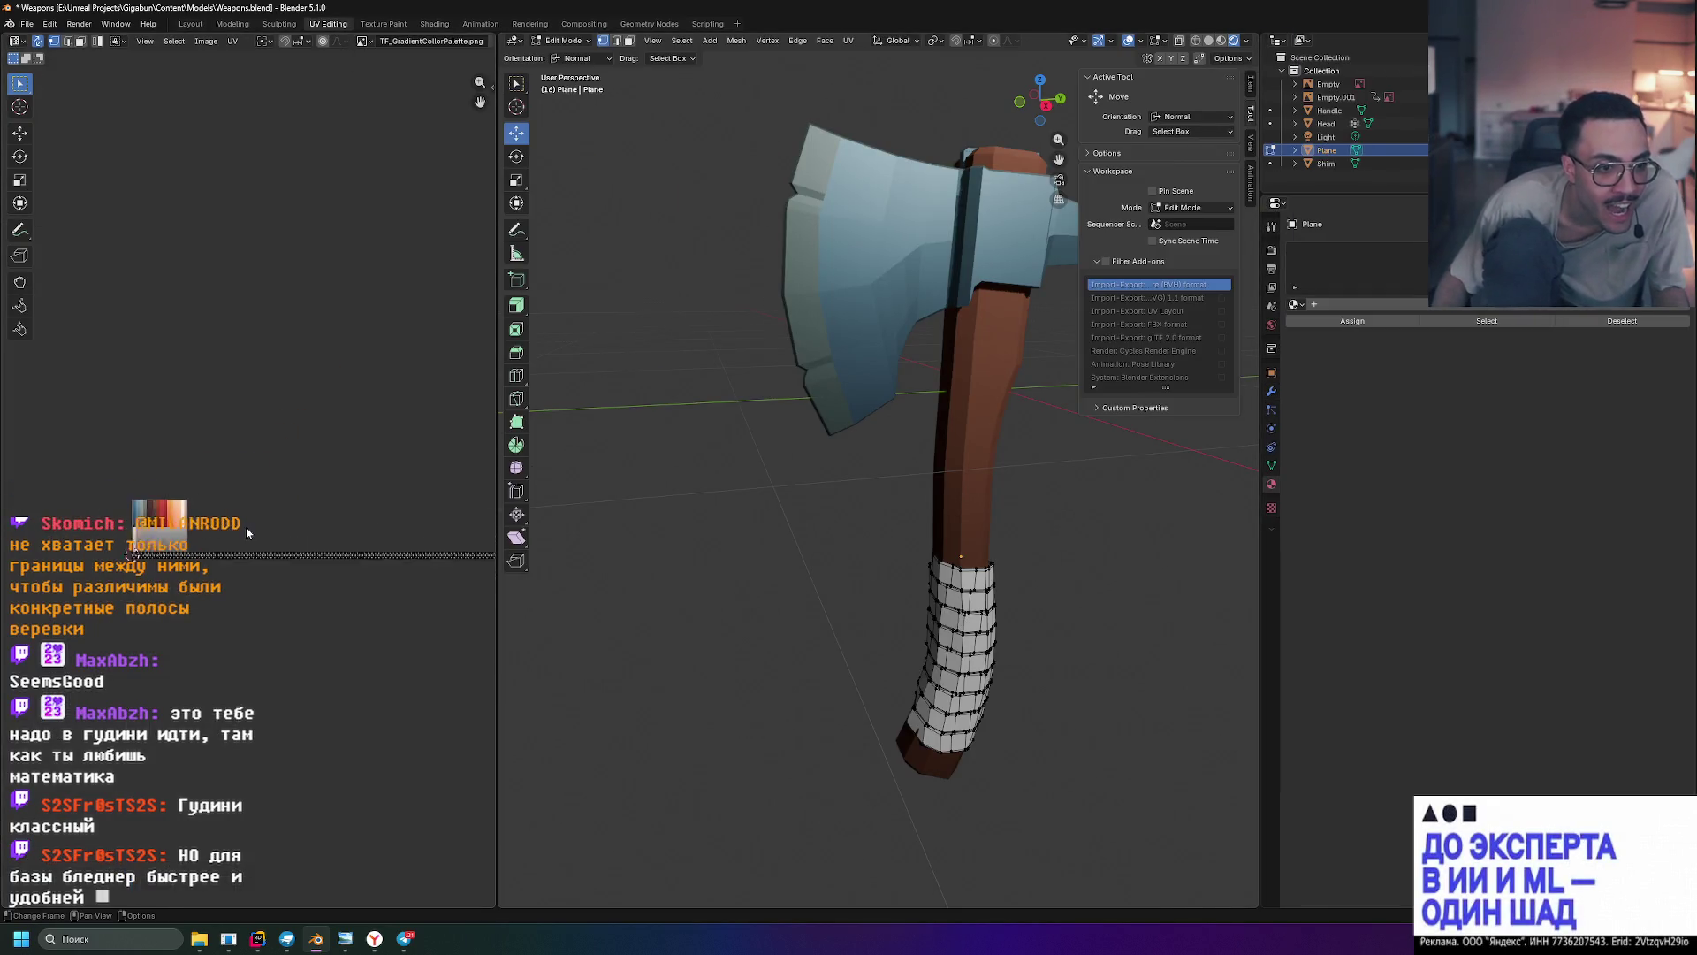
pyautogui.moveTo(341, 485); pyautogui.dragTo(282, 476, button='middle')
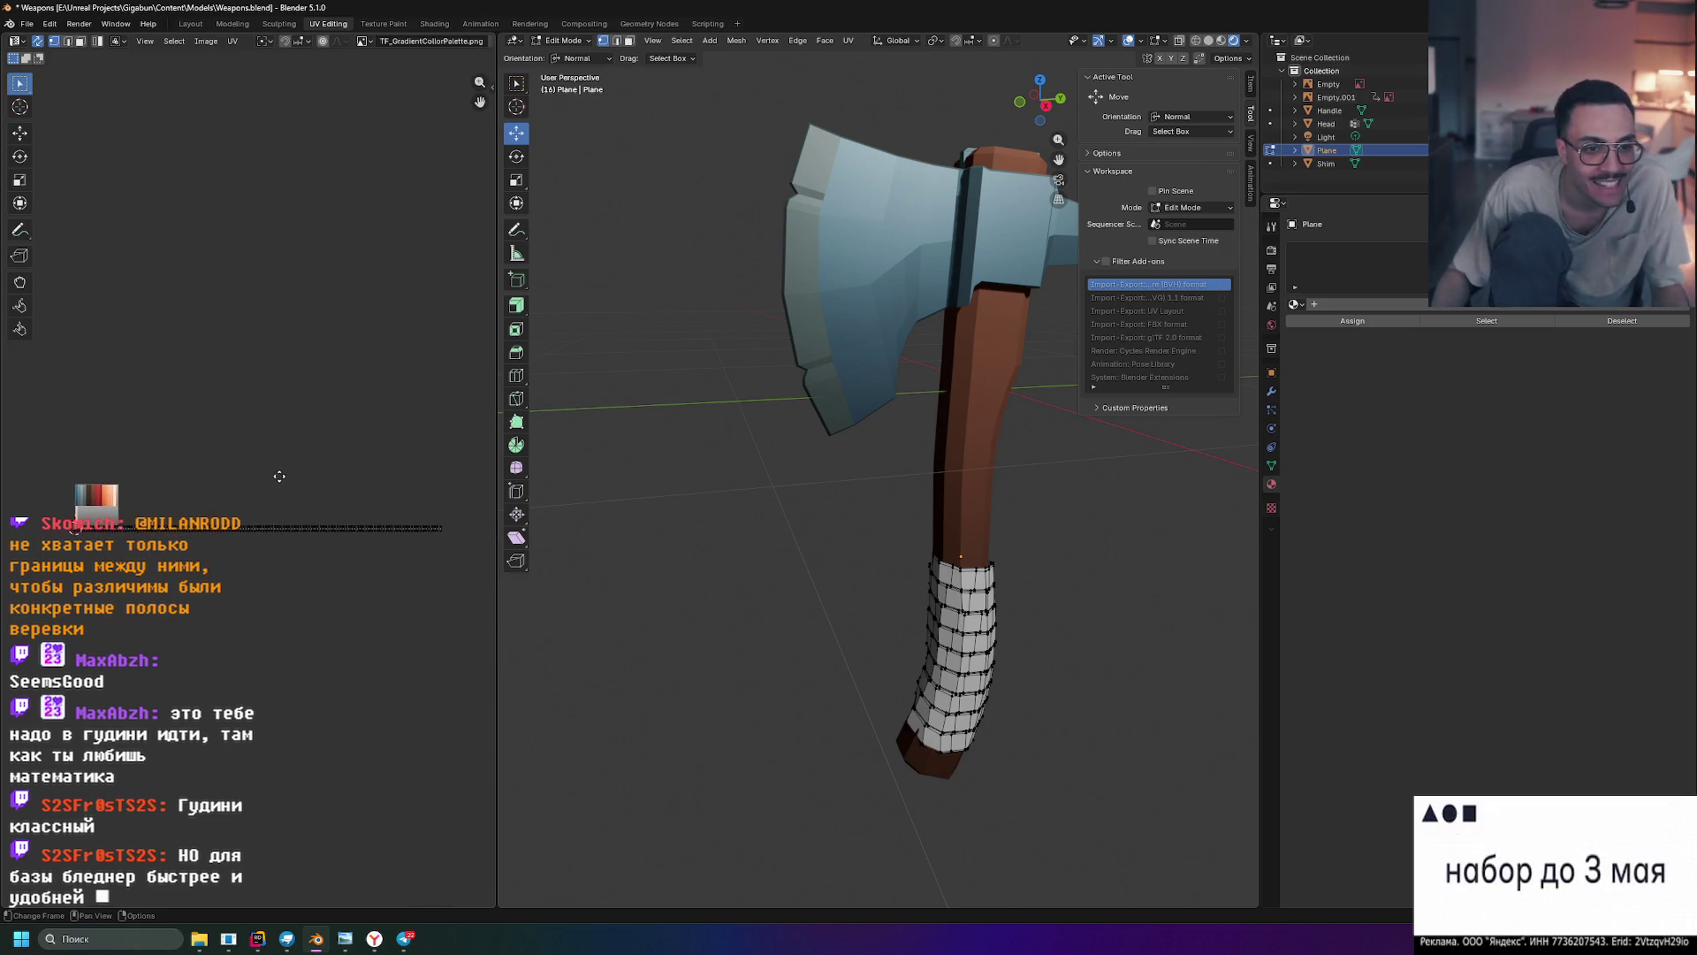
pyautogui.moveTo(475, 494)
pyautogui.mouseDown()
pyautogui.moveTo(113, 603)
pyautogui.moveTo(105, 585)
pyautogui.mouseUp()
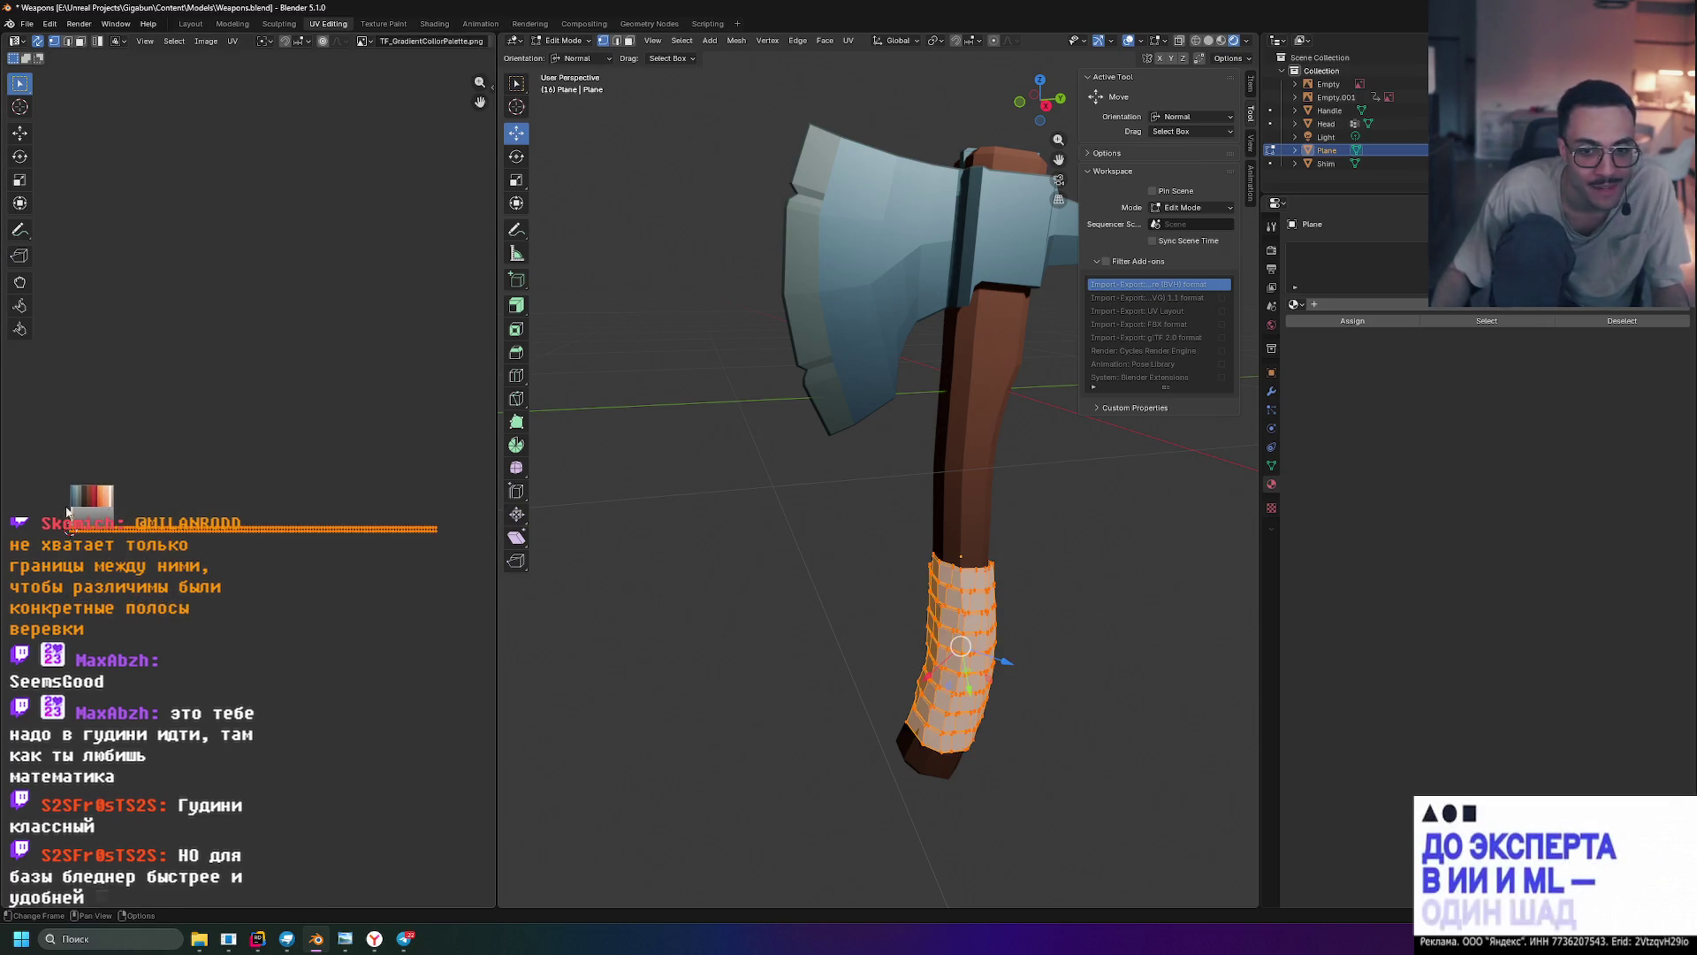
pyautogui.scroll(3, 62, 530)
pyautogui.scroll(-5, 310, 591)
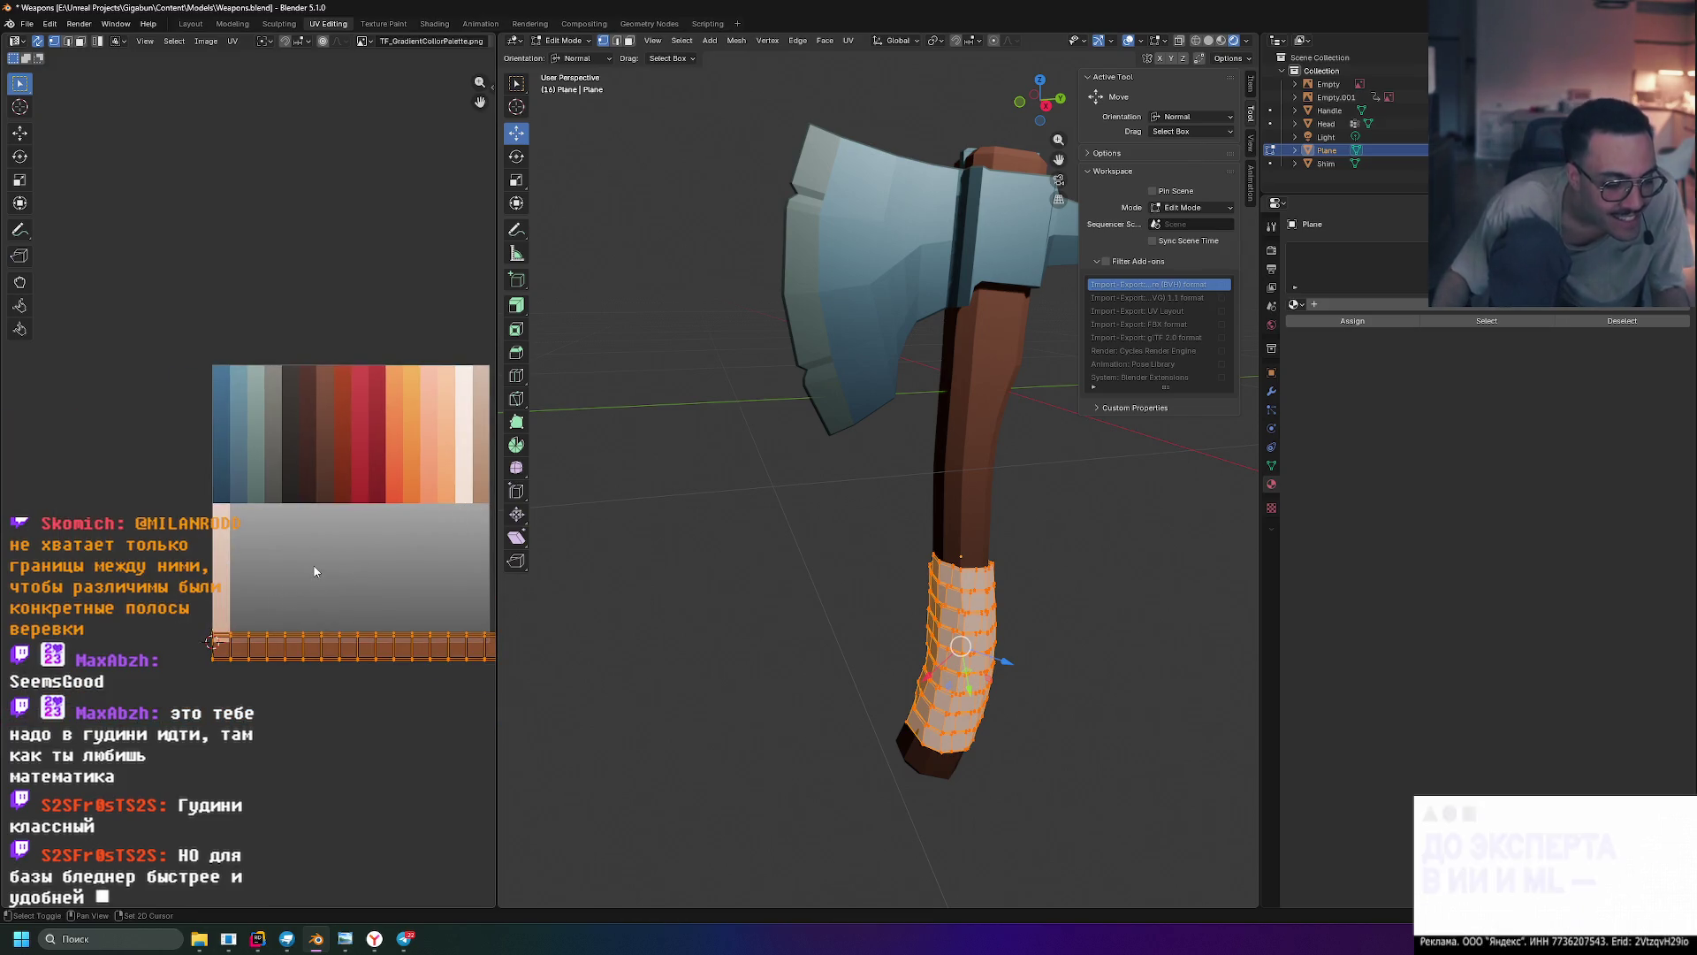
pyautogui.scroll(-2, 317, 567)
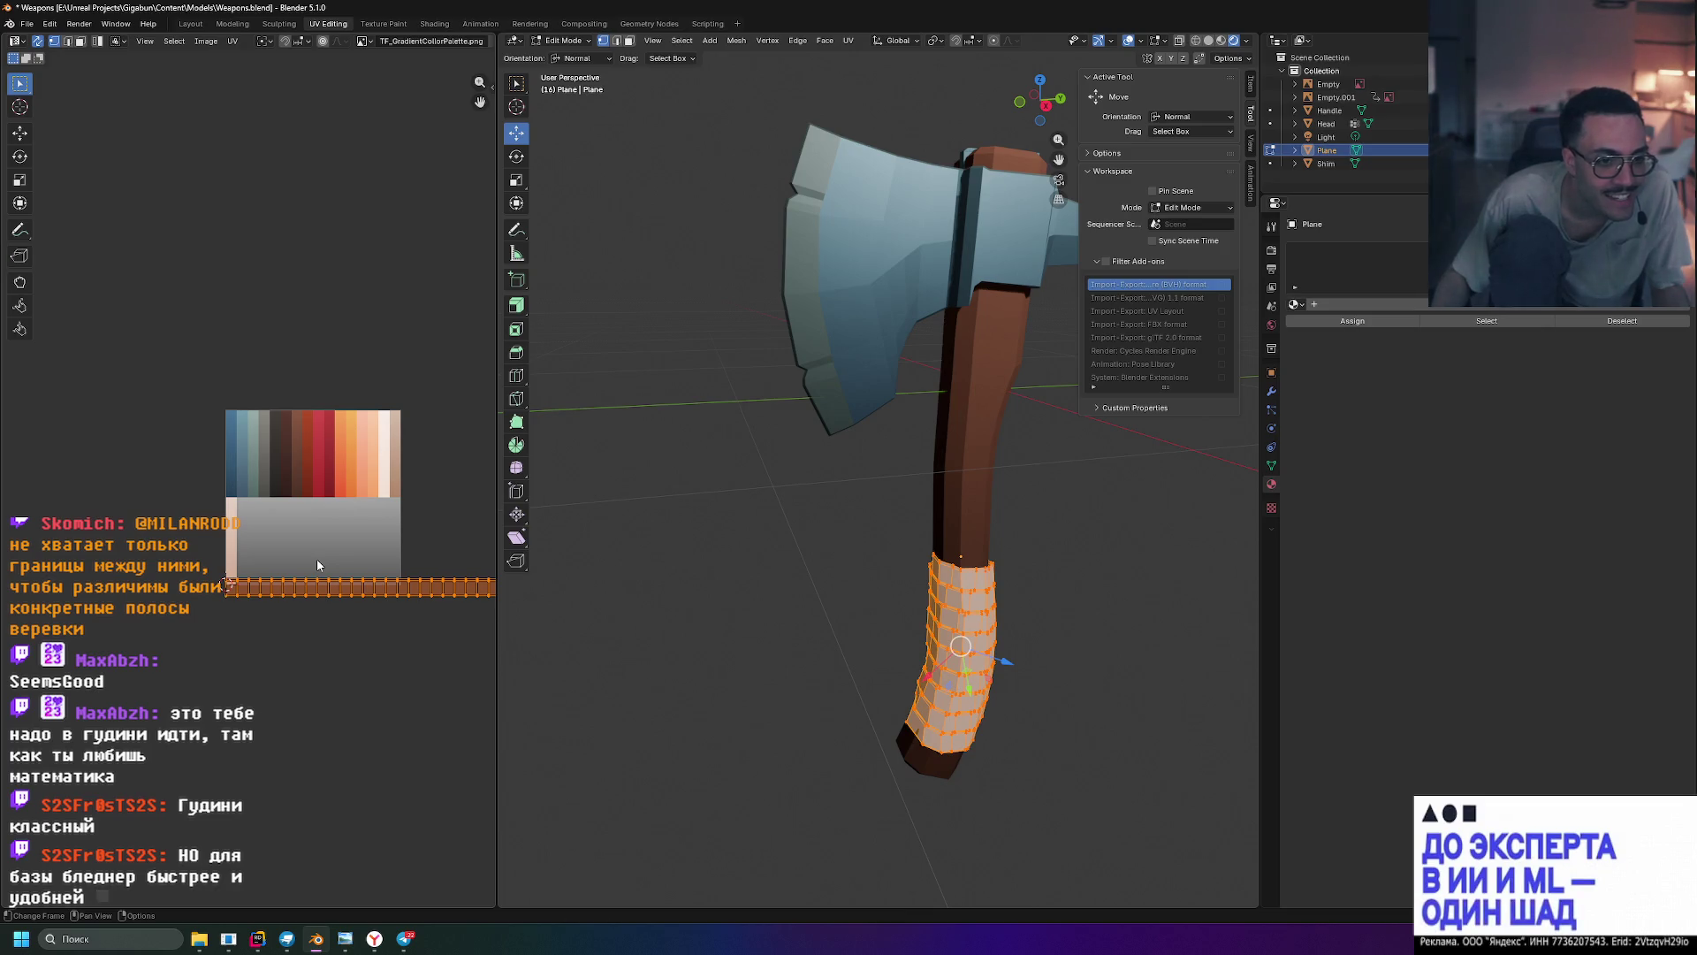
pyautogui.scroll(4, 288, 555)
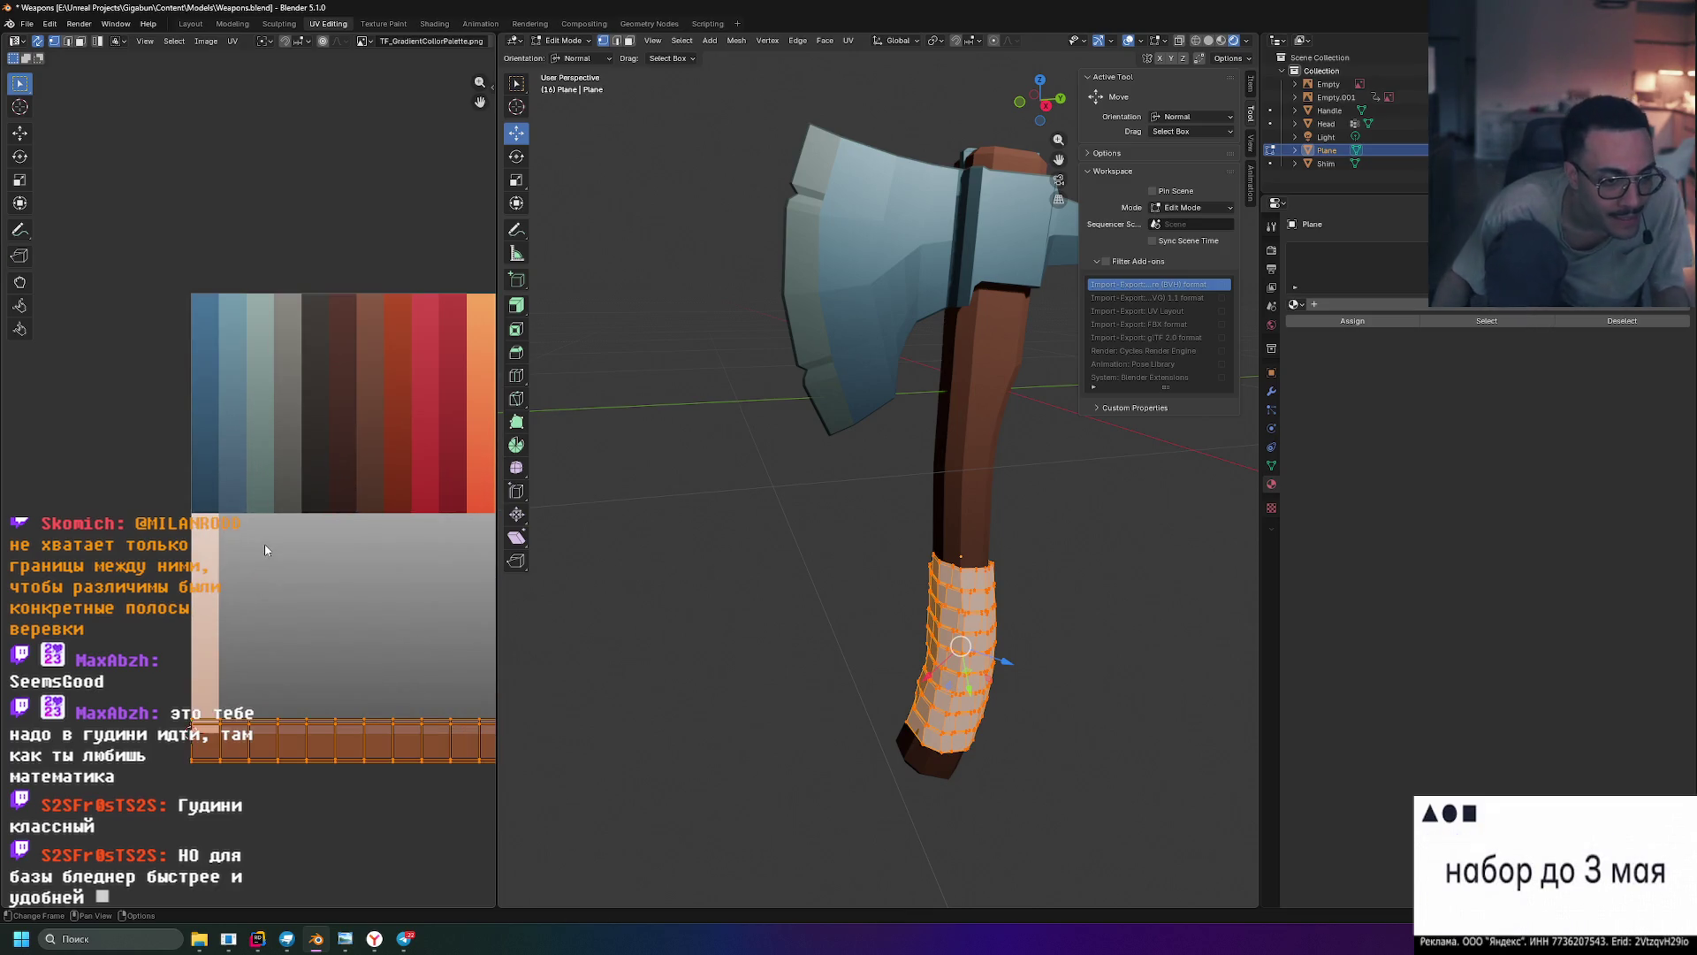
pyautogui.moveTo(425, 545)
pyautogui.mouseDown(button='middle')
pyautogui.moveTo(161, 555)
pyautogui.moveTo(260, 555)
pyautogui.mouseUp(button='middle')
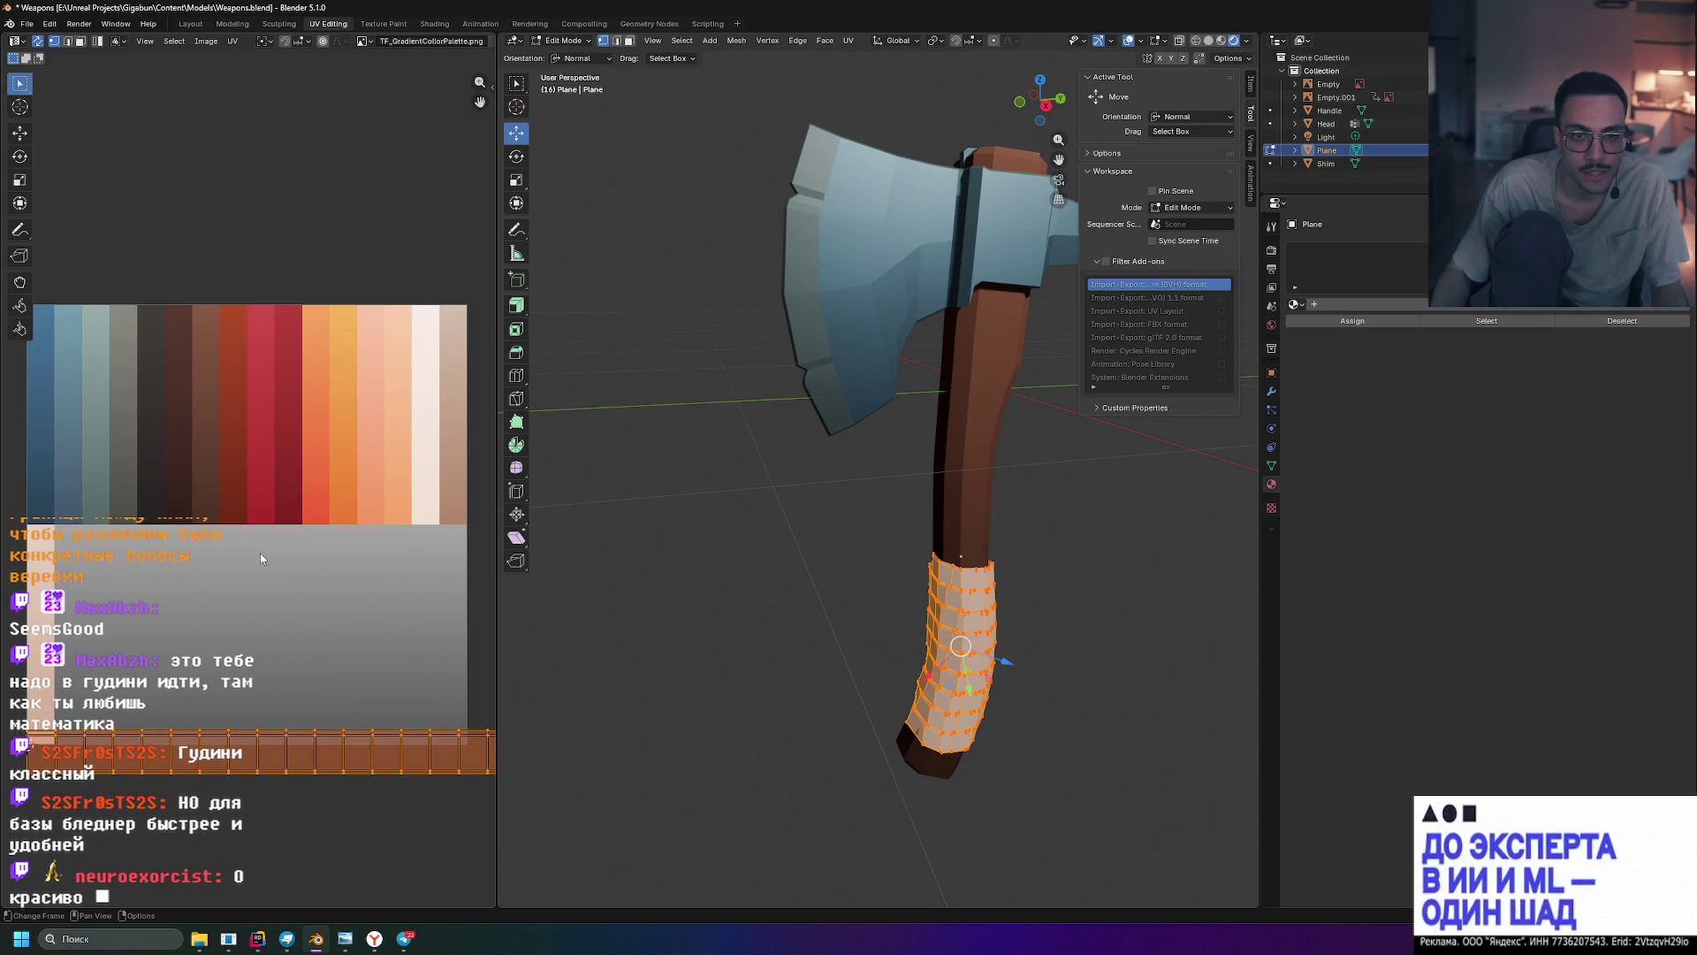
# - Scale the grip's UV strip, narrowing it along the horizontal axis
pyautogui.press('s')
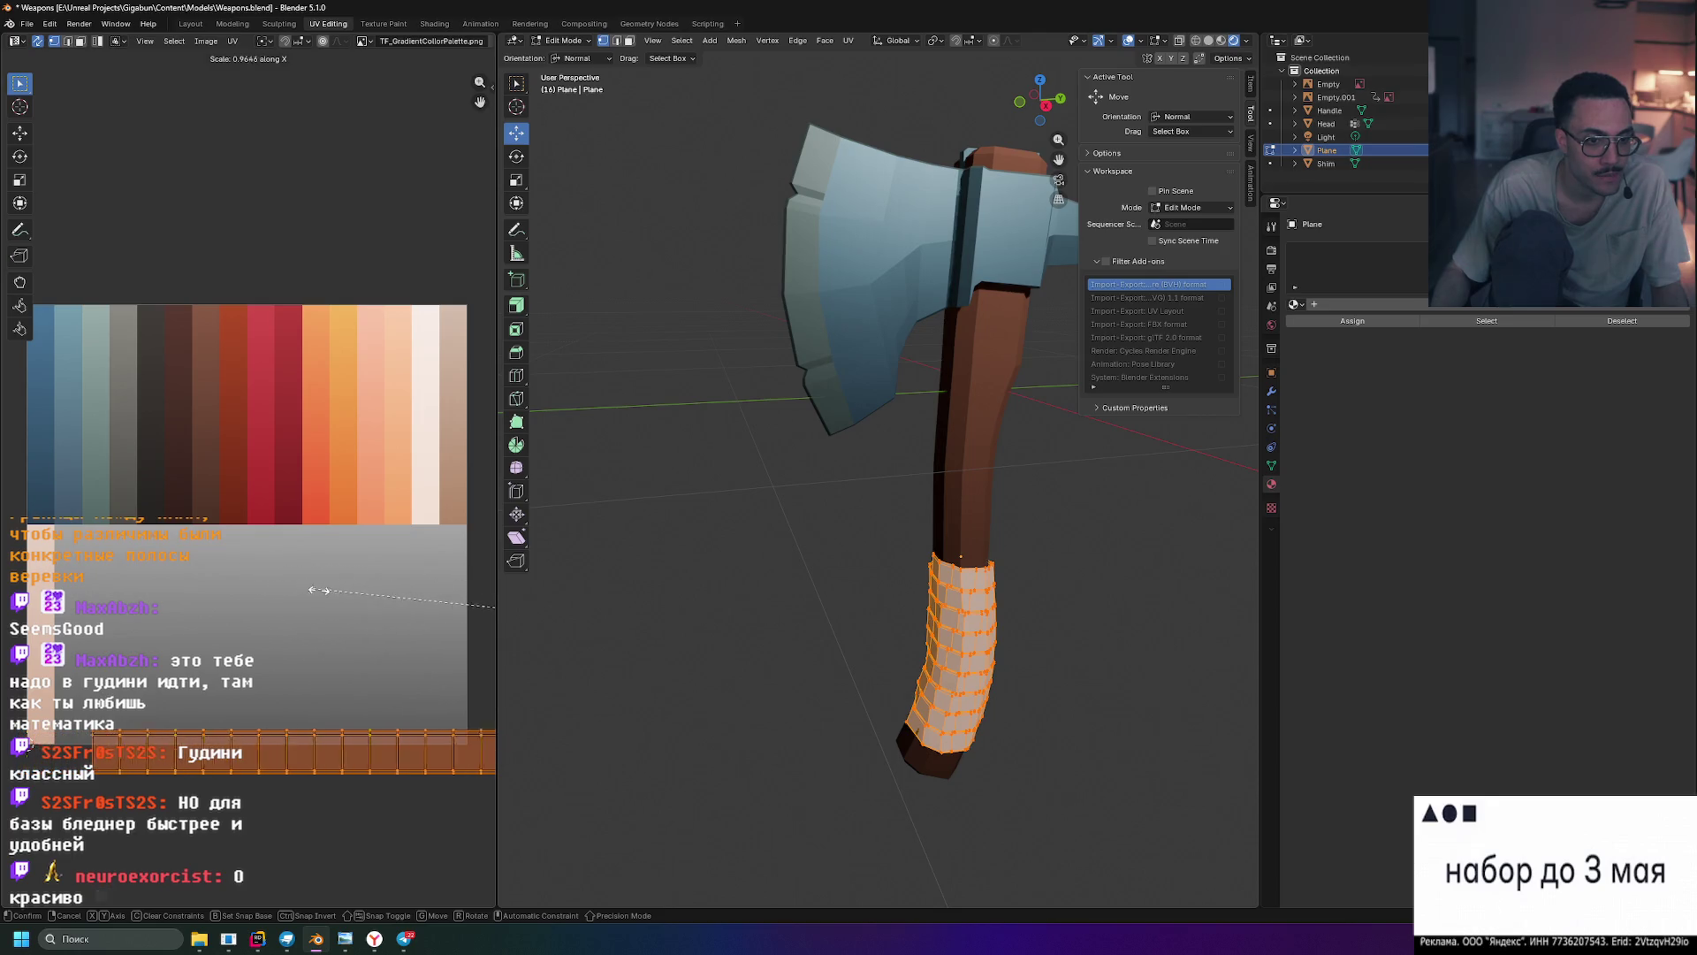
pyautogui.click(307, 588)
pyautogui.scroll(-8, 412, 608)
pyautogui.scroll(-3, 406, 608)
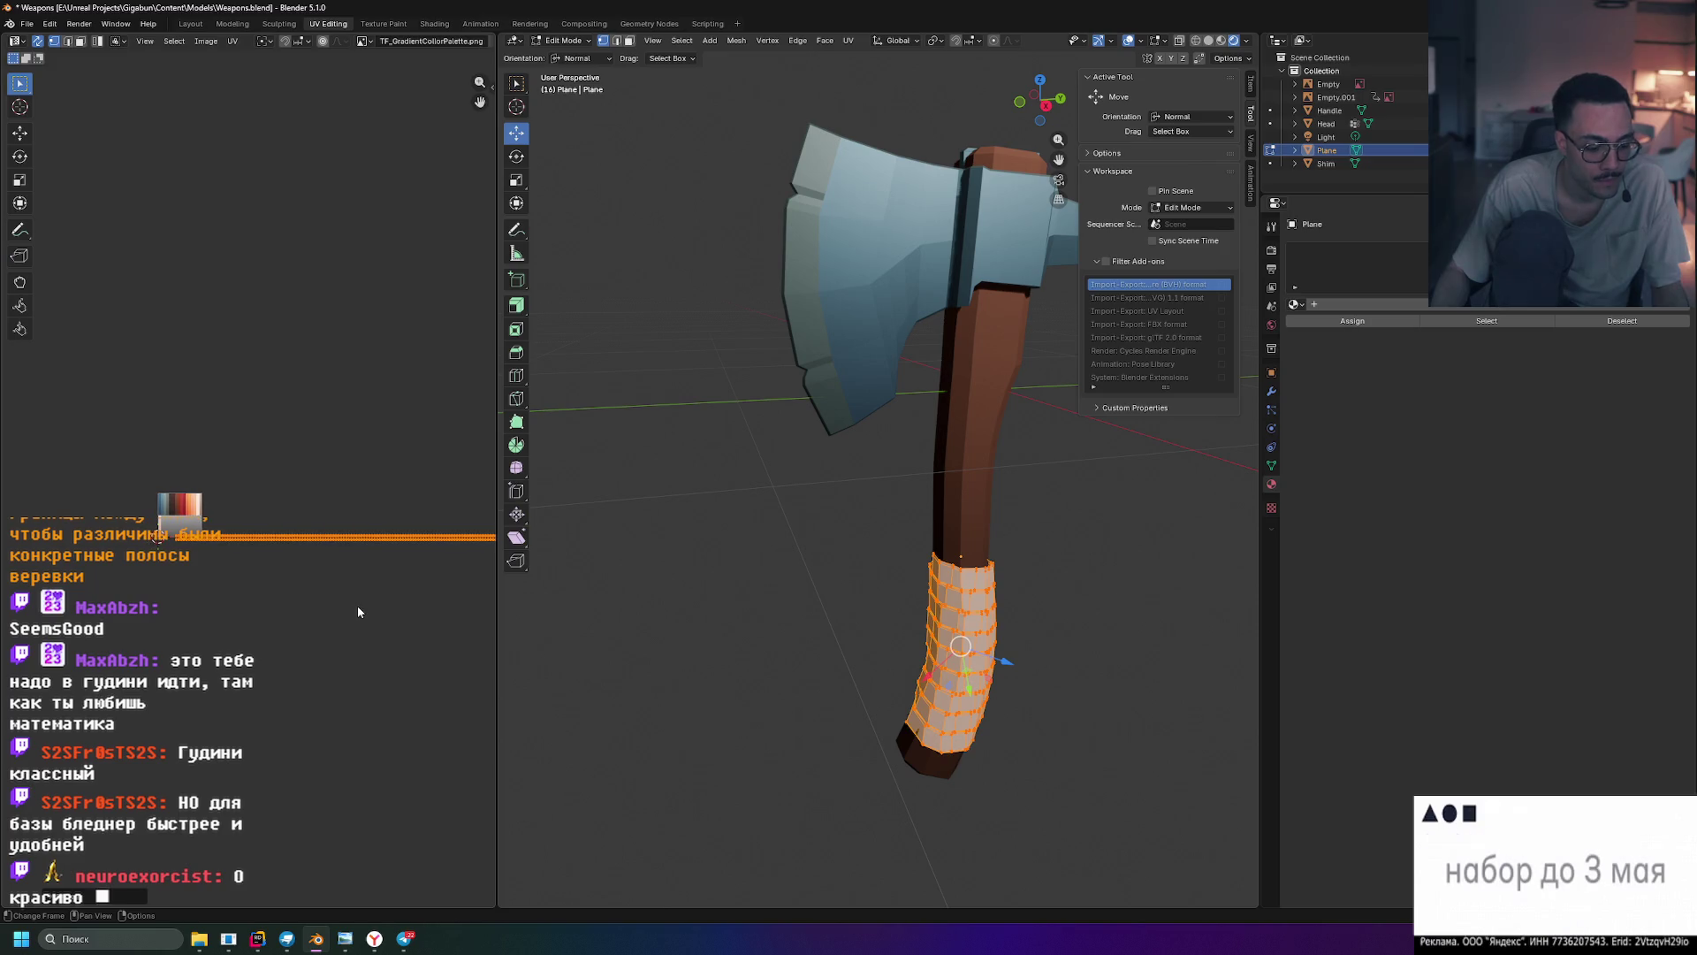
pyautogui.press('x')
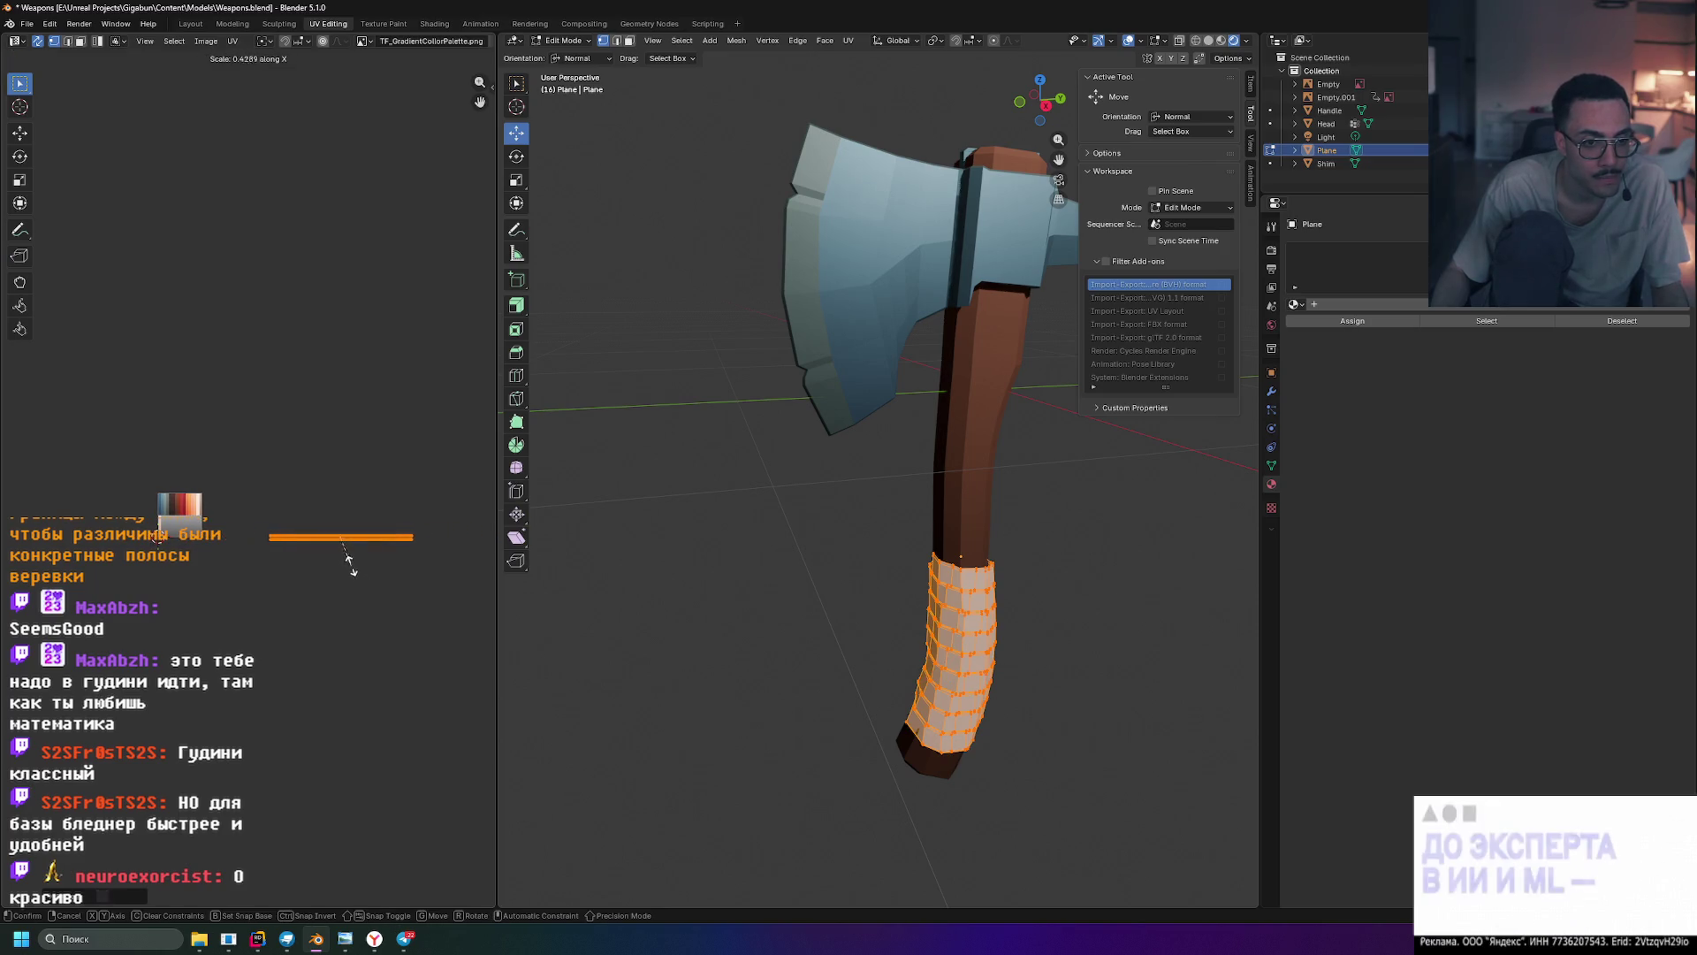
pyautogui.click(342, 552)
pyautogui.press('g')
pyautogui.press('s')
pyautogui.press('x')
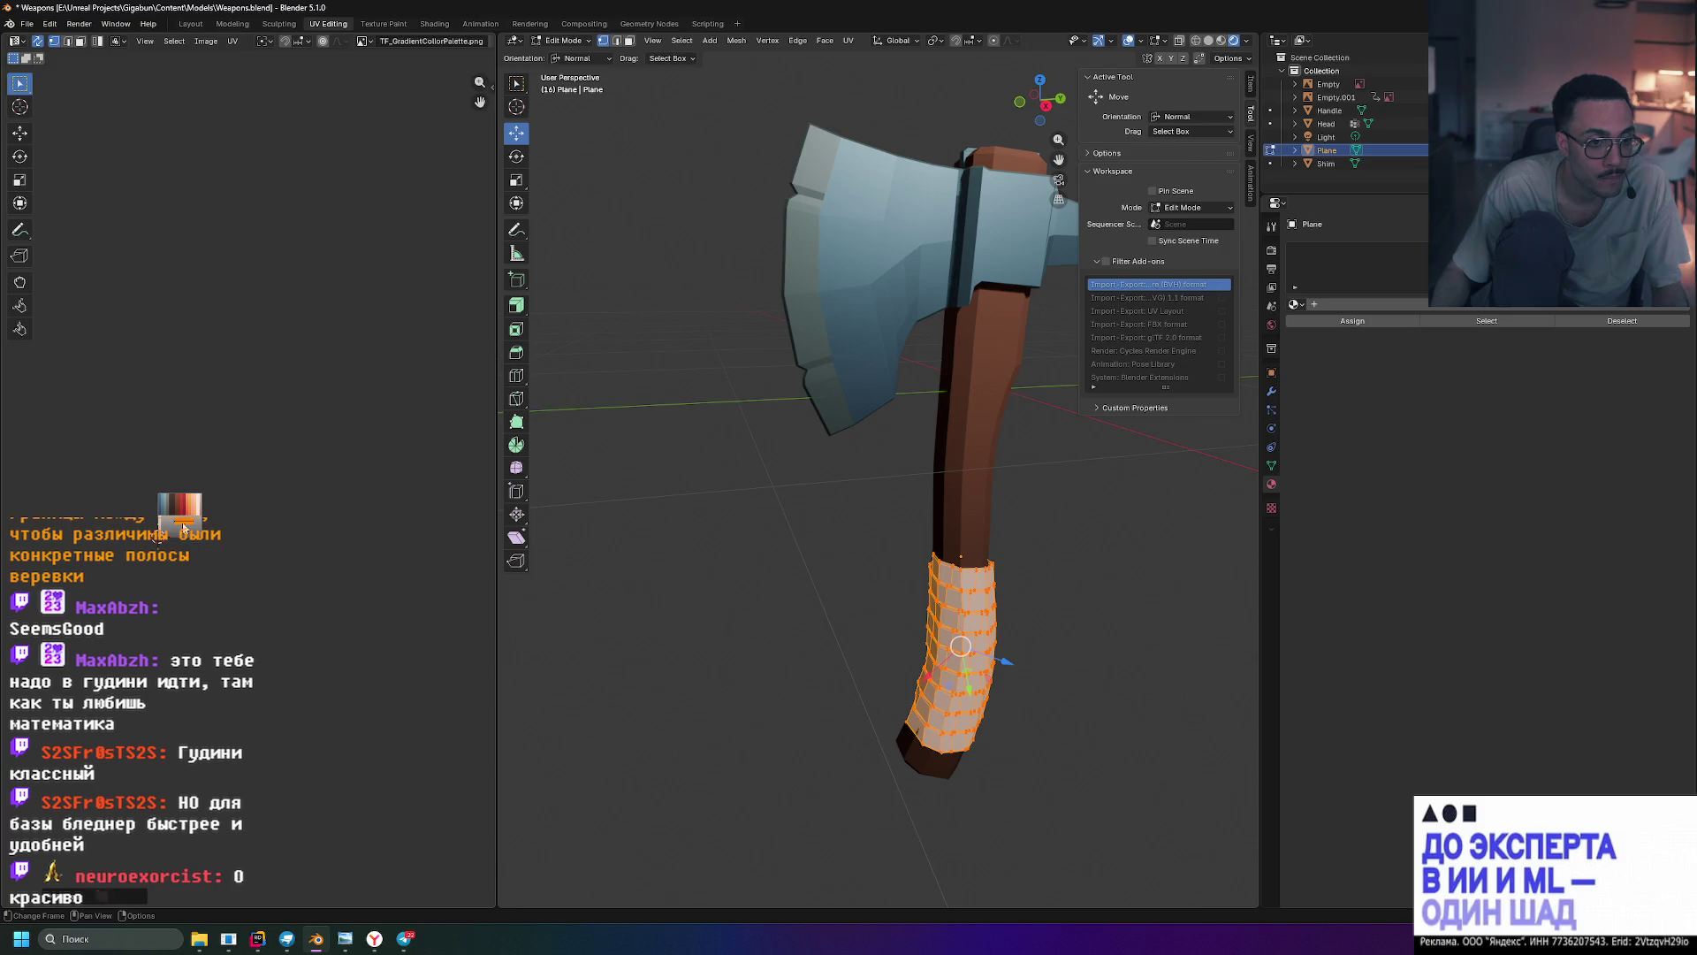
pyautogui.click(156, 519)
# - Rotate the UV strip 90° and move it over the light palette colours
pyautogui.scroll(5, 156, 519)
pyautogui.moveTo(146, 523)
pyautogui.mouseDown(button='middle')
pyautogui.moveTo(239, 584)
pyautogui.moveTo(358, 454)
pyautogui.mouseUp(button='middle')
pyautogui.scroll(2, 247, 592)
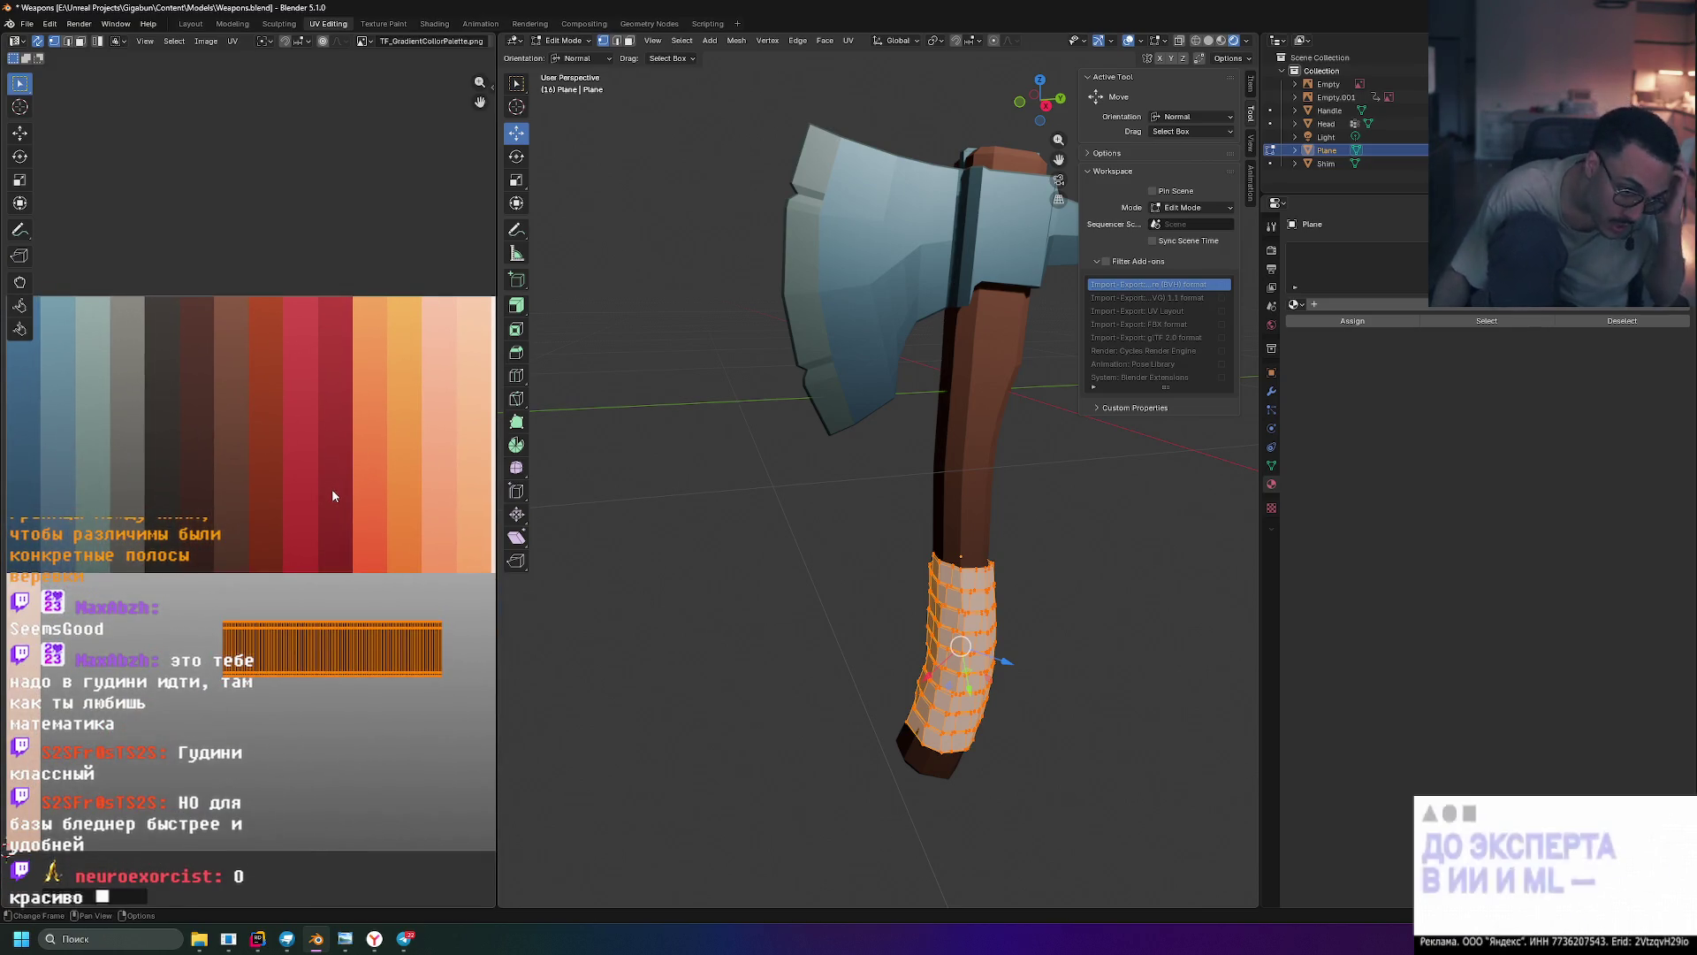
pyautogui.scroll(-2, 331, 486)
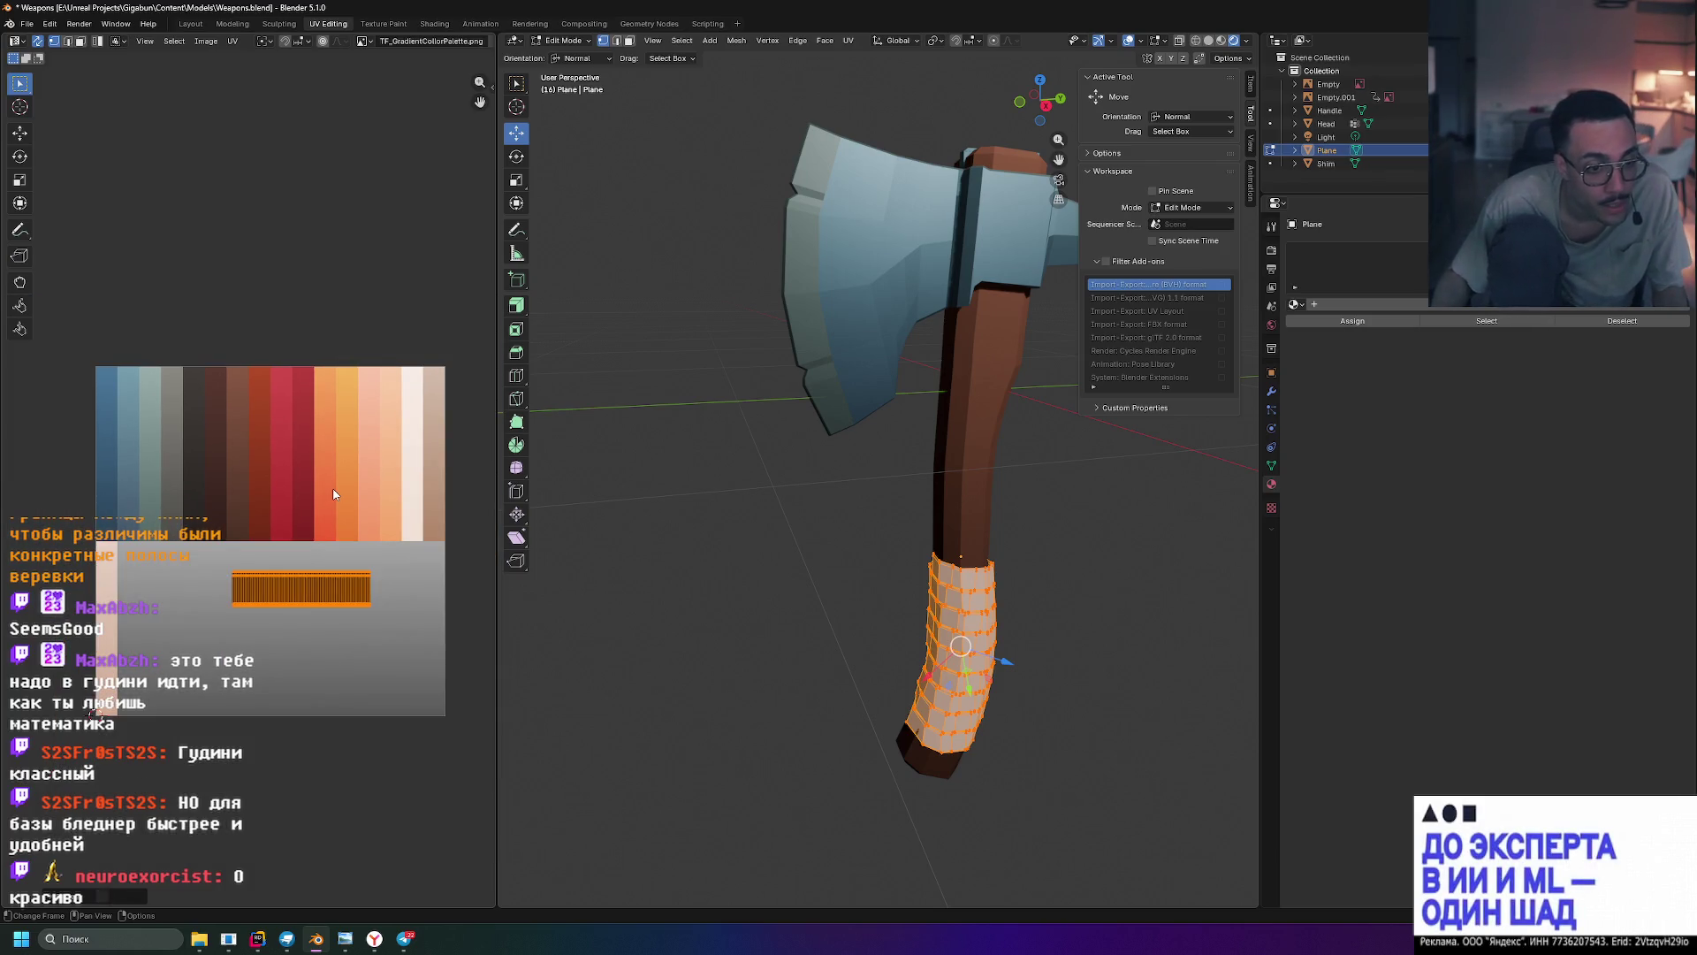
pyautogui.press('r')
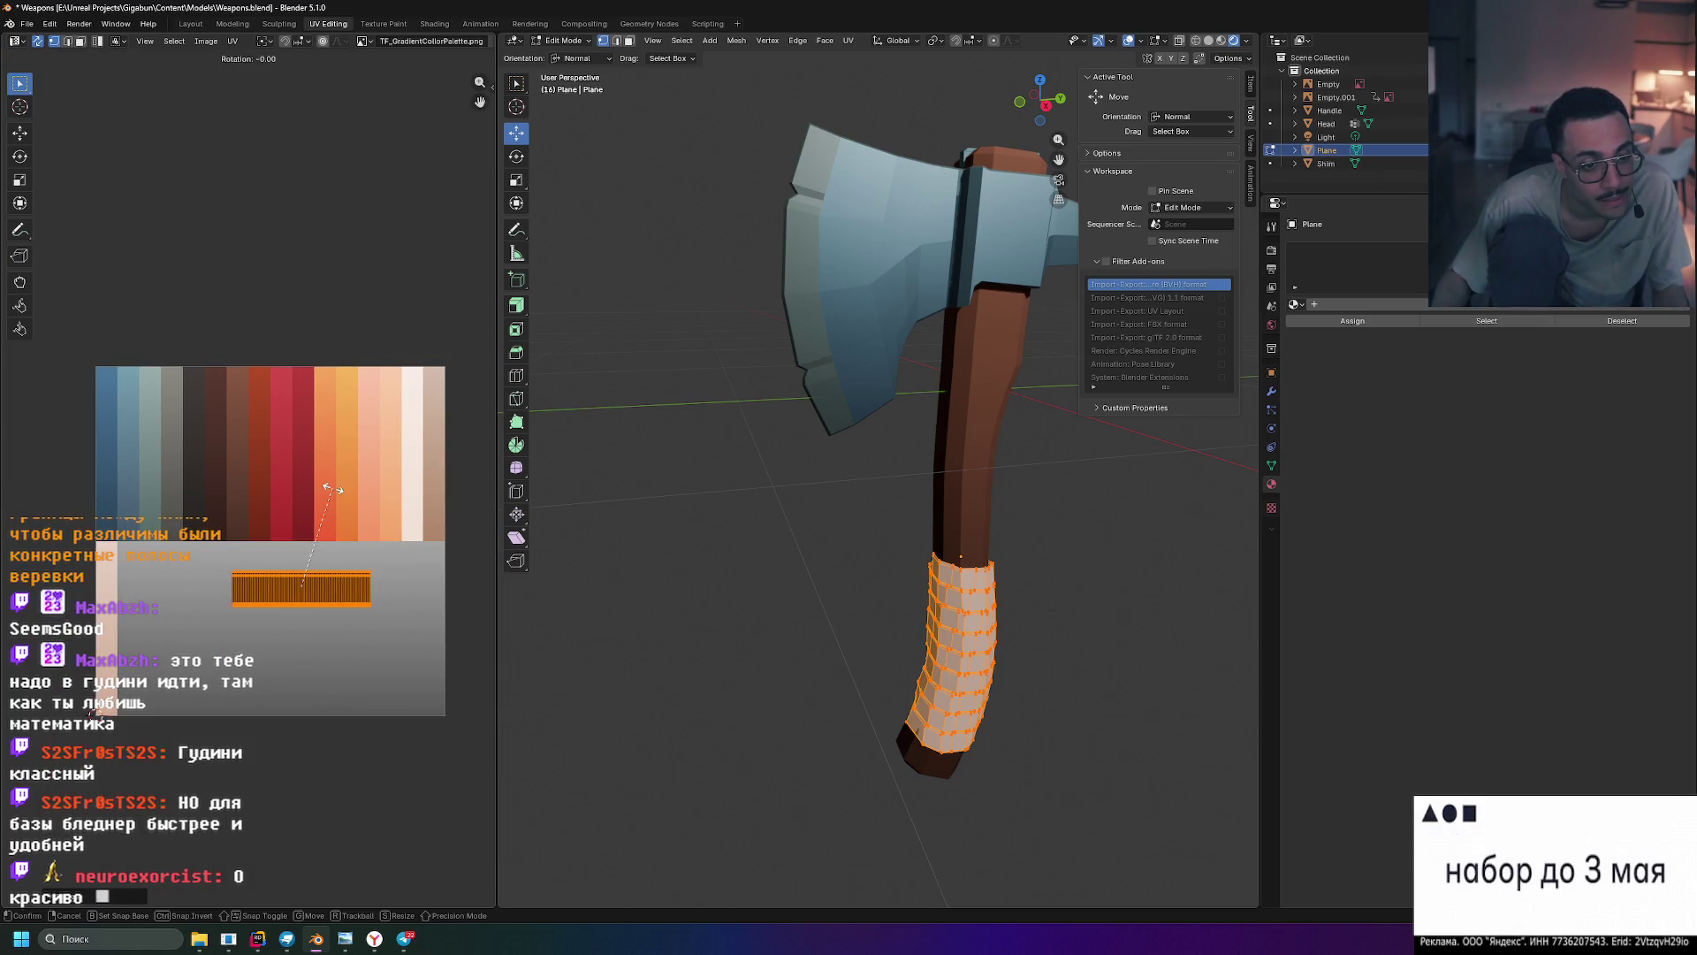
pyautogui.click(366, 612)
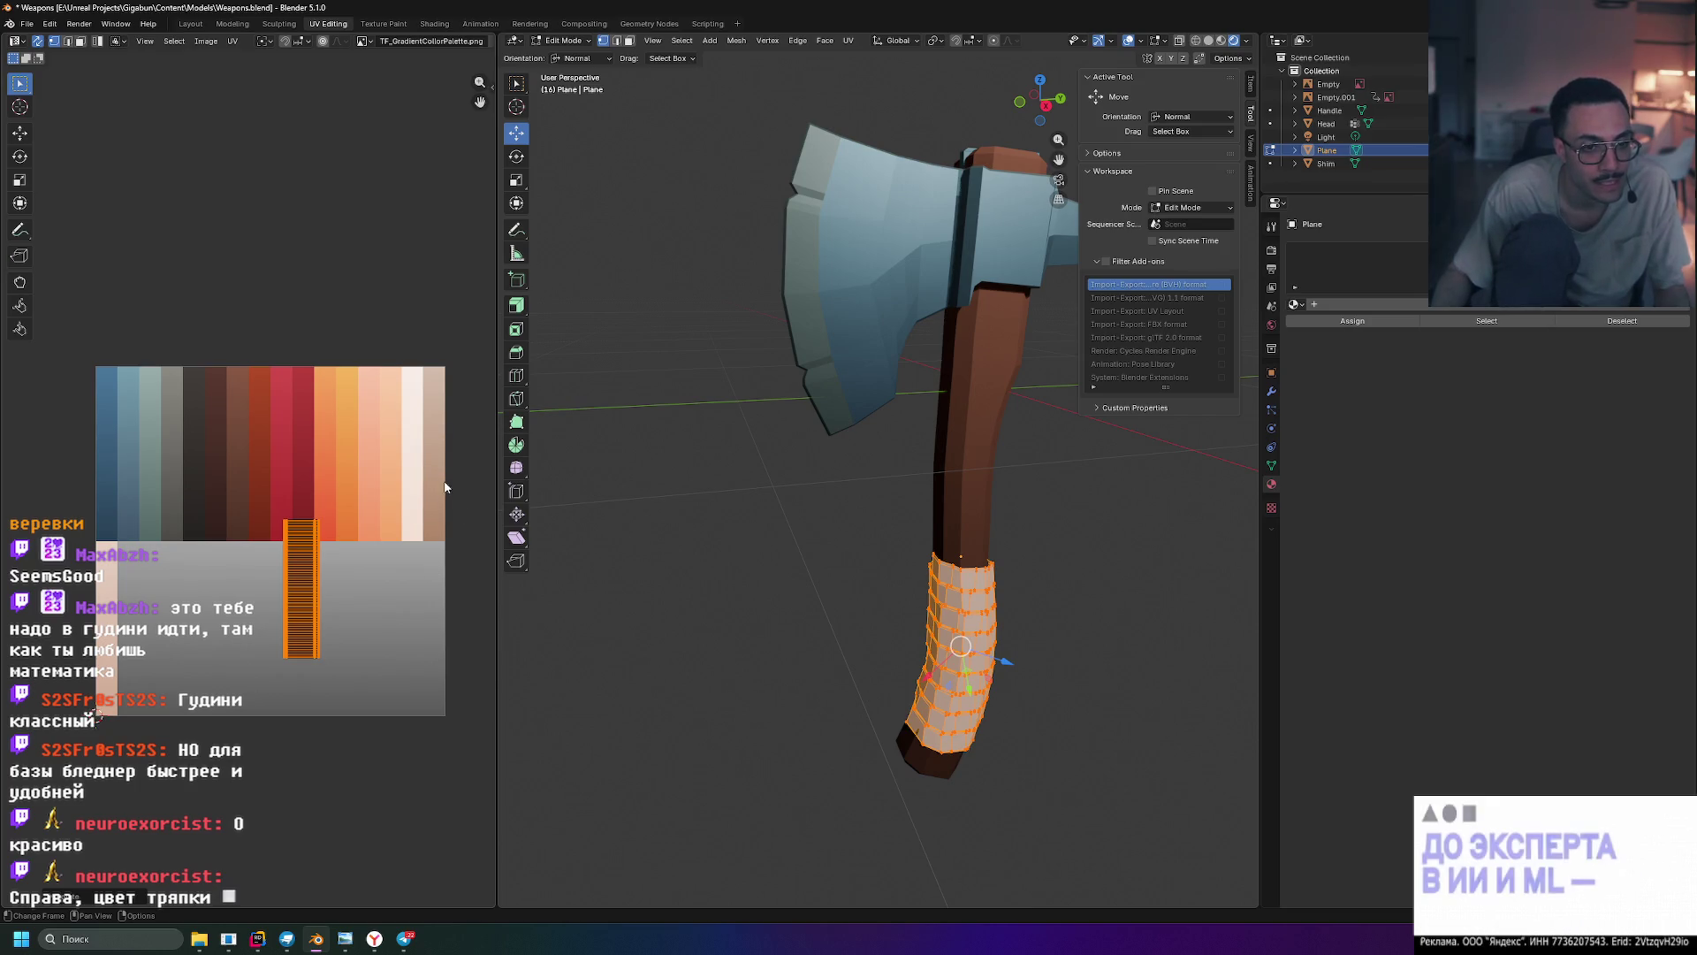
pyautogui.scroll(2, 382, 620)
pyautogui.moveTo(424, 602); pyautogui.dragTo(302, 551, button='middle')
pyautogui.press('g')
pyautogui.click(5, 341)
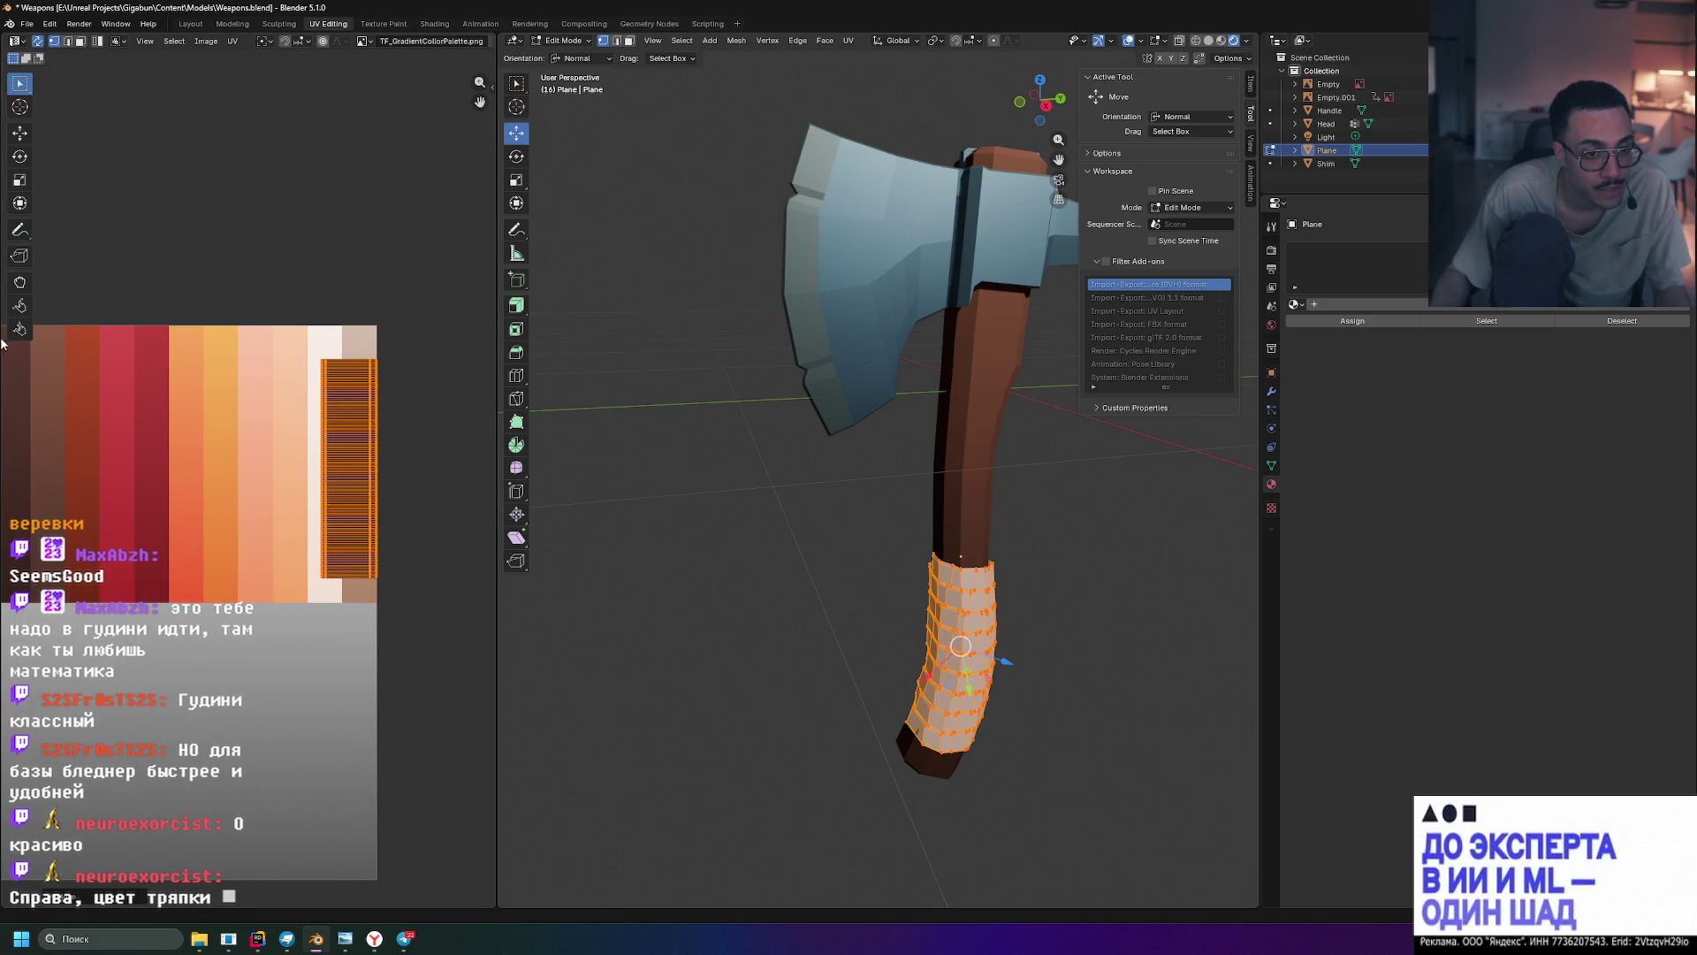
# - Narrow the strip, drop it onto the pale palette column, and return to object mode
pyautogui.press('s')
pyautogui.press('x')
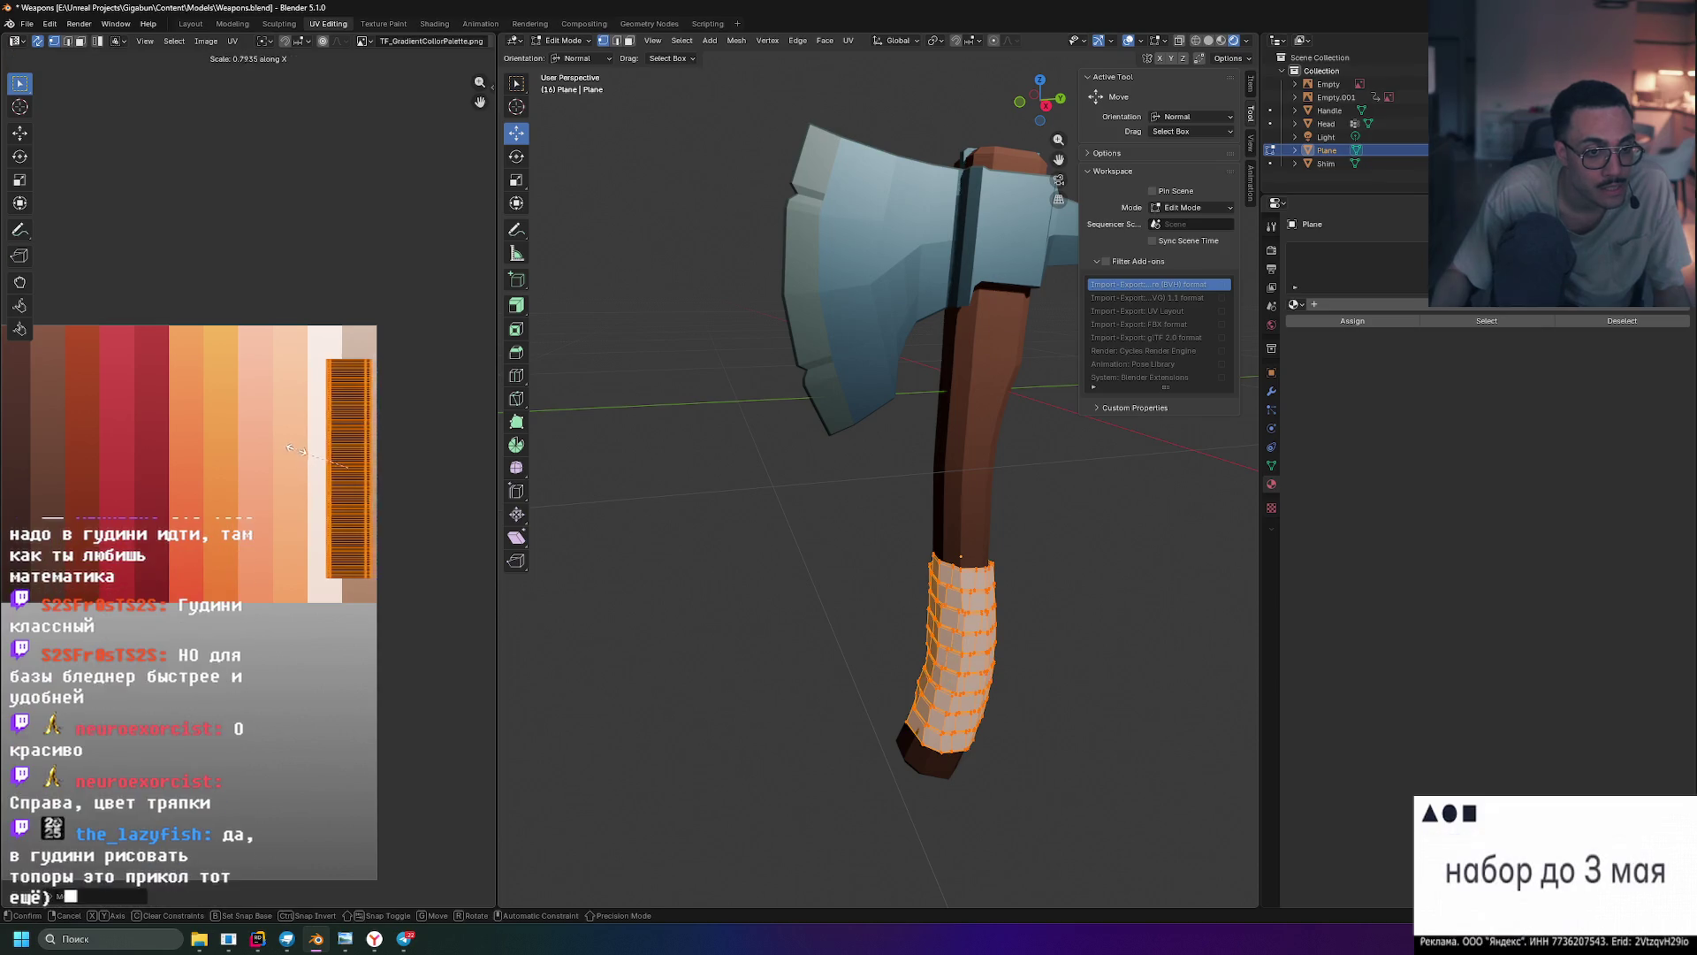
pyautogui.click(325, 460)
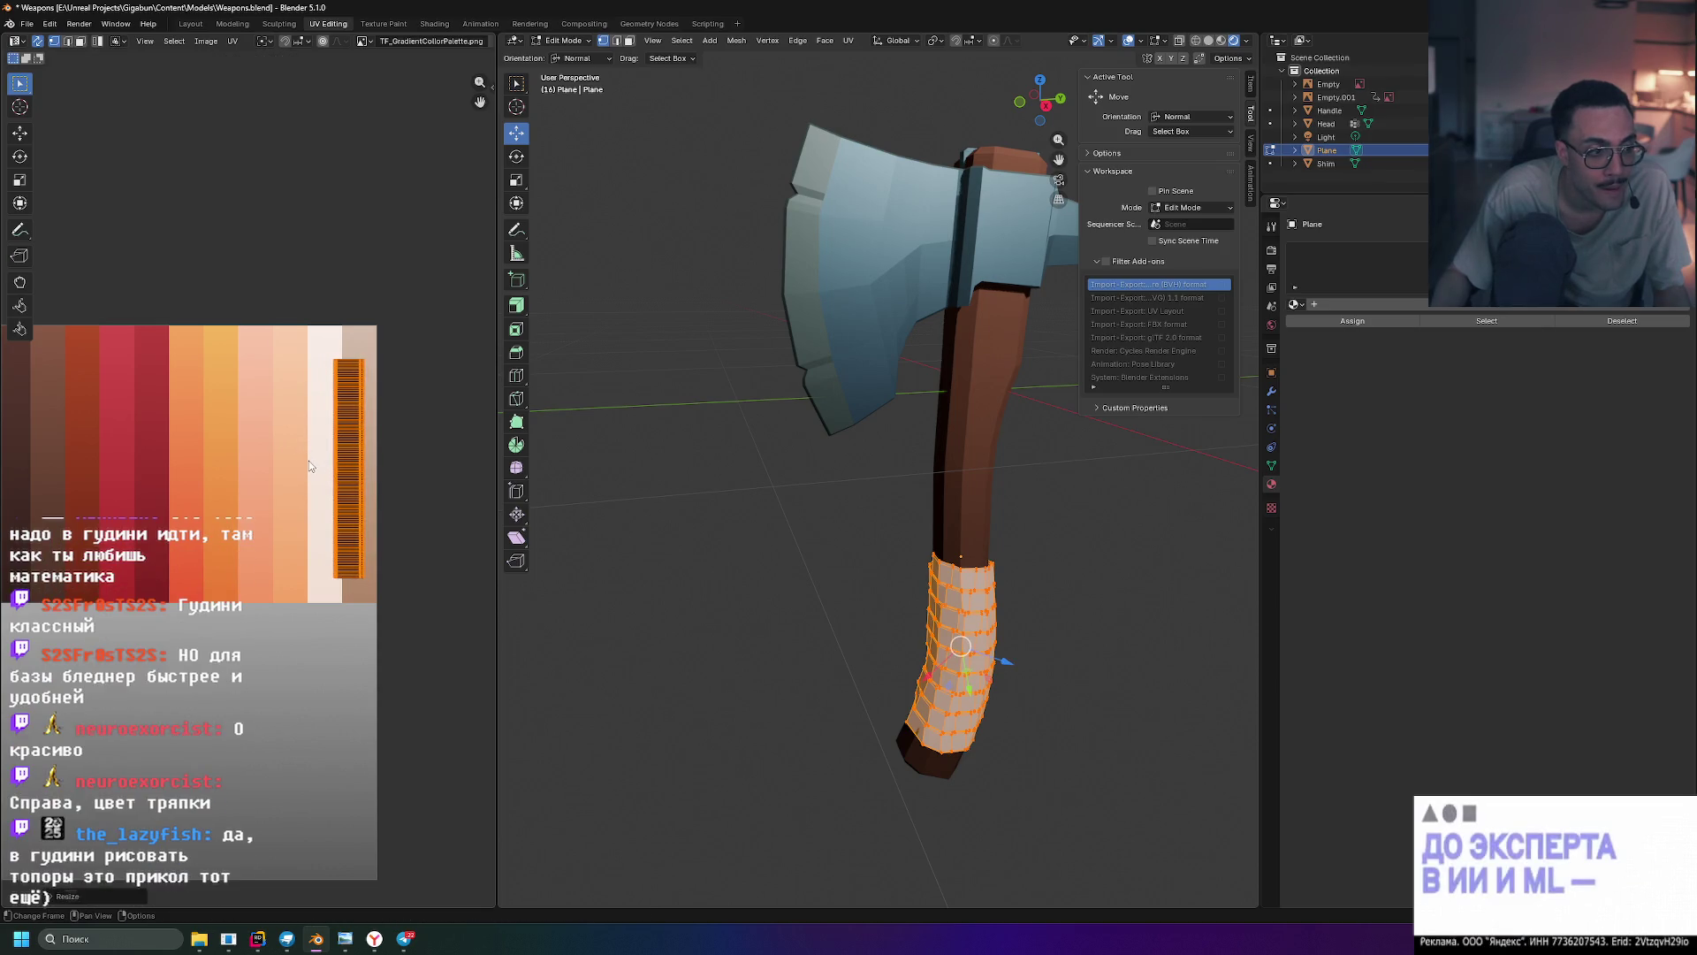
pyautogui.press('g')
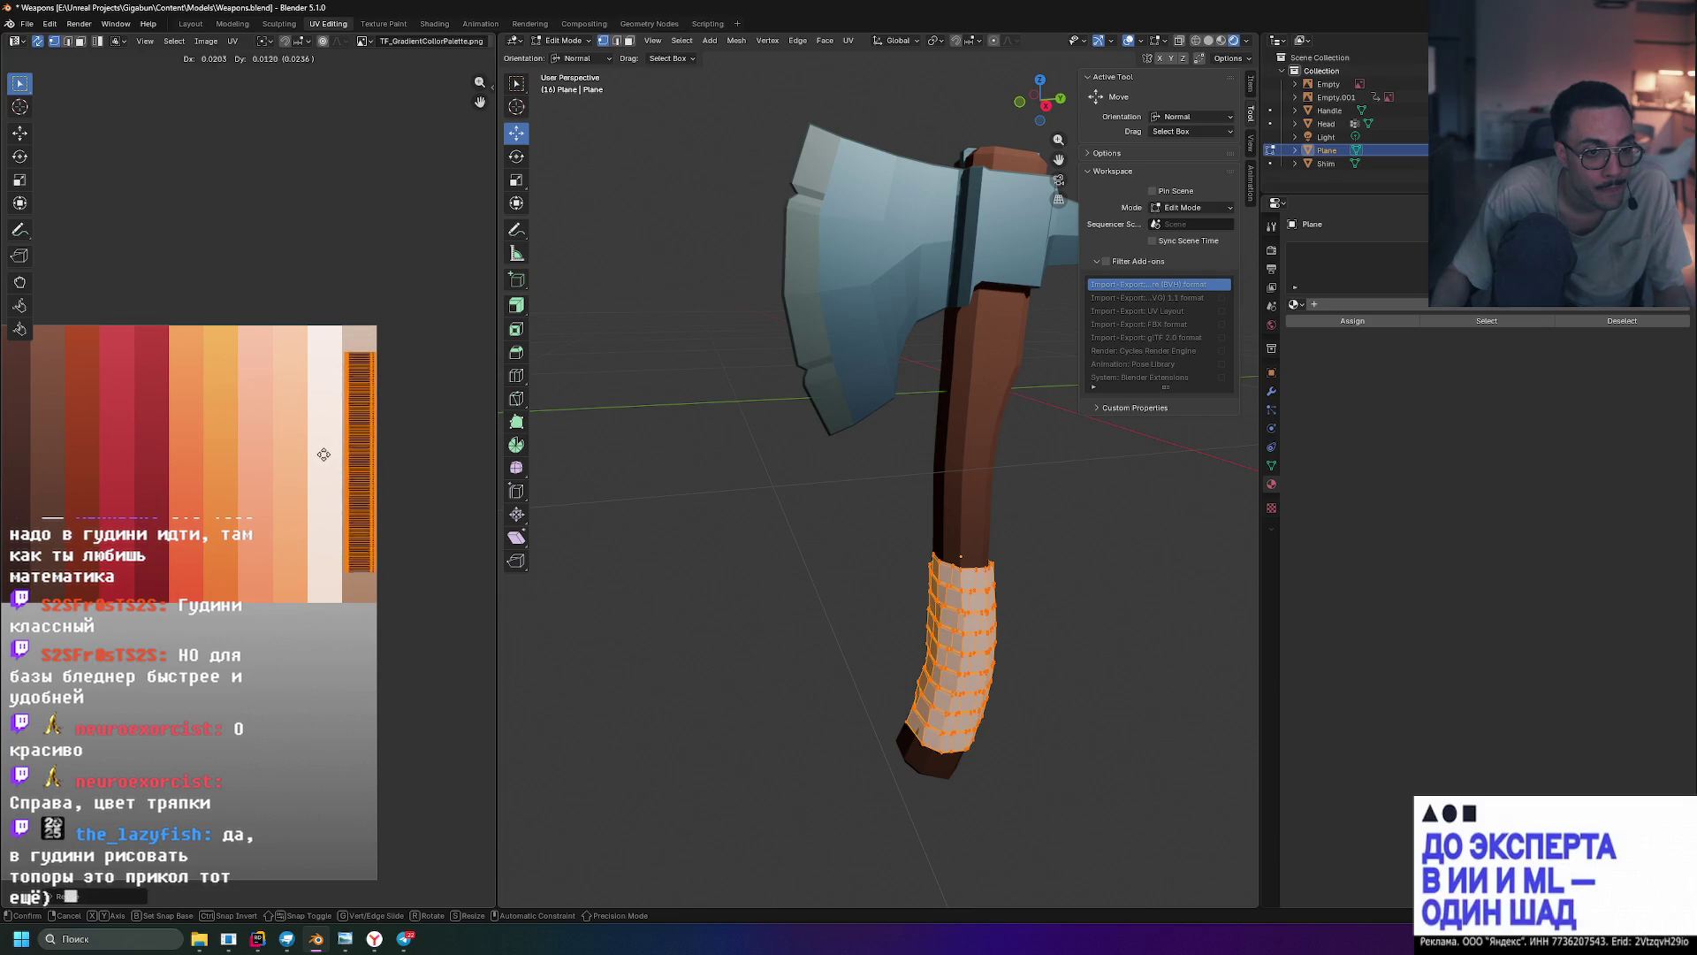
pyautogui.click(323, 460)
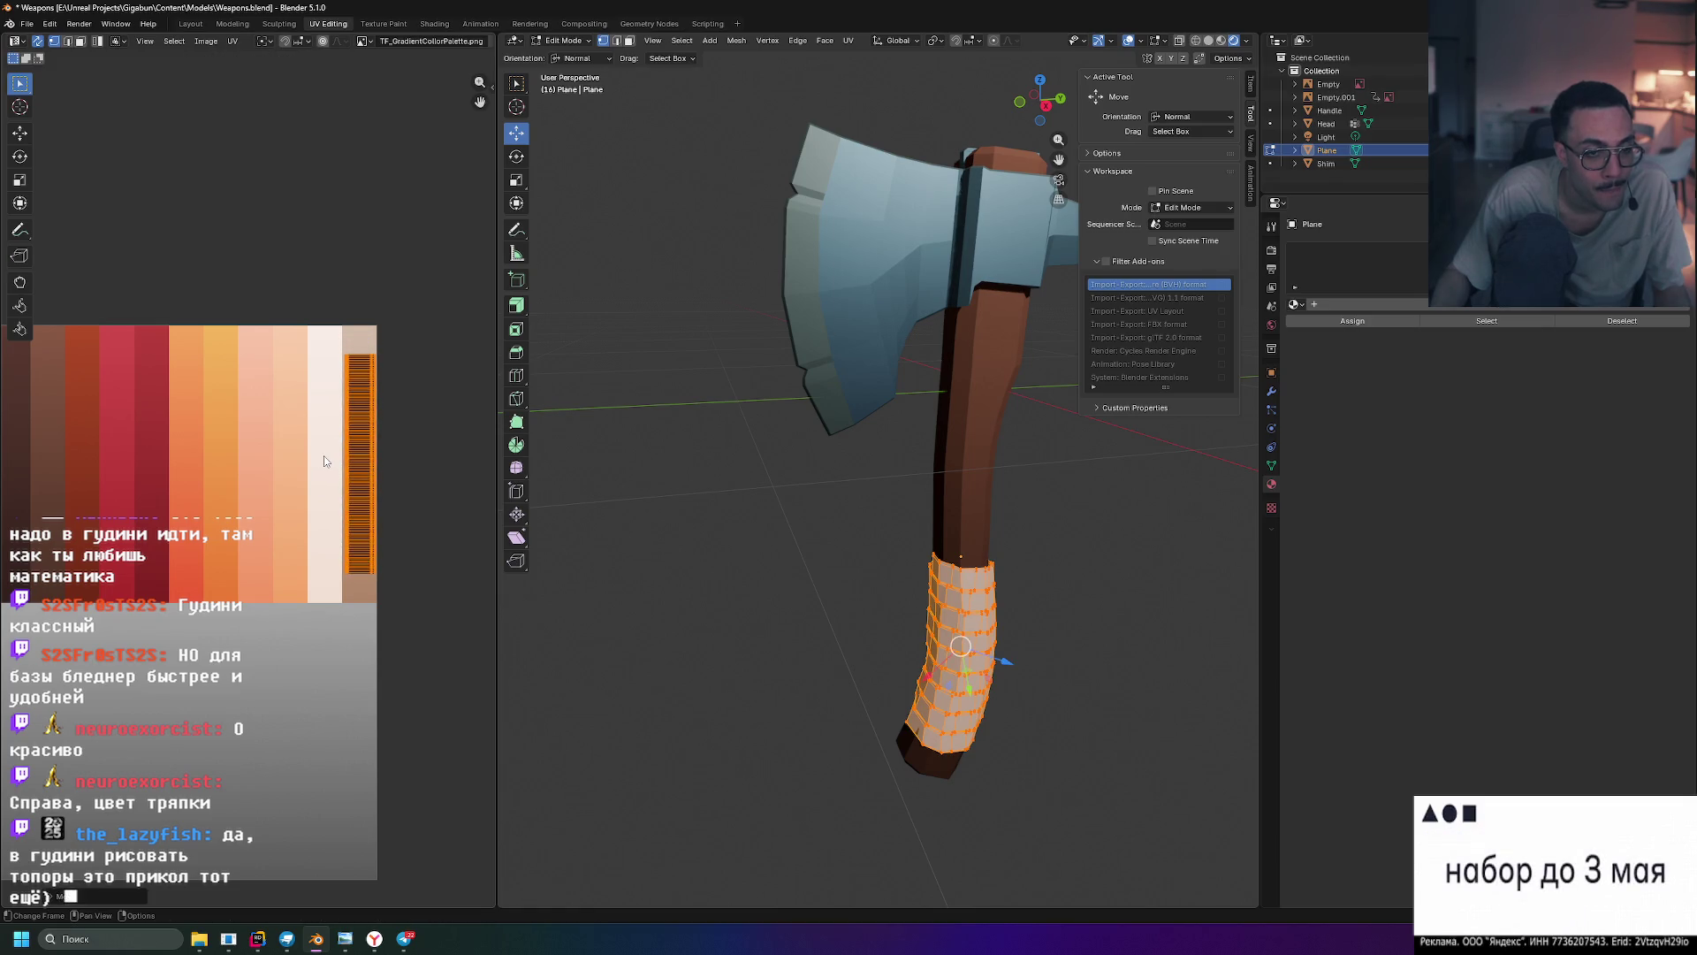
pyautogui.press('s')
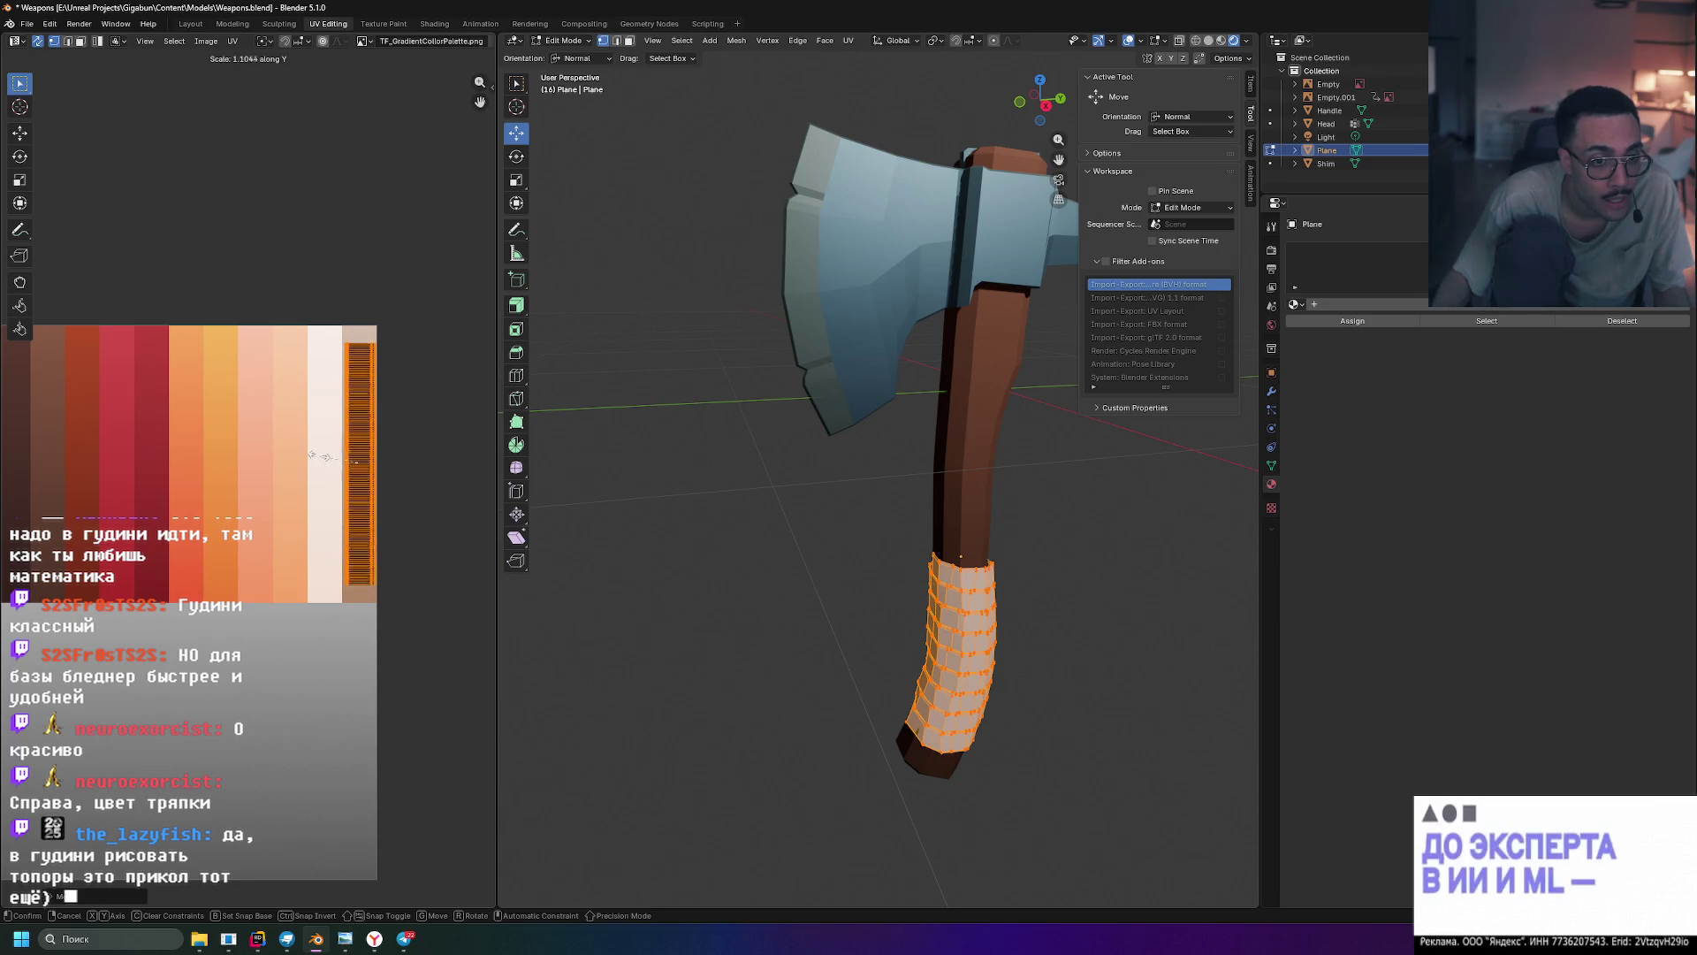
pyautogui.click(313, 458)
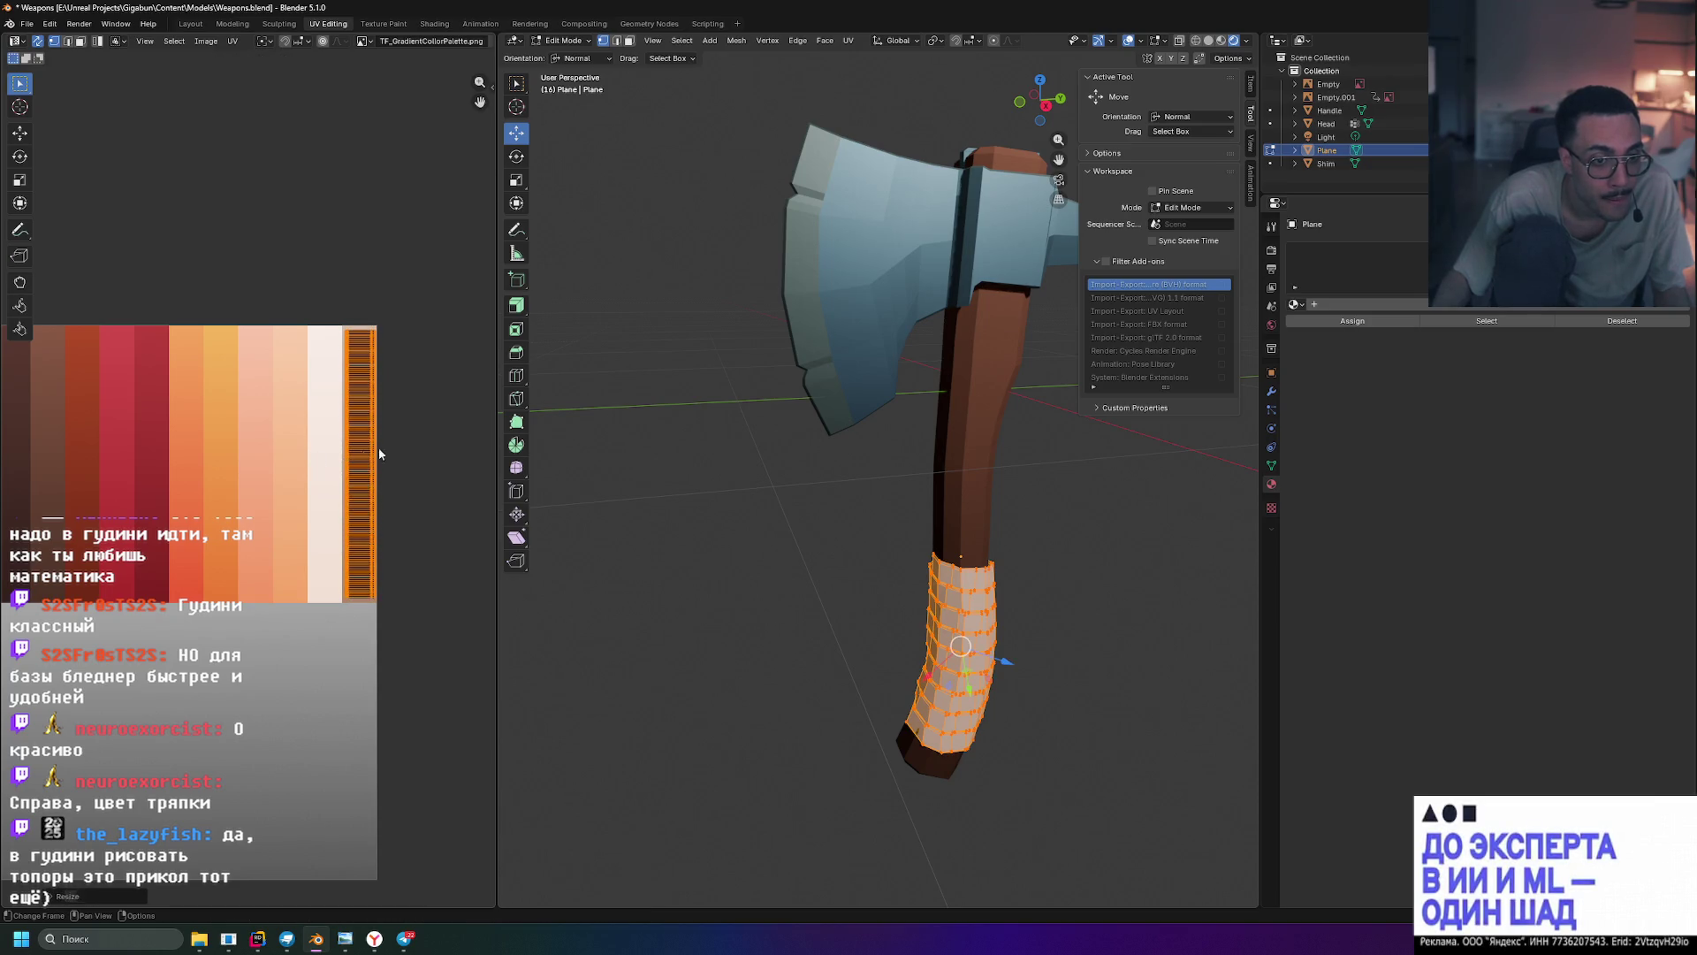
pyautogui.click(420, 441)
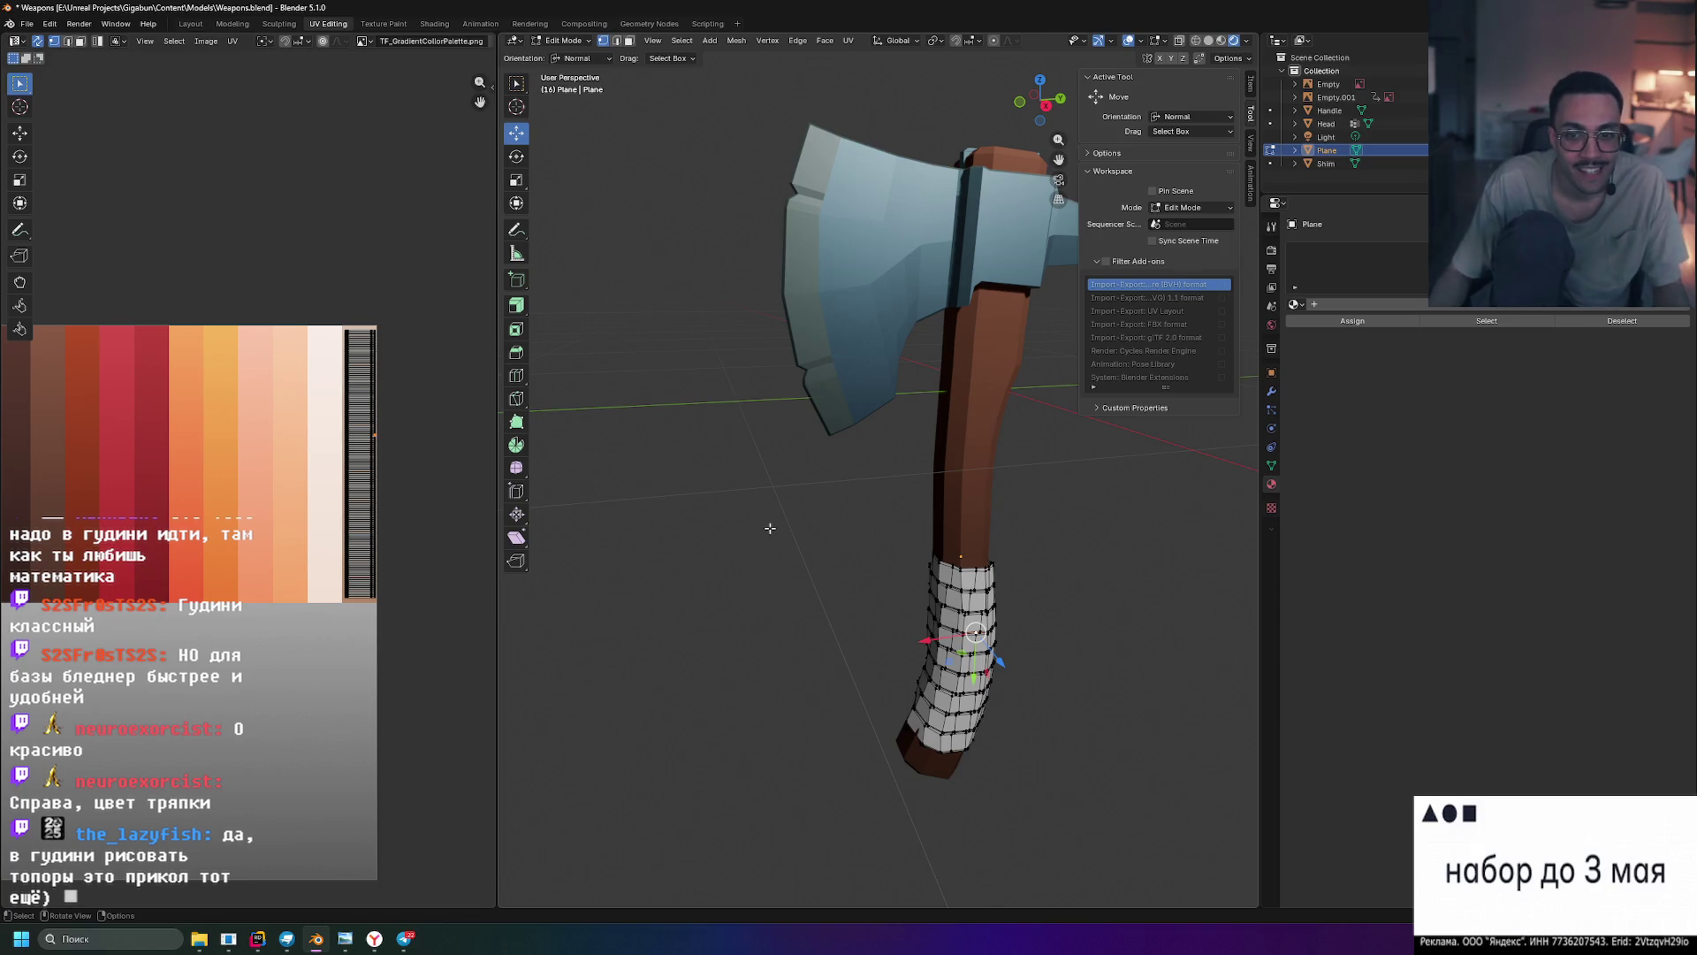
pyautogui.press('Tab')
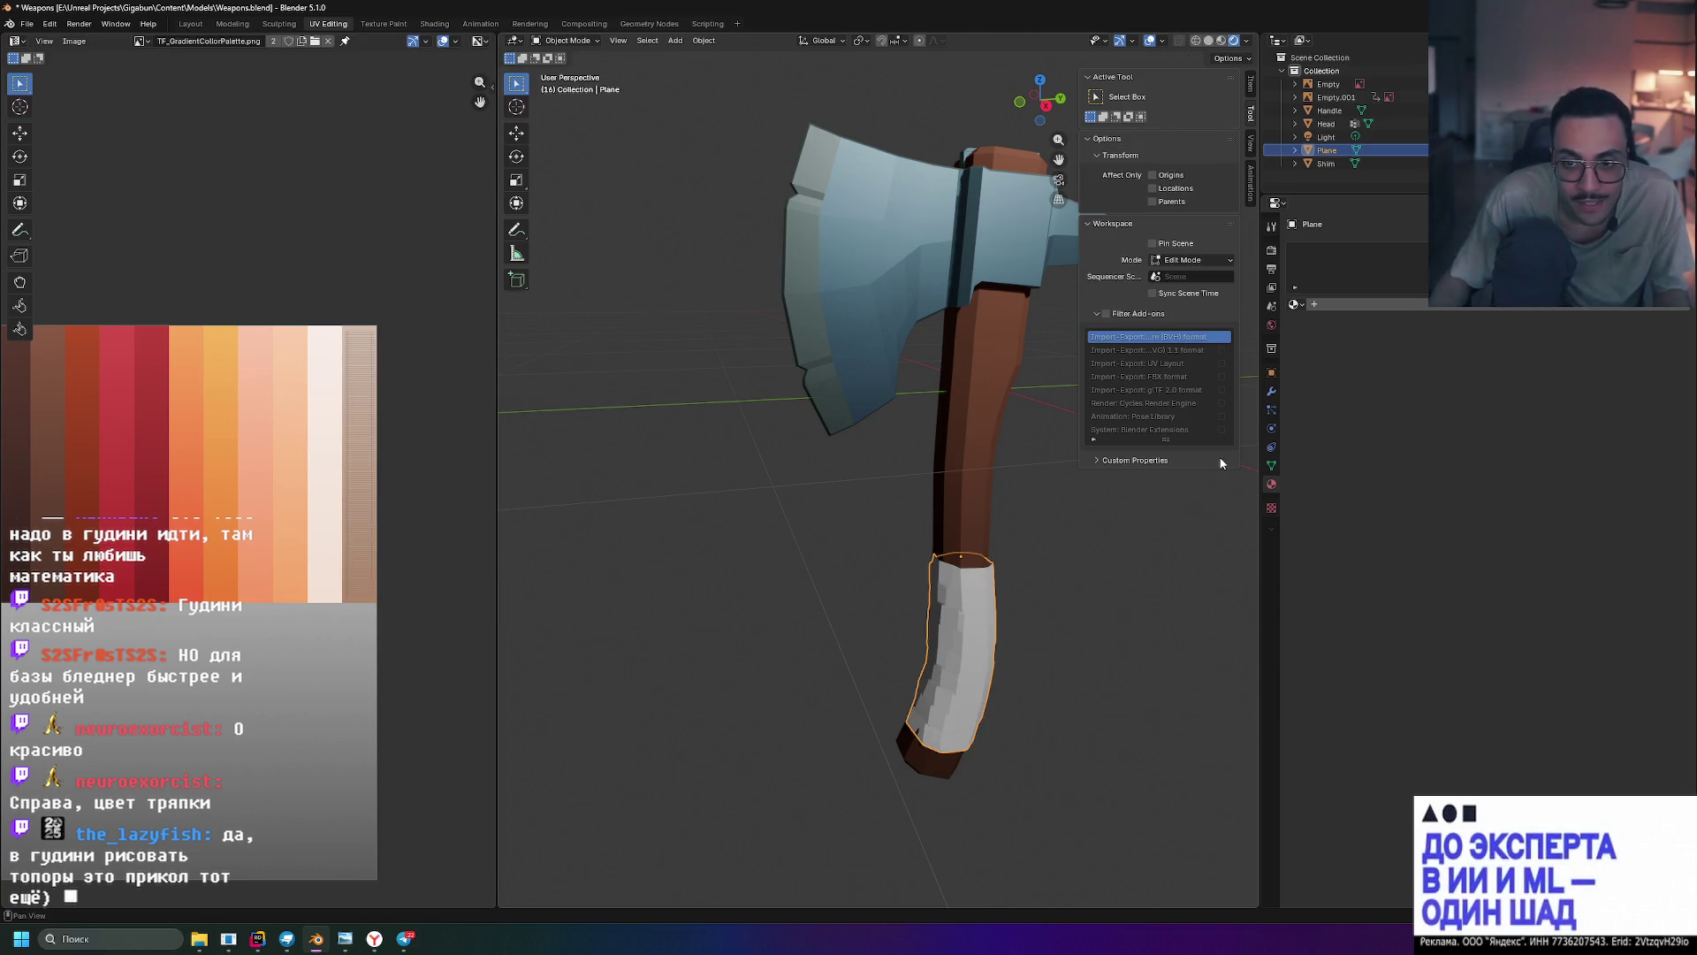
# - Assign the Material.Wood palette material to the grip wrap Plane
pyautogui.click(1271, 325)
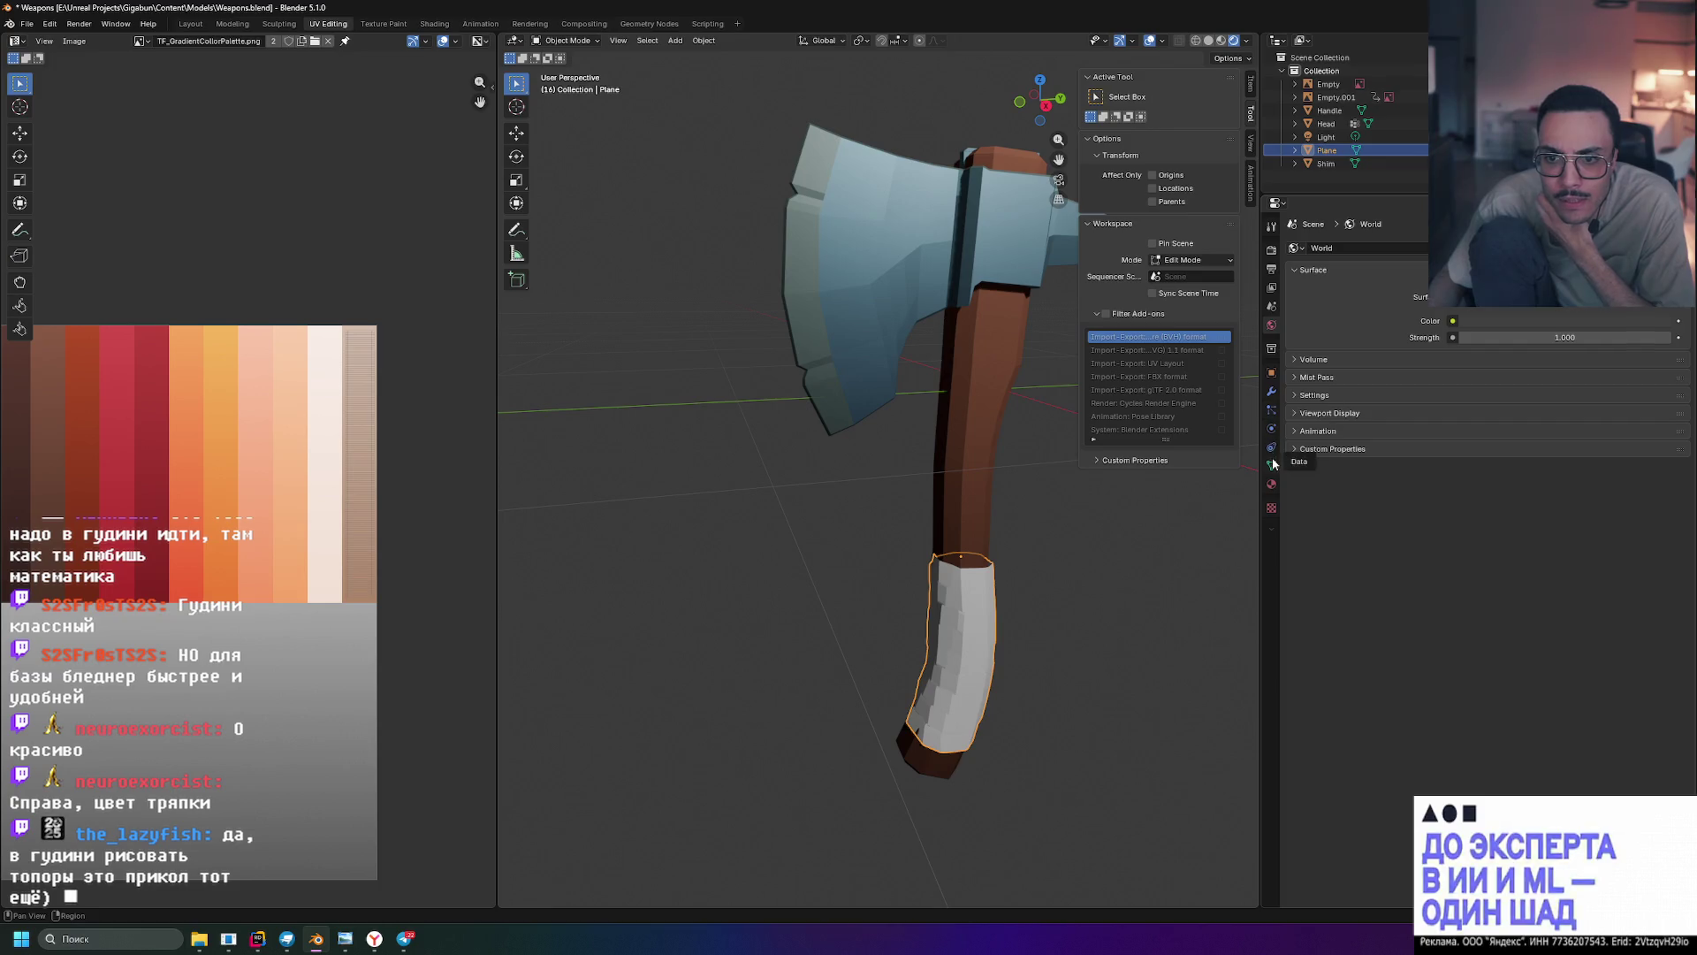
pyautogui.click(1272, 483)
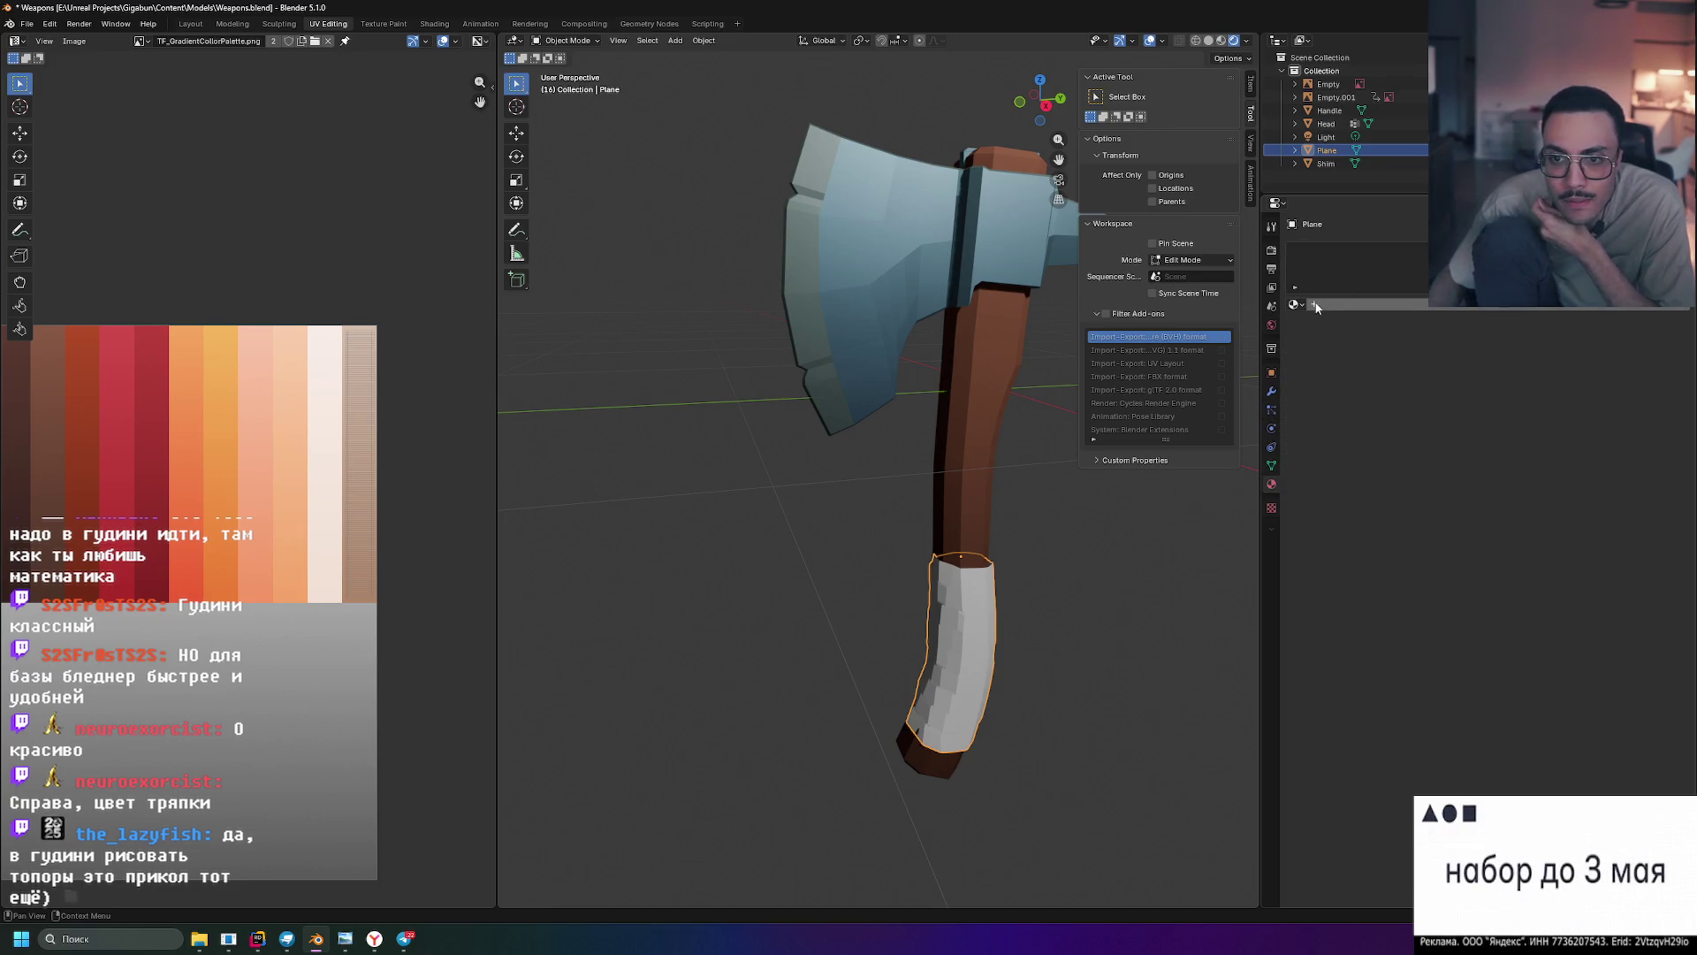
pyautogui.click(1297, 305)
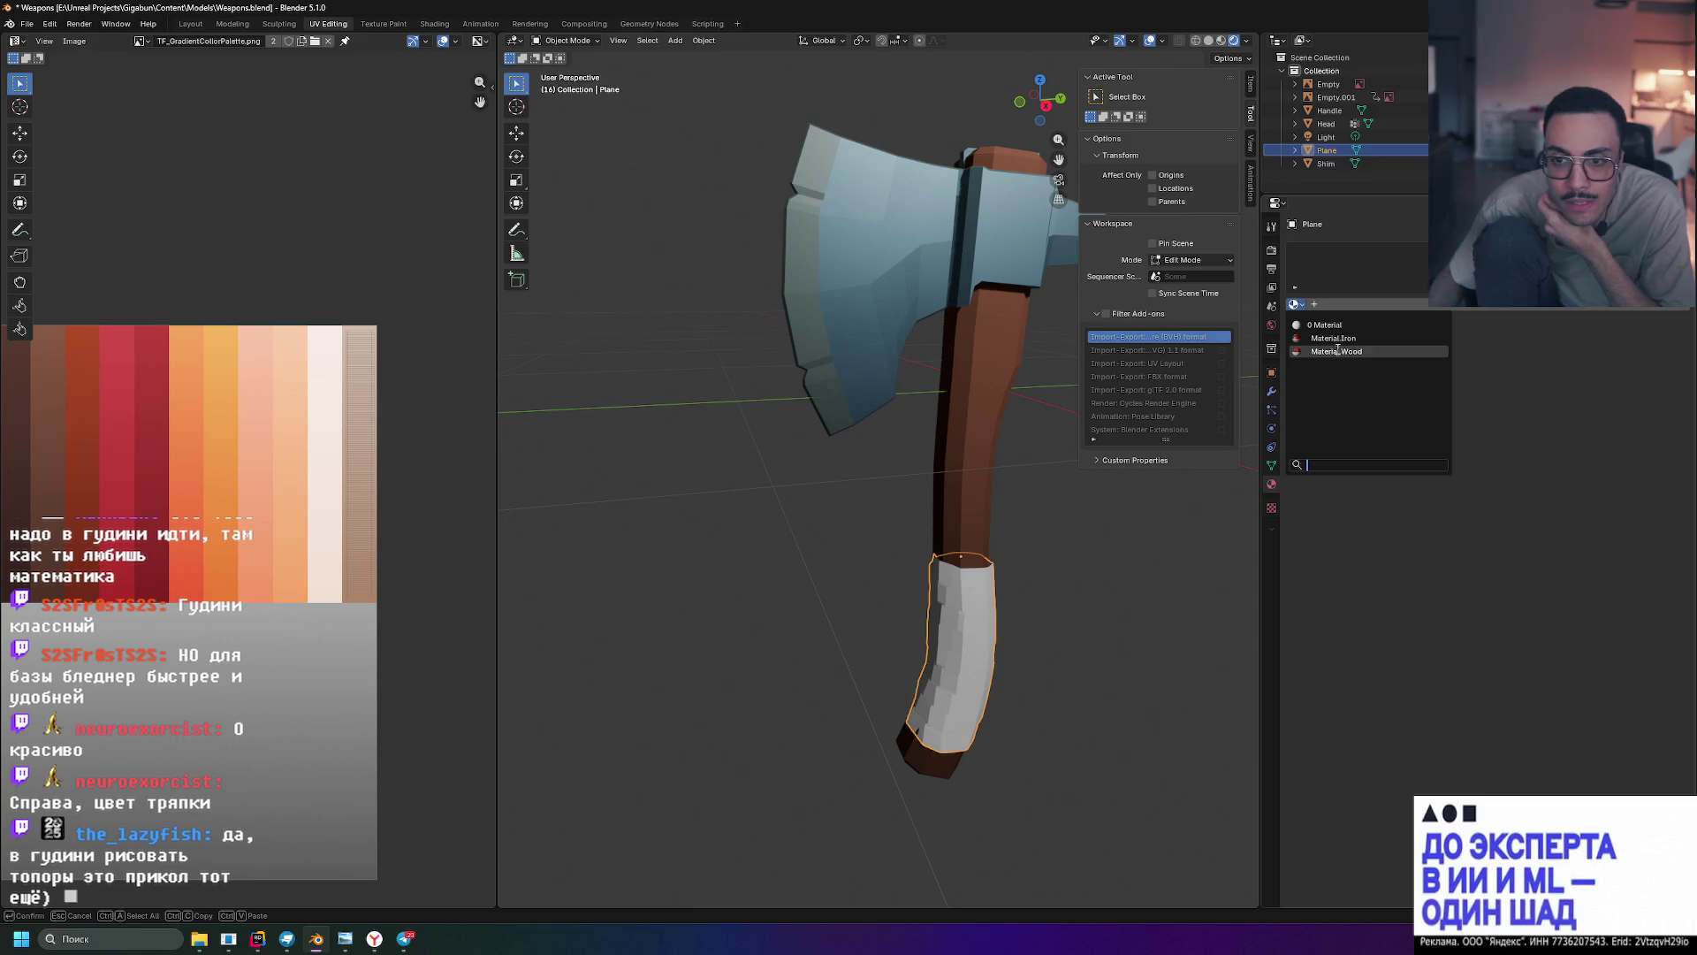
pyautogui.click(1297, 351)
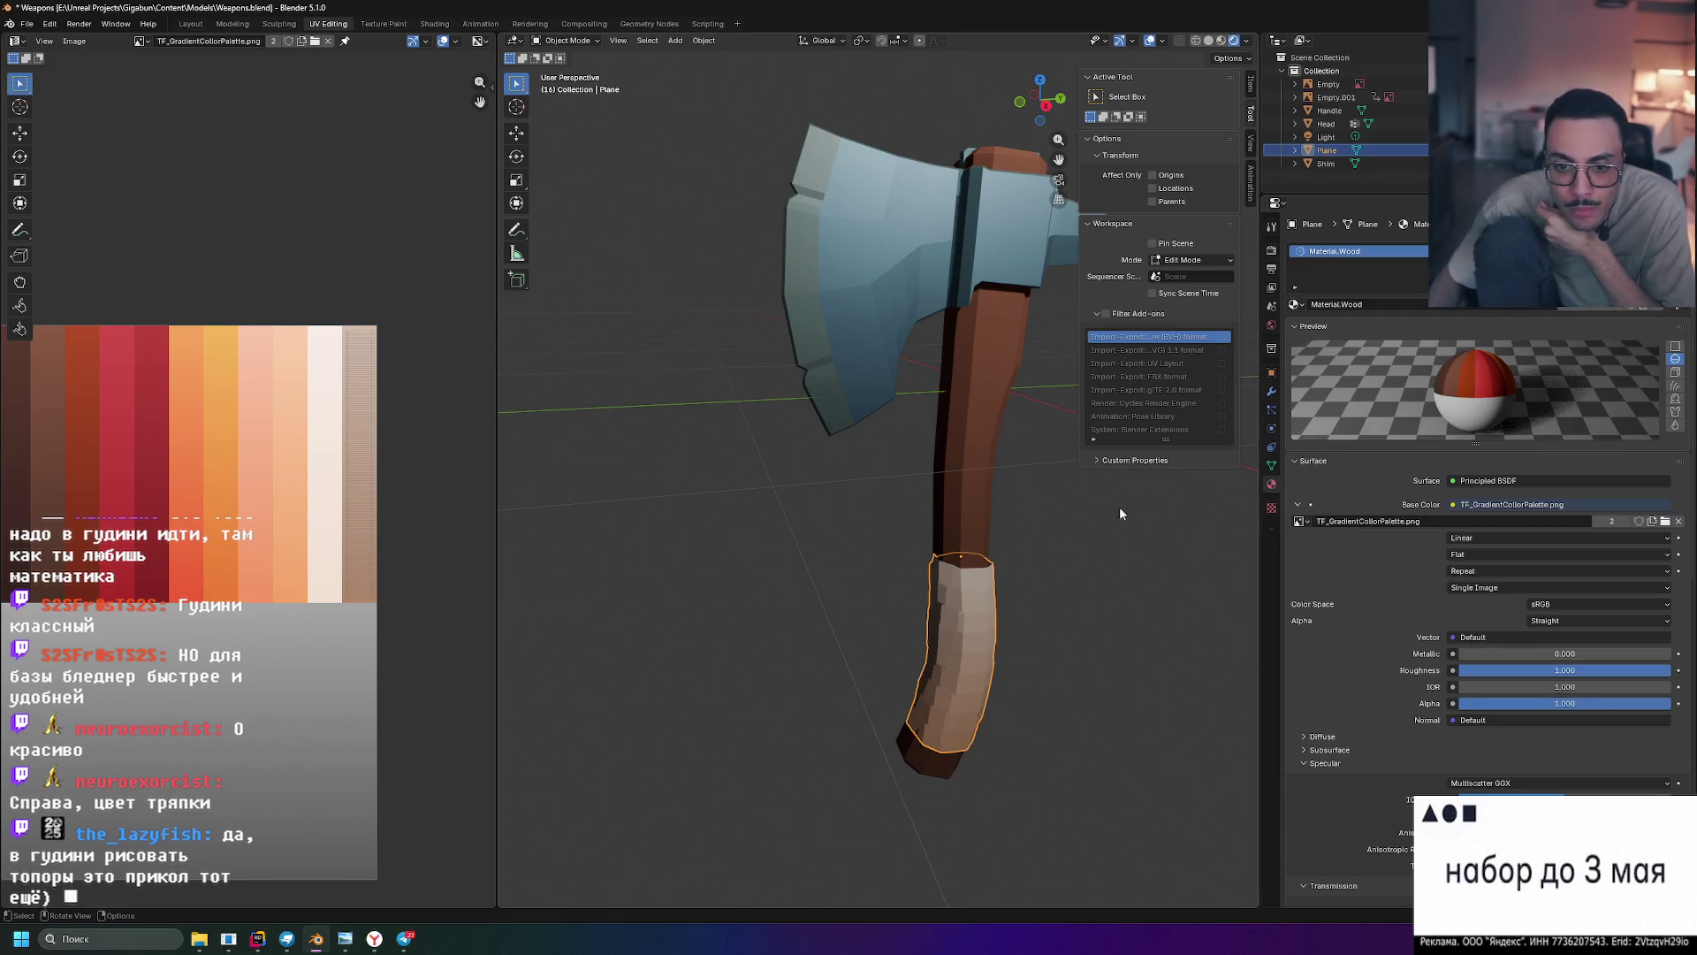
# - Deselect the wrap, then orbit and zoom to view the beige-toned grip
pyautogui.click(1079, 532)
pyautogui.moveTo(1079, 533)
pyautogui.mouseDown(button='middle')
pyautogui.moveTo(1103, 481)
pyautogui.moveTo(1126, 507)
pyautogui.moveTo(1099, 544)
pyautogui.moveTo(1126, 534)
pyautogui.moveTo(1108, 517)
pyautogui.moveTo(1152, 530)
pyautogui.moveTo(1014, 530)
pyautogui.moveTo(985, 504)
pyautogui.moveTo(995, 485)
pyautogui.mouseUp(button='middle')
pyautogui.scroll(-4, 1107, 534)
pyautogui.scroll(2, 1014, 531)
pyautogui.scroll(2, 995, 485)
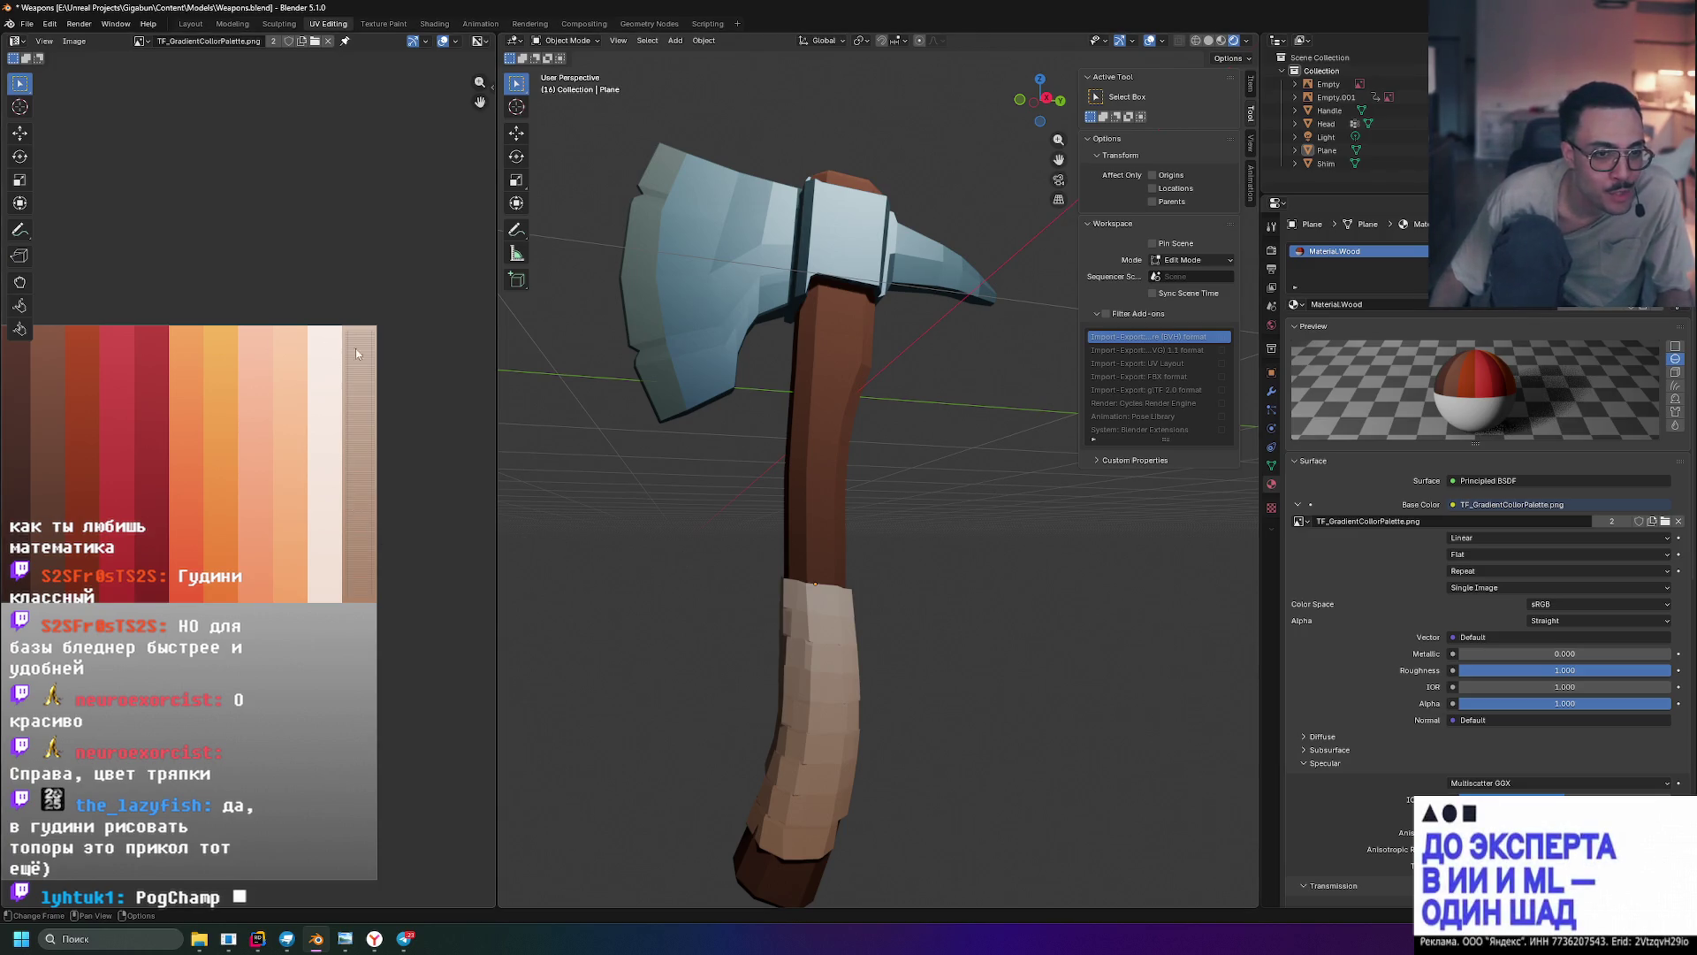
# - In Edit Mode, shift the wrap's UVs along one axis and preview the colour
pyautogui.press('Tab')
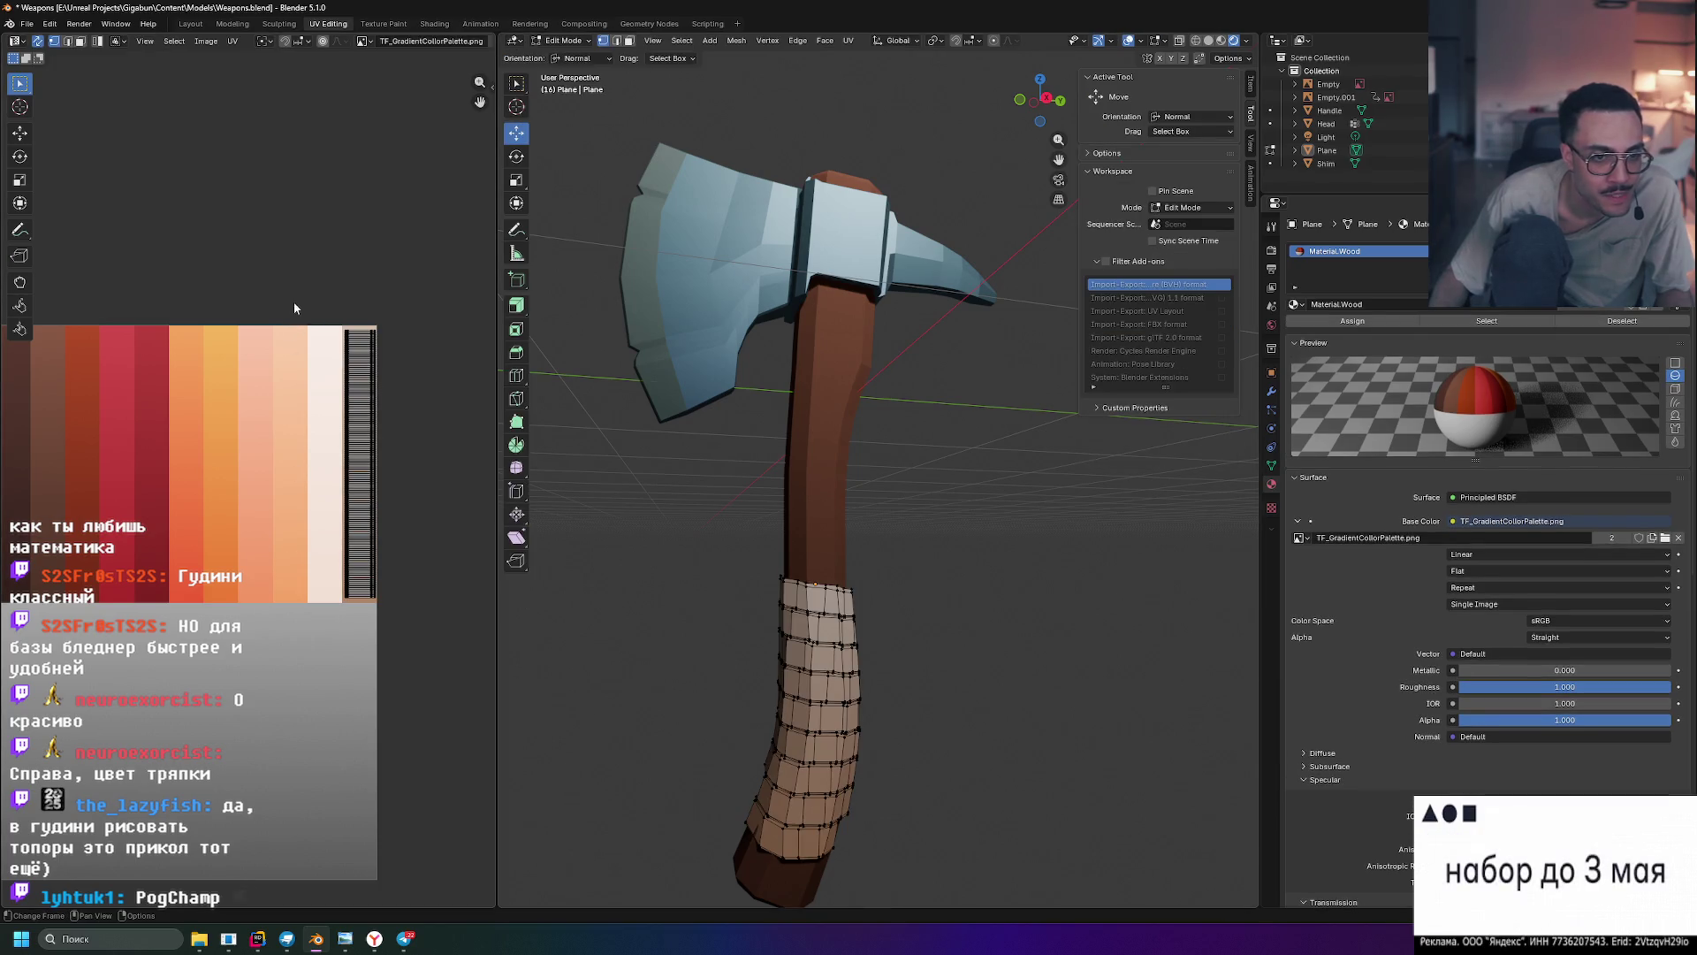
pyautogui.press('g')
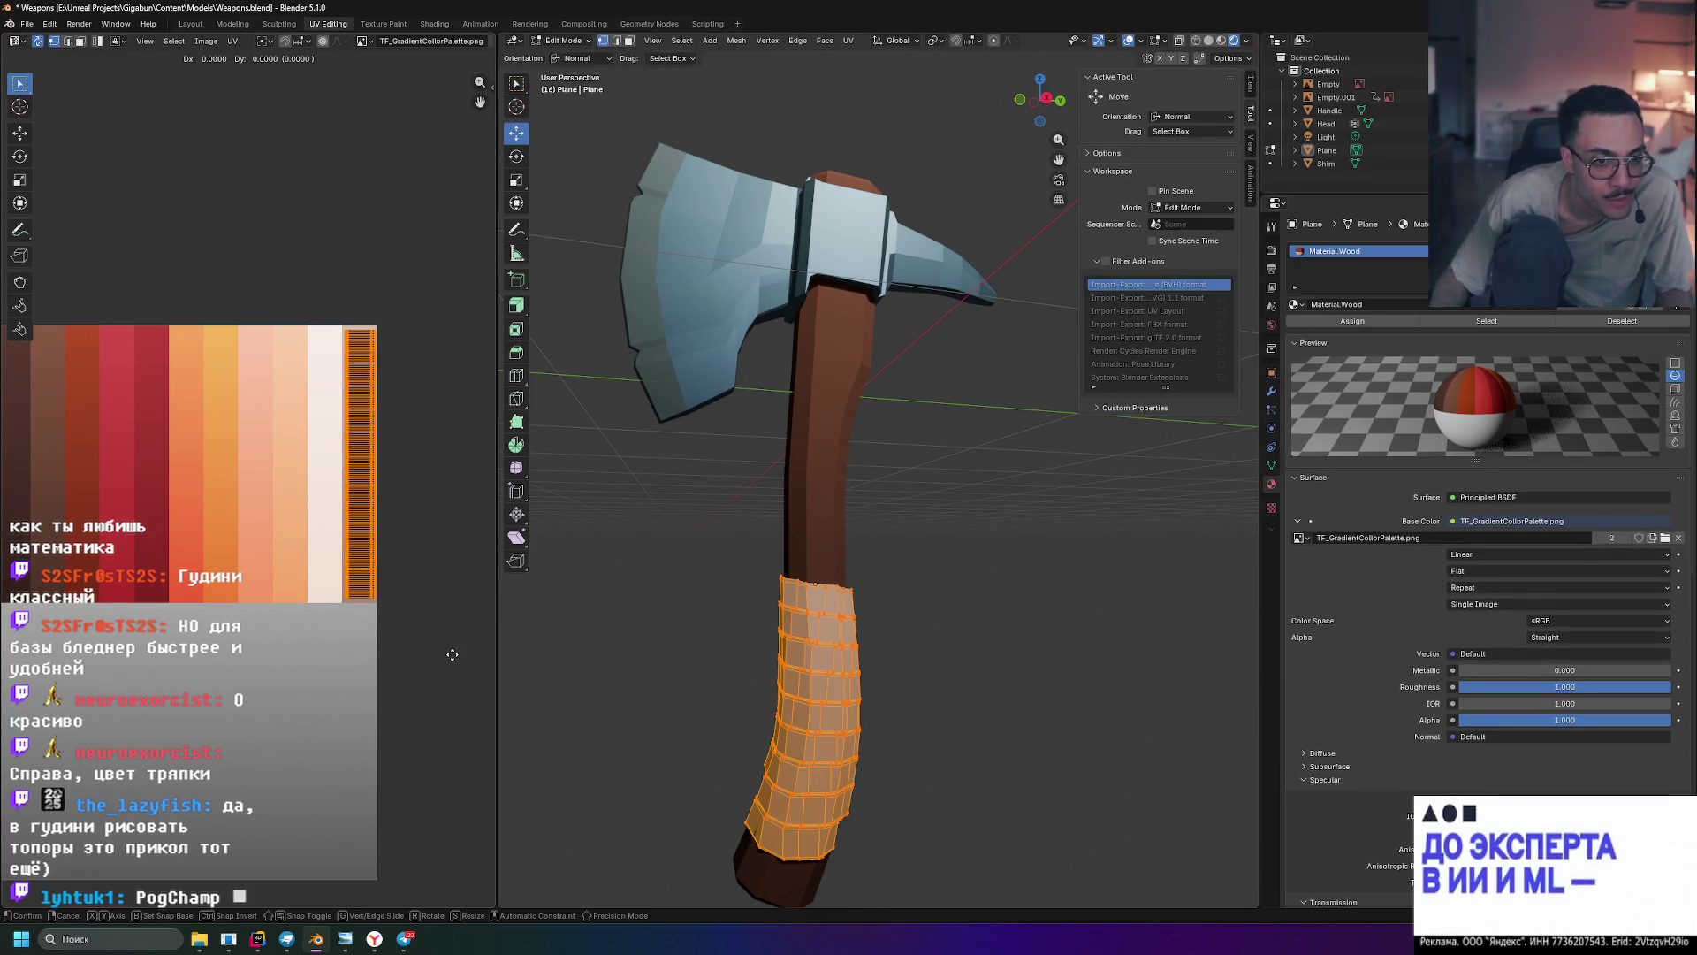
pyautogui.press('x')
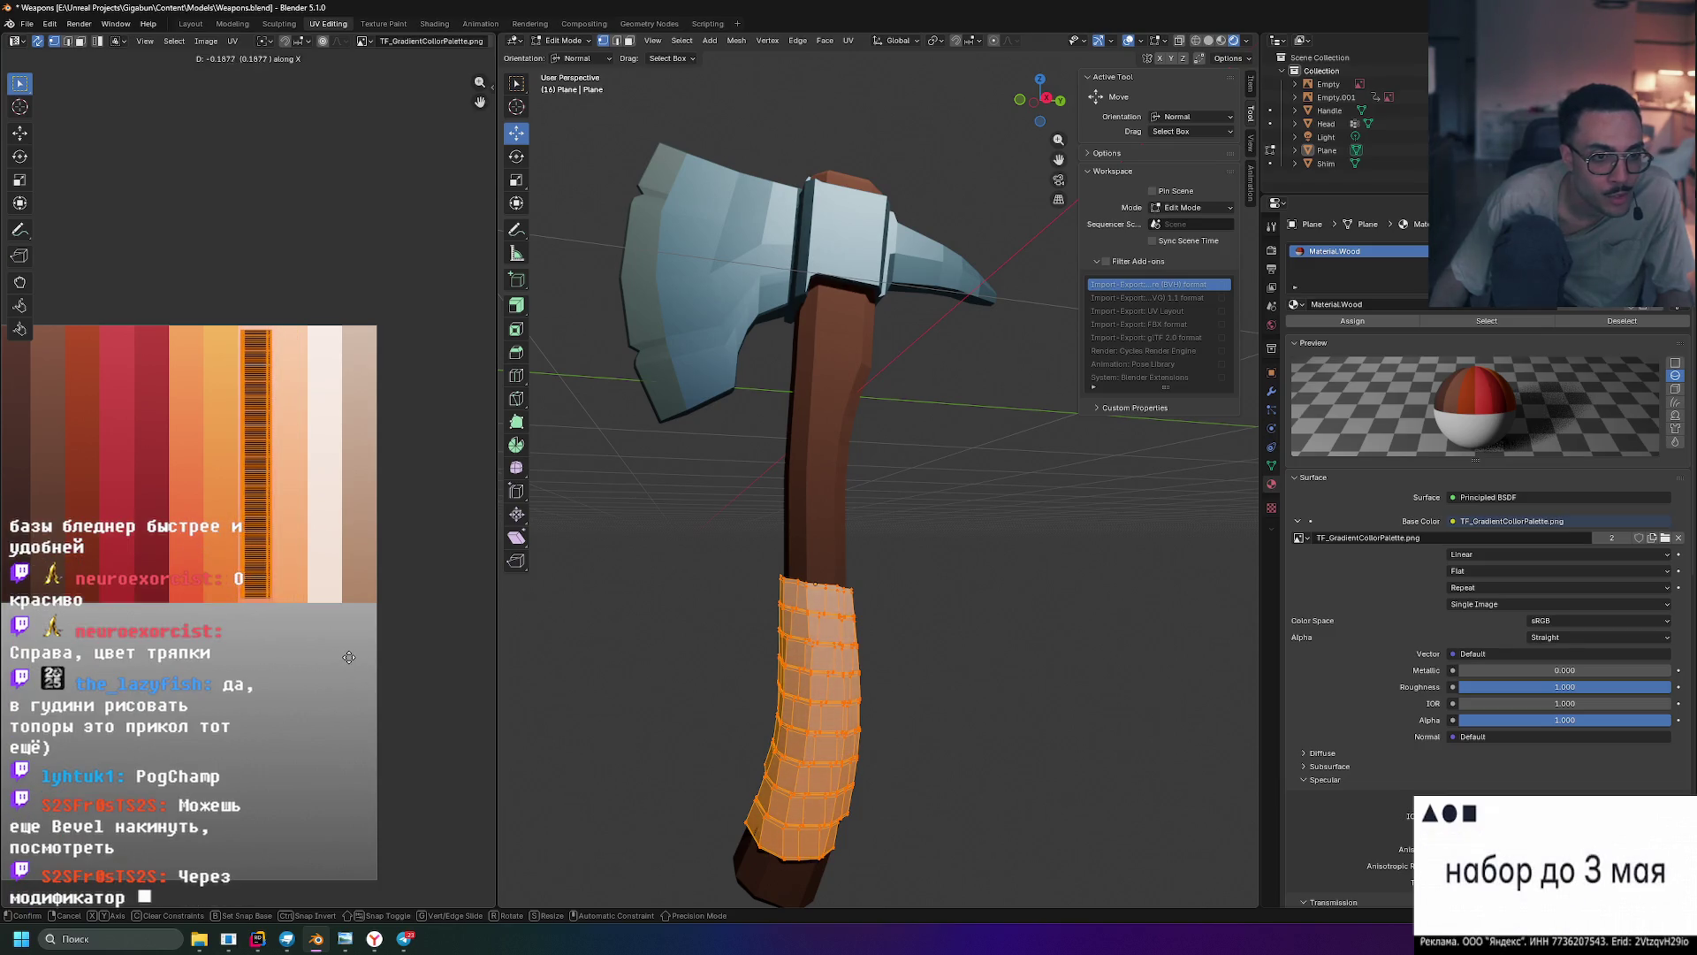
pyautogui.click(348, 657)
pyautogui.click(694, 699)
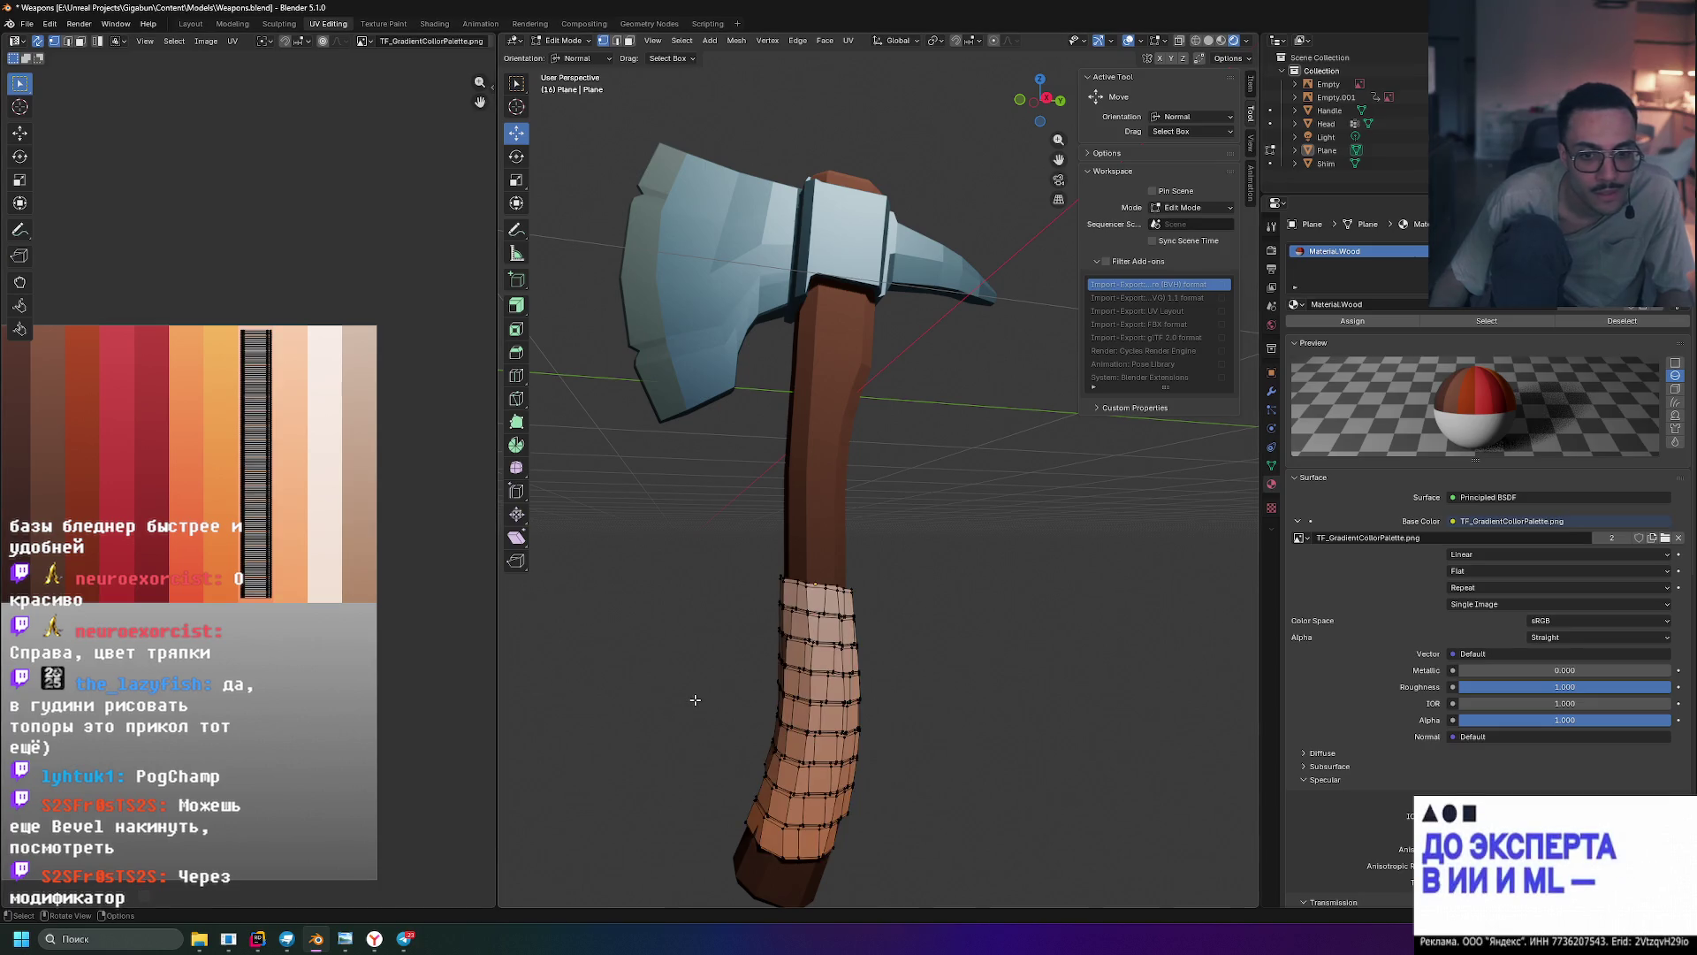
pyautogui.press('Tab')
pyautogui.scroll(-2, 909, 666)
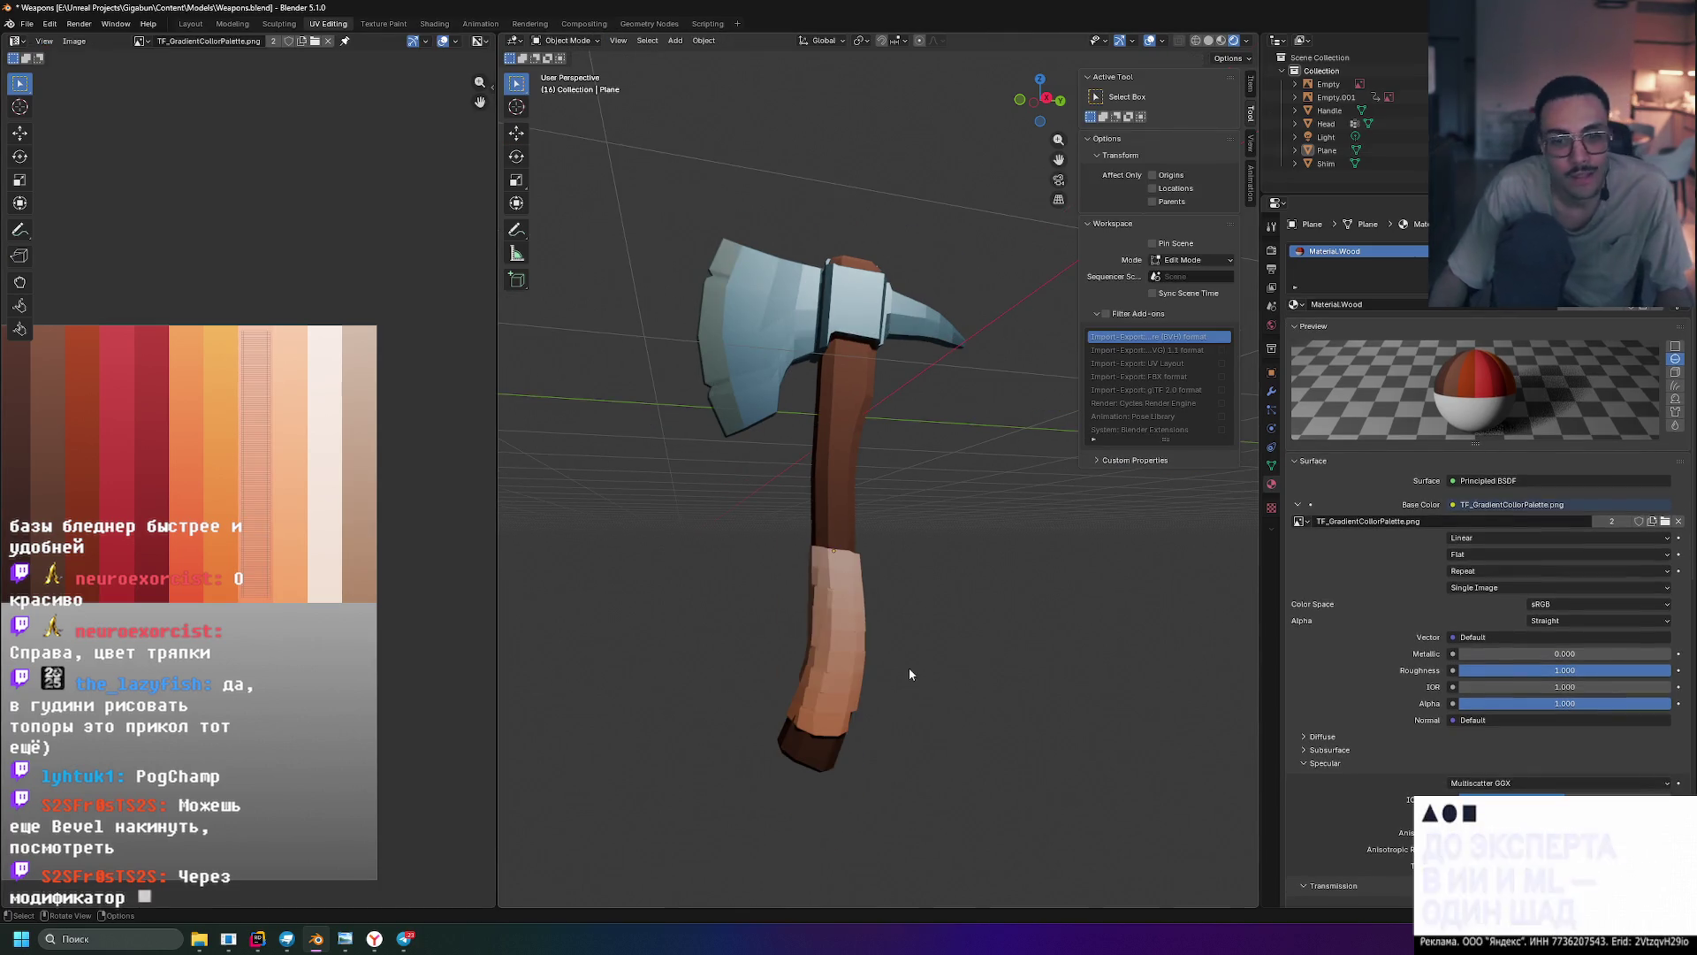
# - Undo the UV shift and recheck the wrap's colour in object mode
pyautogui.press('Tab')
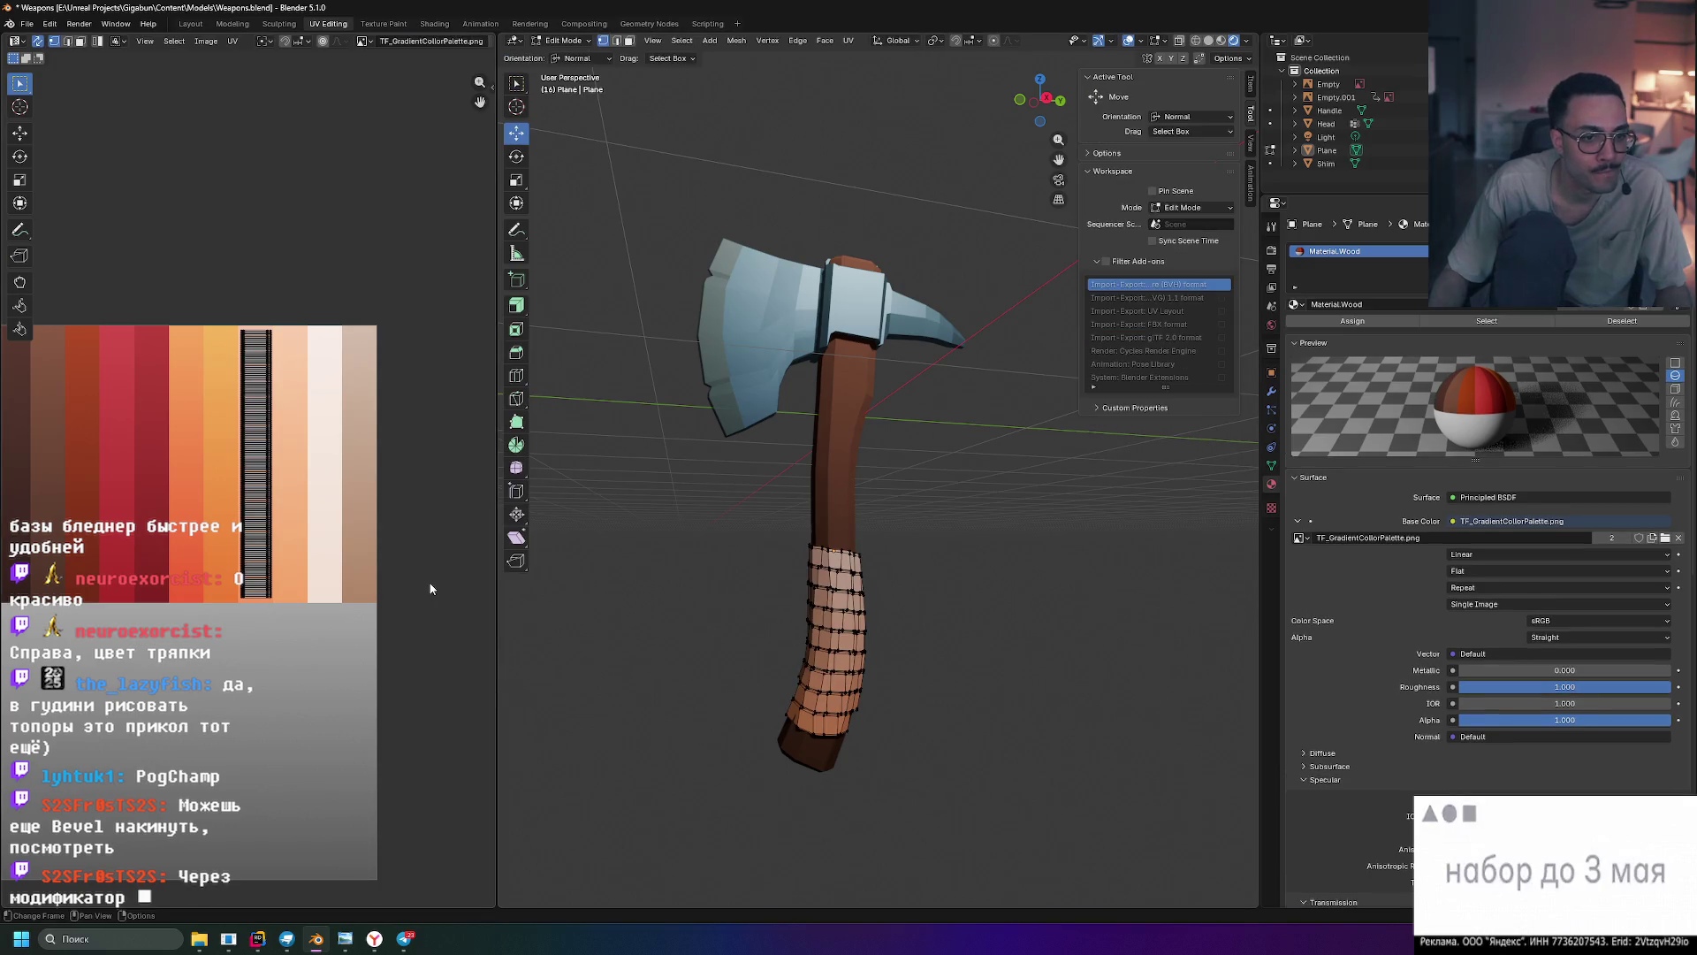
pyautogui.hotkey('ctrl', 'z')
pyautogui.hotkey('ctrl', 'z')
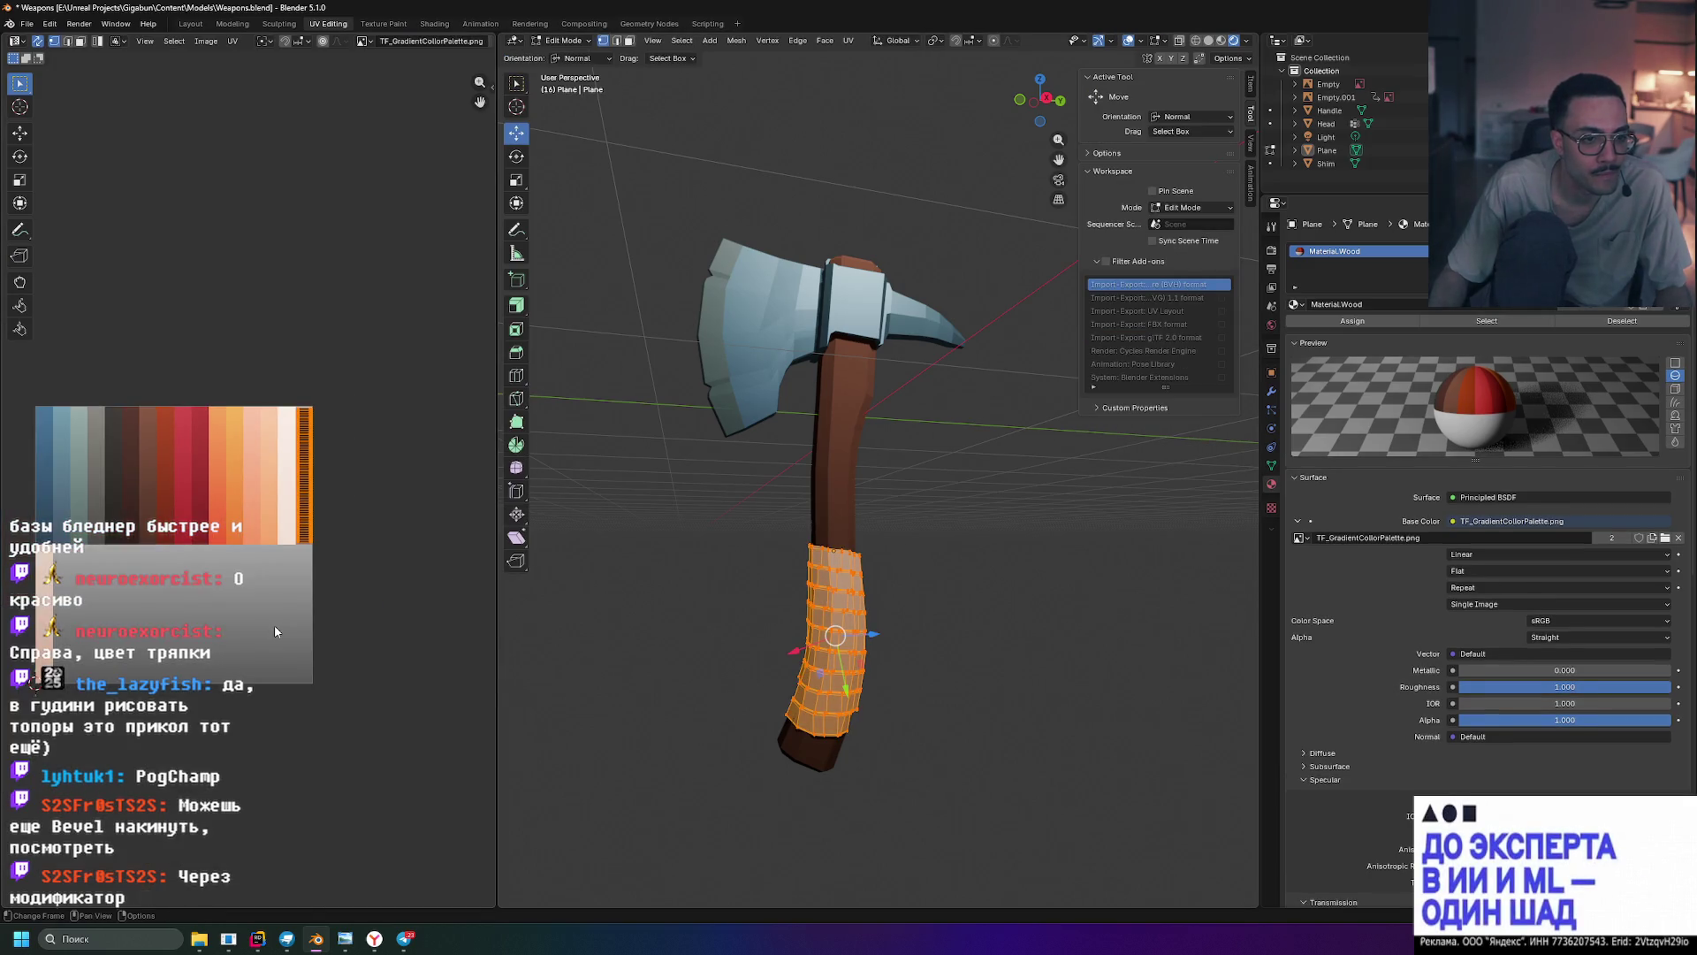
pyautogui.scroll(-2, 336, 624)
pyautogui.click(400, 624)
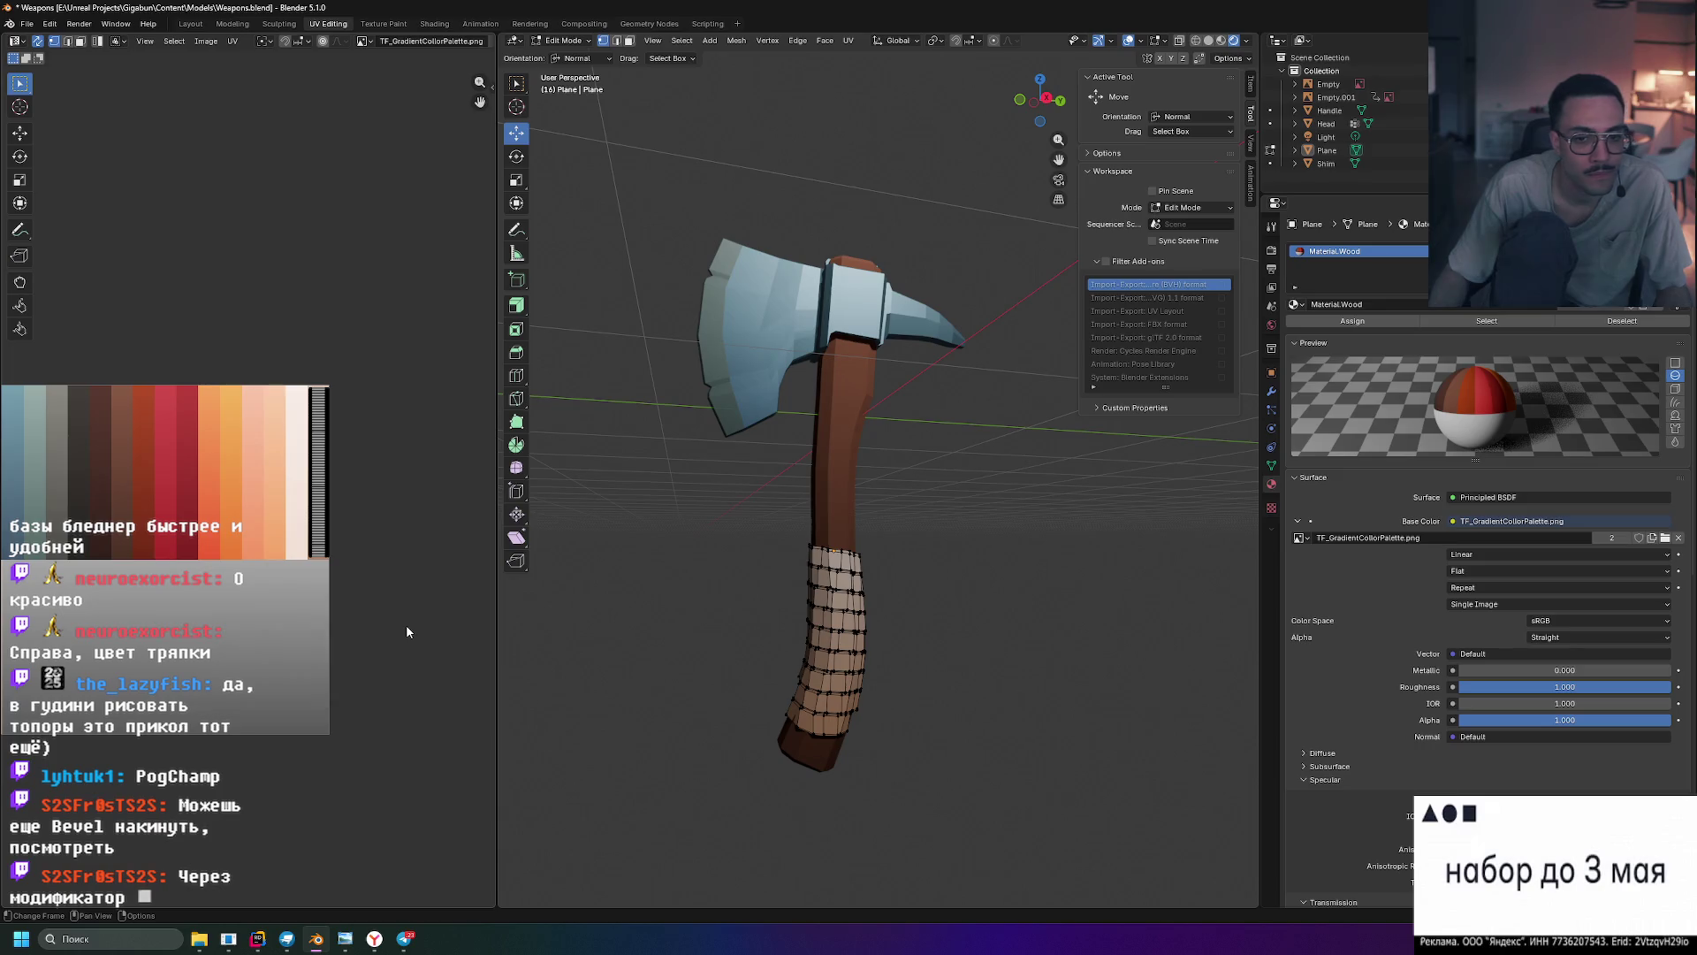
pyautogui.press('Tab')
pyautogui.moveTo(631, 606)
pyautogui.mouseDown(button='middle')
pyautogui.moveTo(984, 619)
pyautogui.moveTo(905, 644)
pyautogui.mouseUp(button='middle')
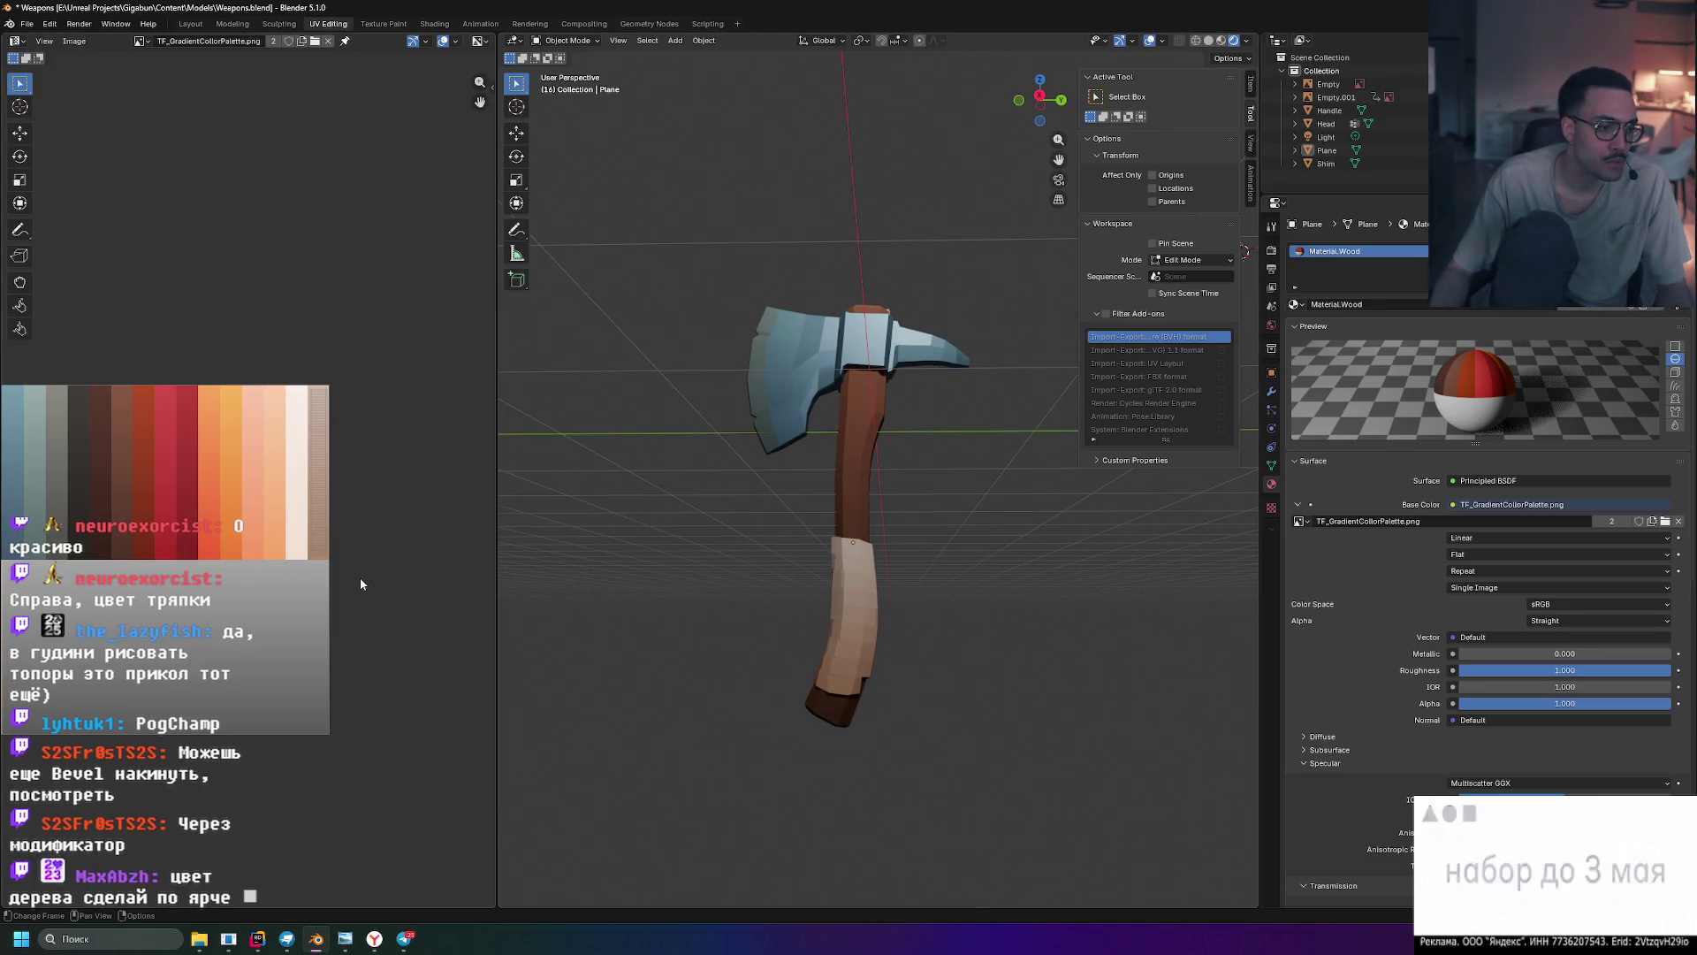
pyautogui.scroll(2, 359, 583)
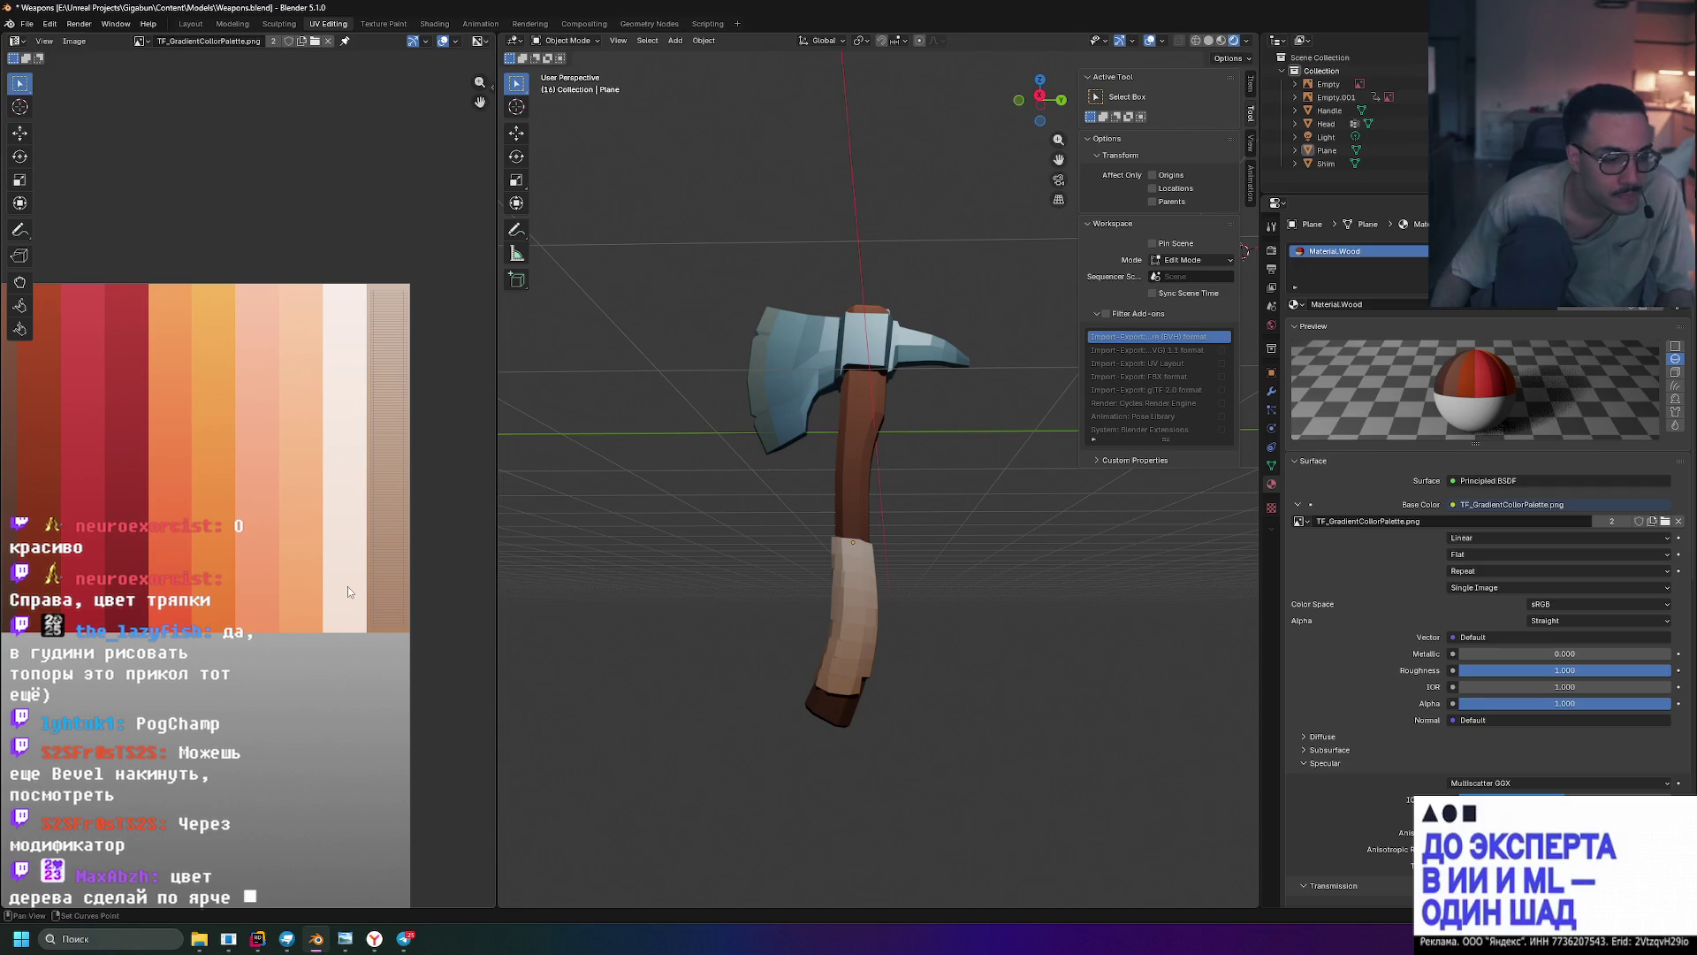
pyautogui.keyDown('ctrl'); pyautogui.hscroll(3, 285, 559); pyautogui.keyUp('ctrl')
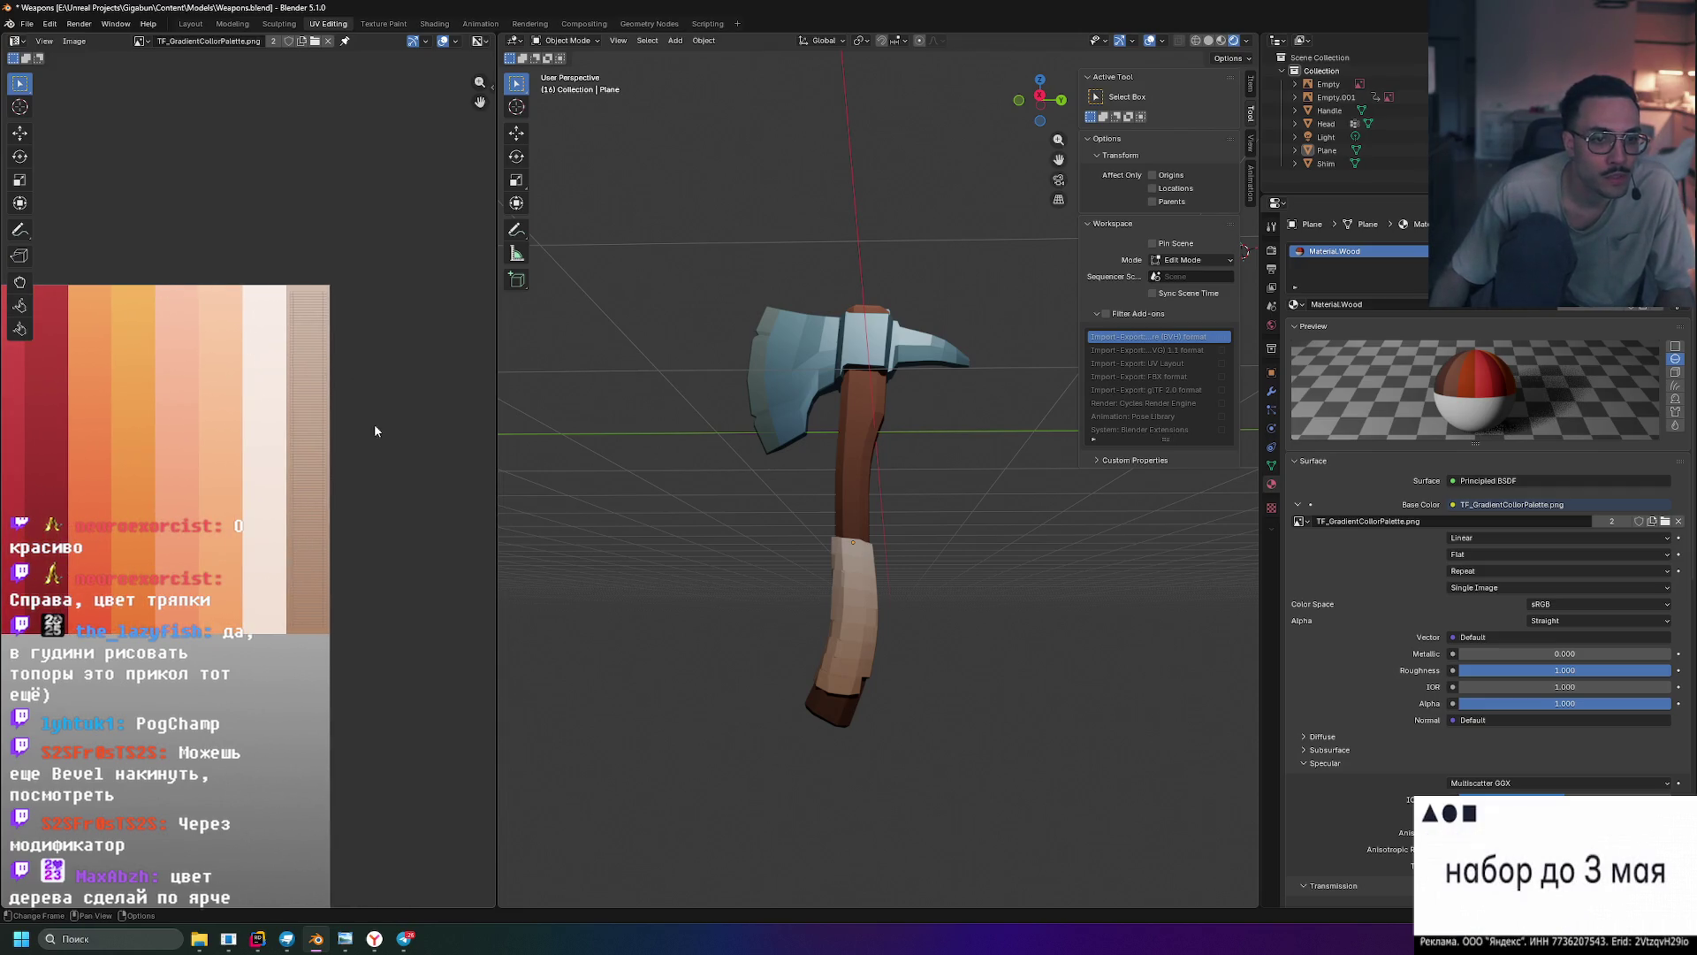
# - Select all of the wrap's geometry and scale it along the Y axis
pyautogui.press('Tab')
pyautogui.press('a')
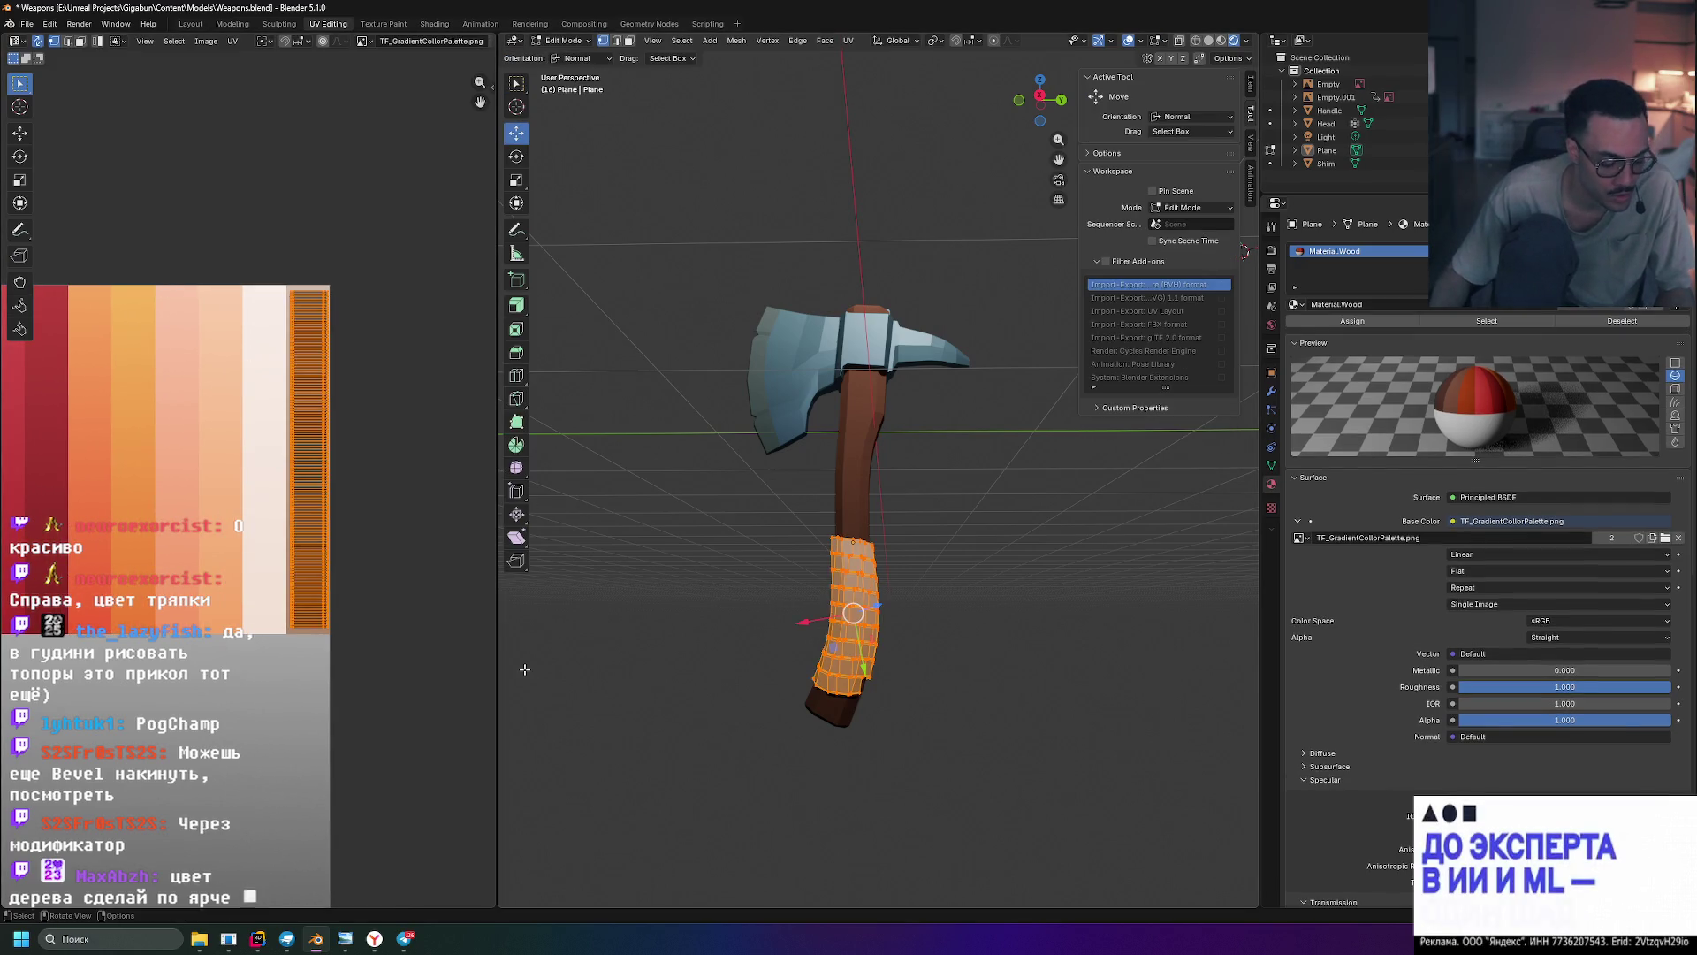
pyautogui.press('s')
pyautogui.press('y')
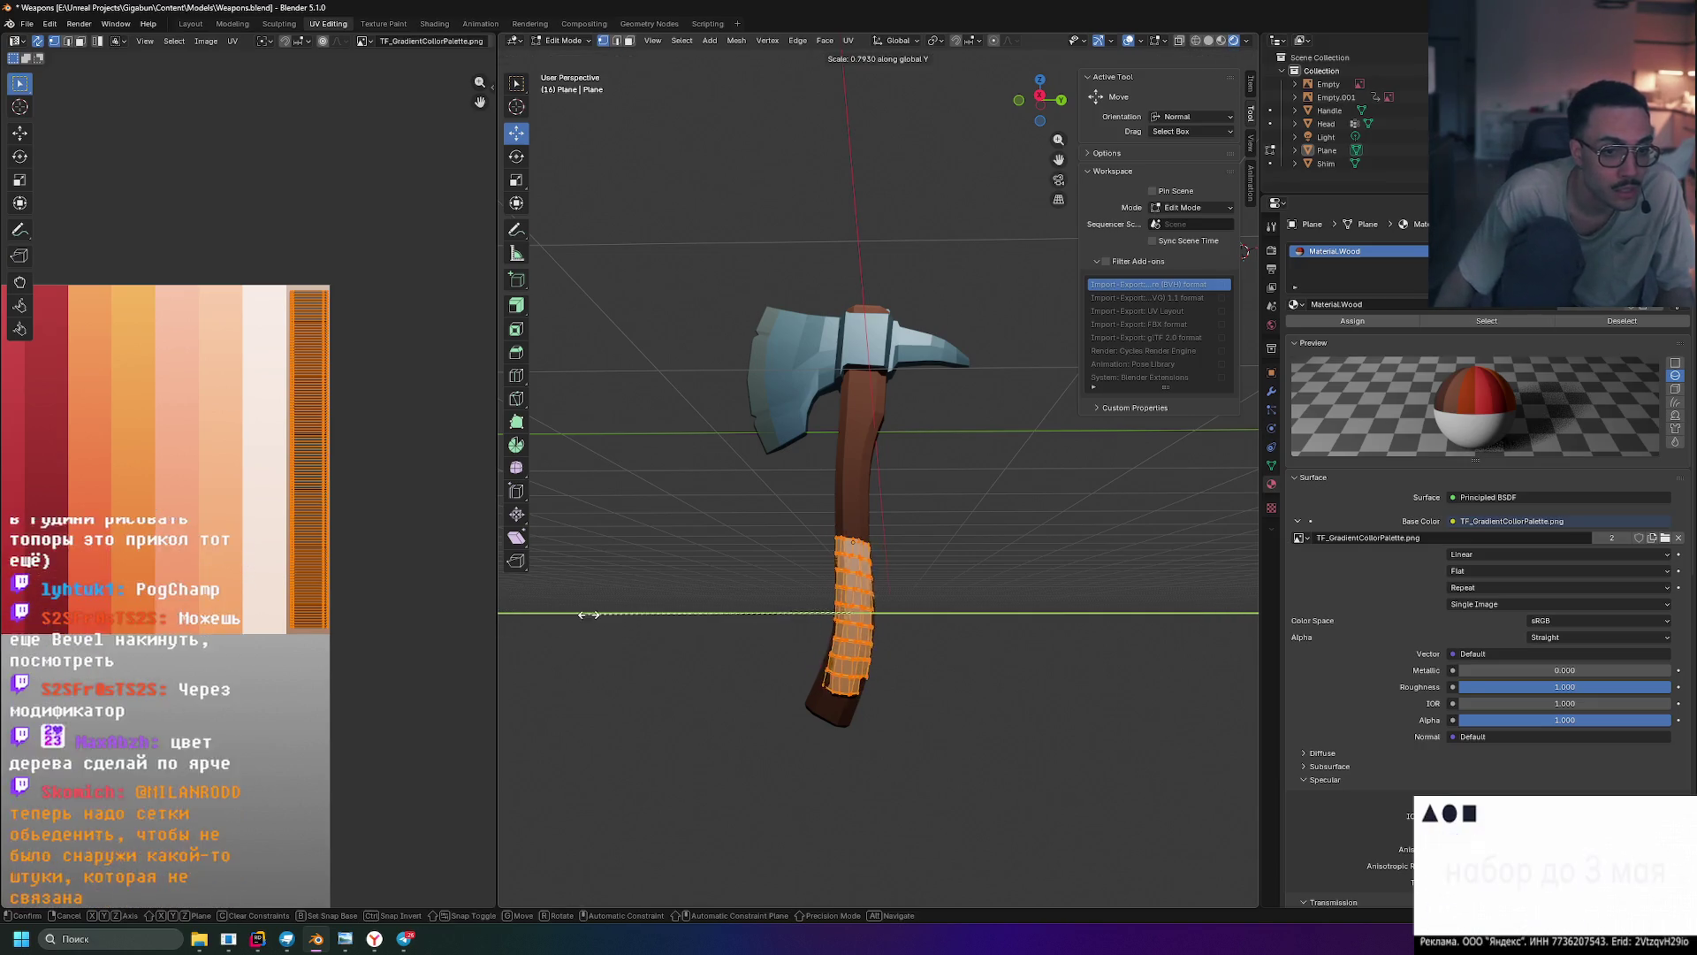
pyautogui.click(588, 614)
pyautogui.click(357, 673)
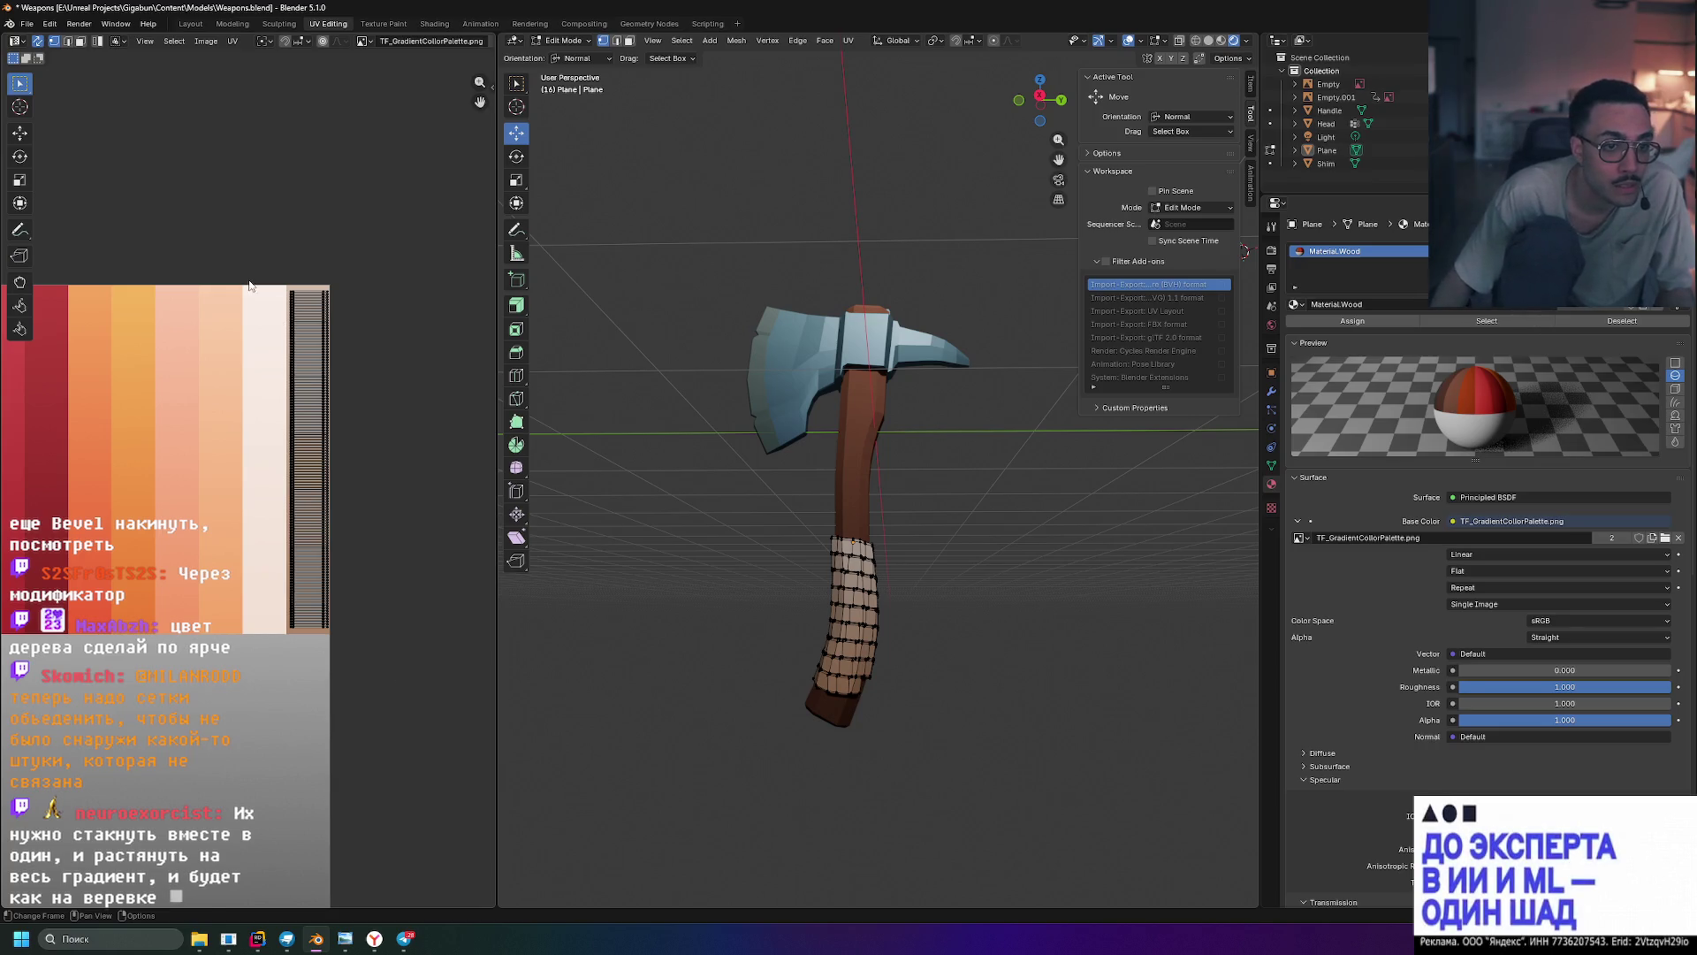
# - Shrink the wrap's UV strip along Y and move it vertically on the palette
pyautogui.moveTo(251, 286); pyautogui.dragTo(482, 703)
pyautogui.press('s')
pyautogui.press('y')
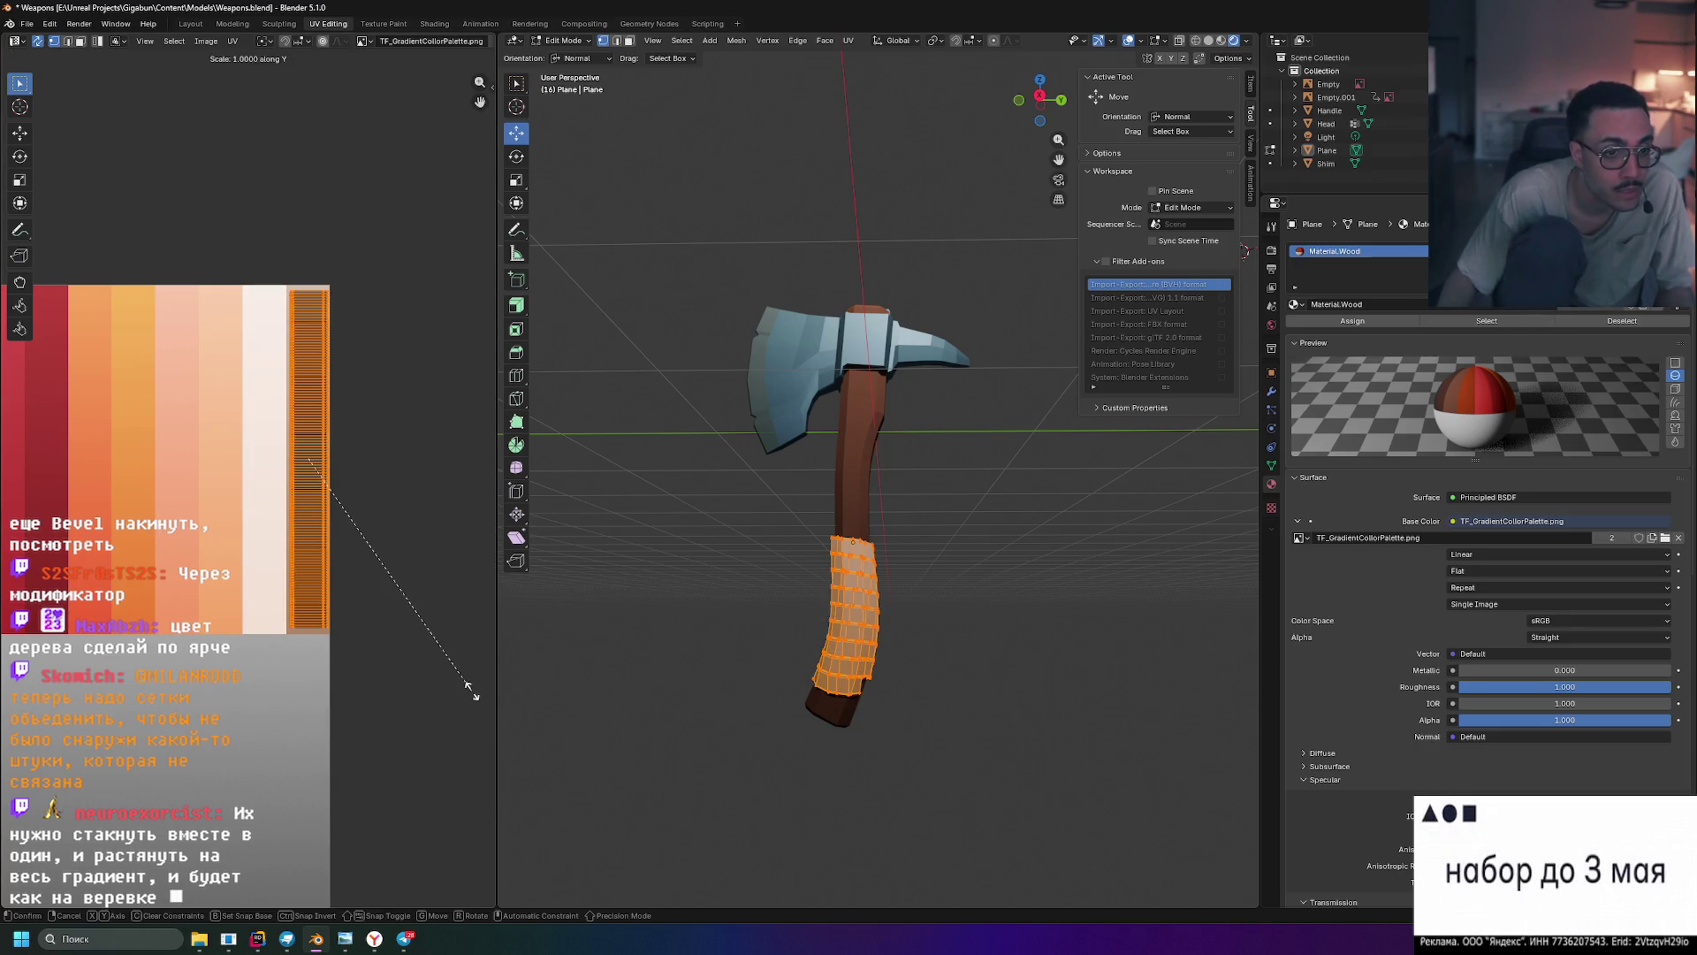
pyautogui.click(406, 537)
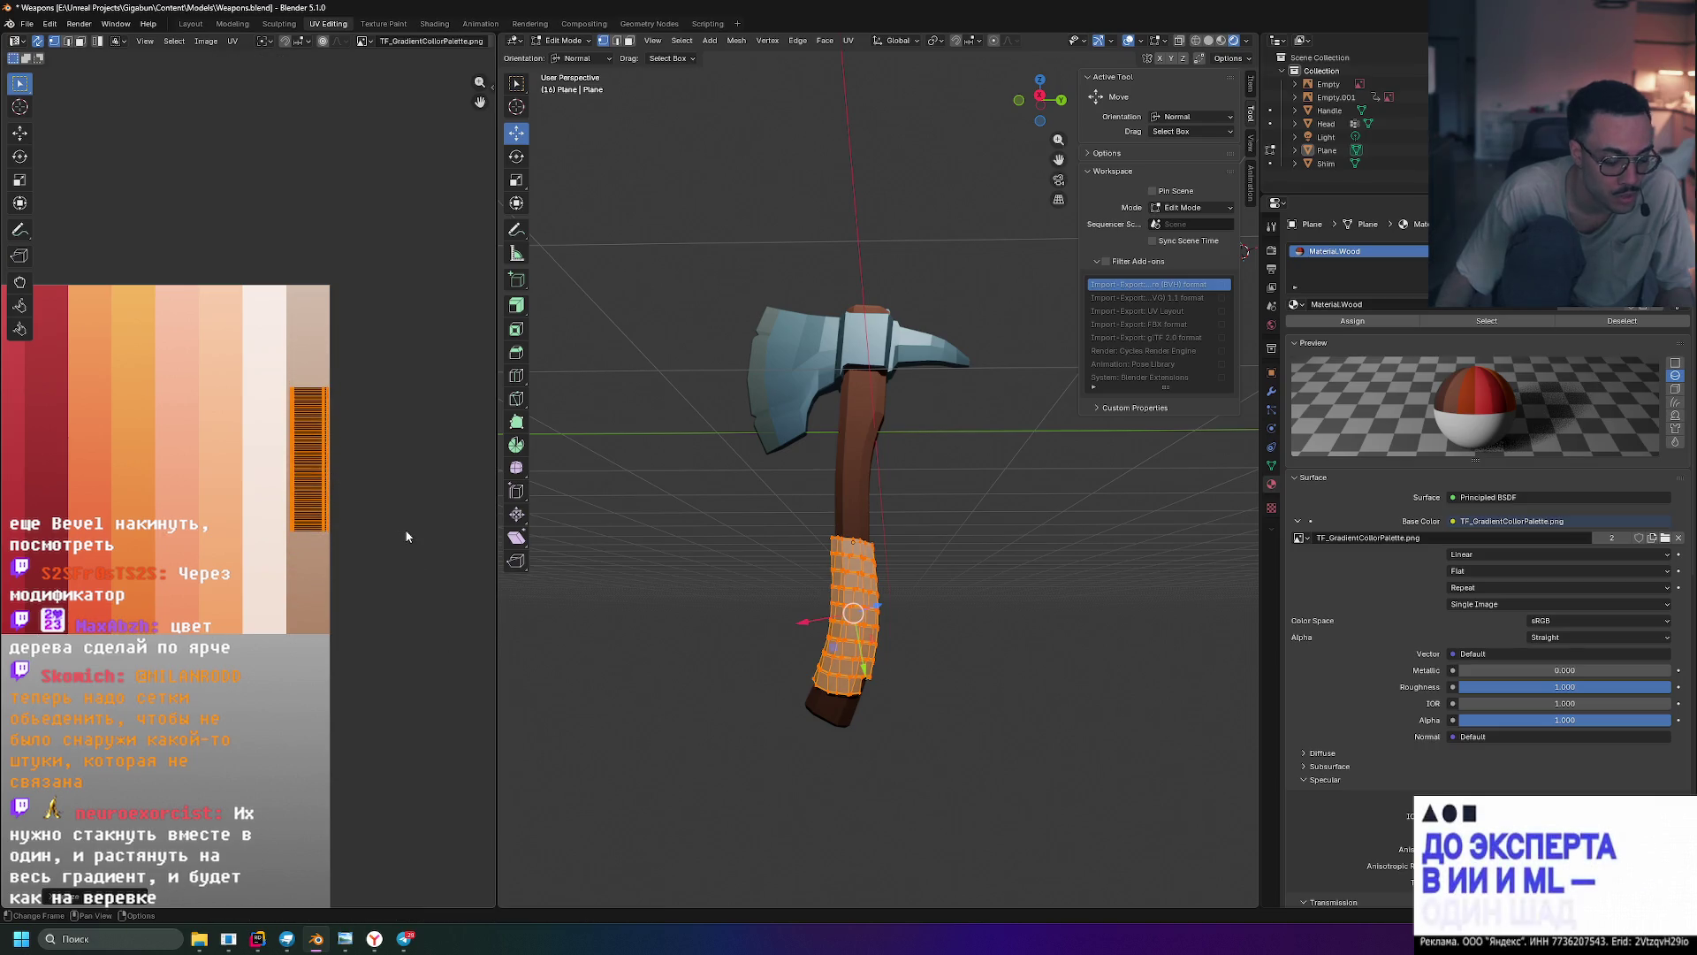
pyautogui.press('g')
pyautogui.press('y')
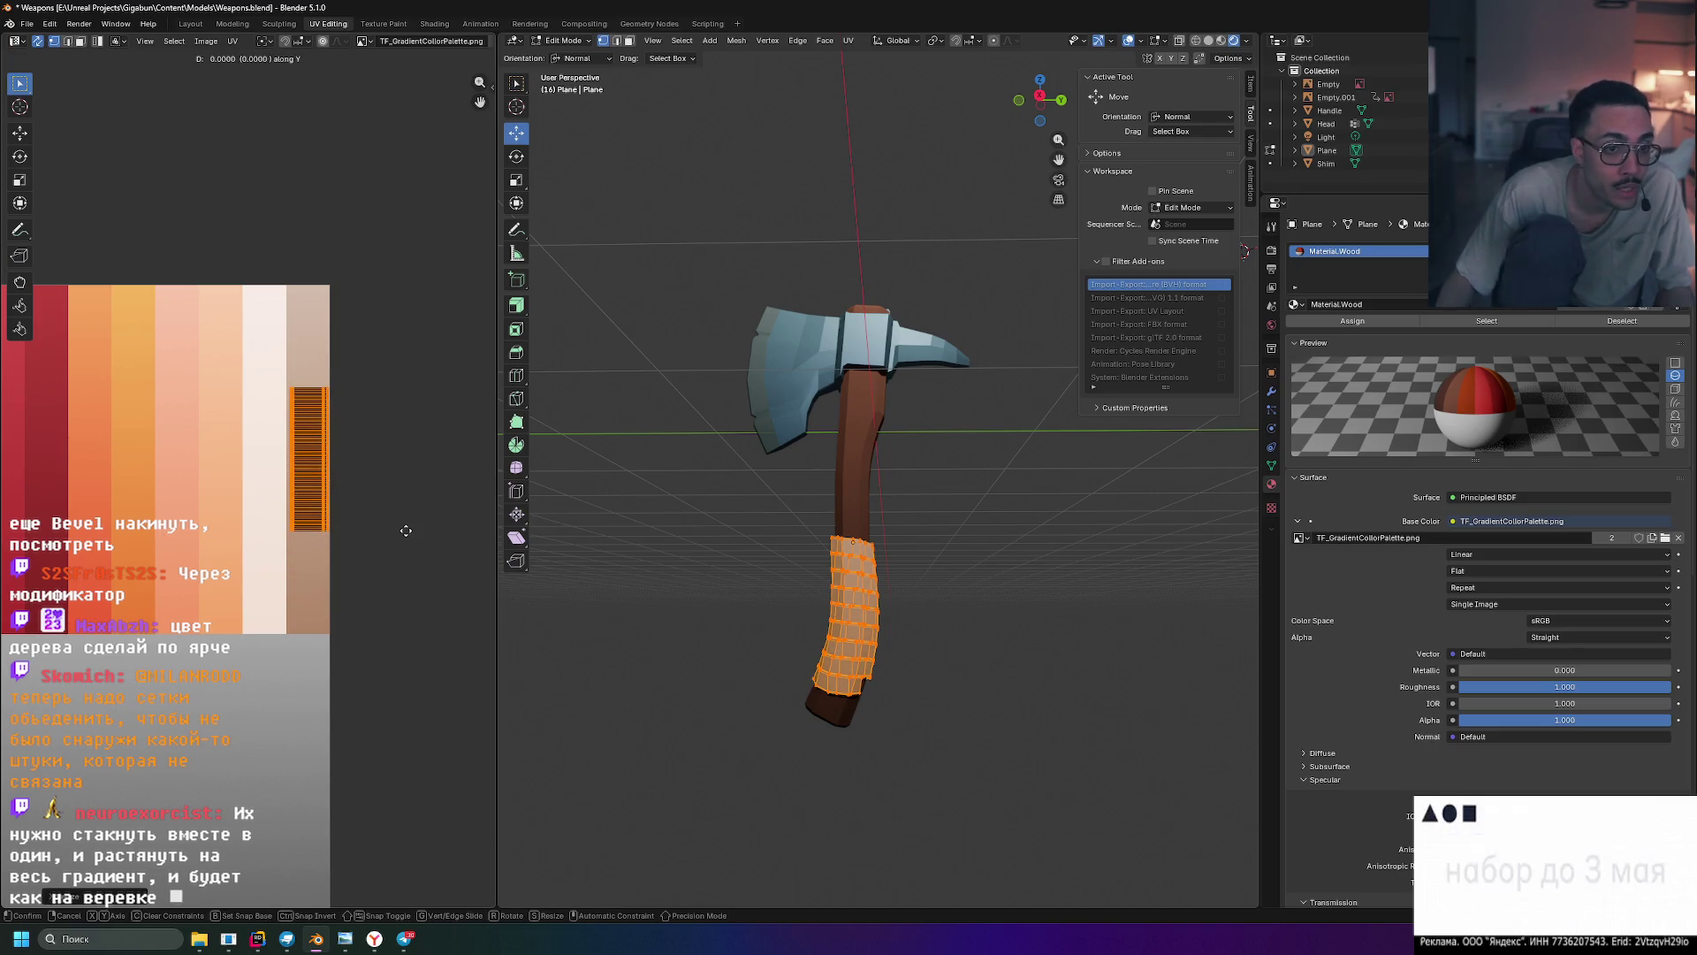
pyautogui.click(400, 435)
pyautogui.click(751, 672)
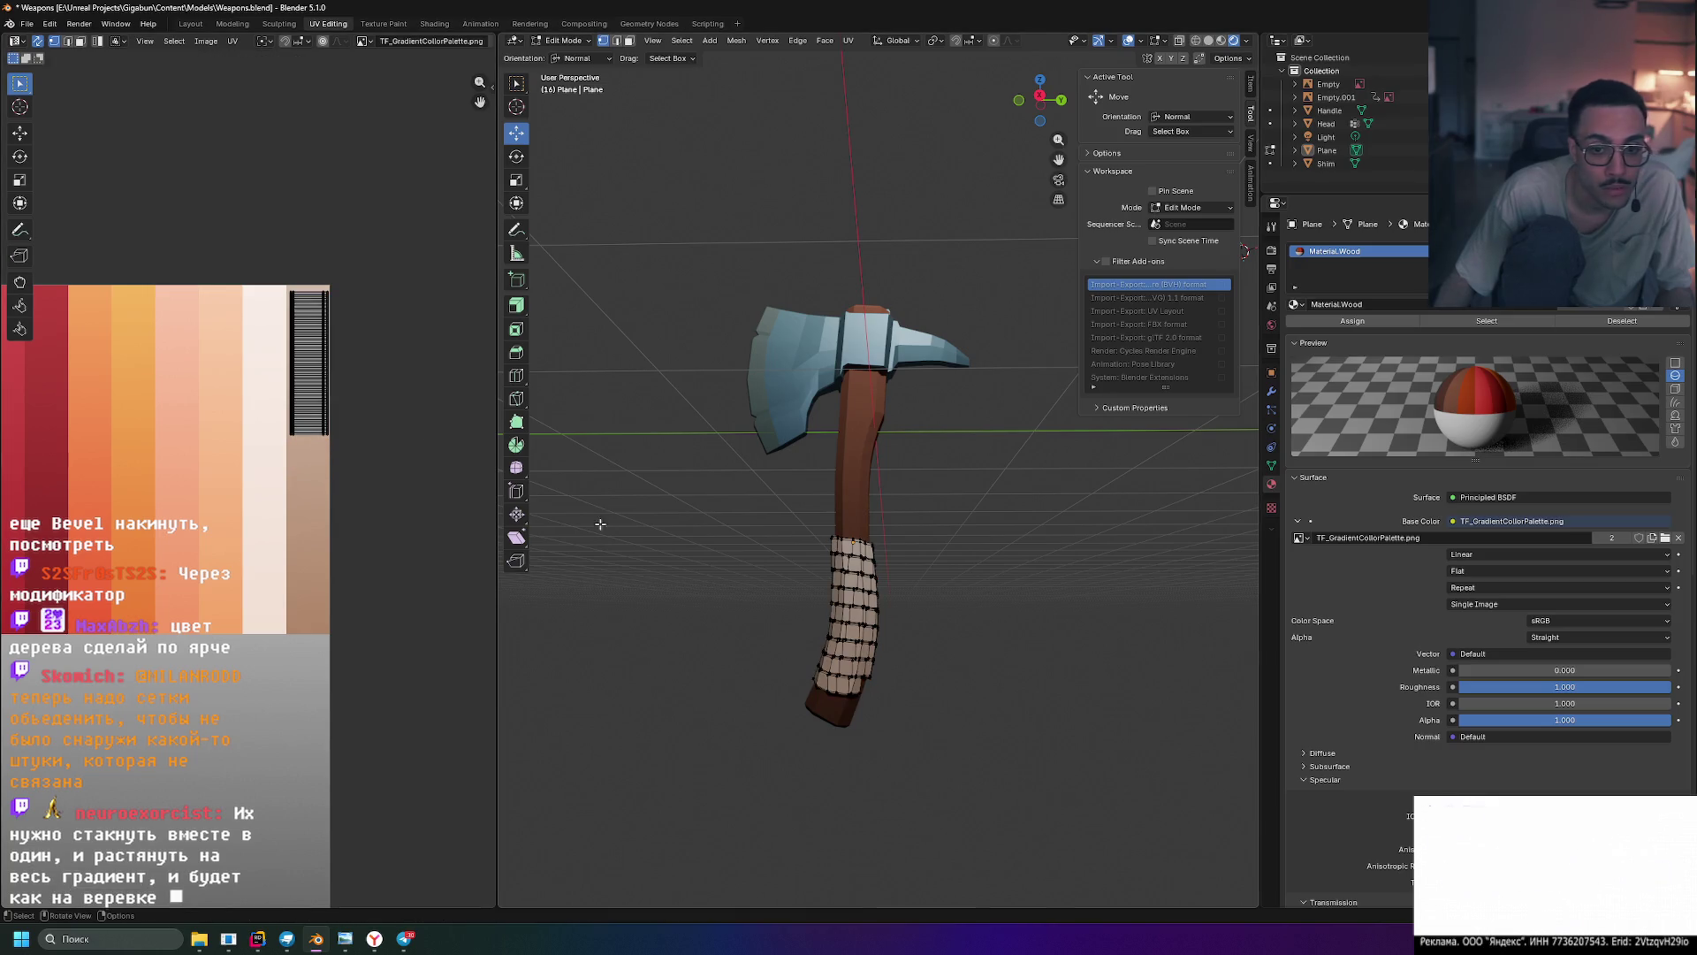
# - Select the UV strip, place it lower on the palette, and leave Edit Mode
pyautogui.press('b')
pyautogui.press('Escape')
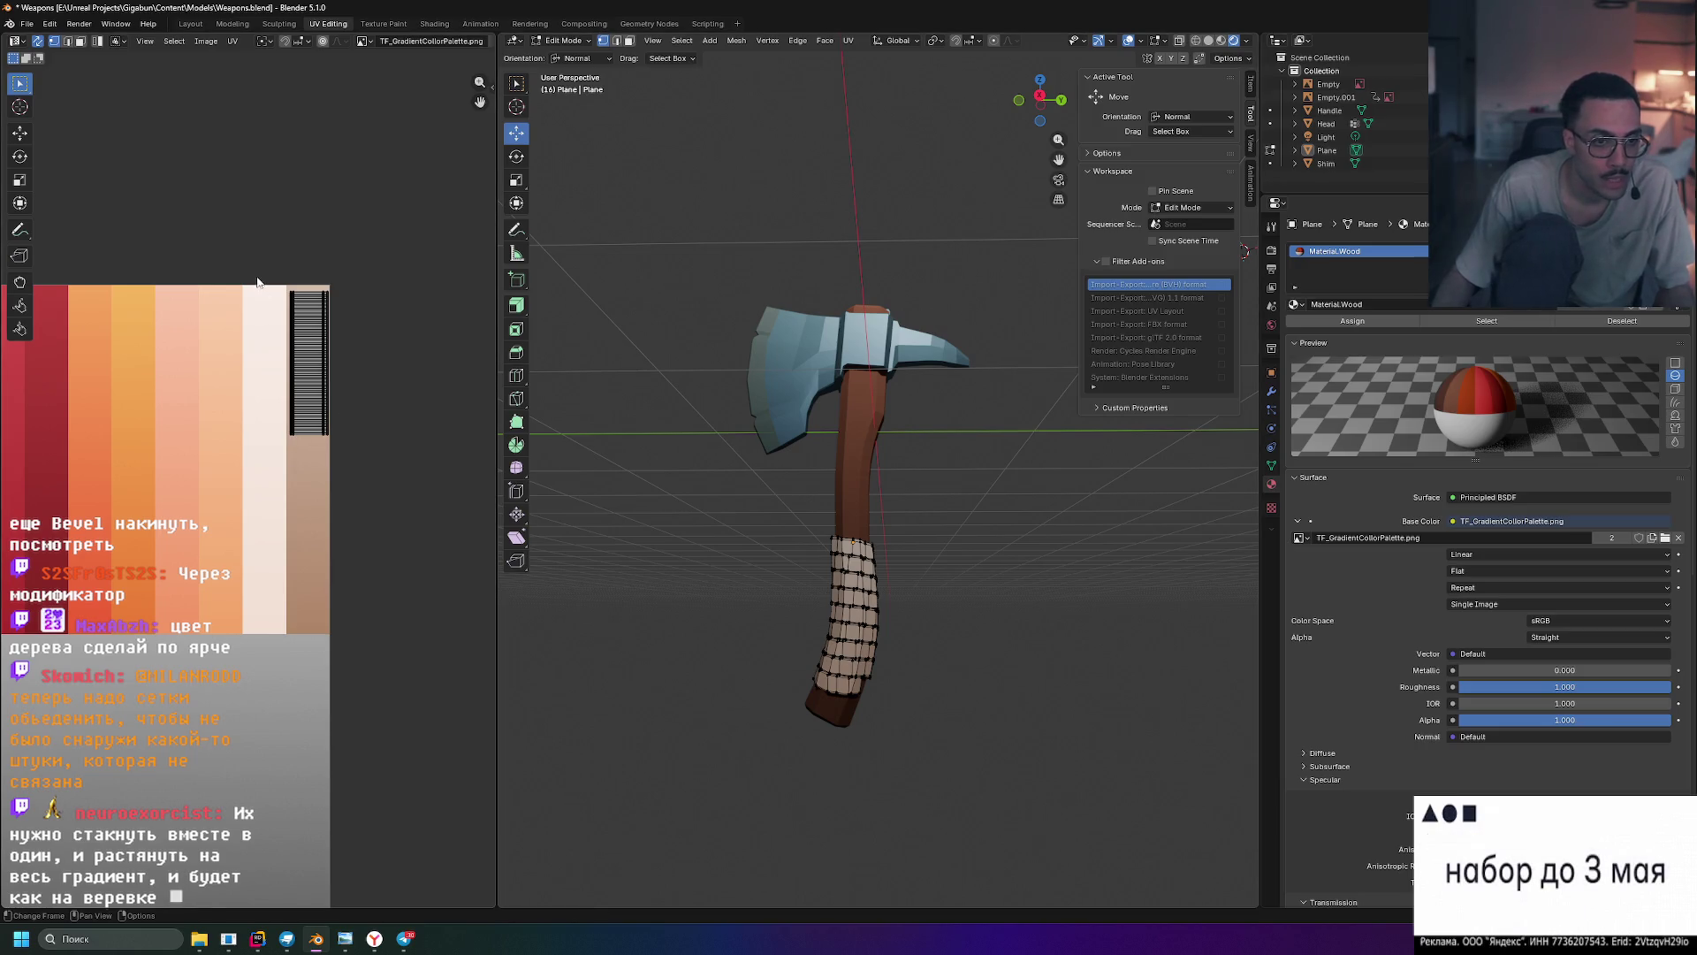
pyautogui.moveTo(257, 284); pyautogui.dragTo(420, 502)
pyautogui.press('g')
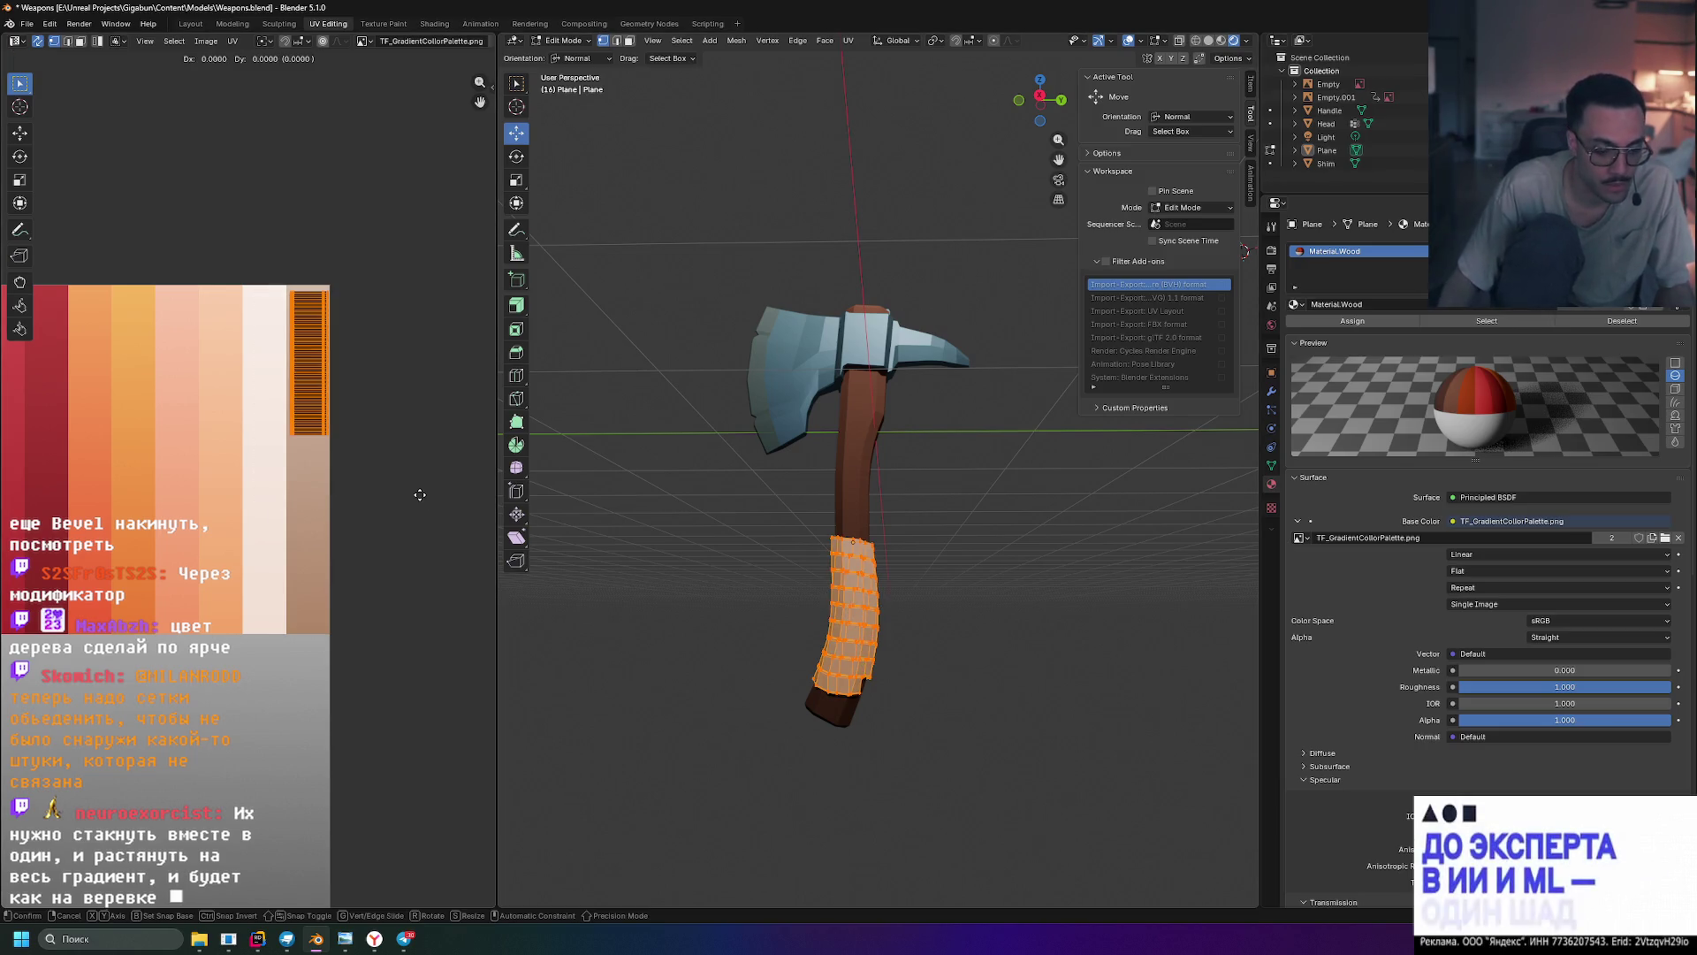
pyautogui.click(406, 587)
pyautogui.click(433, 525)
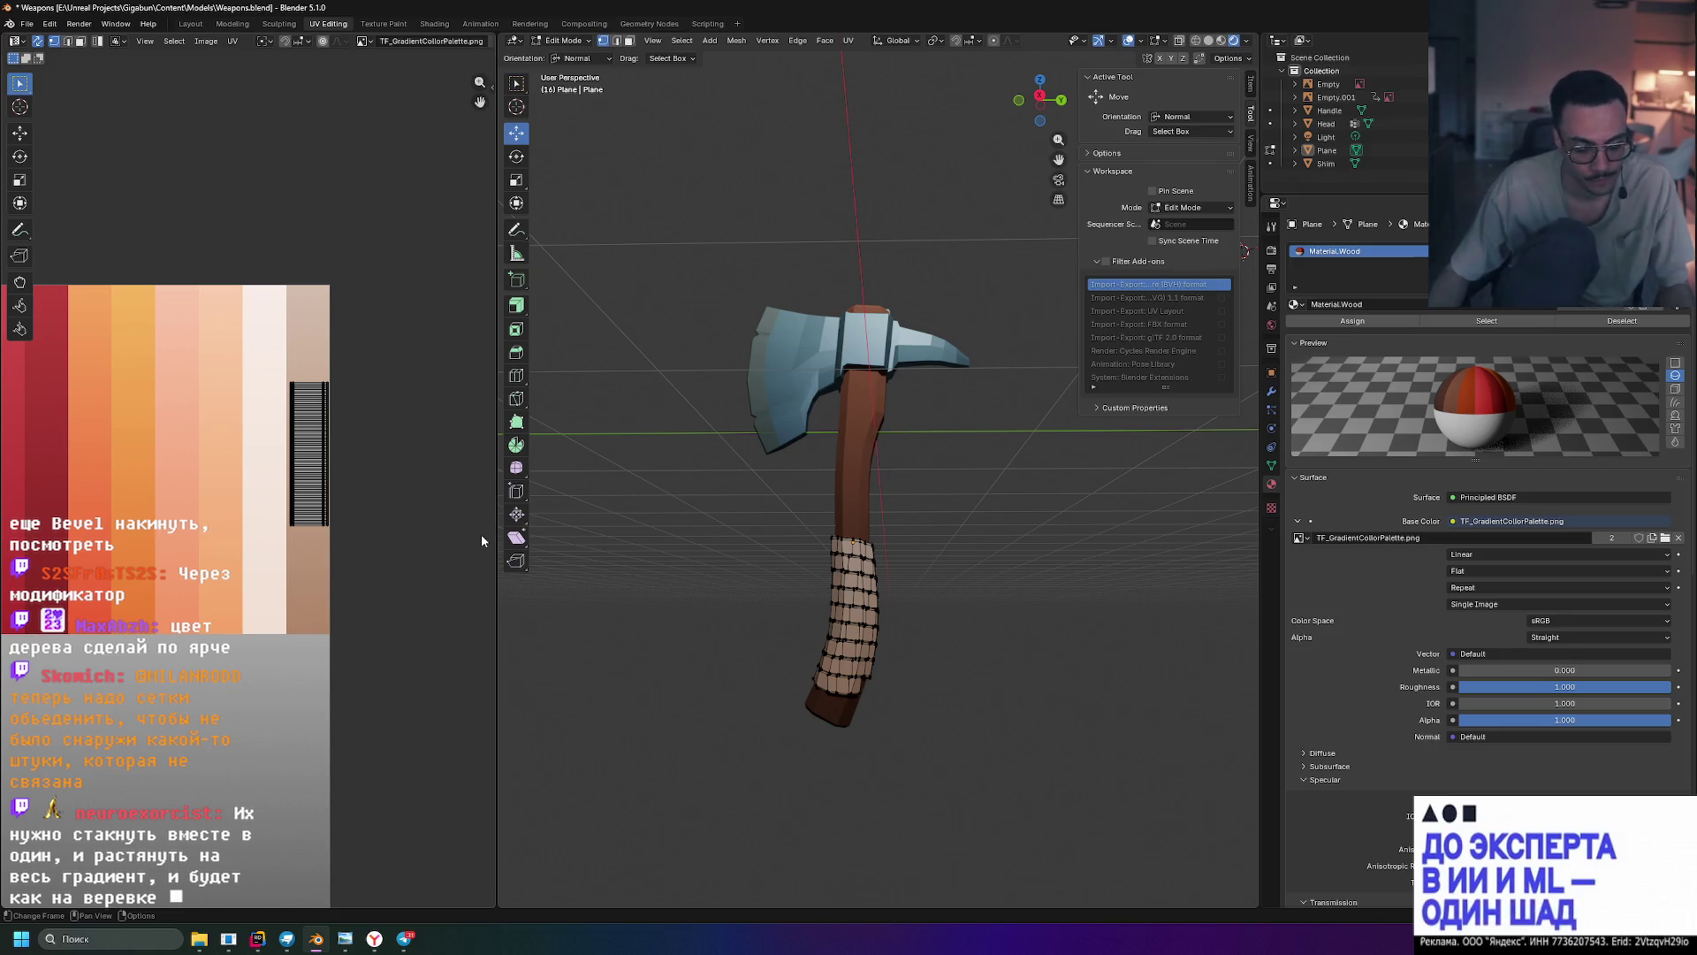
pyautogui.press('Tab')
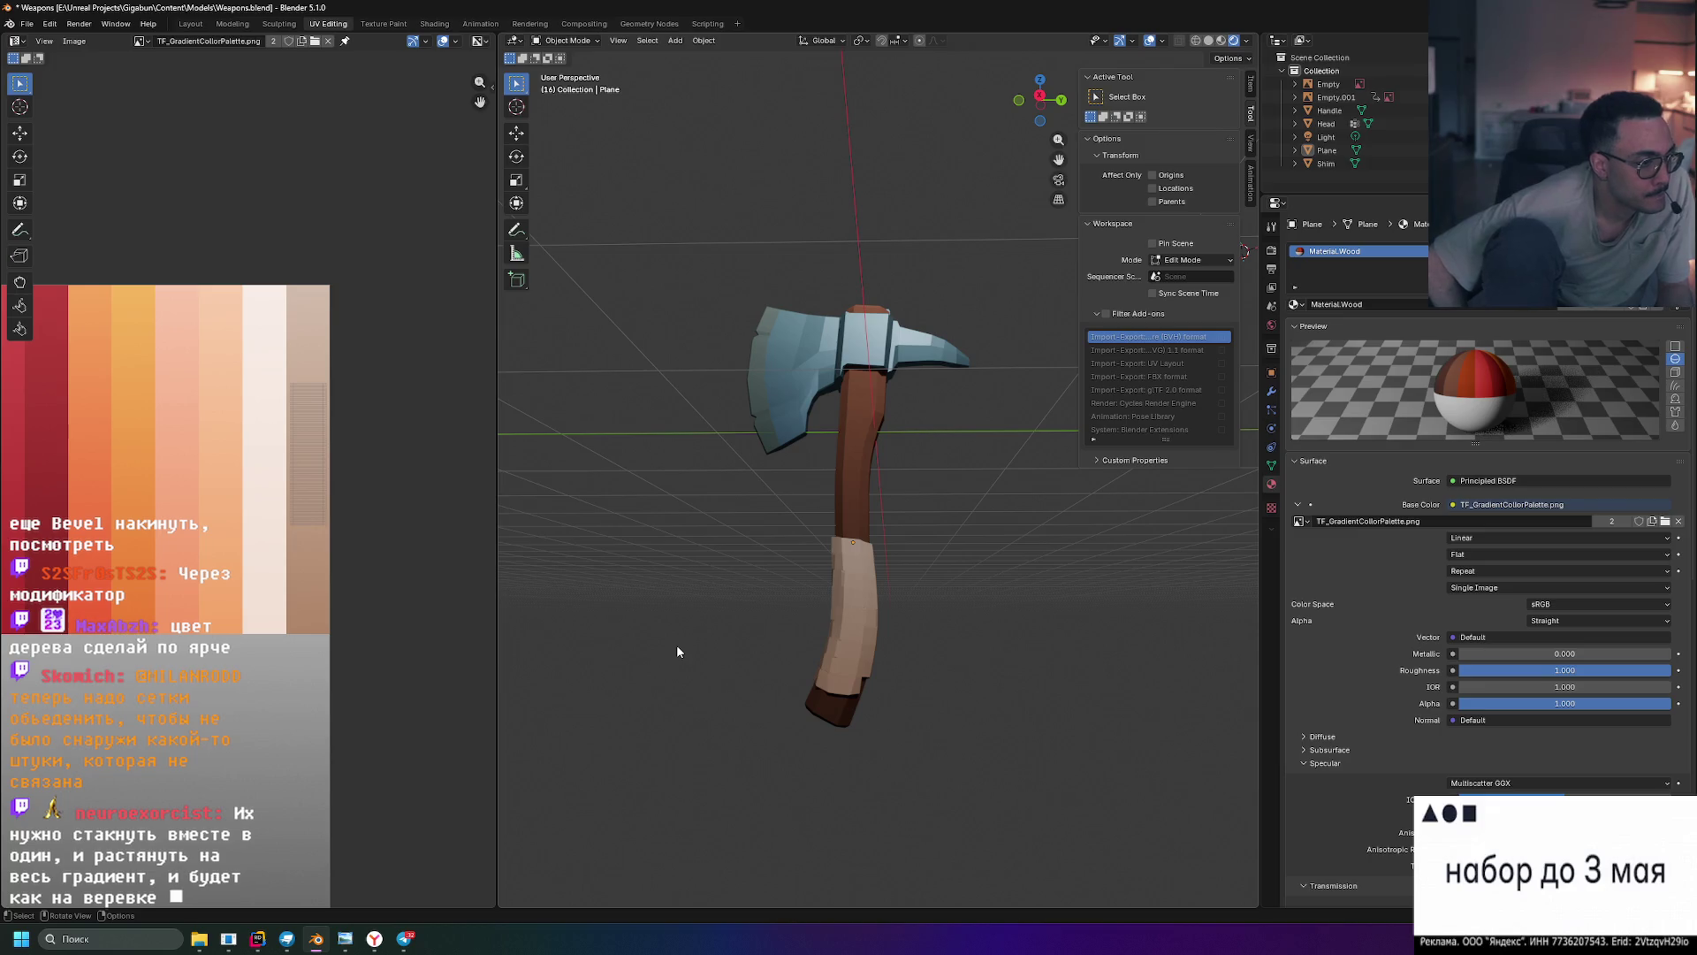
# - Zoom in close on the handle wrap and turn the axe nearly edge-on
pyautogui.moveTo(676, 645)
pyautogui.mouseDown(button='middle')
pyautogui.moveTo(836, 666)
pyautogui.moveTo(909, 617)
pyautogui.mouseUp(button='middle')
pyautogui.scroll(10, 910, 618)
pyautogui.moveTo(1059, 592)
pyautogui.mouseDown(button='middle')
pyautogui.moveTo(746, 622)
pyautogui.moveTo(815, 618)
pyautogui.moveTo(758, 618)
pyautogui.moveTo(919, 526)
pyautogui.moveTo(690, 515)
pyautogui.moveTo(708, 522)
pyautogui.moveTo(708, 648)
pyautogui.moveTo(607, 678)
pyautogui.mouseUp(button='middle')
pyautogui.rightClick(606, 678)
pyautogui.scroll(-10, 724, 569)
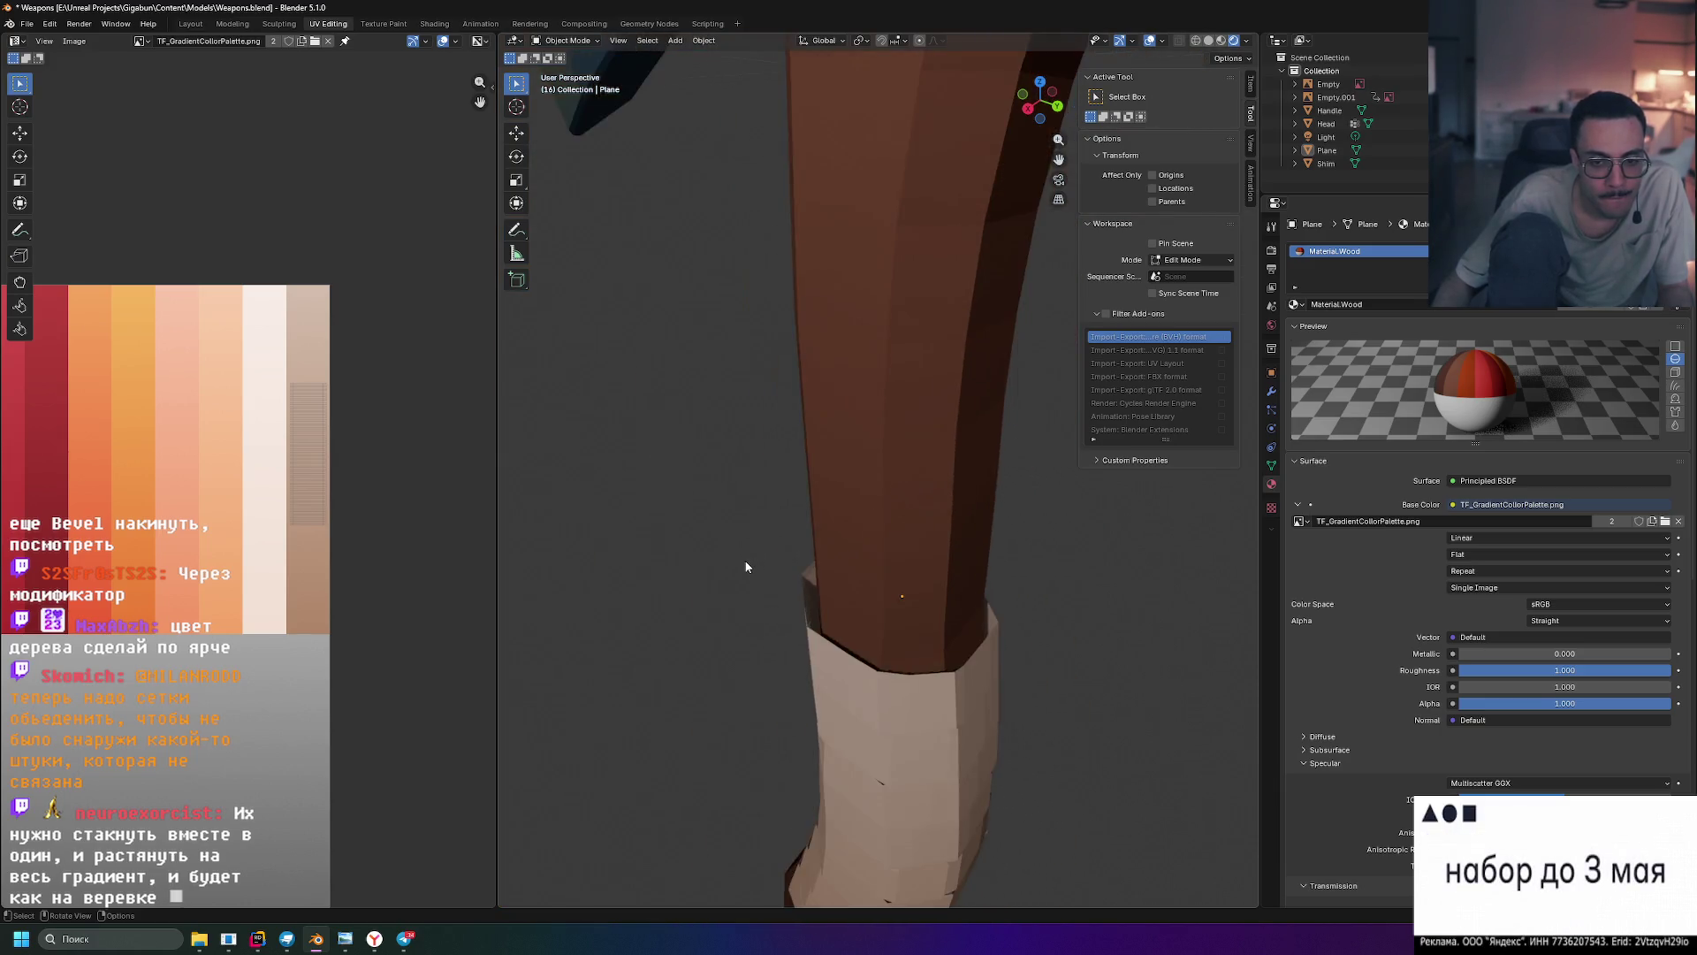
pyautogui.moveTo(828, 568); pyautogui.dragTo(883, 565, button='middle')
pyautogui.moveTo(929, 407)
pyautogui.mouseDown(button='middle')
pyautogui.moveTo(1111, 398)
pyautogui.moveTo(763, 443)
pyautogui.mouseUp(button='middle')
# - In the Modeling workspace, use solid shading and enter Edit Mode on the green handle mesh
pyautogui.hotkey('ctrl', 'pageup')
pyautogui.hotkey('ctrl', 'pageup')
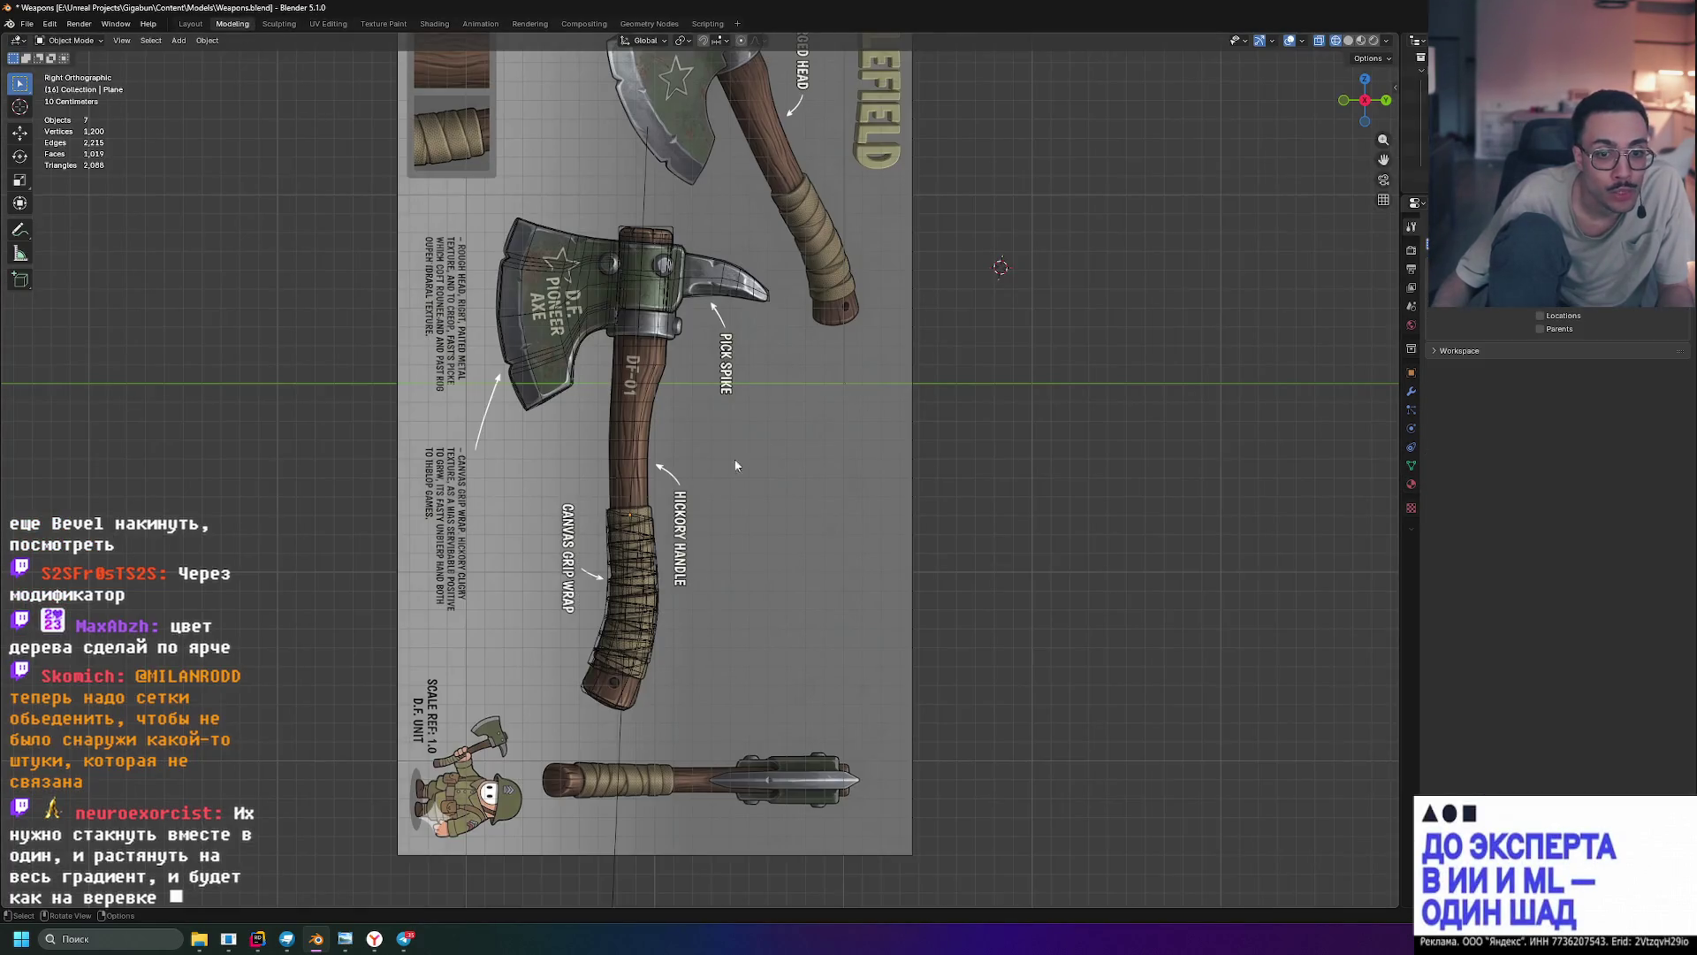
pyautogui.scroll(8, 672, 618)
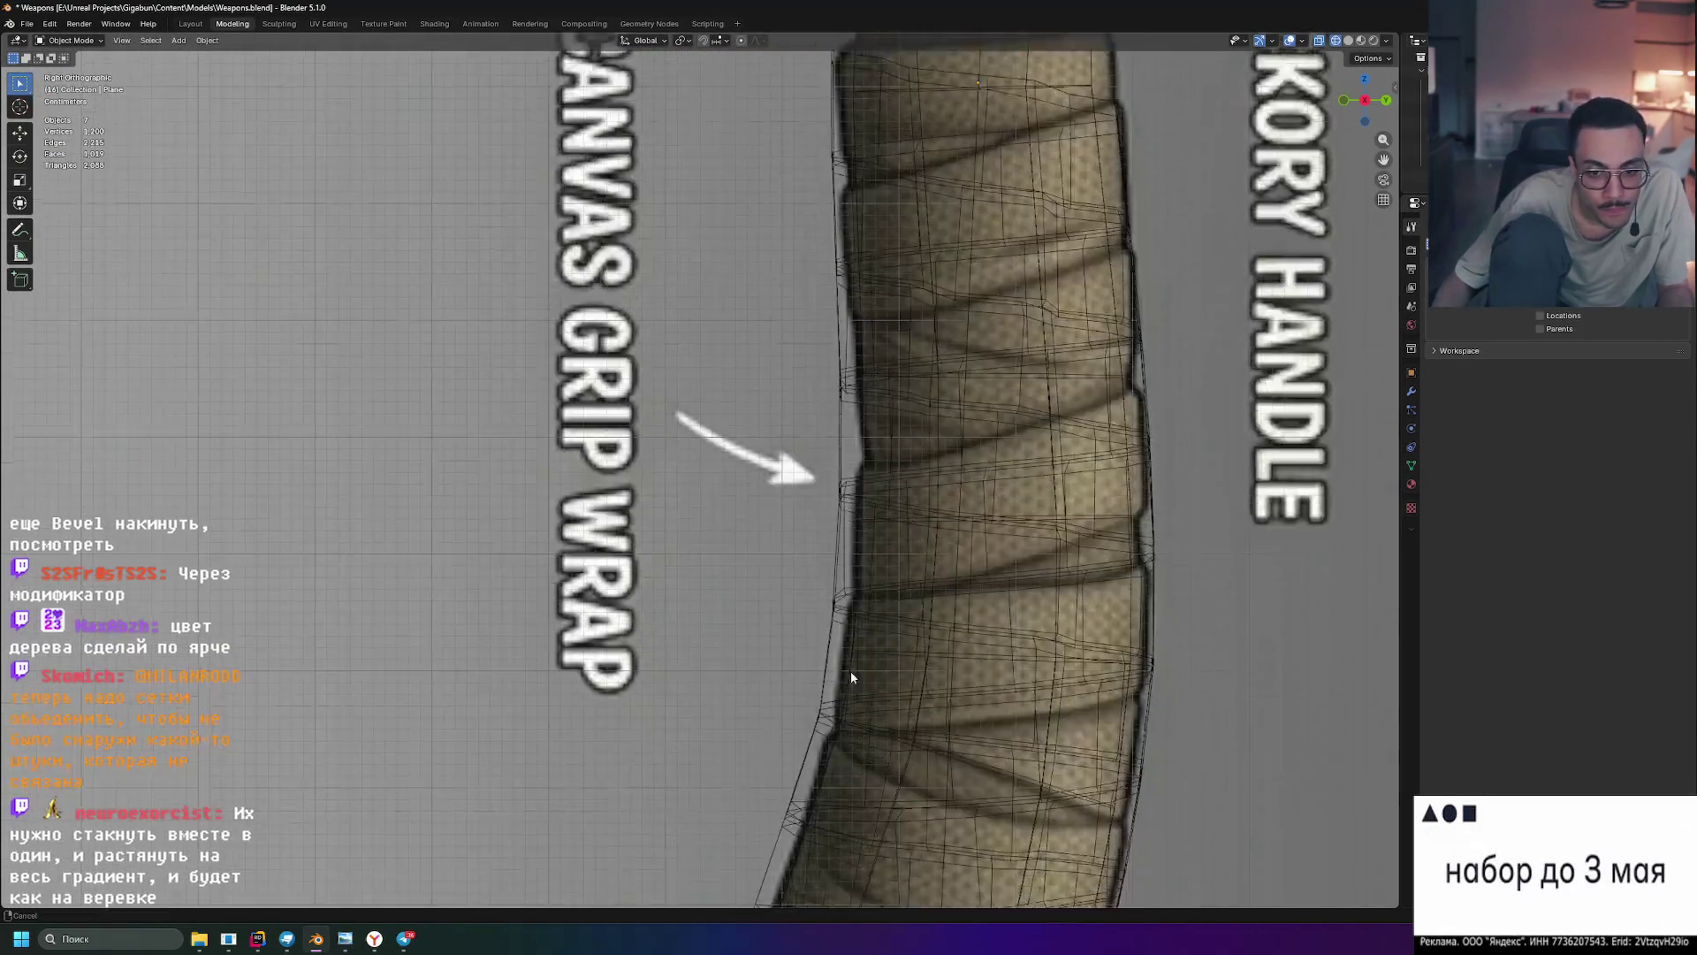
pyautogui.scroll(-5, 854, 700)
pyautogui.moveTo(800, 644)
pyautogui.mouseDown(button='middle')
pyautogui.moveTo(807, 616)
pyautogui.moveTo(788, 630)
pyautogui.moveTo(828, 649)
pyautogui.moveTo(791, 638)
pyautogui.moveTo(864, 586)
pyautogui.moveTo(872, 519)
pyautogui.moveTo(893, 520)
pyautogui.moveTo(808, 518)
pyautogui.moveTo(829, 543)
pyautogui.moveTo(883, 512)
pyautogui.mouseUp(button='middle')
pyautogui.click(1348, 42)
pyautogui.click(717, 442)
pyautogui.press('Tab')
# - View the grip from Right Orthographic, hide the reference images, and zoom in on the mesh
pyautogui.scroll(8, 742, 455)
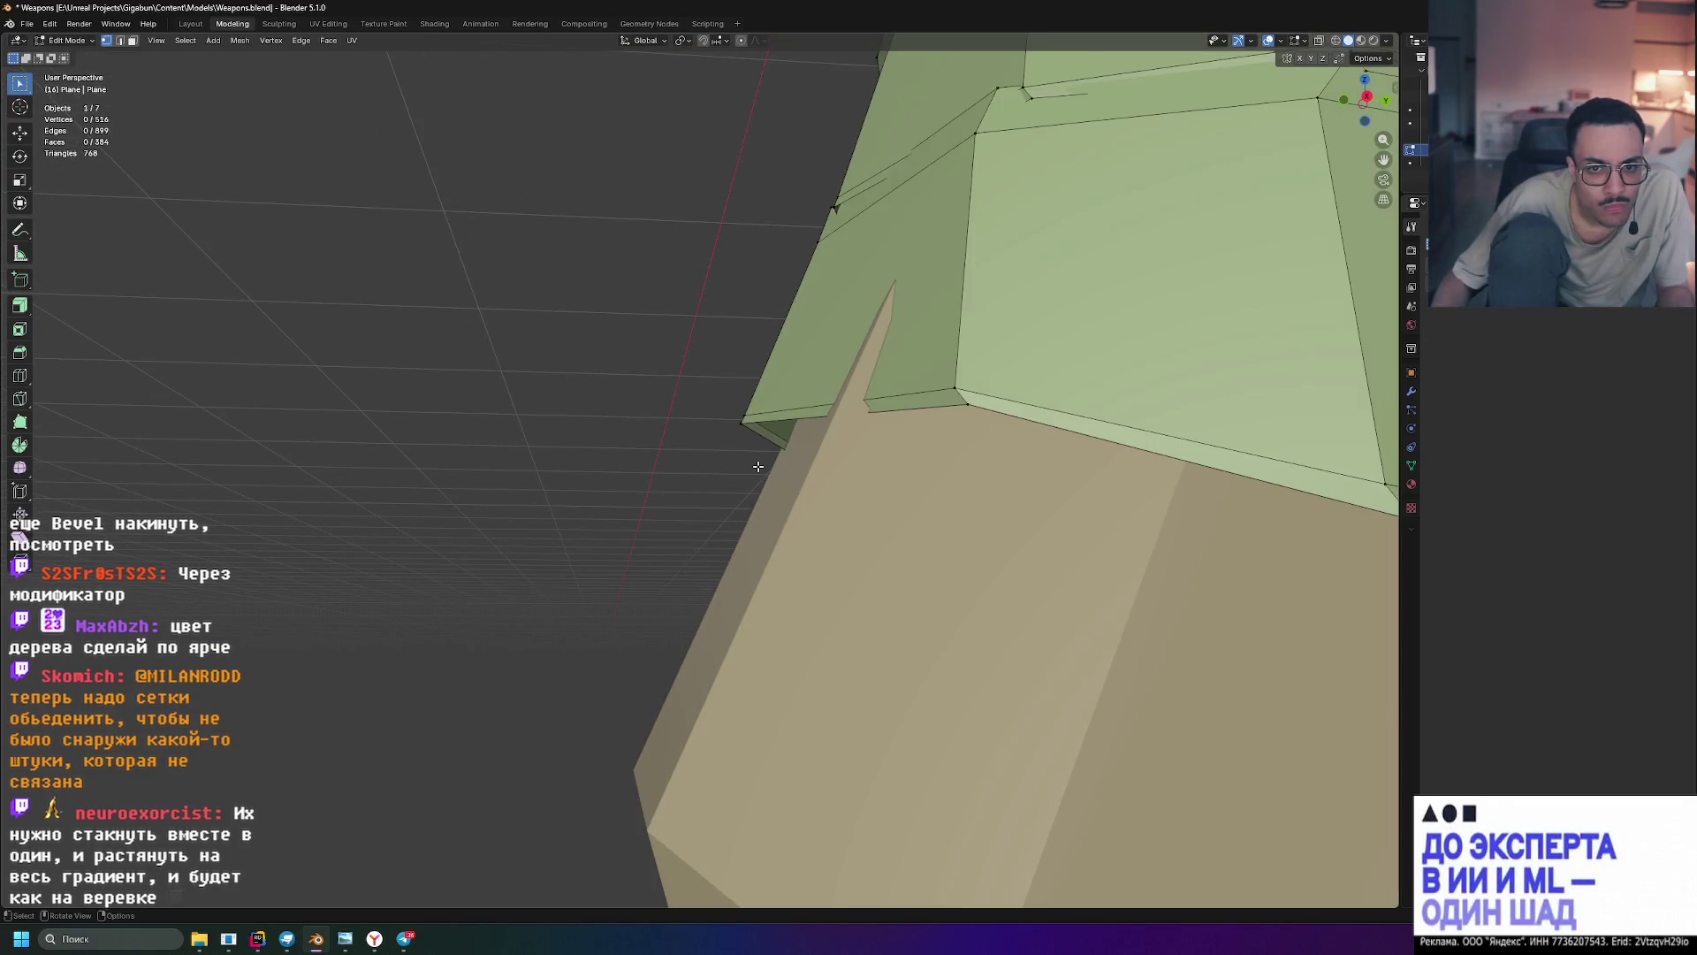
pyautogui.scroll(-6, 758, 465)
pyautogui.moveTo(791, 452); pyautogui.dragTo(783, 457, button='middle')
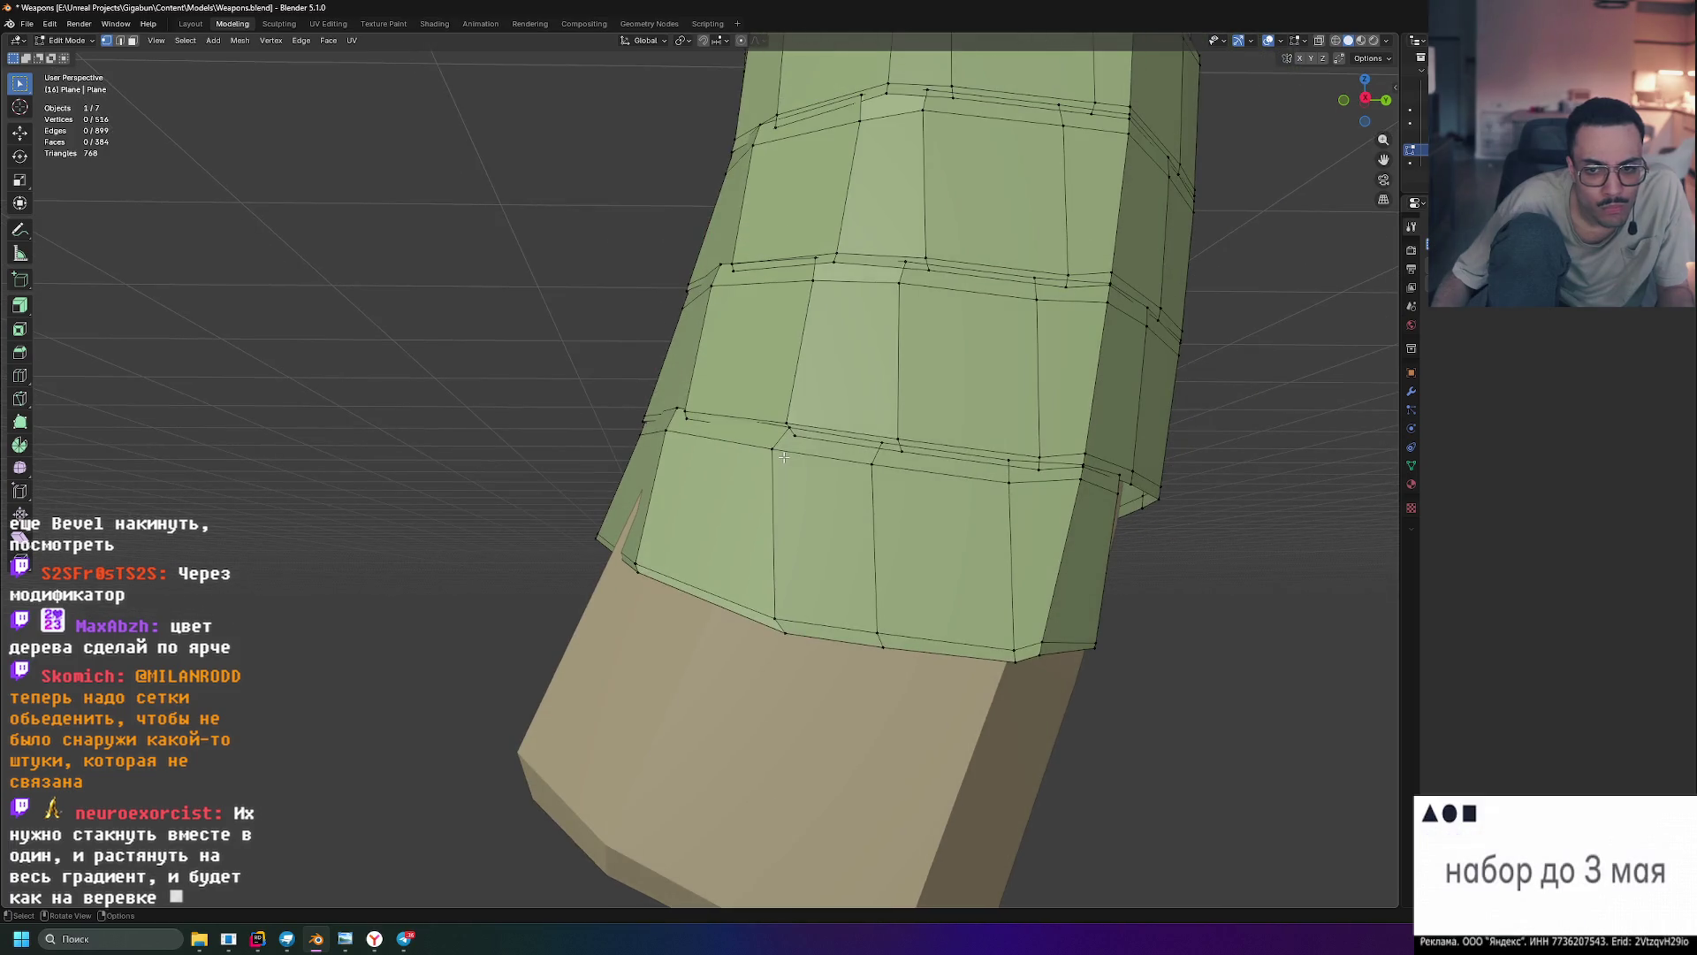
pyautogui.press('KP_3')
pyautogui.scroll(5, 727, 689)
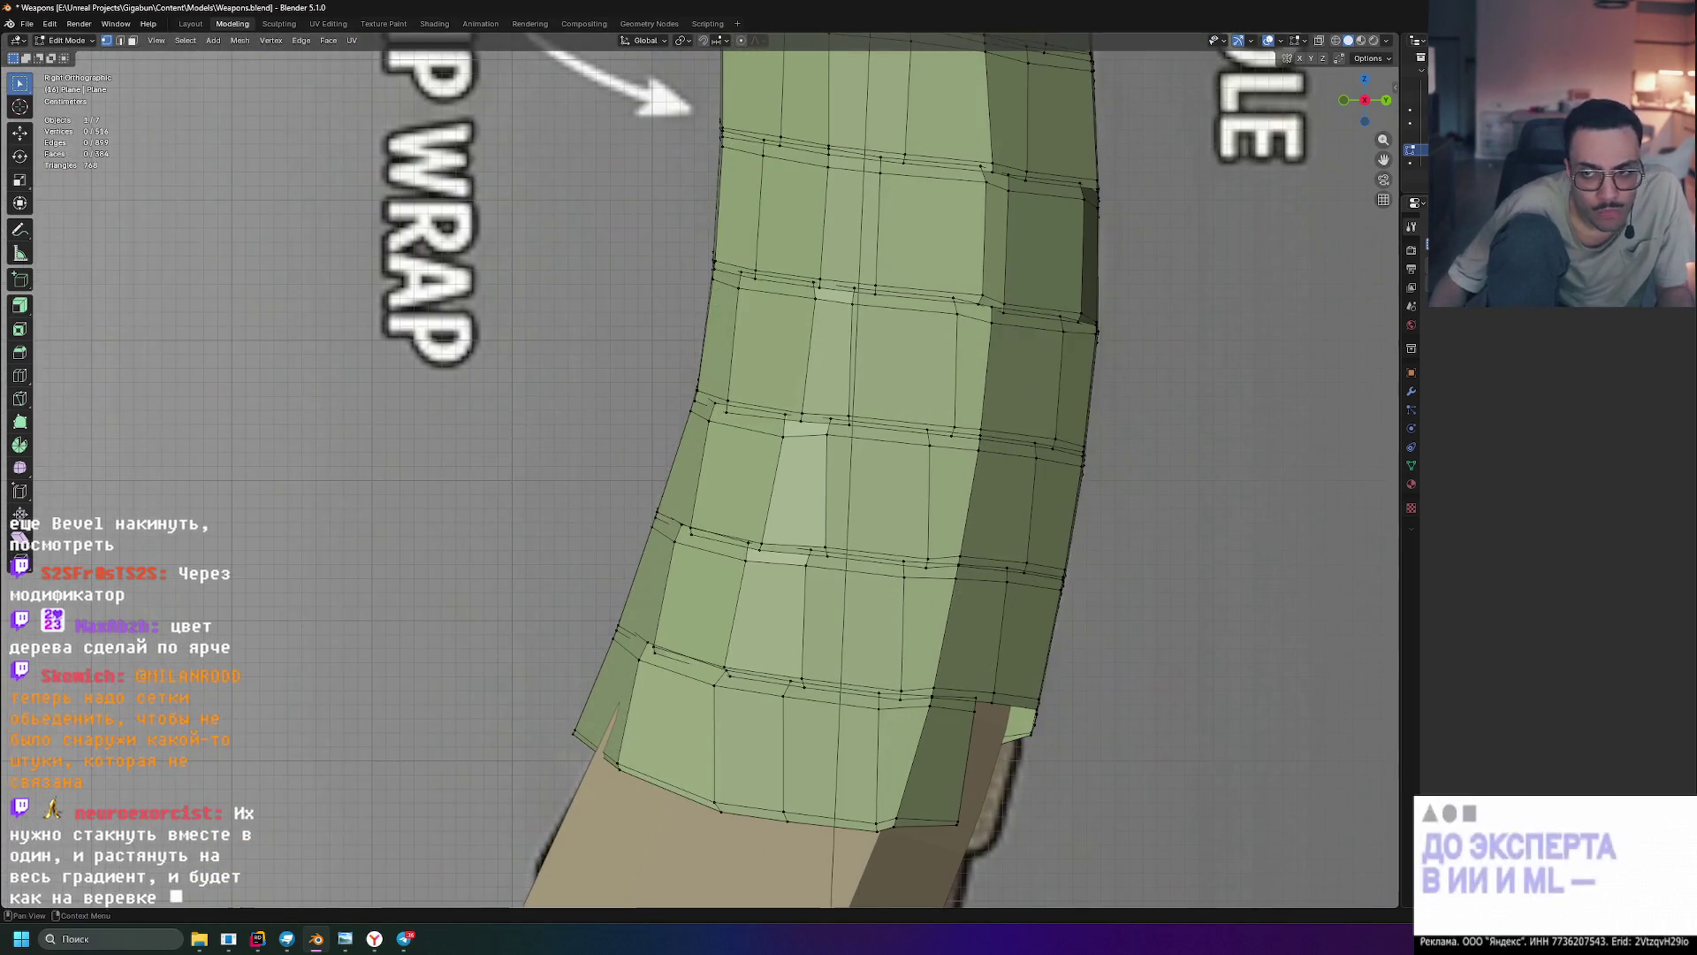
pyautogui.keyDown('shift'); pyautogui.scroll(-3, 727, 690); pyautogui.keyUp('shift')
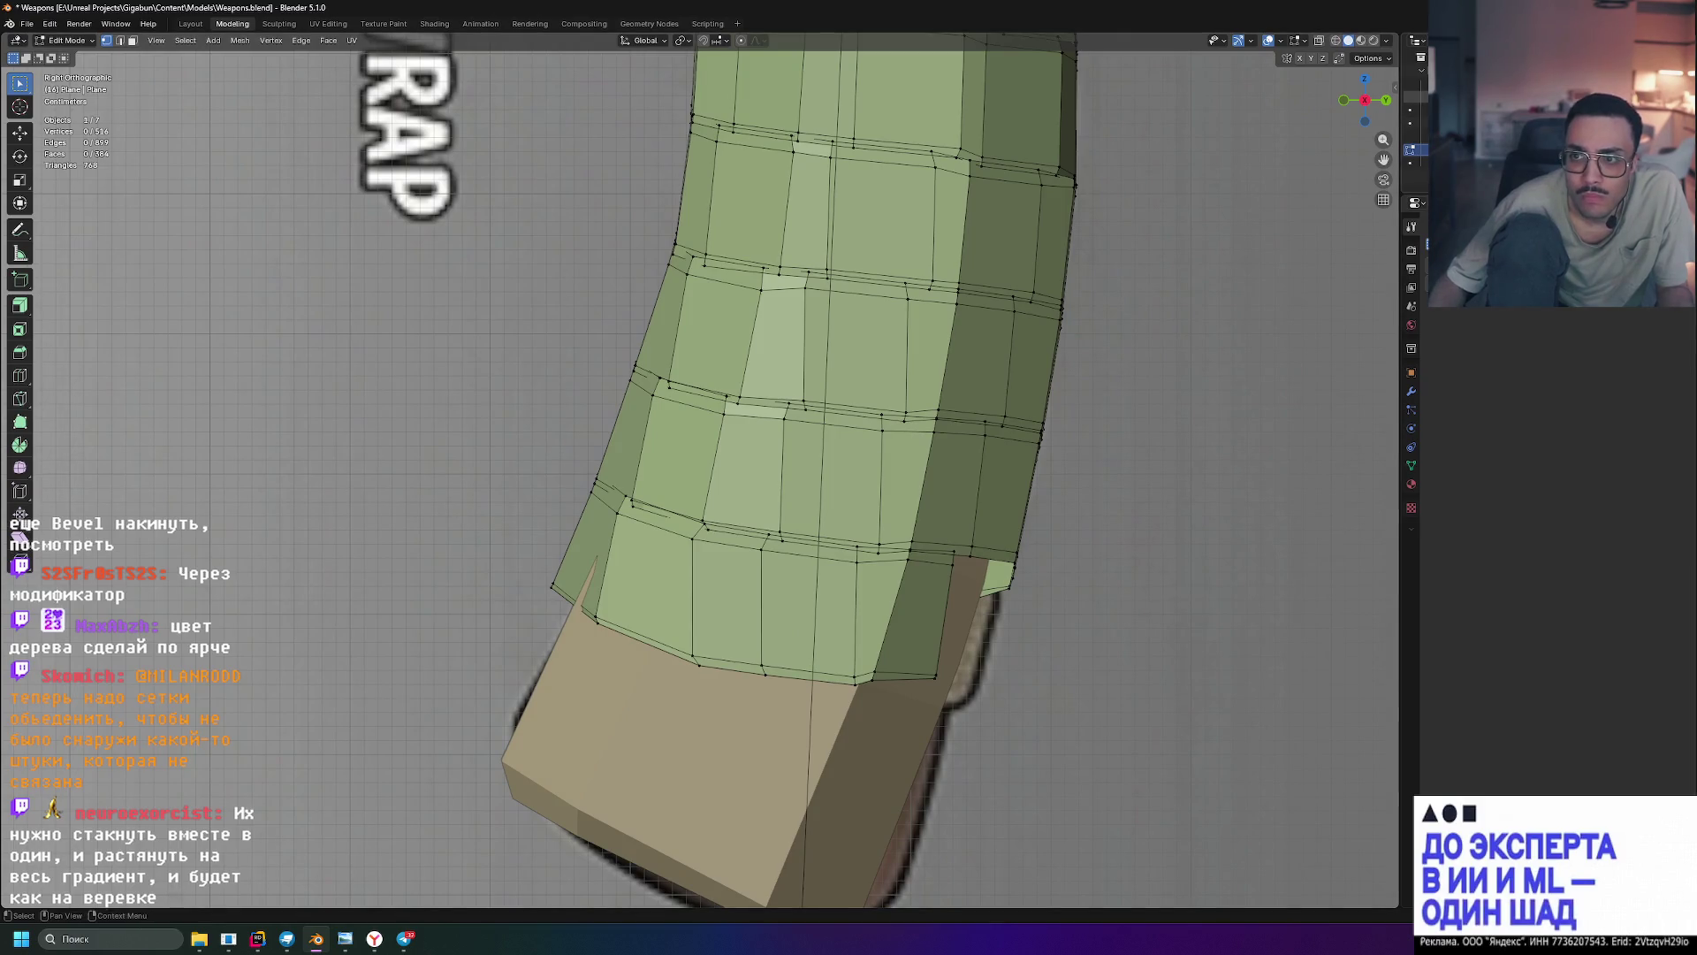
pyautogui.press('h')
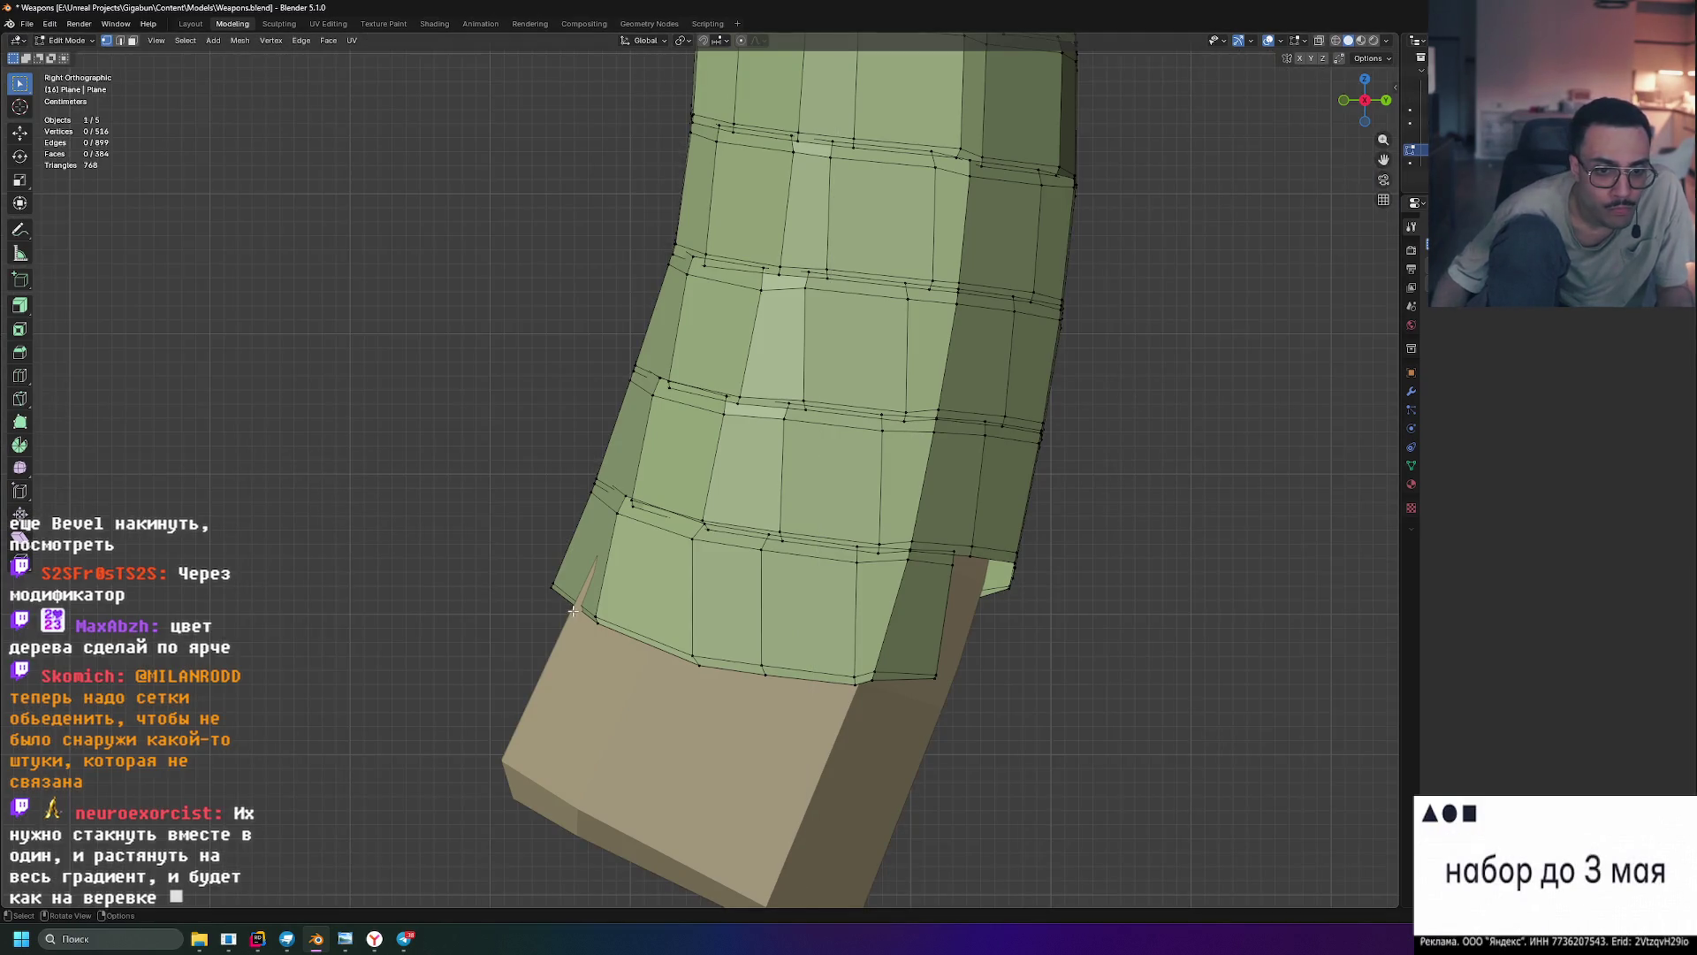
pyautogui.scroll(1, 573, 610)
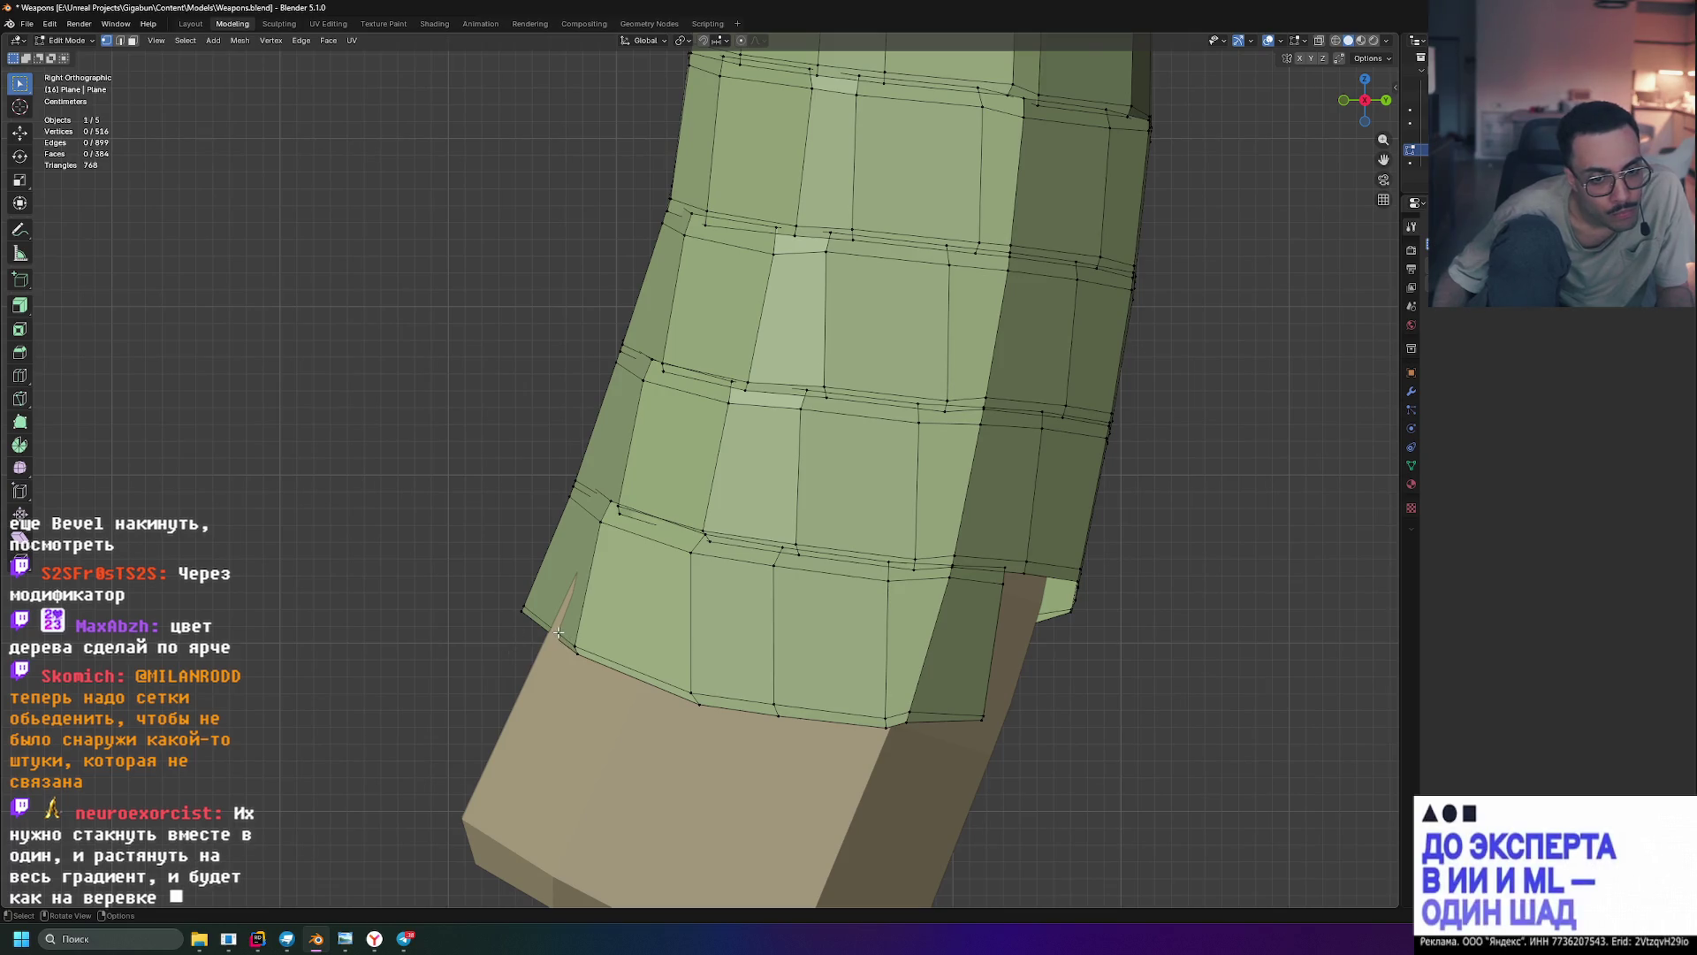
pyautogui.scroll(3, 560, 633)
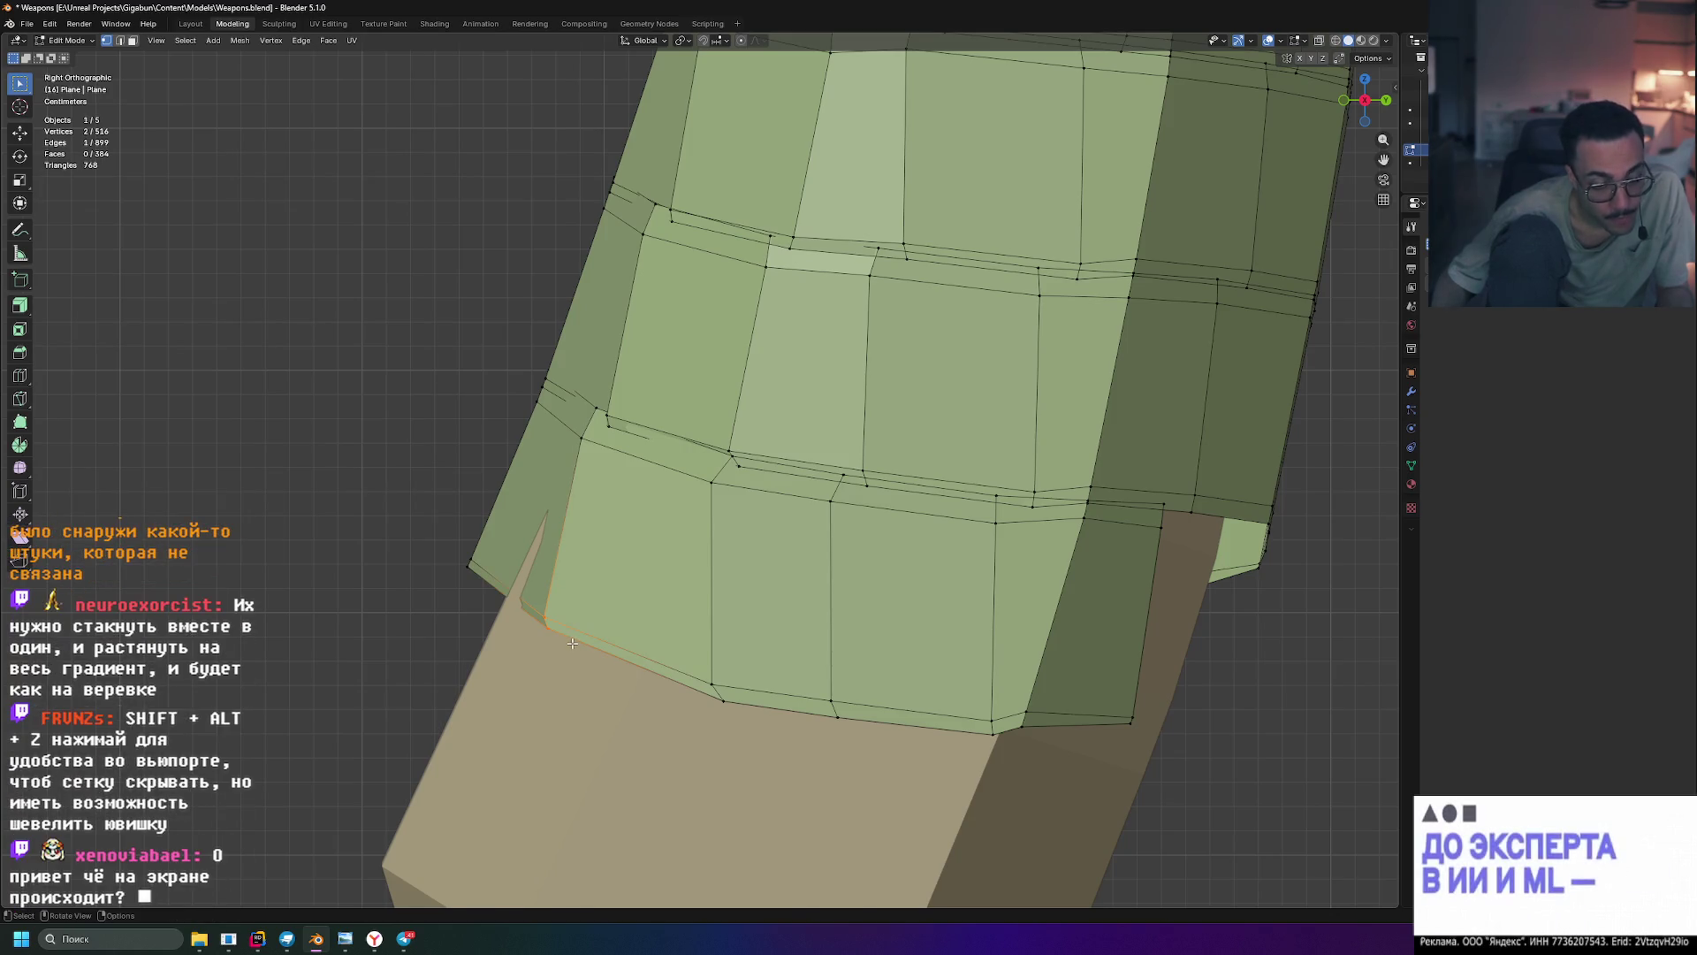
# - Move the stray bottom edge of the grip wrap slightly left toward the handle
pyautogui.press('g')
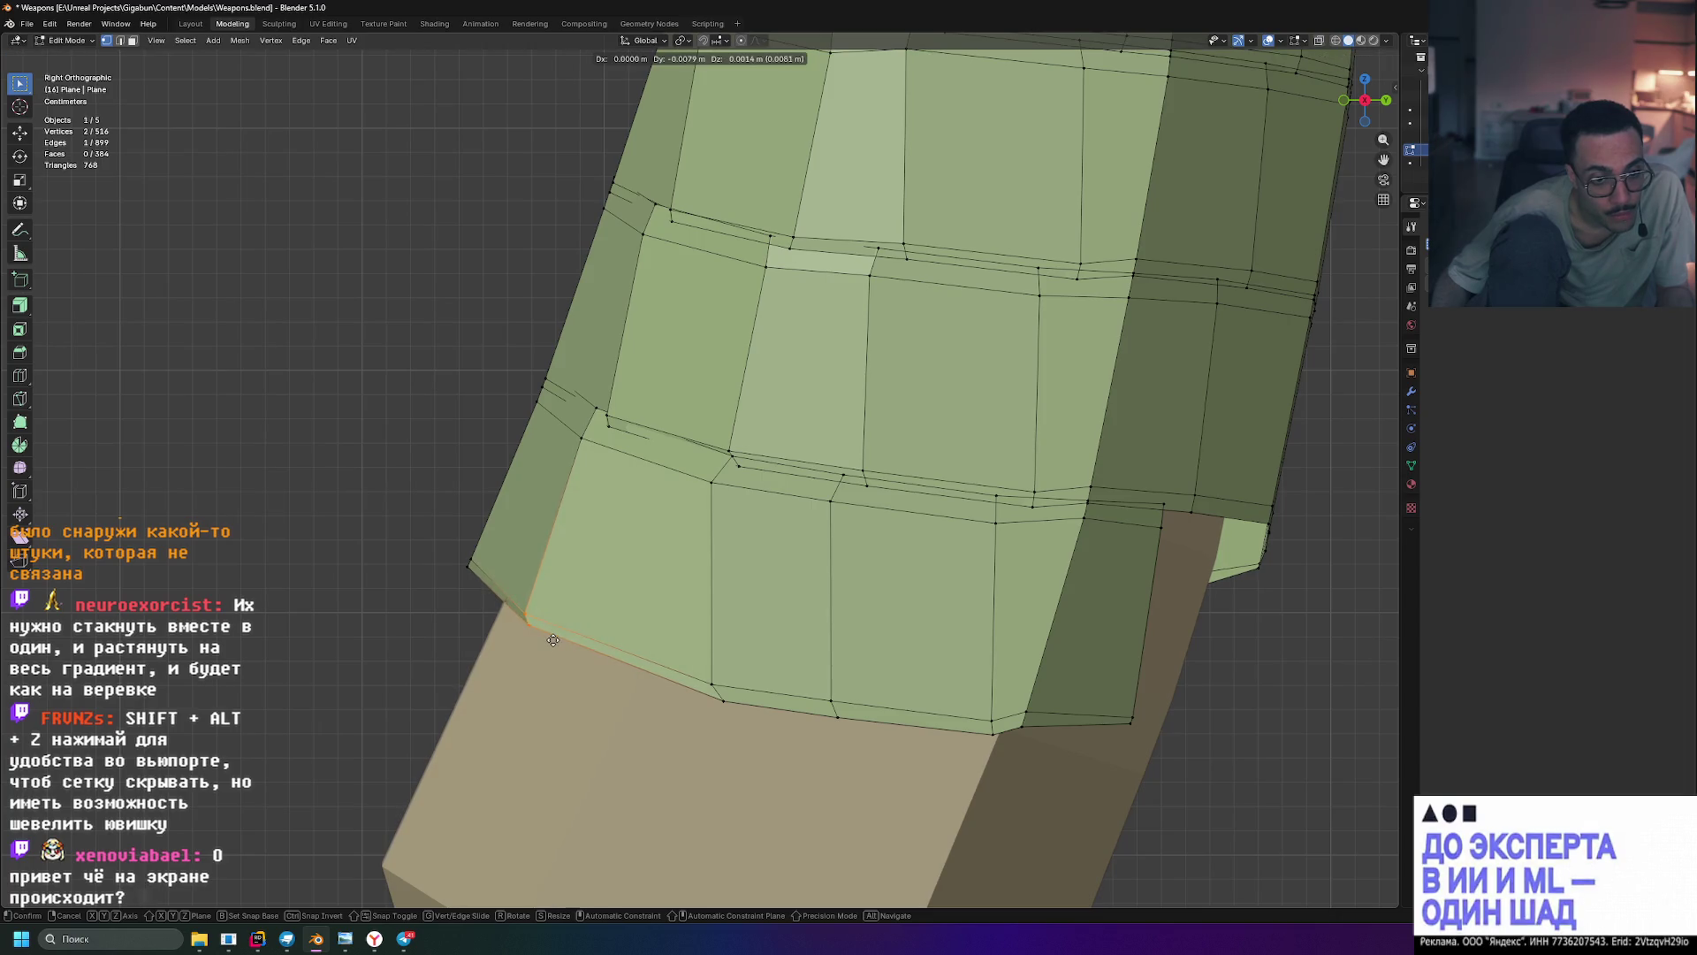
pyautogui.click(551, 640)
pyautogui.moveTo(563, 631)
pyautogui.mouseDown(button='middle')
pyautogui.moveTo(1009, 619)
pyautogui.moveTo(770, 607)
pyautogui.moveTo(785, 583)
pyautogui.moveTo(758, 623)
pyautogui.moveTo(777, 606)
pyautogui.mouseUp(button='middle')
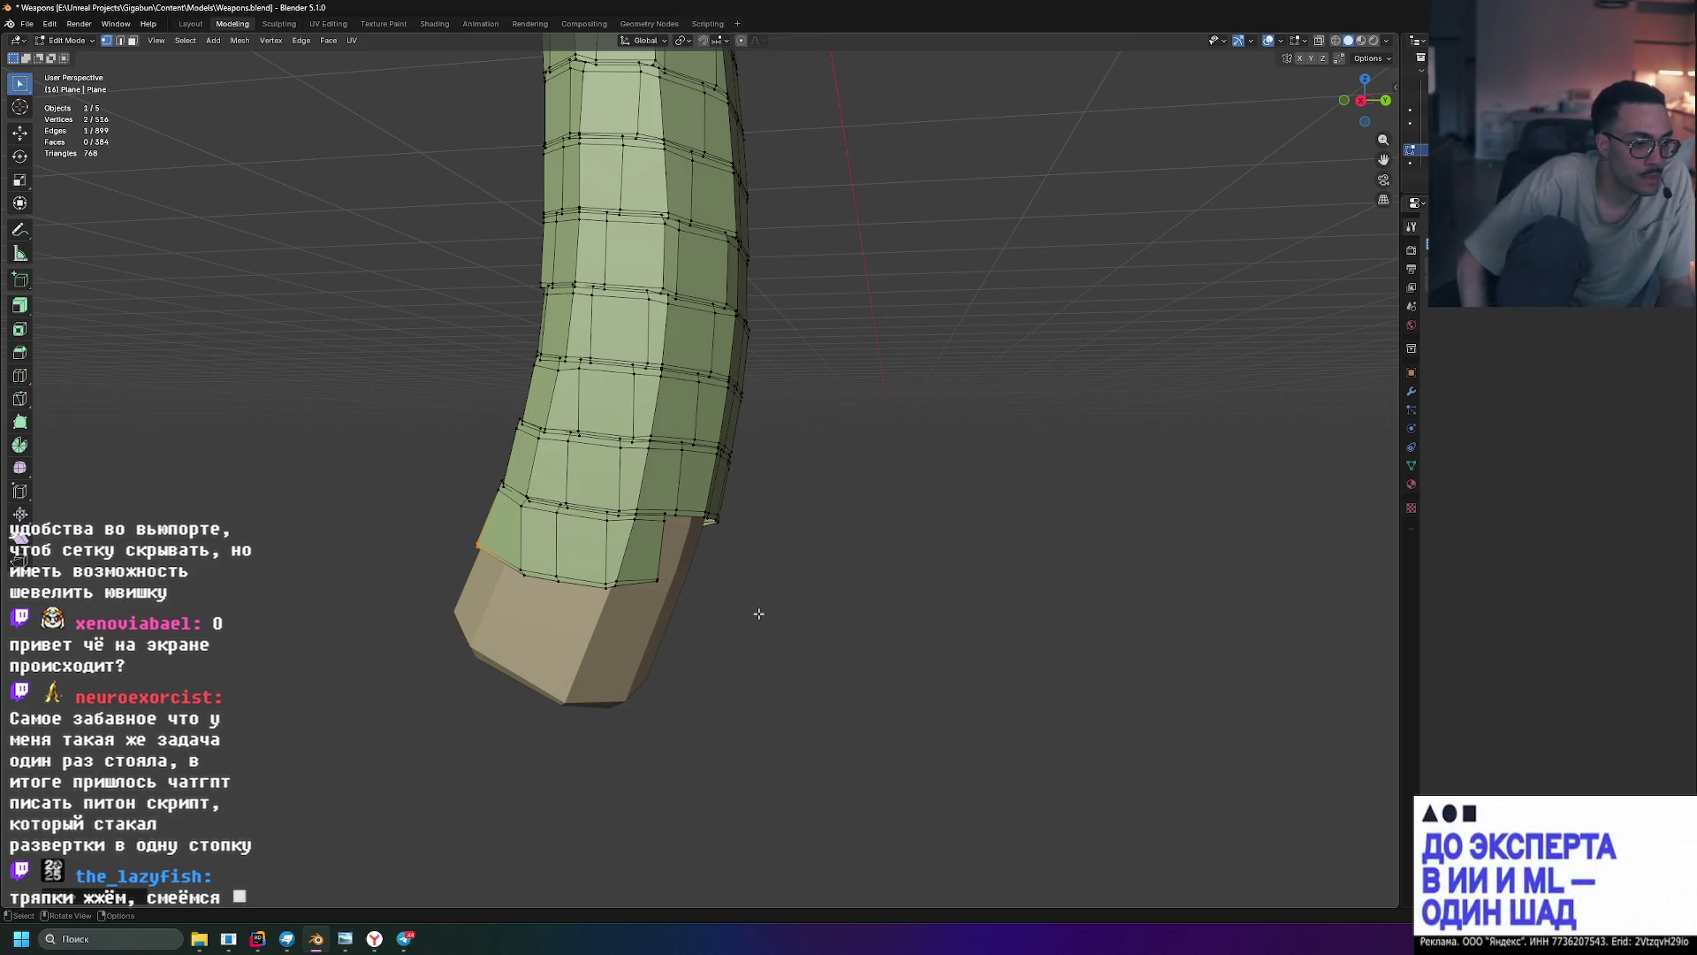
pyautogui.scroll(5, 759, 613)
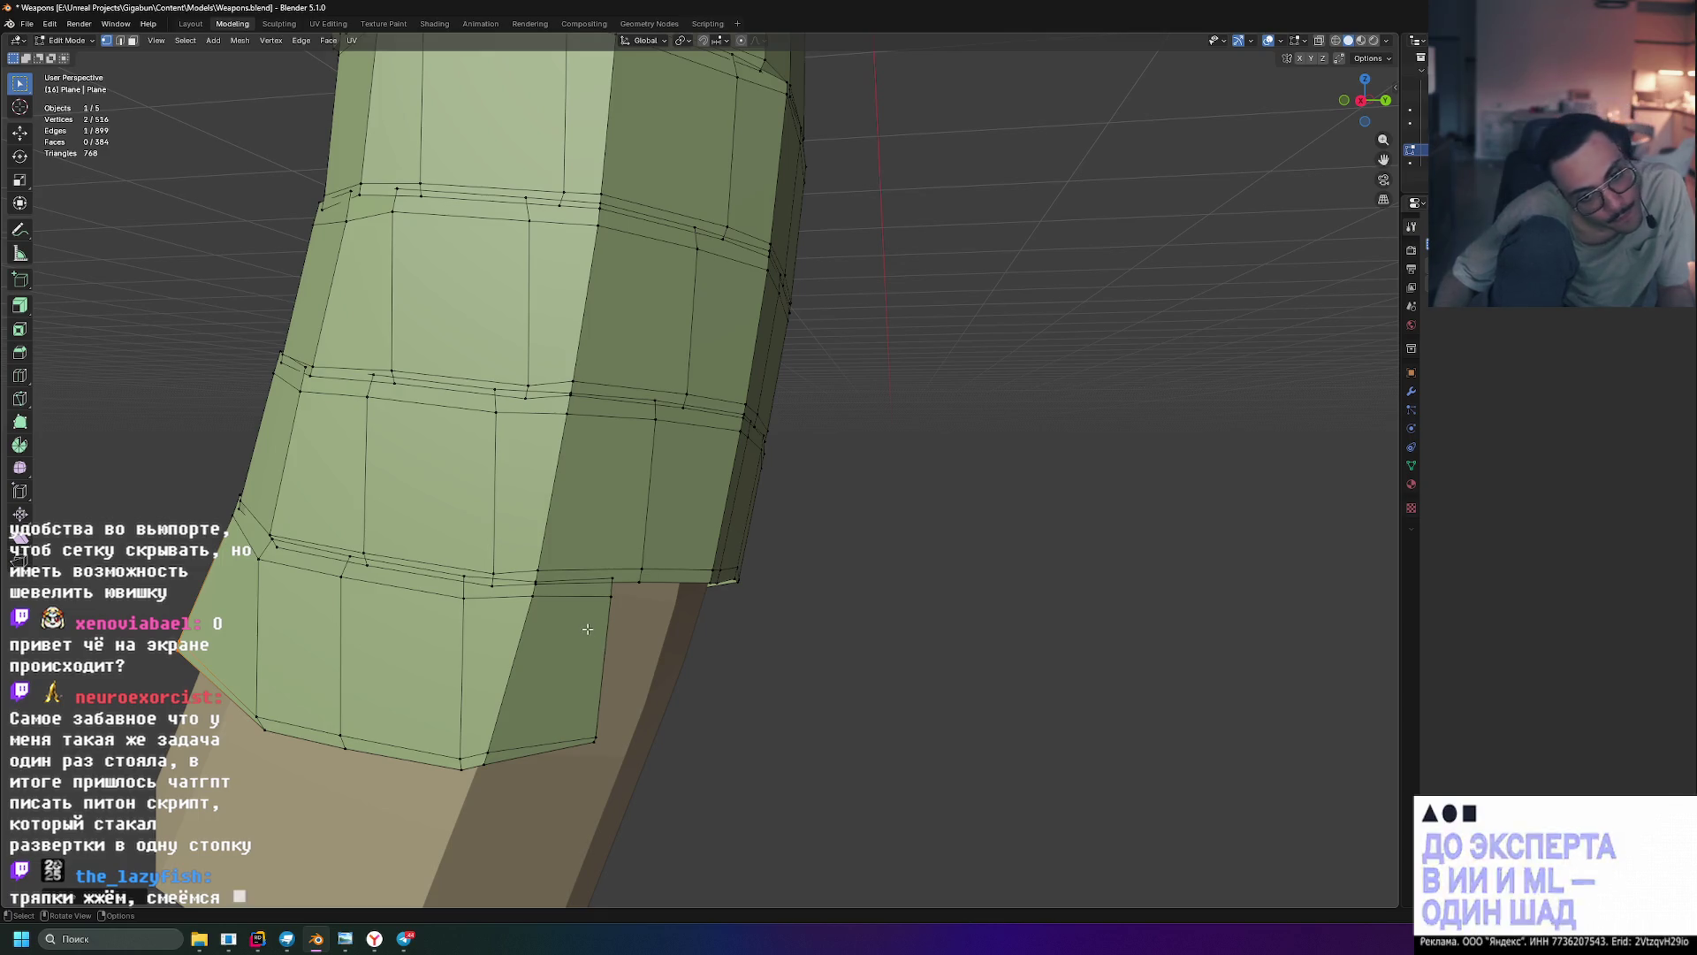
pyautogui.scroll(-6, 711, 650)
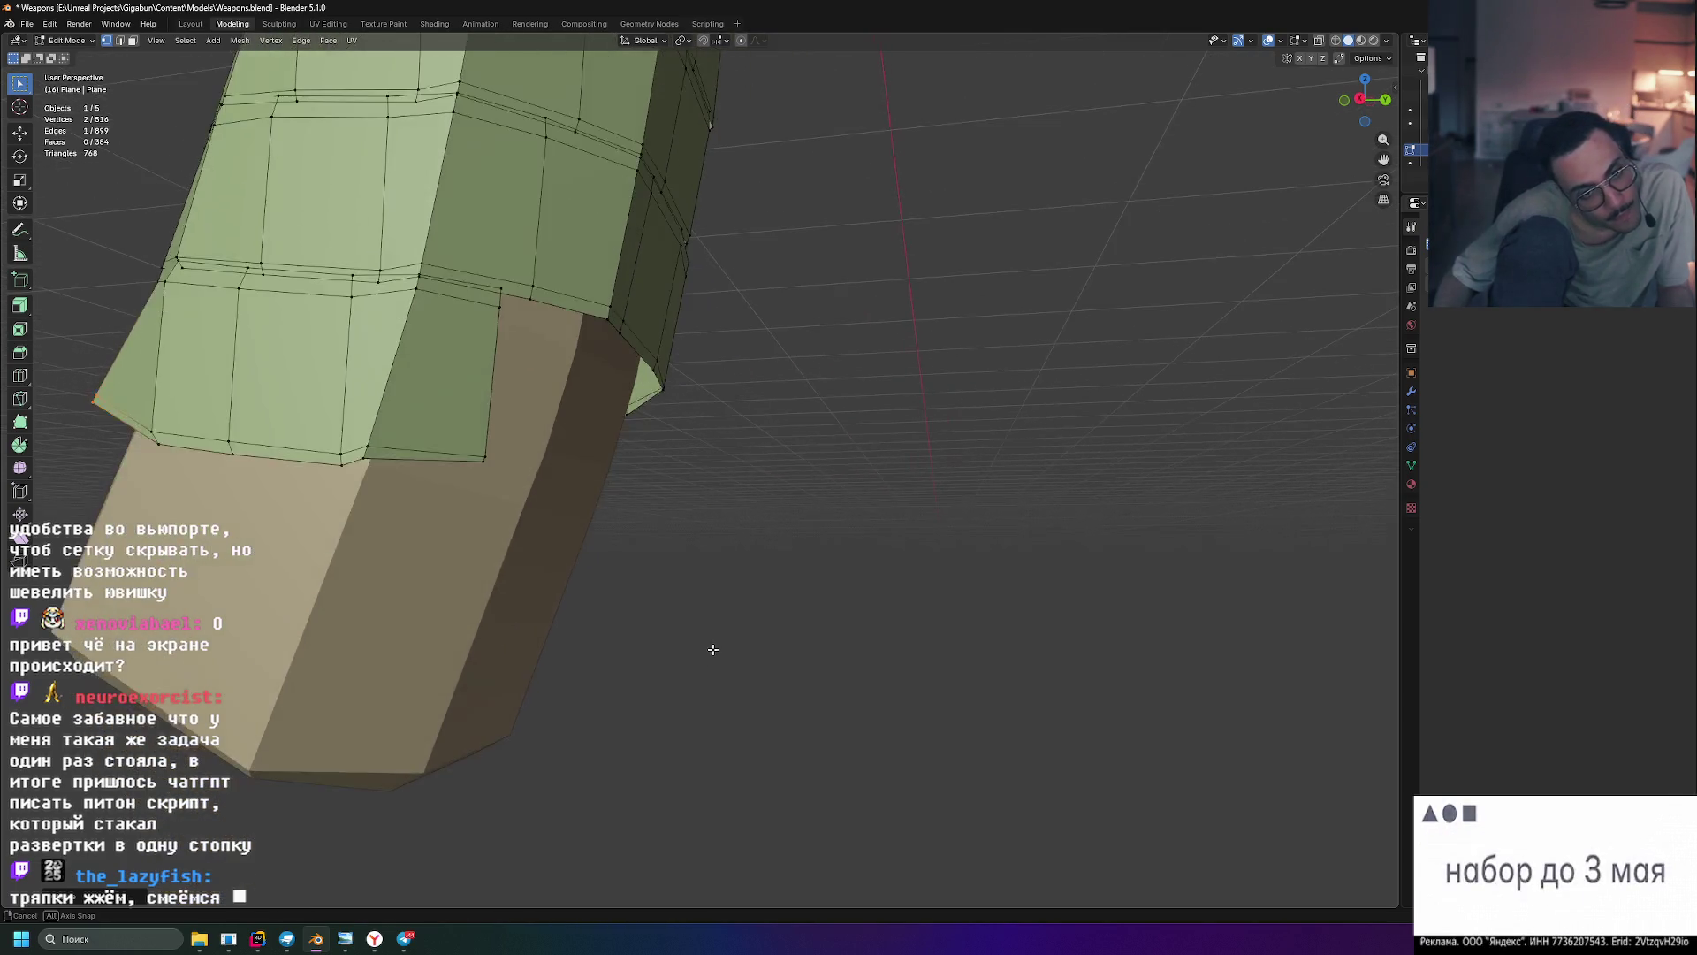
# - Orbit around the wrapped handle and select a single vertex on the wrap
pyautogui.moveTo(708, 651)
pyautogui.mouseDown(button='middle')
pyautogui.moveTo(761, 636)
pyautogui.moveTo(786, 695)
pyautogui.moveTo(782, 681)
pyautogui.mouseUp(button='middle')
pyautogui.scroll(10, 778, 668)
pyautogui.scroll(-3, 801, 661)
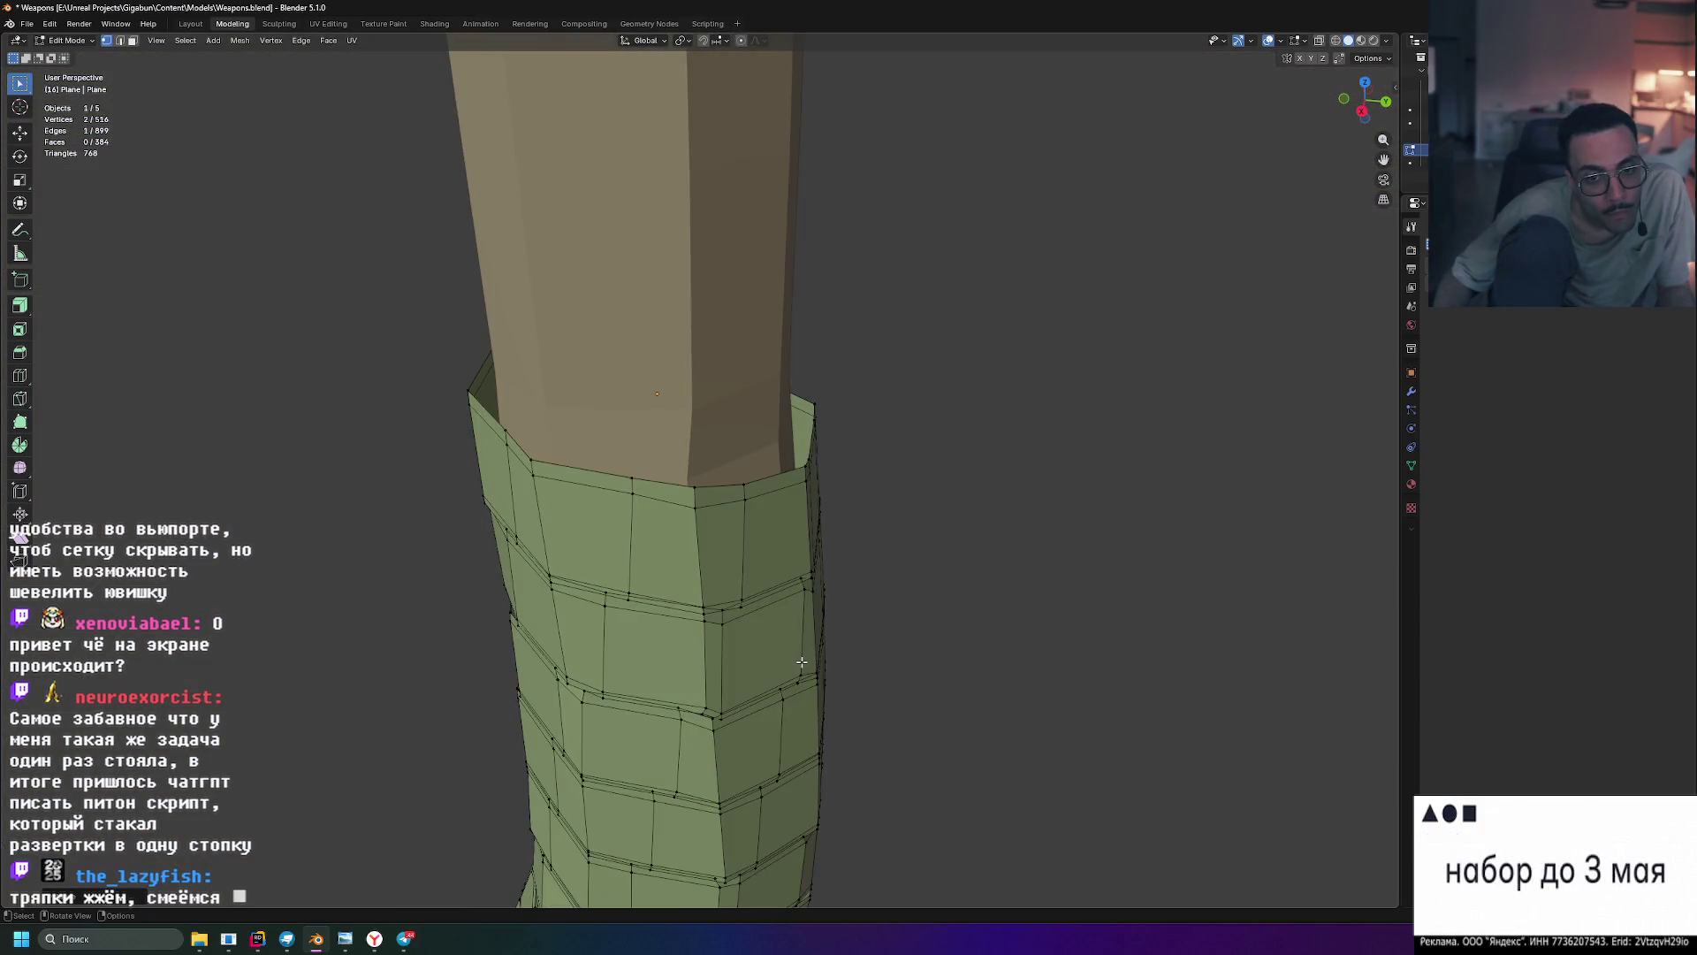
pyautogui.moveTo(779, 615)
pyautogui.mouseDown(button='middle')
pyautogui.moveTo(726, 547)
pyautogui.moveTo(747, 536)
pyautogui.moveTo(652, 273)
pyautogui.mouseUp(button='middle')
pyautogui.click(675, 289)
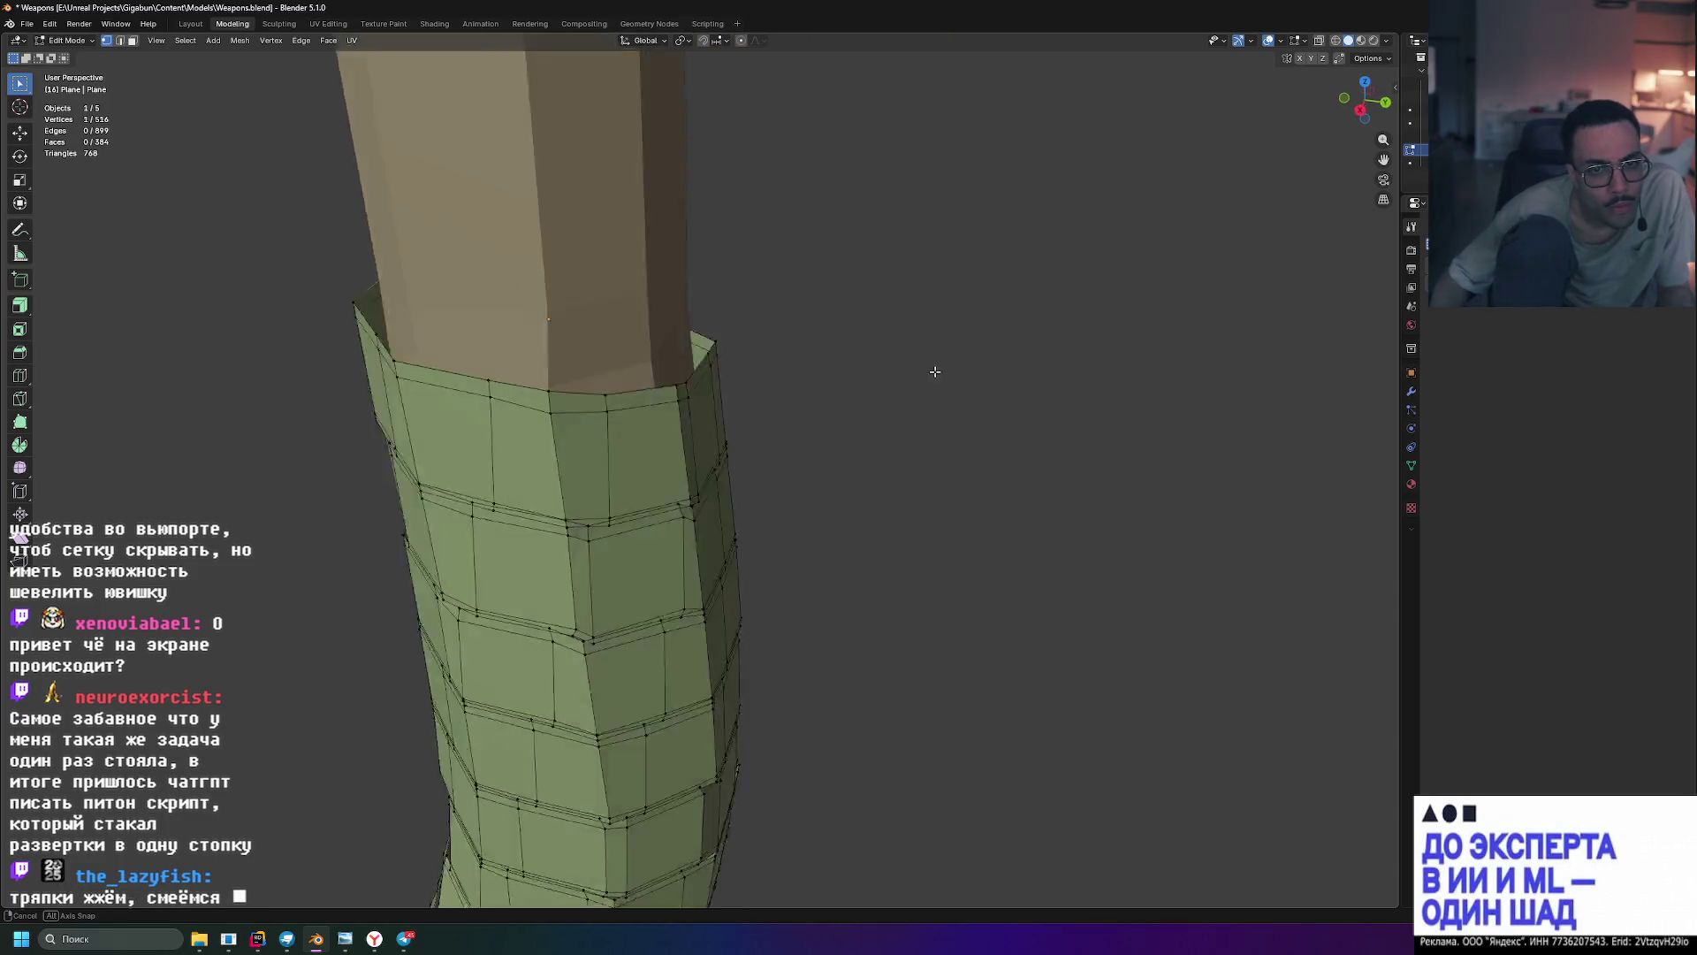
# - Scale the wrap's top ring along Z to flatten it level
pyautogui.scroll(3, 909, 379)
pyautogui.scroll(-3, 766, 399)
pyautogui.moveTo(766, 400)
pyautogui.mouseDown(button='middle')
pyautogui.moveTo(1097, 432)
pyautogui.moveTo(940, 445)
pyautogui.mouseUp(button='middle')
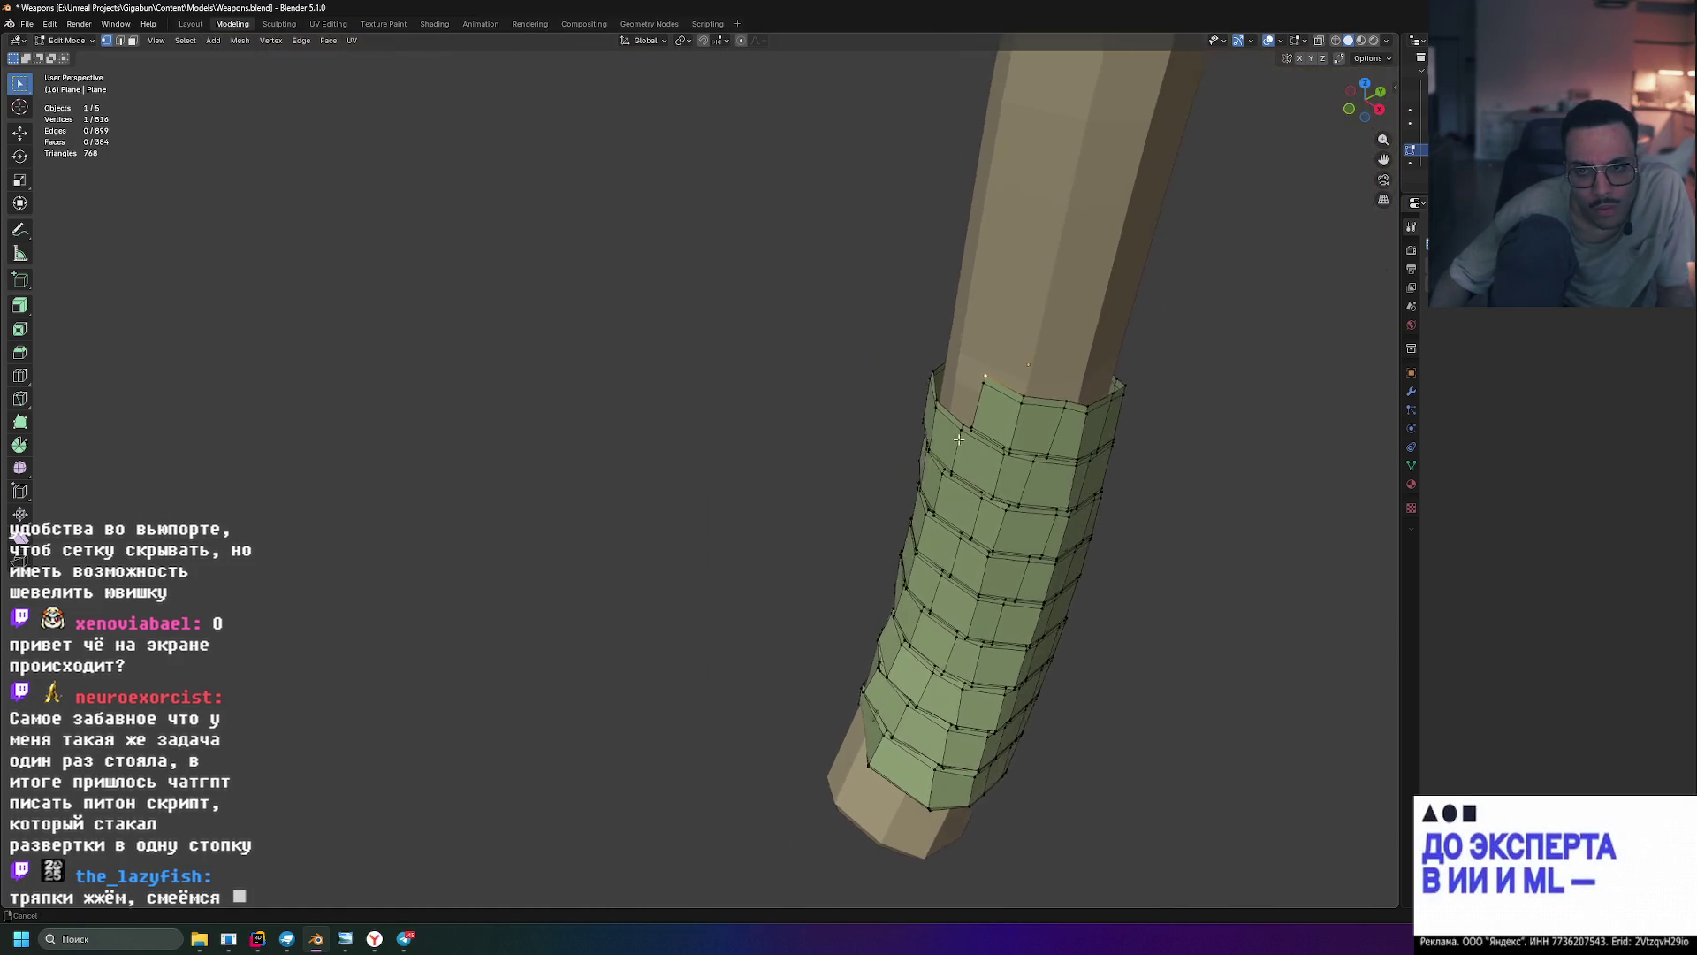
pyautogui.scroll(3, 940, 444)
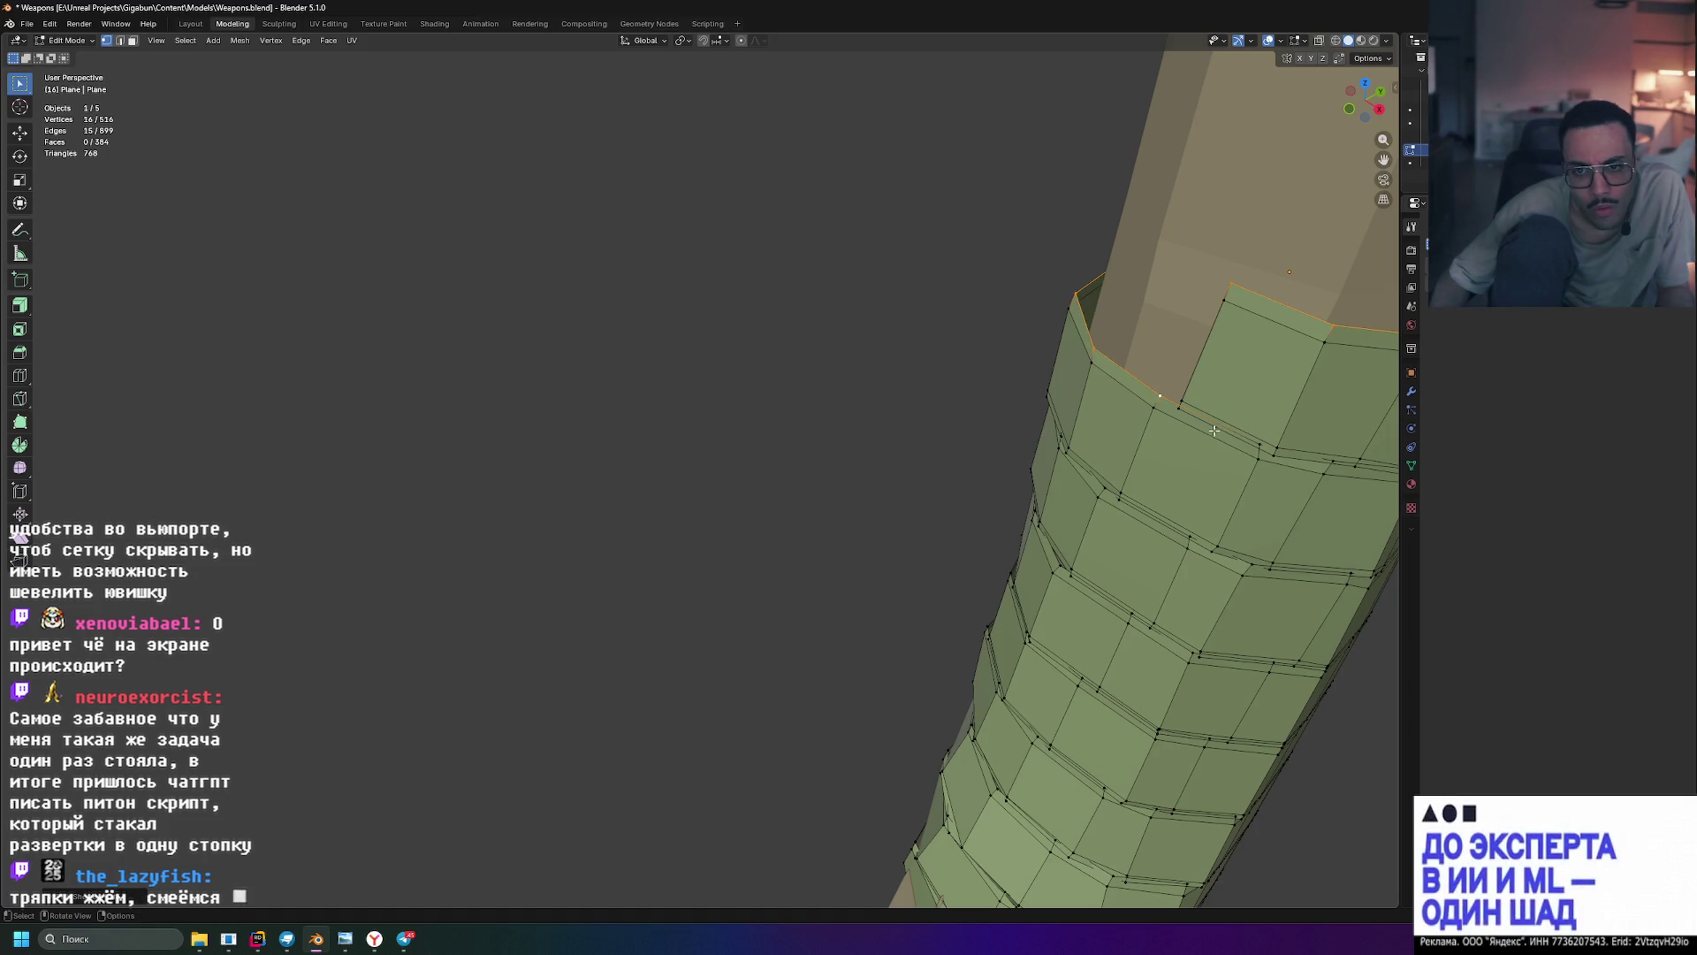
pyautogui.scroll(-3, 1195, 397)
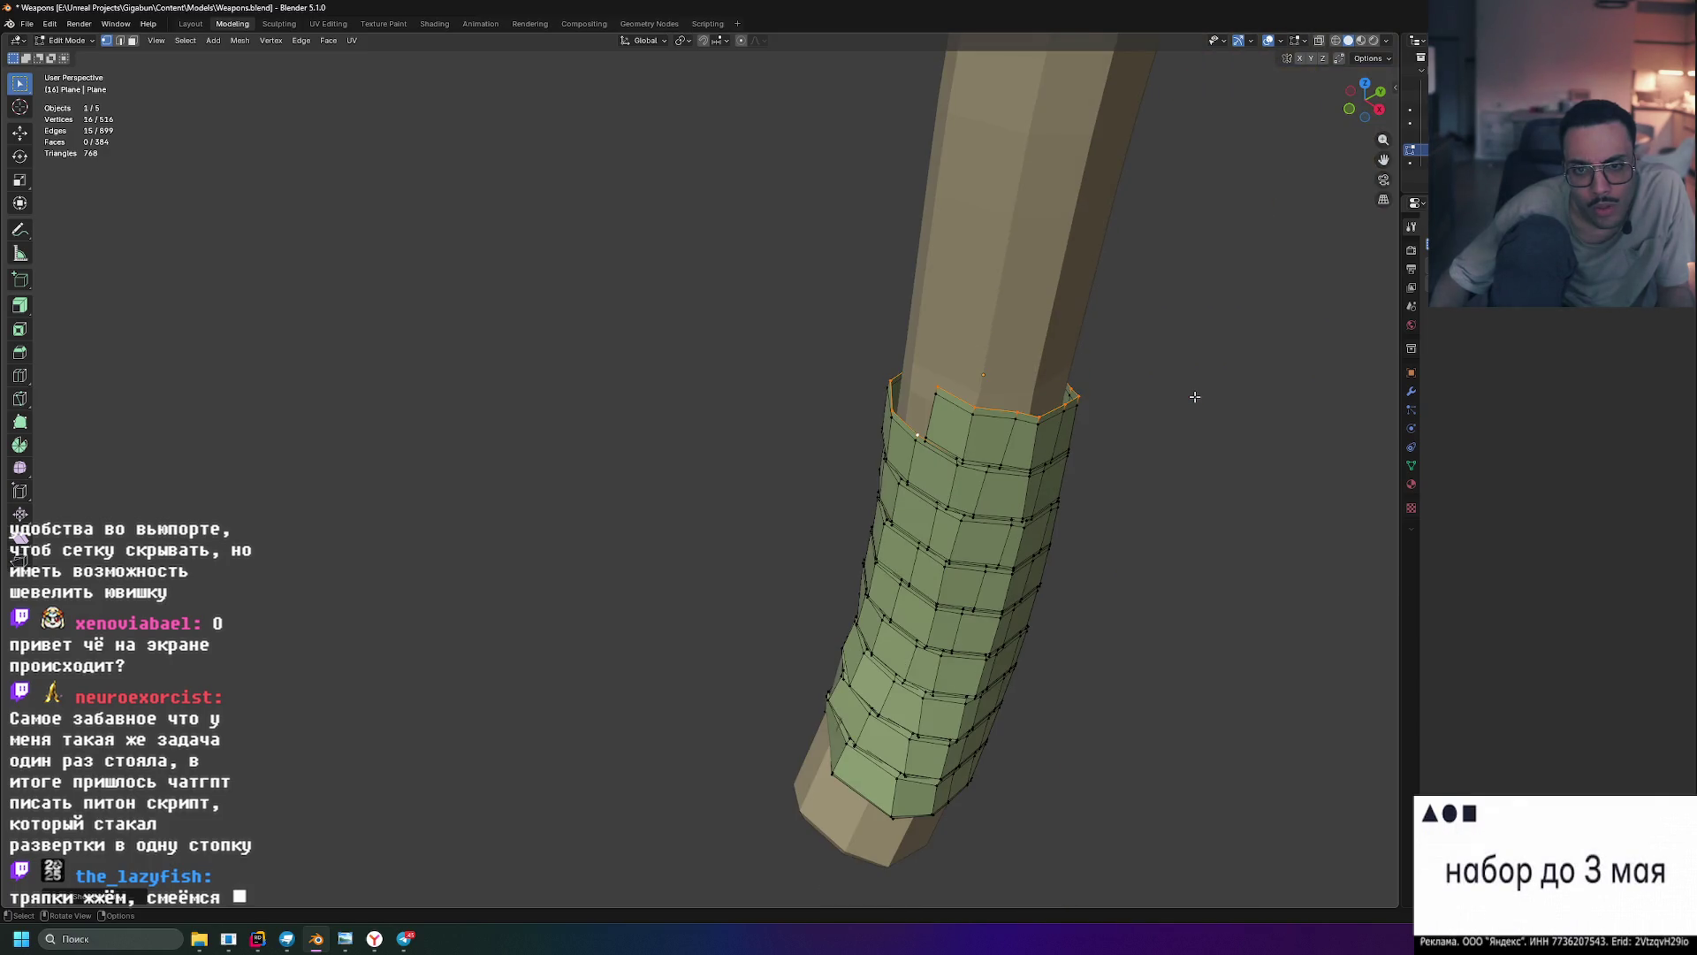
pyautogui.press('s')
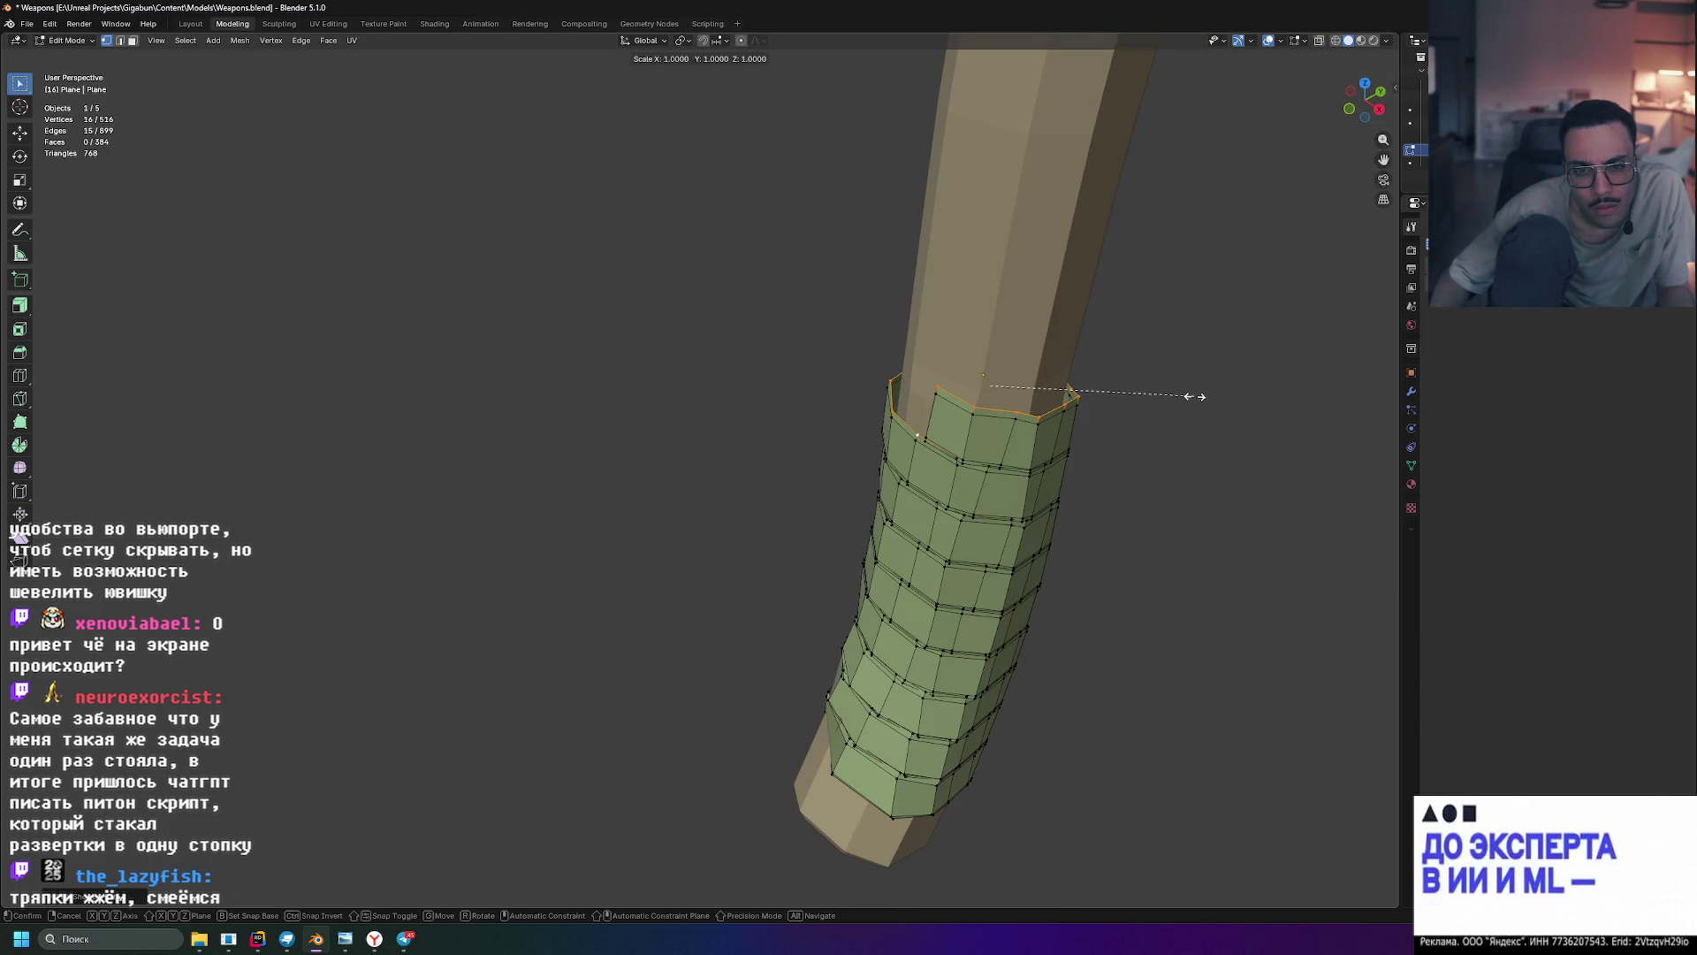
pyautogui.press('z')
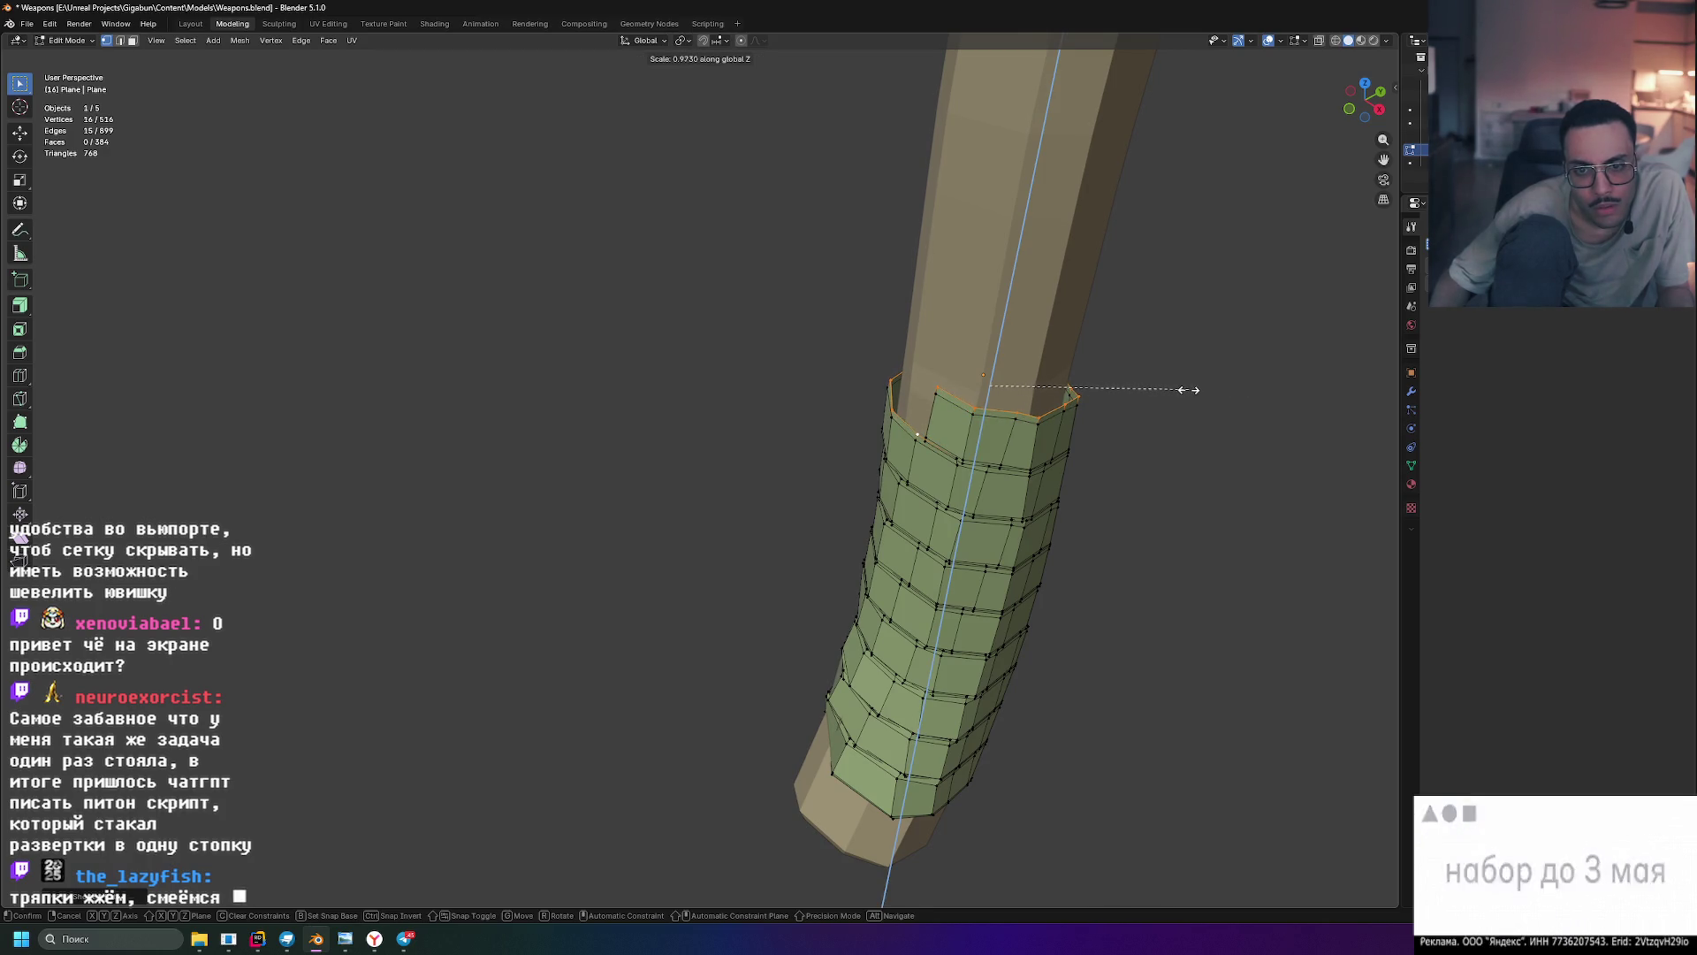
pyautogui.click(1192, 390)
# - Try an inset and an upward Z extrusion of the top ring, then undo the extrusion
pyautogui.scroll(5, 1150, 389)
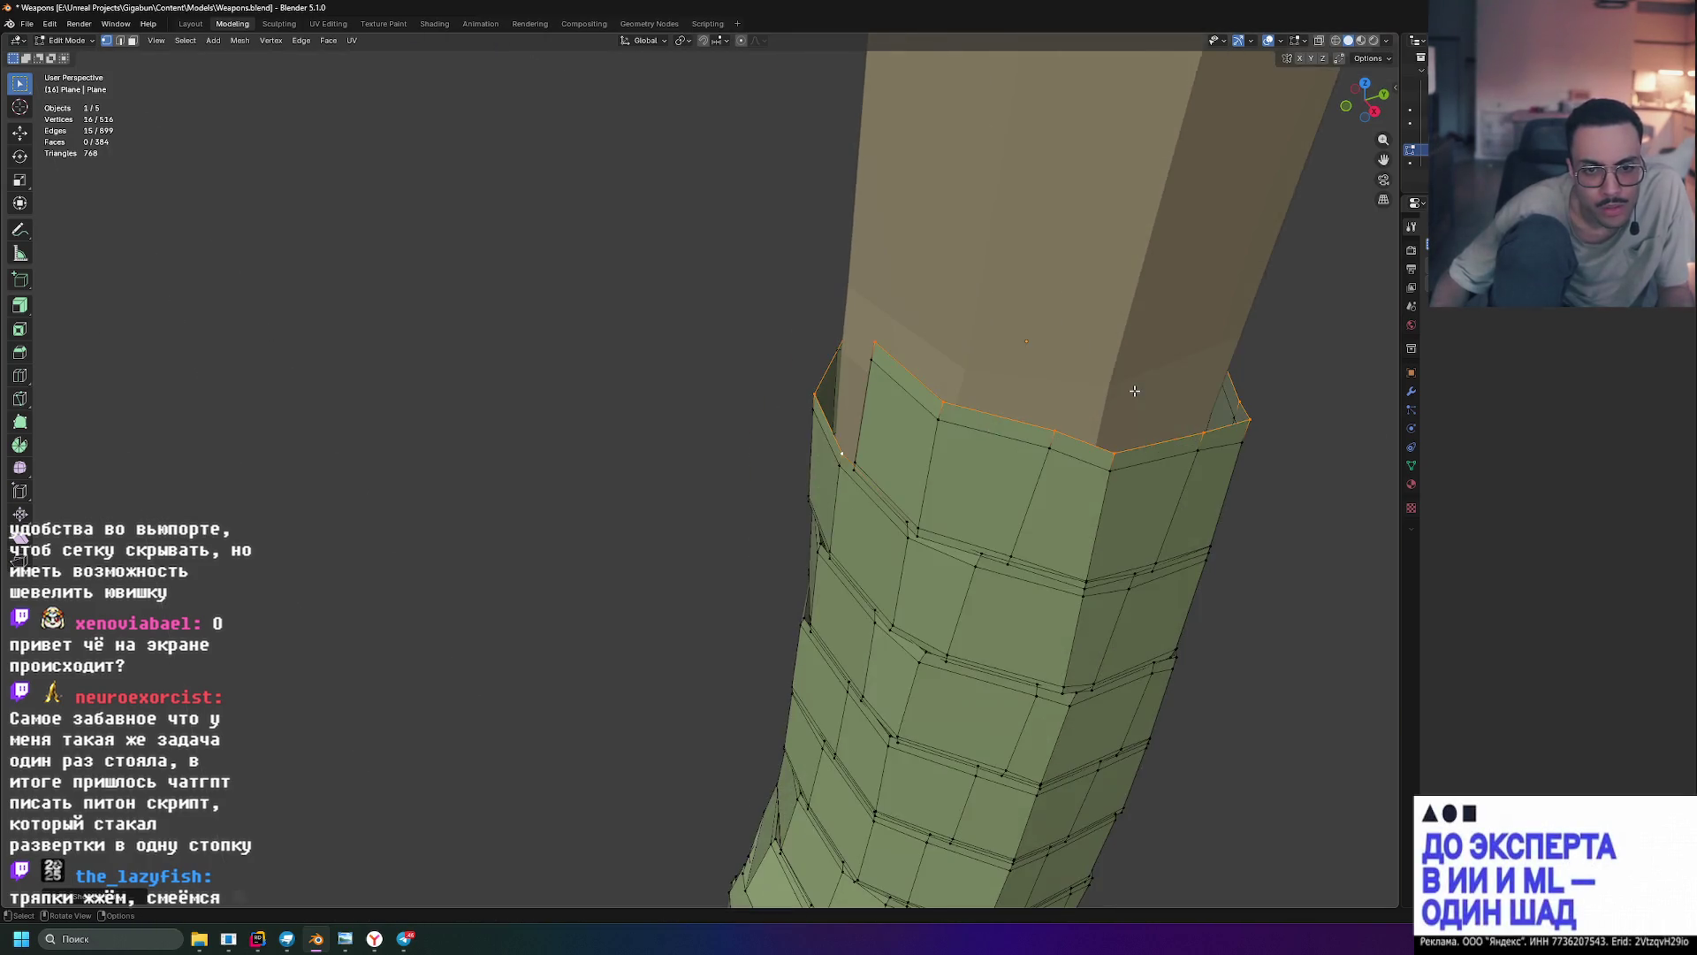
pyautogui.press('i')
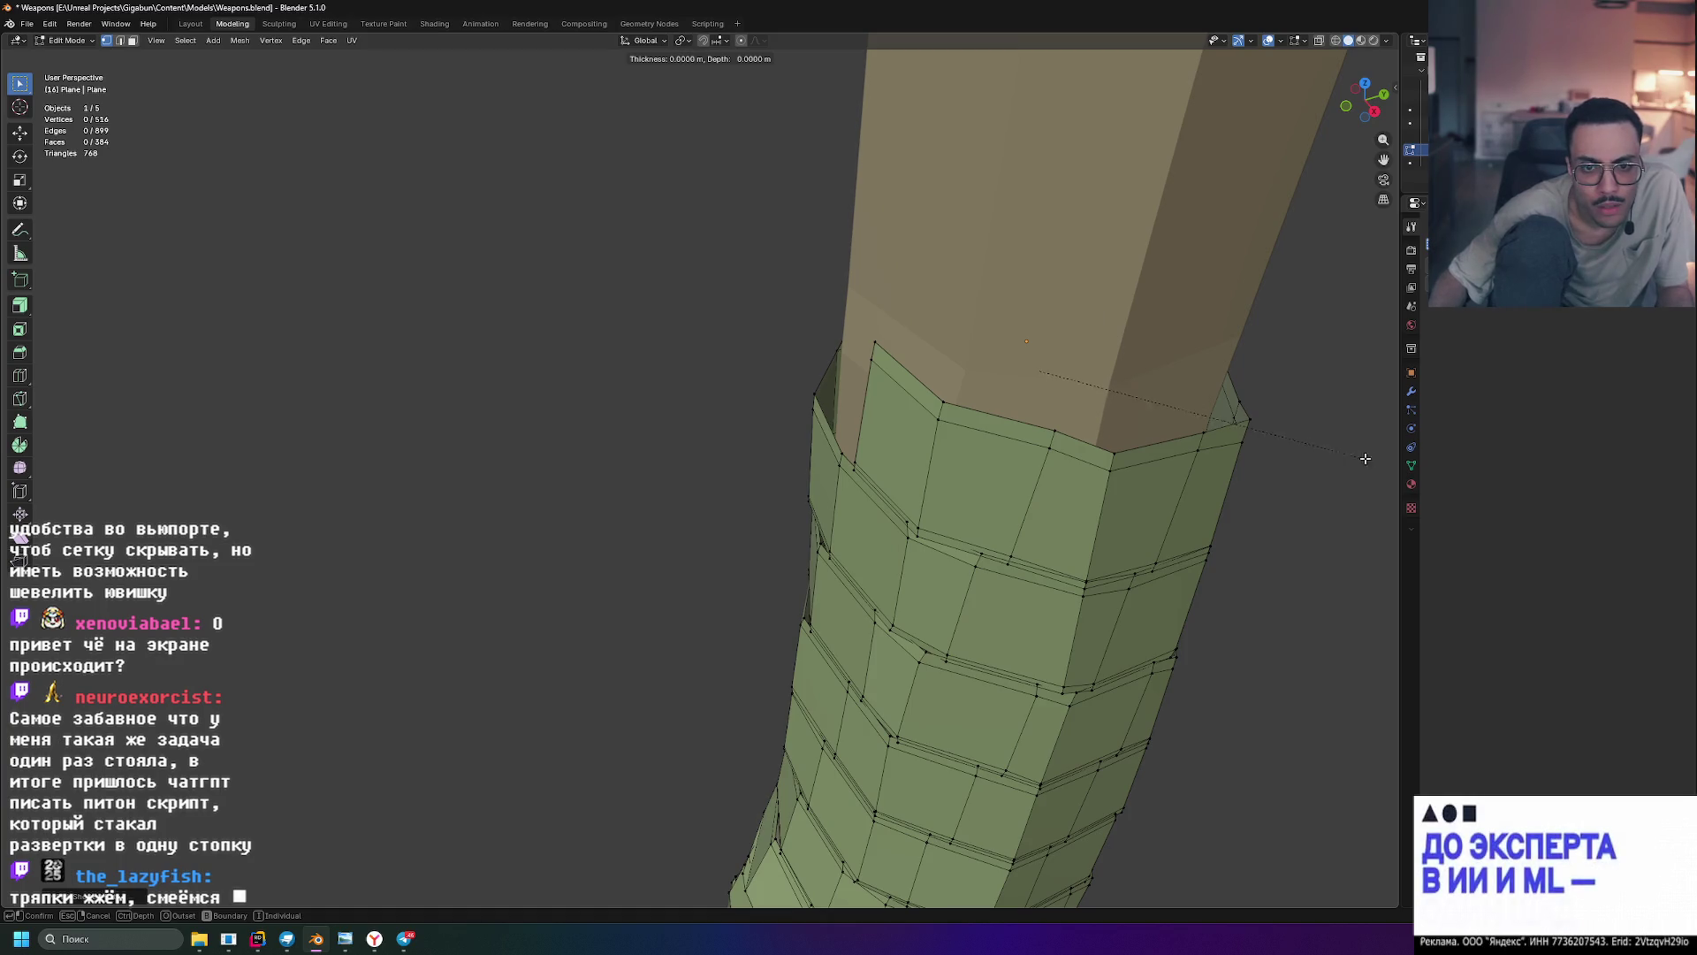
pyautogui.press('Escape')
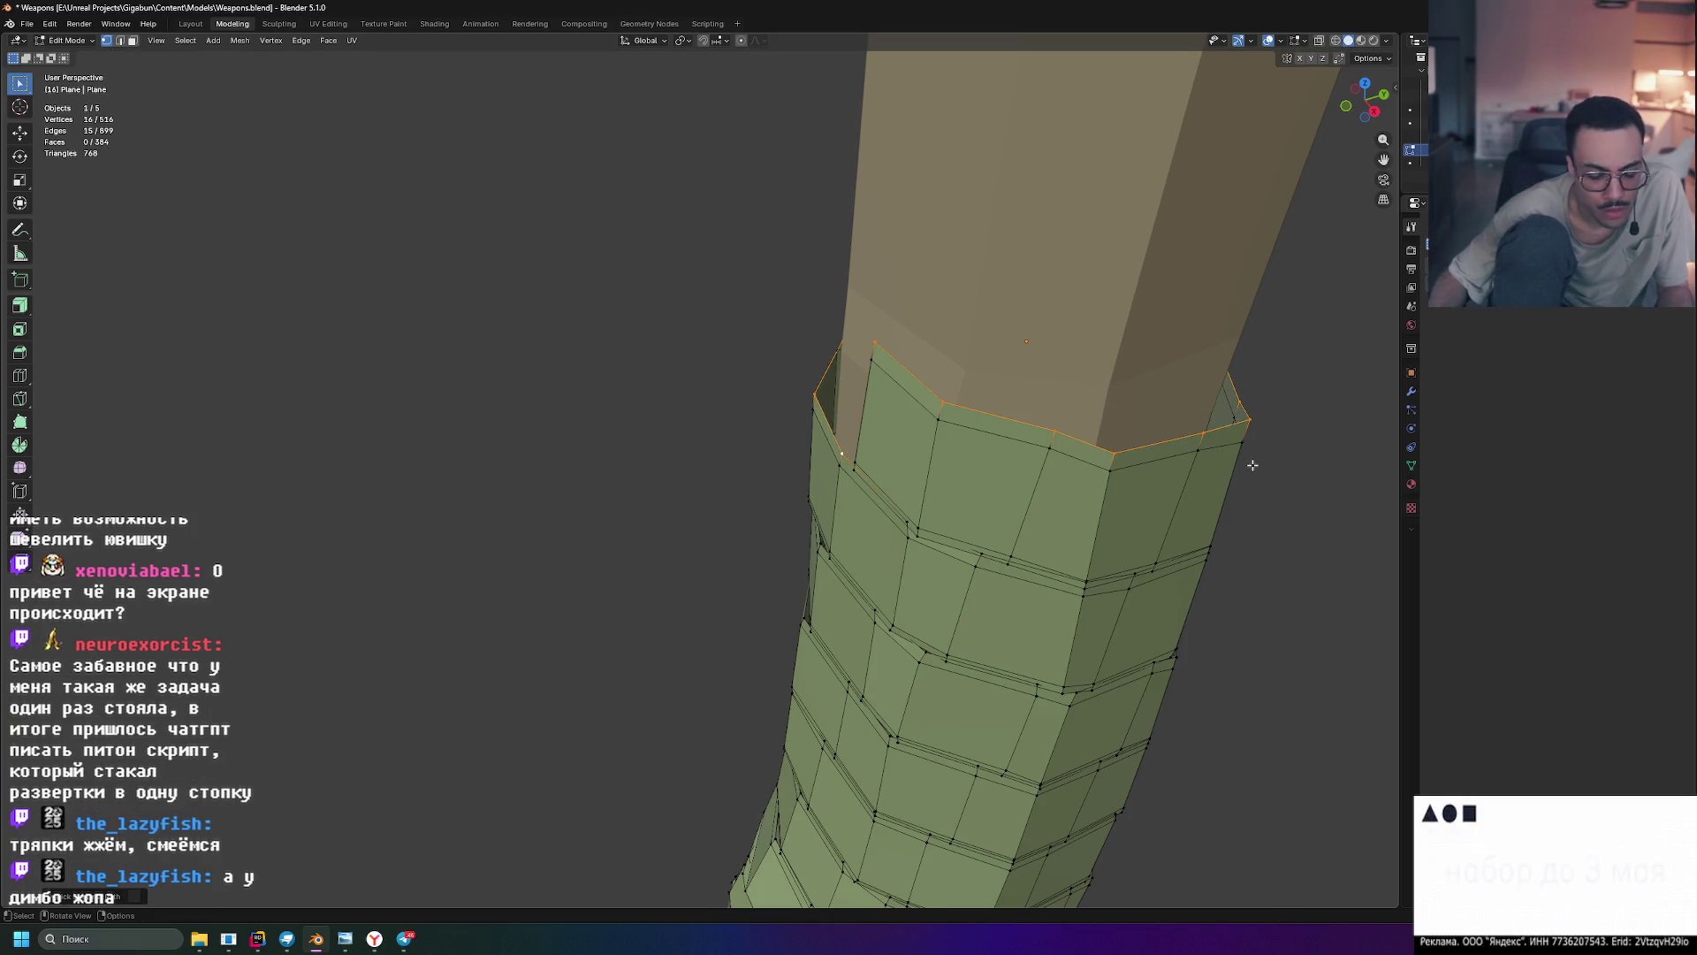
pyautogui.press('e')
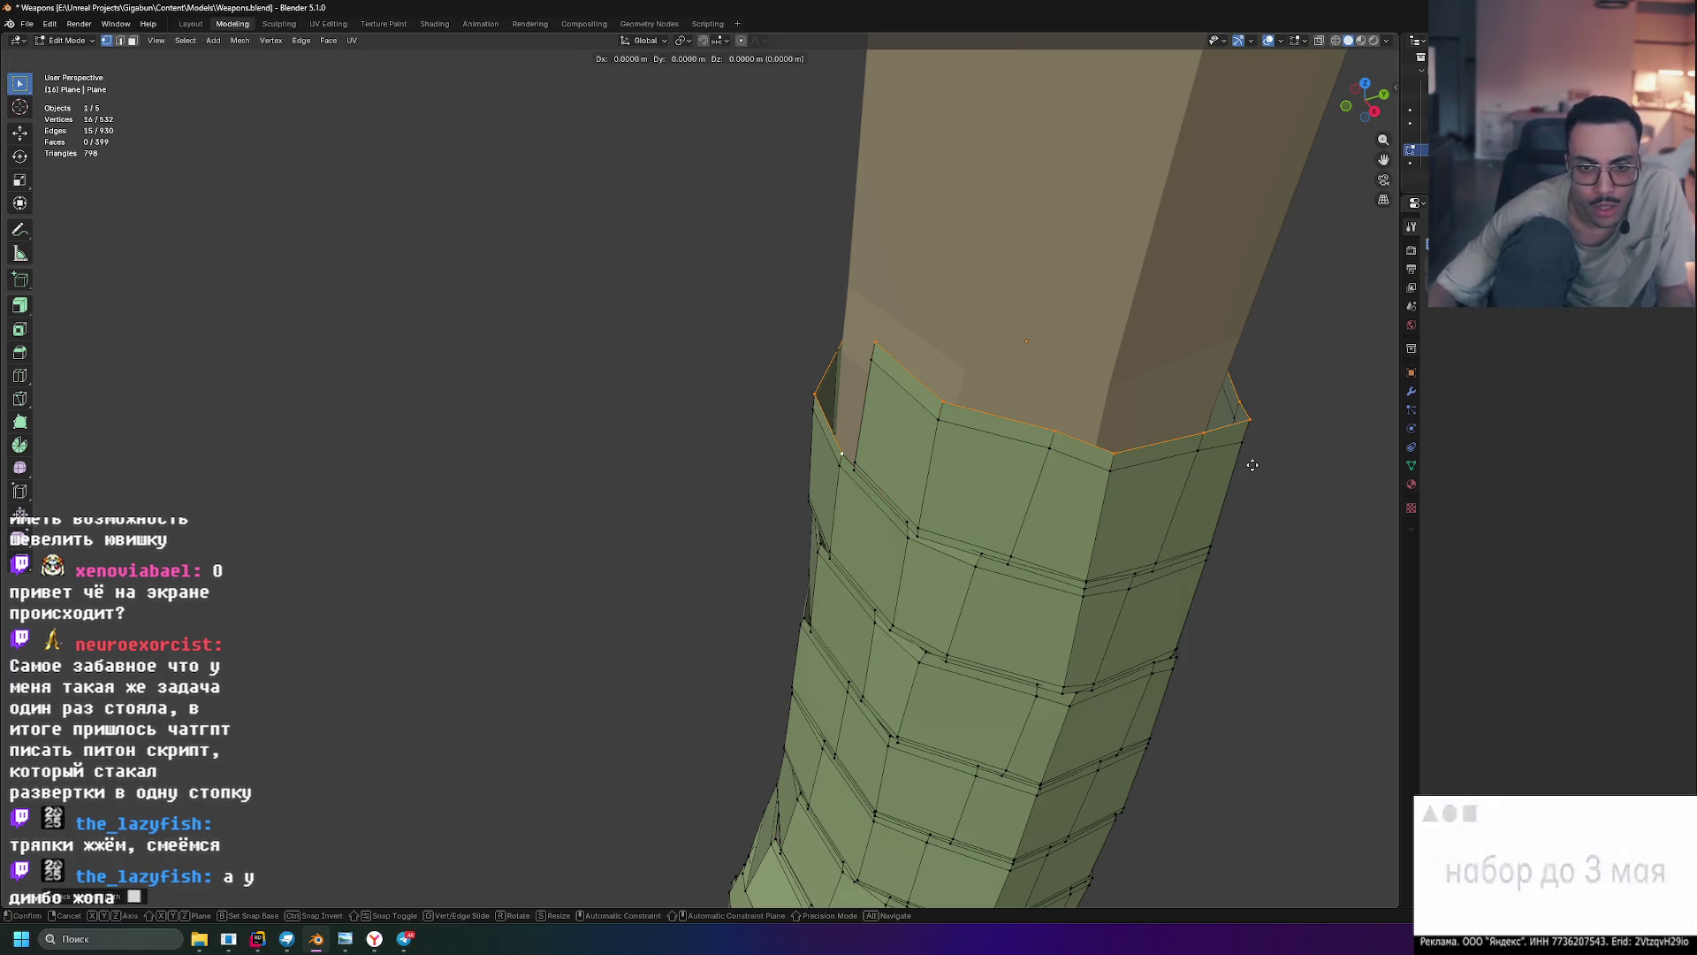
pyautogui.press('z')
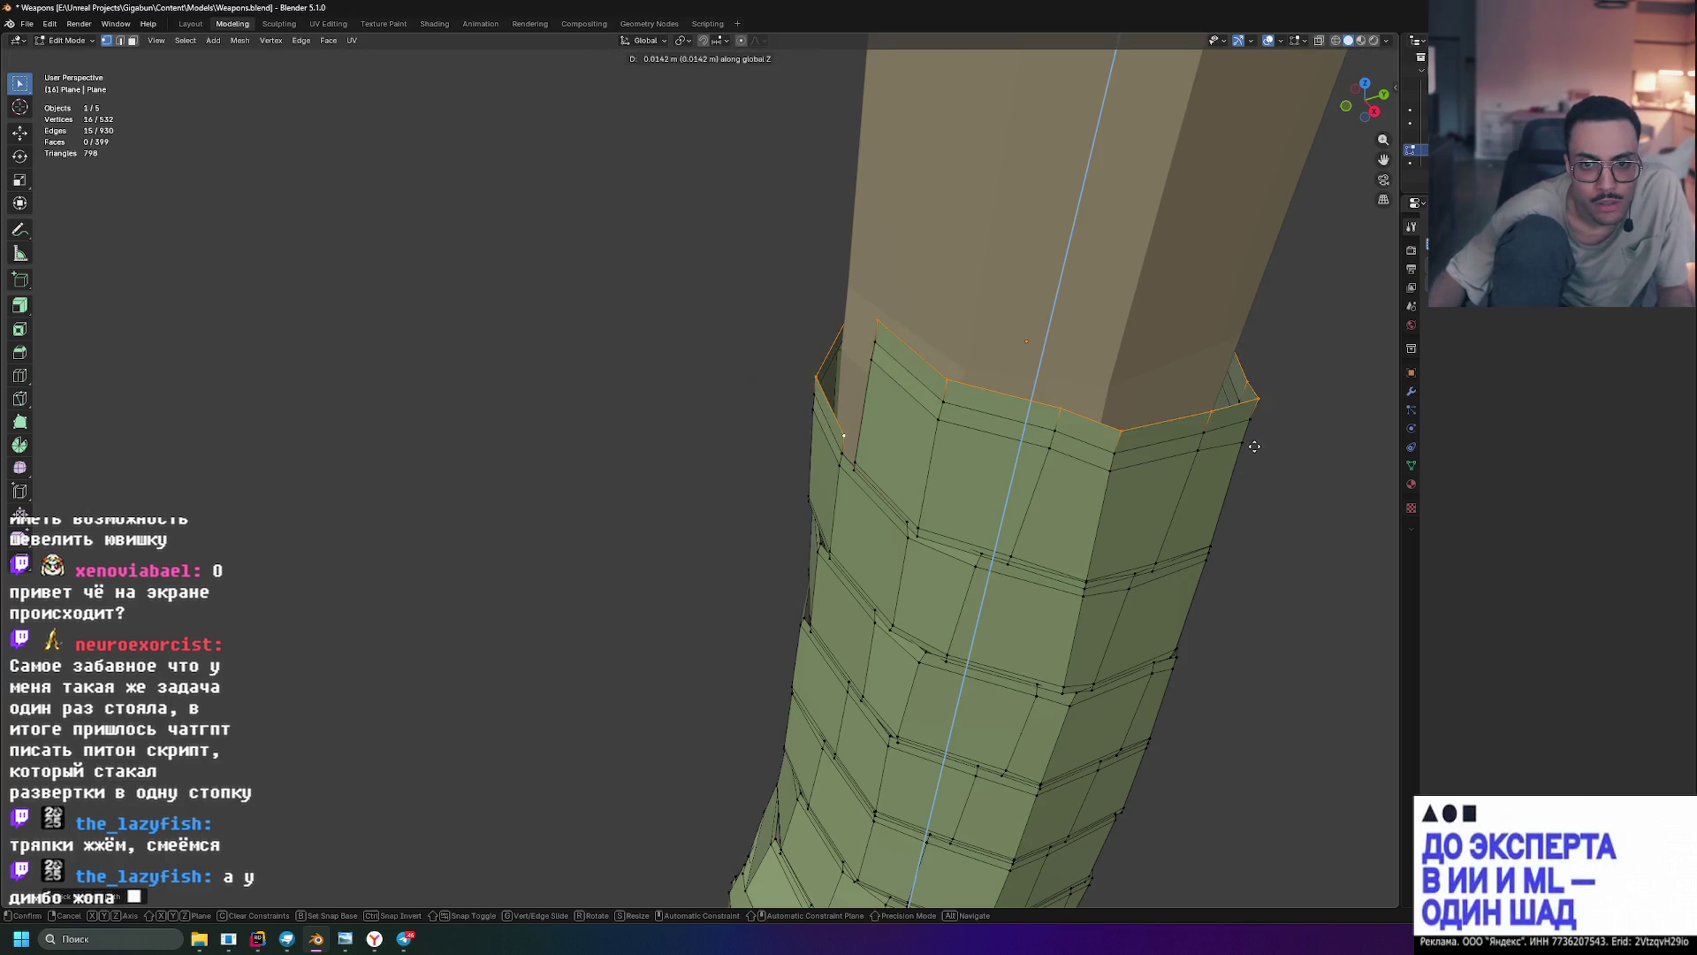
pyautogui.click(1243, 427)
pyautogui.moveTo(1272, 436)
pyautogui.mouseDown(button='middle')
pyautogui.moveTo(1244, 445)
pyautogui.moveTo(1263, 446)
pyautogui.mouseUp(button='middle')
pyautogui.hotkey('ctrl', 'z')
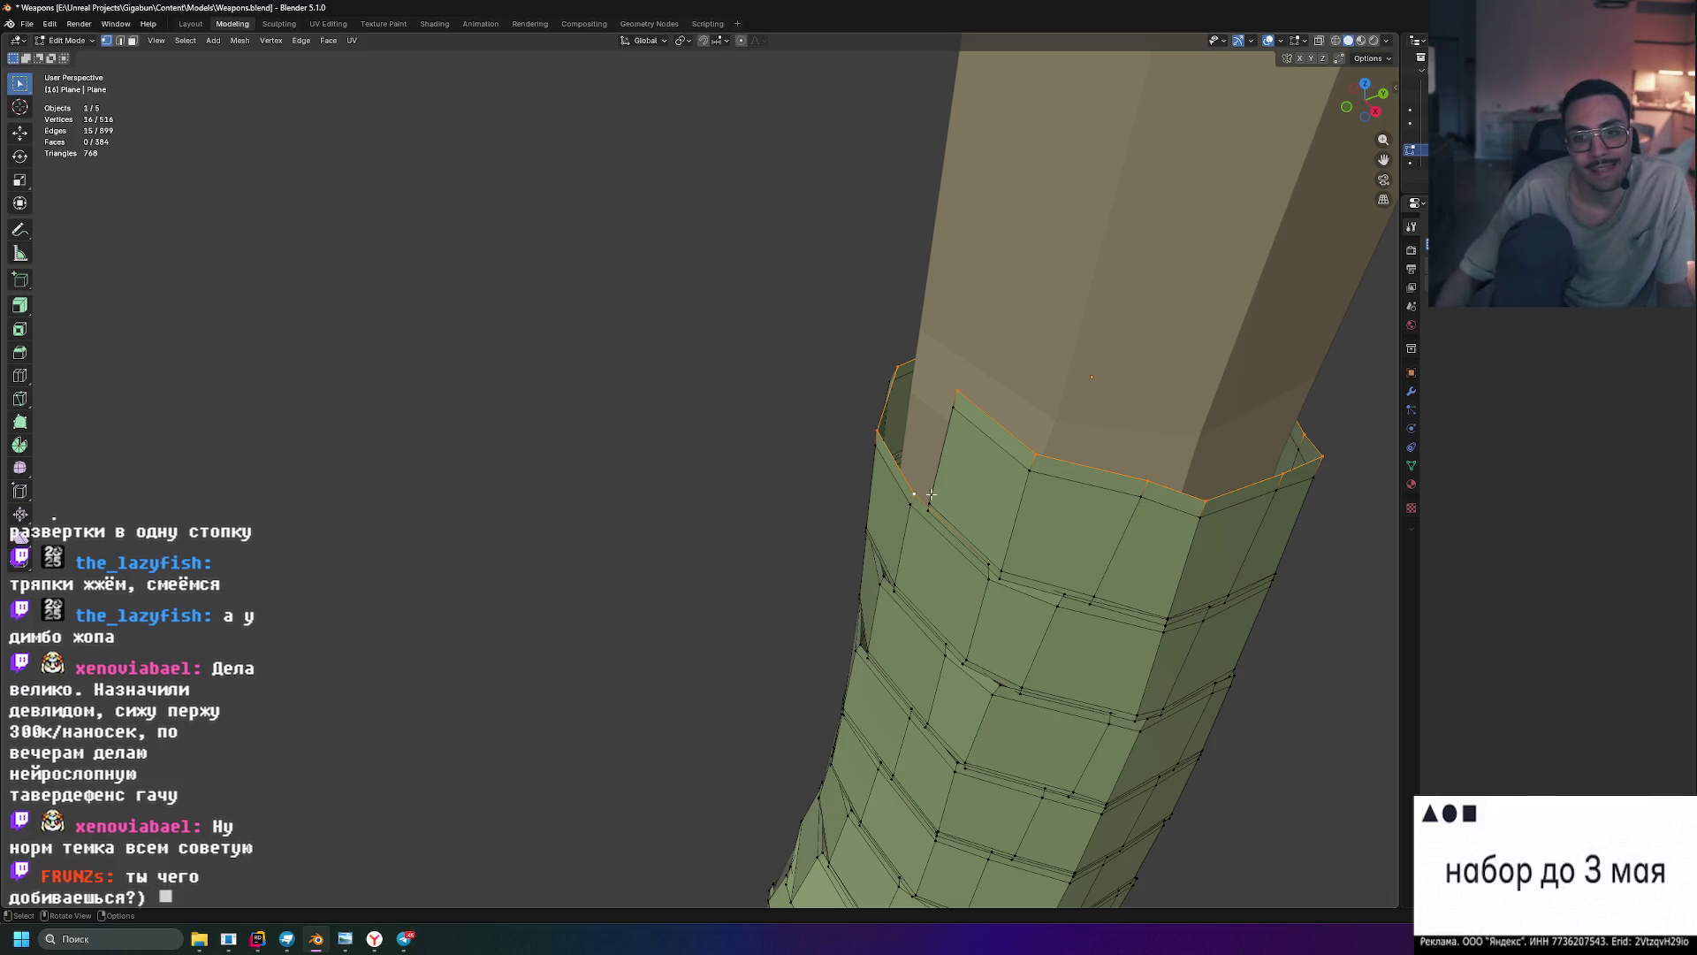
pyautogui.moveTo(977, 429)
pyautogui.mouseDown(button='middle')
pyautogui.moveTo(962, 447)
pyautogui.moveTo(1005, 448)
pyautogui.mouseUp(button='middle')
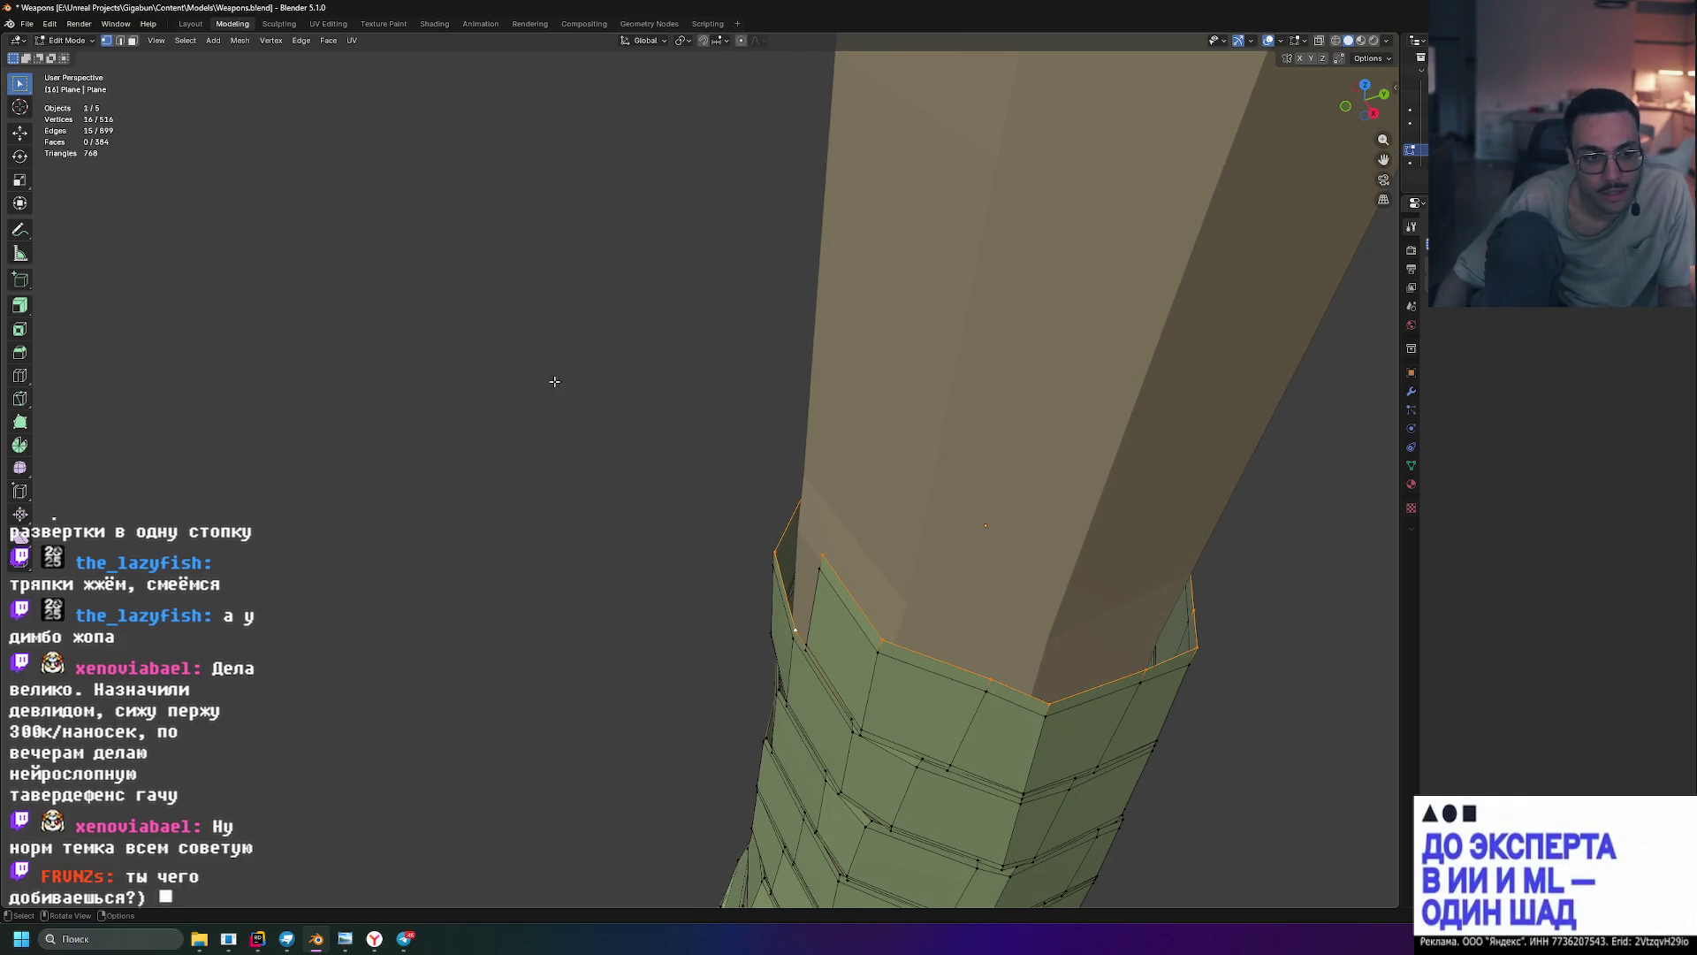
# - Switch the extrude tool to Extrude Region with the full top ring selected
pyautogui.click(18, 309)
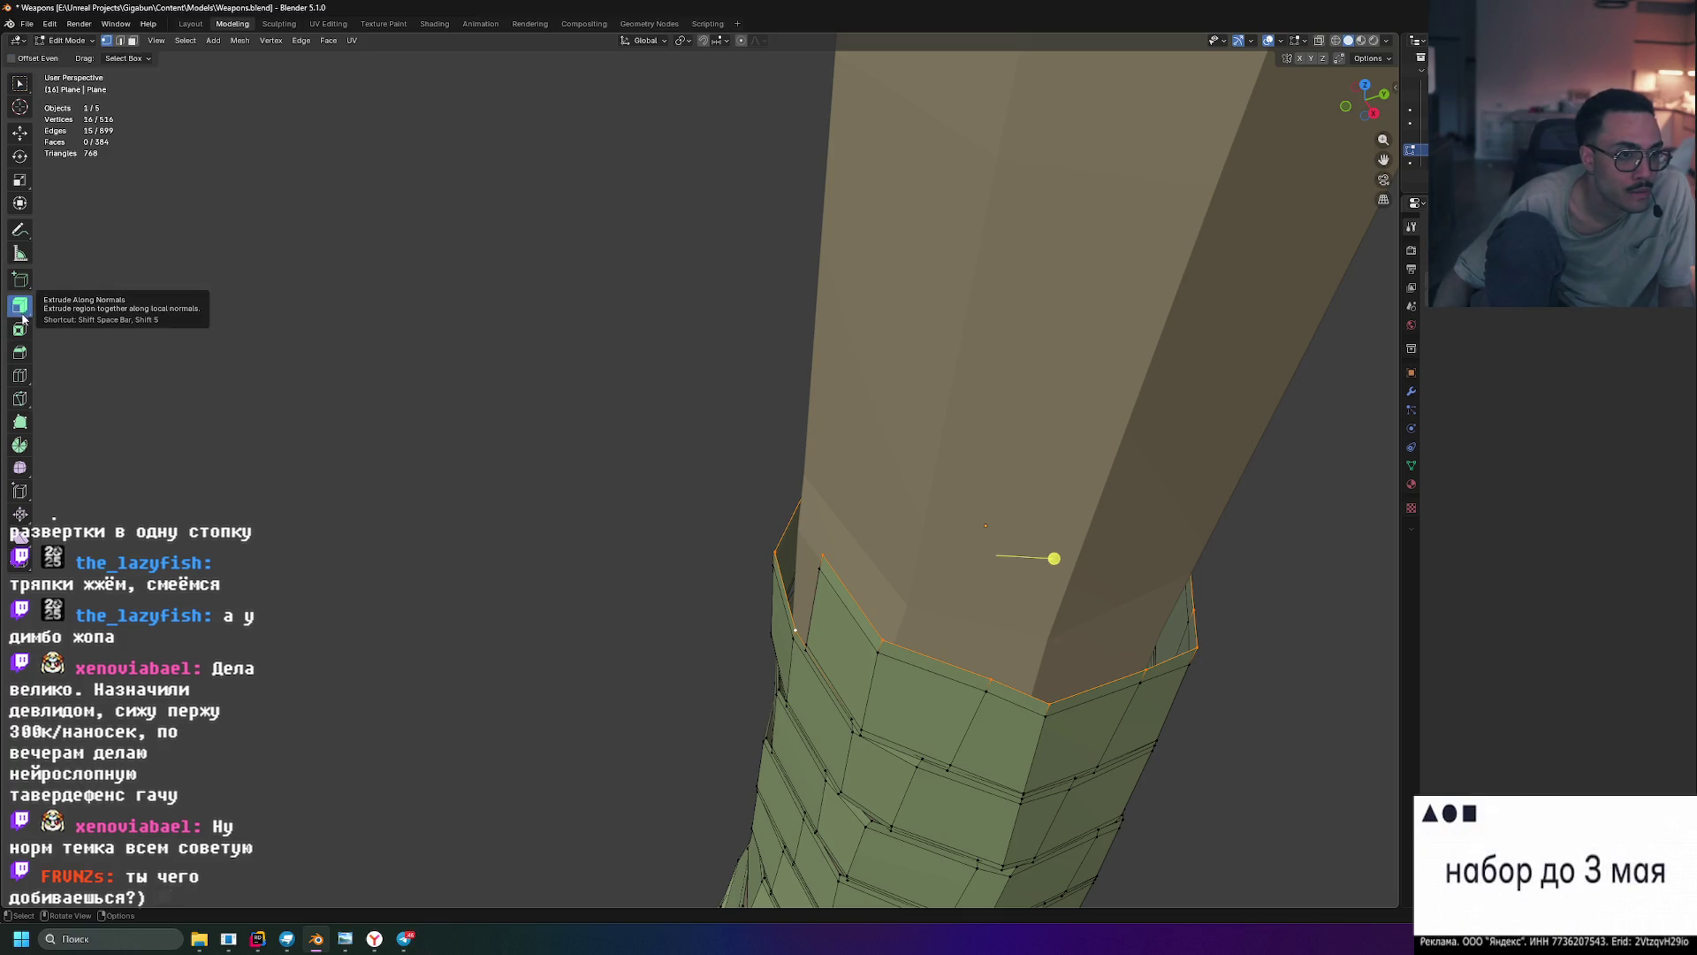
pyautogui.hotkey('ctrl', 'z')
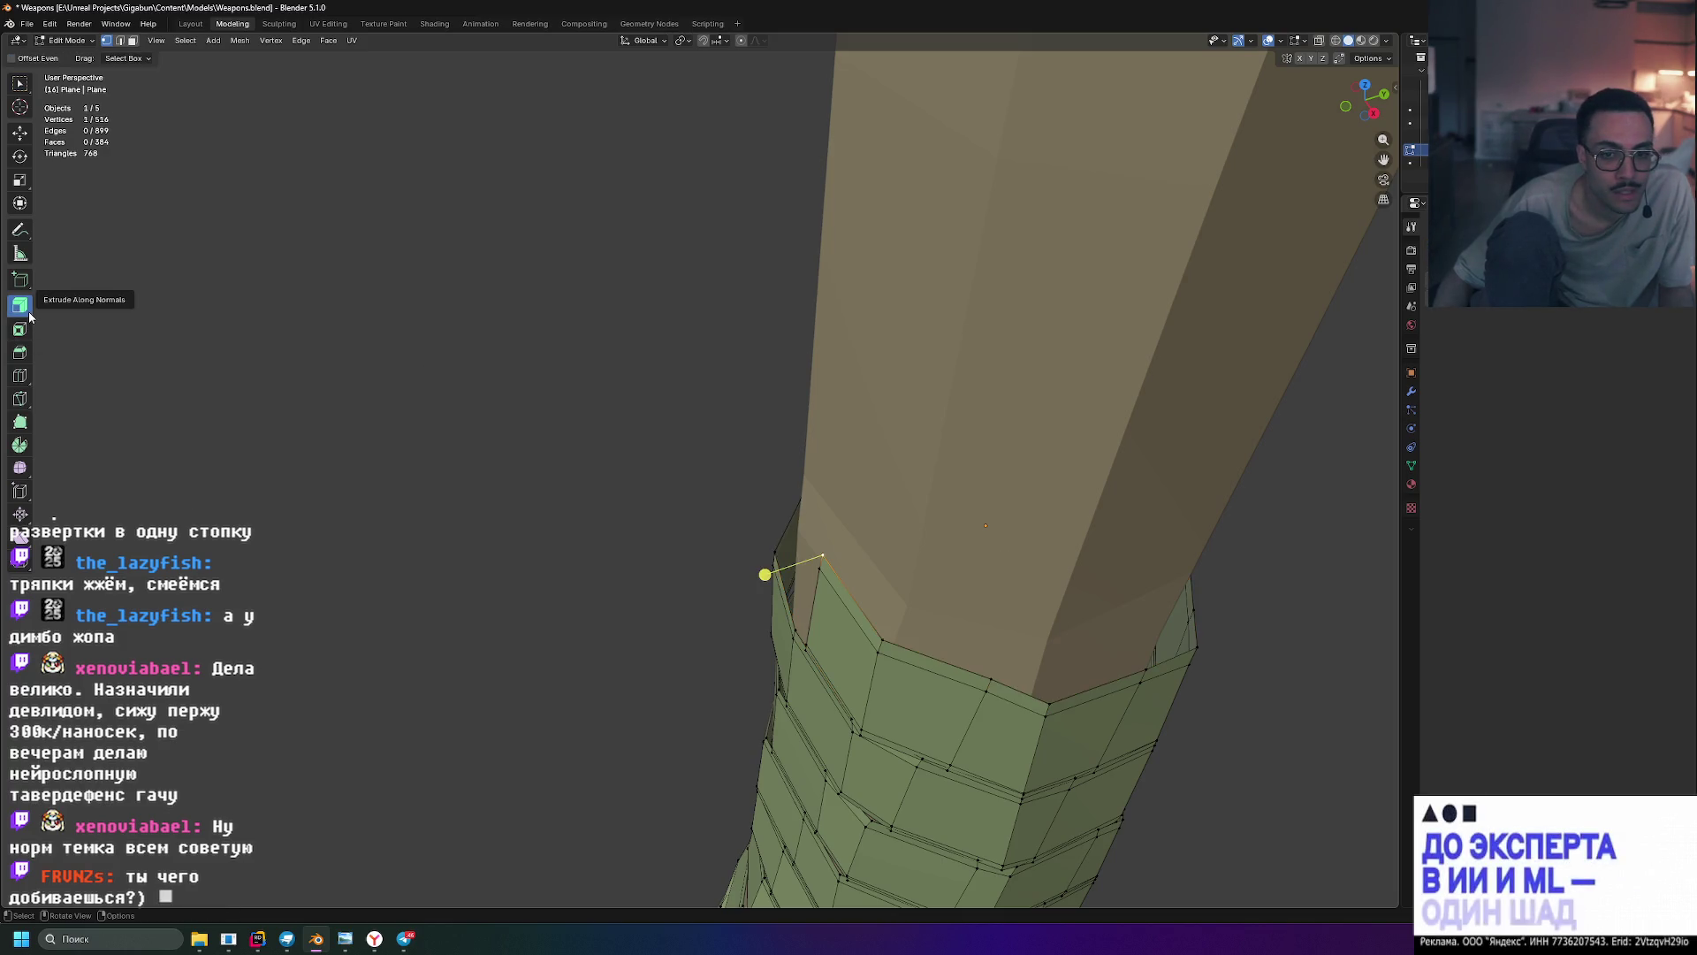
pyautogui.hotkey('ctrl', 'shift', 'z')
pyautogui.moveTo(29, 316); pyautogui.dragTo(37, 329)
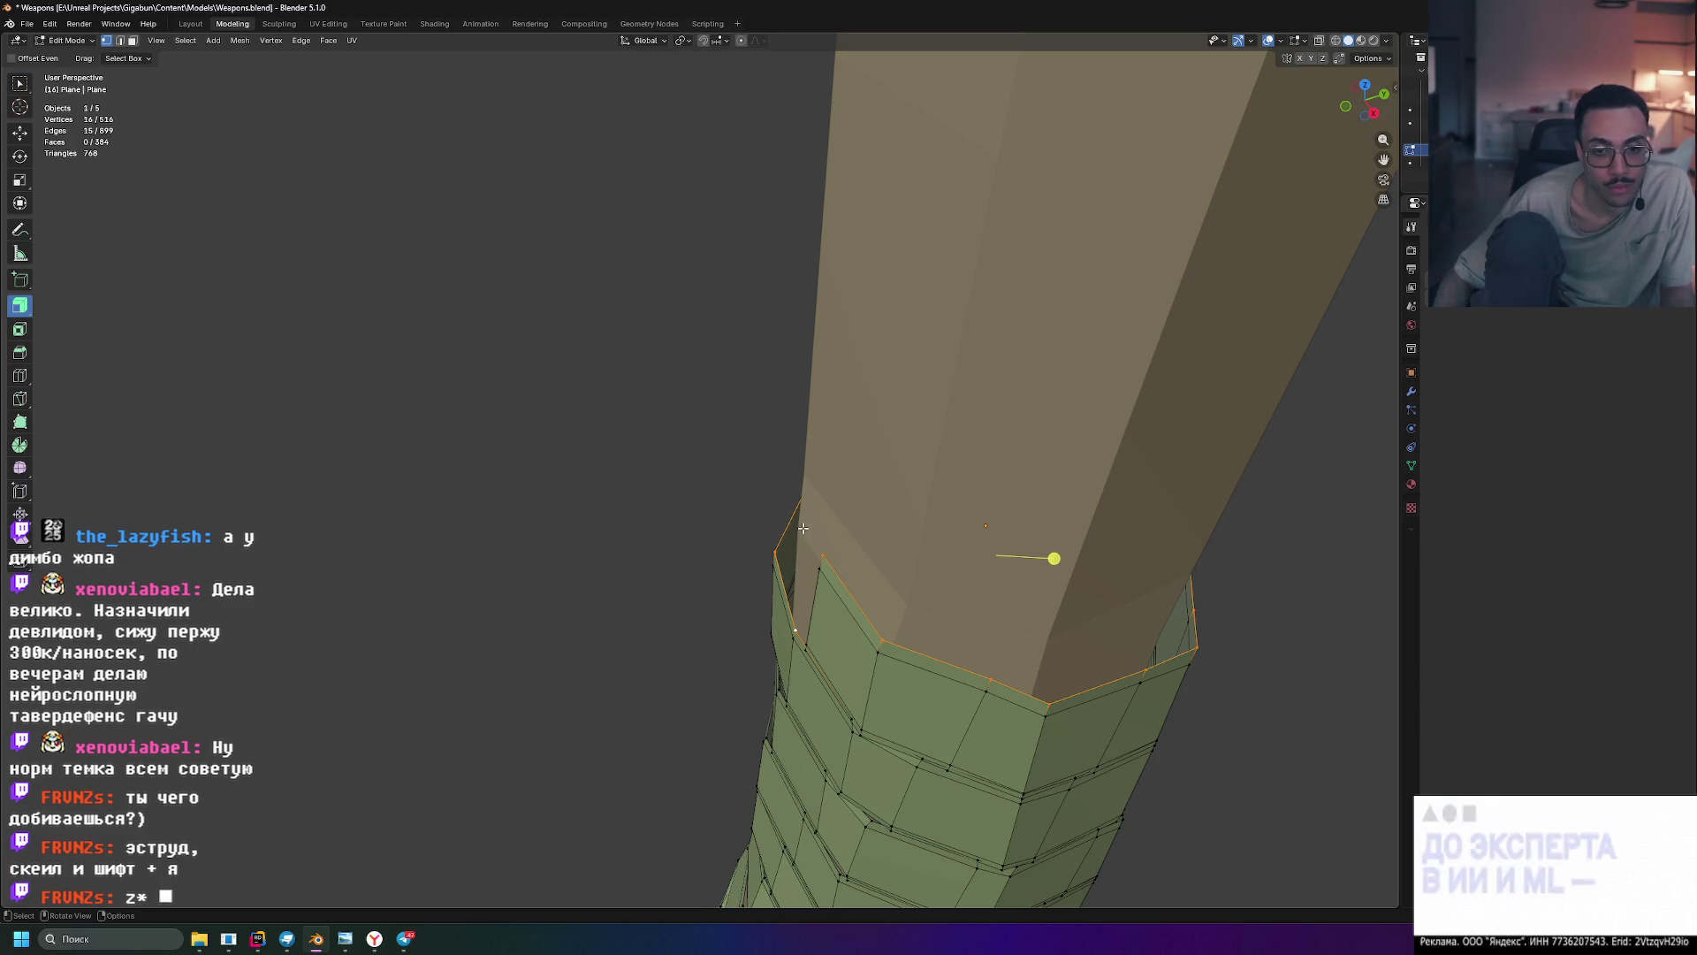
pyautogui.moveTo(20, 311); pyautogui.dragTo(78, 313)
# - Extrude the top ring and scale it inward to 0.9279
pyautogui.press('e')
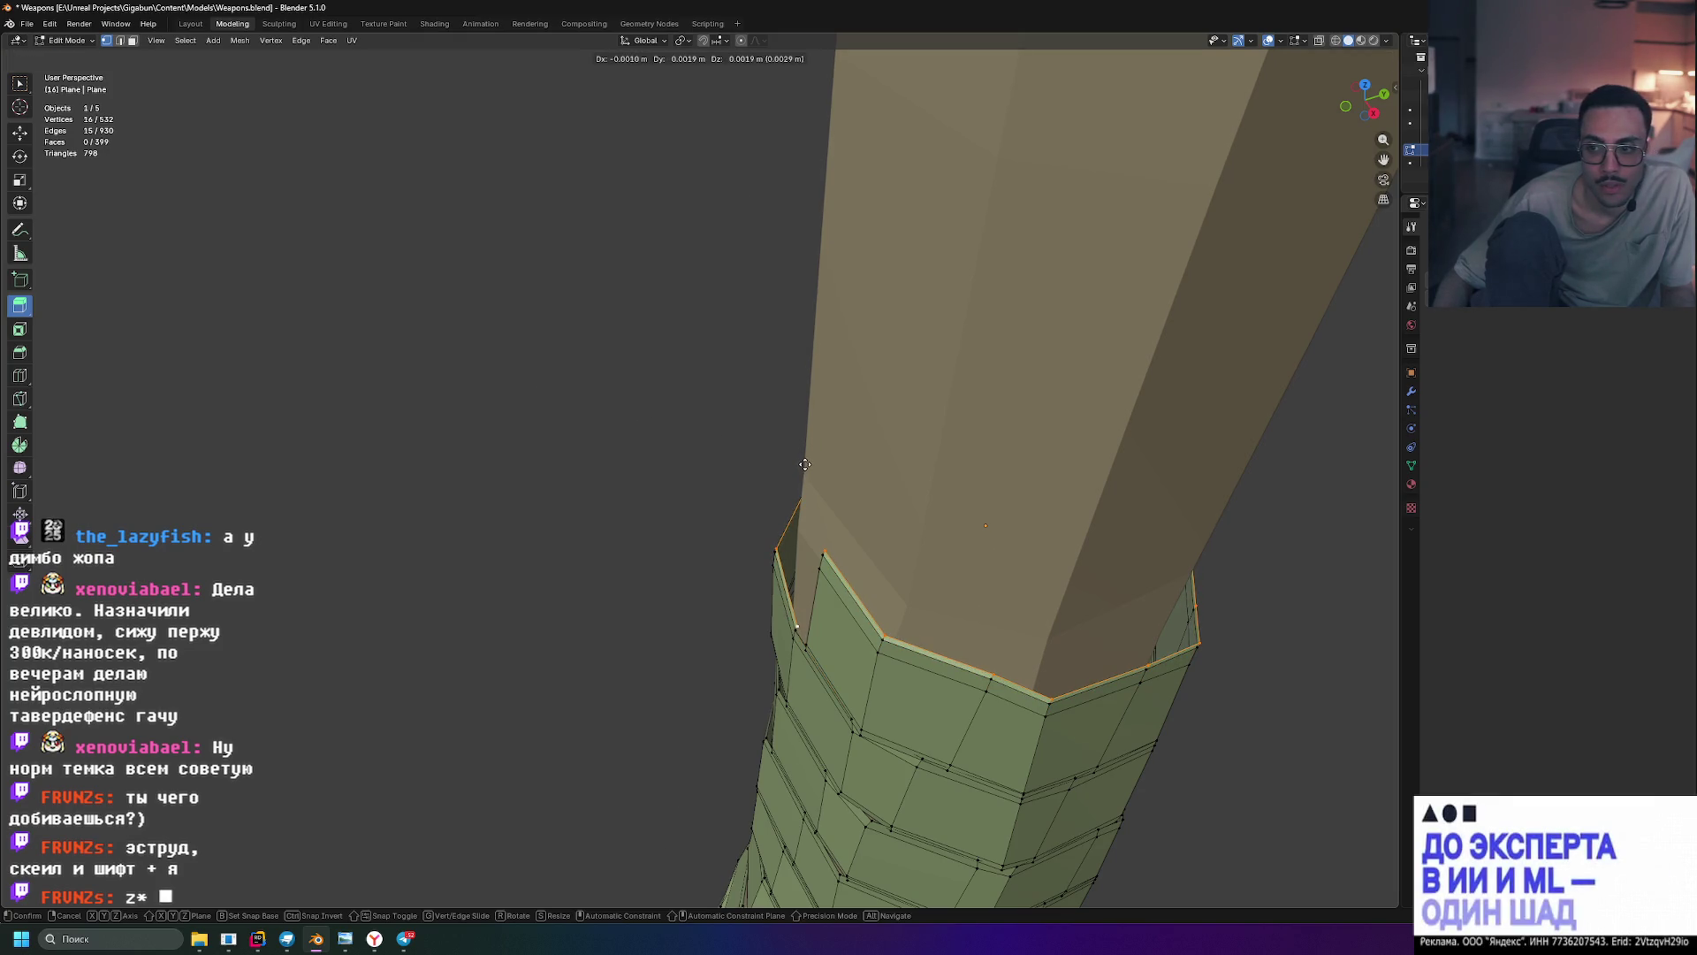
pyautogui.press('s')
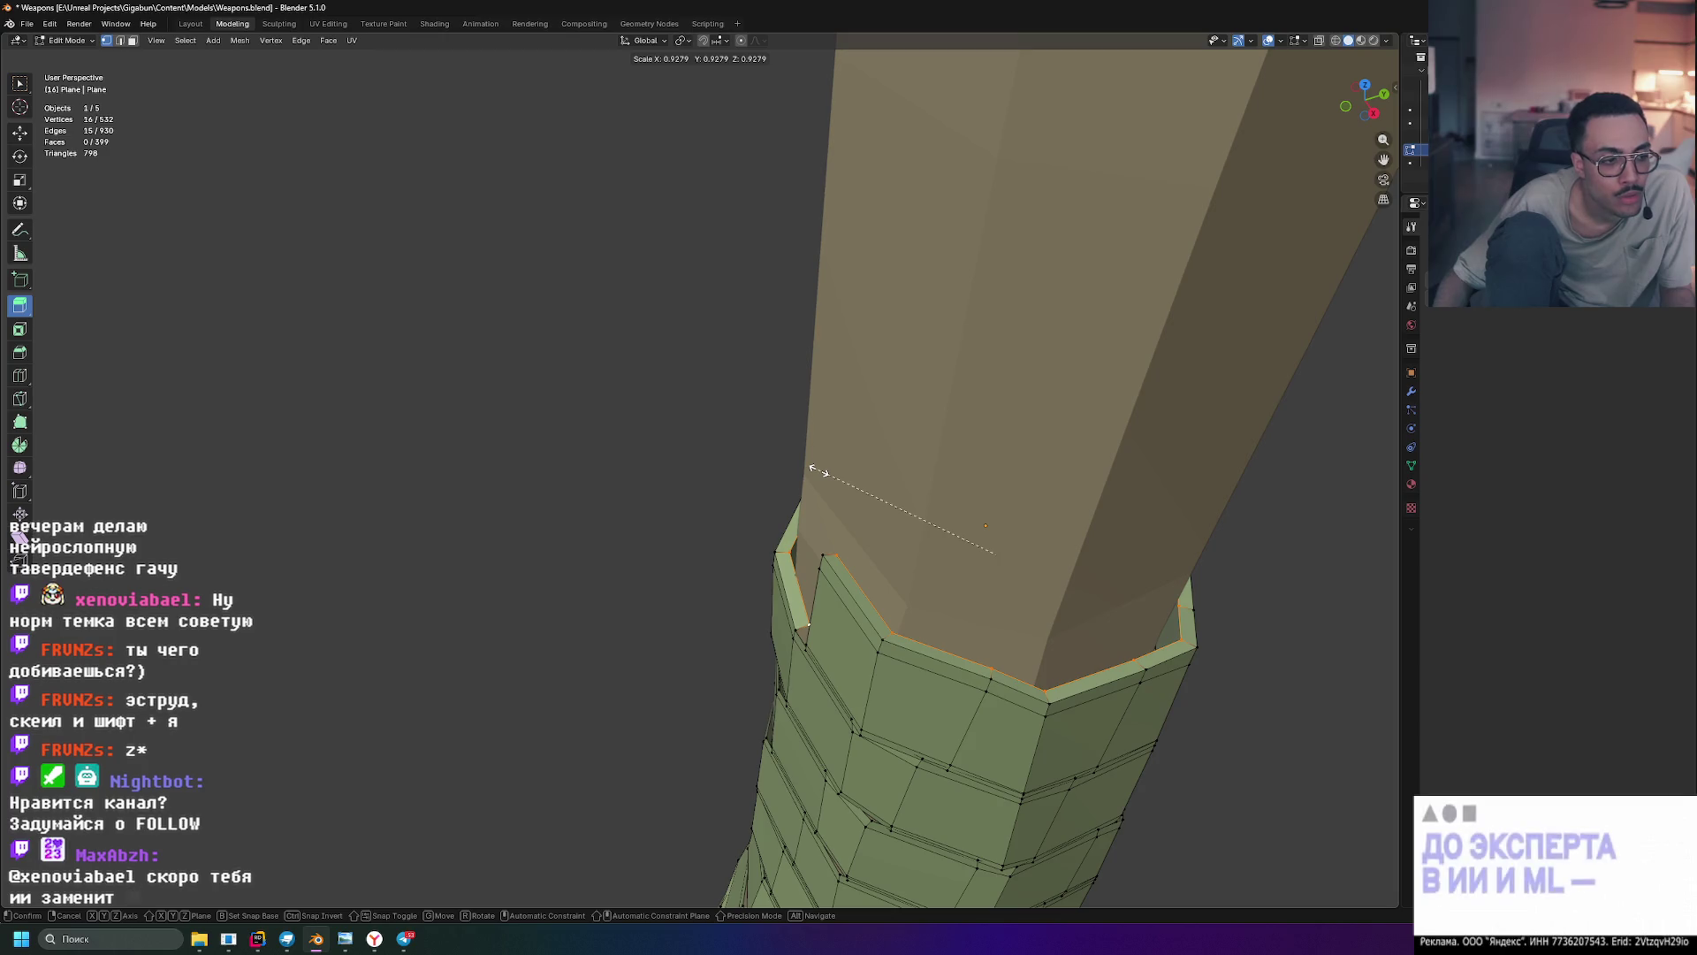
pyautogui.click(818, 470)
pyautogui.press('KP_3')
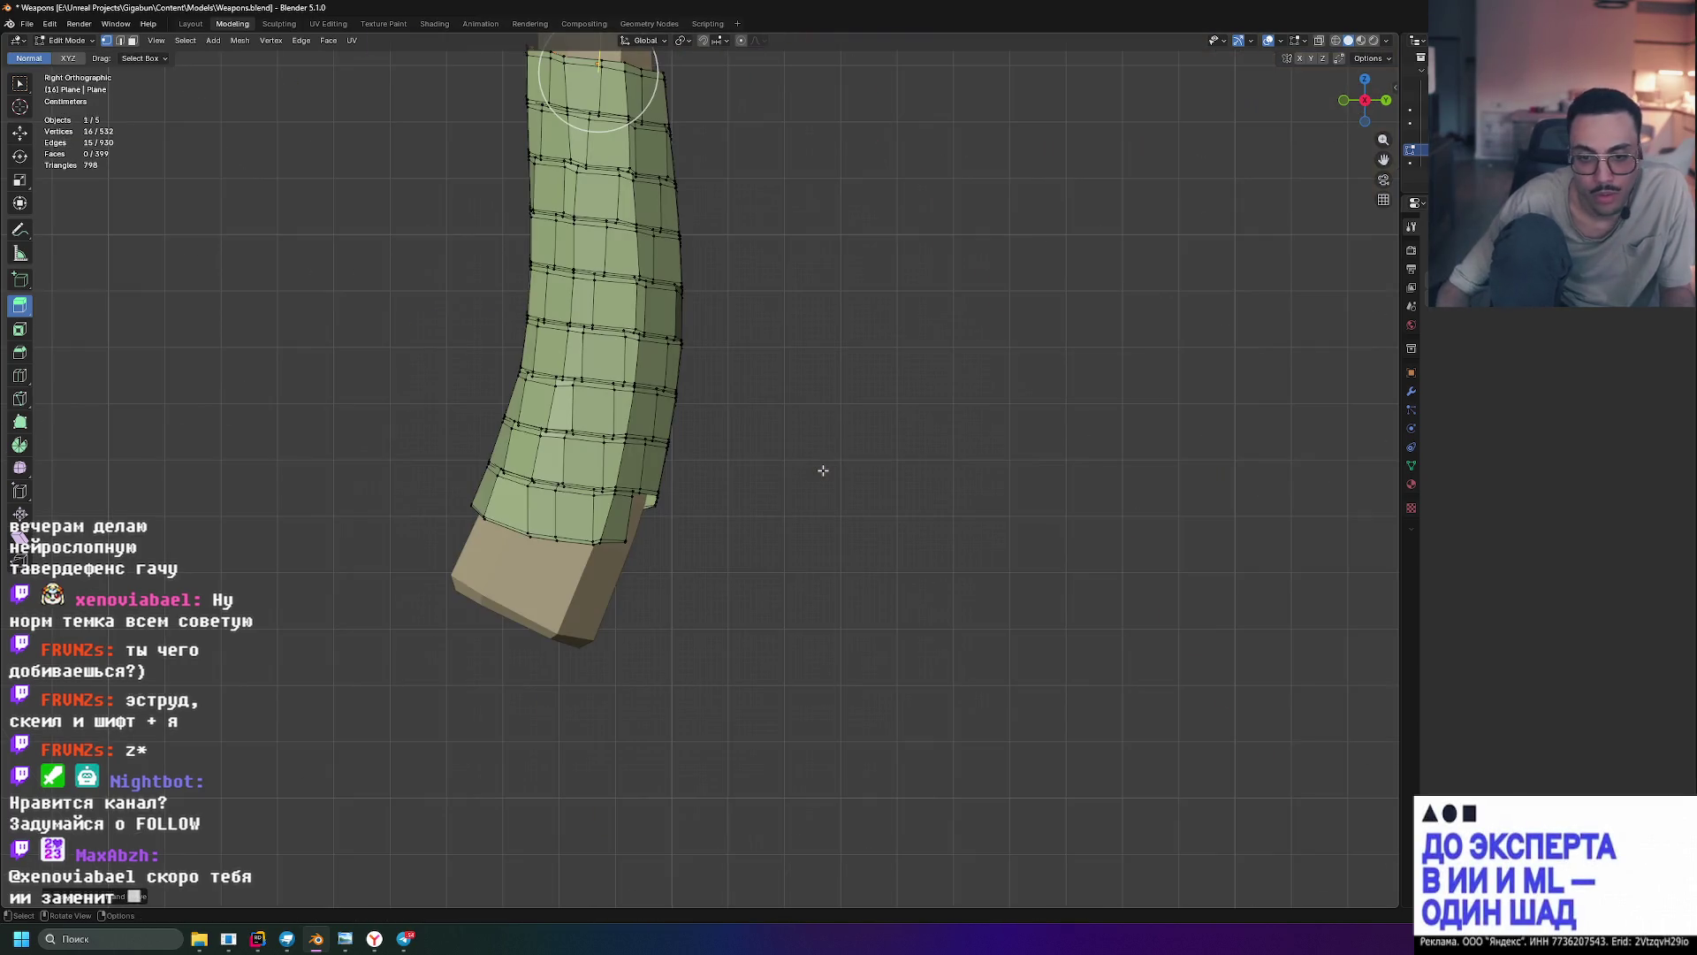
# - In Right Orthographic view, box-select the top ring, shift it slightly along Z, then deselect
pyautogui.scroll(5, 780, 390)
pyautogui.scroll(3, 639, 254)
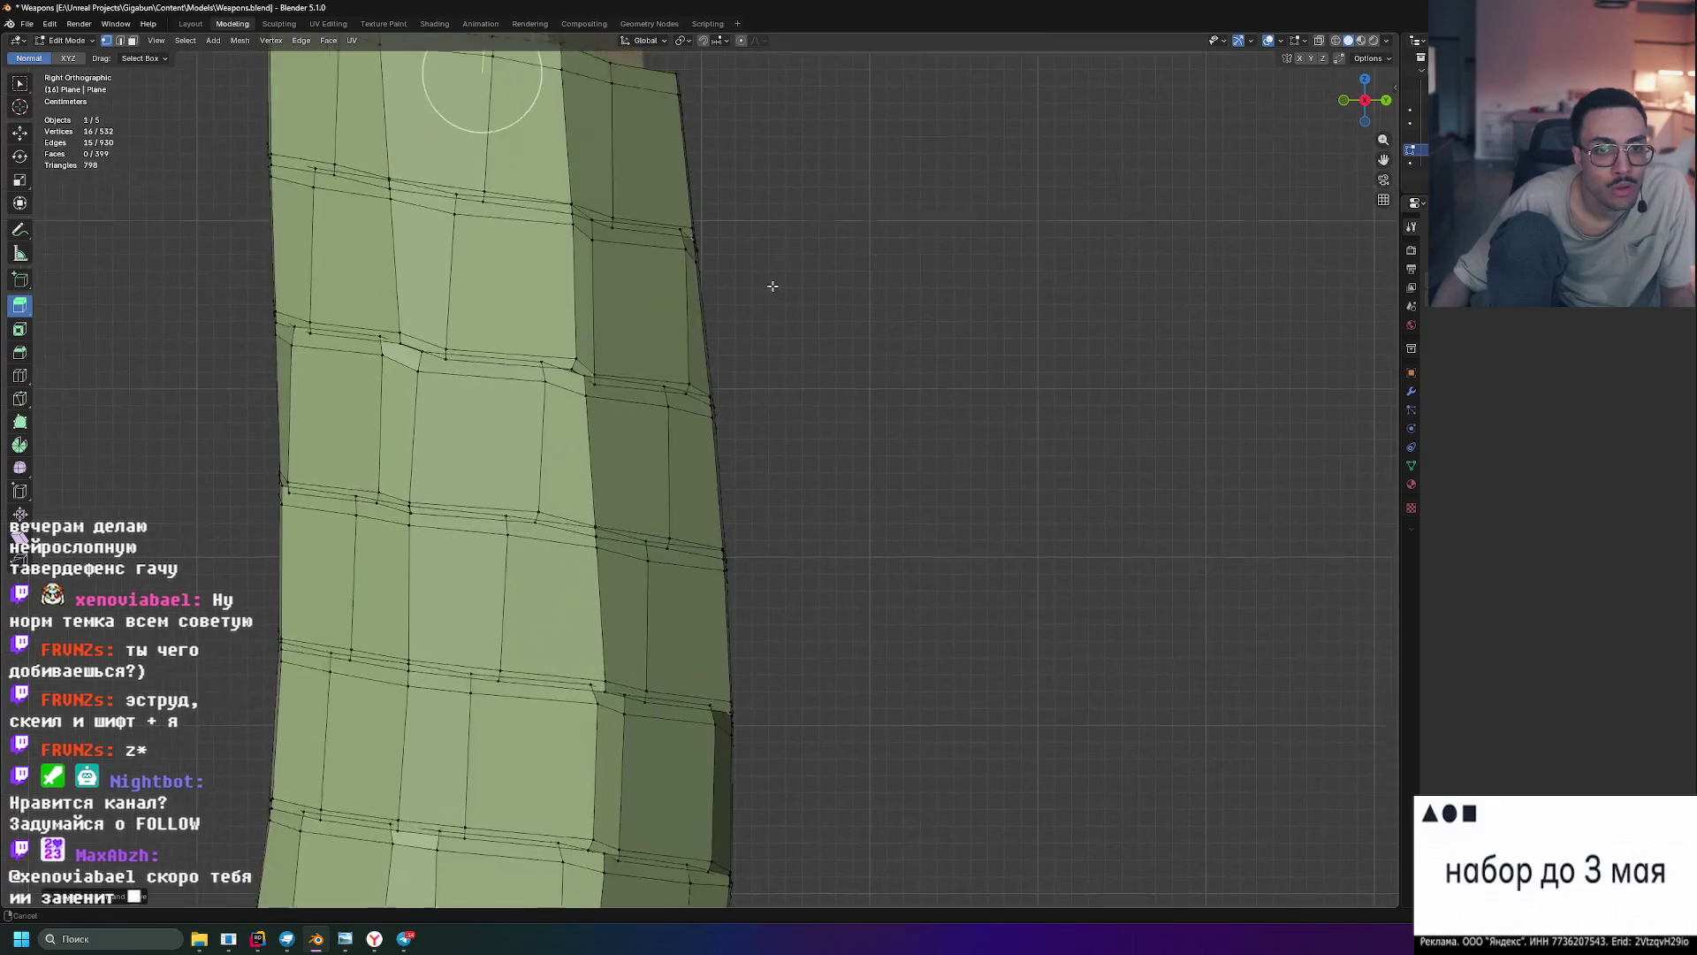
pyautogui.keyDown('shift'); pyautogui.moveTo(794, 275); pyautogui.dragTo(949, 629, button='middle'); pyautogui.keyUp('shift')
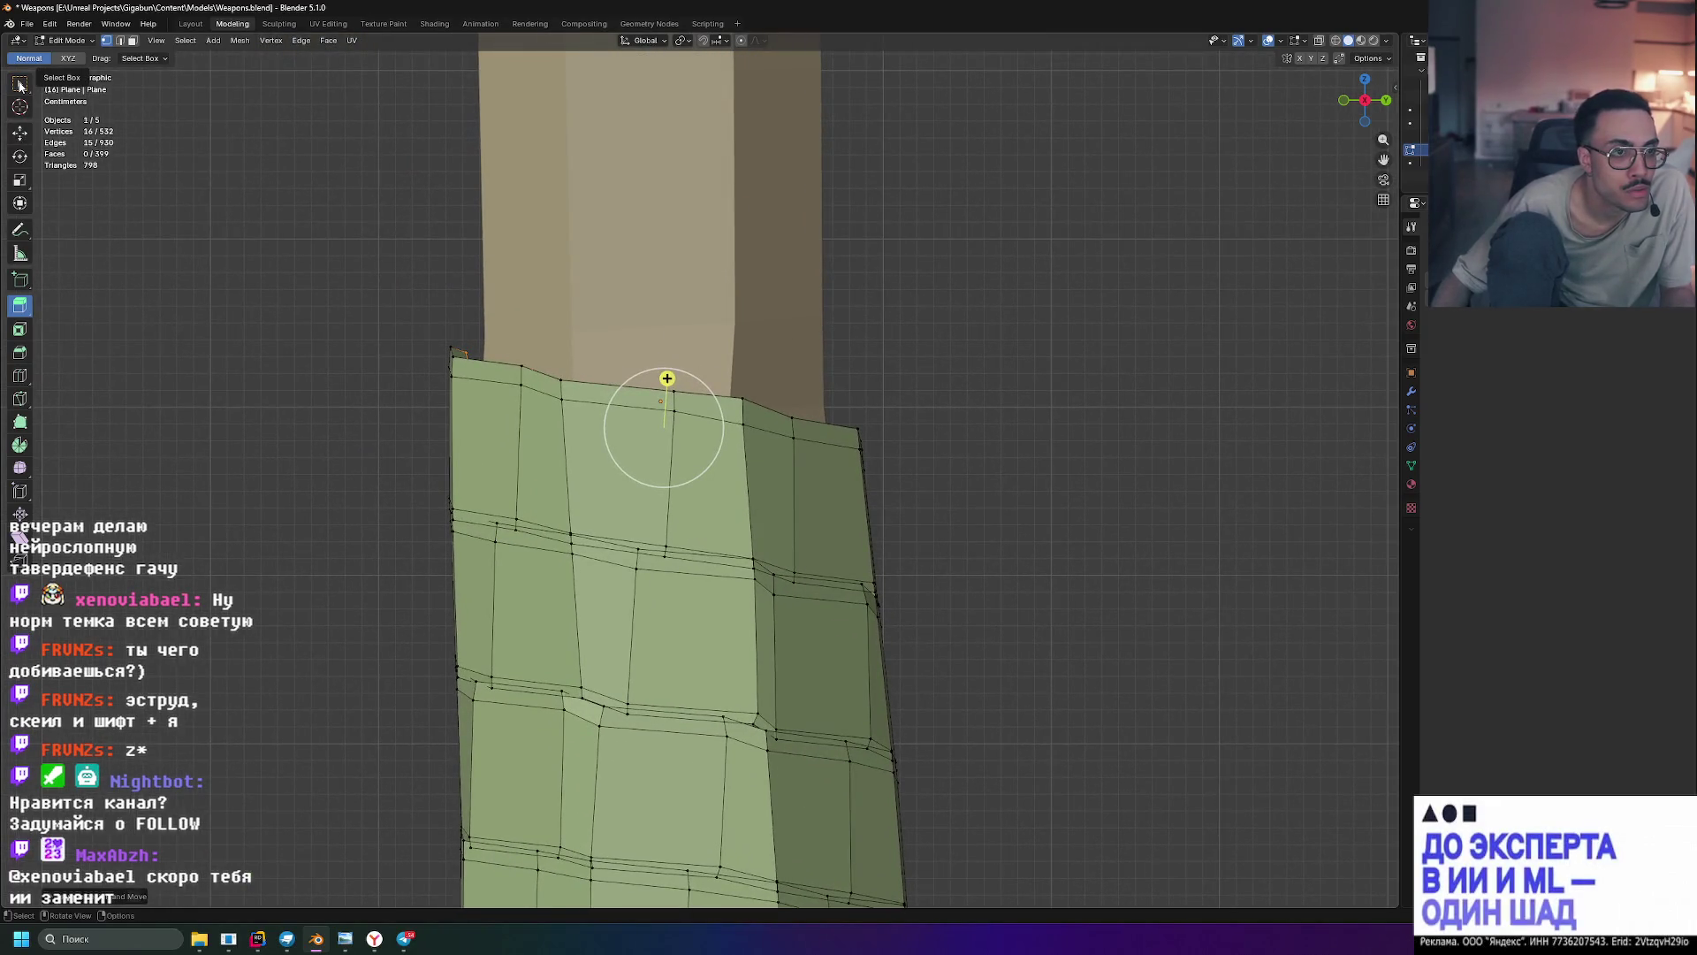
pyautogui.click(19, 84)
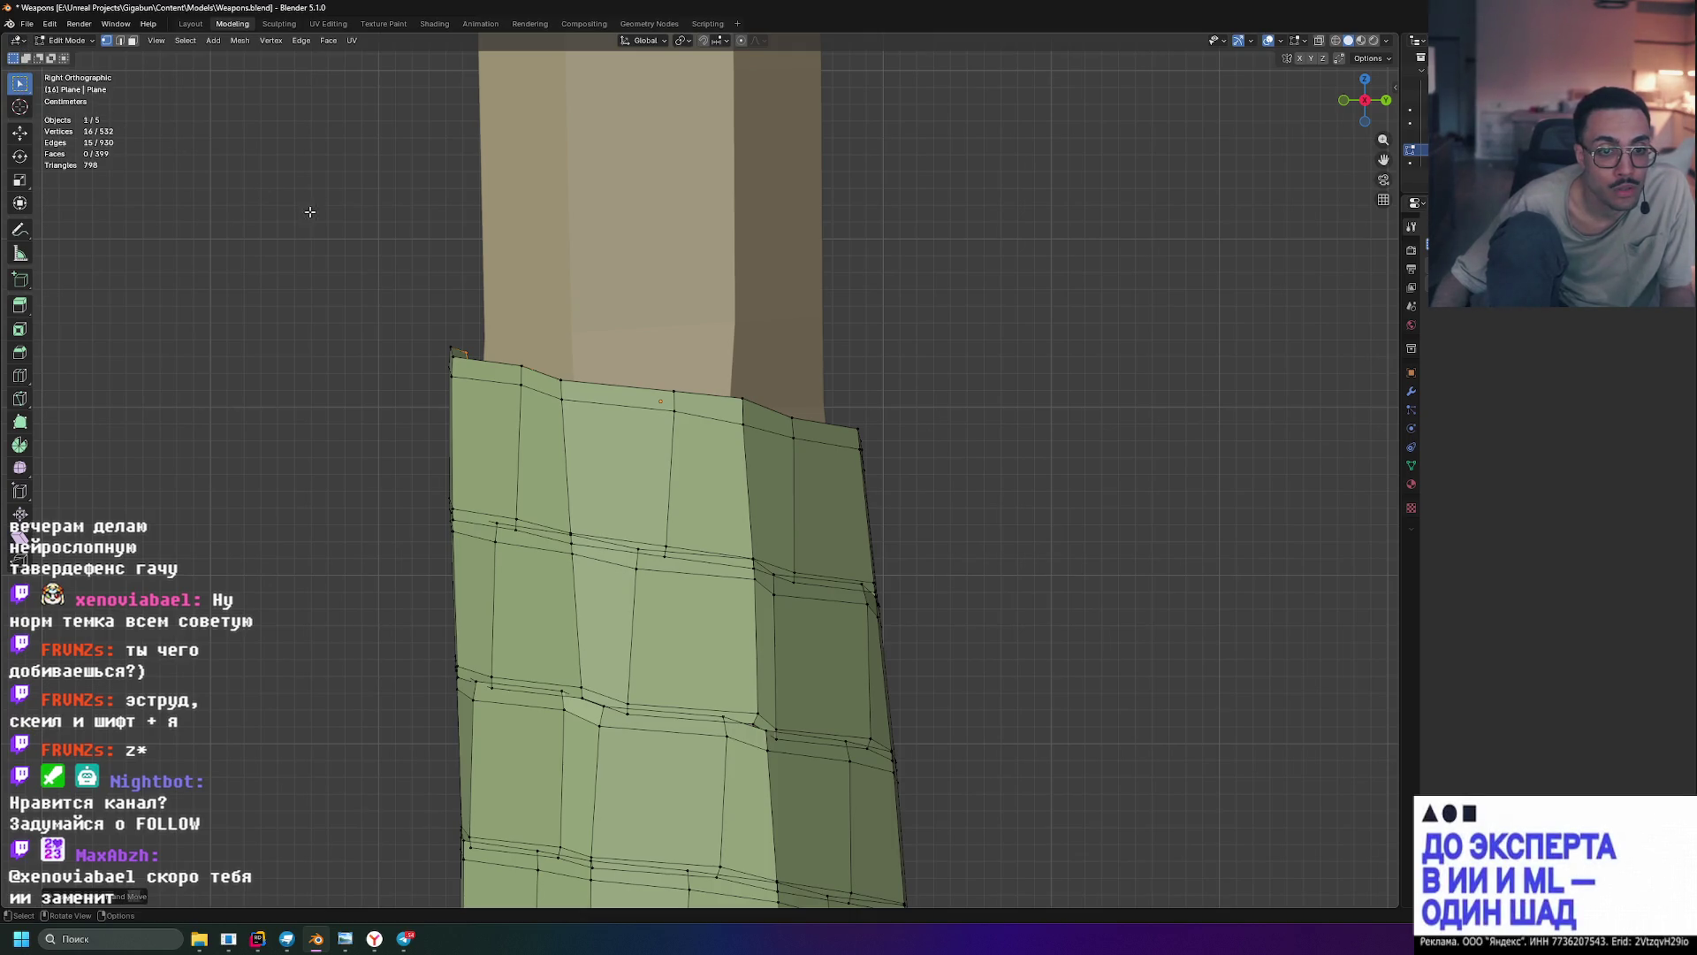
pyautogui.press('g')
pyautogui.press('z')
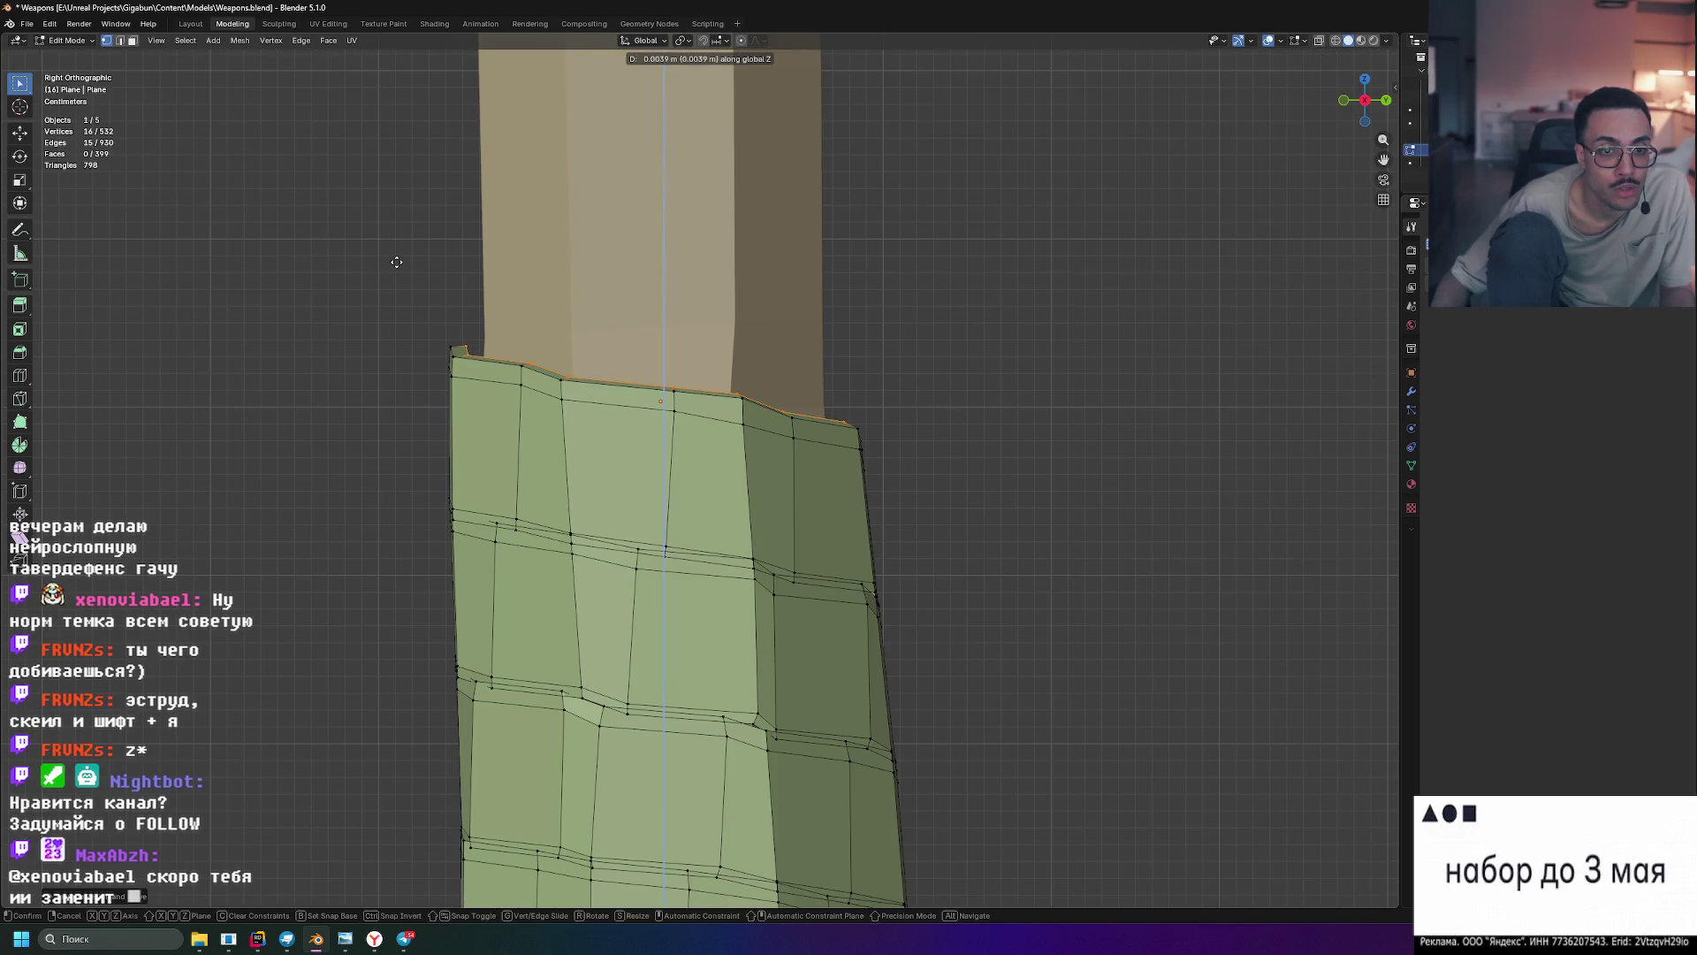
pyautogui.click(397, 263)
pyautogui.moveTo(894, 351)
pyautogui.mouseDown(button='middle')
pyautogui.moveTo(955, 381)
pyautogui.moveTo(886, 405)
pyautogui.moveTo(977, 521)
pyautogui.moveTo(1061, 601)
pyautogui.moveTo(1031, 576)
pyautogui.moveTo(1097, 608)
pyautogui.moveTo(883, 542)
pyautogui.moveTo(872, 522)
pyautogui.moveTo(1122, 470)
pyautogui.moveTo(1013, 616)
pyautogui.mouseUp(button='middle')
pyautogui.click(977, 522)
pyautogui.scroll(3, 1013, 616)
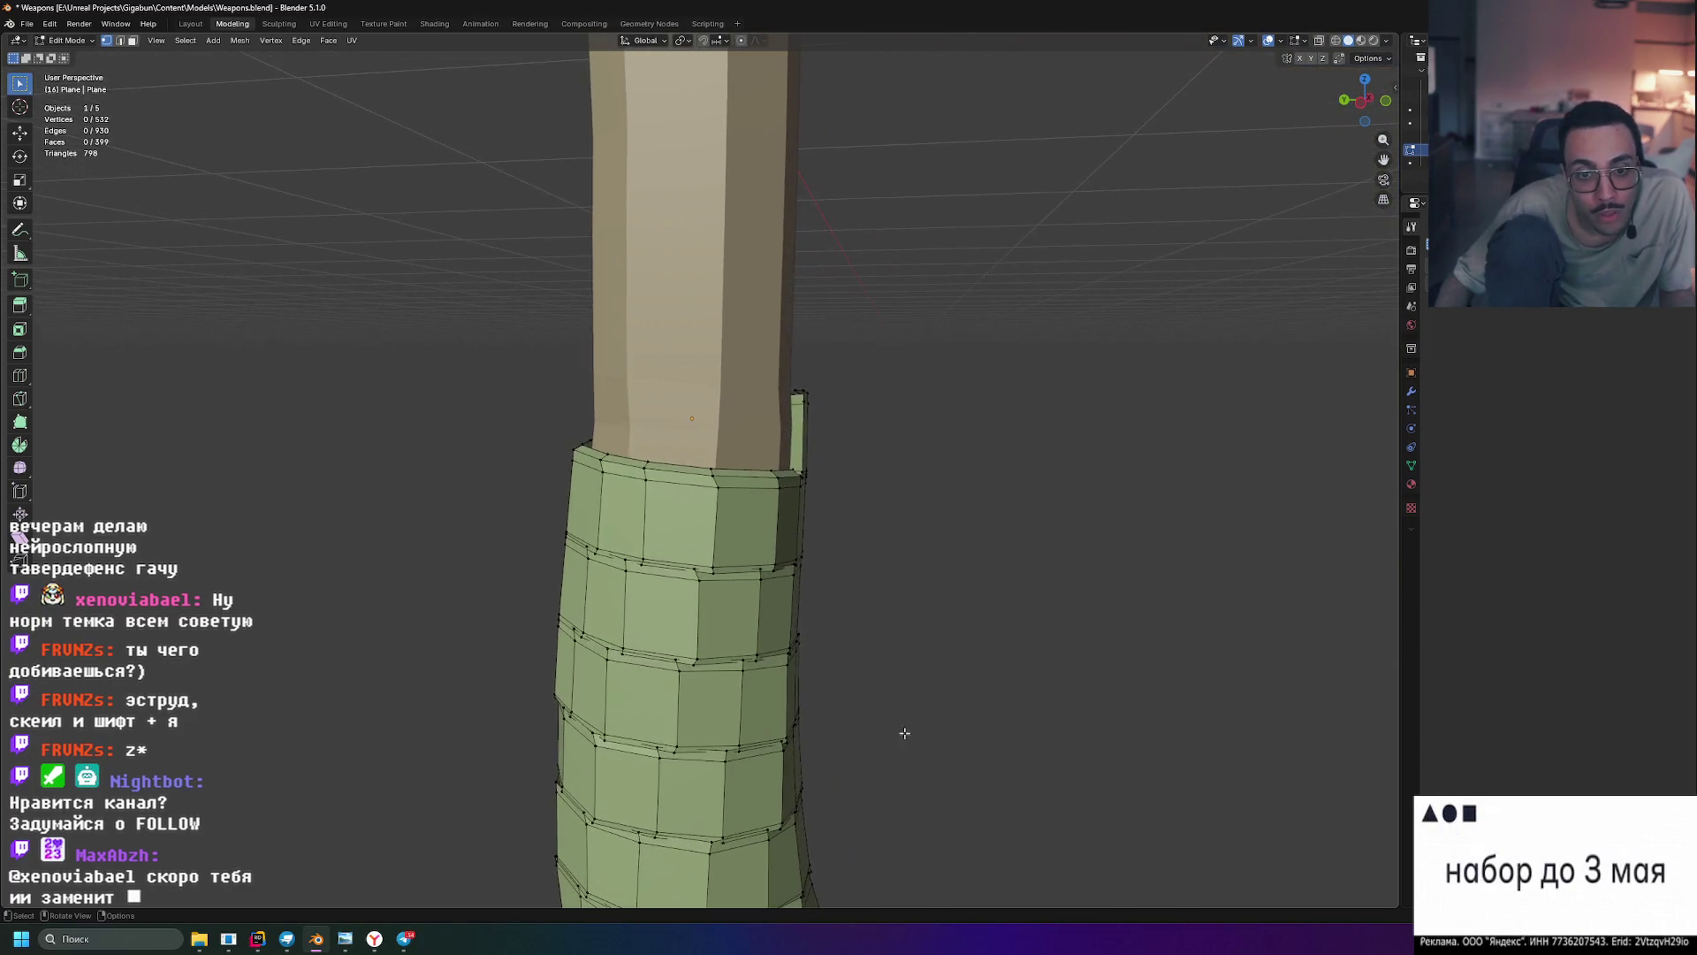
# - In Left Orthographic view, extrude the strip's loose end edge and scale it
pyautogui.scroll(2, 964, 372)
pyautogui.moveTo(1061, 364)
pyautogui.mouseDown(button='middle')
pyautogui.moveTo(886, 381)
pyautogui.moveTo(930, 609)
pyautogui.mouseUp(button='middle')
pyautogui.keyDown('alt'); pyautogui.click(886, 381); pyautogui.keyUp('alt')
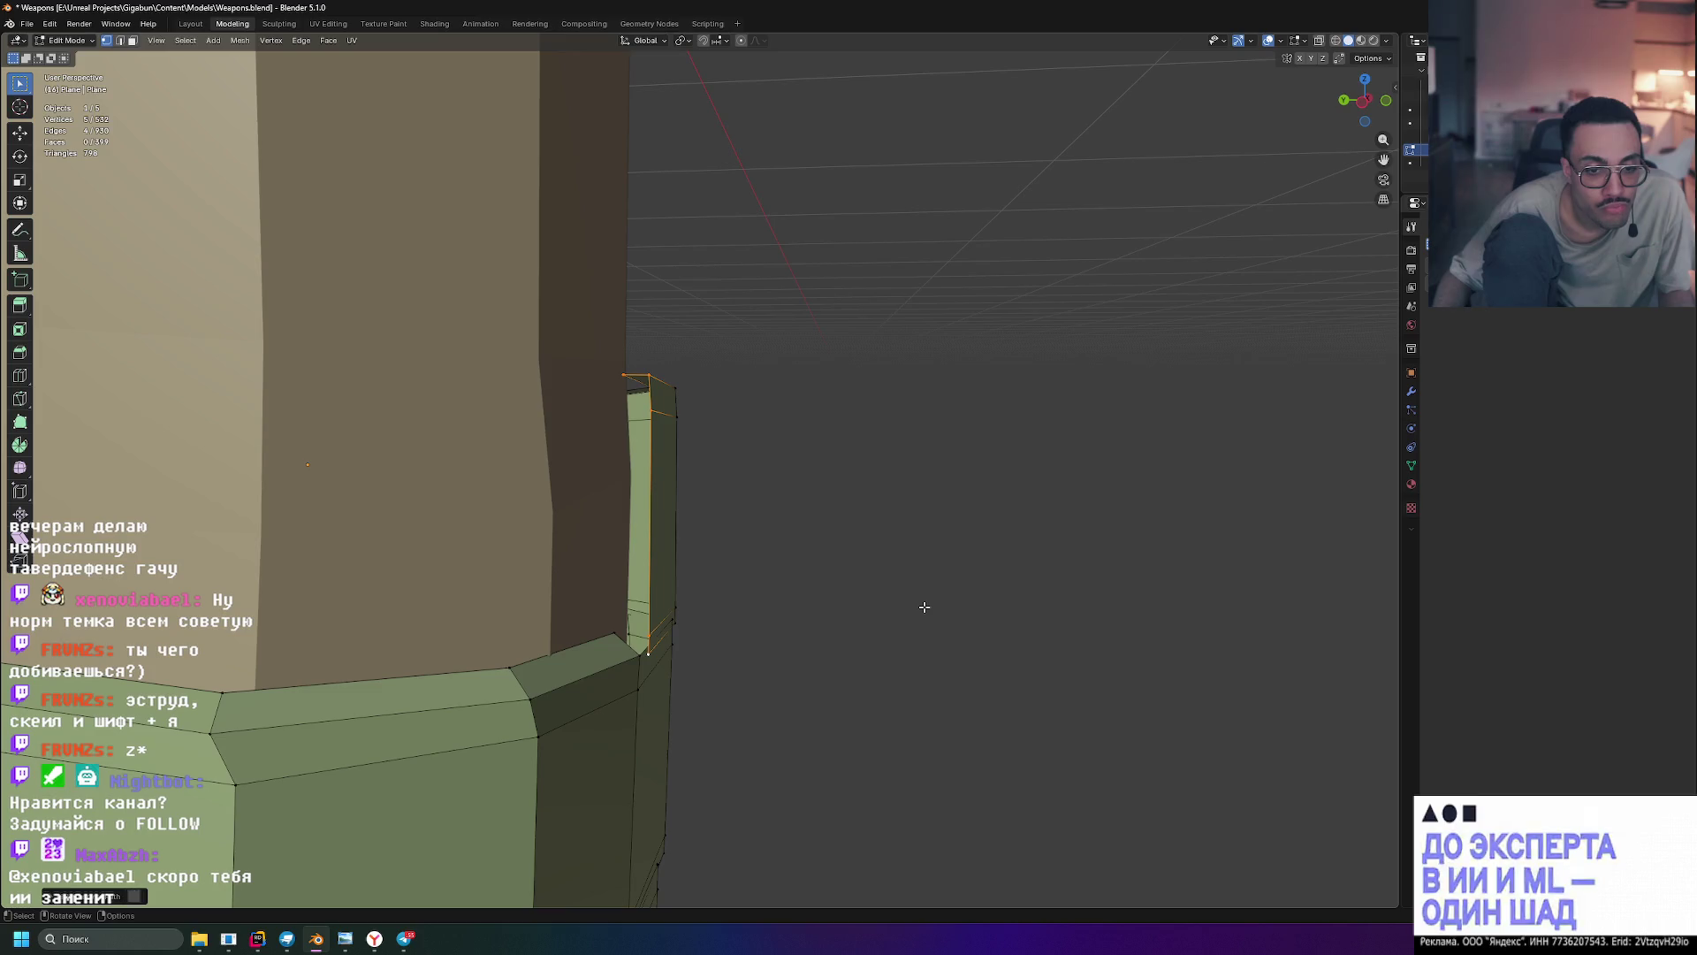
pyautogui.click(1359, 112)
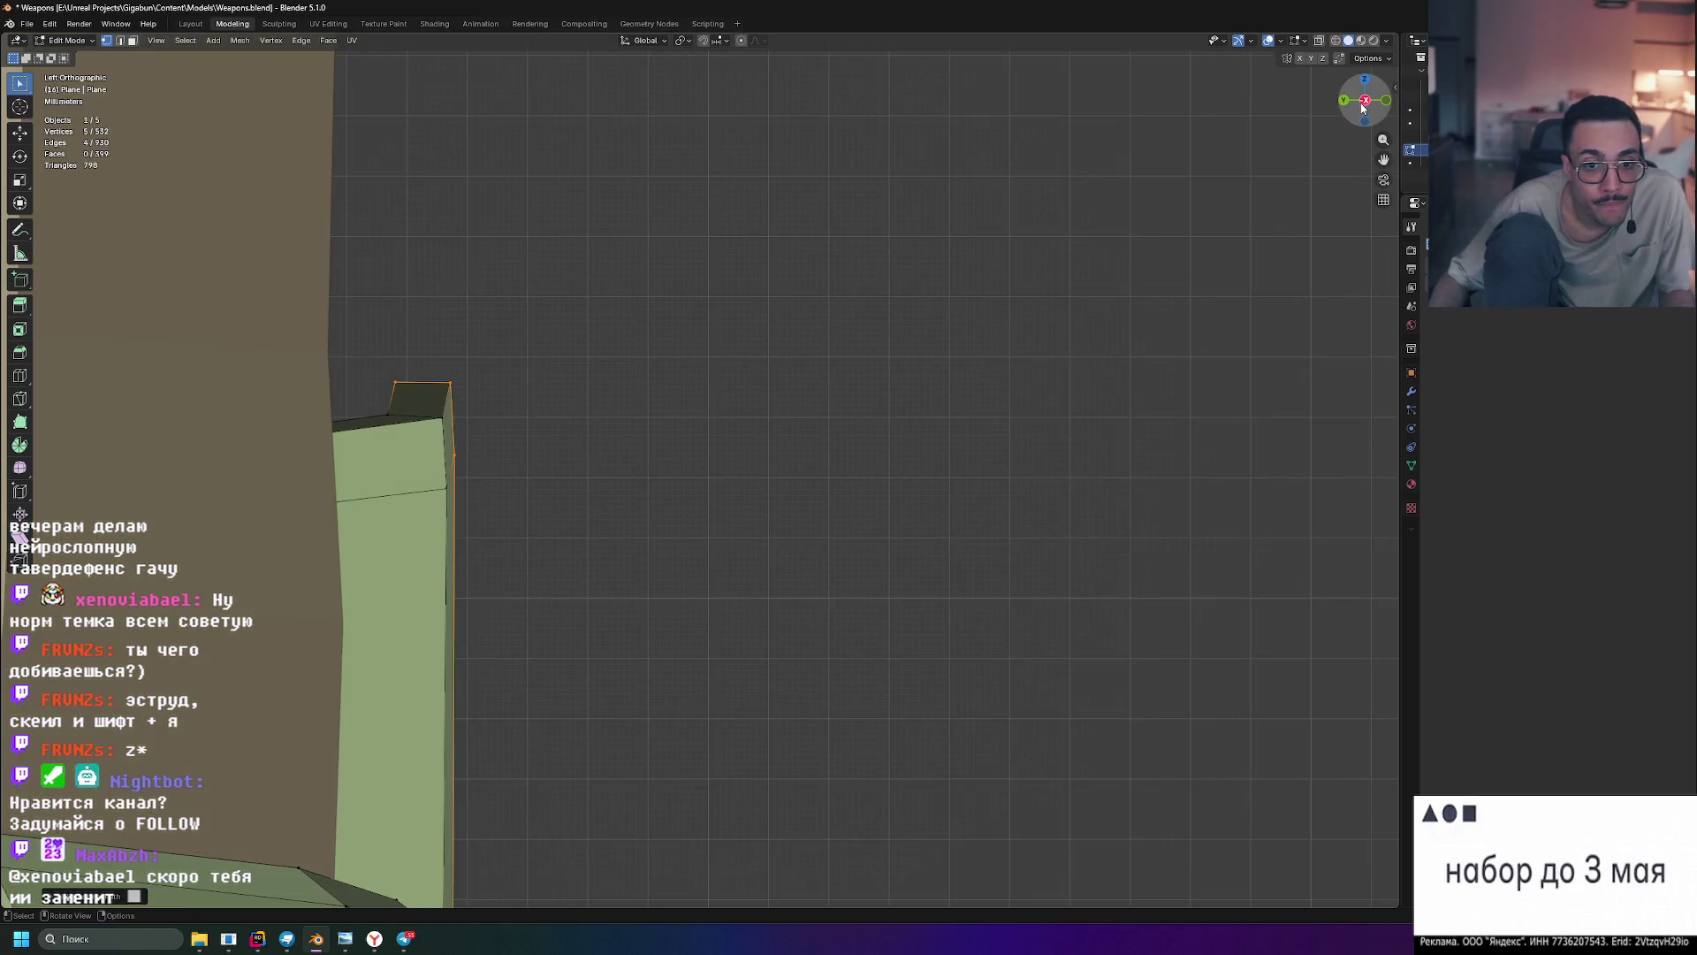
pyautogui.press('e')
pyautogui.press('s')
pyautogui.click(671, 519)
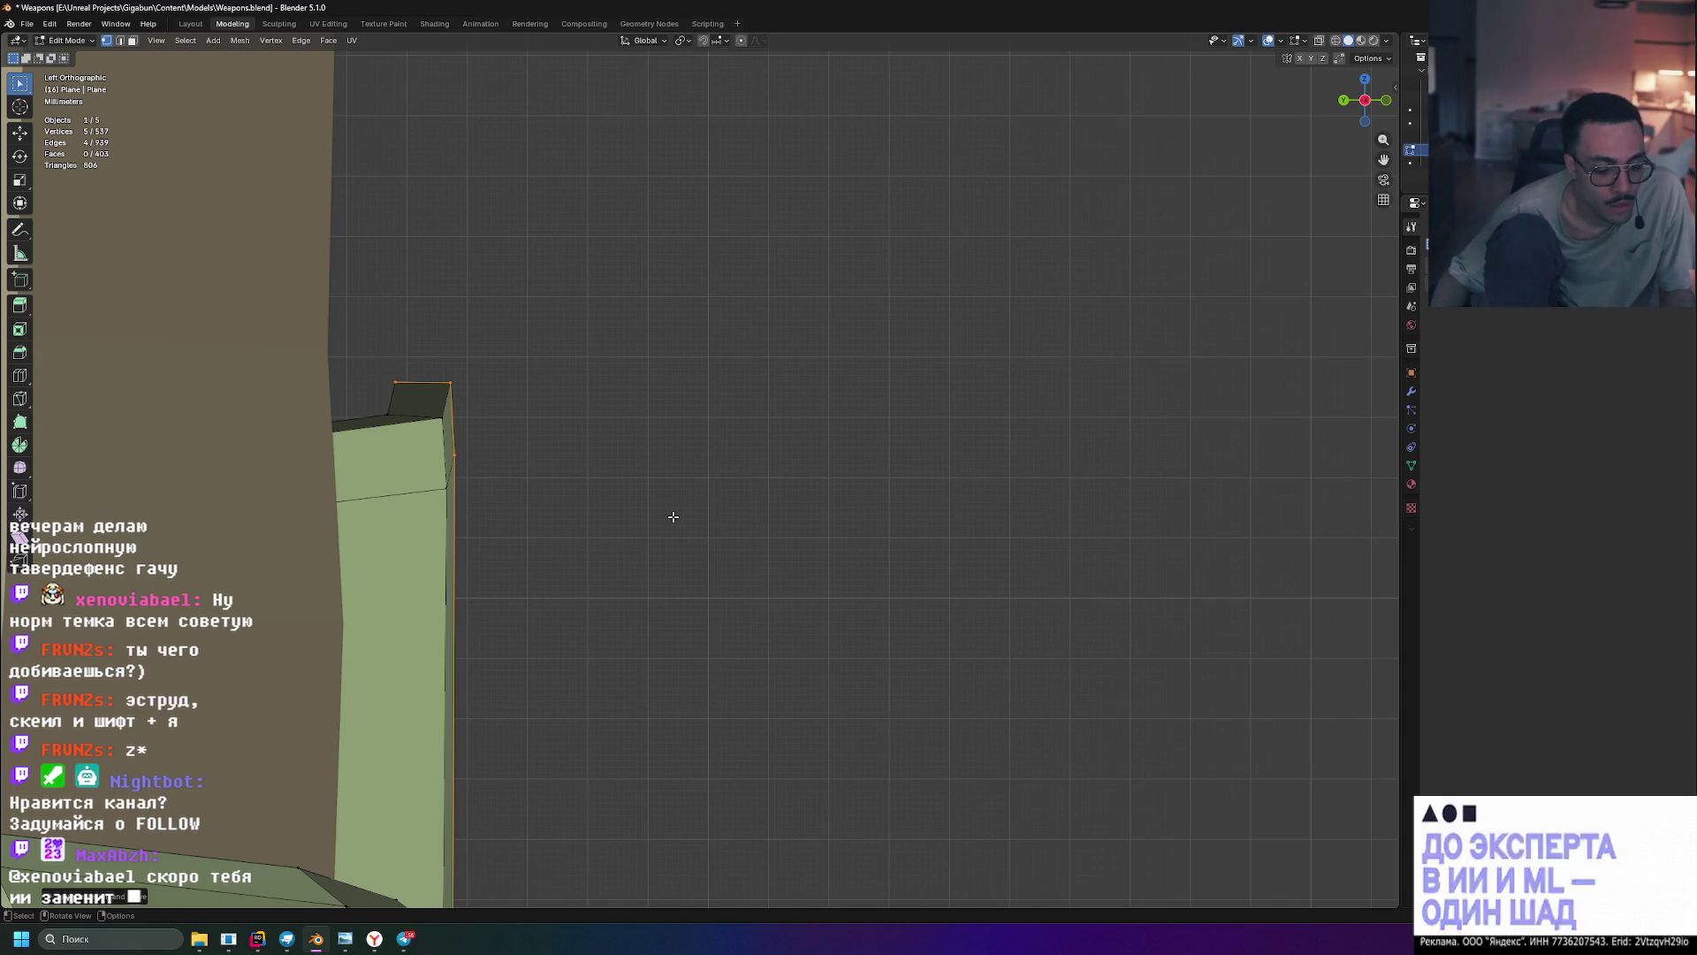
# - Extrude the strip end a second time, inspect it, then undo that extrusion
pyautogui.press('e')
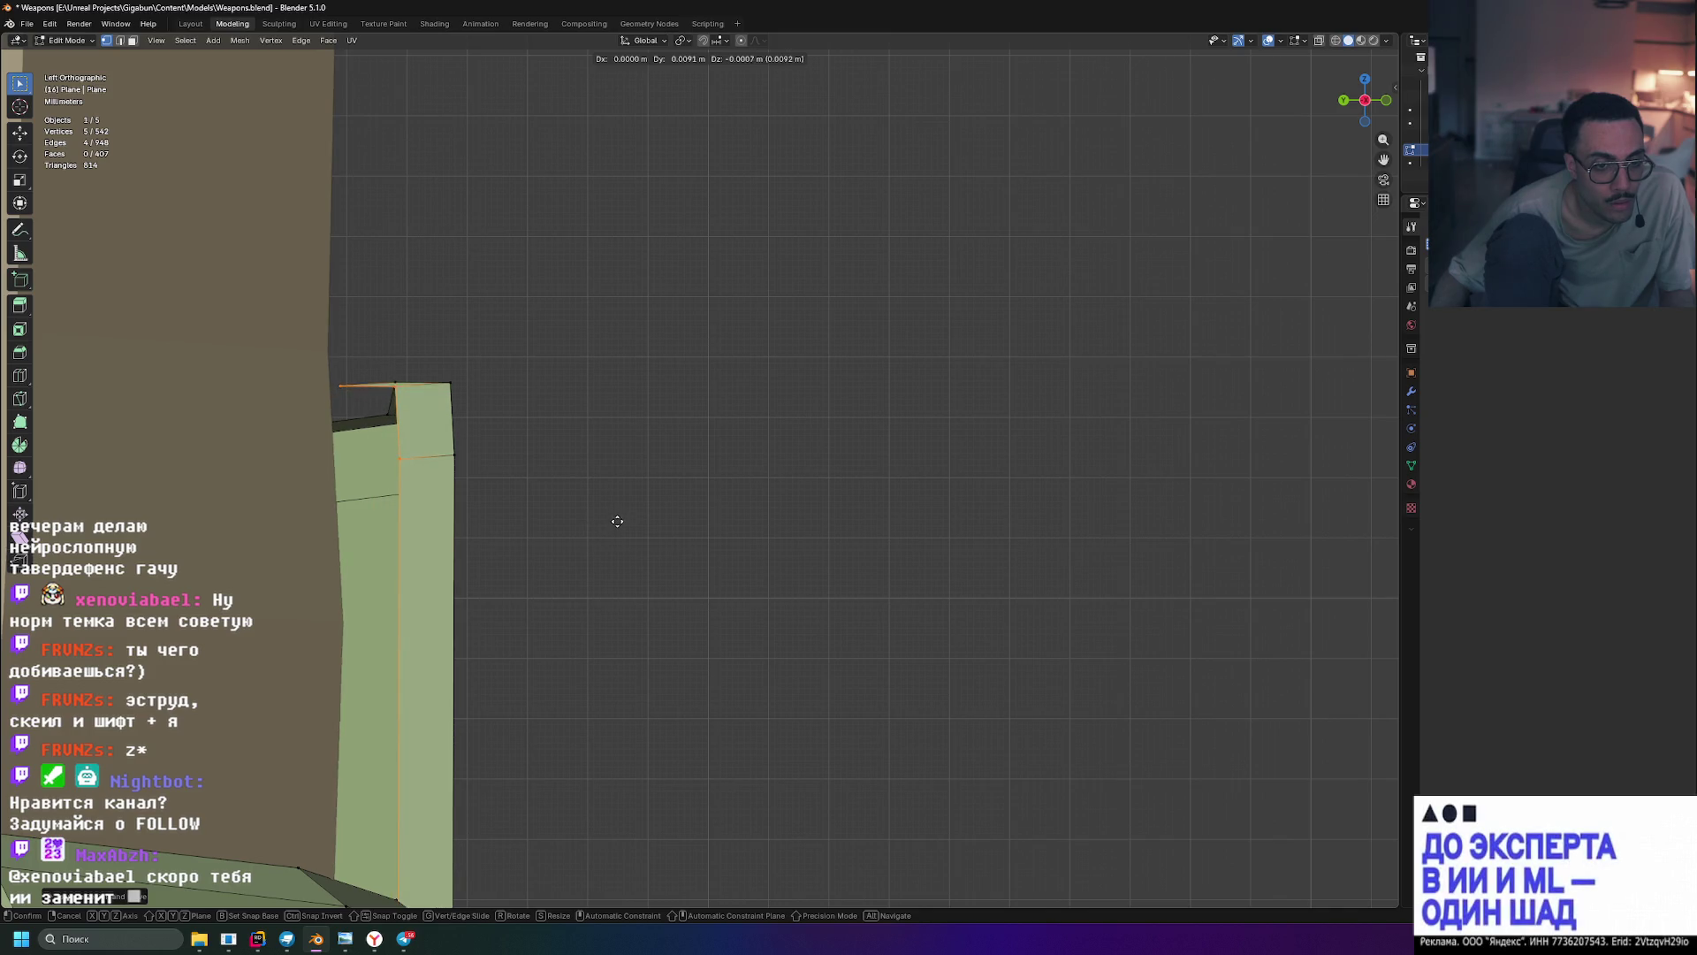
pyautogui.click(628, 496)
pyautogui.moveTo(628, 496)
pyautogui.mouseDown(button='middle')
pyautogui.moveTo(644, 459)
pyautogui.moveTo(581, 489)
pyautogui.moveTo(565, 478)
pyautogui.mouseUp(button='middle')
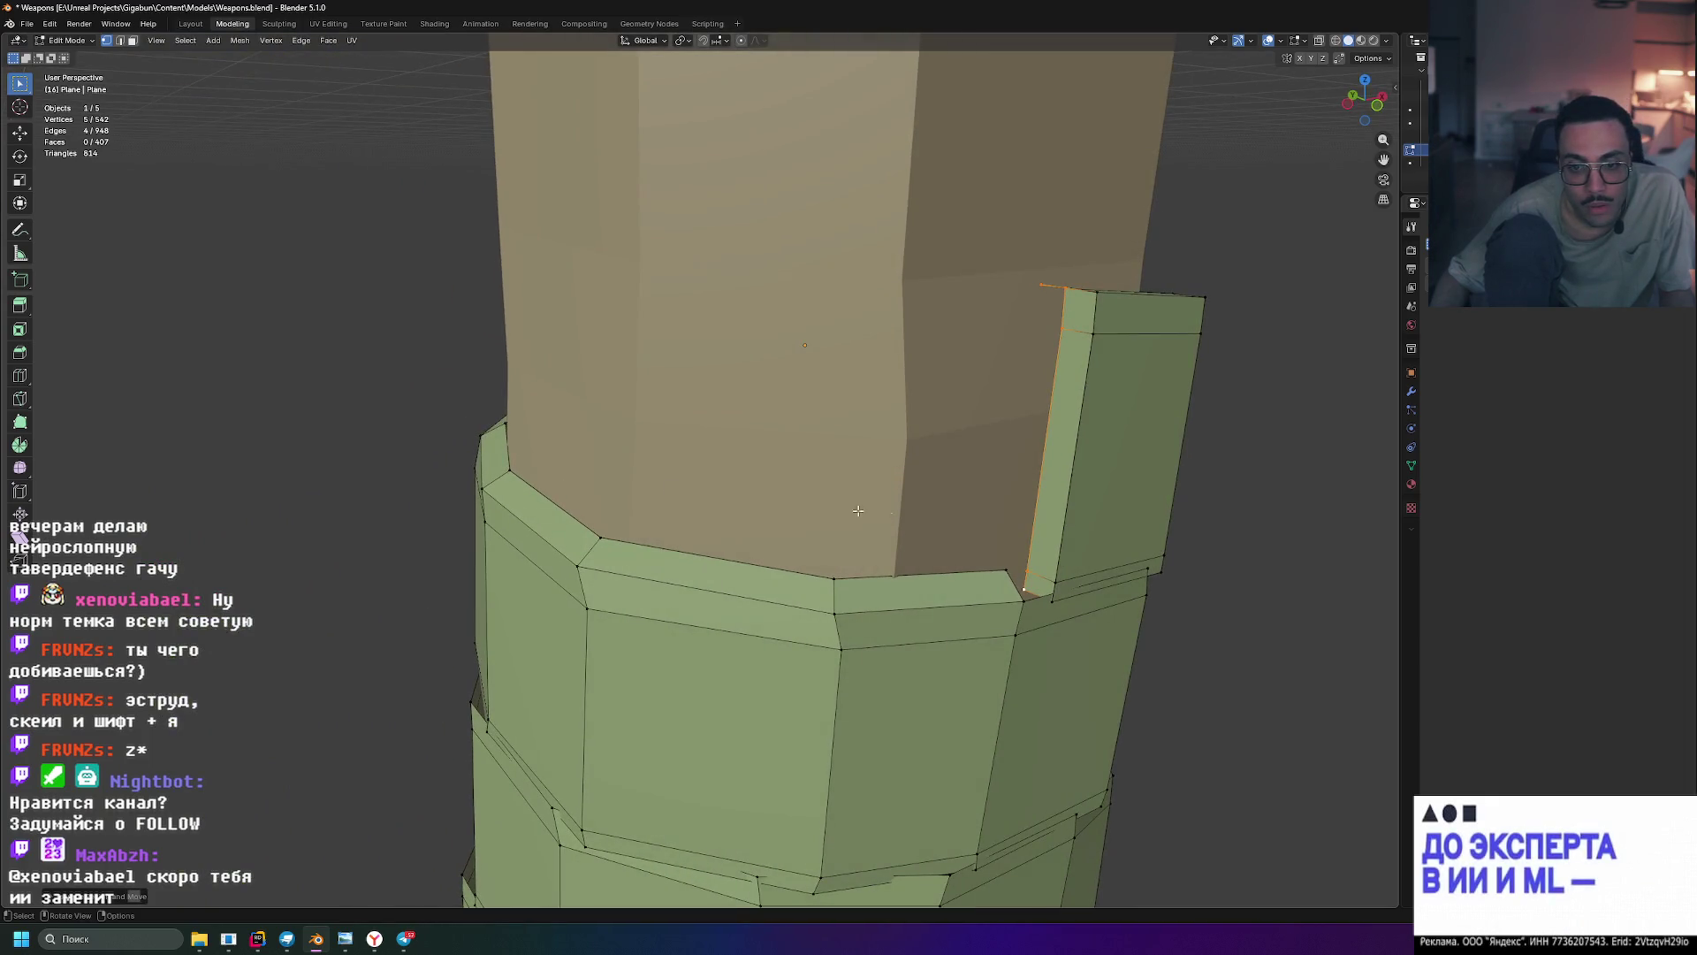
pyautogui.moveTo(909, 514); pyautogui.dragTo(1046, 523, button='middle')
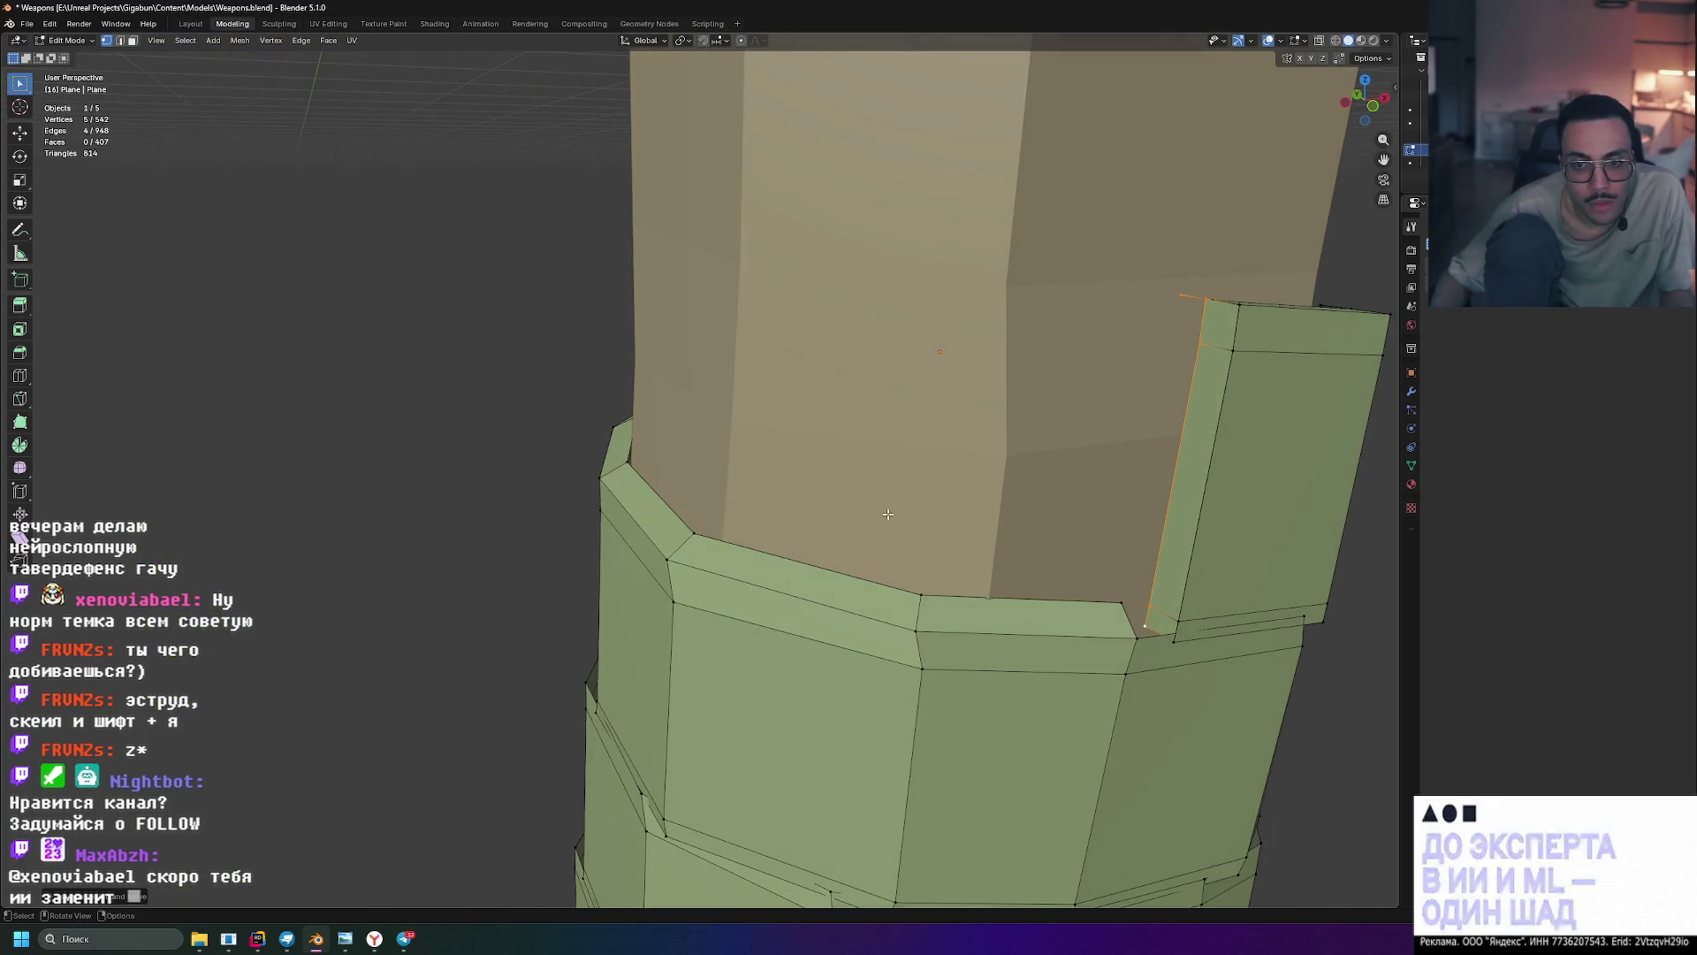
pyautogui.rightClick(1046, 523)
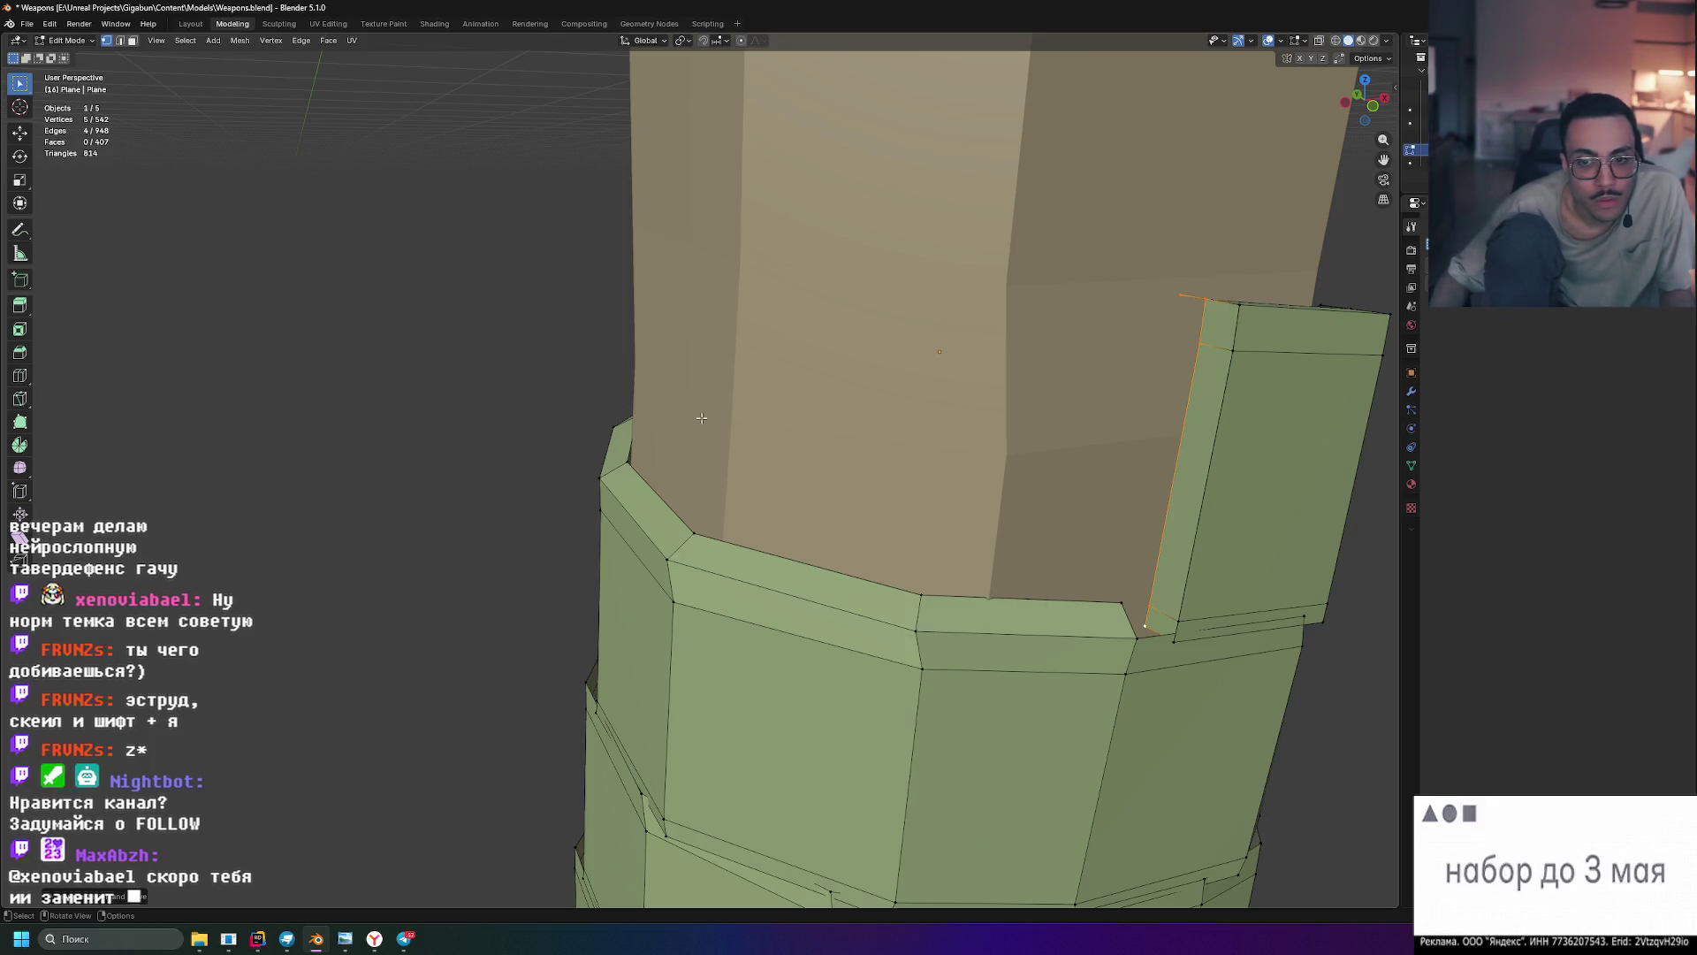
pyautogui.scroll(3, 680, 413)
pyautogui.moveTo(681, 413)
pyautogui.mouseDown(button='middle')
pyautogui.moveTo(840, 599)
pyautogui.moveTo(936, 614)
pyautogui.moveTo(884, 636)
pyautogui.moveTo(911, 575)
pyautogui.moveTo(963, 529)
pyautogui.moveTo(762, 616)
pyautogui.moveTo(894, 595)
pyautogui.mouseUp(button='middle')
pyautogui.scroll(-5, 963, 528)
pyautogui.scroll(5, 734, 627)
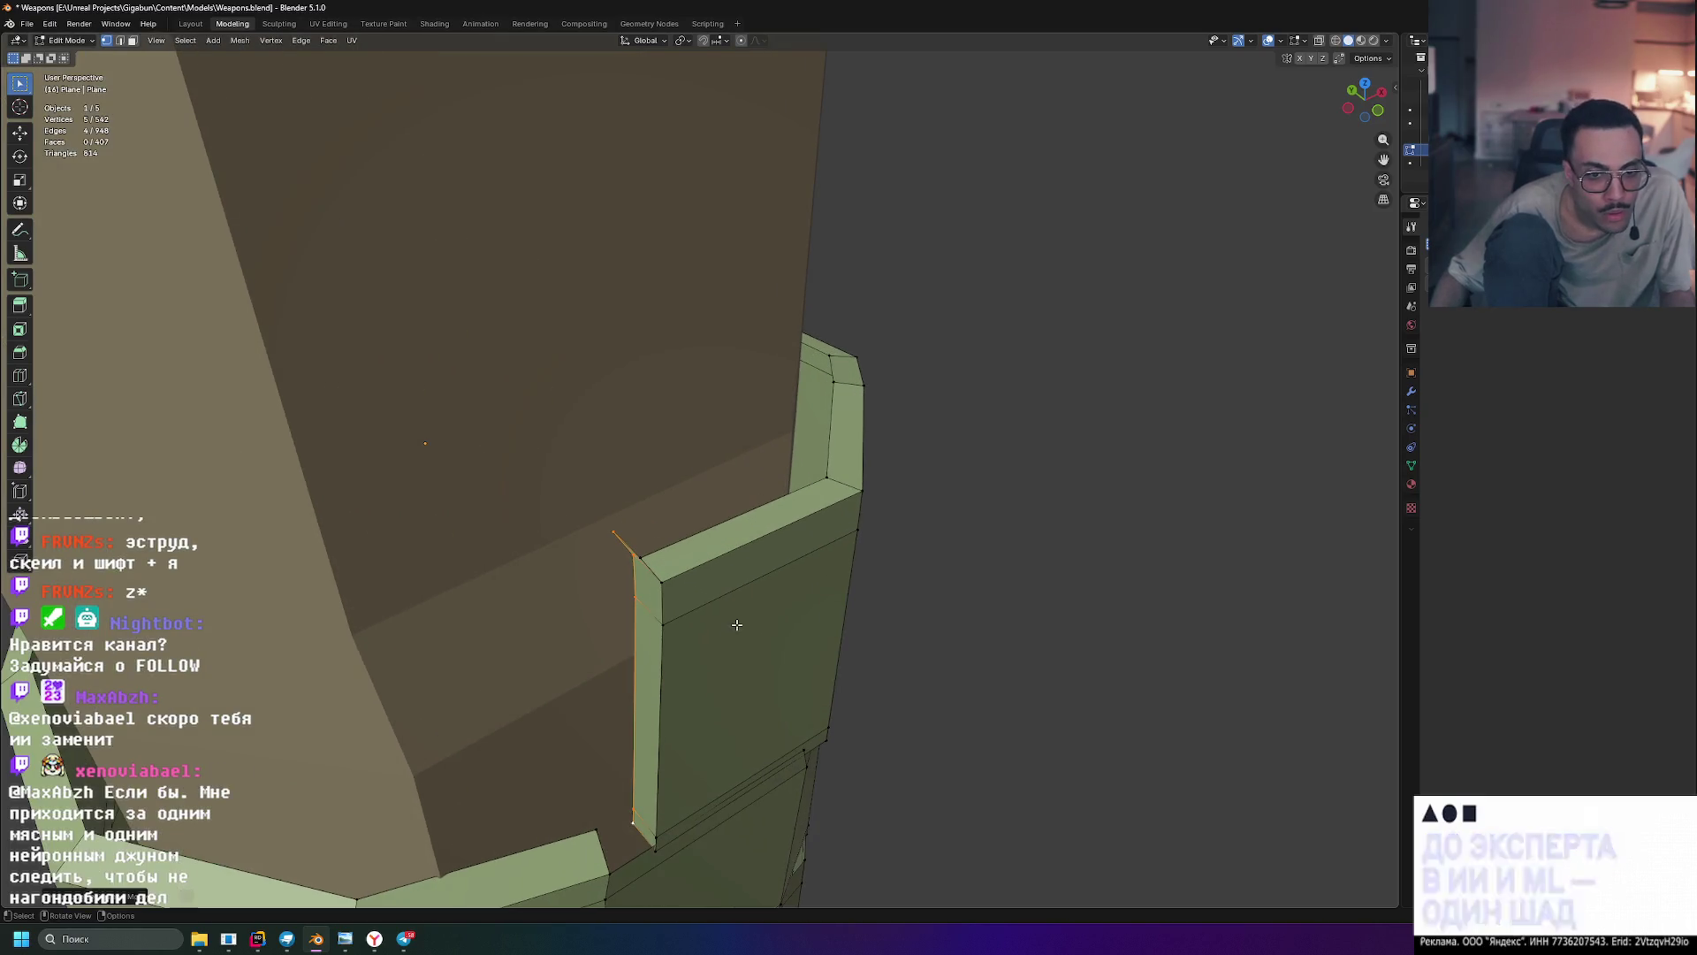
pyautogui.scroll(3, 734, 627)
pyautogui.moveTo(734, 626)
pyautogui.mouseDown(button='middle')
pyautogui.moveTo(900, 398)
pyautogui.moveTo(751, 542)
pyautogui.moveTo(785, 597)
pyautogui.moveTo(666, 307)
pyautogui.mouseUp(button='middle')
pyautogui.hotkey('ctrl', 'z')
# - Select a corner vertex, inspect the lower wrap, and return to Object Mode
pyautogui.click(748, 566)
pyautogui.moveTo(761, 507); pyautogui.dragTo(760, 336, button='middle')
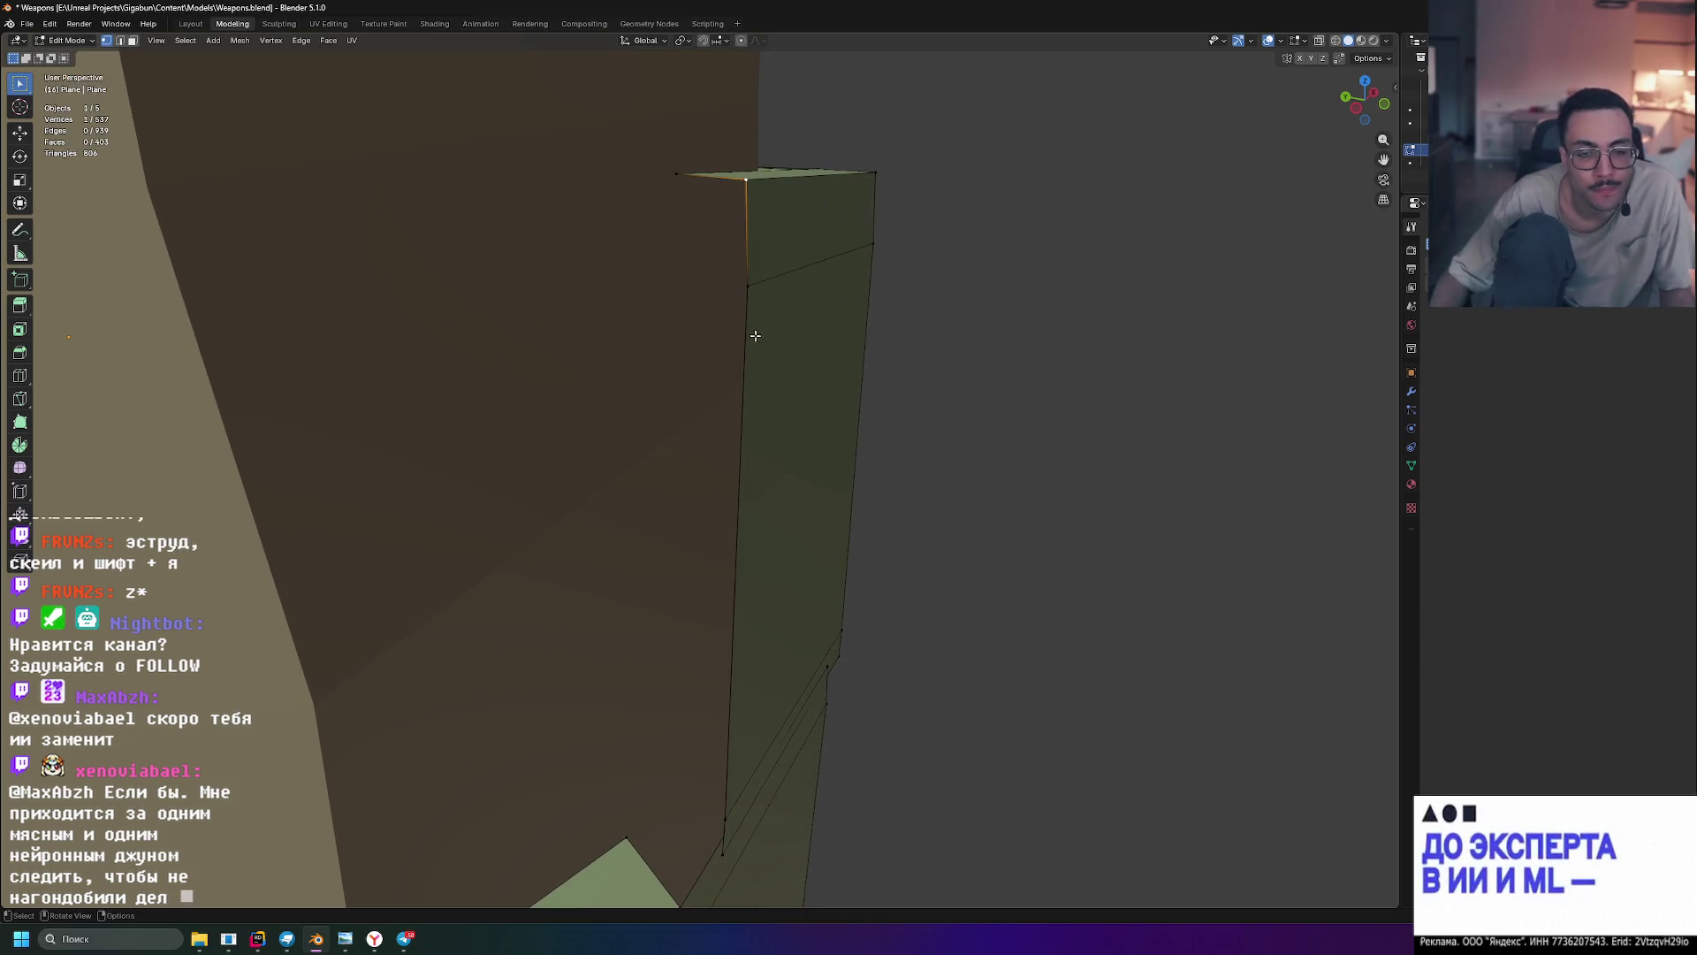
pyautogui.moveTo(766, 490); pyautogui.dragTo(693, 514, button='middle')
pyautogui.moveTo(716, 745)
pyautogui.mouseDown(button='middle')
pyautogui.moveTo(772, 693)
pyautogui.moveTo(733, 681)
pyautogui.moveTo(652, 710)
pyautogui.moveTo(792, 732)
pyautogui.moveTo(867, 719)
pyautogui.moveTo(849, 740)
pyautogui.moveTo(770, 727)
pyautogui.moveTo(830, 729)
pyautogui.mouseUp(button='middle')
pyautogui.scroll(-5, 831, 729)
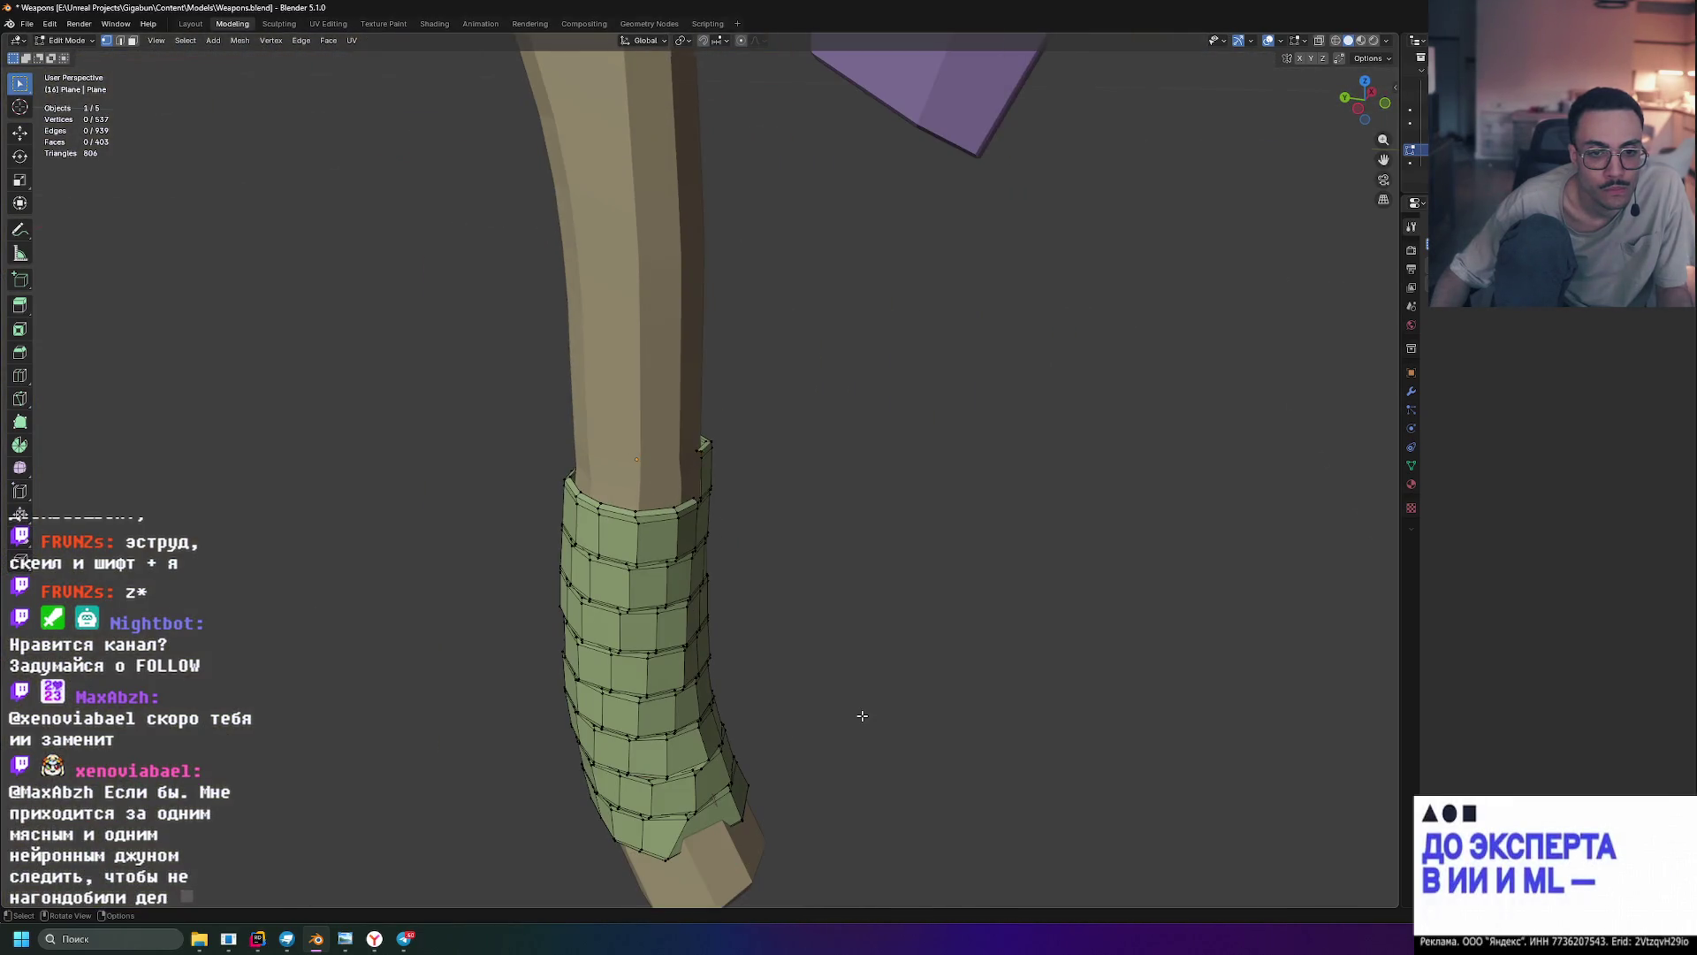
pyautogui.scroll(-8, 862, 715)
pyautogui.press('Tab')
pyautogui.moveTo(940, 644)
pyautogui.mouseDown(button='middle')
pyautogui.moveTo(879, 613)
pyautogui.moveTo(800, 614)
pyautogui.moveTo(792, 555)
pyautogui.mouseUp(button='middle')
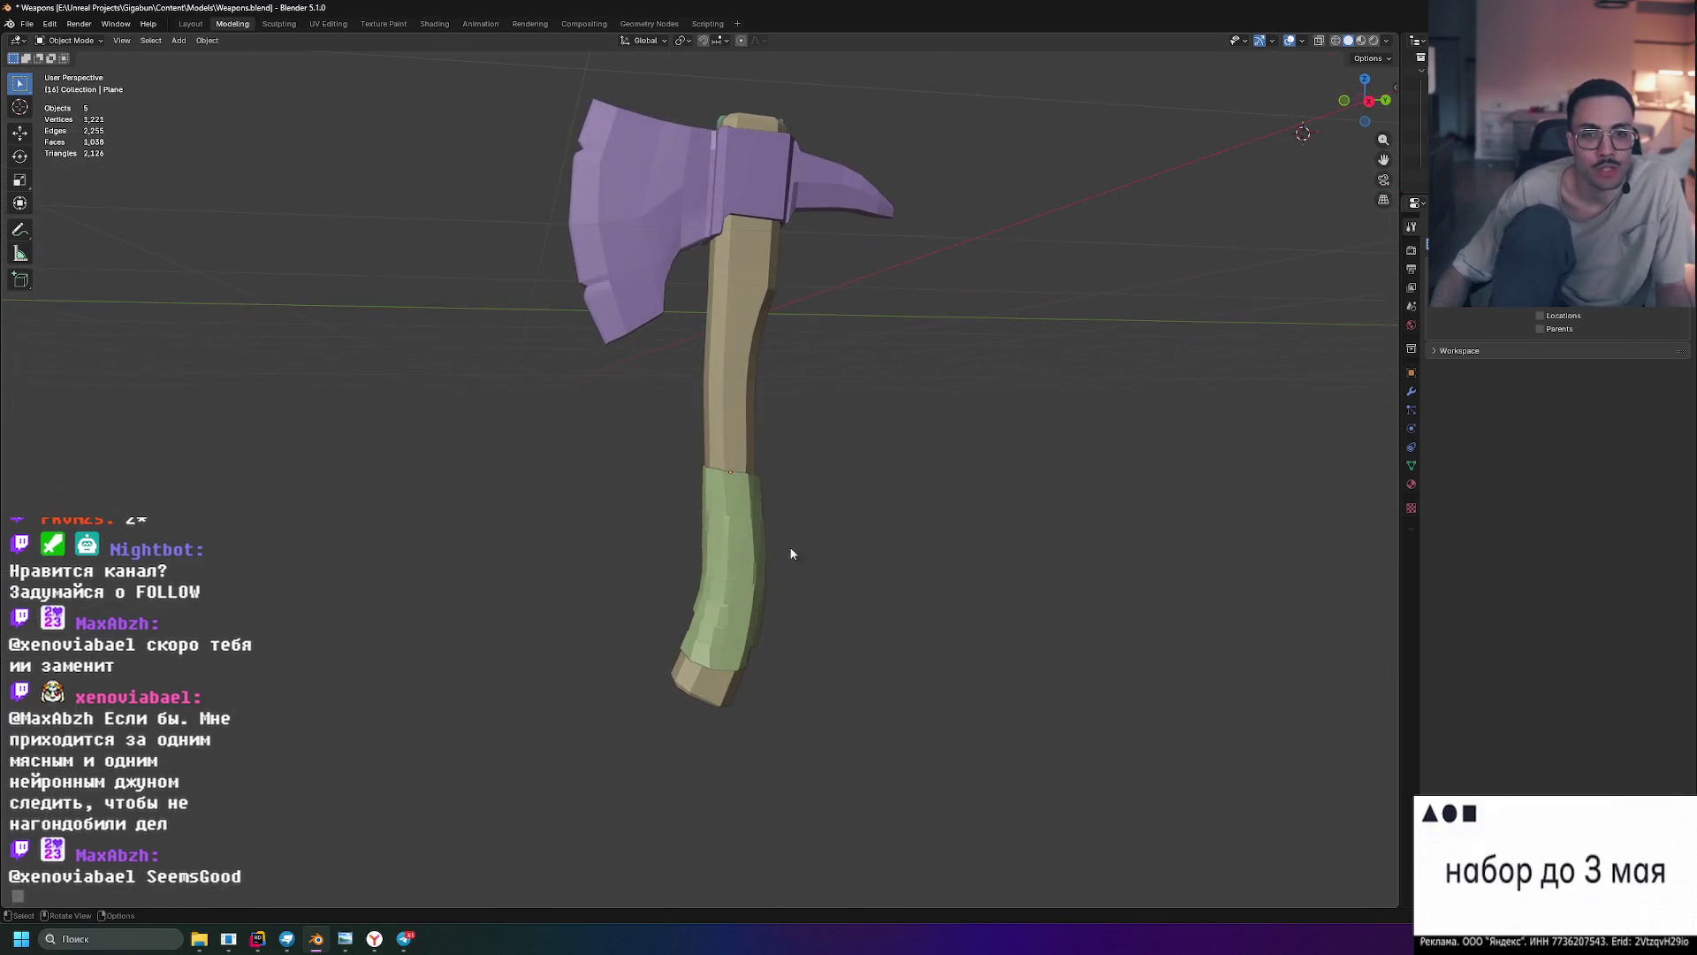
# - Switch to Rendered shading and inspect the blue head, brown handle and beige wrap closely
pyautogui.click(1373, 42)
pyautogui.scroll(-3, 985, 476)
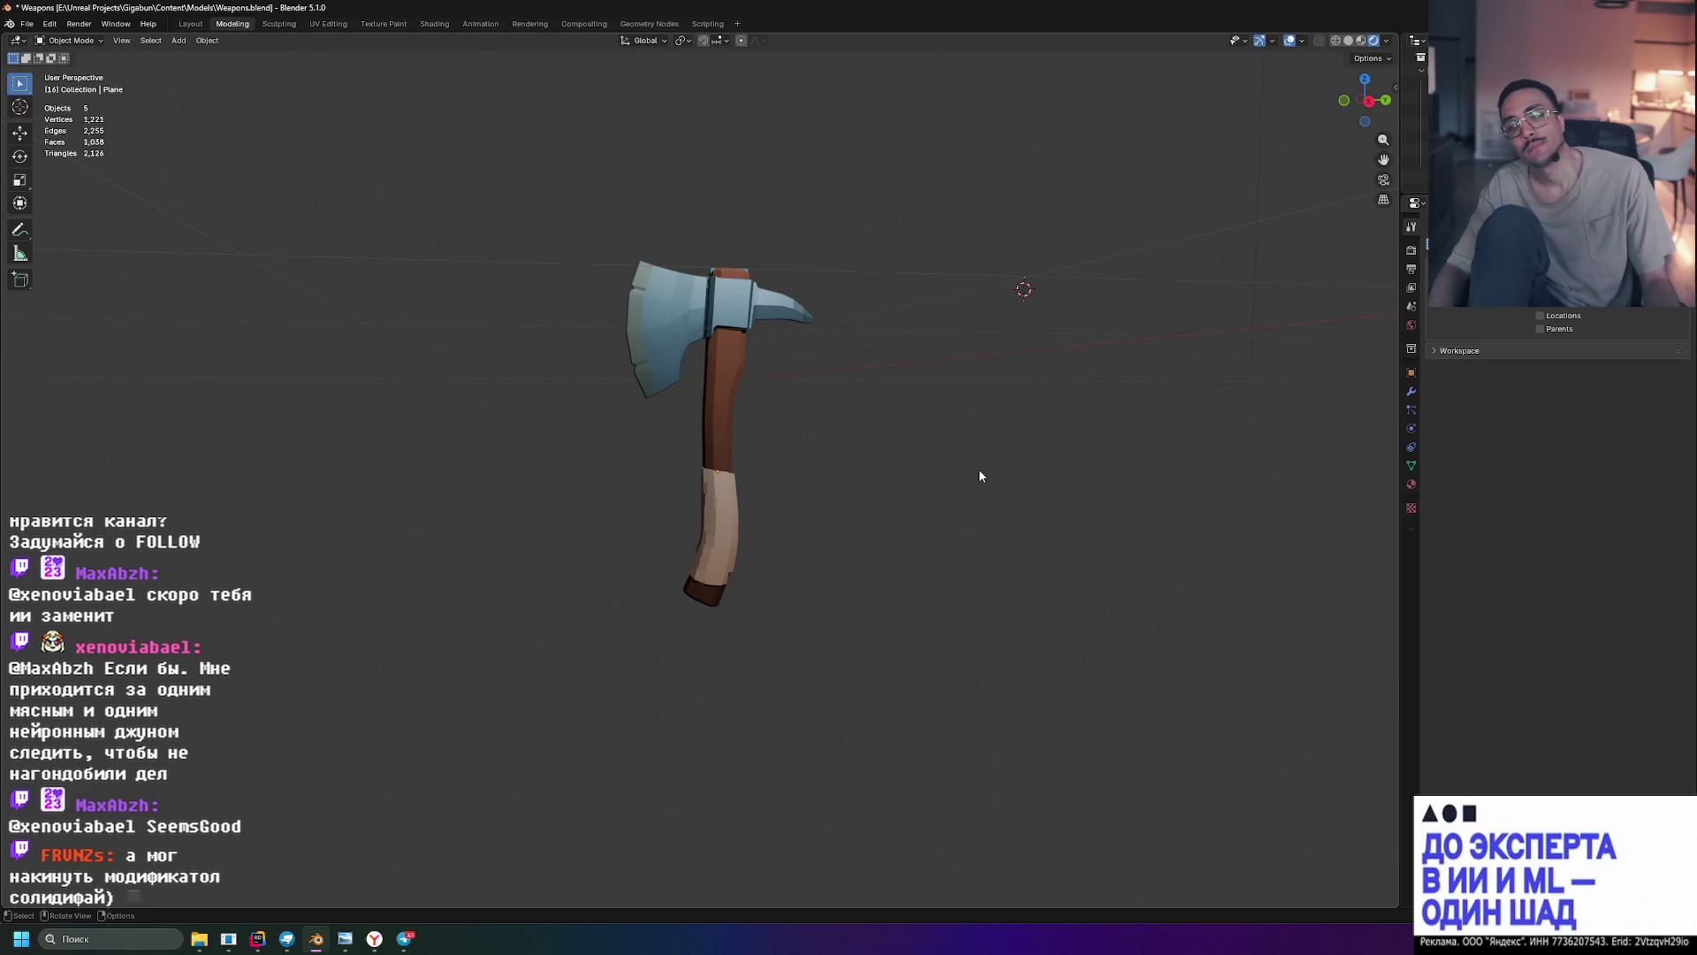
pyautogui.moveTo(979, 476); pyautogui.dragTo(979, 471, button='middle')
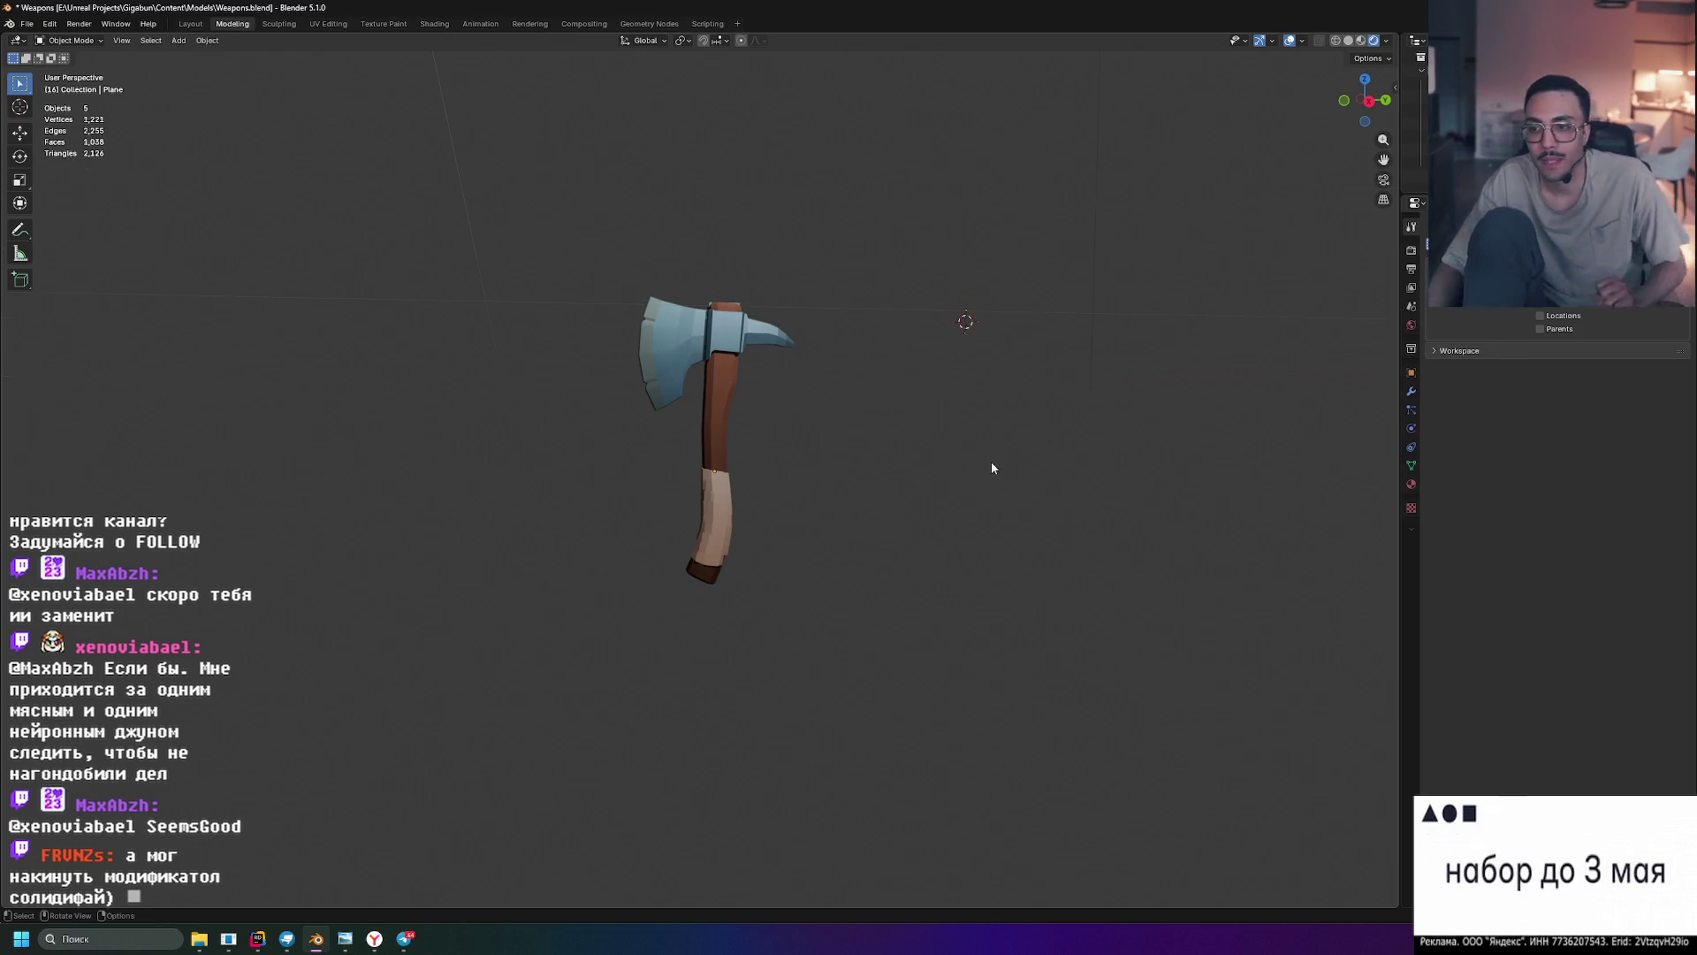
pyautogui.scroll(8, 684, 412)
pyautogui.moveTo(716, 418)
pyautogui.mouseDown(button='middle')
pyautogui.moveTo(884, 477)
pyautogui.moveTo(773, 458)
pyautogui.moveTo(915, 424)
pyautogui.mouseUp(button='middle')
pyautogui.scroll(5, 880, 473)
pyautogui.press('Tab')
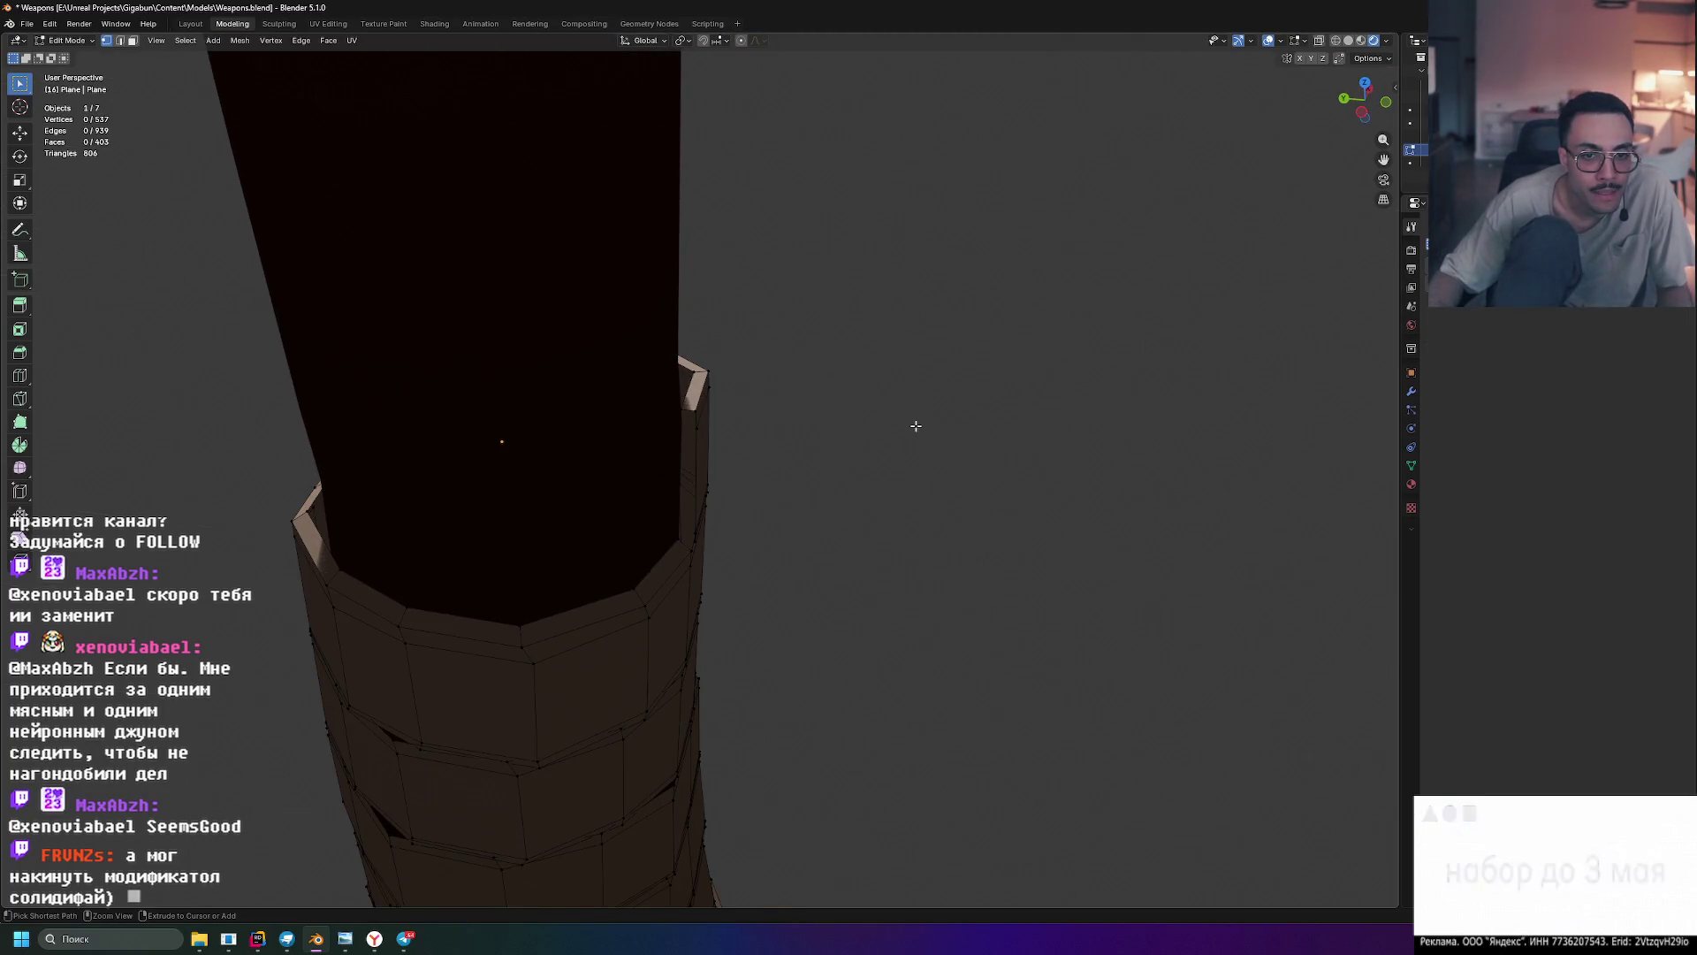
# - Undo the strip extension at the wrap's top rim, deselect, and return to Object Mode
pyautogui.hotkey('ctrl', 'z')
pyautogui.hotkey('ctrl', 'z')
pyautogui.hotkey('ctrl', 'z')
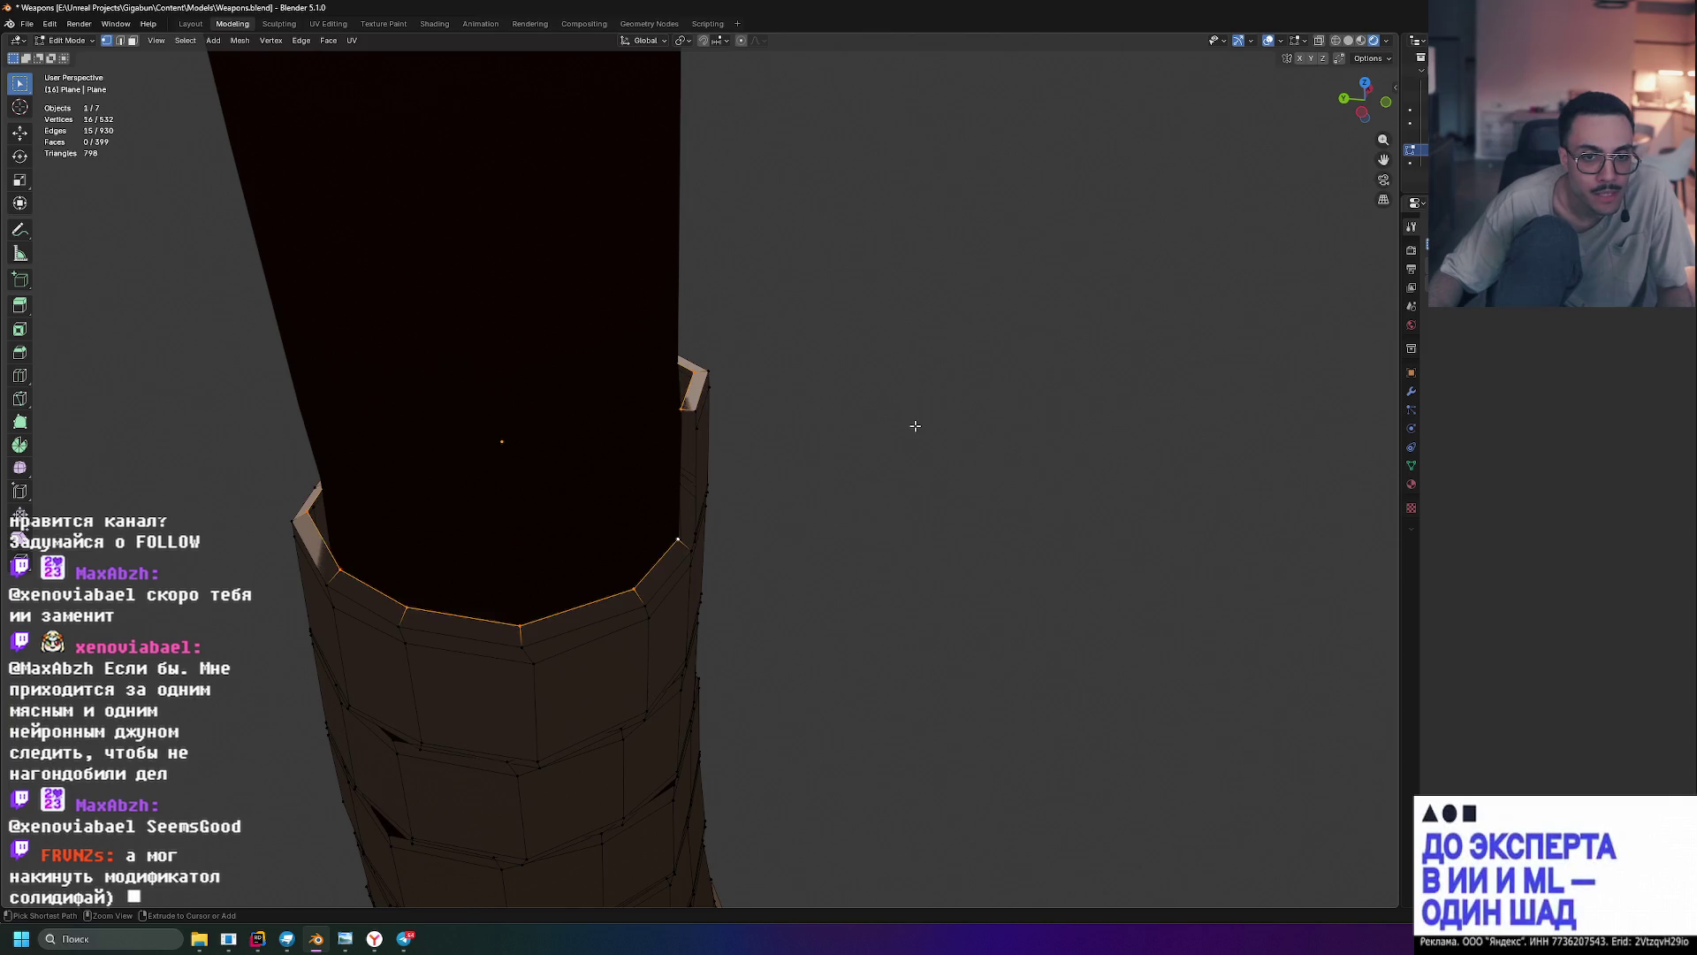
pyautogui.moveTo(915, 425)
pyautogui.mouseDown(button='middle')
pyautogui.moveTo(854, 435)
pyautogui.moveTo(951, 425)
pyautogui.mouseUp(button='middle')
pyautogui.click(952, 425)
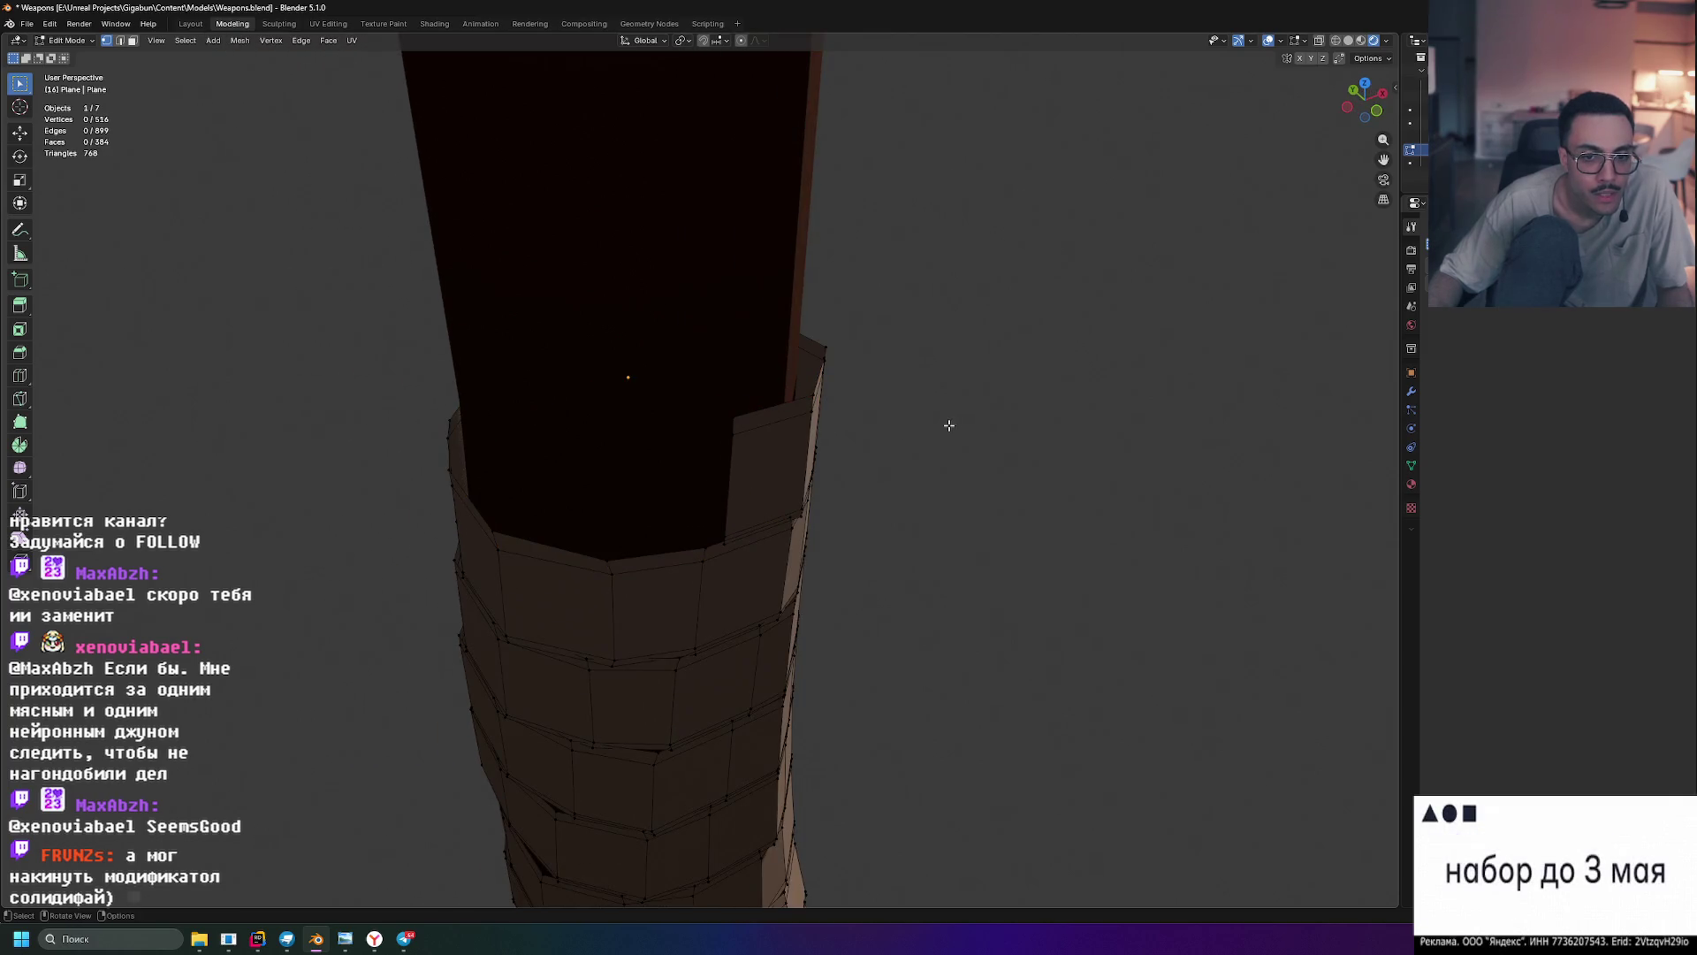
pyautogui.press('Tab')
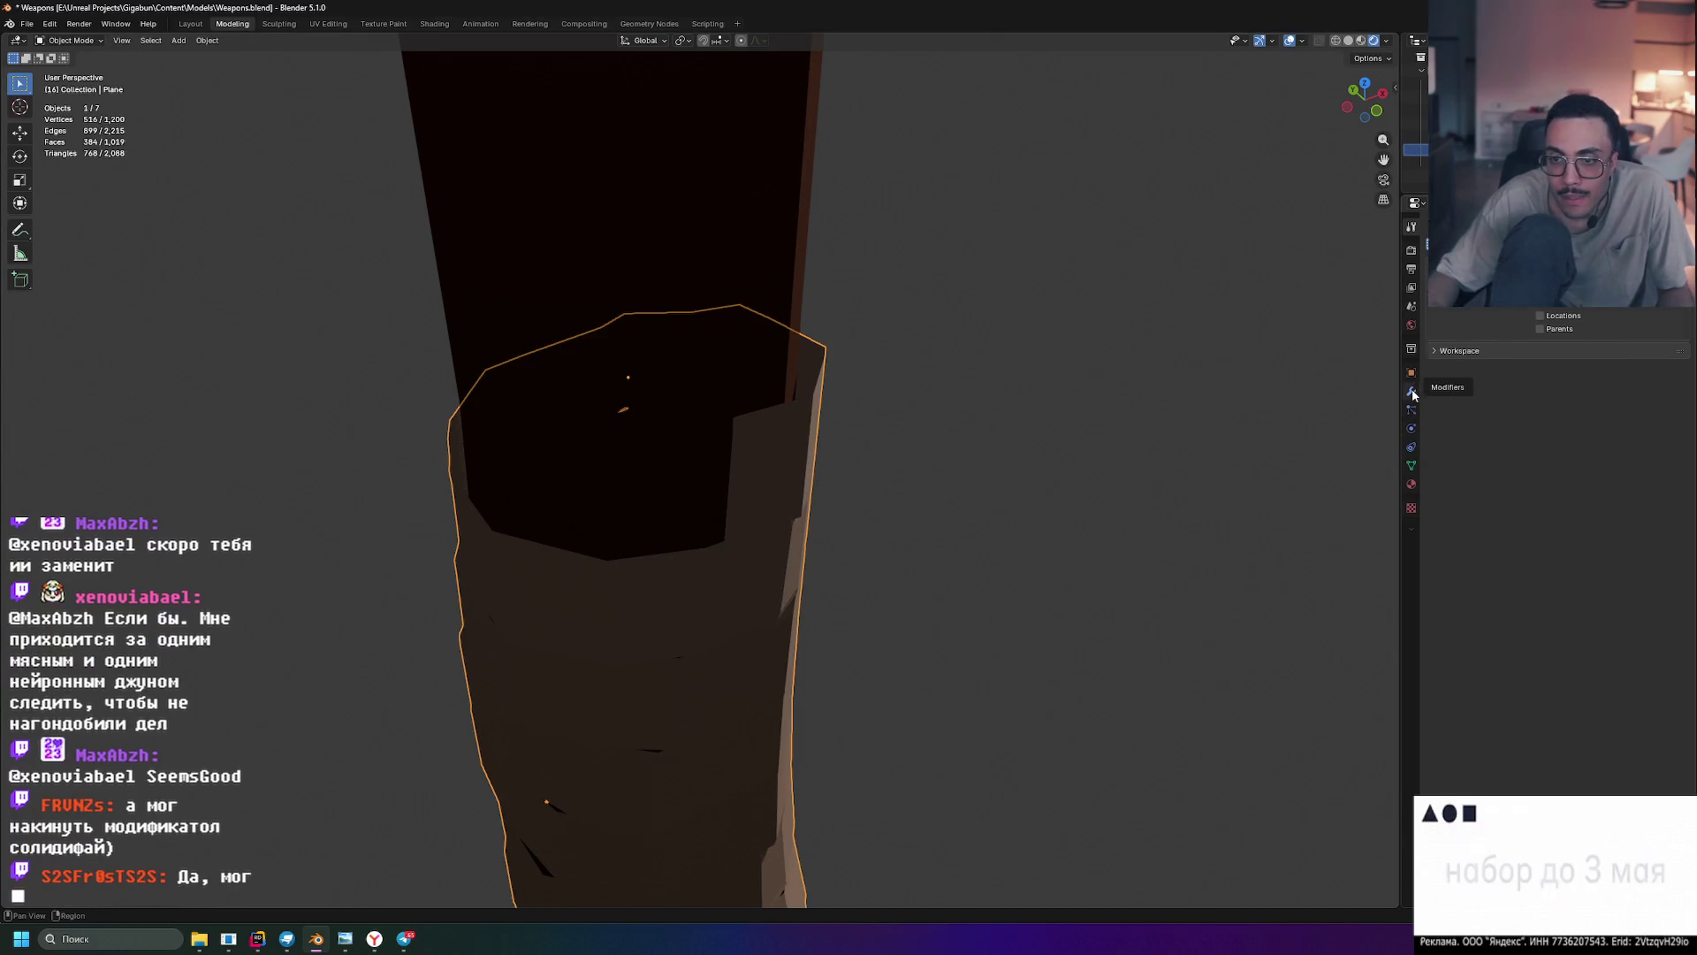
# - Add a Solidify modifier to the grip wrap and orbit to check its new thickness
pyautogui.hotkey('shift', 'a')
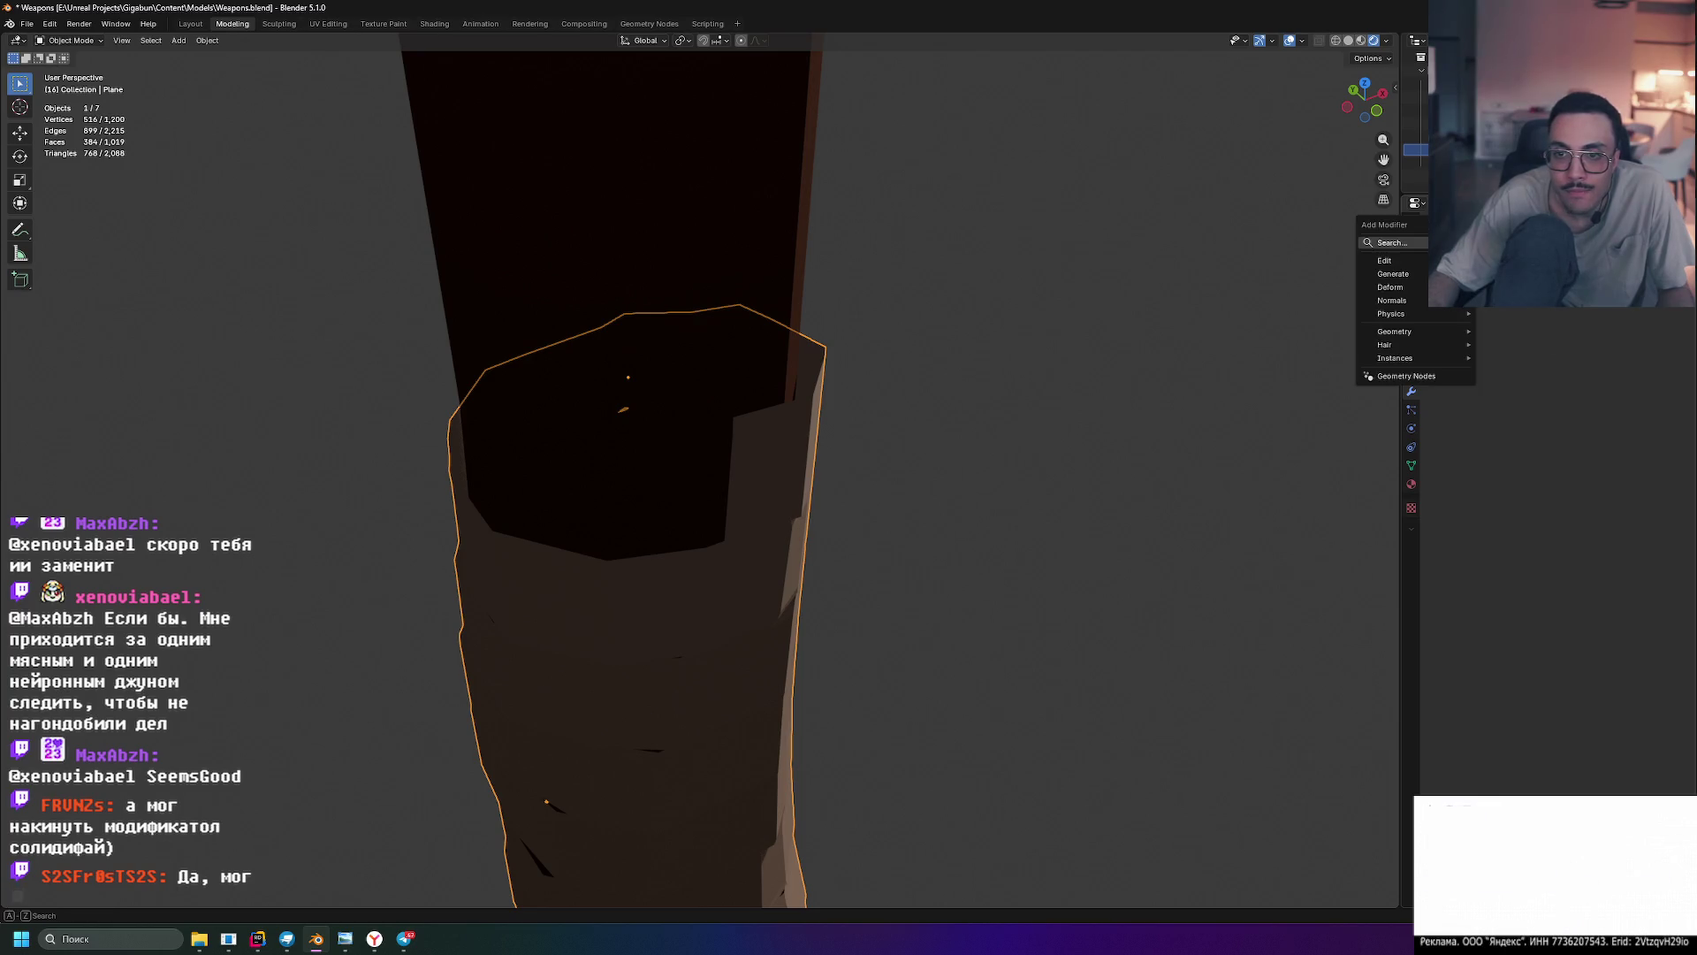
pyautogui.write('solidi')
pyautogui.press('Return')
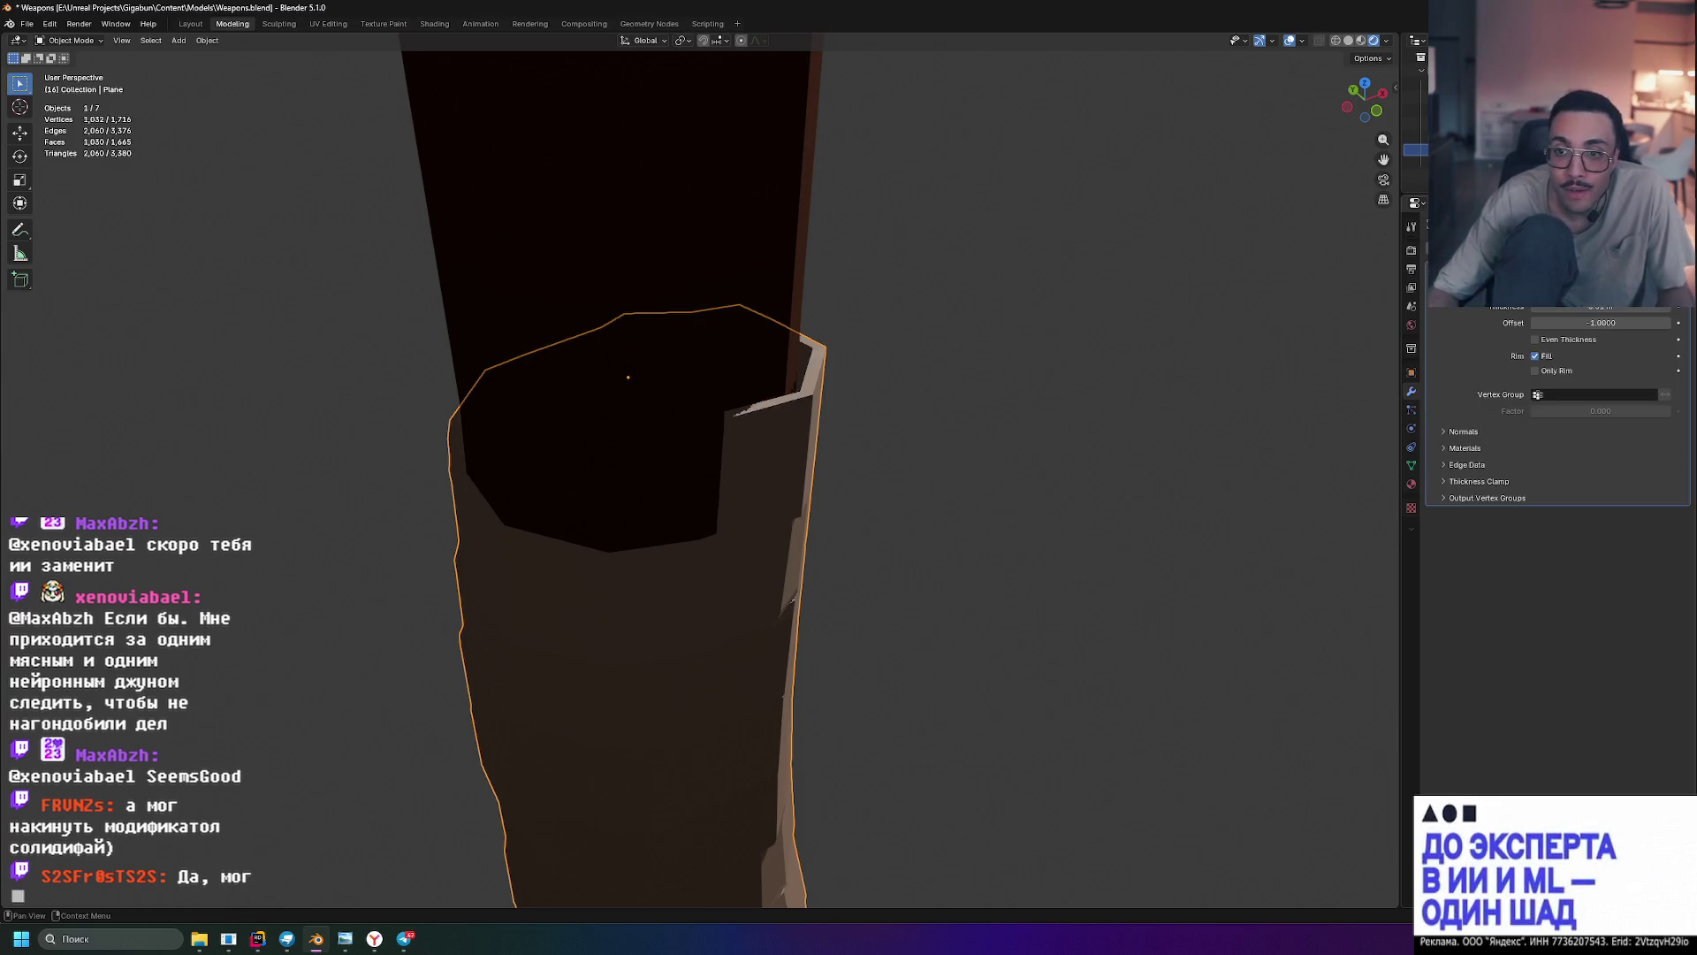
pyautogui.moveTo(990, 416)
pyautogui.mouseDown(button='middle')
pyautogui.moveTo(1028, 310)
pyautogui.moveTo(852, 363)
pyautogui.moveTo(755, 358)
pyautogui.moveTo(750, 173)
pyautogui.moveTo(688, 166)
pyautogui.moveTo(646, 215)
pyautogui.moveTo(631, 182)
pyautogui.mouseUp(button='middle')
pyautogui.scroll(-5, 720, 336)
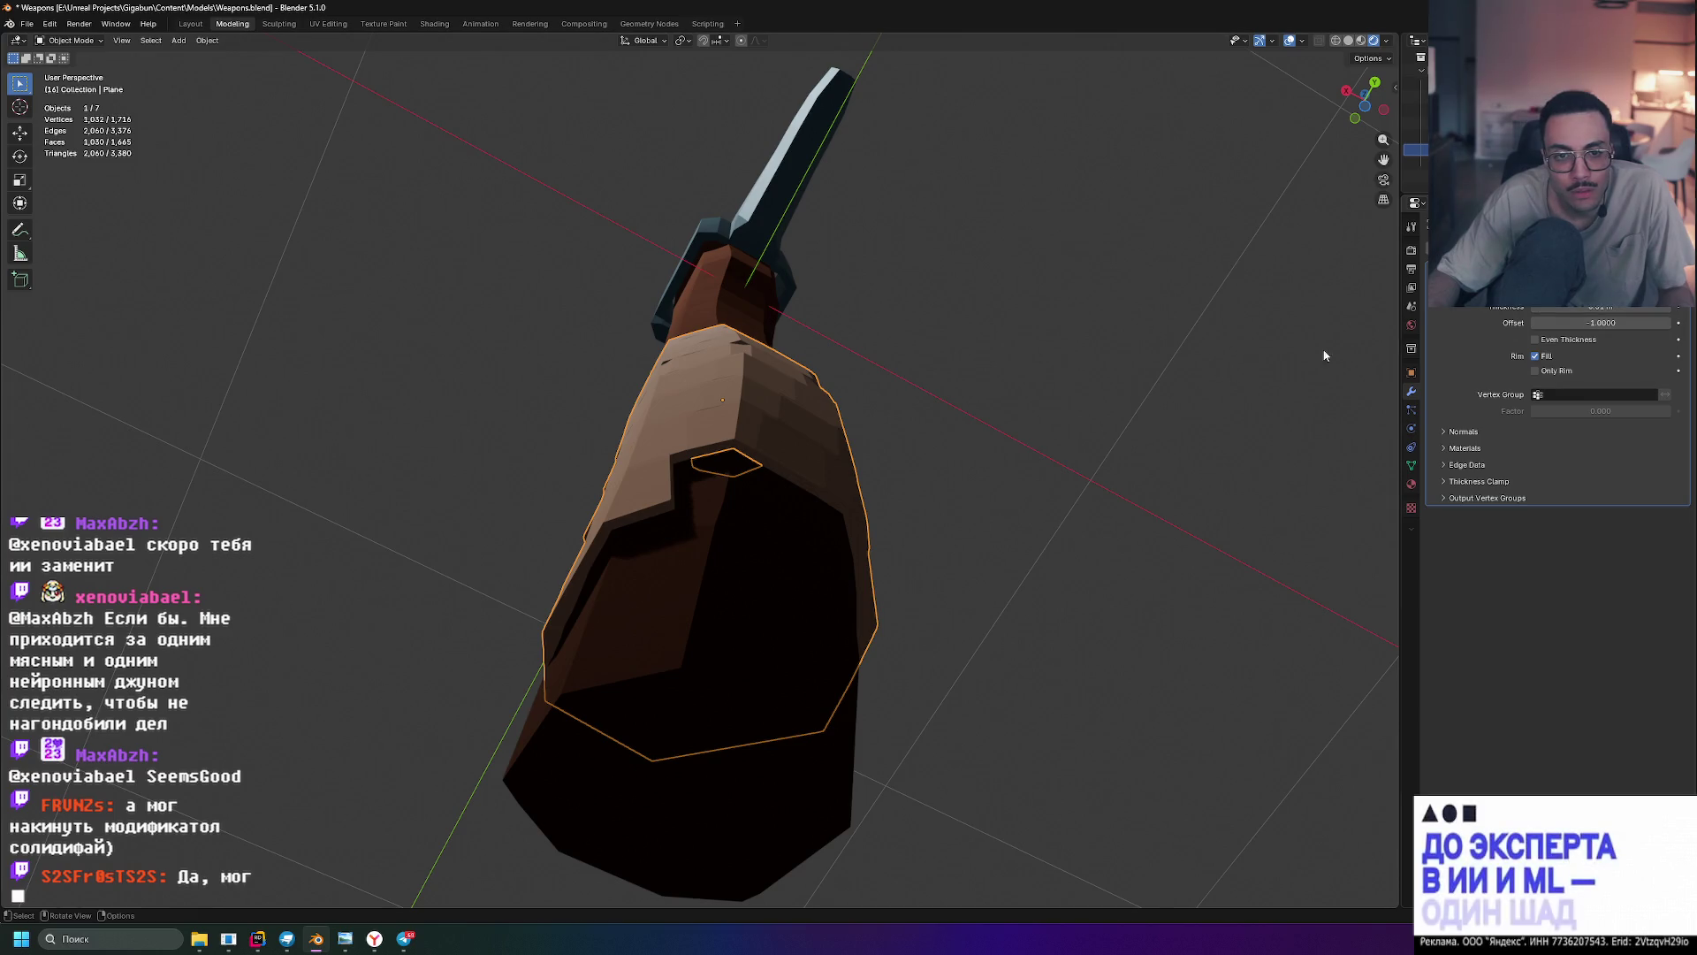
pyautogui.scroll(-4, 830, 442)
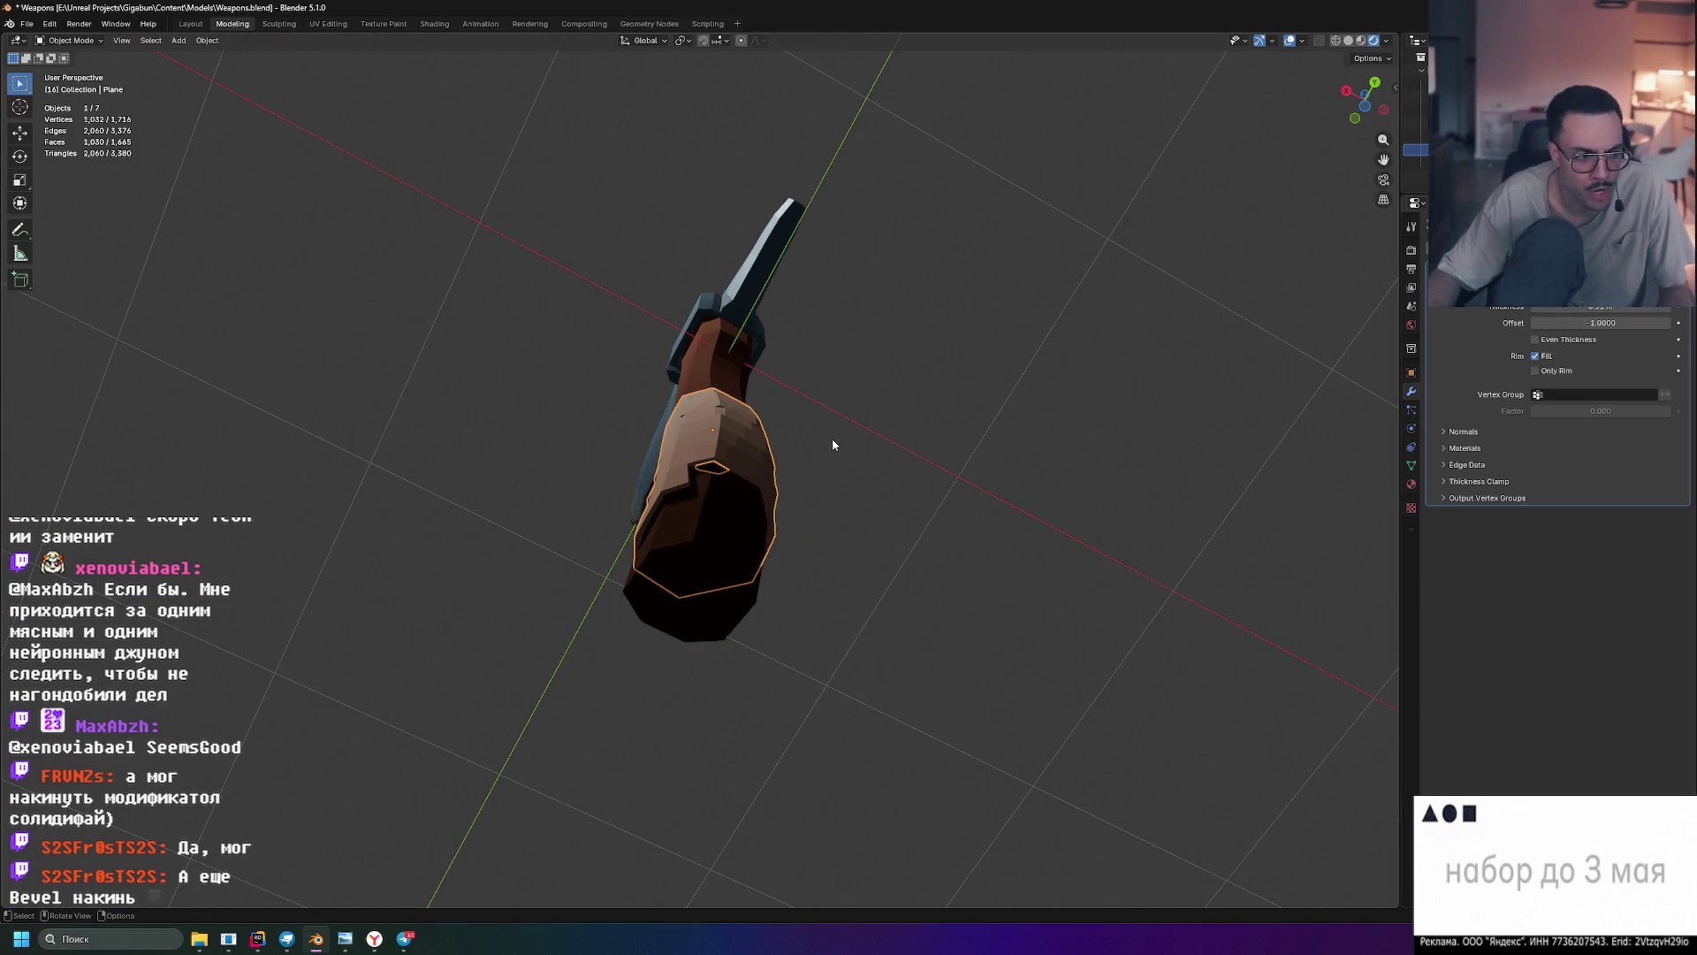
pyautogui.moveTo(1039, 404); pyautogui.dragTo(1137, 465, button='middle')
pyautogui.scroll(5, 1137, 465)
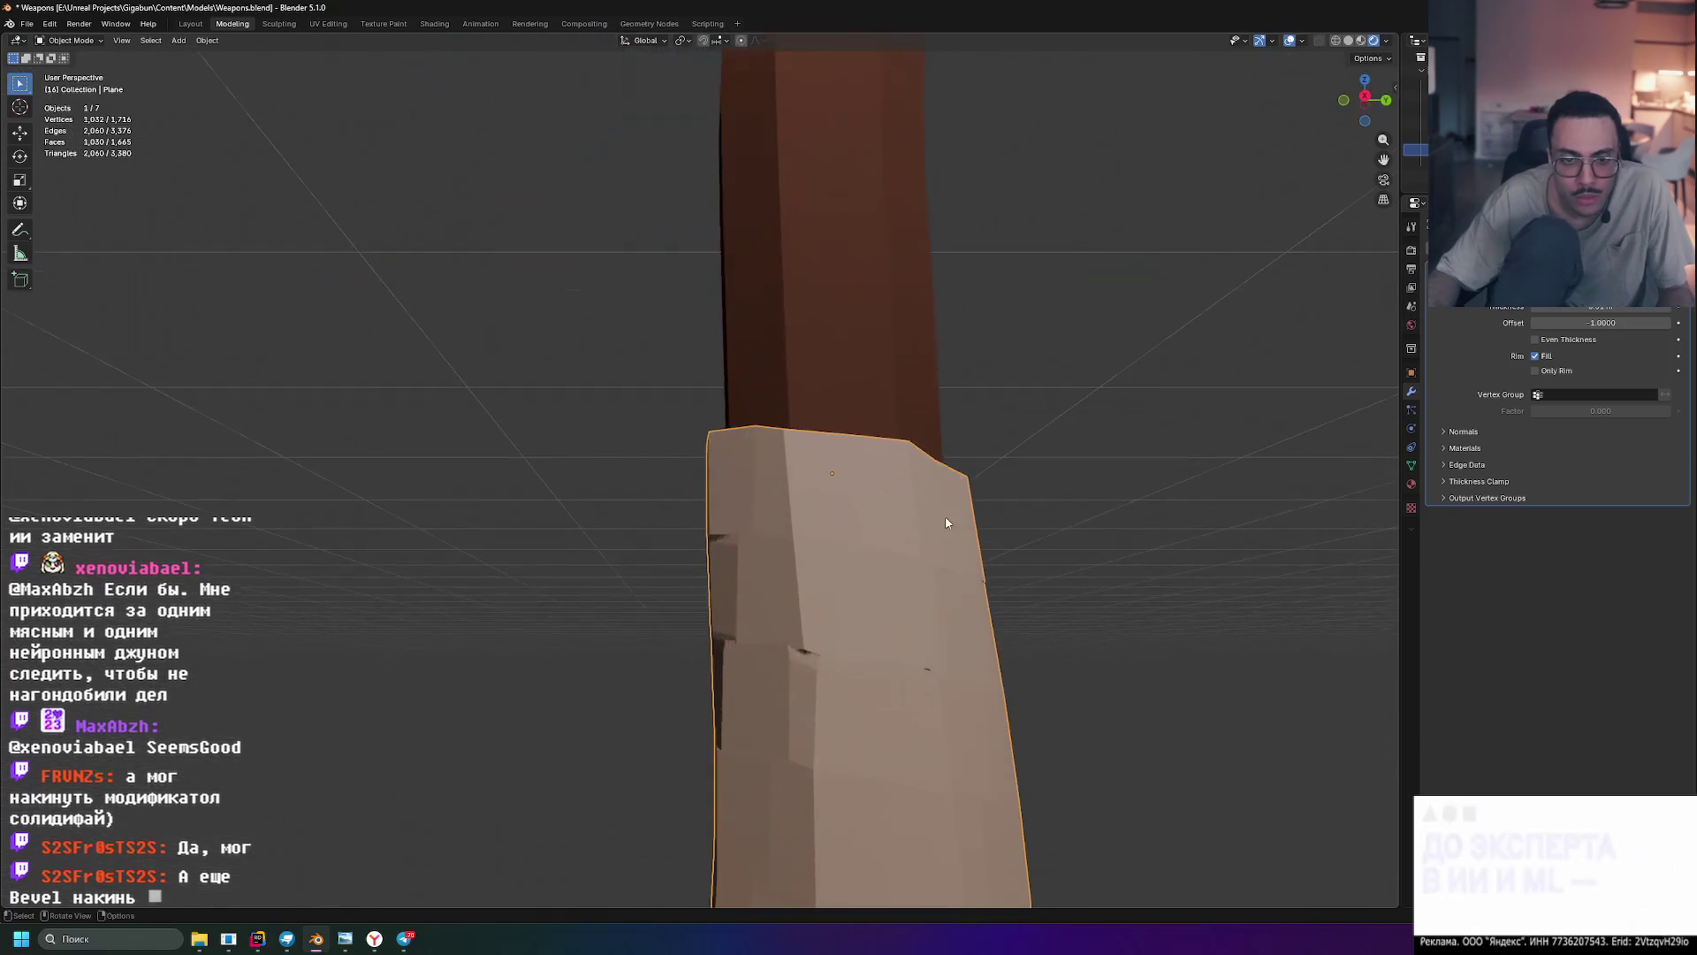
pyautogui.moveTo(1023, 398)
pyautogui.mouseDown(button='middle')
pyautogui.moveTo(1070, 466)
pyautogui.moveTo(1256, 425)
pyautogui.mouseUp(button='middle')
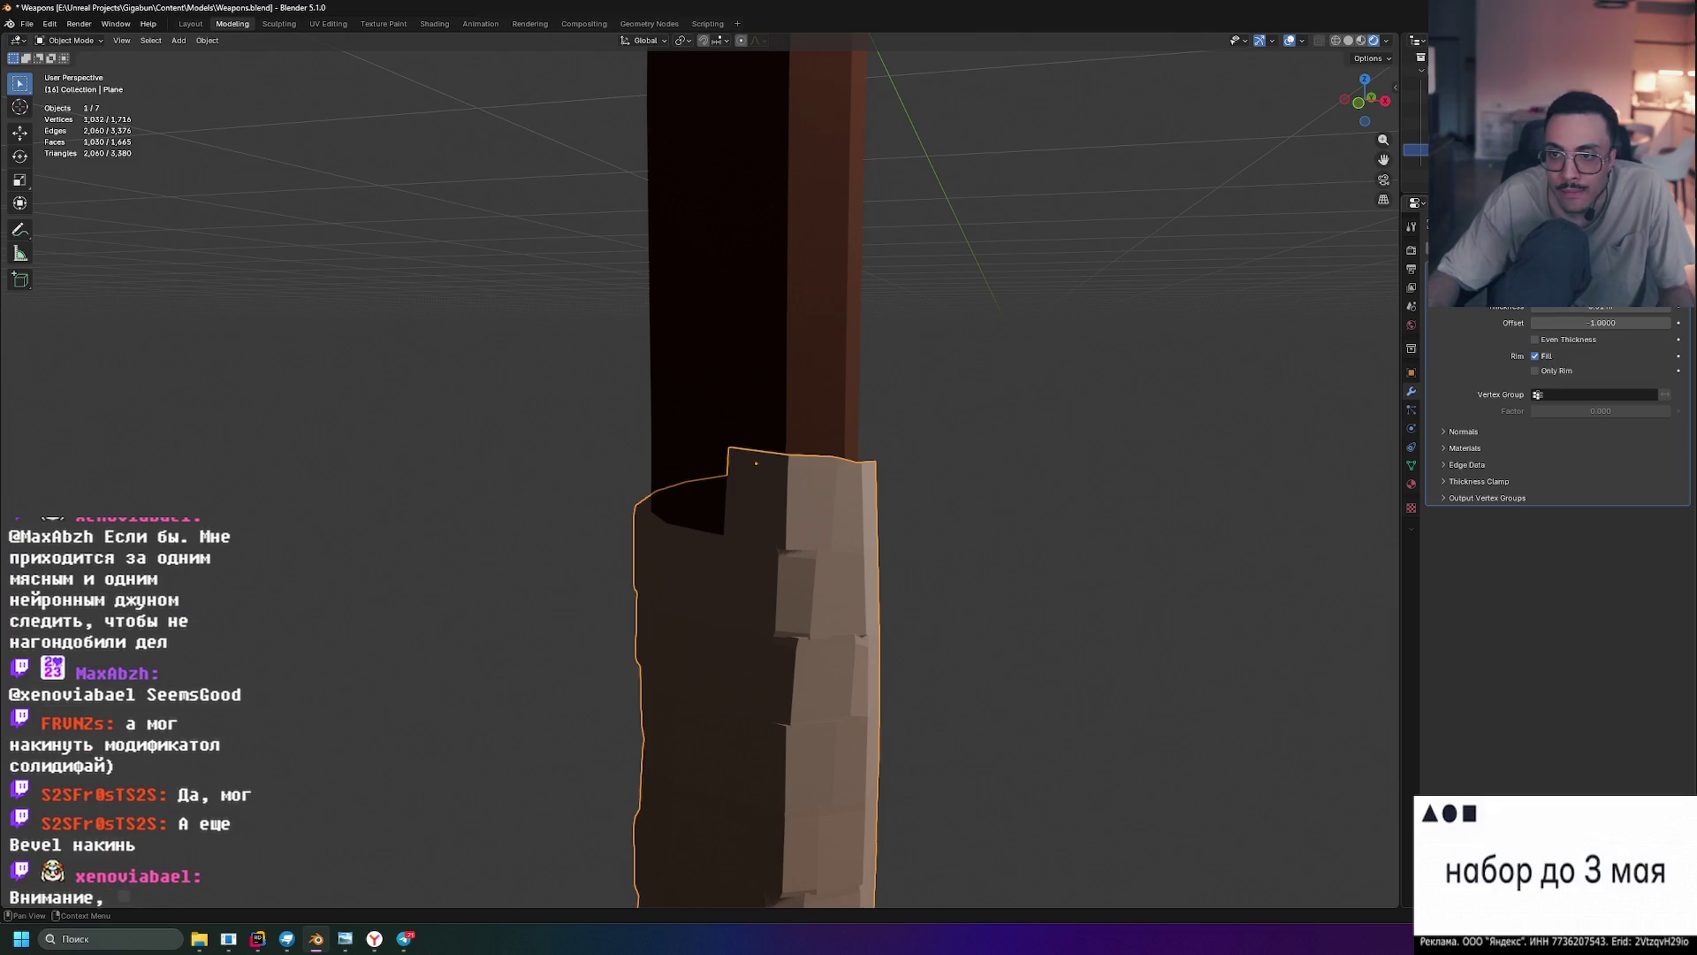
pyautogui.hotkey('shift', 'a')
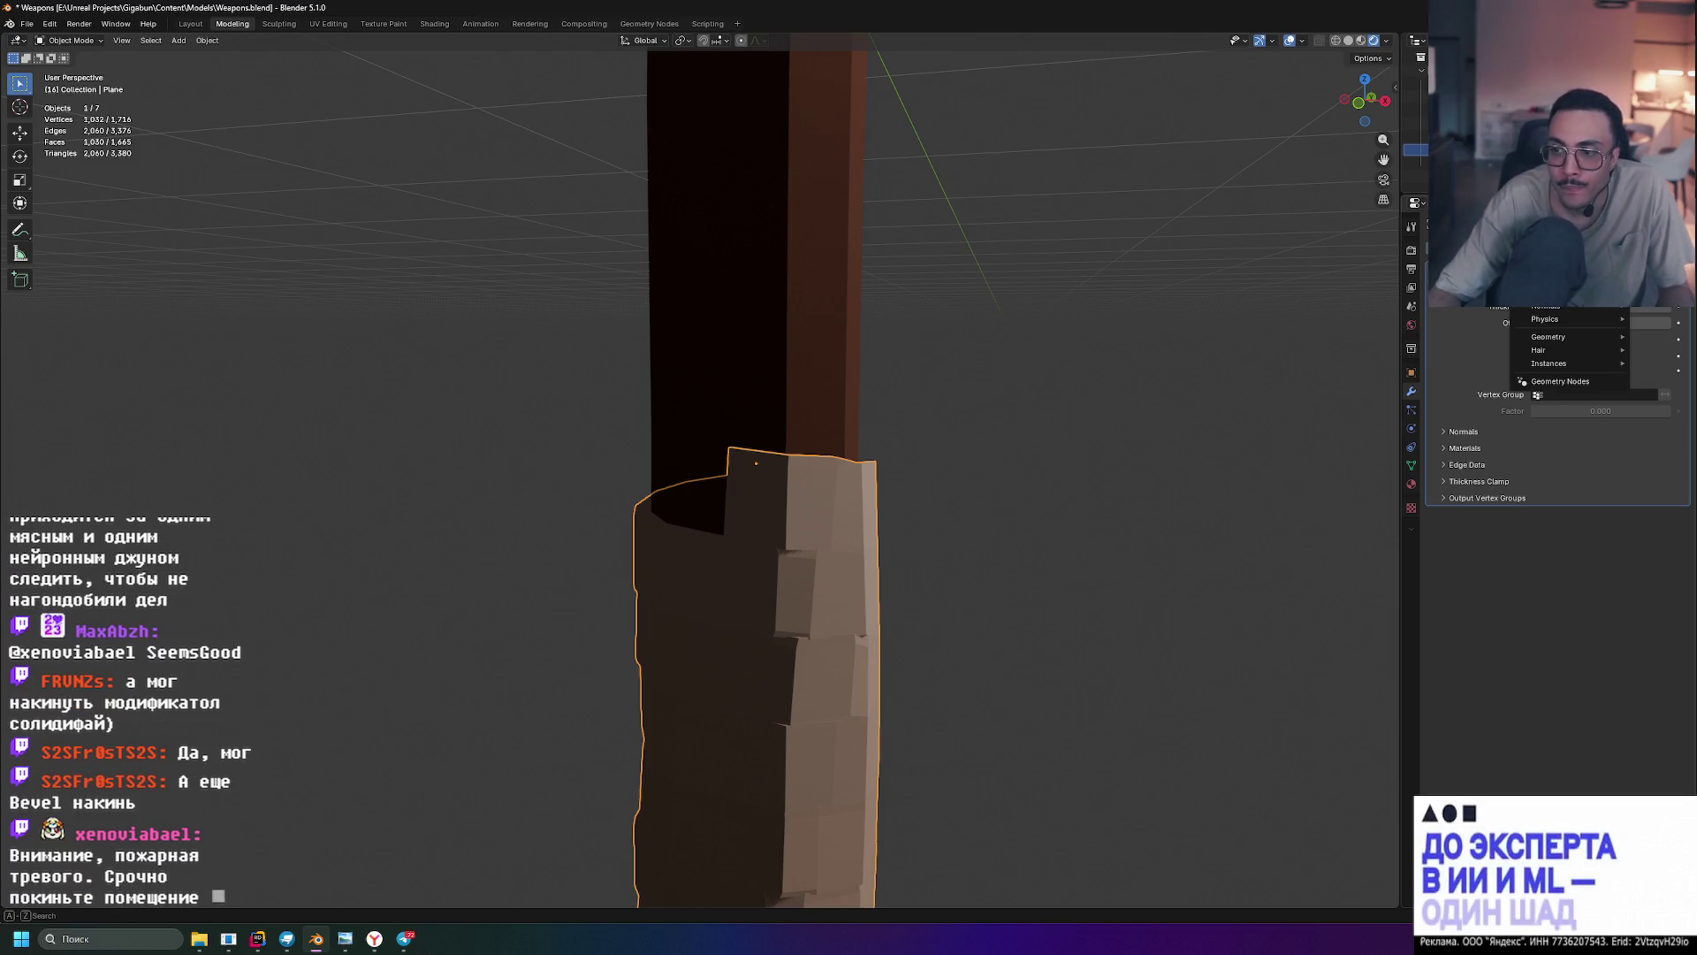
# - Add a Bevel modifier to the grip wrap and inspect the result
pyautogui.write('bevel')
pyautogui.press('Return')
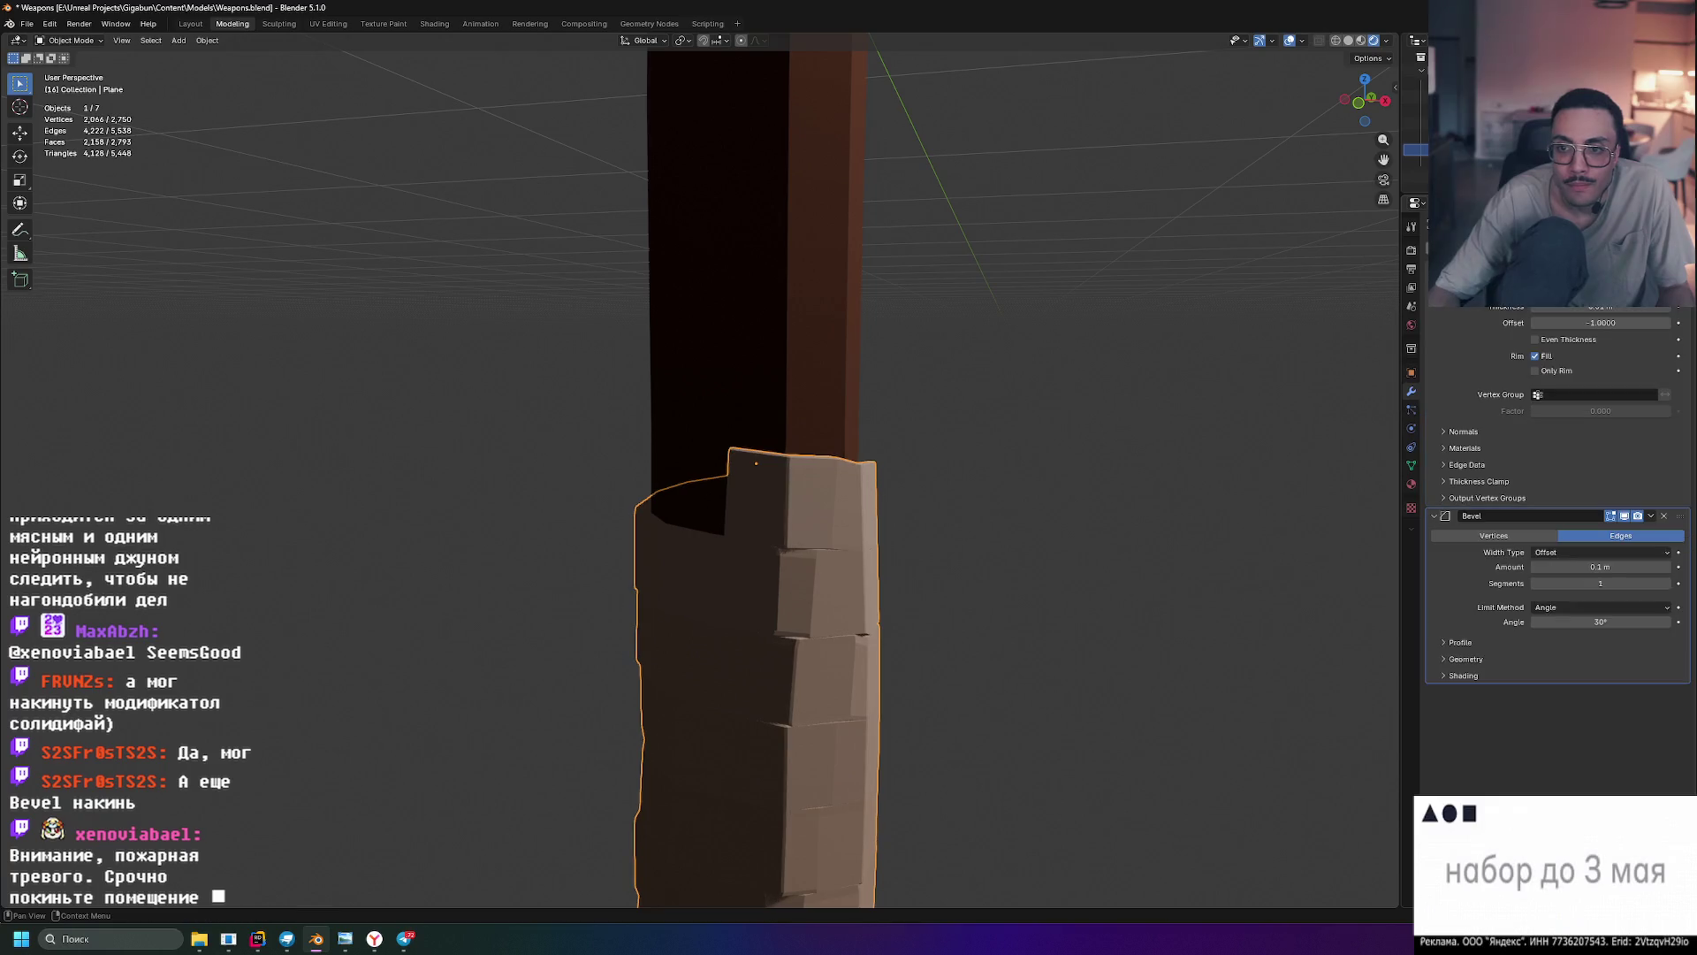
pyautogui.moveTo(1098, 509); pyautogui.dragTo(750, 503, button='middle')
pyautogui.moveTo(1008, 542)
pyautogui.mouseDown(button='middle')
pyautogui.moveTo(898, 542)
pyautogui.moveTo(879, 610)
pyautogui.moveTo(1233, 594)
pyautogui.mouseUp(button='middle')
pyautogui.moveTo(1034, 704)
pyautogui.mouseDown(button='middle')
pyautogui.moveTo(1053, 534)
pyautogui.moveTo(1010, 577)
pyautogui.moveTo(1149, 561)
pyautogui.mouseUp(button='middle')
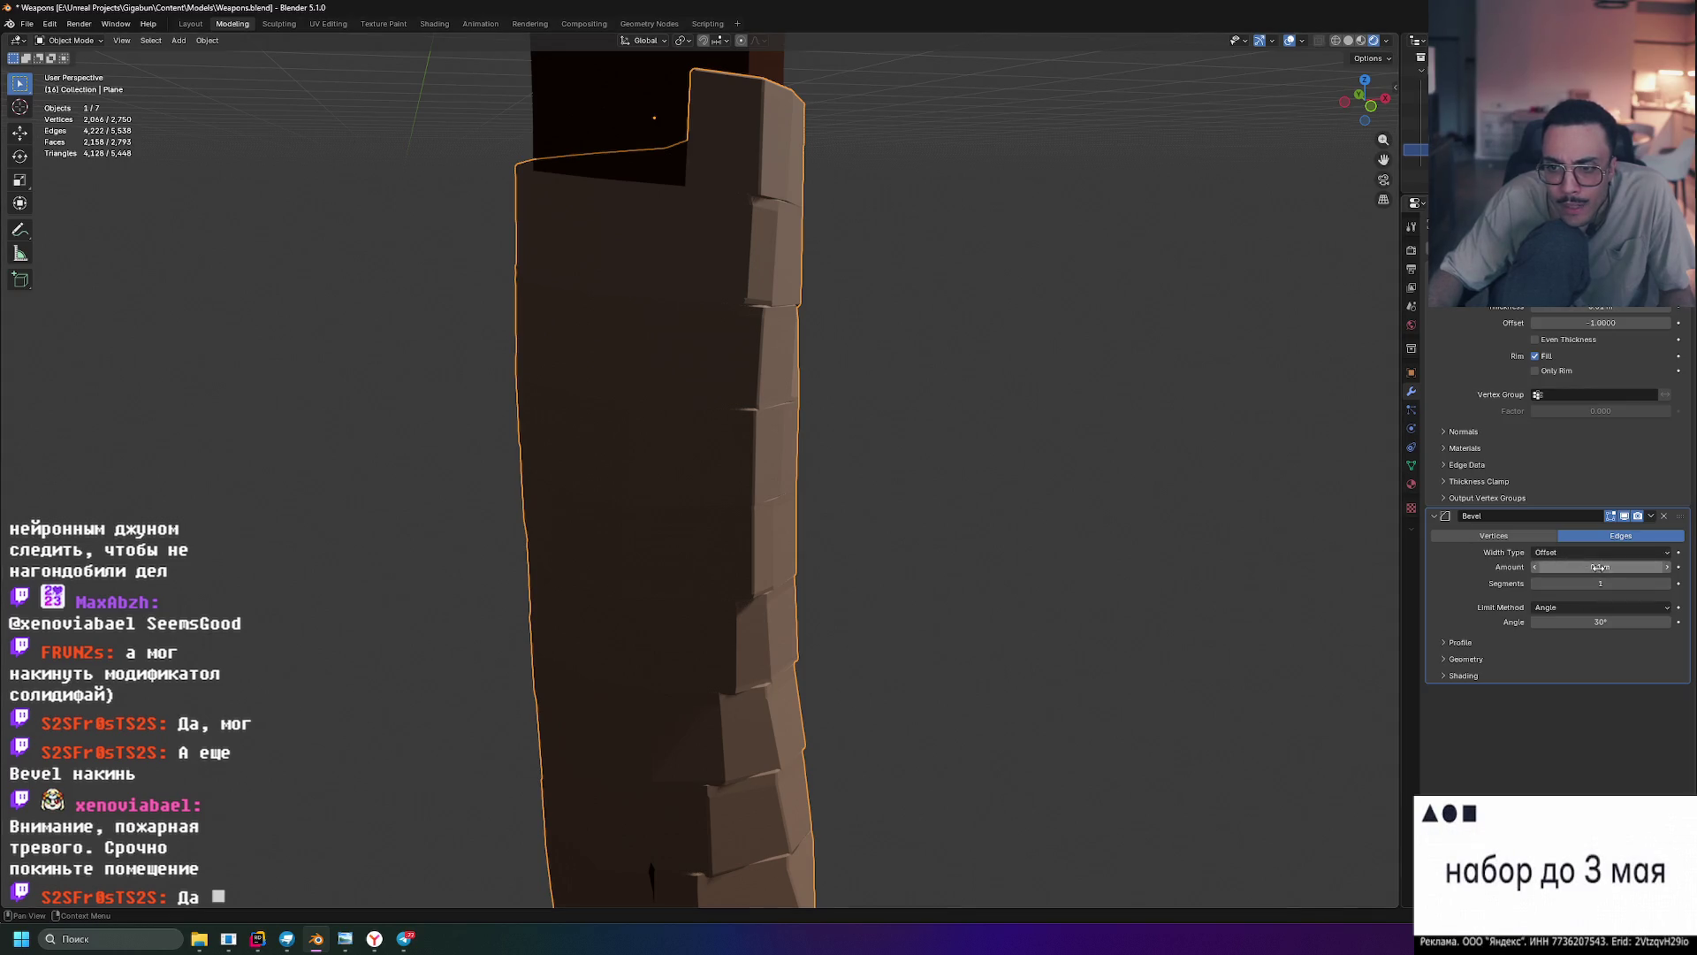
# - Experiment with the bevel amount and angle, reverting the angle to 30°
pyautogui.moveTo(1601, 567)
pyautogui.mouseDown()
pyautogui.moveTo(1636, 567)
pyautogui.moveTo(1601, 567)
pyautogui.mouseUp()
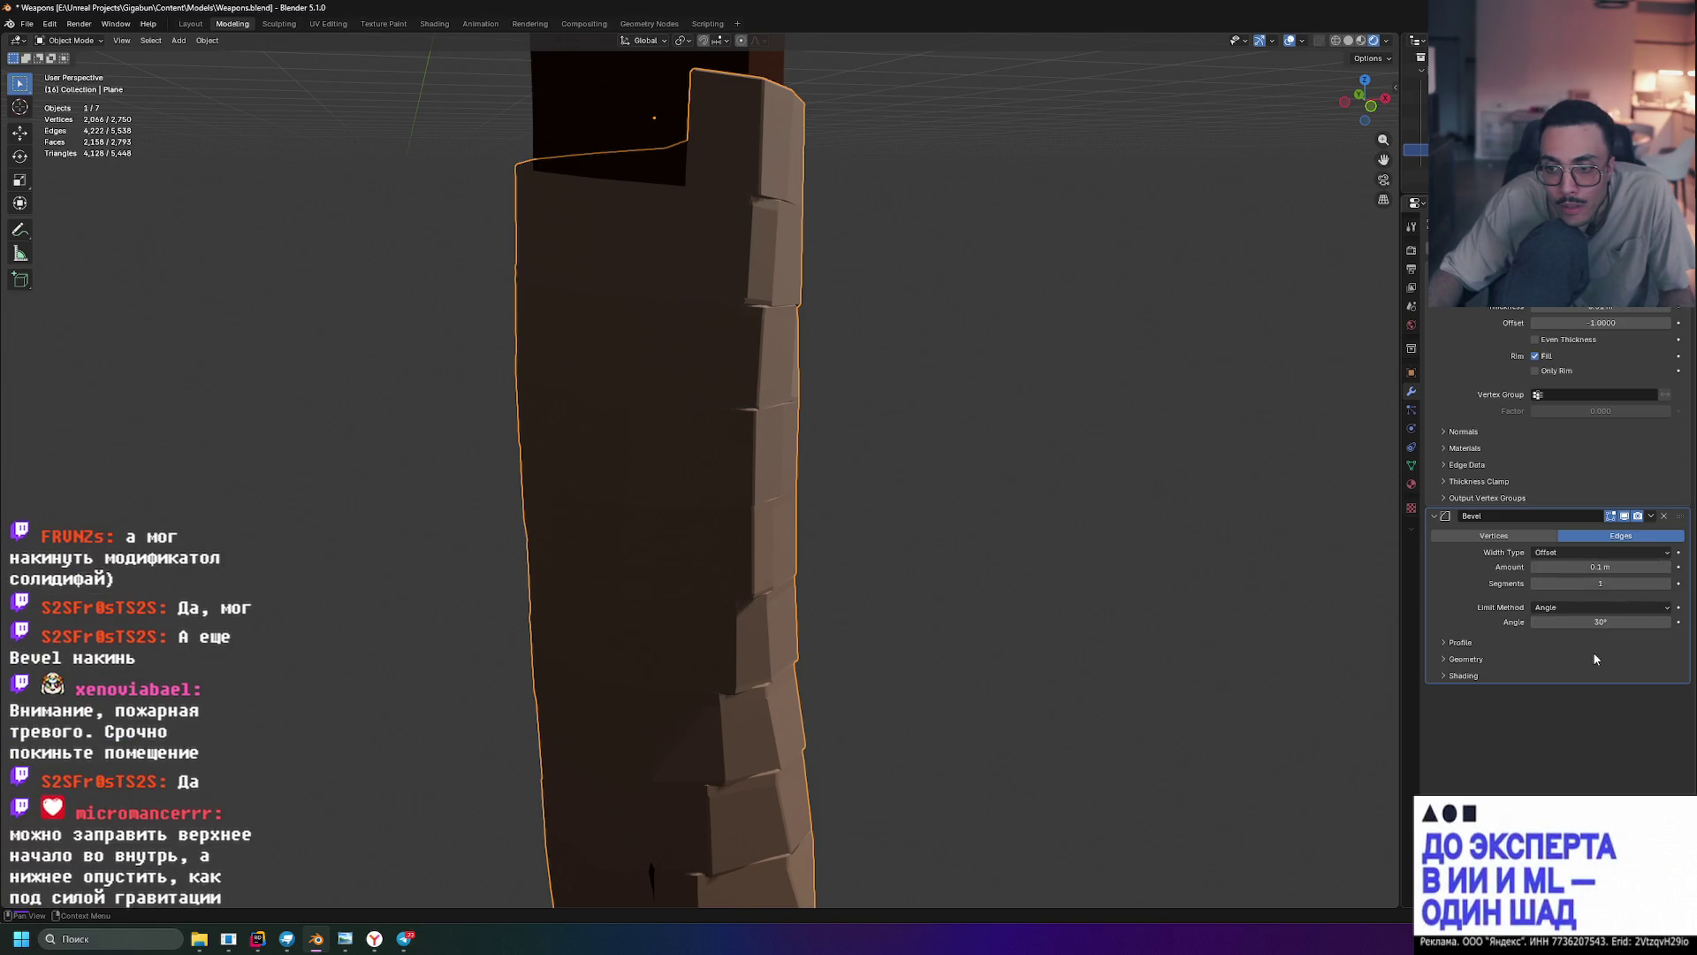
pyautogui.moveTo(1602, 622)
pyautogui.mouseDown()
pyautogui.moveTo(1625, 621)
pyautogui.moveTo(1609, 621)
pyautogui.mouseUp()
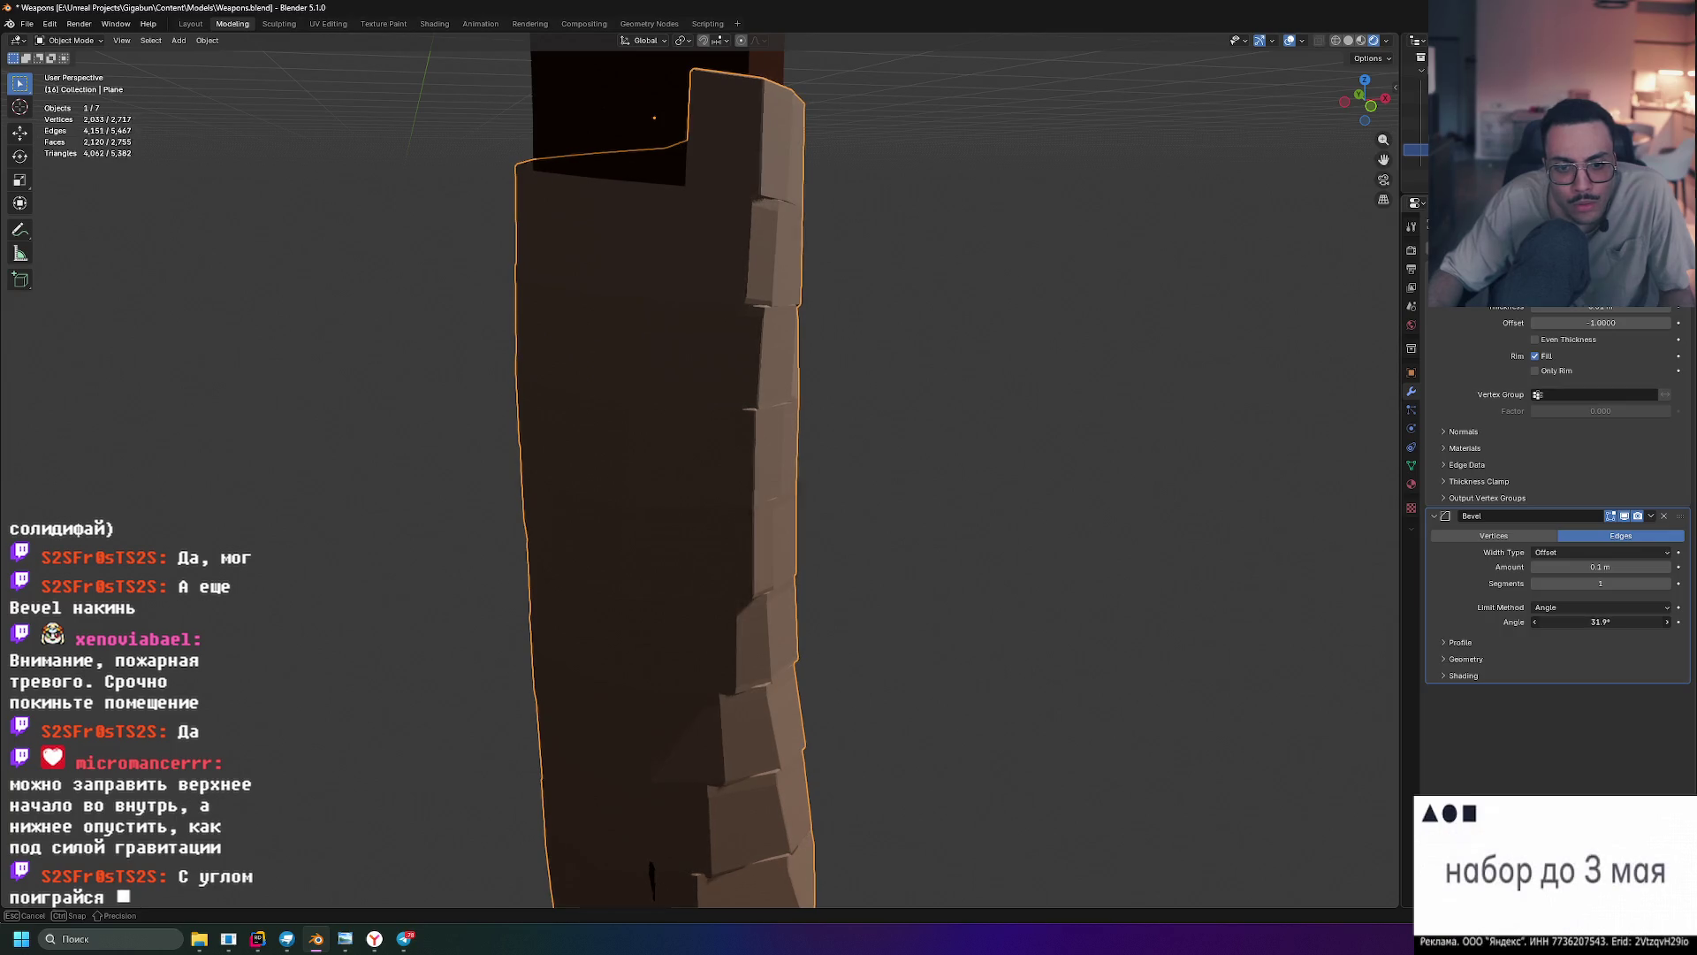
pyautogui.scroll(5, 869, 565)
pyautogui.scroll(2, 872, 565)
pyautogui.hotkey('ctrl', 'z')
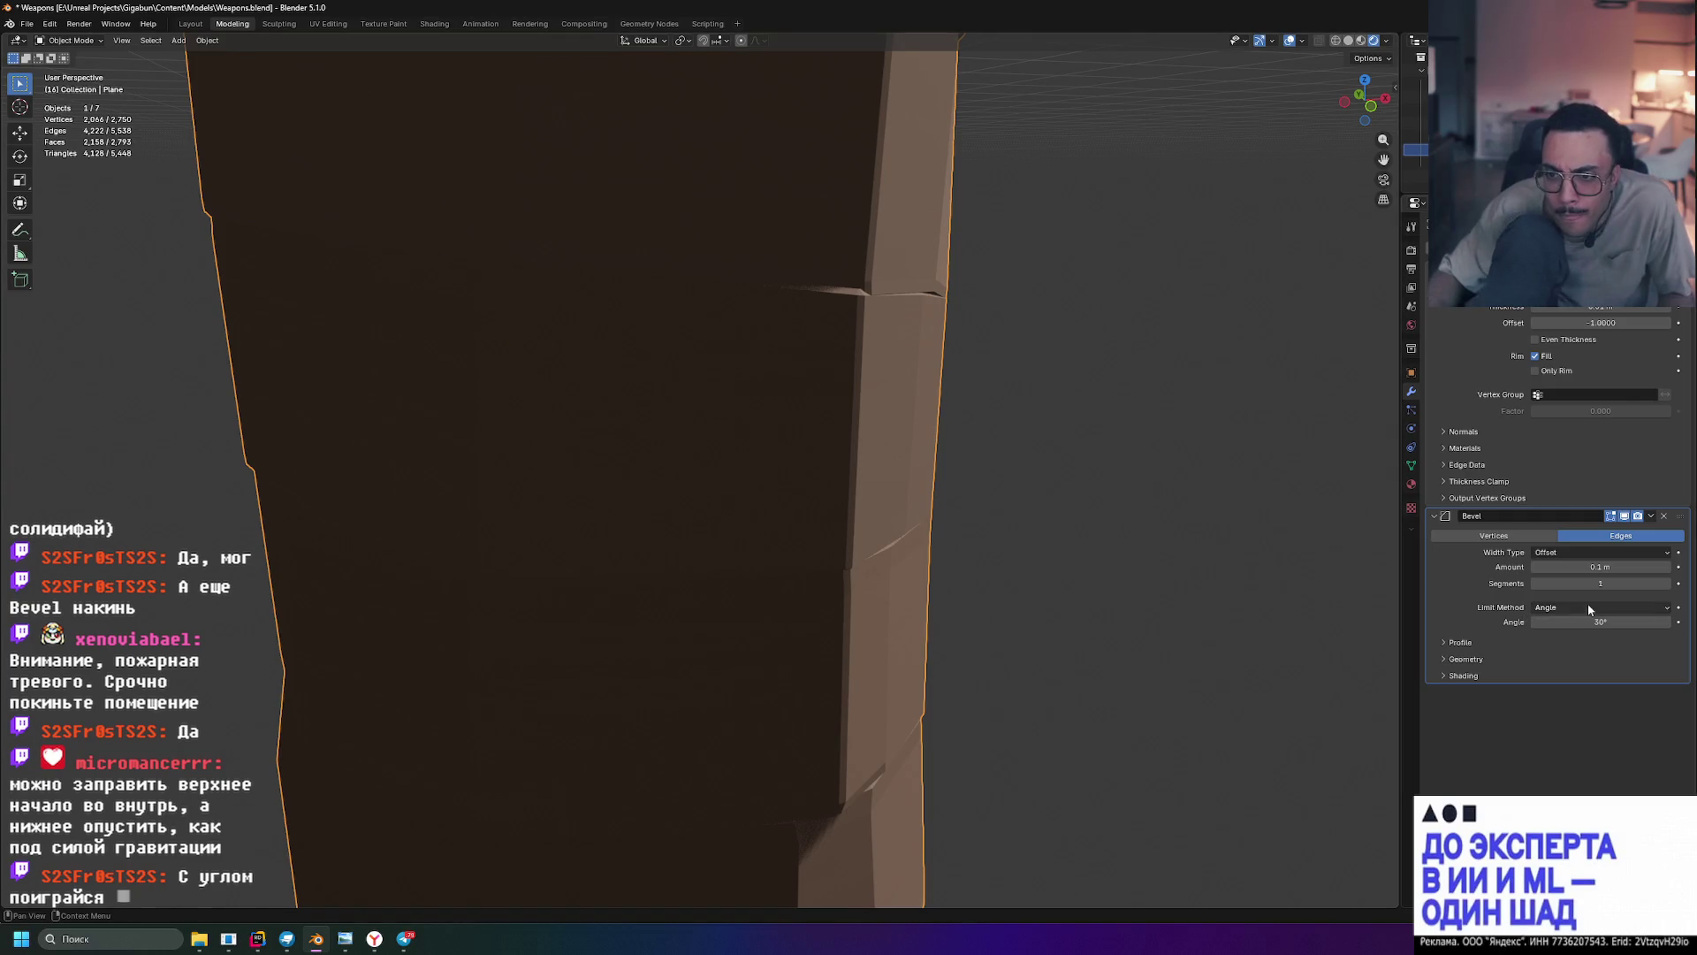
pyautogui.moveTo(1595, 583); pyautogui.dragTo(1595, 583)
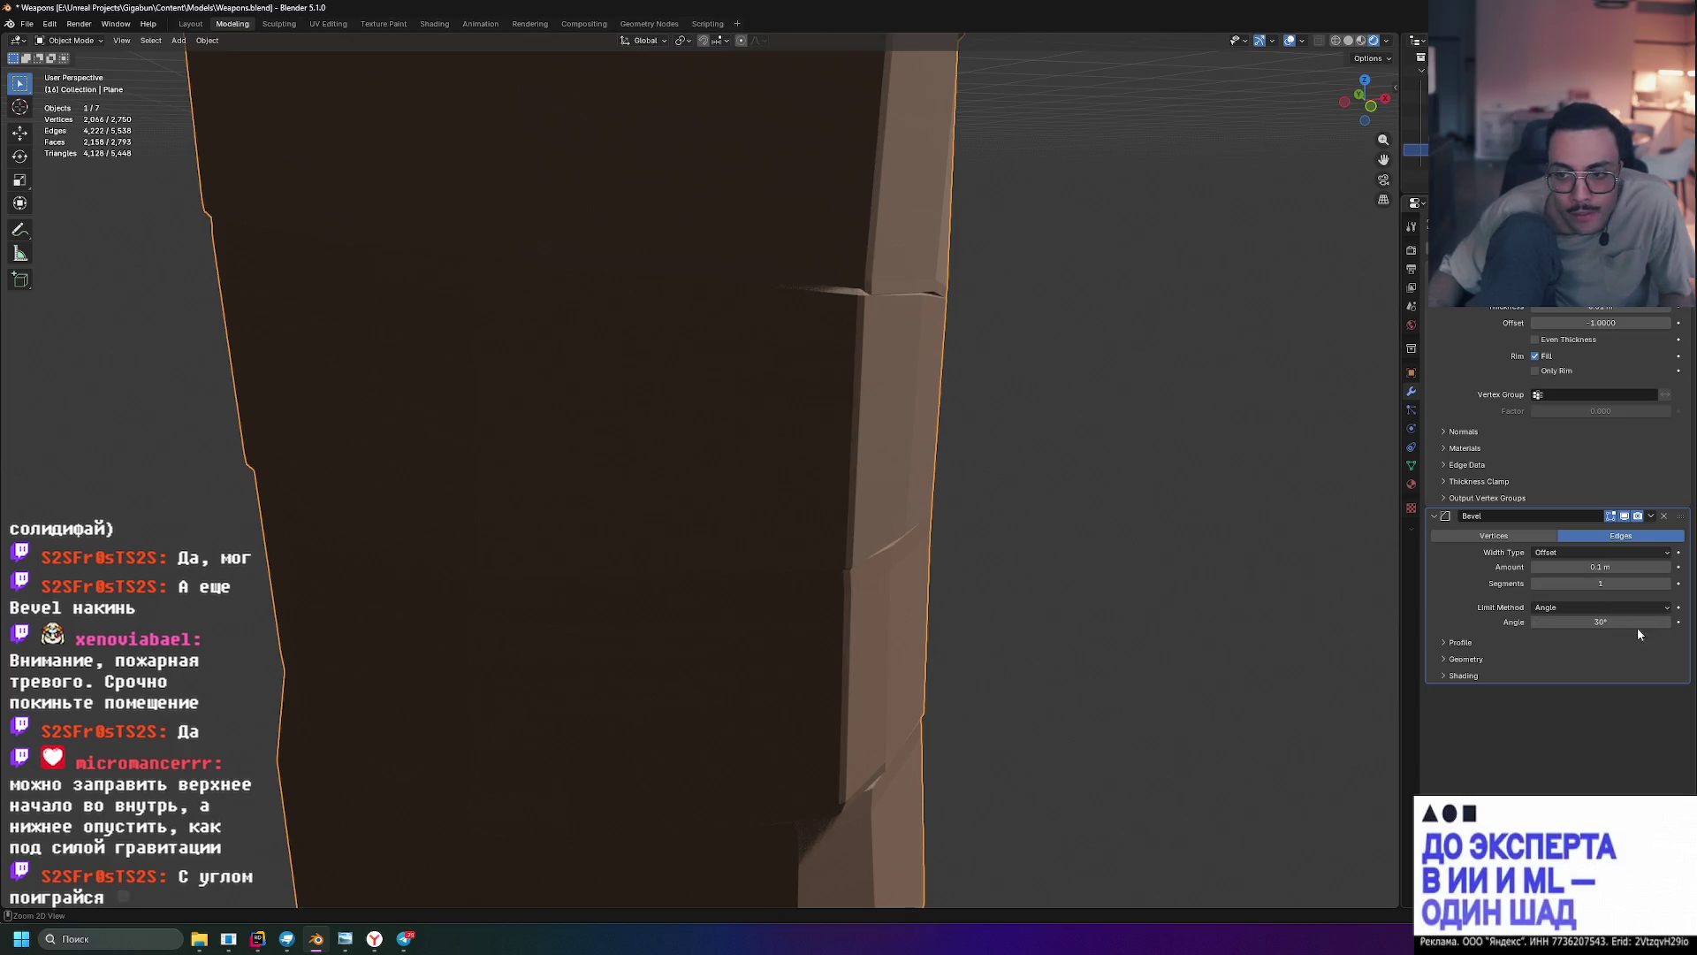
# - Keep Offset width, reset the amount to 0.1 m, and set the bevel to Edges
pyautogui.click(1596, 555)
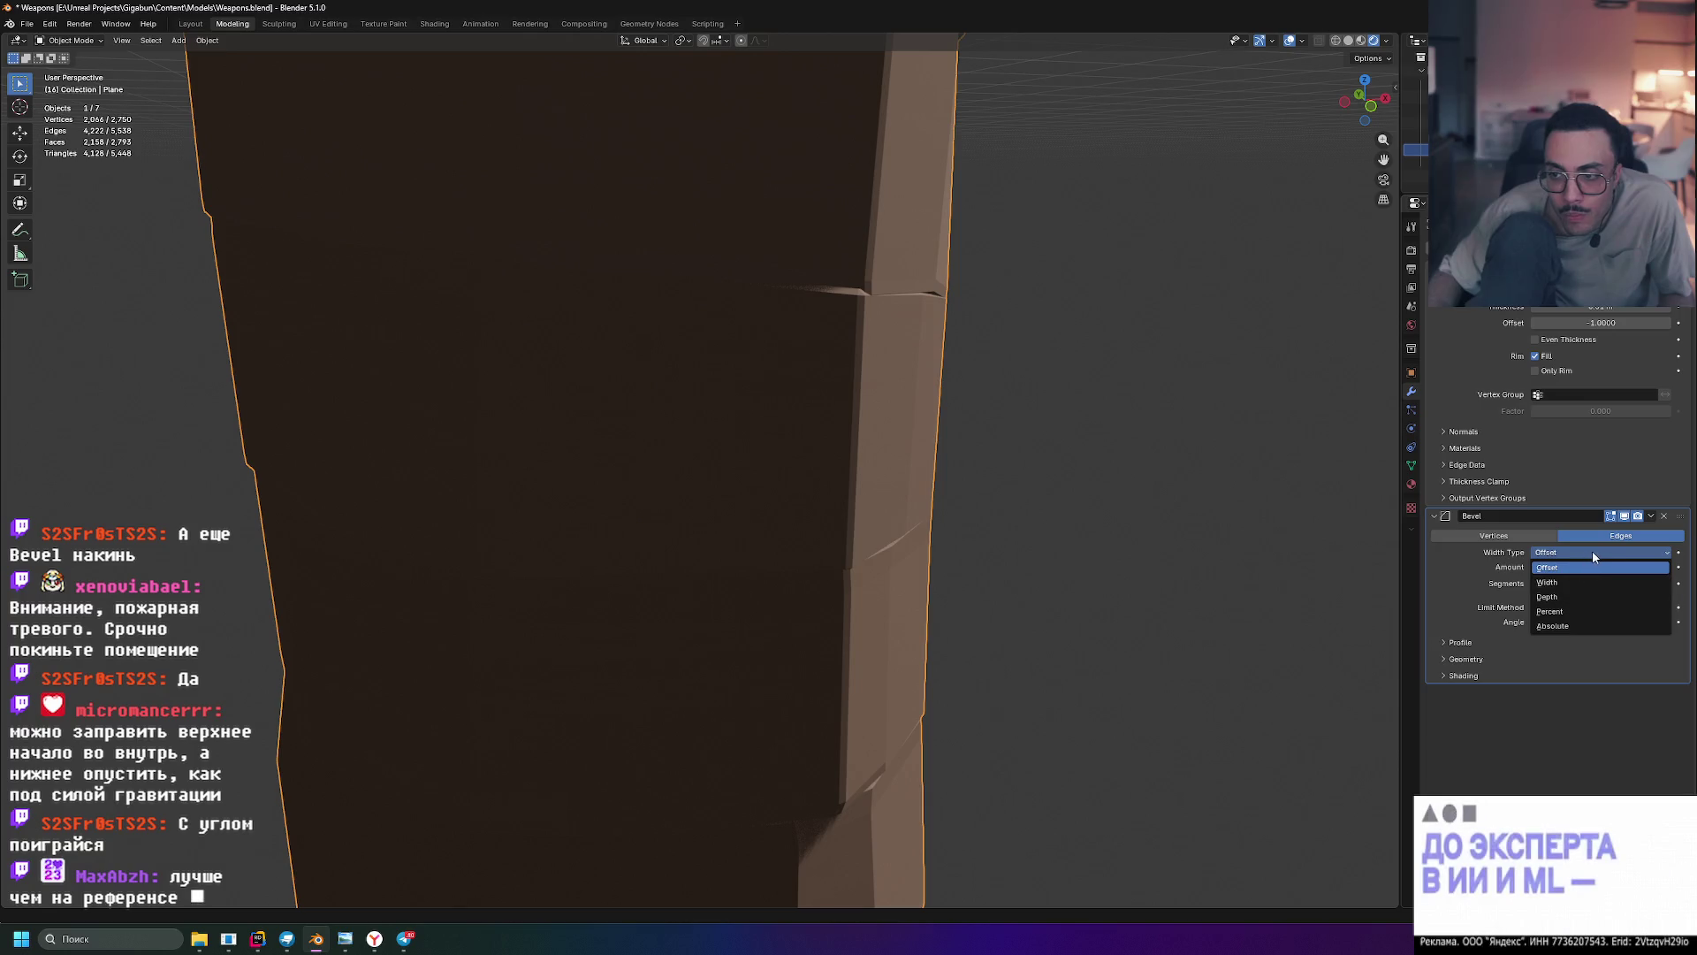
pyautogui.click(1601, 557)
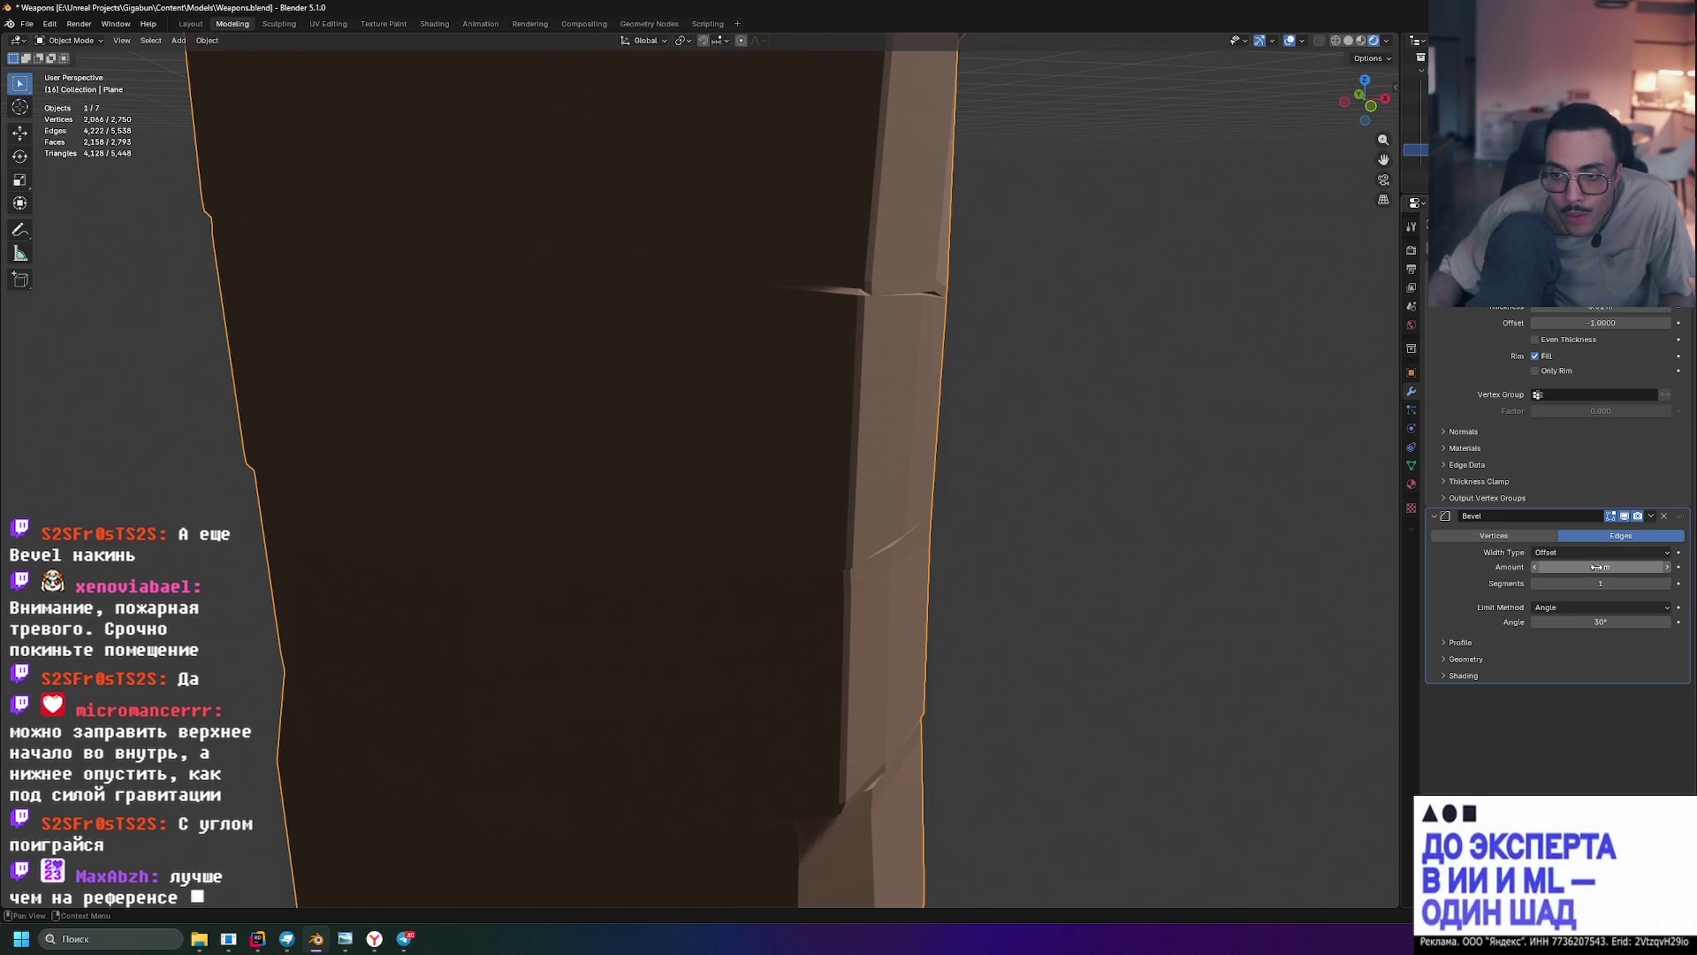
pyautogui.moveTo(1601, 567); pyautogui.dragTo(1627, 567)
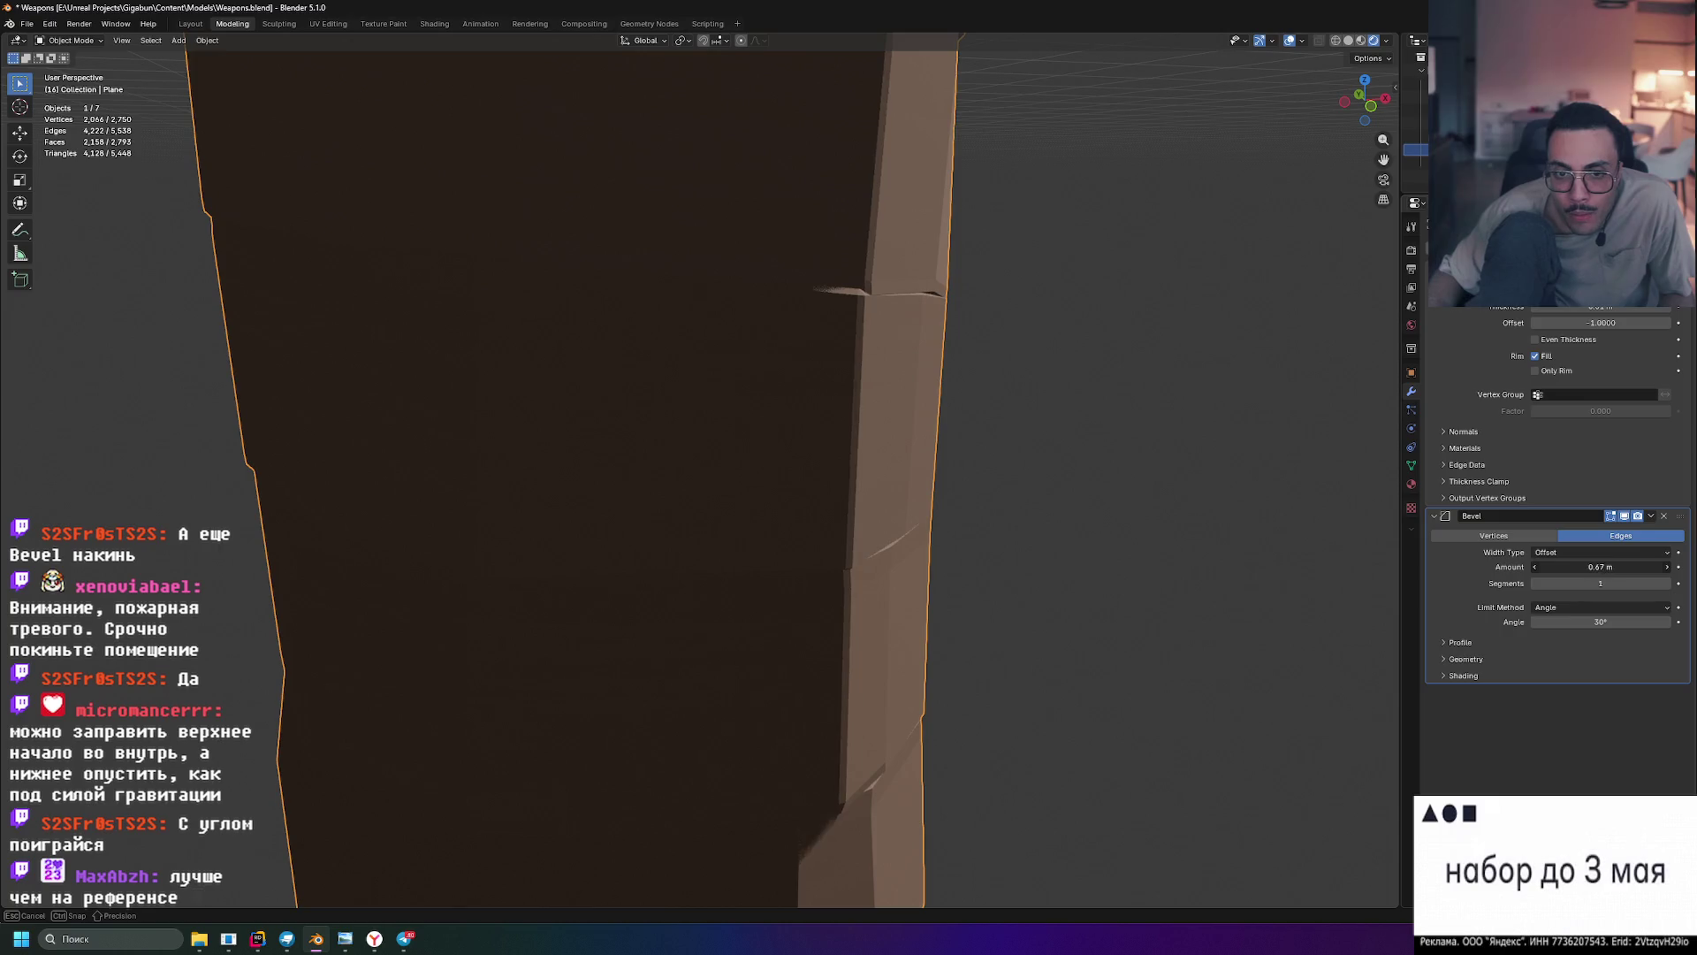
pyautogui.hotkey('ctrl', 'z')
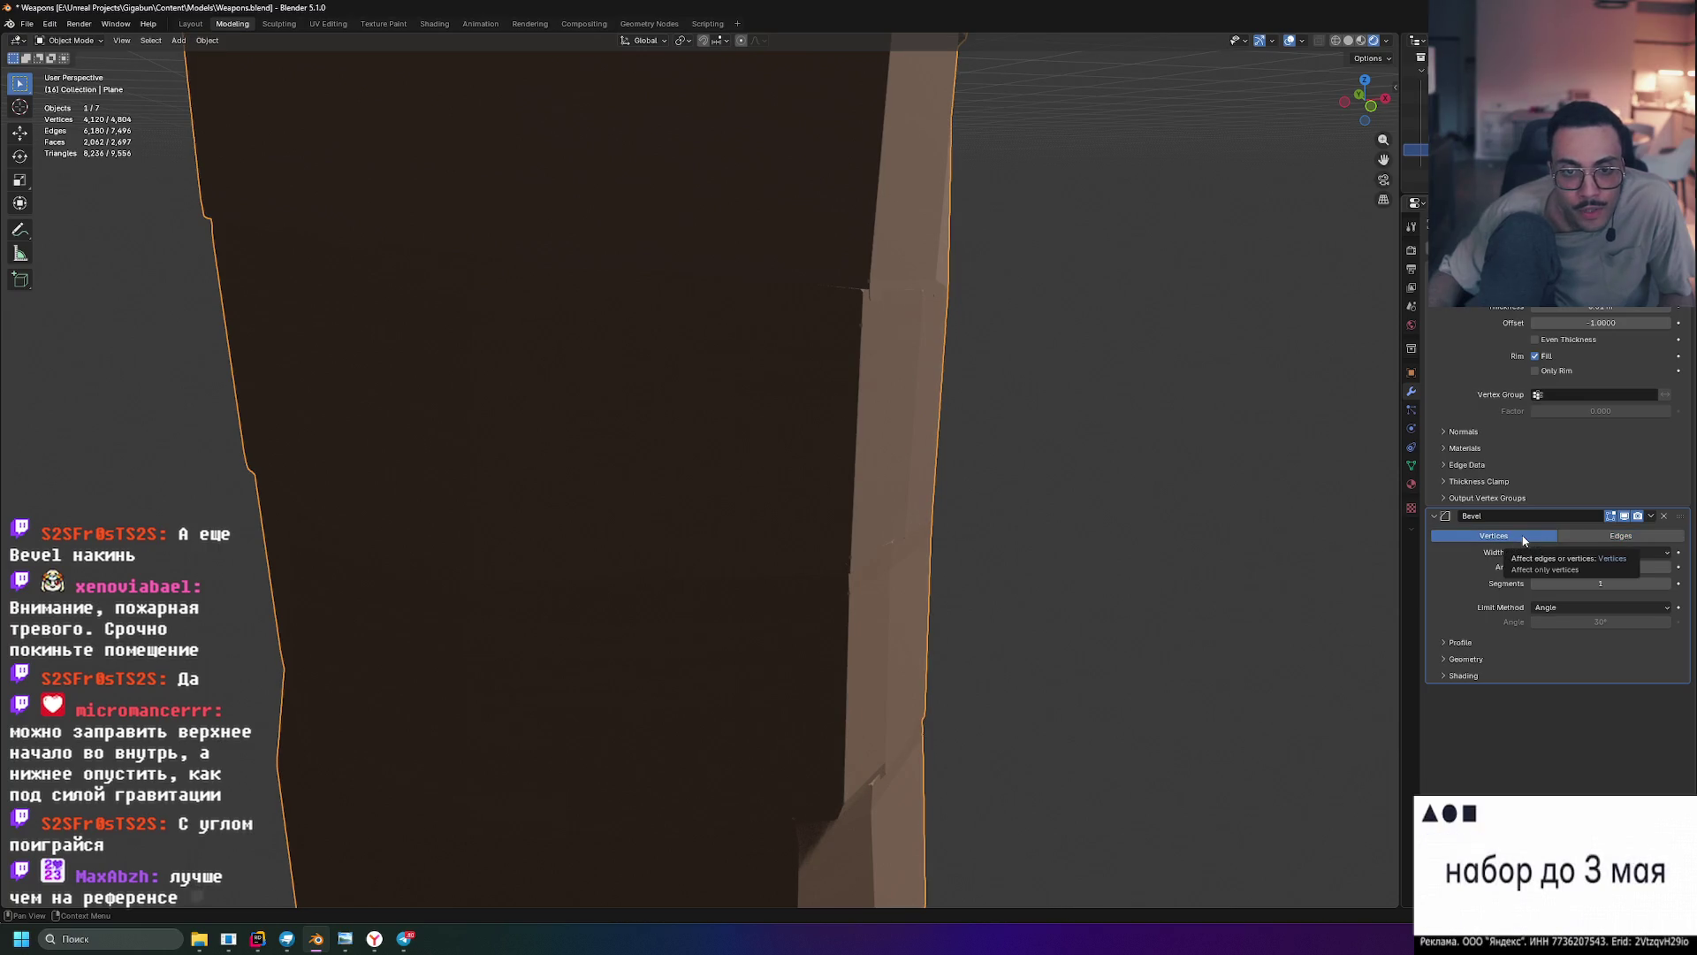
pyautogui.moveTo(1110, 484)
pyautogui.mouseDown(button='middle')
pyautogui.moveTo(1094, 544)
pyautogui.moveTo(1144, 436)
pyautogui.moveTo(1096, 394)
pyautogui.moveTo(1121, 413)
pyautogui.moveTo(1083, 454)
pyautogui.moveTo(930, 456)
pyautogui.mouseUp(button='middle')
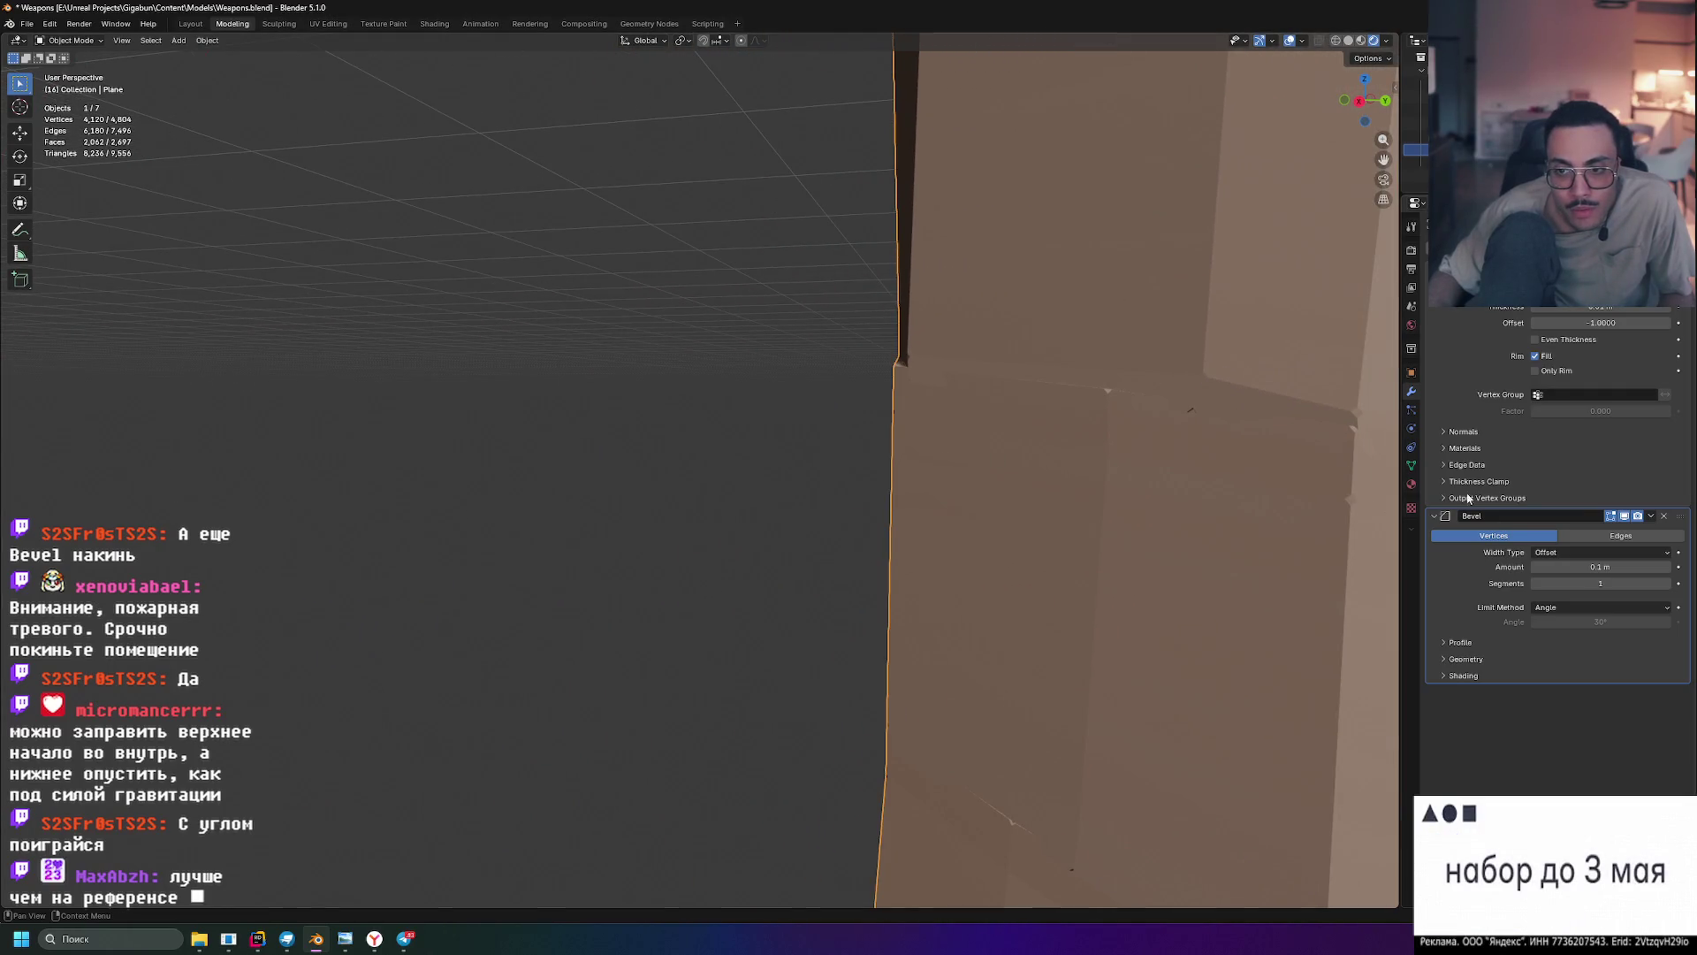
pyautogui.click(1609, 536)
pyautogui.scroll(-5, 1244, 525)
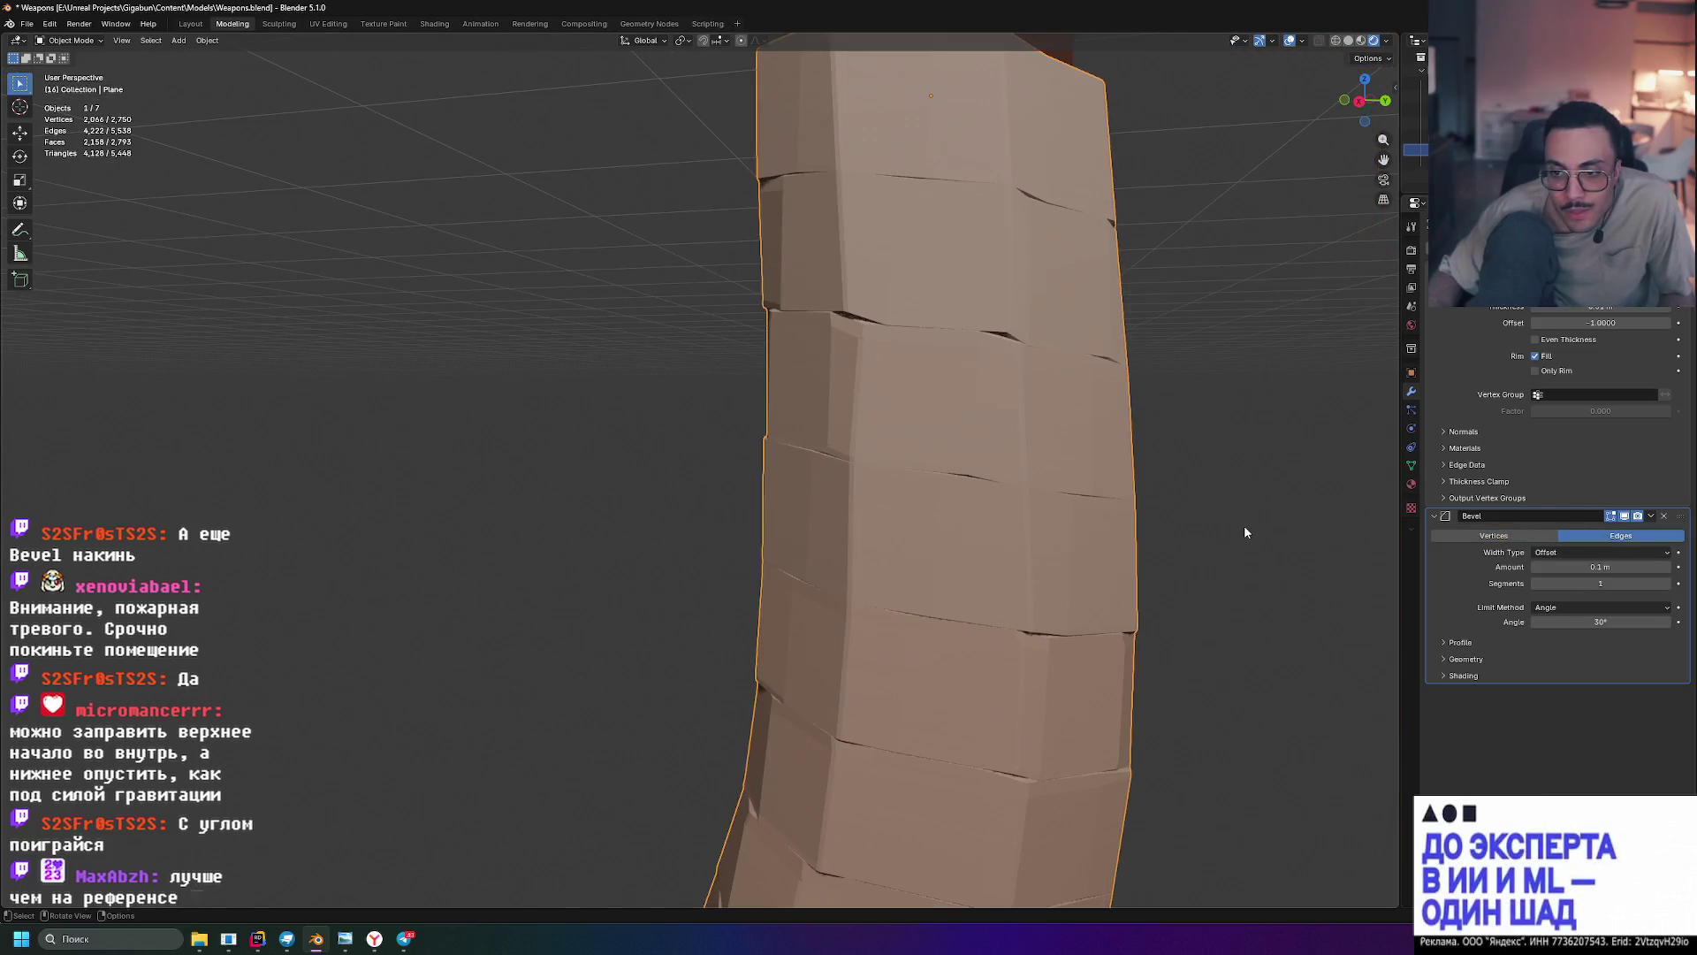
# - Drag the Bevel modifier's Angle from 30° down to 25°
pyautogui.scroll(-4, 1253, 499)
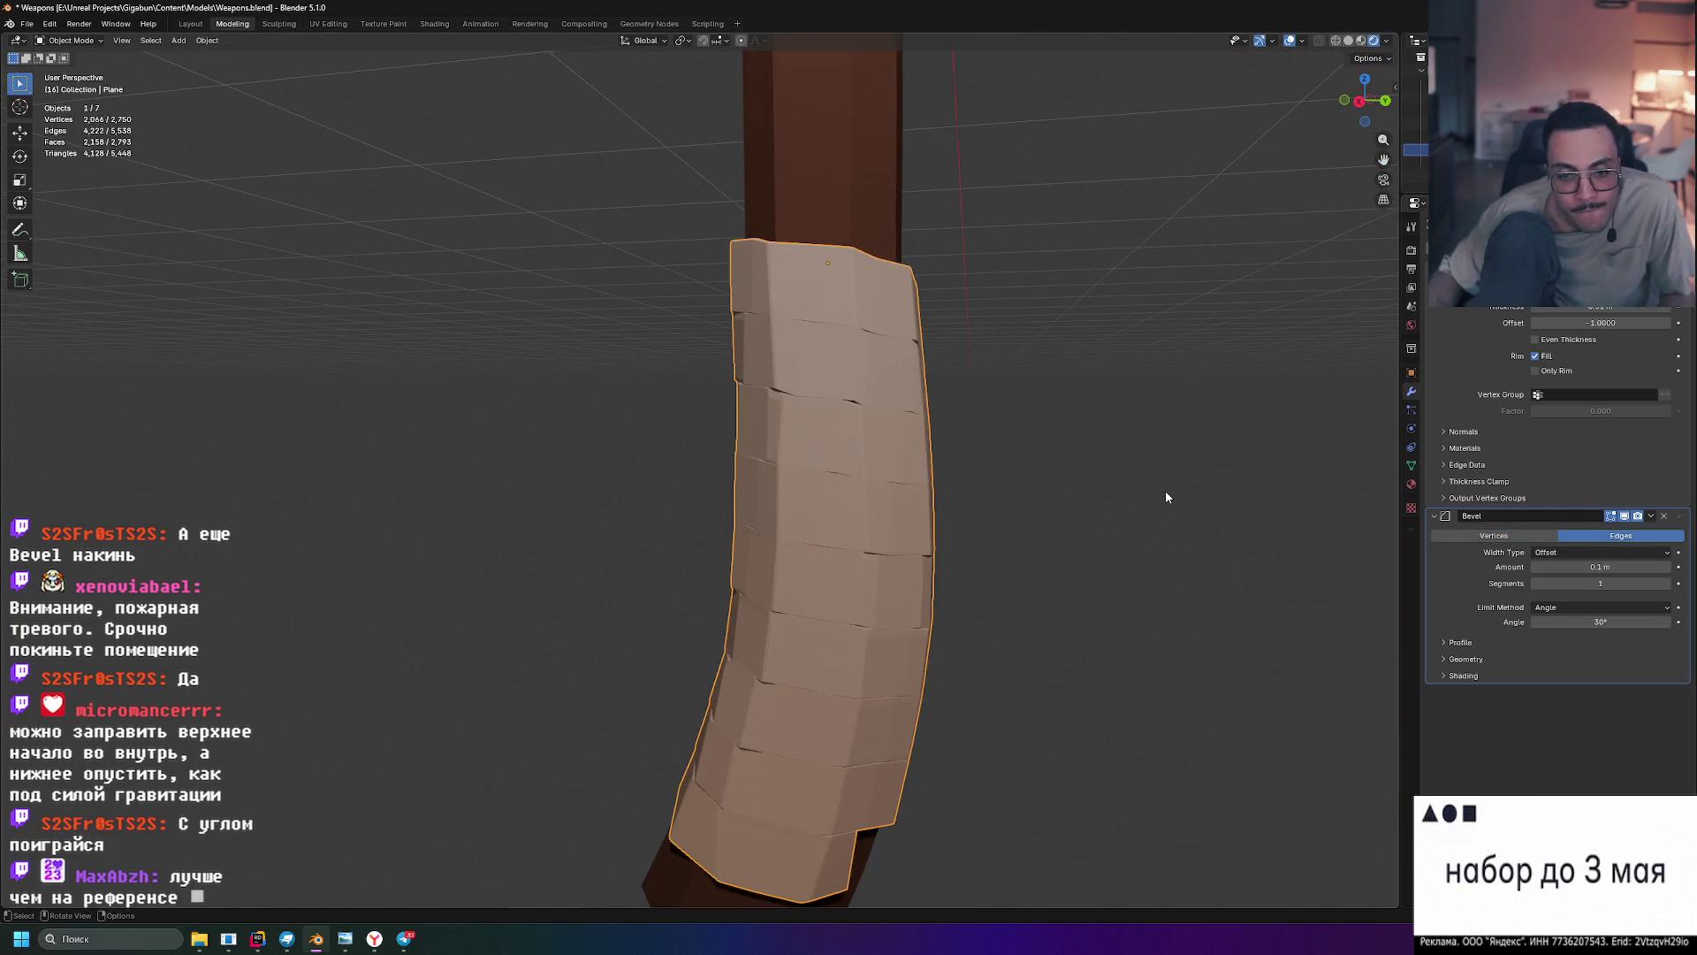
pyautogui.scroll(-2, 1165, 492)
pyautogui.moveTo(1165, 492); pyautogui.dragTo(1059, 453, button='middle')
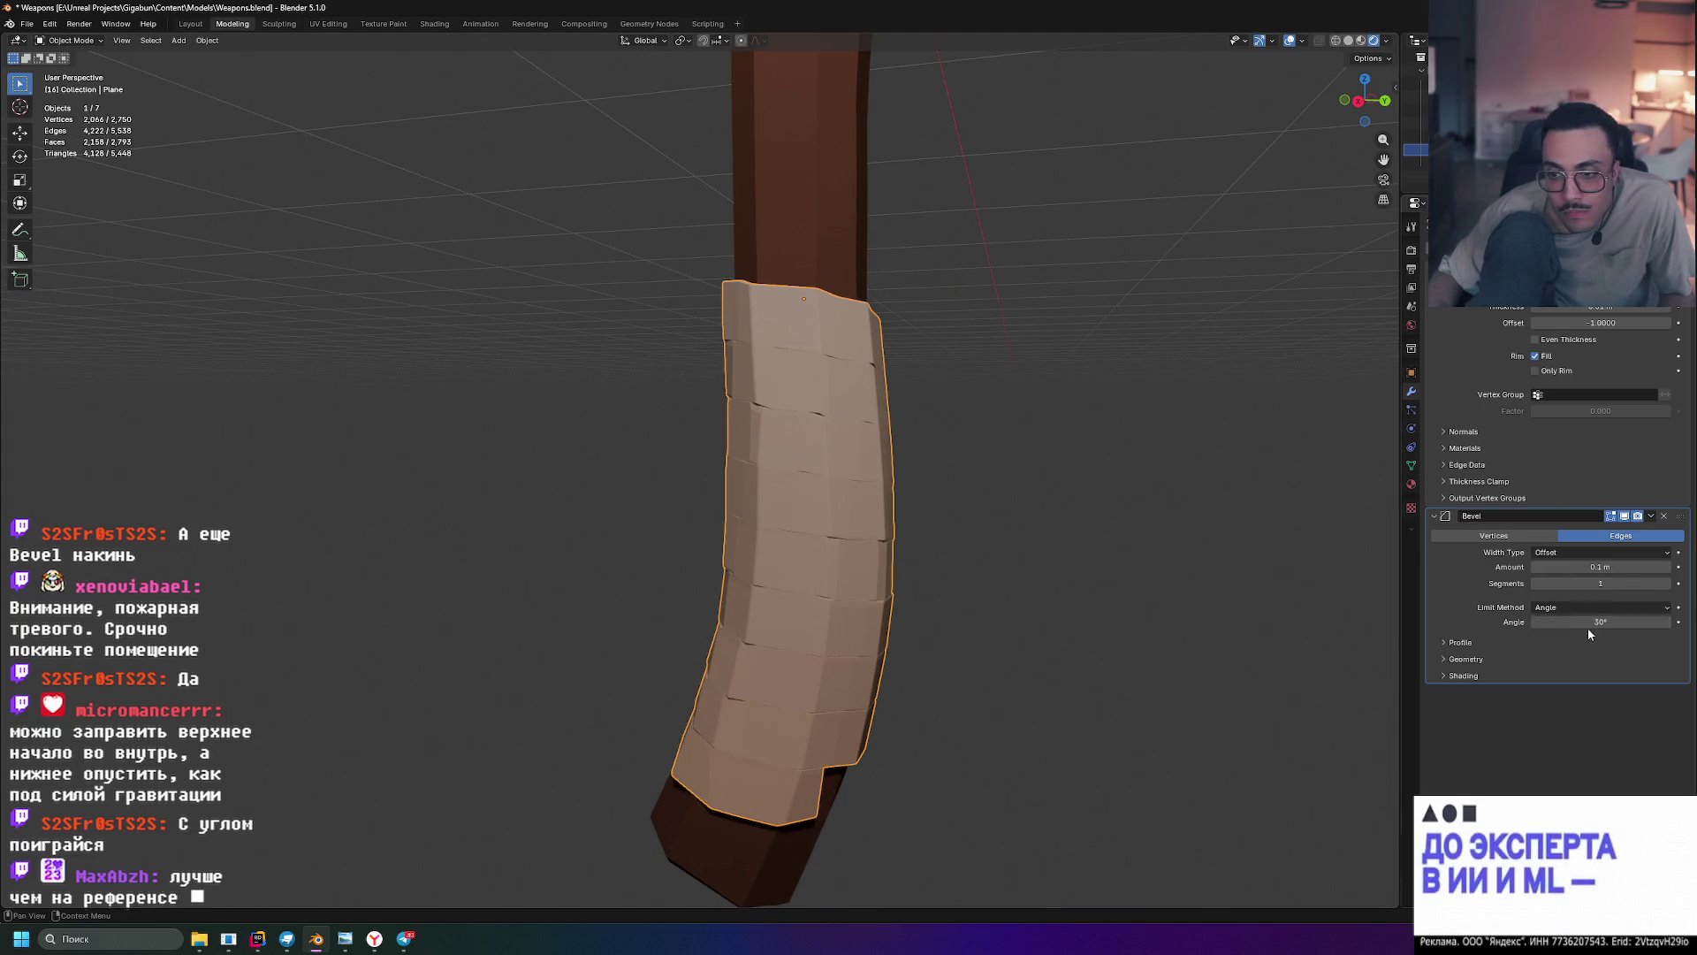
pyautogui.moveTo(1605, 628)
pyautogui.mouseDown()
pyautogui.moveTo(1622, 628)
pyautogui.moveTo(1637, 584)
pyautogui.moveTo(1585, 622)
pyautogui.moveTo(1609, 621)
pyautogui.mouseUp()
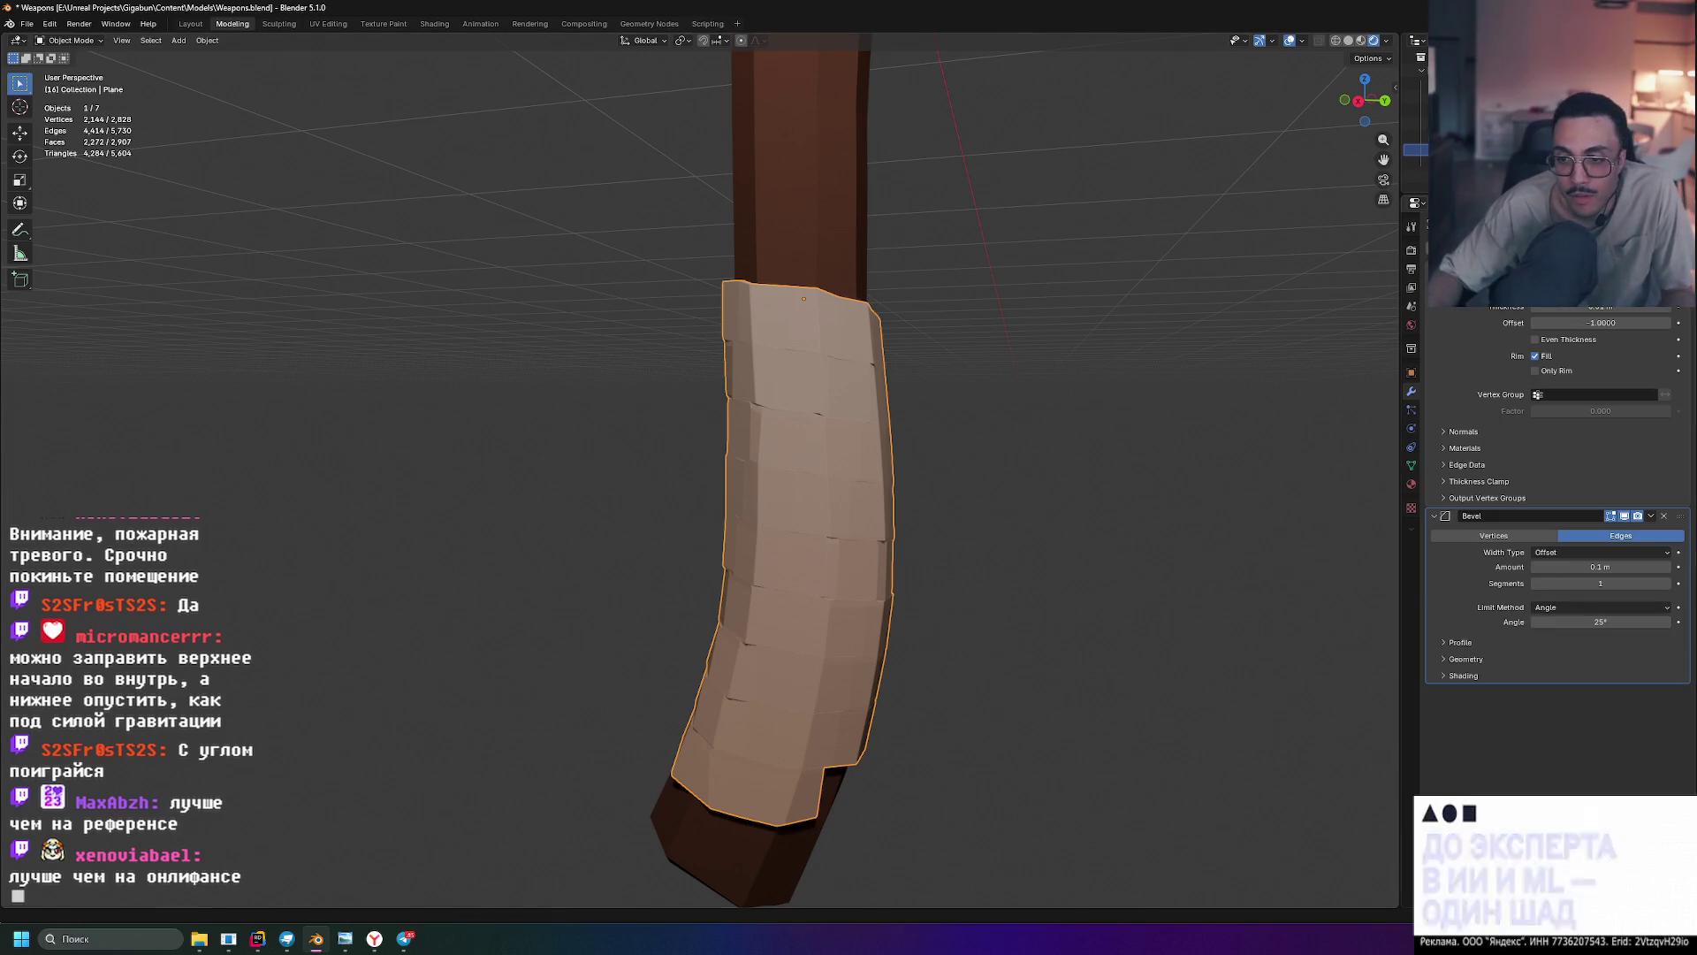
# - Try the Width, Depth and Percent bevel width types on the grip wrap Bevel
pyautogui.click(1583, 550)
pyautogui.click(1559, 581)
pyautogui.scroll(3, 825, 587)
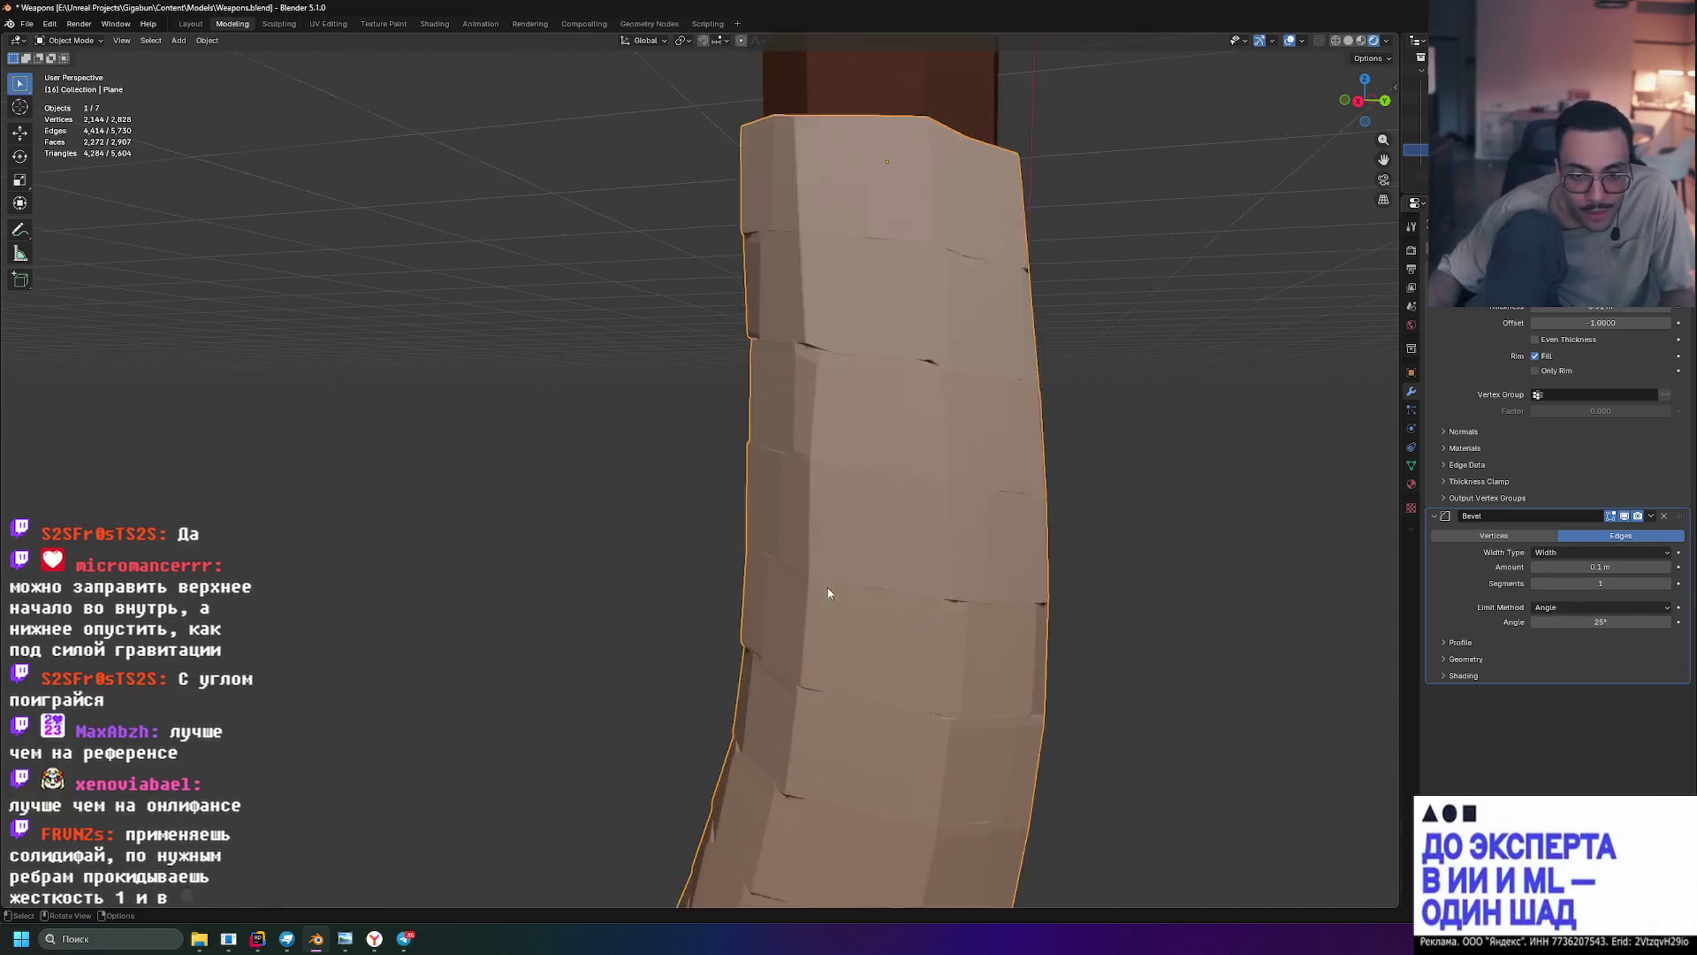
pyautogui.scroll(2, 826, 588)
pyautogui.click(1571, 553)
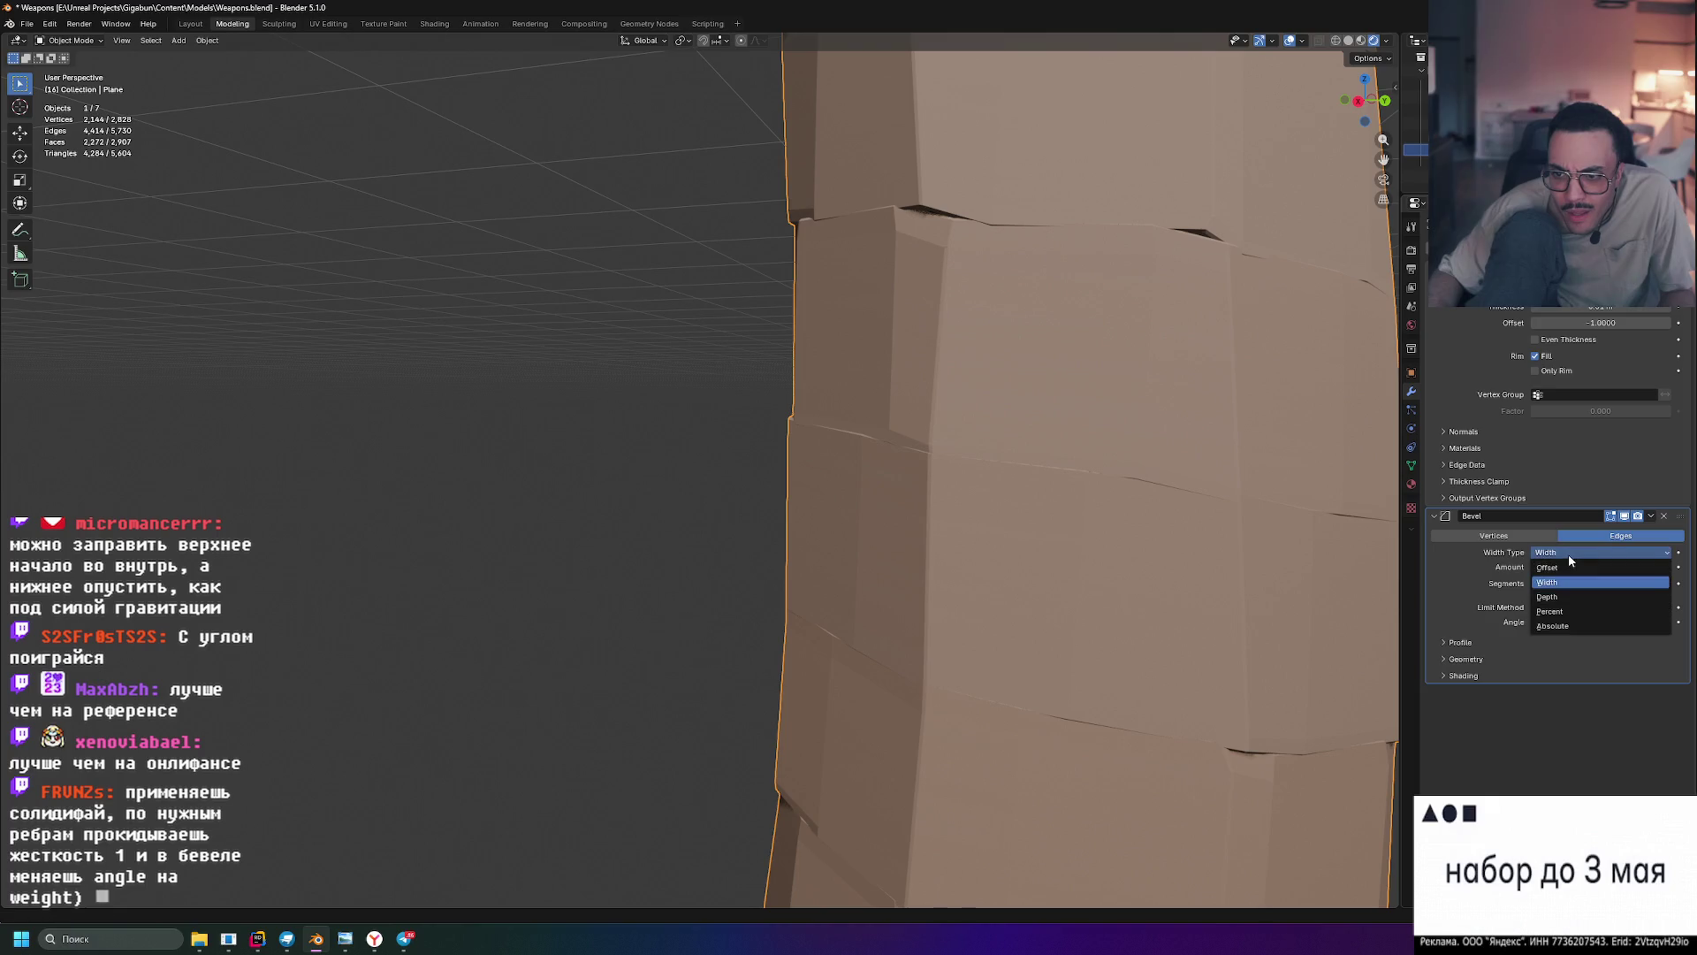
pyautogui.click(1572, 597)
pyautogui.click(1570, 552)
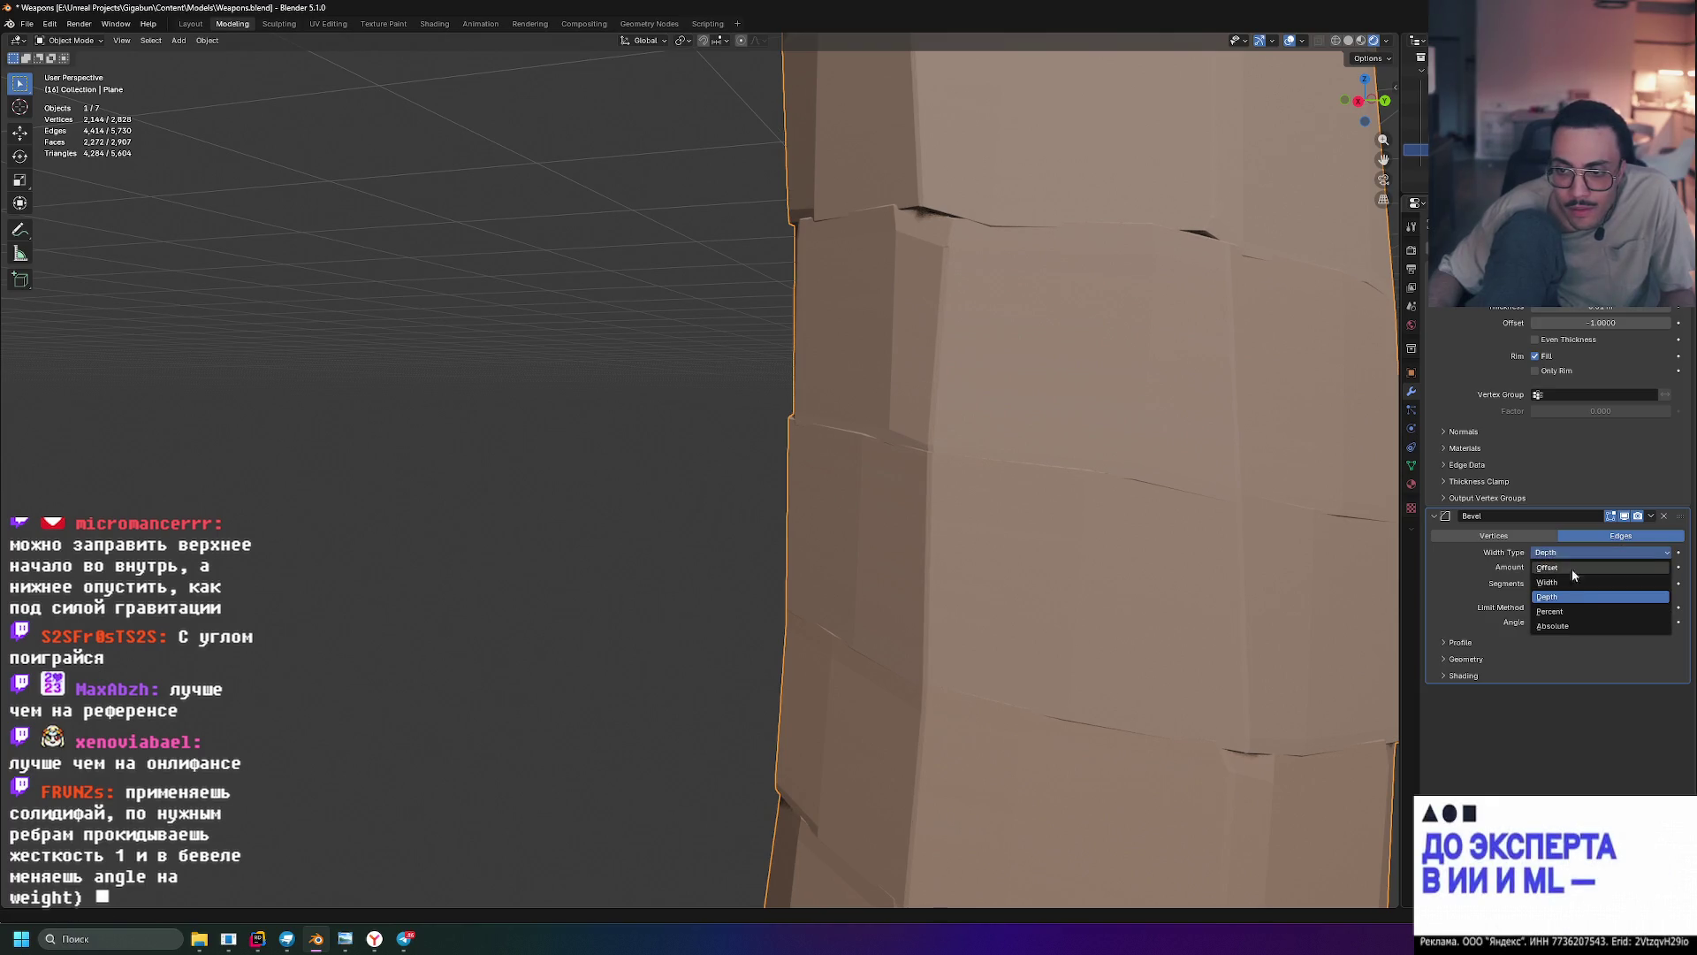
pyautogui.click(1585, 613)
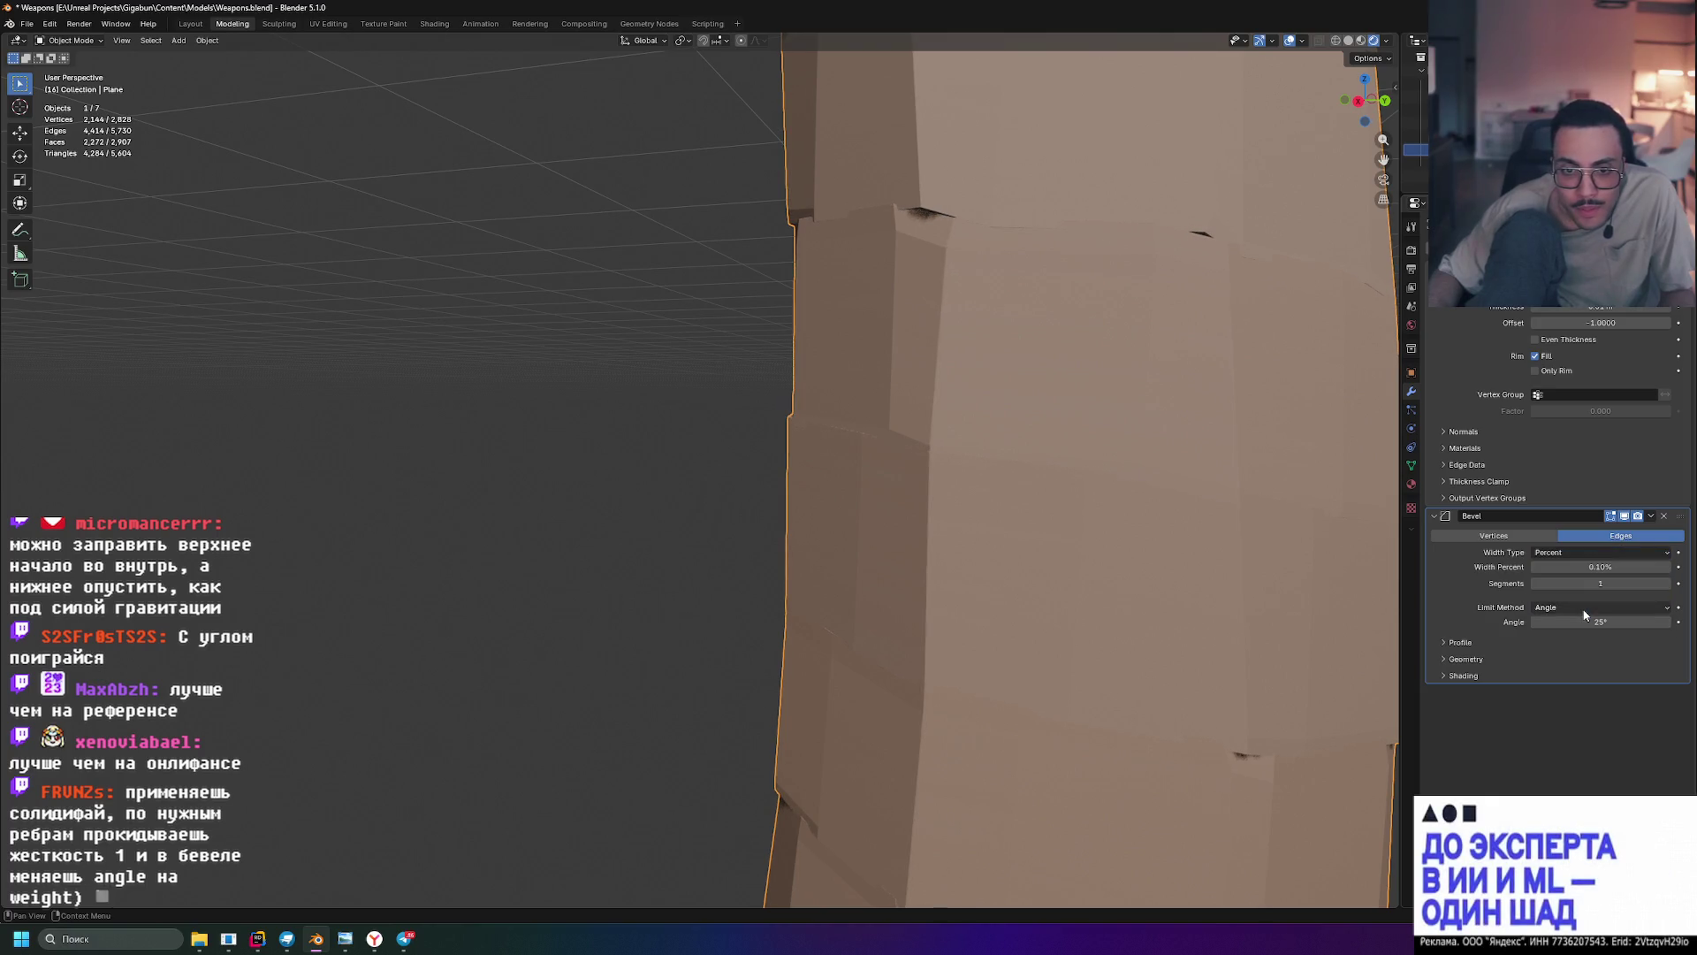
# - Try Absolute, return the width type to Offset, and expand the Profile and Geometry subpanels
pyautogui.click(1550, 554)
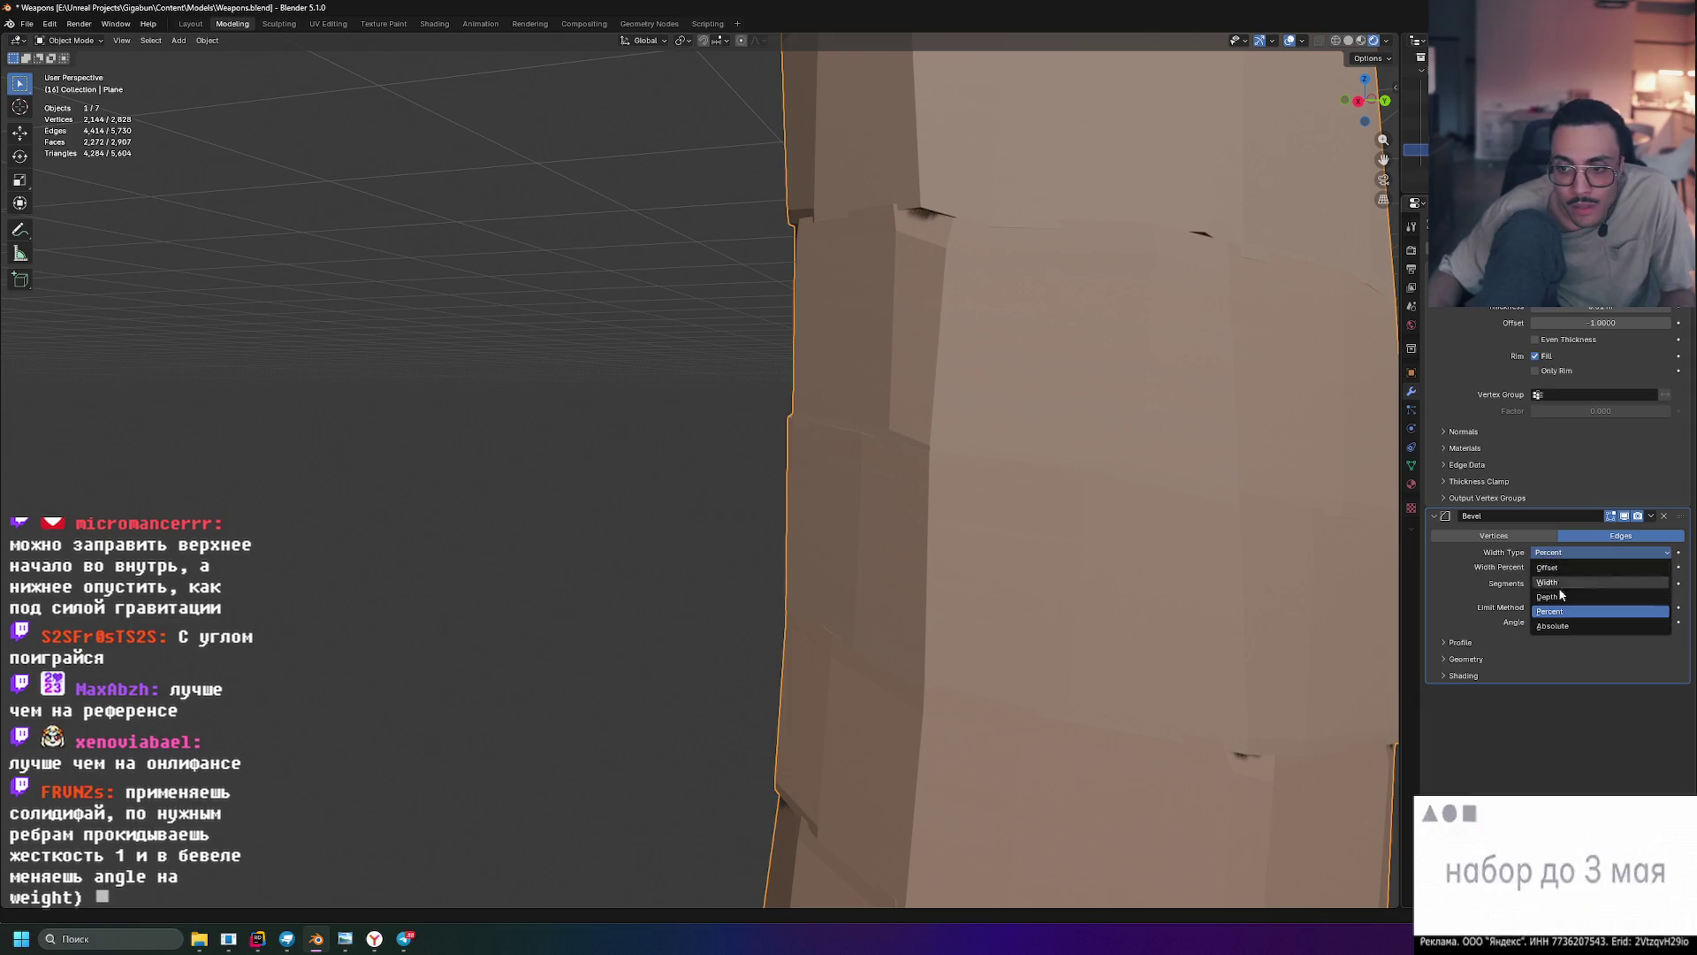
pyautogui.click(1567, 626)
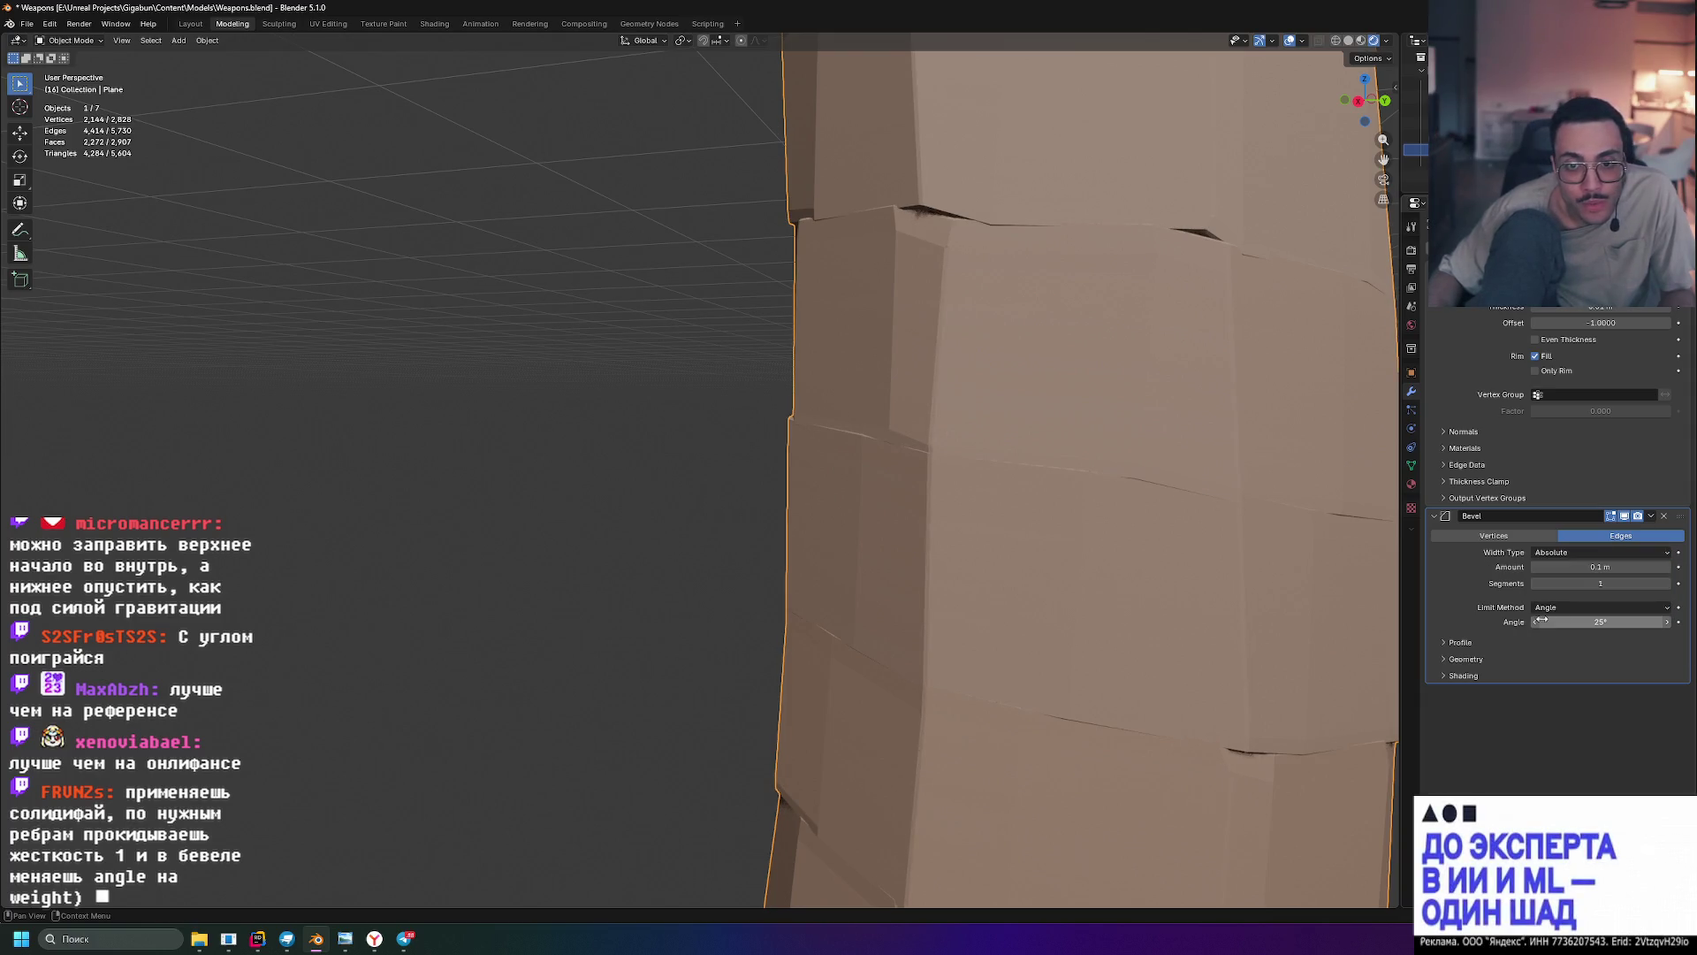
pyautogui.click(1574, 553)
pyautogui.click(1570, 572)
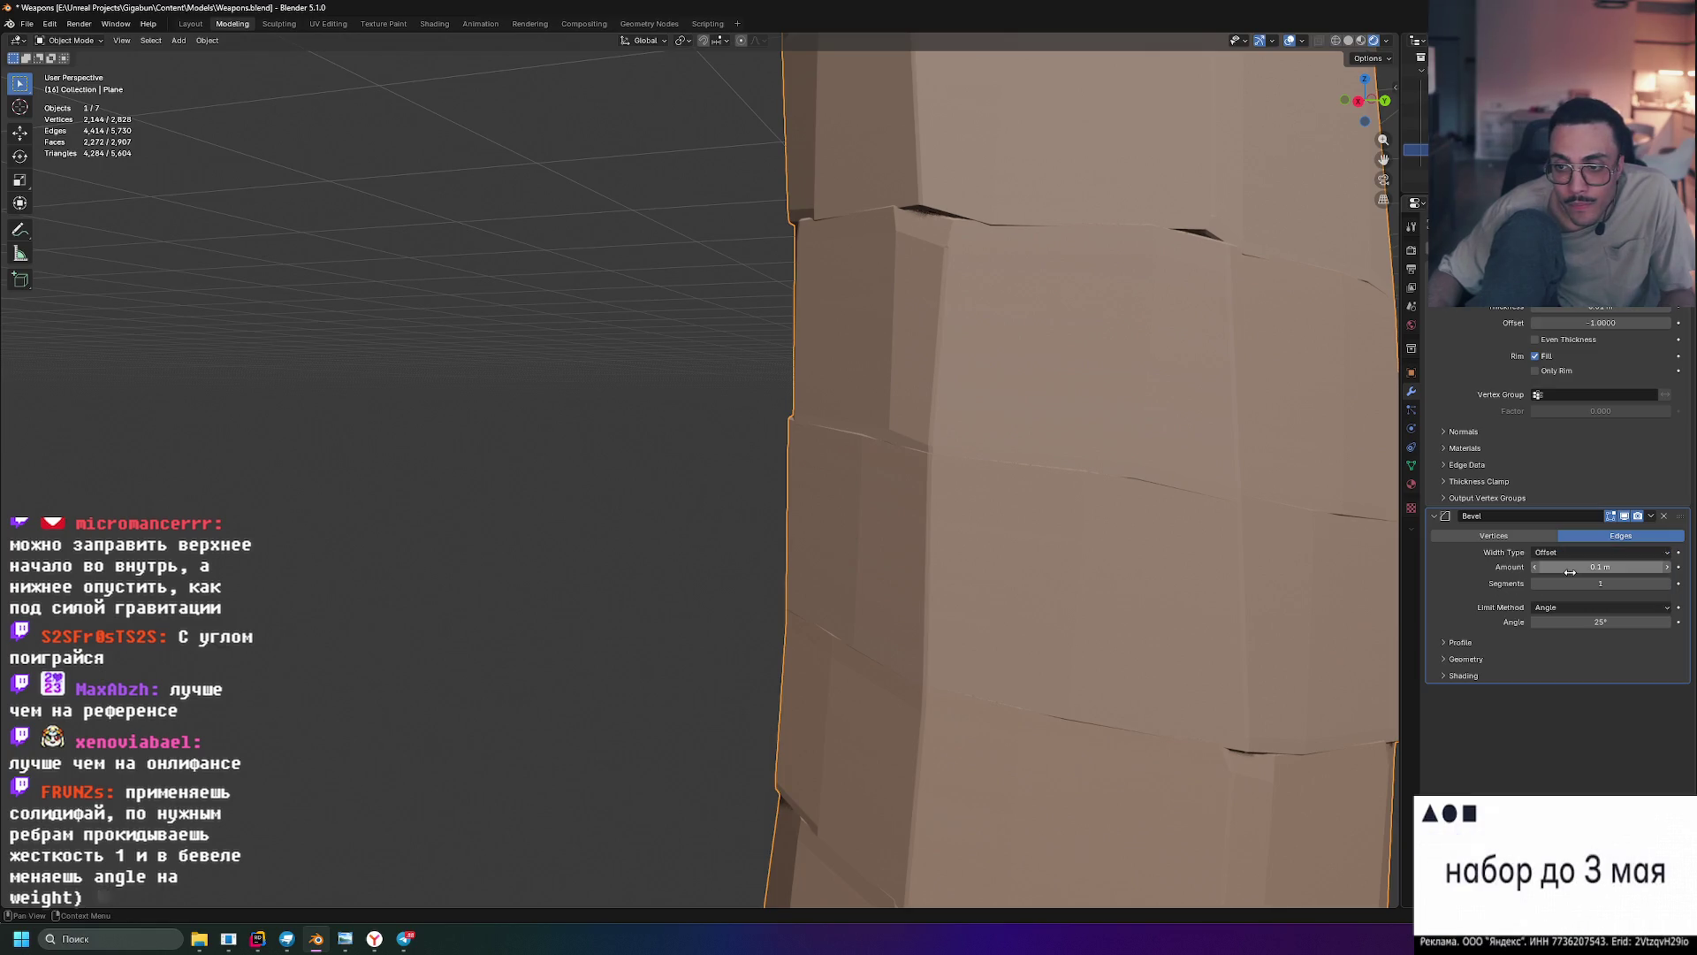
pyautogui.click(1444, 643)
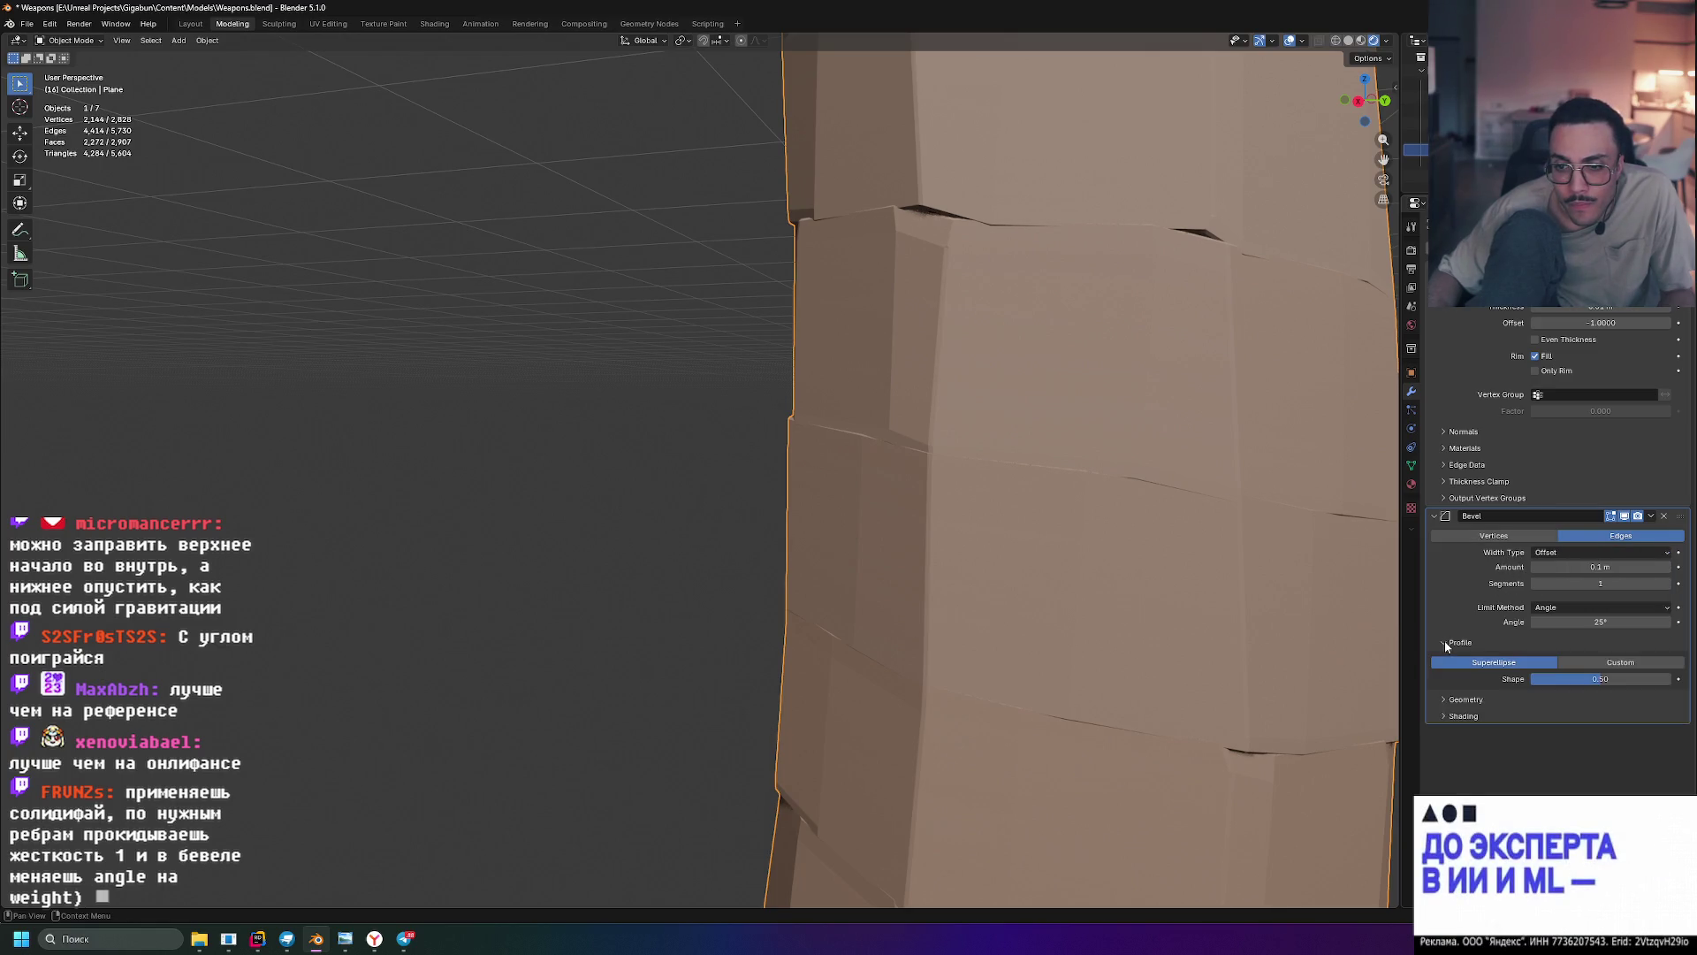
pyautogui.click(1464, 700)
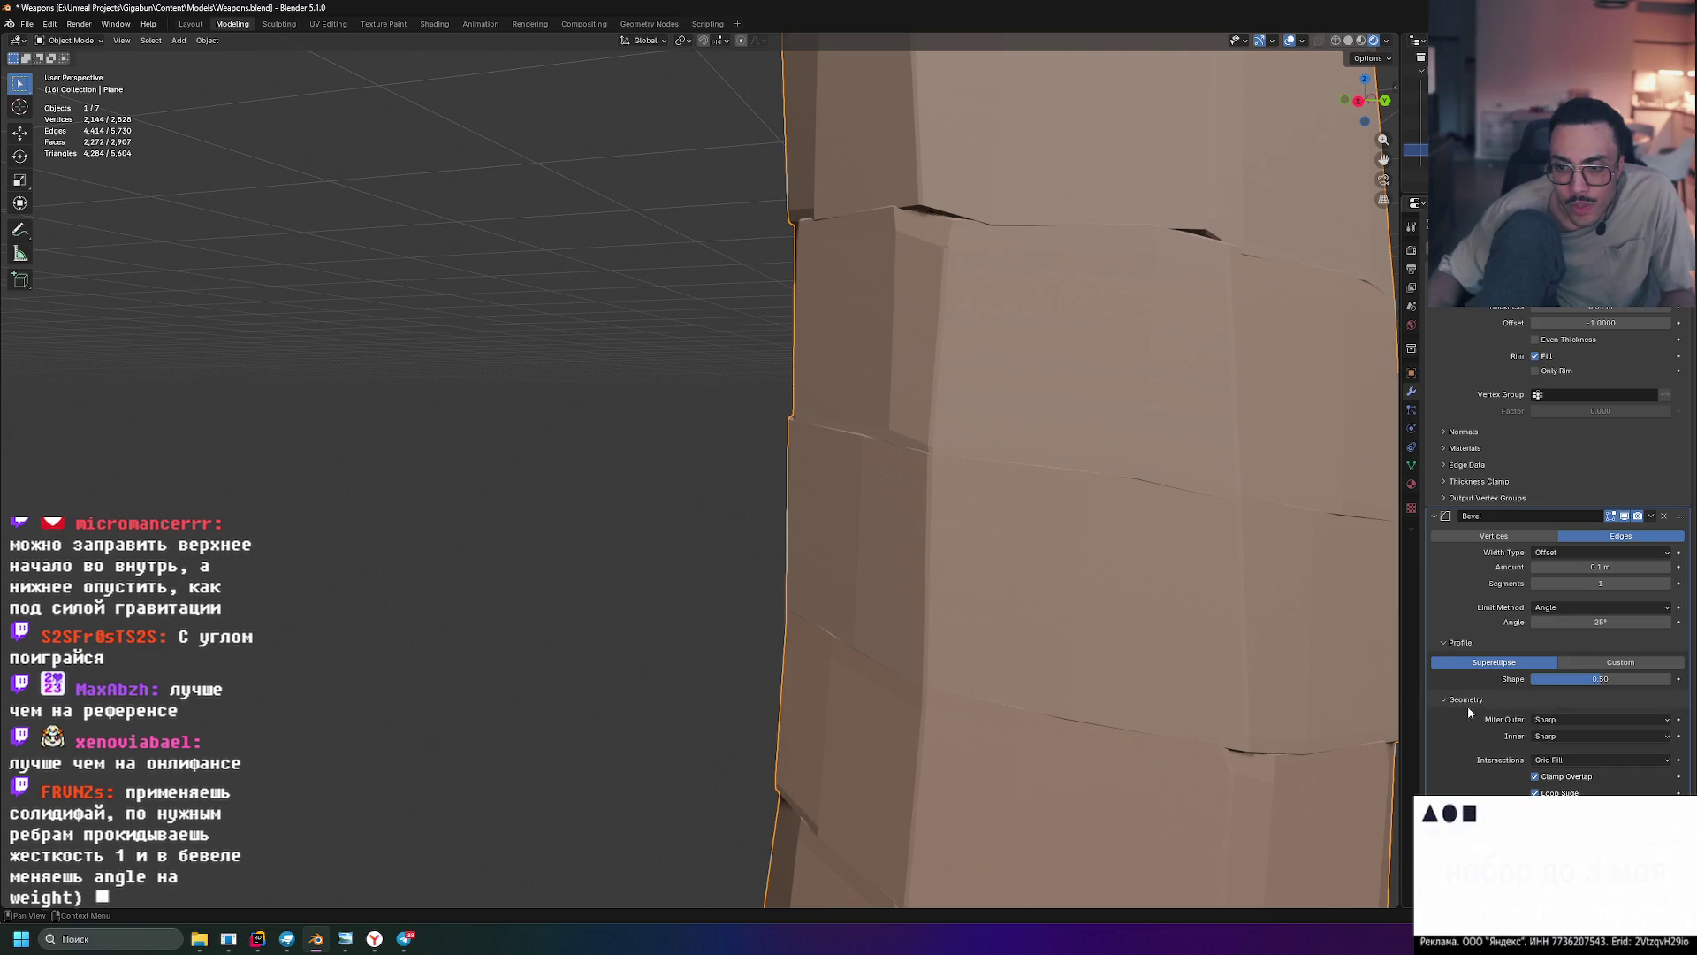
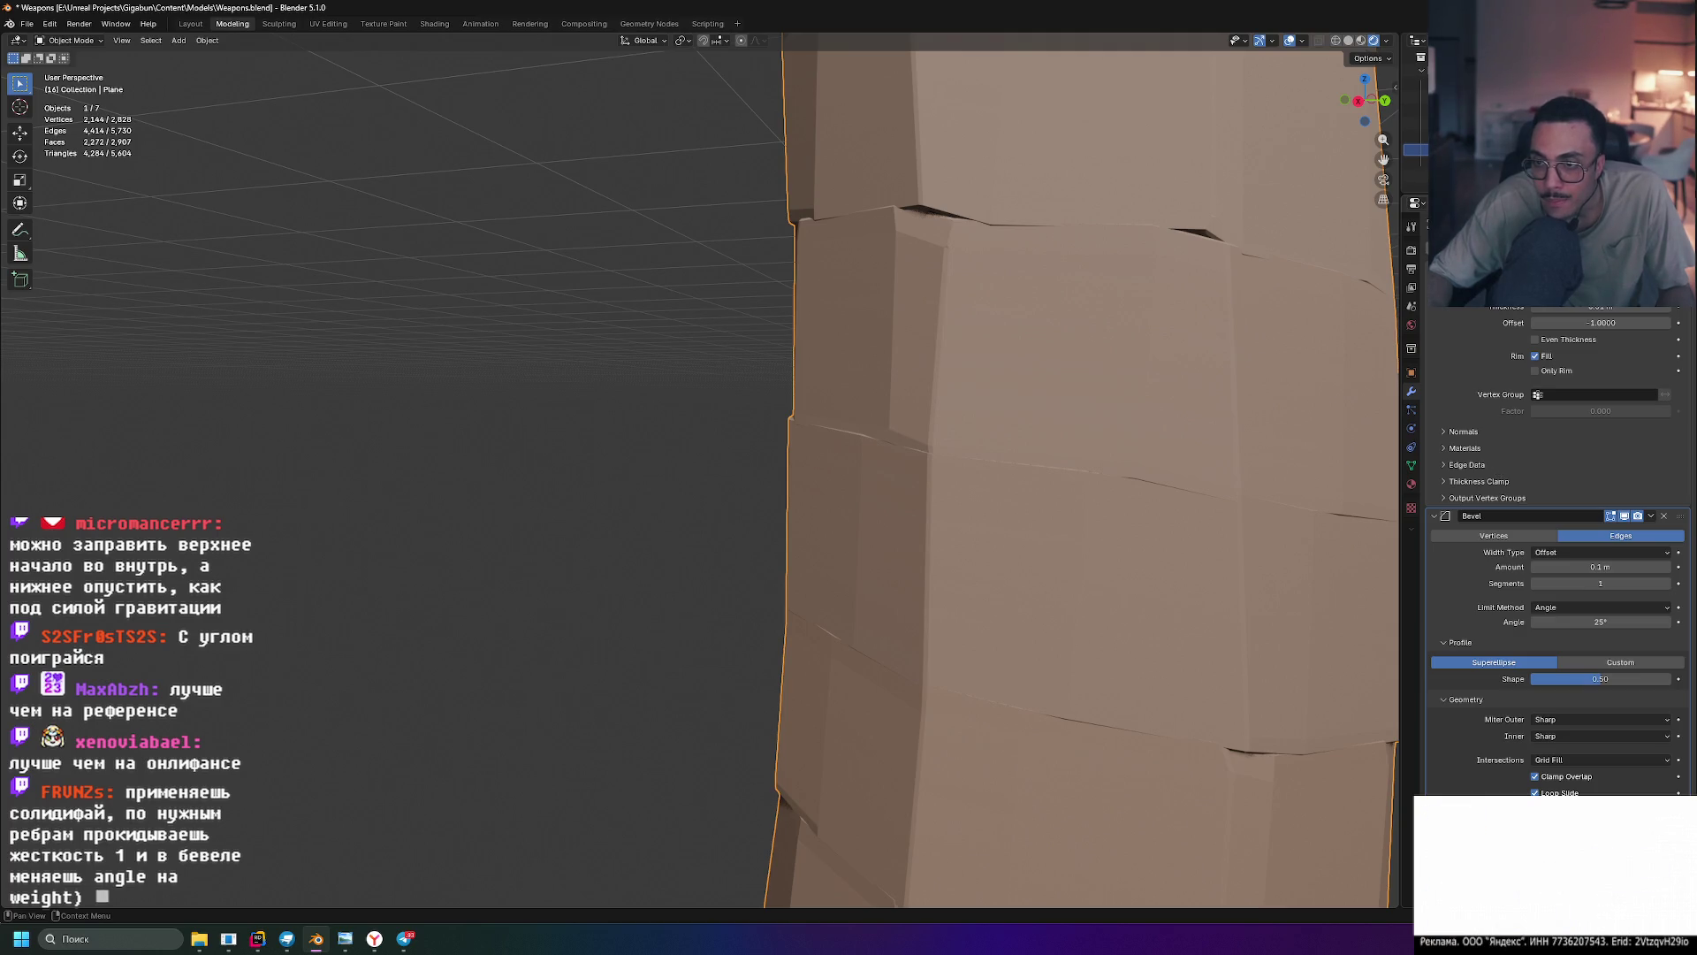
# - Review the Bevel modifier's extra options, frame the whole bent sleeve, and enter Edit Mode
pyautogui.click(1651, 256)
pyautogui.scroll(-5, 1538, 406)
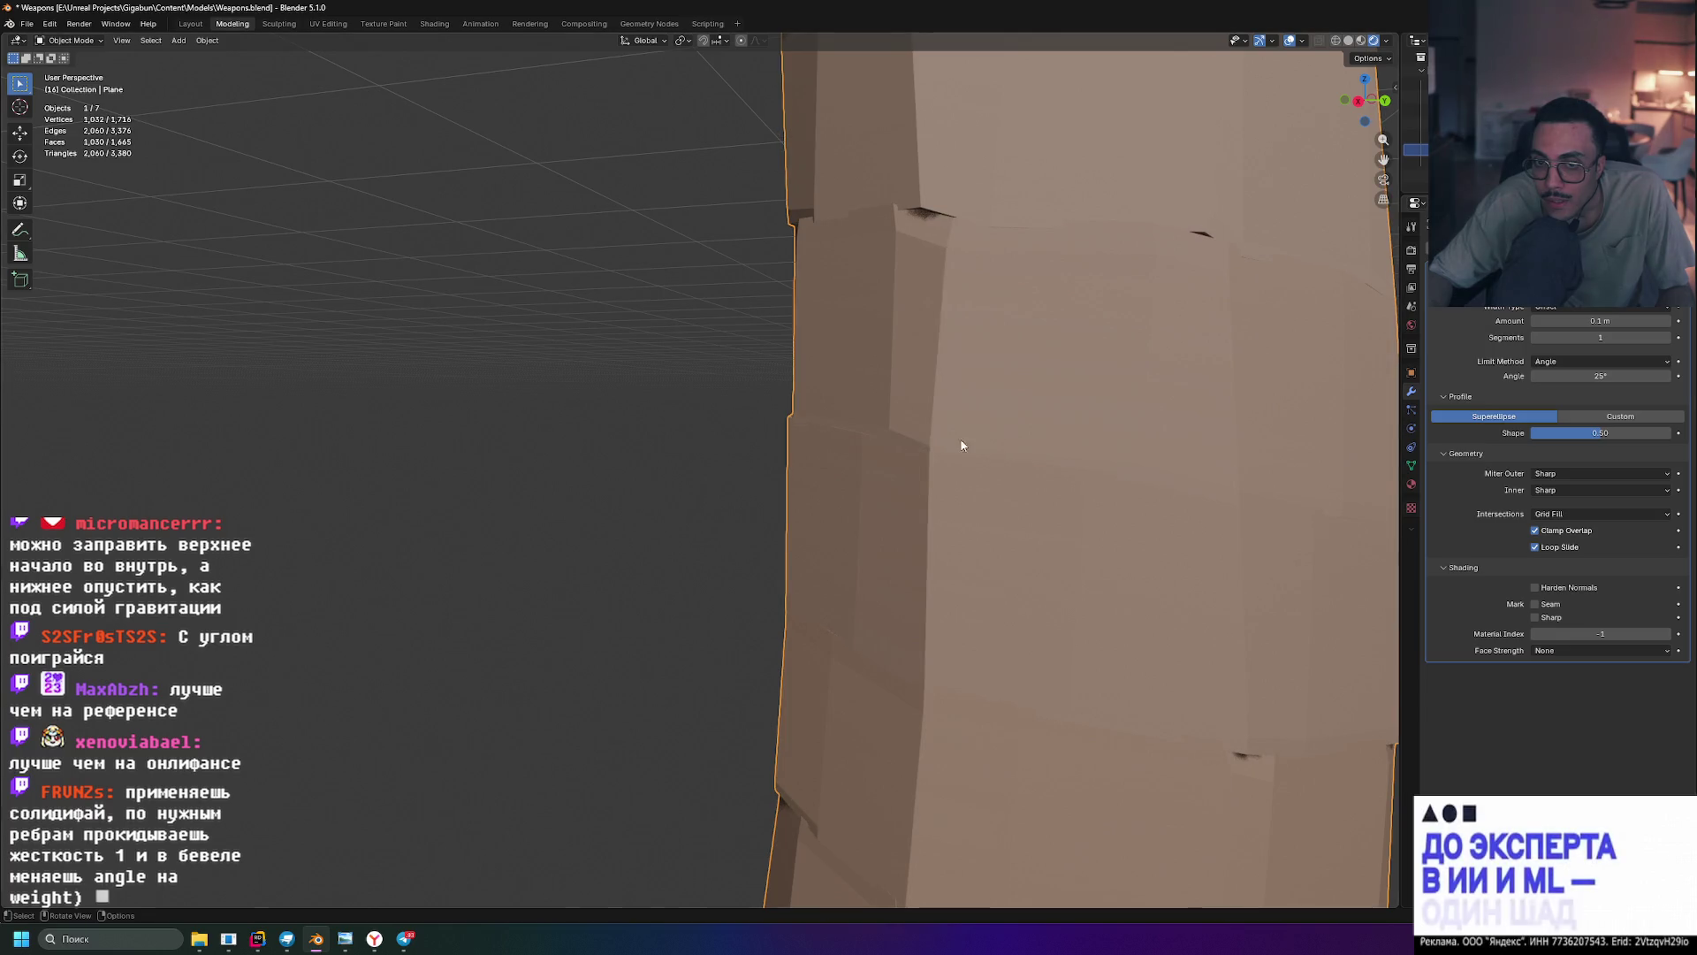
pyautogui.scroll(-8, 1004, 447)
pyautogui.moveTo(1016, 443); pyautogui.dragTo(939, 506, button='middle')
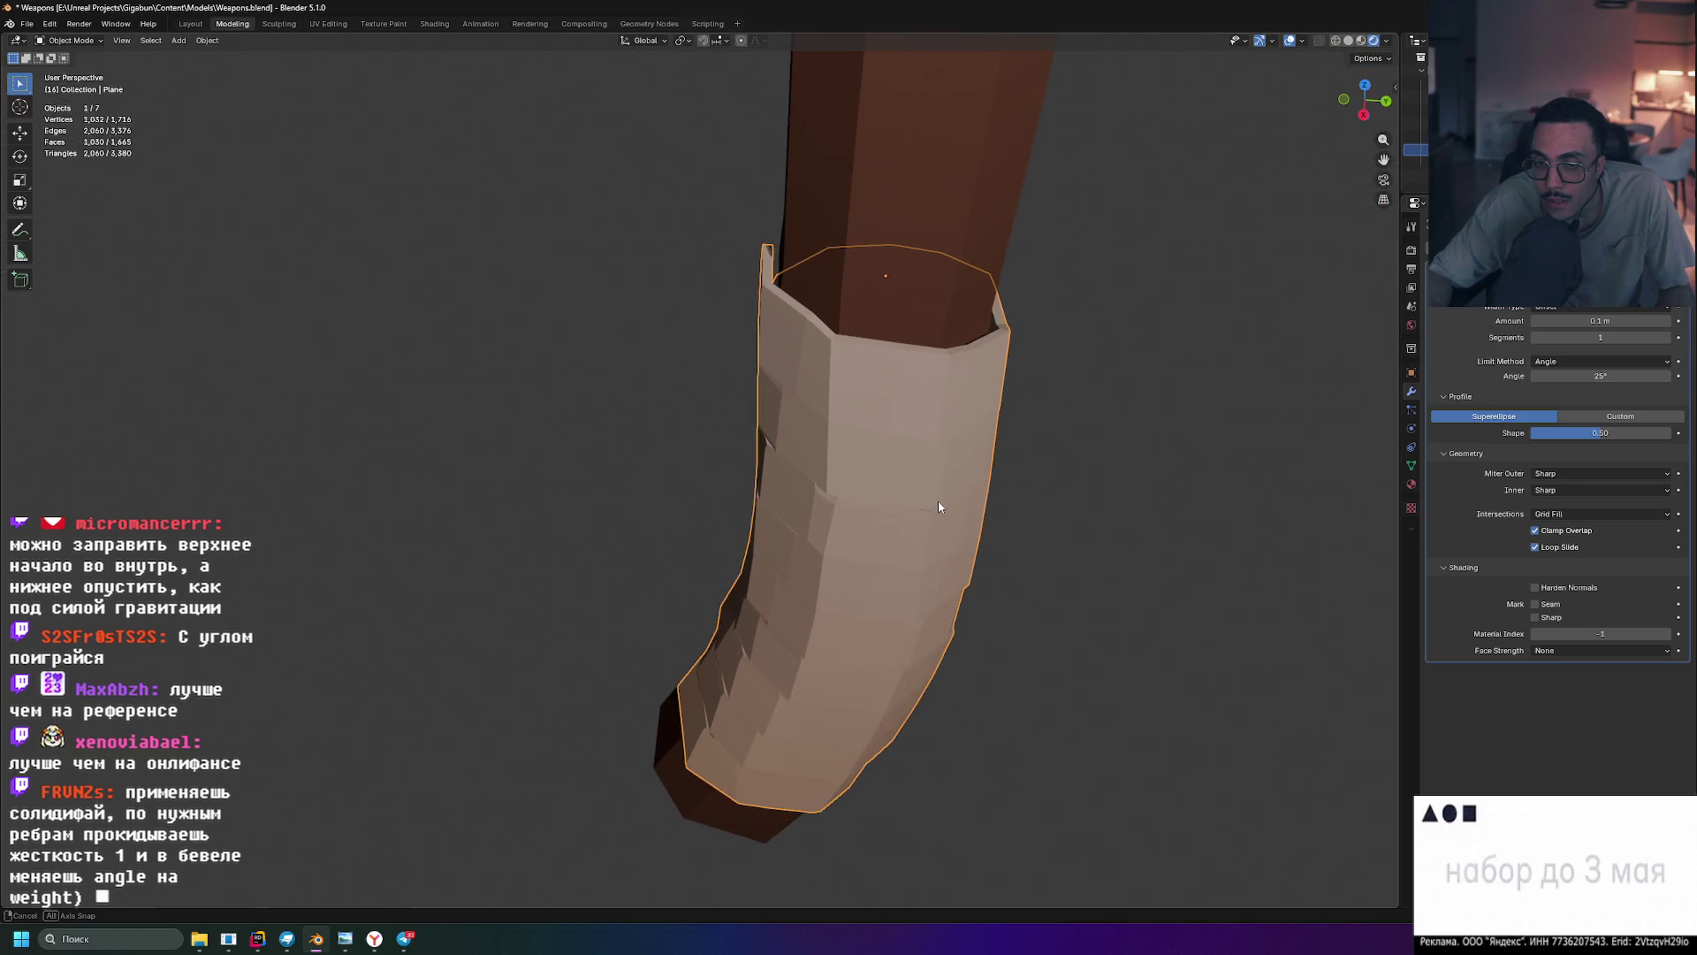
pyautogui.moveTo(809, 390); pyautogui.dragTo(884, 372, button='middle')
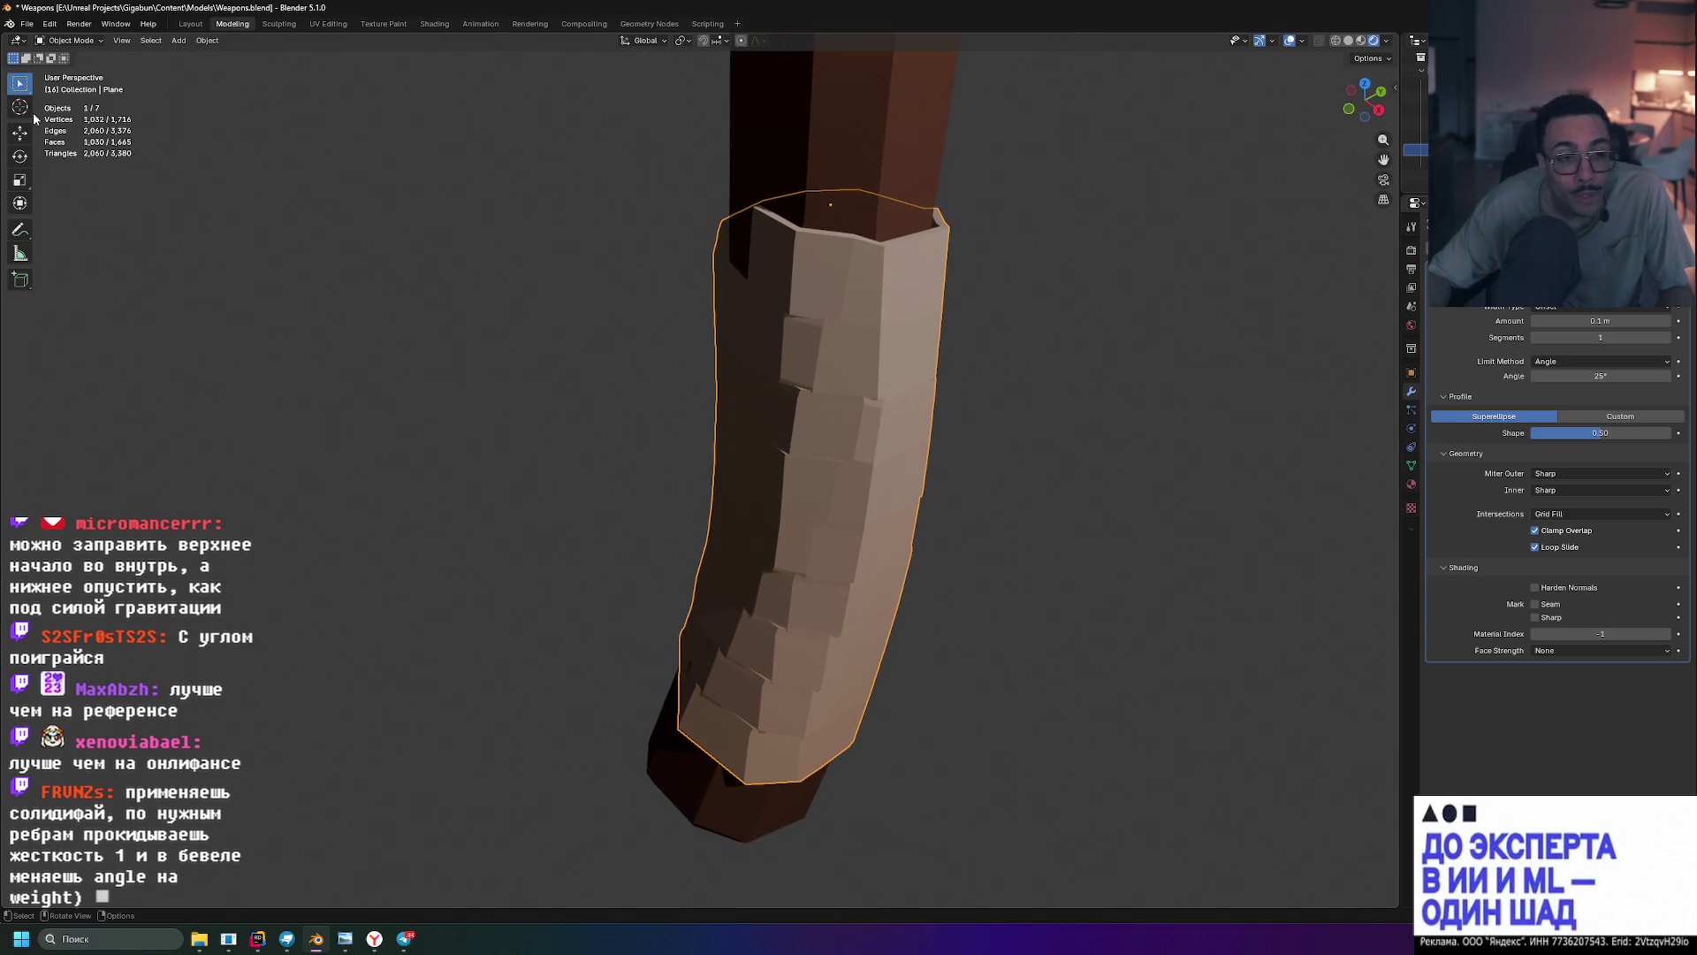
pyautogui.press('Tab')
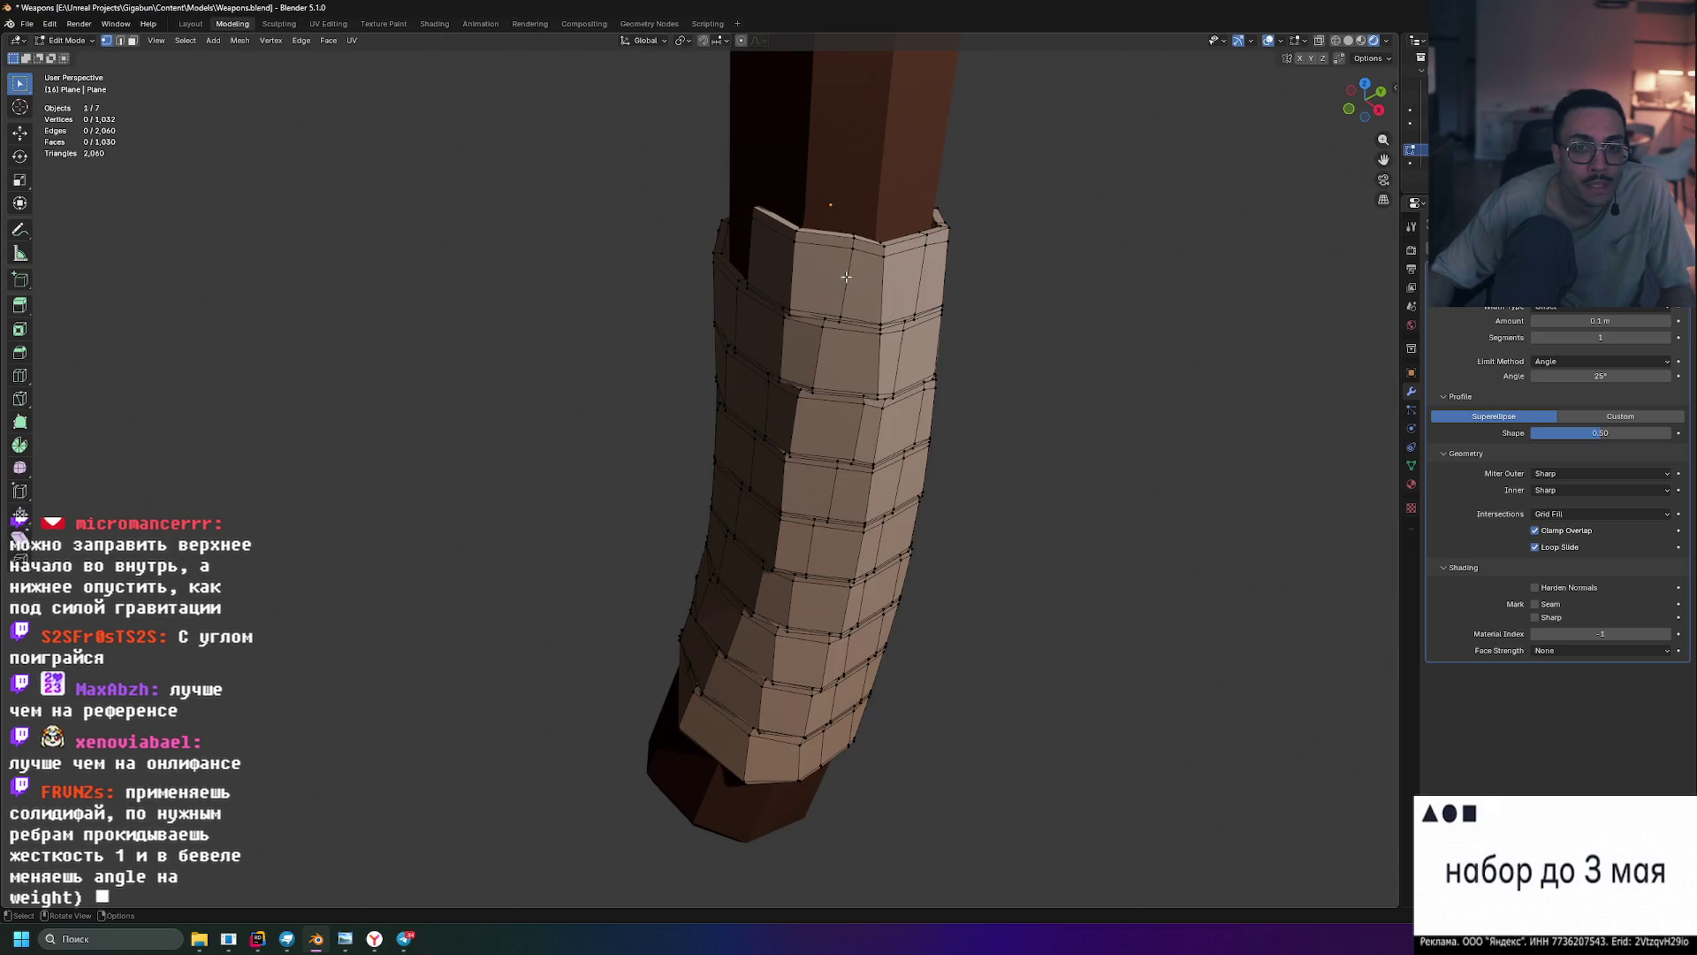
# - Switch to edge select mode and orbit around the wrapped sleeve to find the layer seams
pyautogui.moveTo(824, 238); pyautogui.dragTo(171, 122, button='middle')
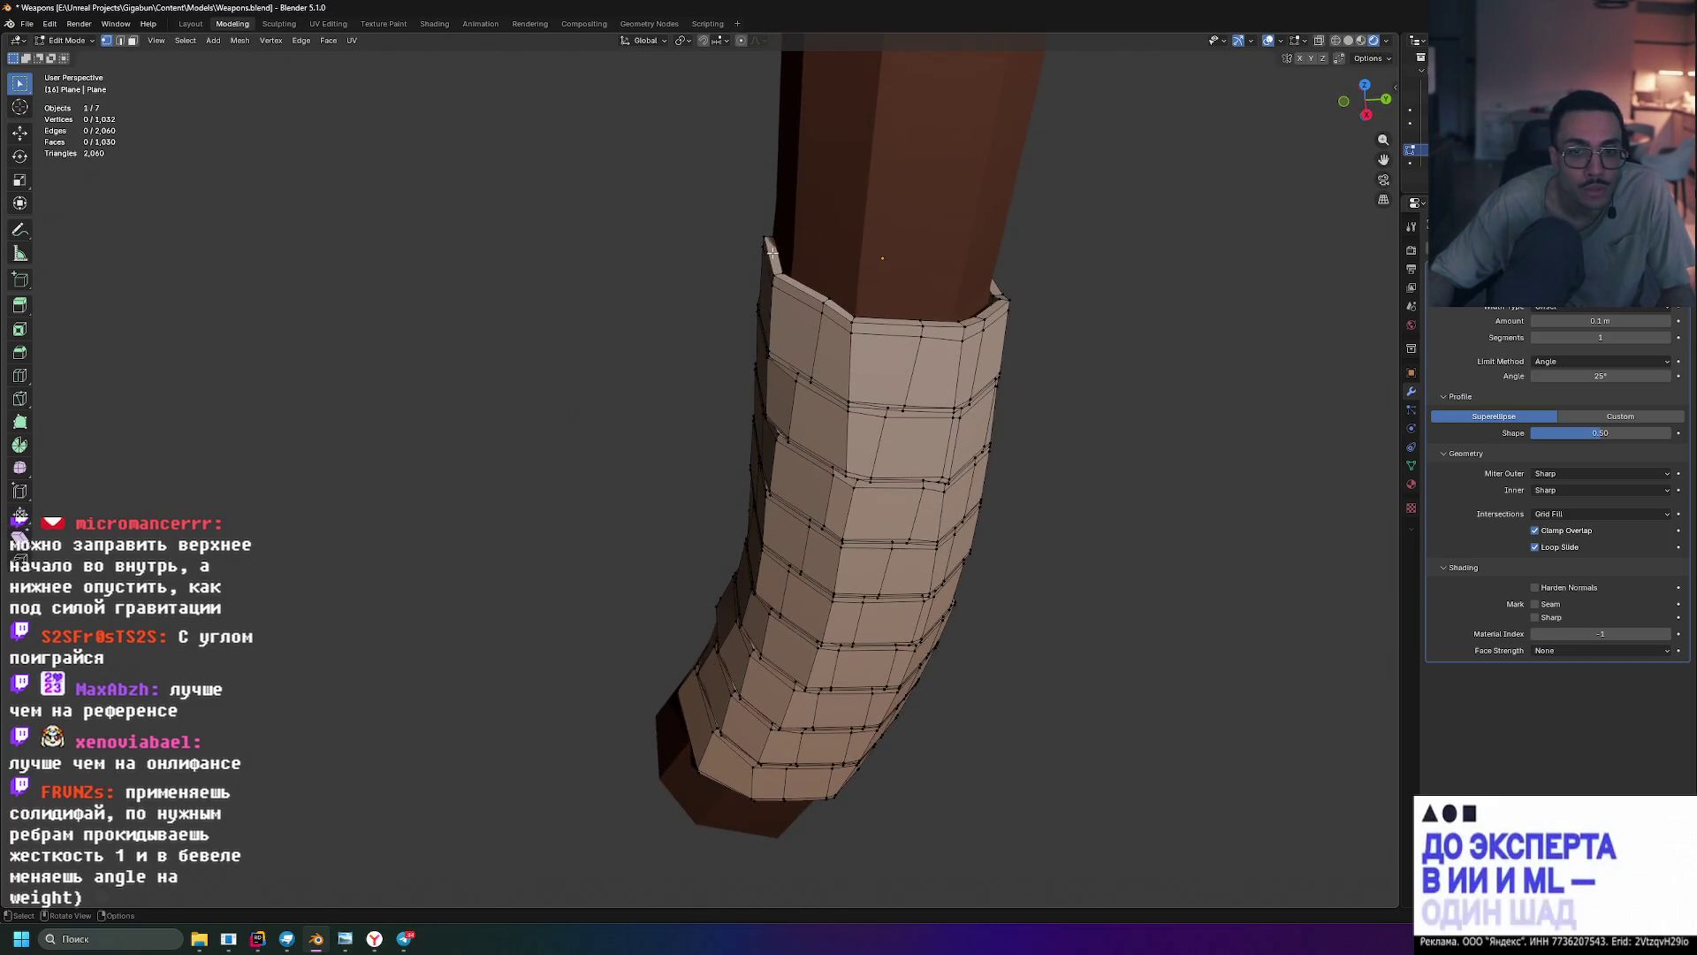
pyautogui.click(119, 40)
pyautogui.moveTo(690, 212)
pyautogui.mouseDown(button='middle')
pyautogui.moveTo(817, 239)
pyautogui.moveTo(1132, 192)
pyautogui.moveTo(803, 797)
pyautogui.moveTo(916, 591)
pyautogui.mouseUp(button='middle')
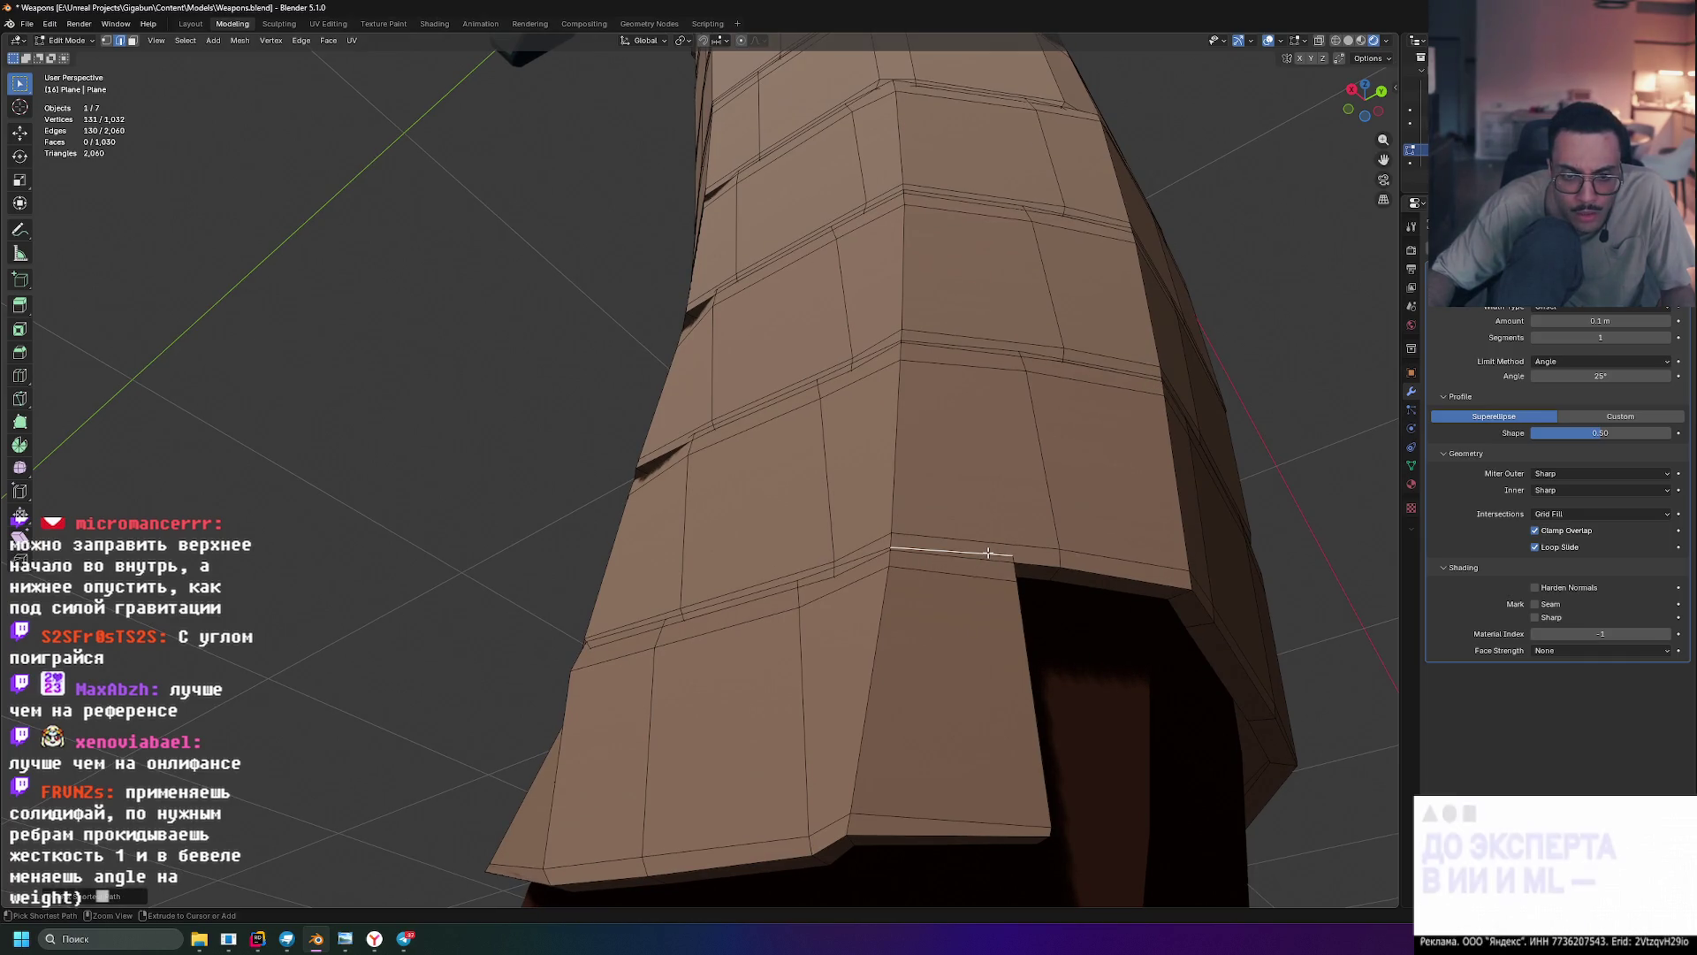
pyautogui.moveTo(989, 553)
pyautogui.mouseDown(button='middle')
pyautogui.moveTo(1044, 575)
pyautogui.moveTo(1011, 559)
pyautogui.moveTo(1023, 607)
pyautogui.mouseUp(button='middle')
pyautogui.moveTo(1317, 727); pyautogui.dragTo(1252, 722, button='middle')
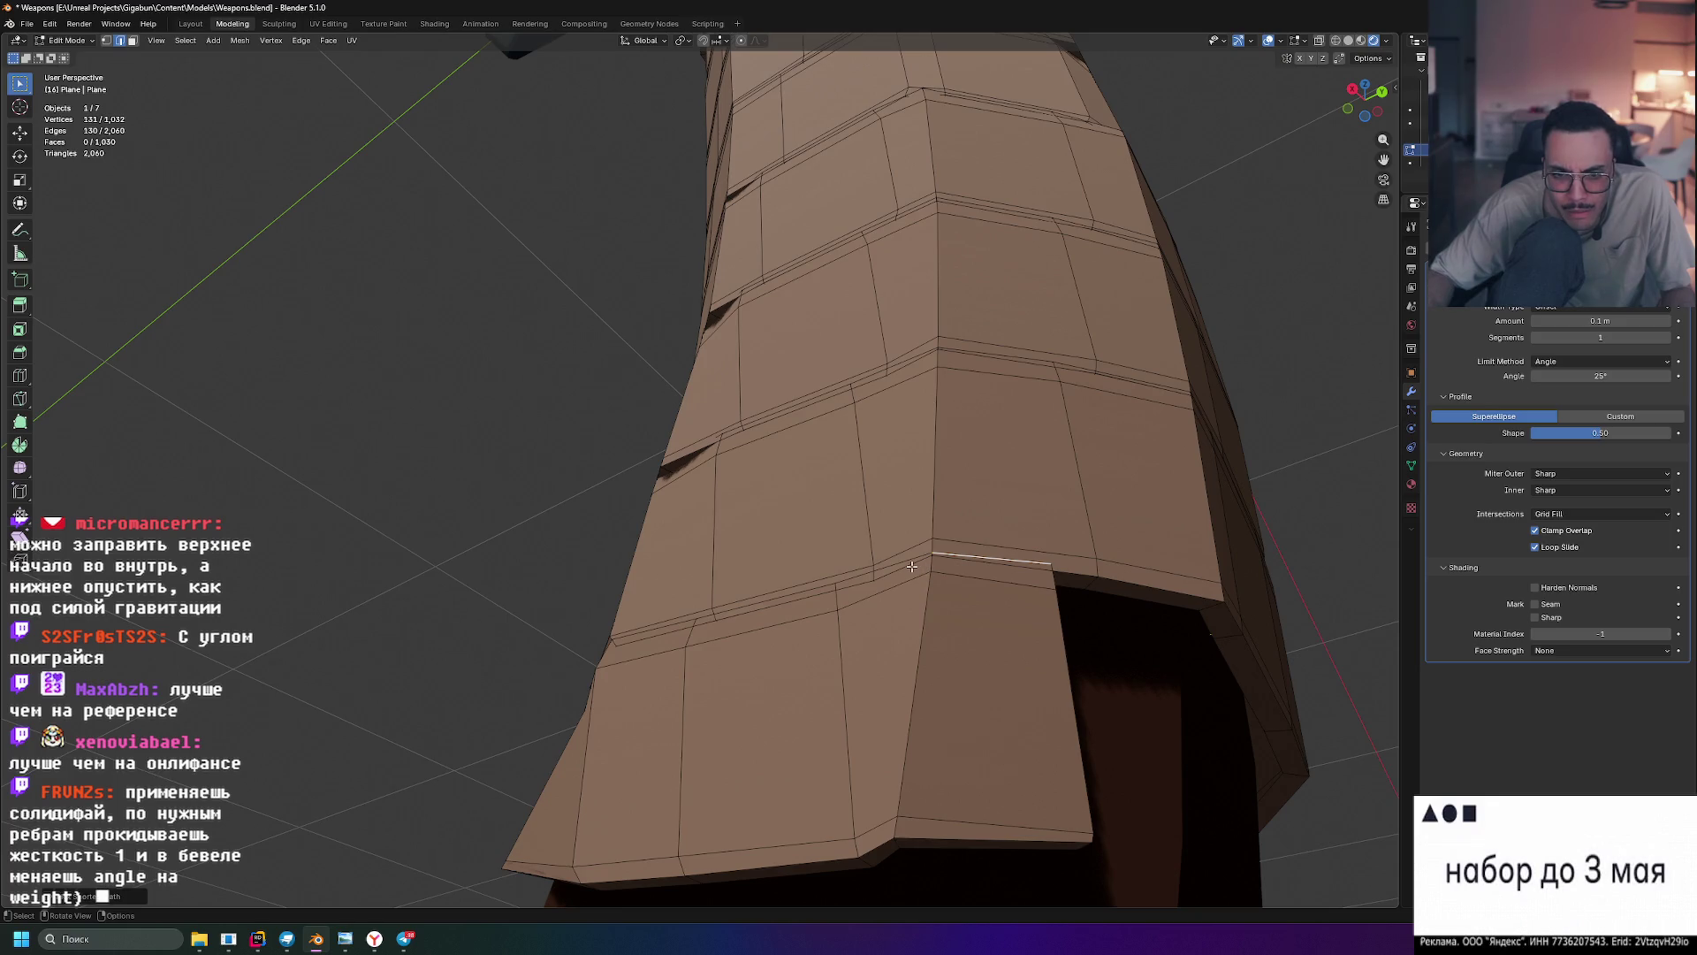
pyautogui.moveTo(911, 565); pyautogui.dragTo(1052, 636, button='middle')
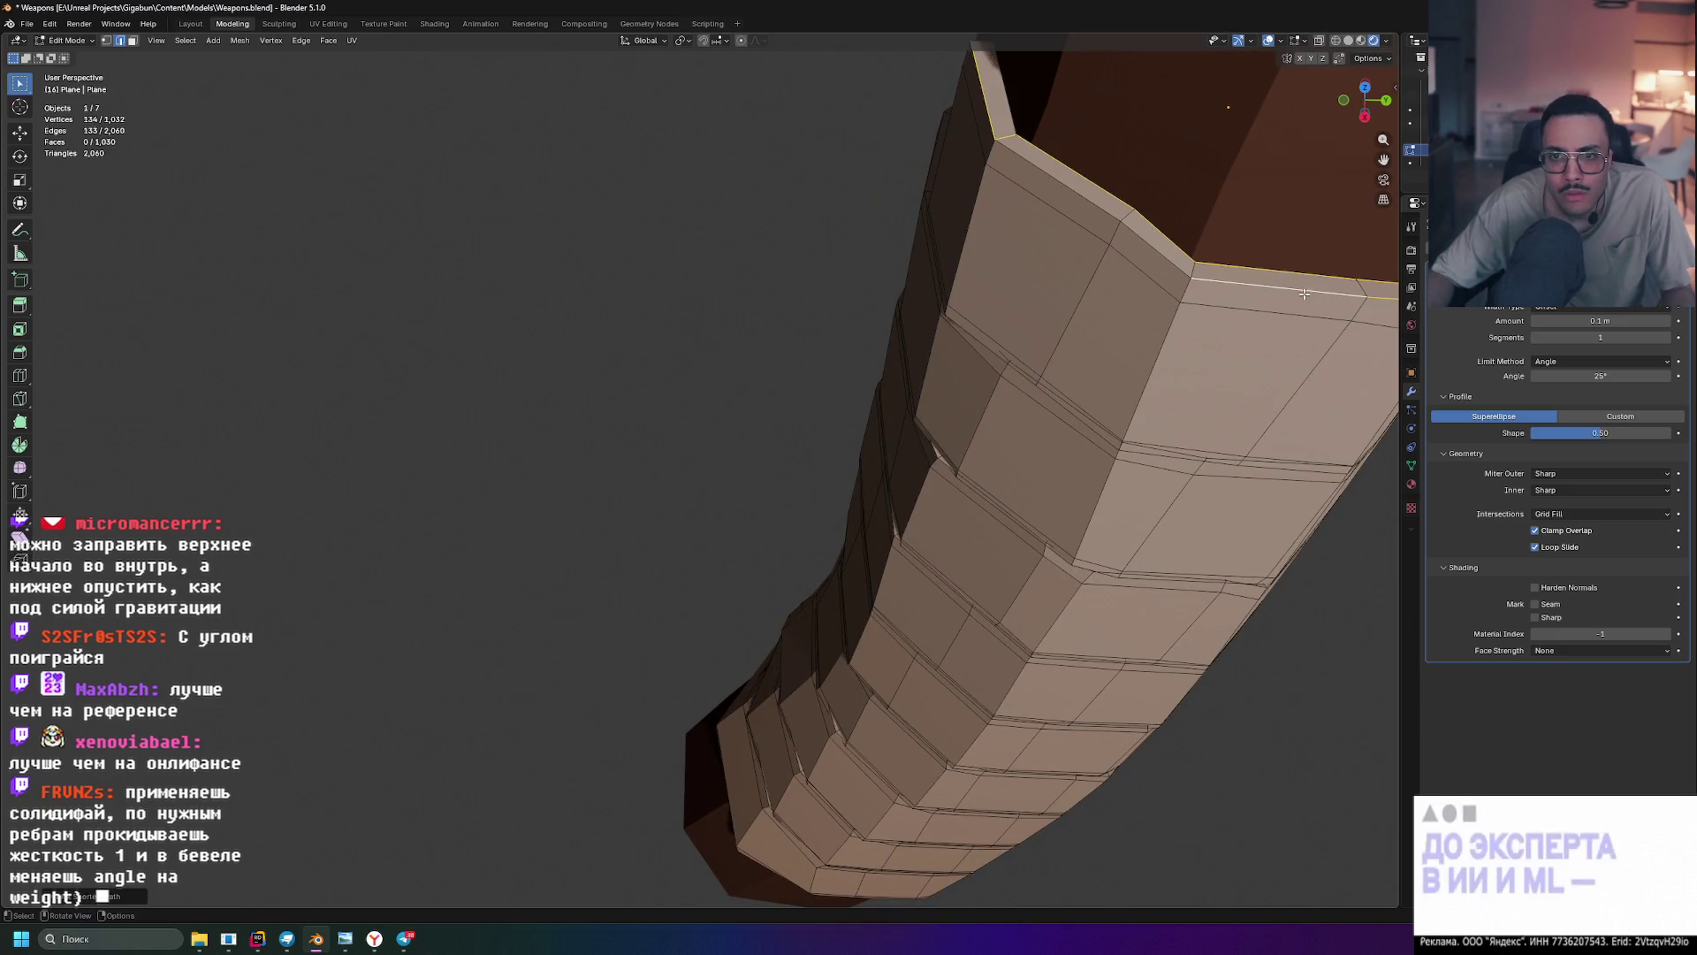
# - Close in on the sleeve's upper rim and select the wrap layers' ring edge loops
pyautogui.scroll(-5, 1061, 372)
pyautogui.moveTo(1061, 371); pyautogui.dragTo(788, 486, button='middle')
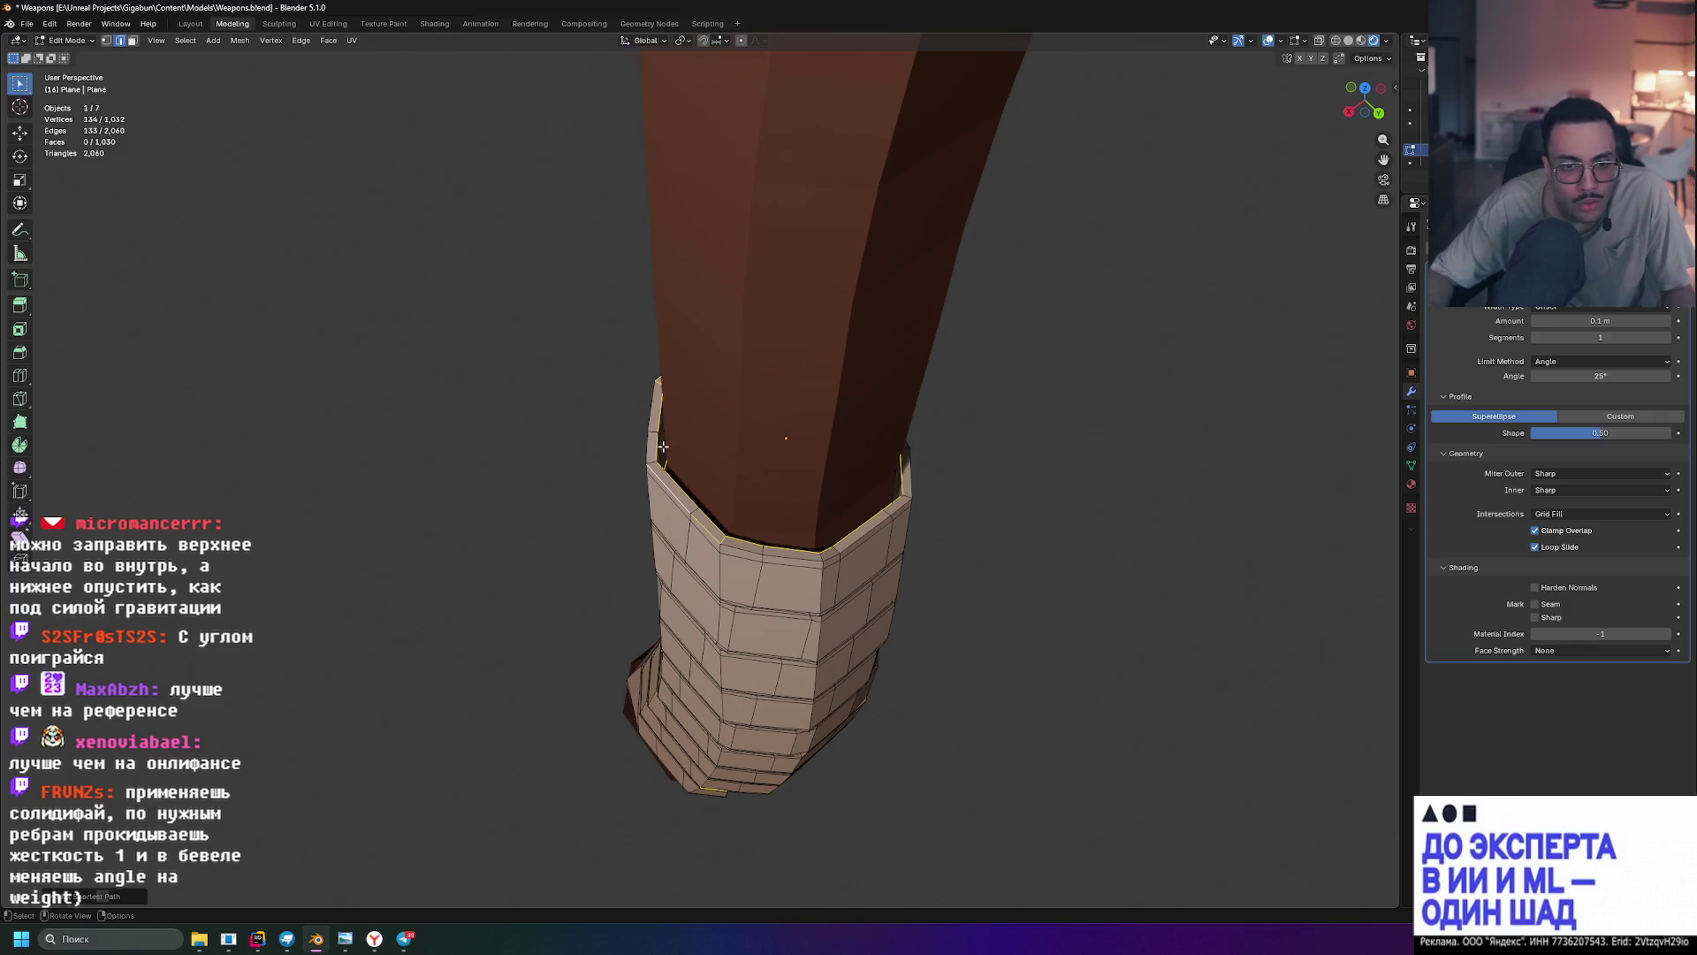
pyautogui.scroll(6, 663, 446)
pyautogui.moveTo(663, 455)
pyautogui.mouseDown(button='middle')
pyautogui.moveTo(709, 465)
pyautogui.moveTo(1076, 368)
pyautogui.moveTo(1205, 353)
pyautogui.moveTo(932, 467)
pyautogui.moveTo(1027, 442)
pyautogui.moveTo(963, 379)
pyautogui.moveTo(1023, 390)
pyautogui.moveTo(1072, 338)
pyautogui.moveTo(1241, 419)
pyautogui.moveTo(1229, 550)
pyautogui.mouseUp(button='middle')
pyautogui.scroll(-5, 709, 464)
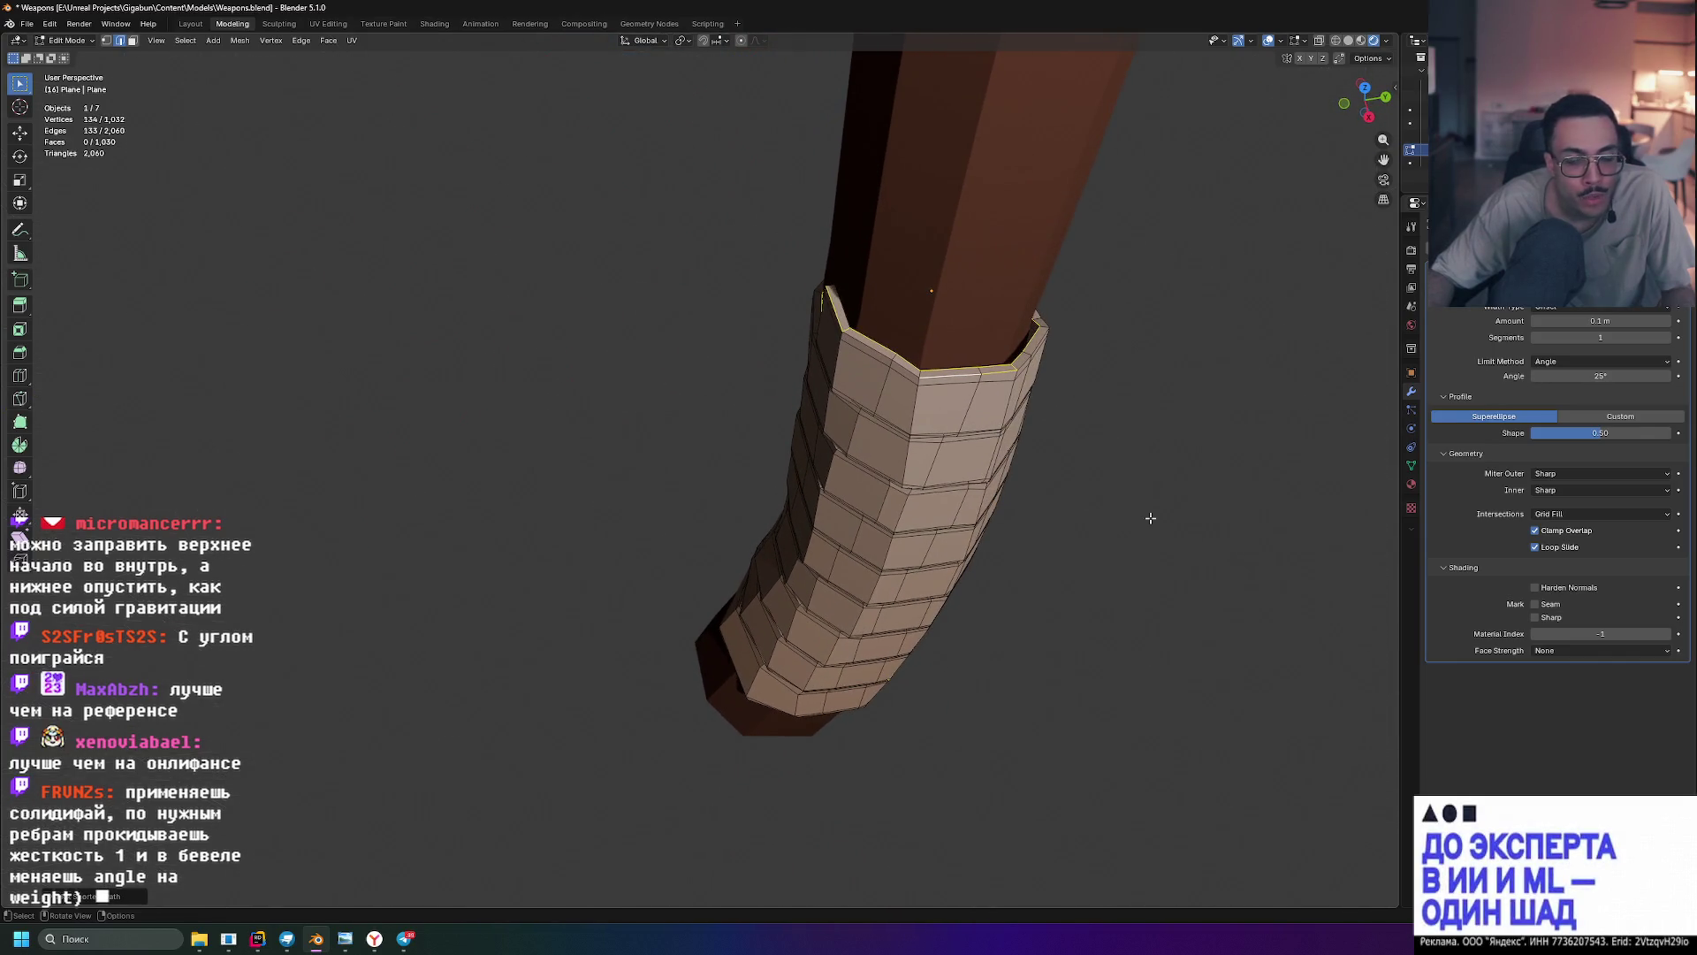
pyautogui.keyDown('alt'); pyautogui.click(838, 325); pyautogui.keyUp('alt')
pyautogui.moveTo(838, 325)
pyautogui.mouseDown(button='middle')
pyautogui.moveTo(1173, 449)
pyautogui.moveTo(858, 434)
pyautogui.mouseUp(button='middle')
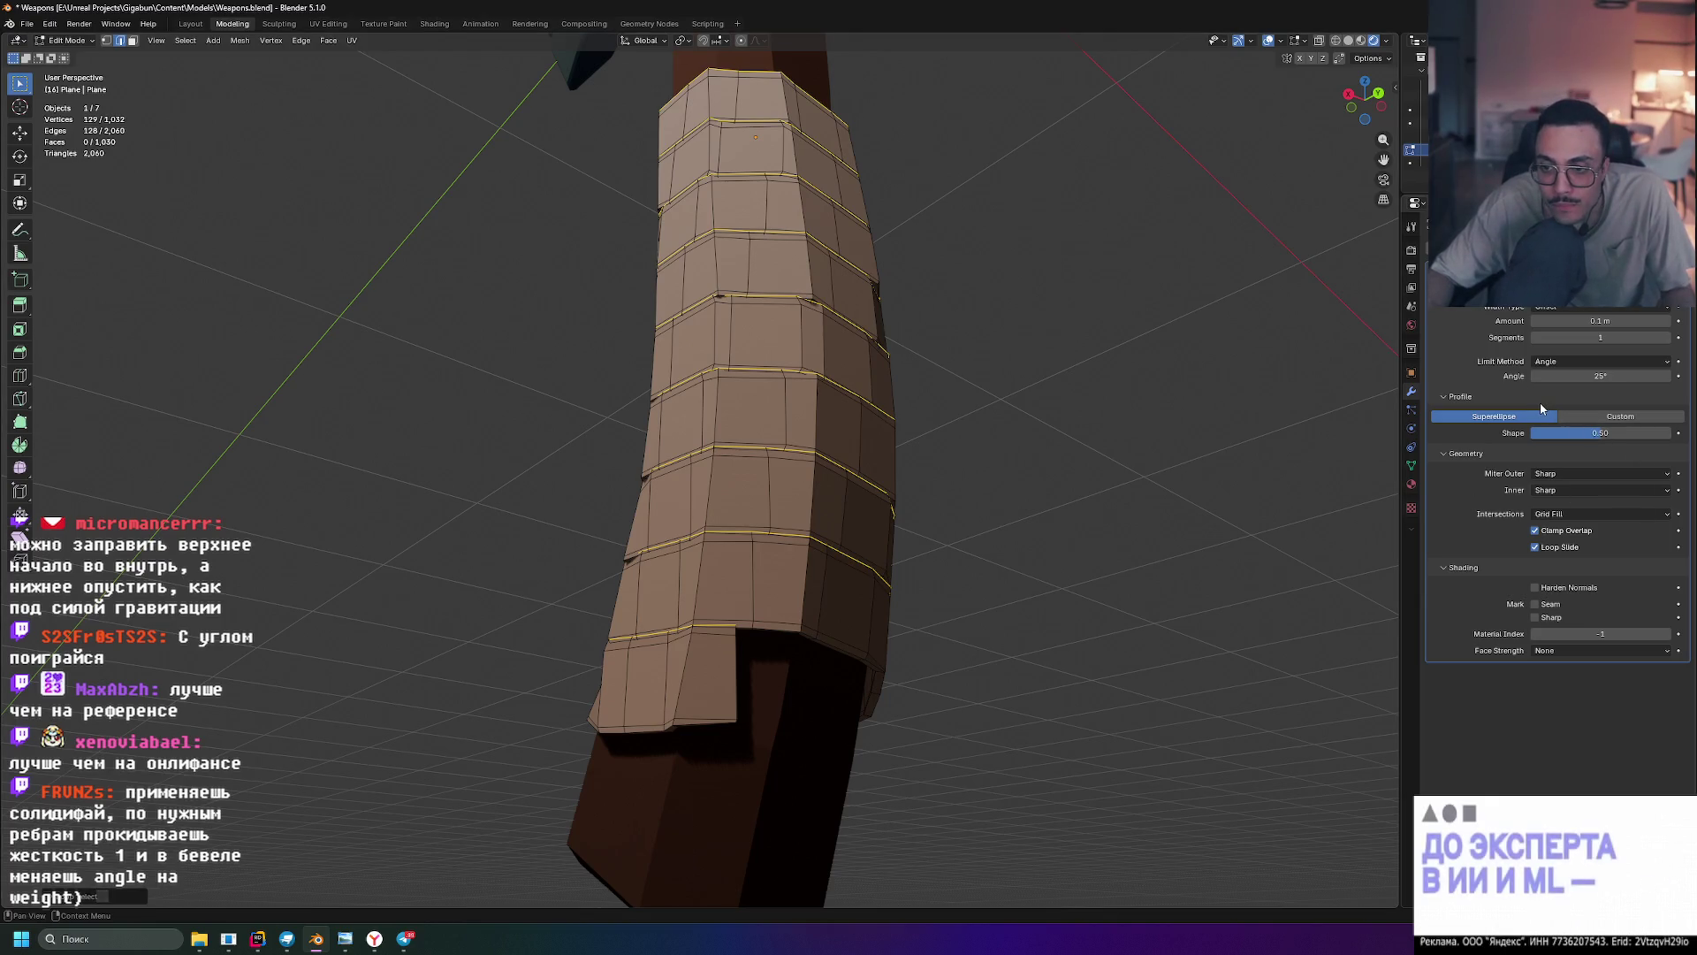
# - Bevel the selected overlap ring edges into a thin one-segment strip
pyautogui.scroll(4, 725, 671)
pyautogui.keyDown('shift'); pyautogui.moveTo(725, 671); pyautogui.dragTo(734, 469, button='middle'); pyautogui.keyUp('shift')
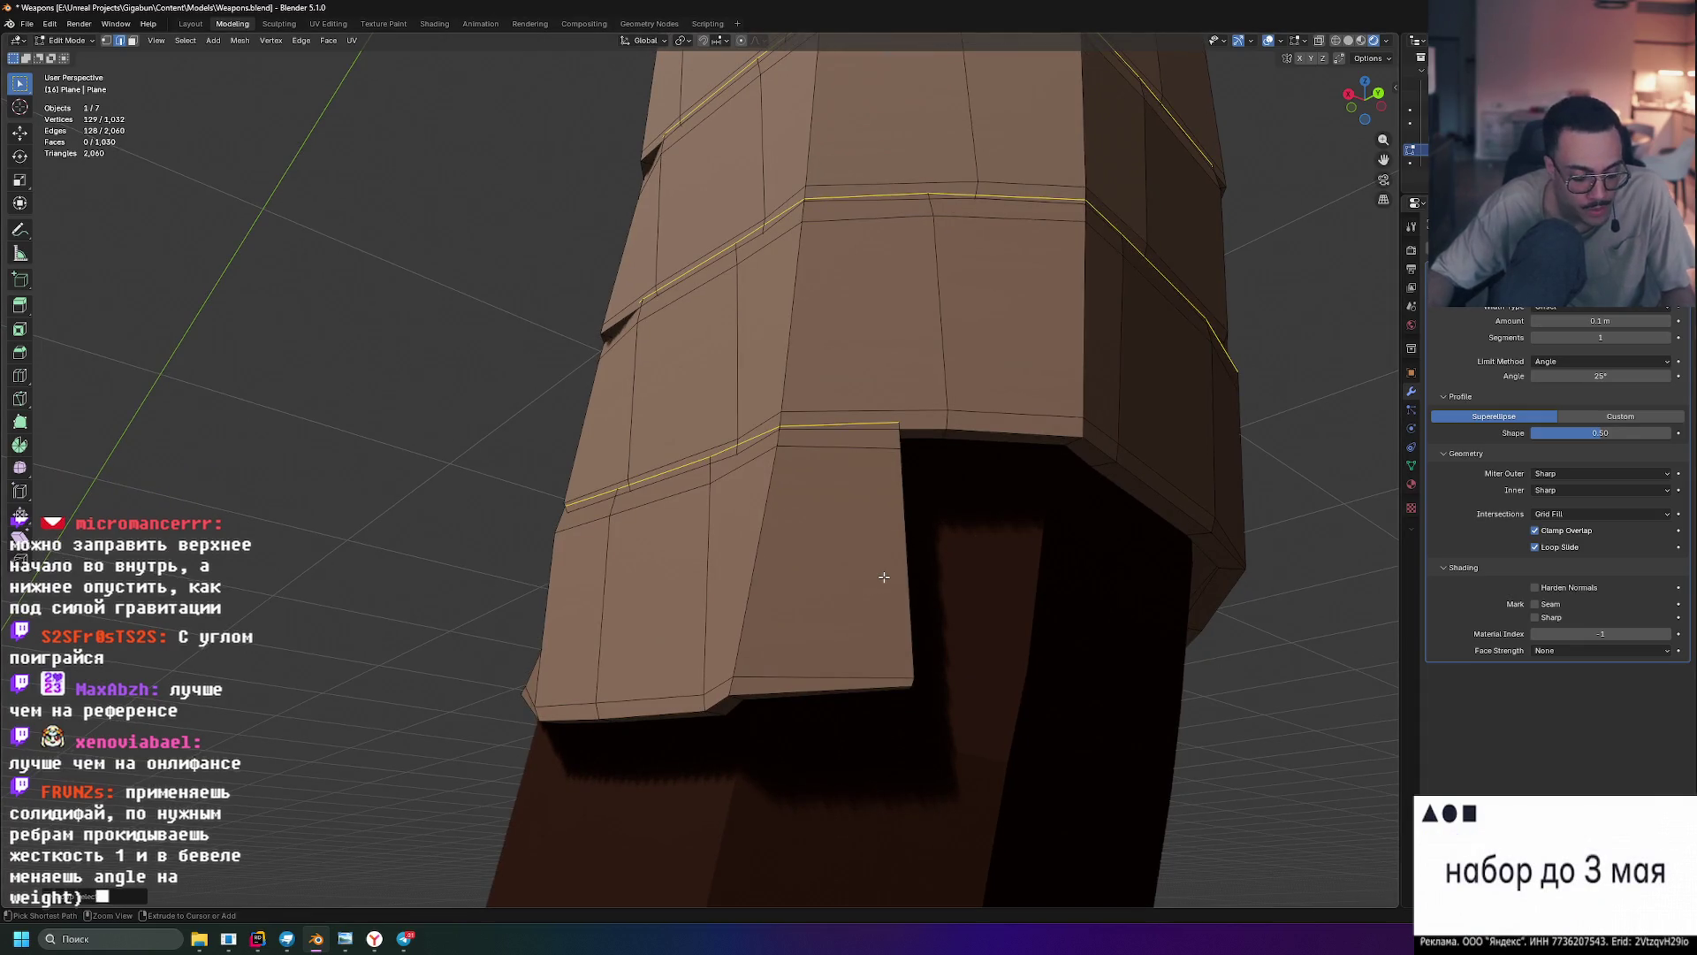
pyautogui.hotkey('ctrl', 'b')
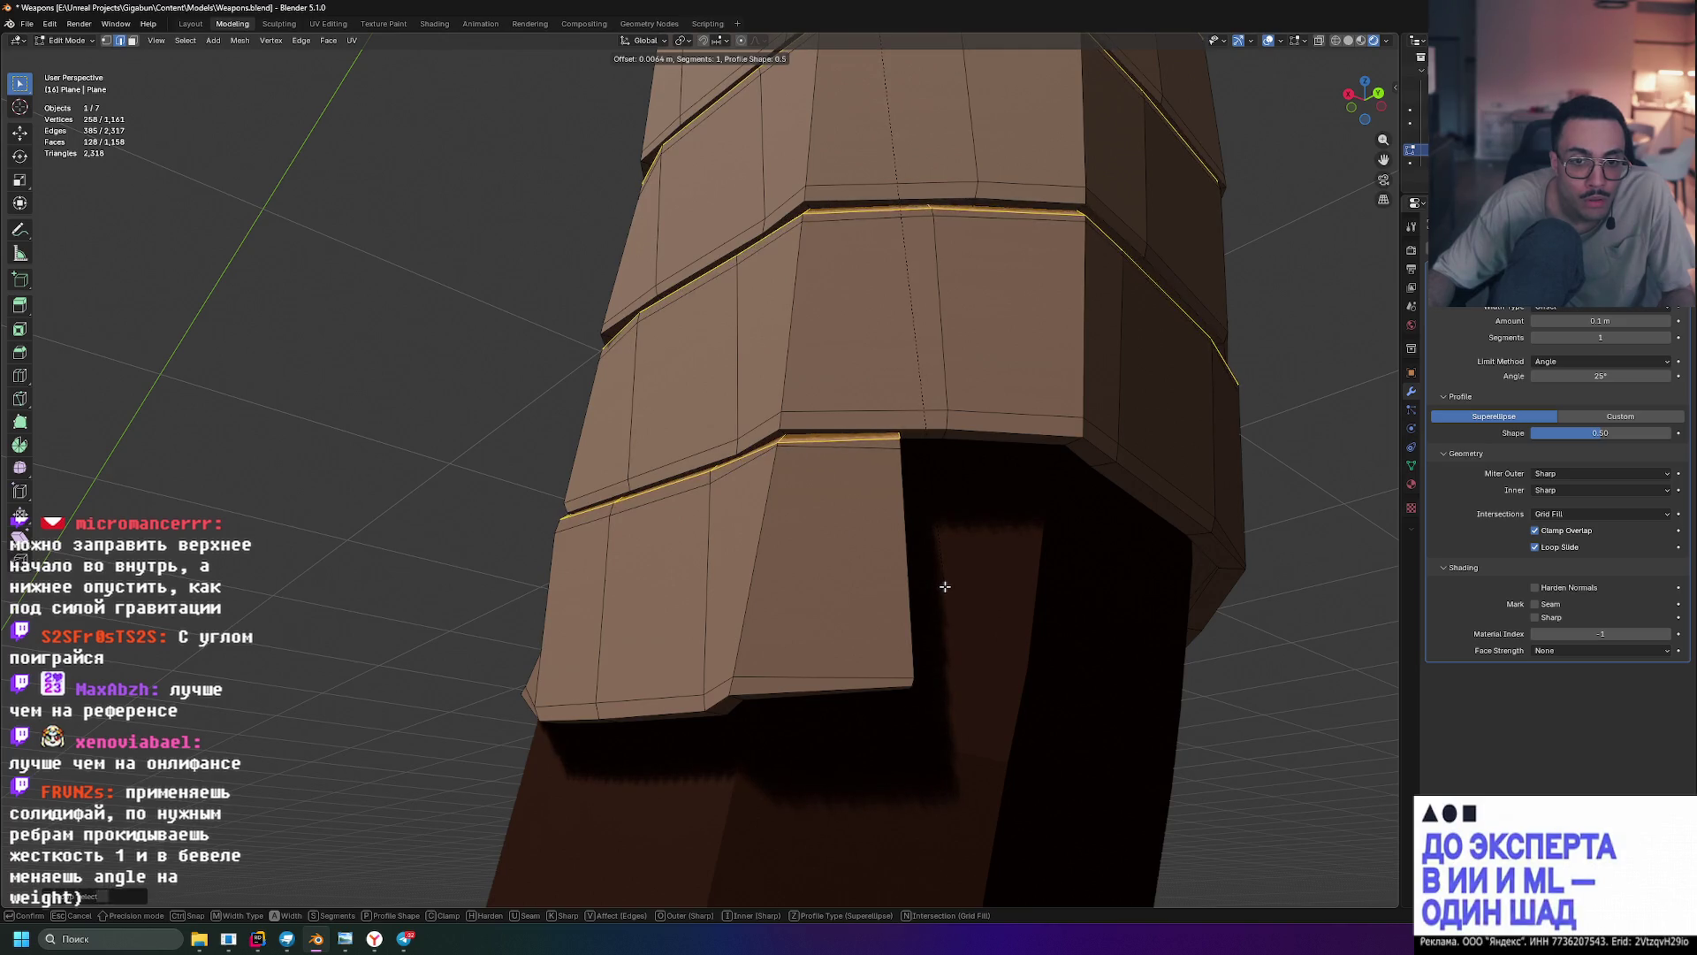
pyautogui.click(945, 585)
pyautogui.moveTo(945, 585)
pyautogui.mouseDown(button='middle')
pyautogui.moveTo(1065, 601)
pyautogui.moveTo(1140, 569)
pyautogui.moveTo(1114, 542)
pyautogui.moveTo(1079, 576)
pyautogui.moveTo(1095, 587)
pyautogui.moveTo(1106, 569)
pyautogui.moveTo(1082, 454)
pyautogui.mouseUp(button='middle')
pyautogui.click(1065, 602)
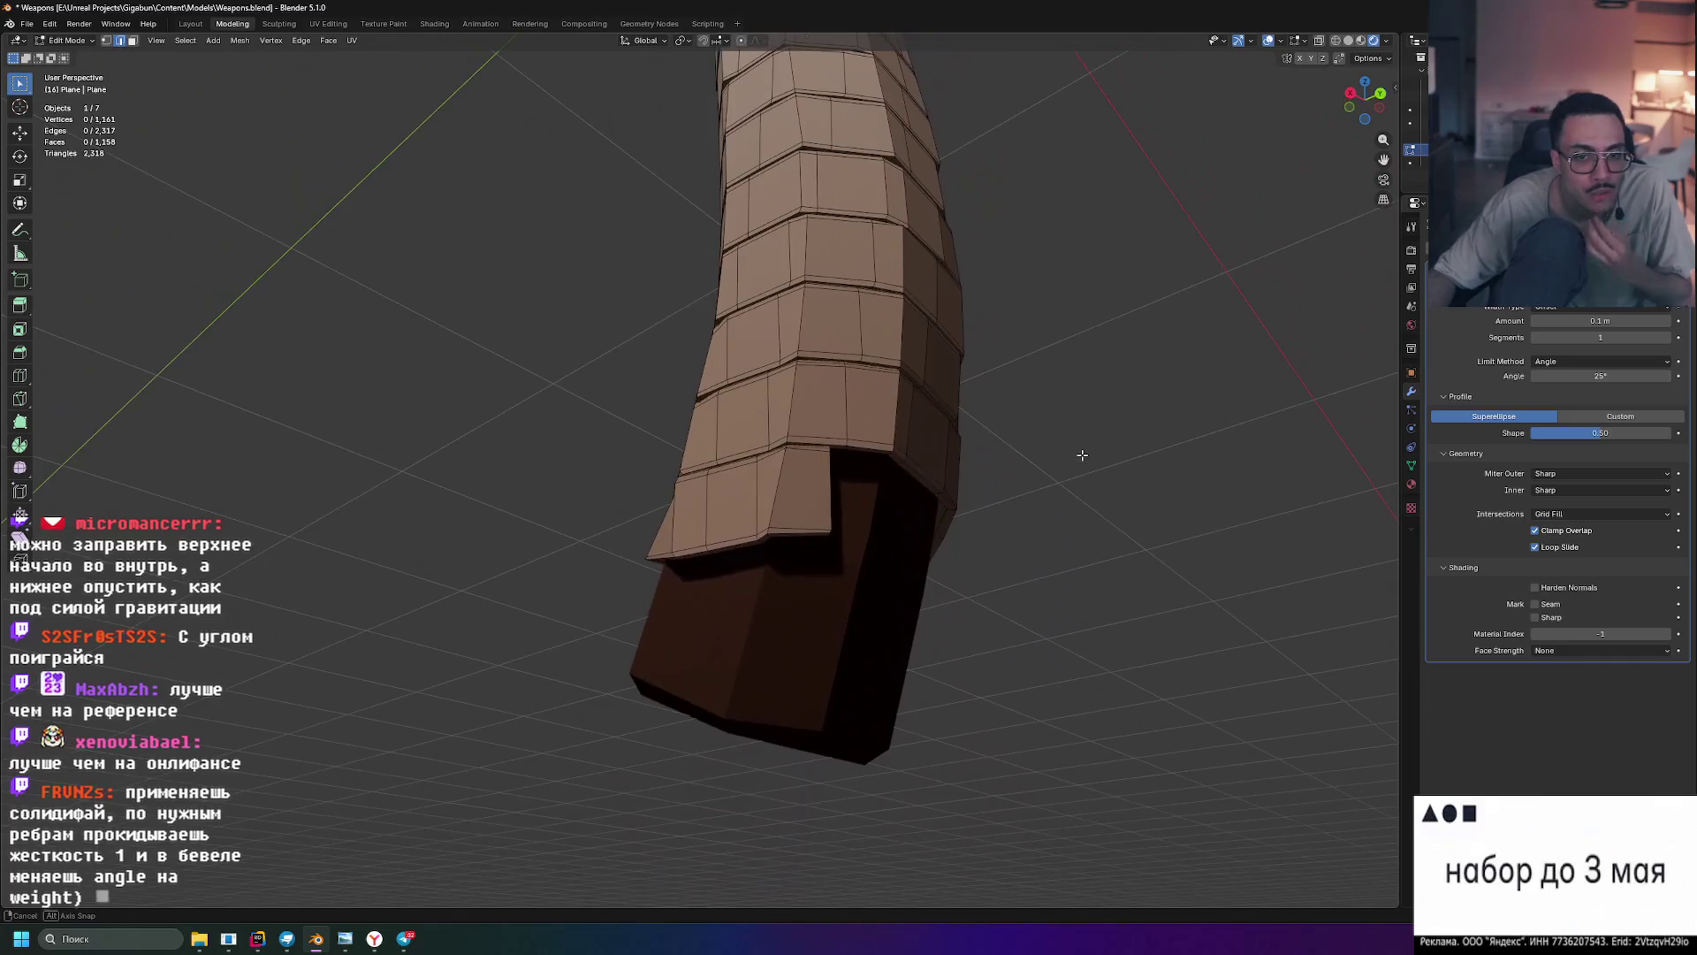
# - Select another set of wrap edge loops and bevel them by 0.0028 m
pyautogui.keyDown('alt'); pyautogui.click(786, 531); pyautogui.keyUp('alt')
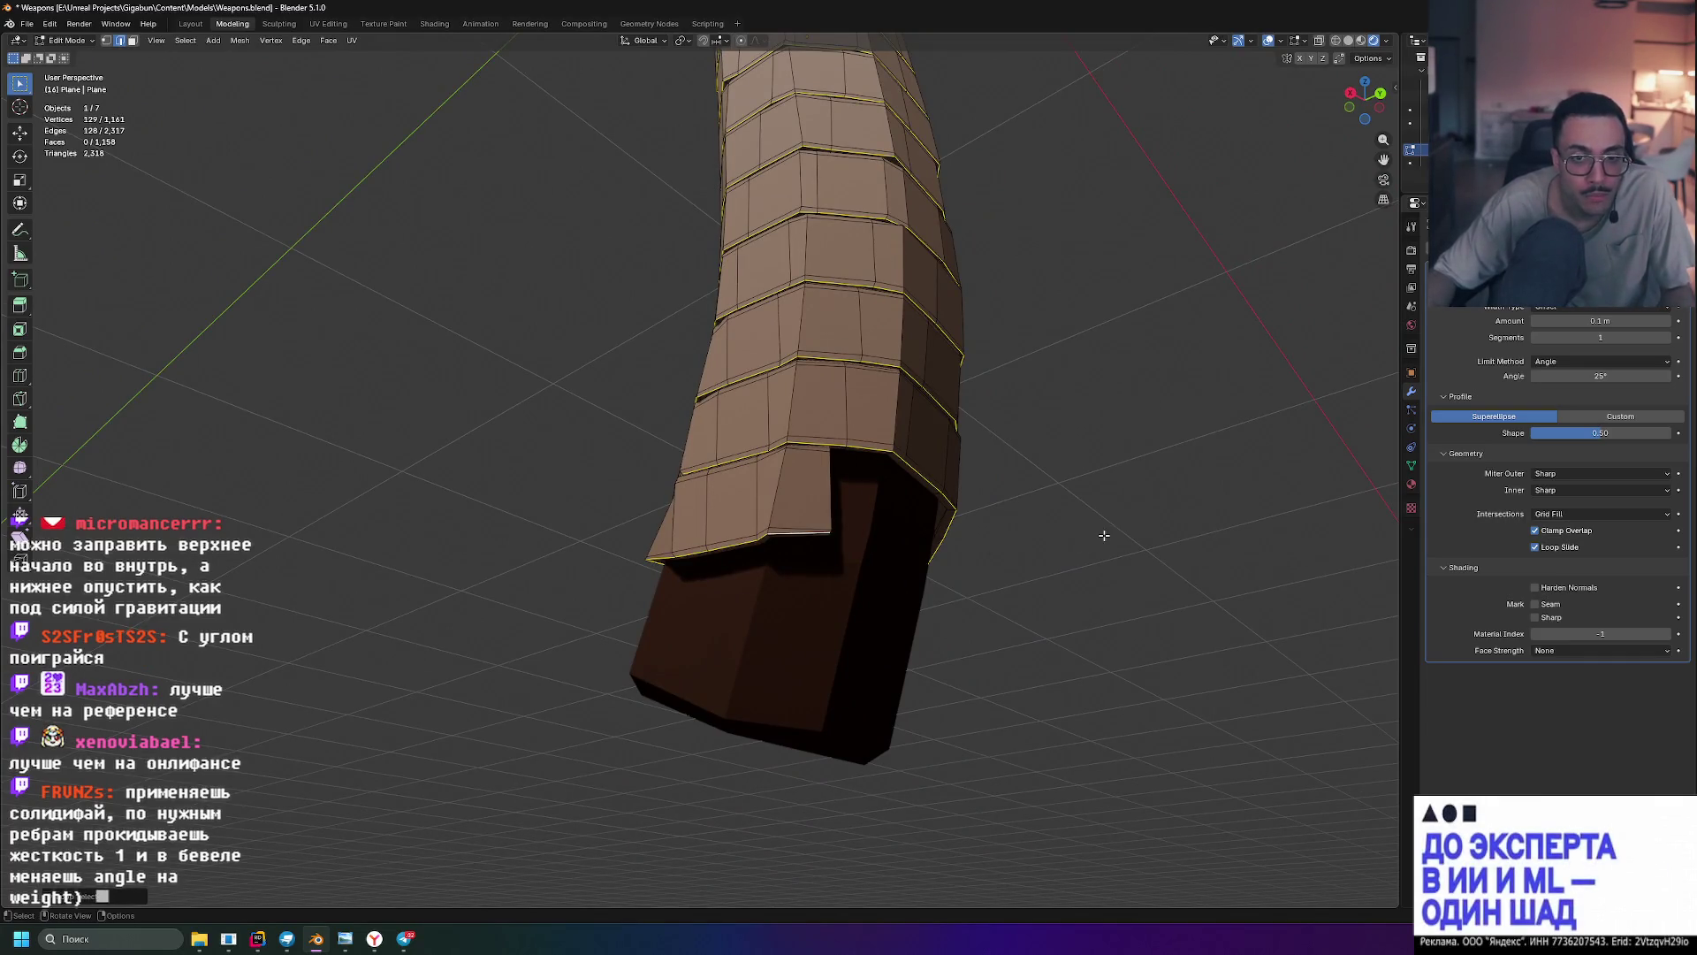
pyautogui.hotkey('ctrl', 'b')
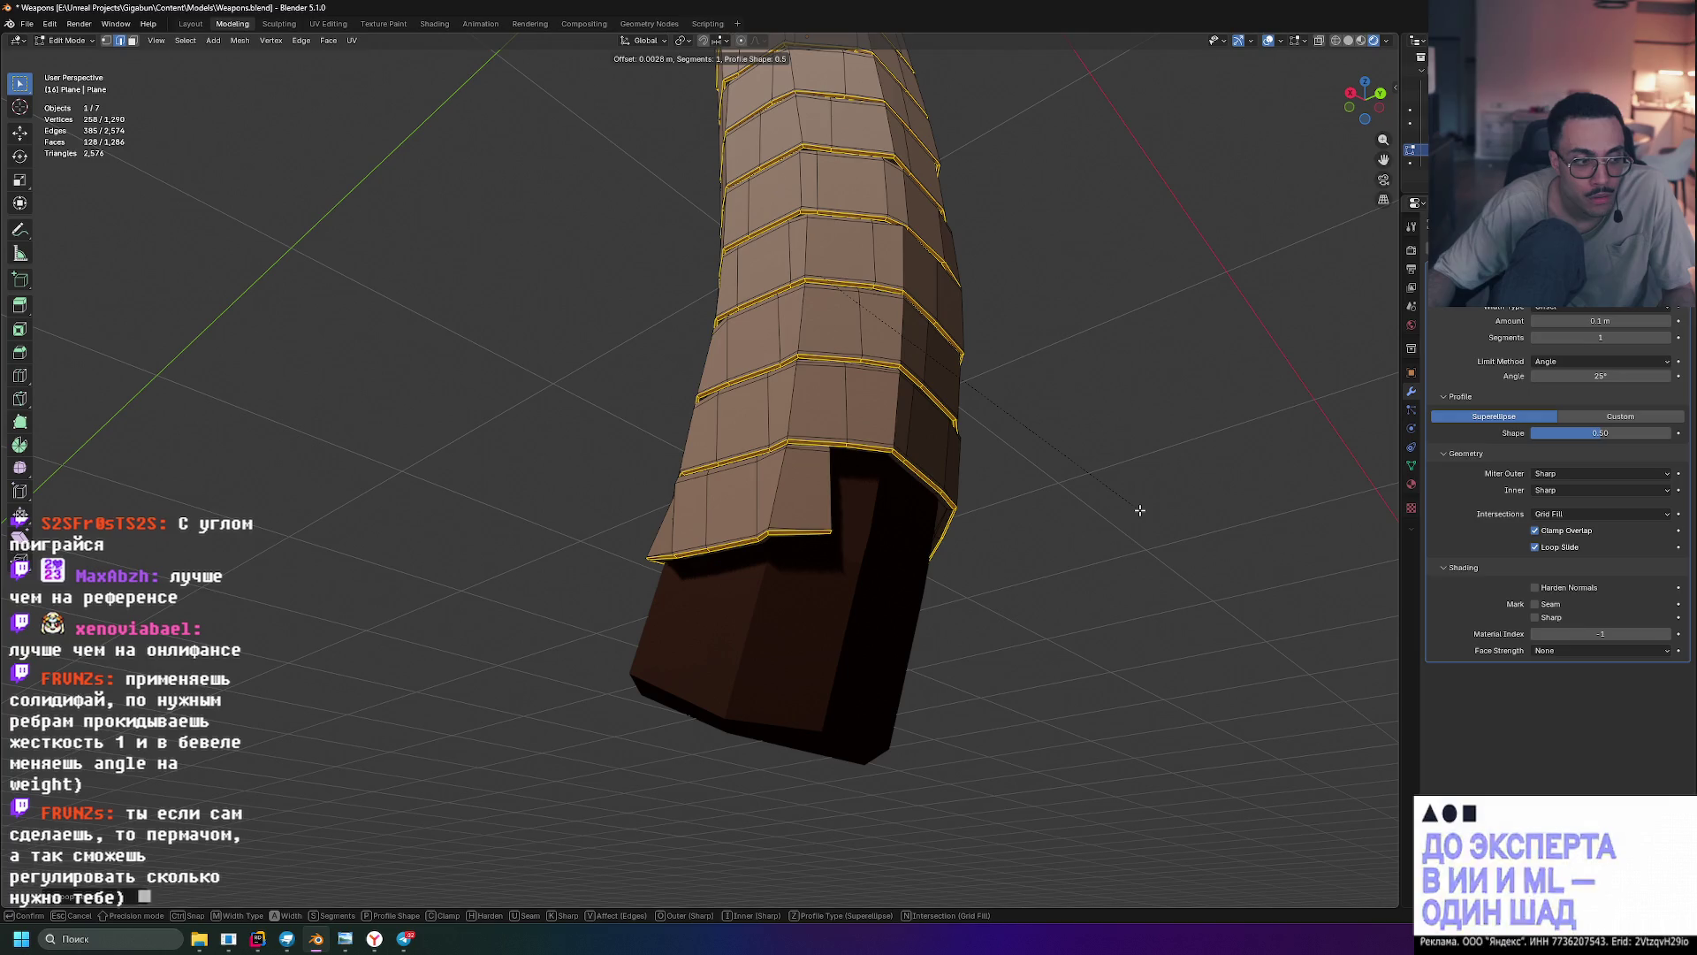
pyautogui.click(1140, 510)
pyautogui.scroll(5, 692, 587)
pyautogui.click(442, 511)
pyautogui.moveTo(447, 513)
pyautogui.mouseDown(button='middle')
pyautogui.moveTo(614, 501)
pyautogui.moveTo(772, 540)
pyautogui.moveTo(849, 508)
pyautogui.moveTo(910, 451)
pyautogui.moveTo(323, 605)
pyautogui.mouseUp(button='middle')
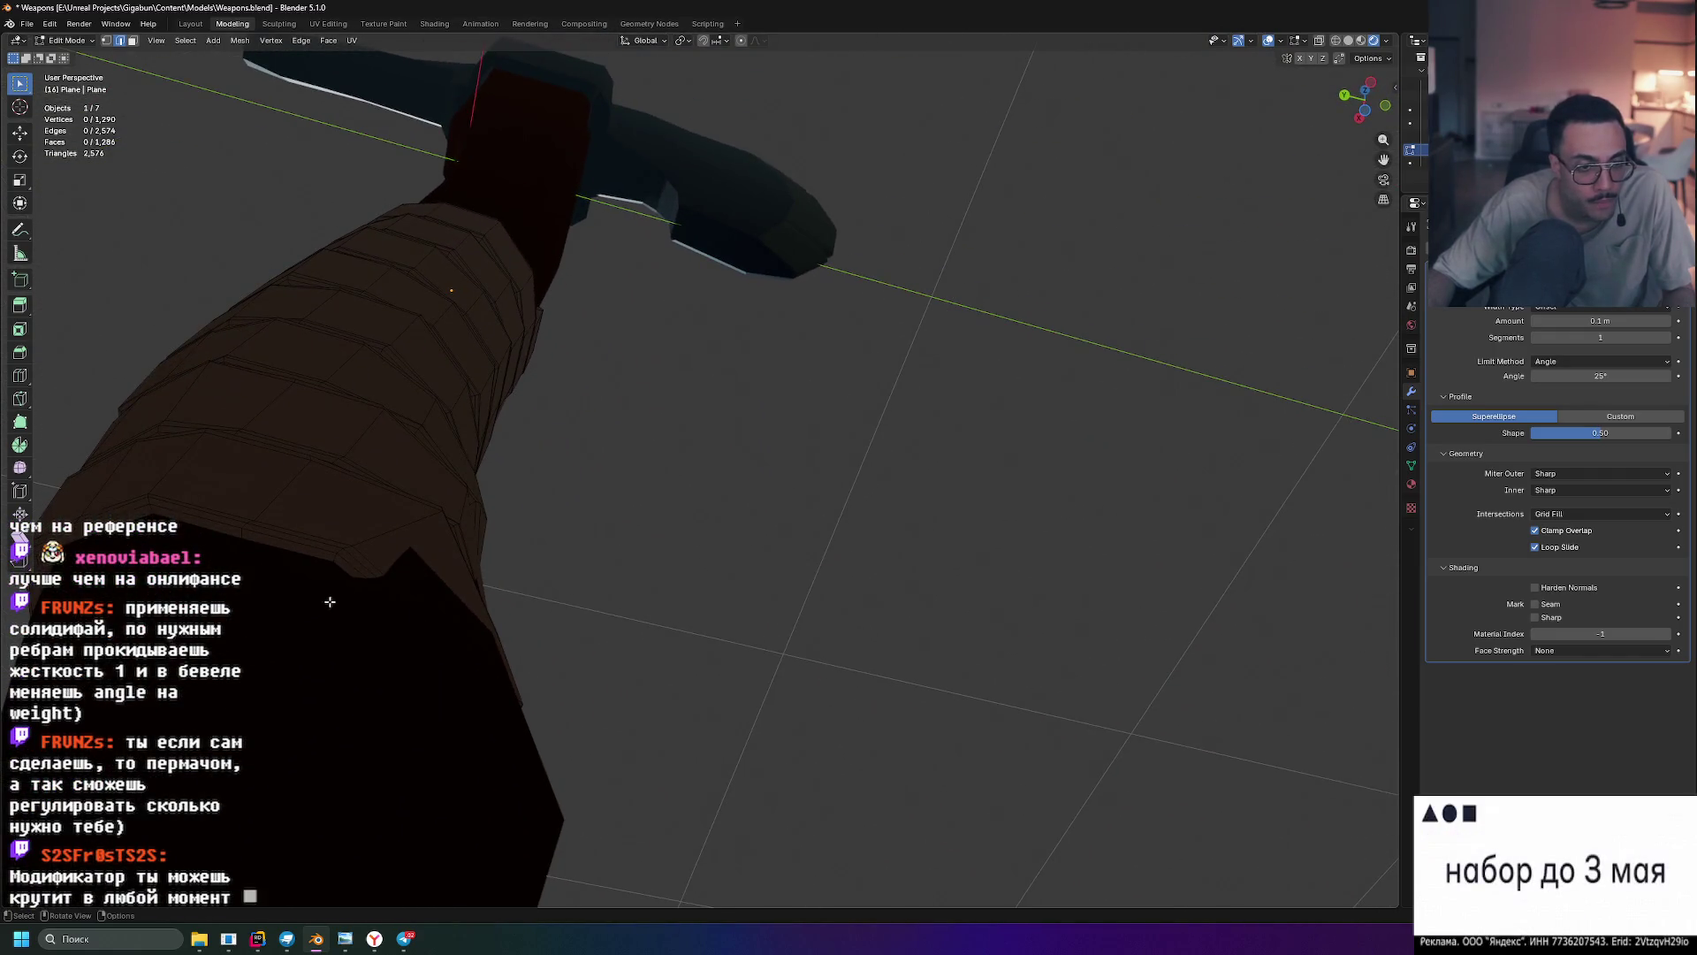
# - In Left Orthographic view with X-ray, select the end flap's bottom edge, then return to Solid shading
pyautogui.moveTo(648, 585)
pyautogui.mouseDown(button='middle')
pyautogui.moveTo(614, 607)
pyautogui.moveTo(602, 652)
pyautogui.moveTo(655, 693)
pyautogui.moveTo(565, 595)
pyautogui.moveTo(551, 778)
pyautogui.moveTo(566, 796)
pyautogui.moveTo(739, 769)
pyautogui.mouseUp(button='middle')
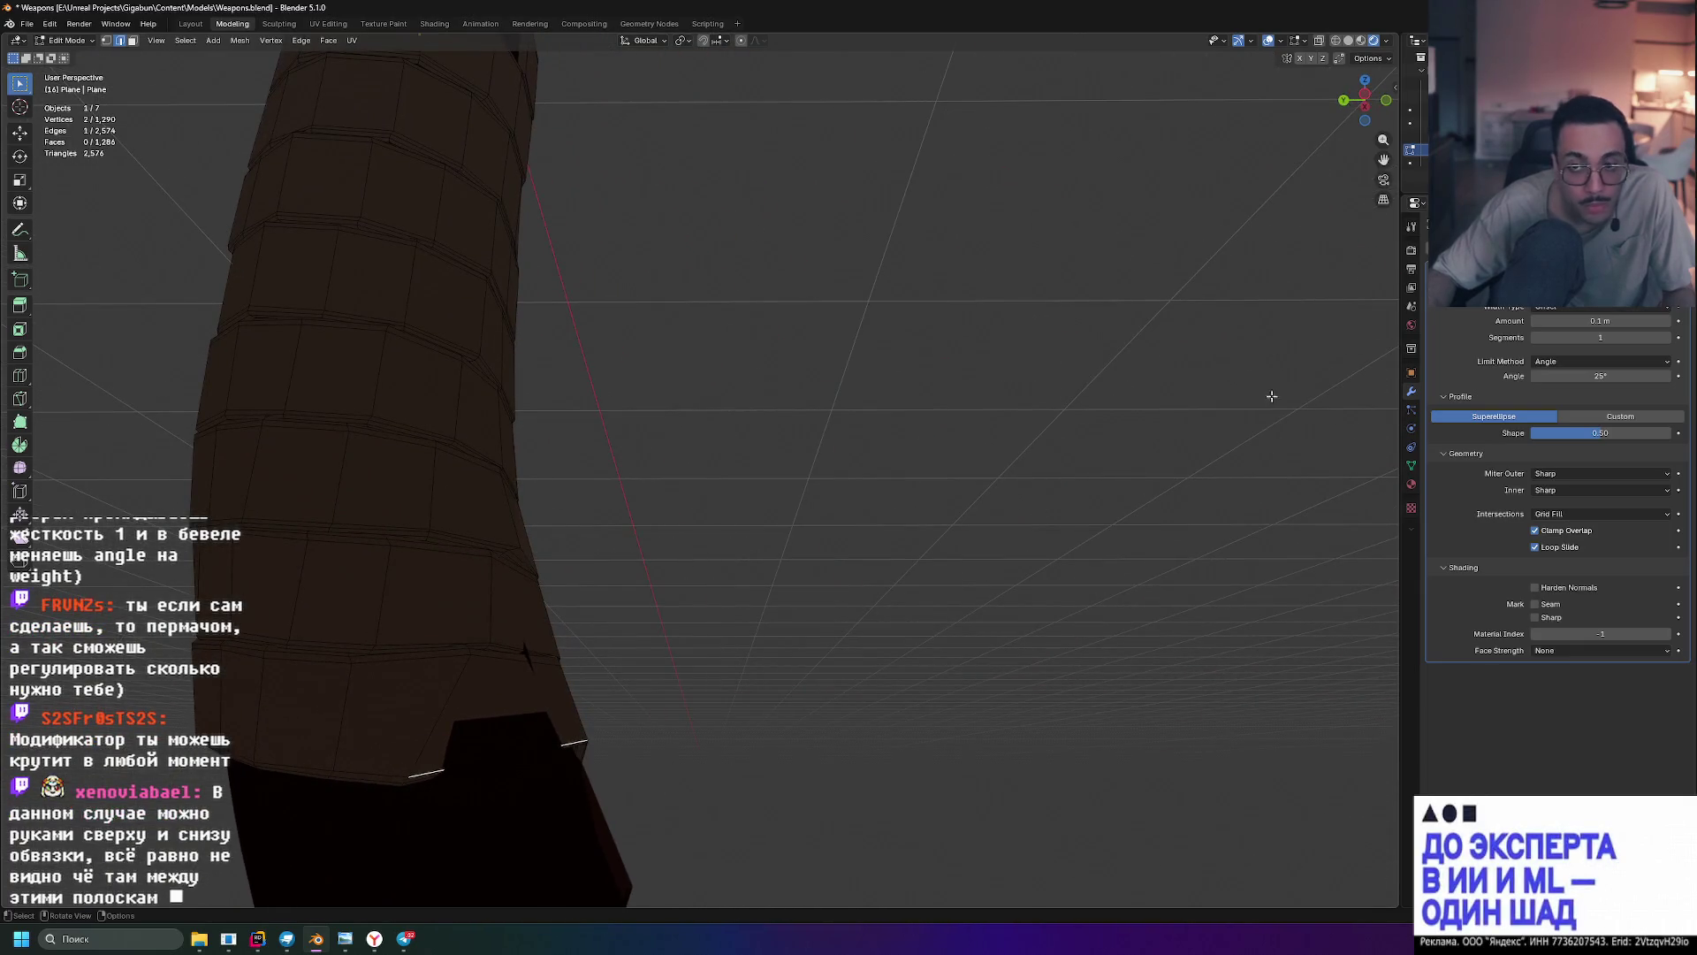
pyautogui.click(1375, 122)
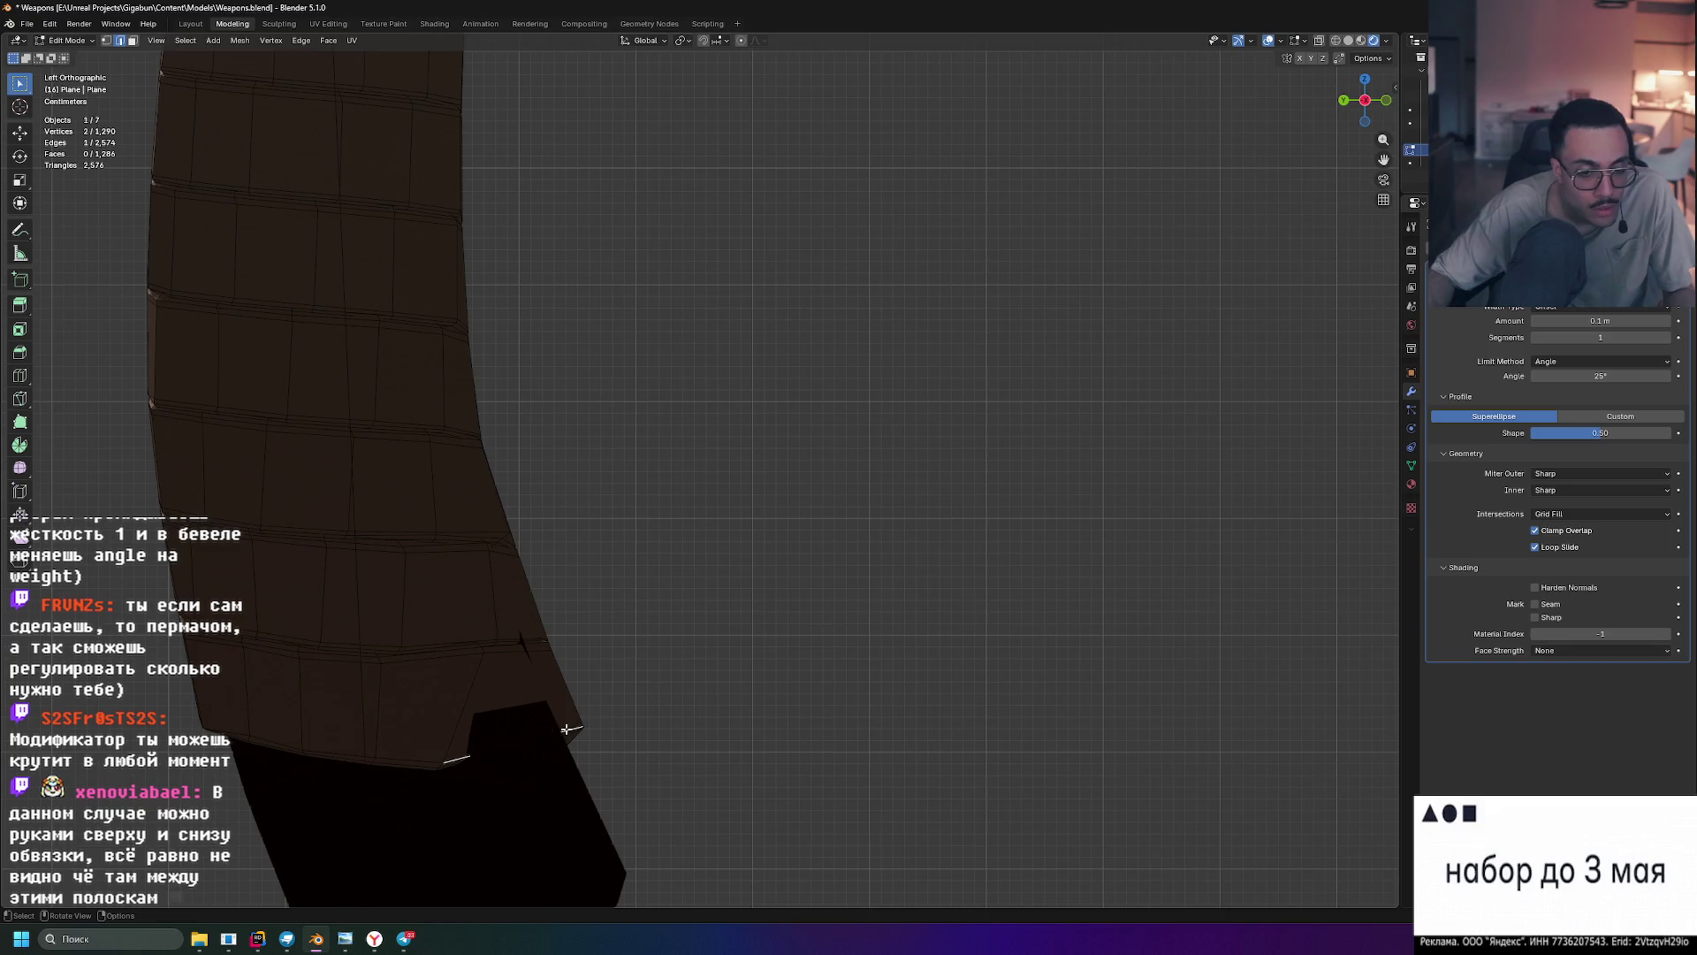
pyautogui.press('Tab')
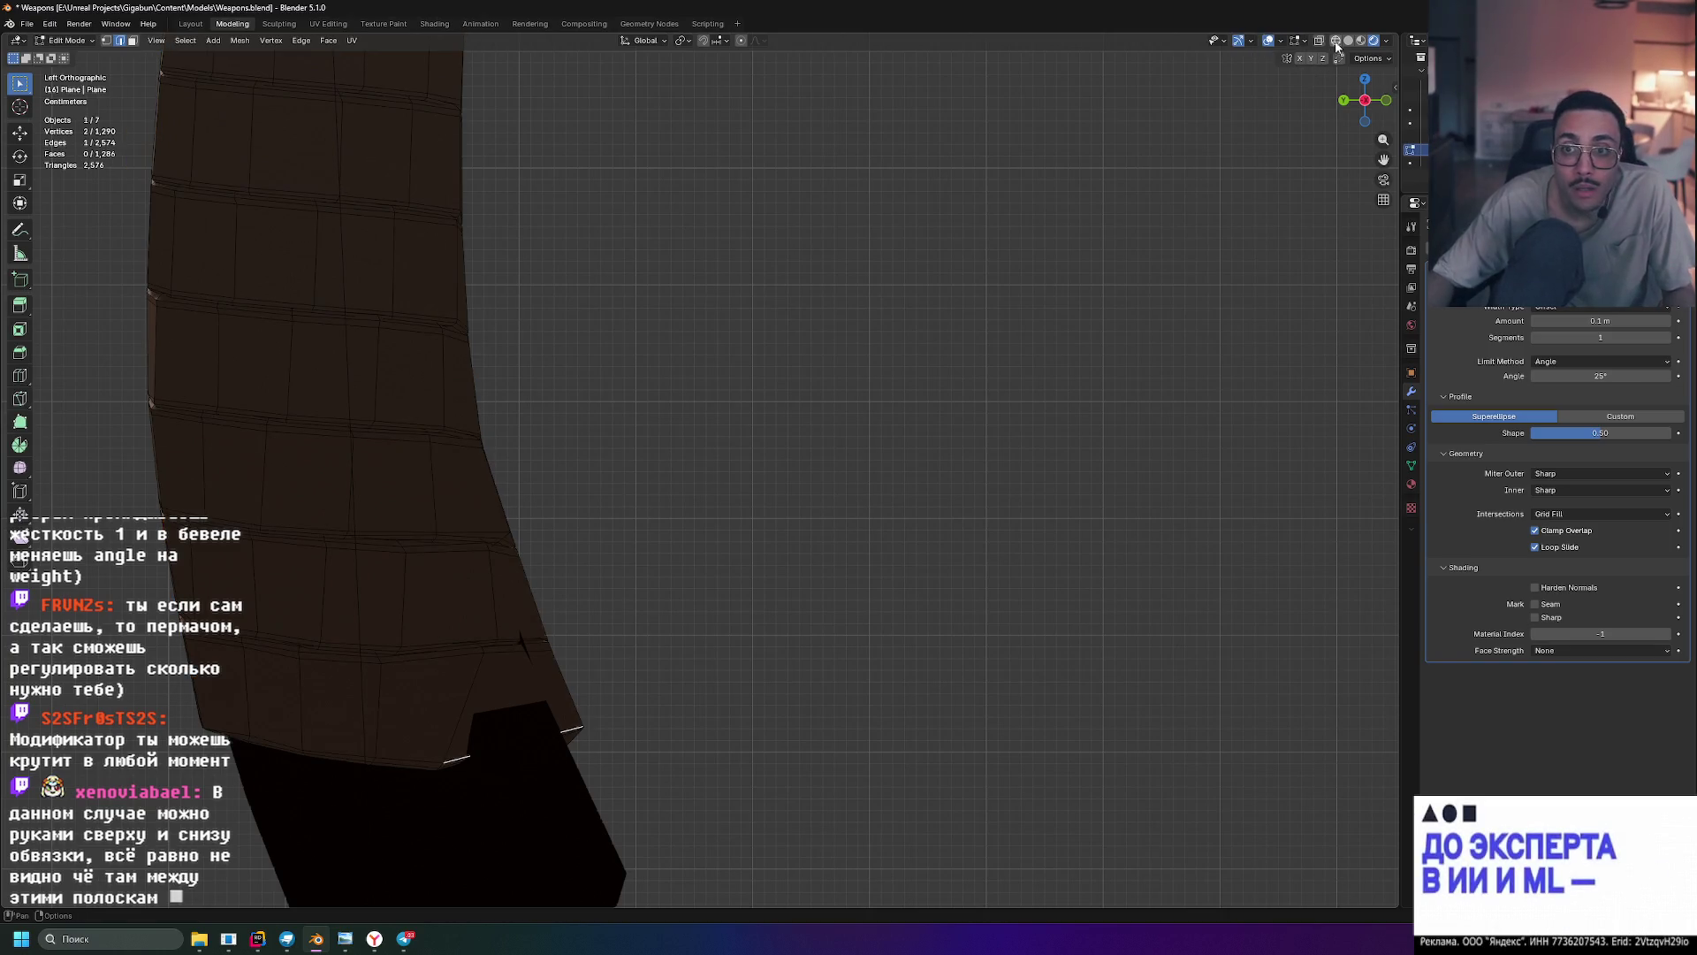
pyautogui.hotkey('shift', 'z')
pyautogui.moveTo(570, 715)
pyautogui.keyDown('shift'); pyautogui.mouseDown(button='middle')
pyautogui.moveTo(456, 884)
pyautogui.moveTo(760, 465)
pyautogui.mouseUp(button='middle'); pyautogui.keyUp('shift')
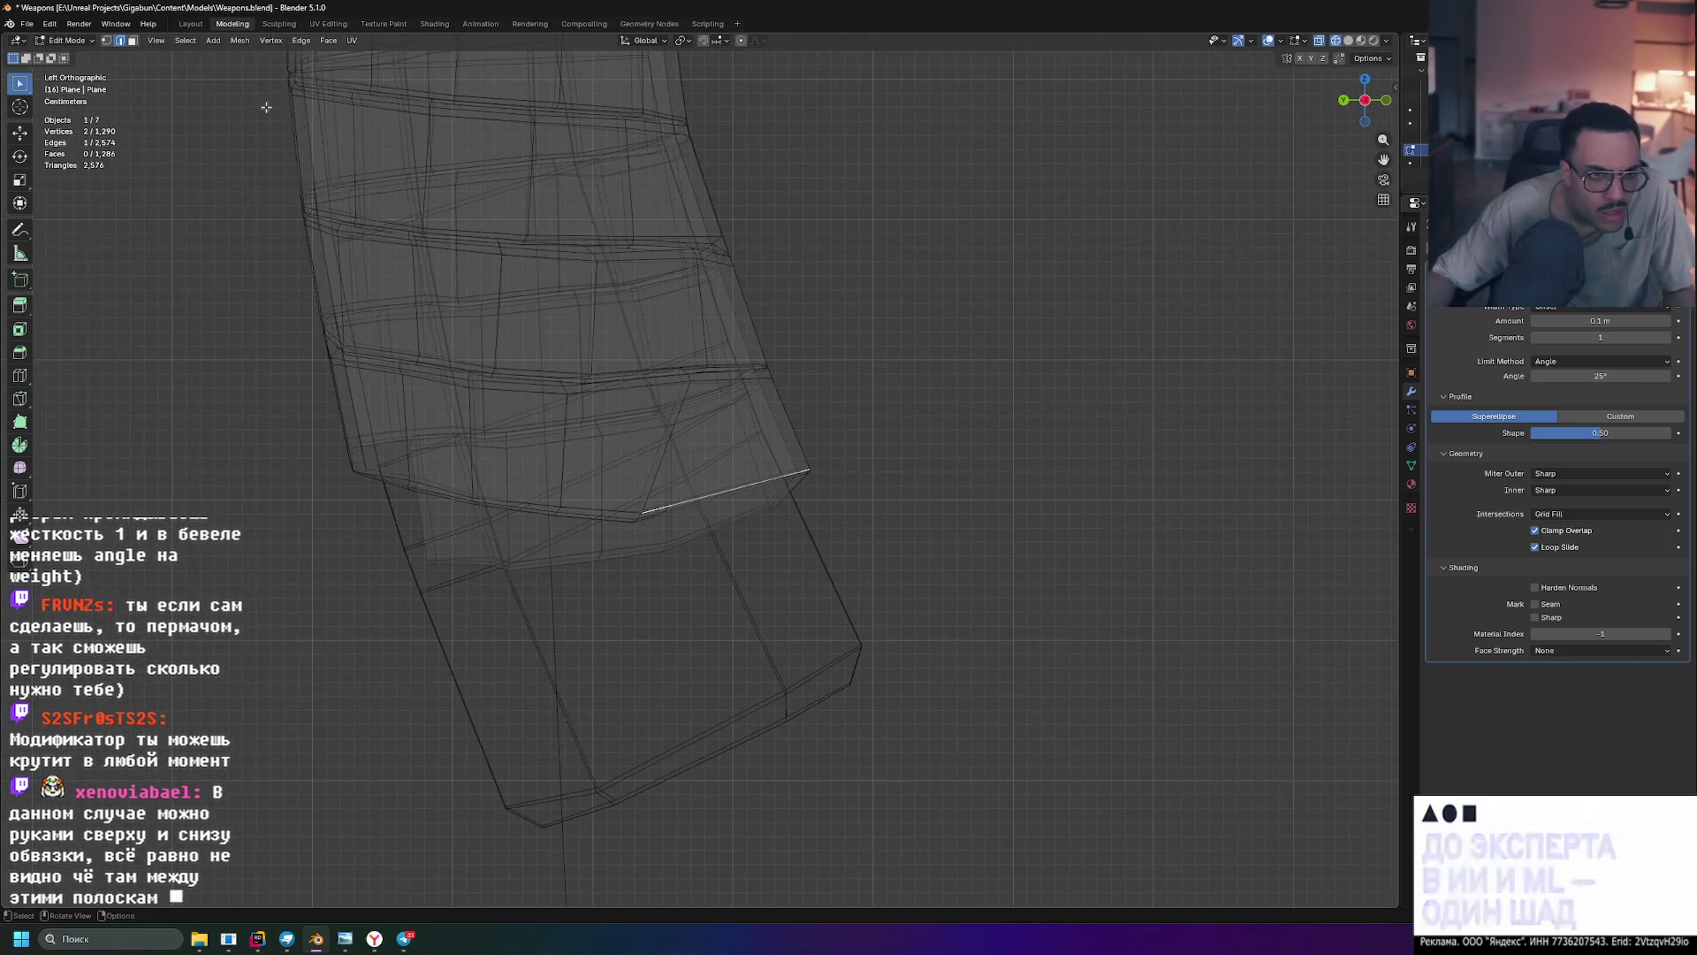
pyautogui.scroll(4, 830, 563)
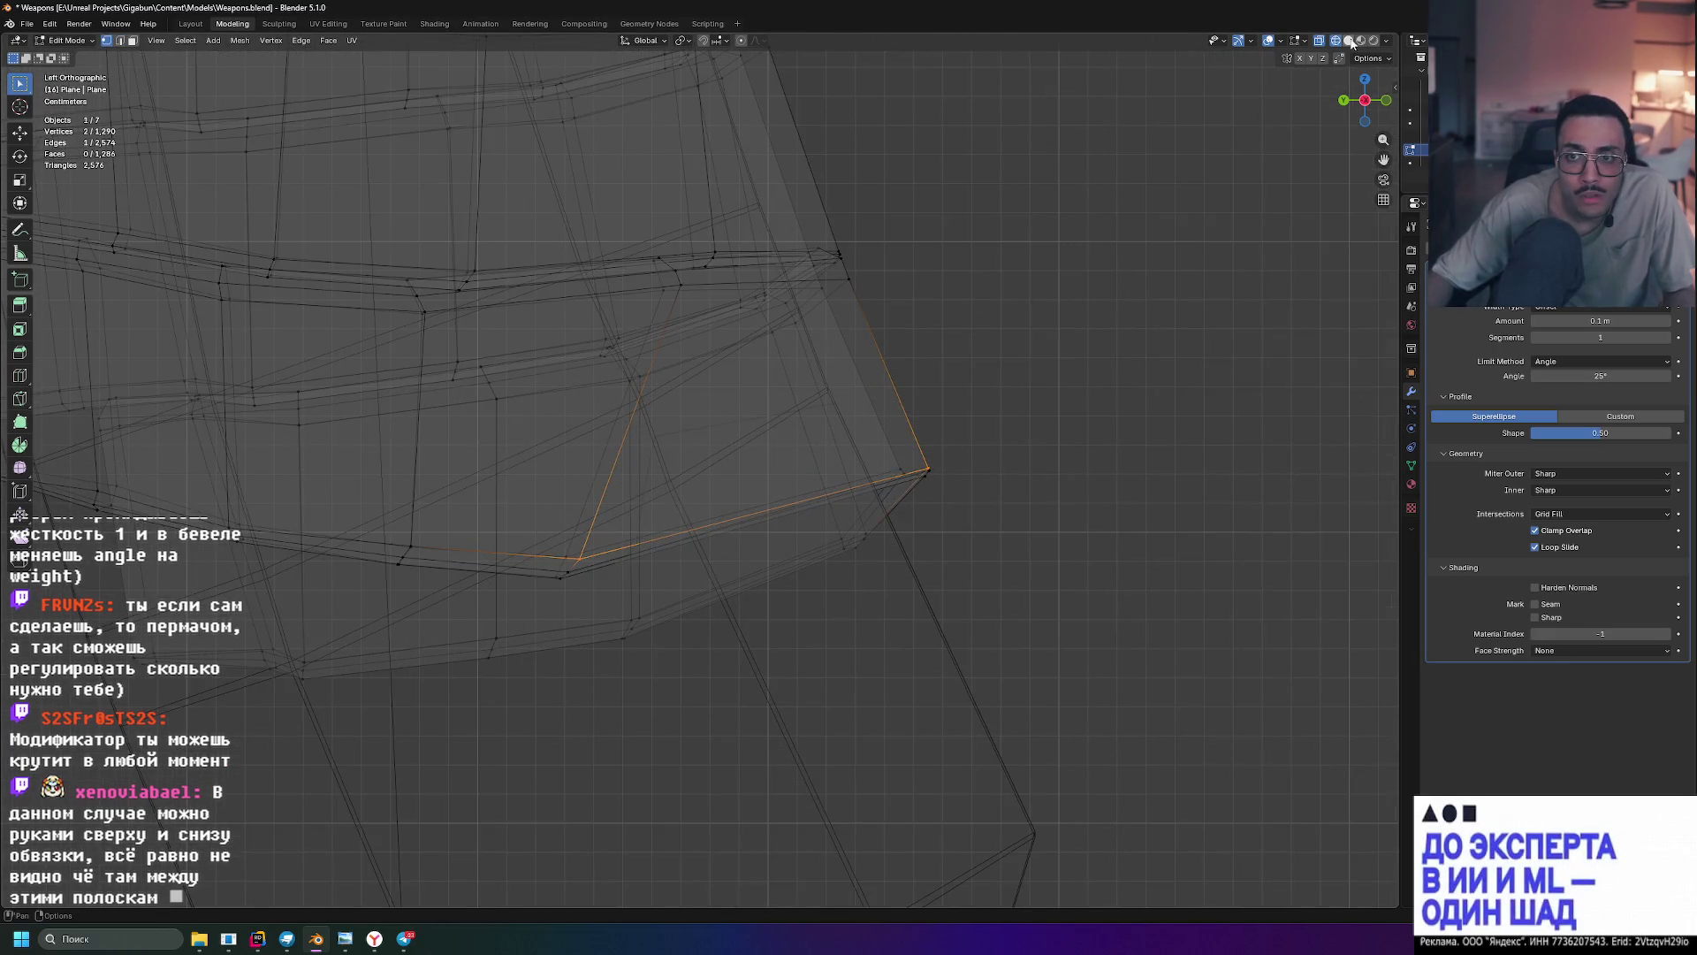
pyautogui.click(1349, 41)
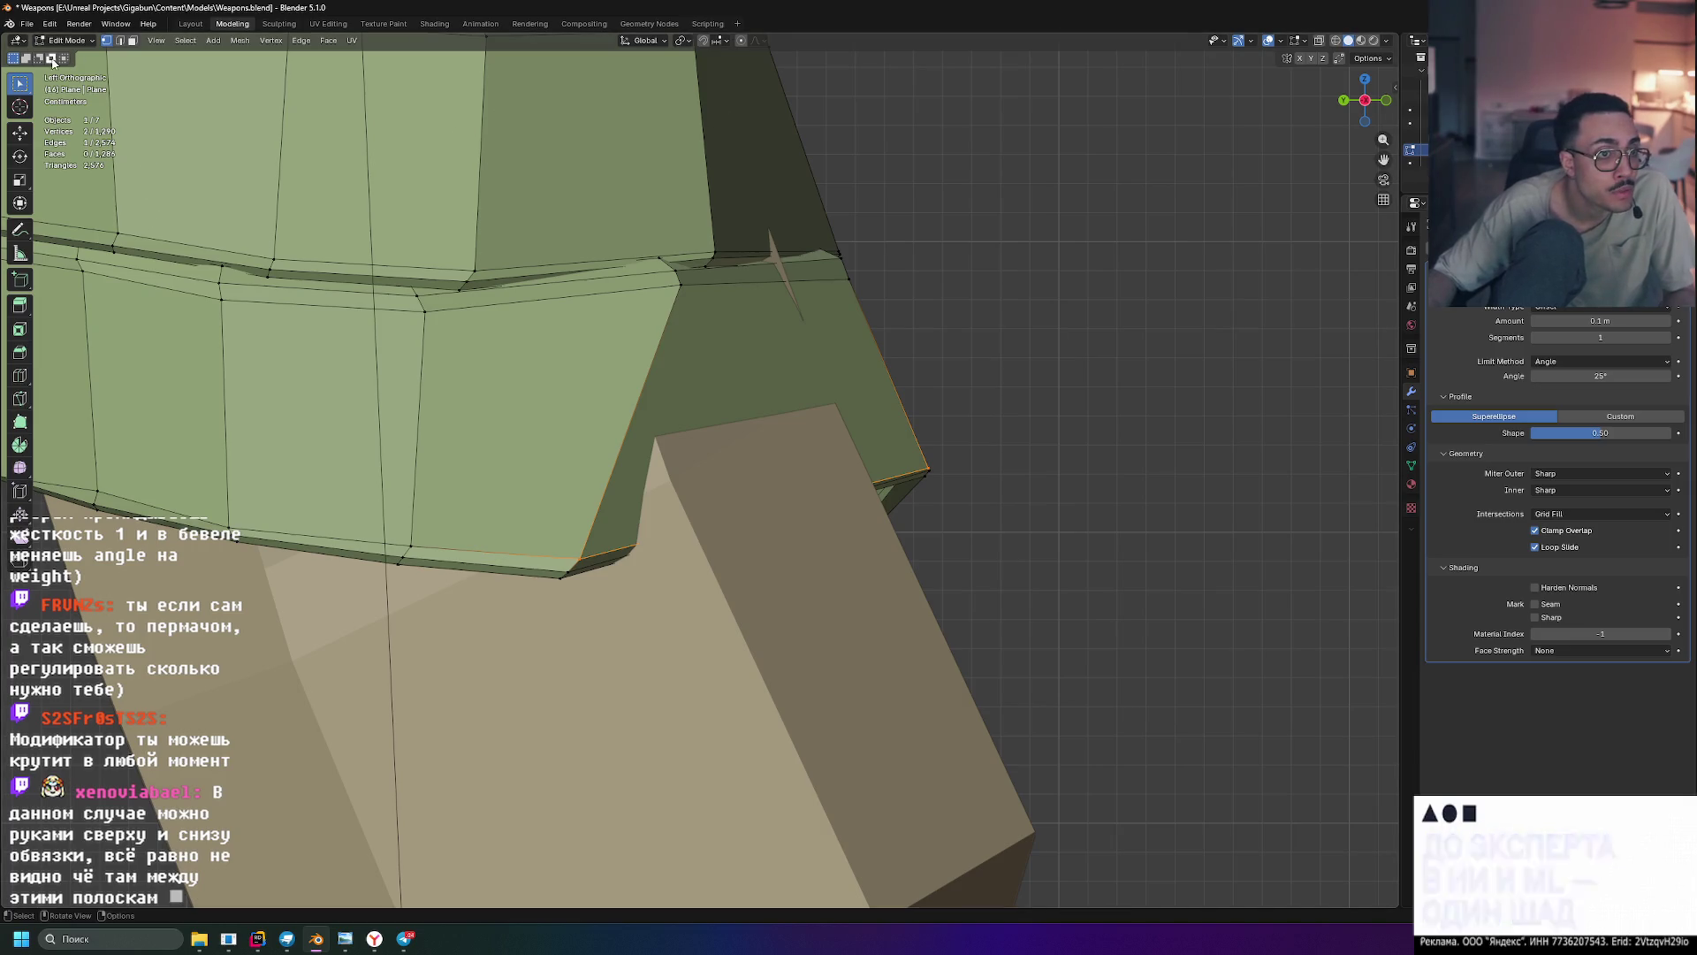
# - Nudge the flap's edge about 0.01 m along its normal
pyautogui.hotkey('shift', 'space')
pyautogui.press('g')
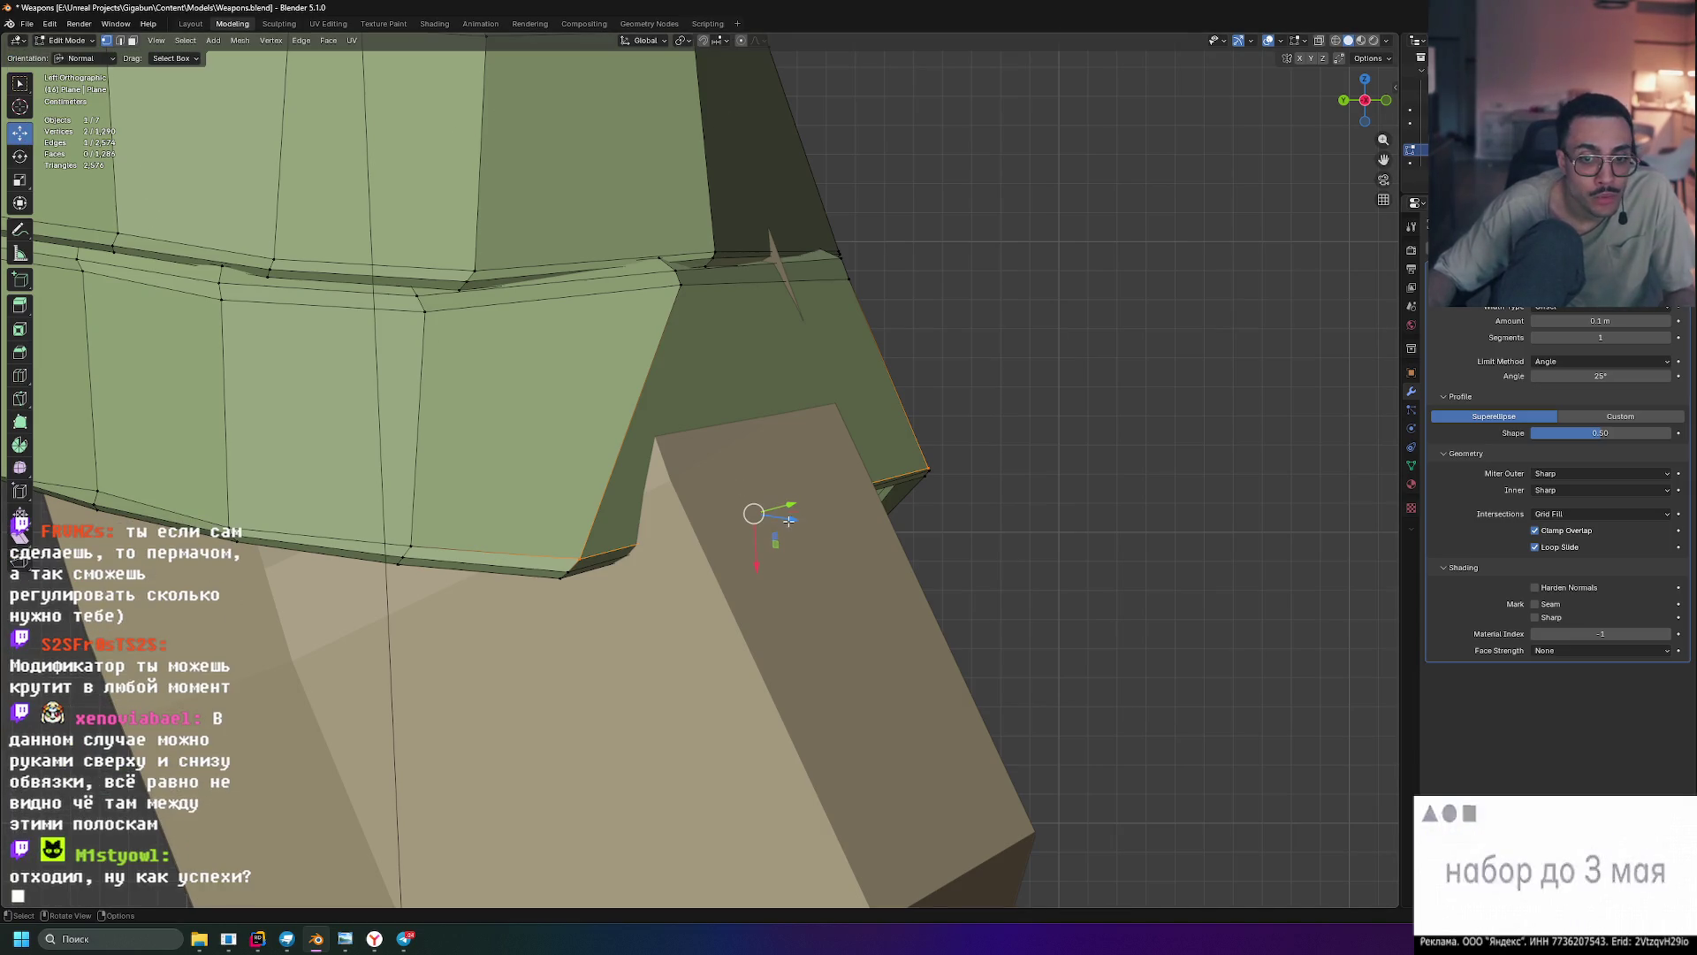
pyautogui.moveTo(791, 519); pyautogui.dragTo(819, 531)
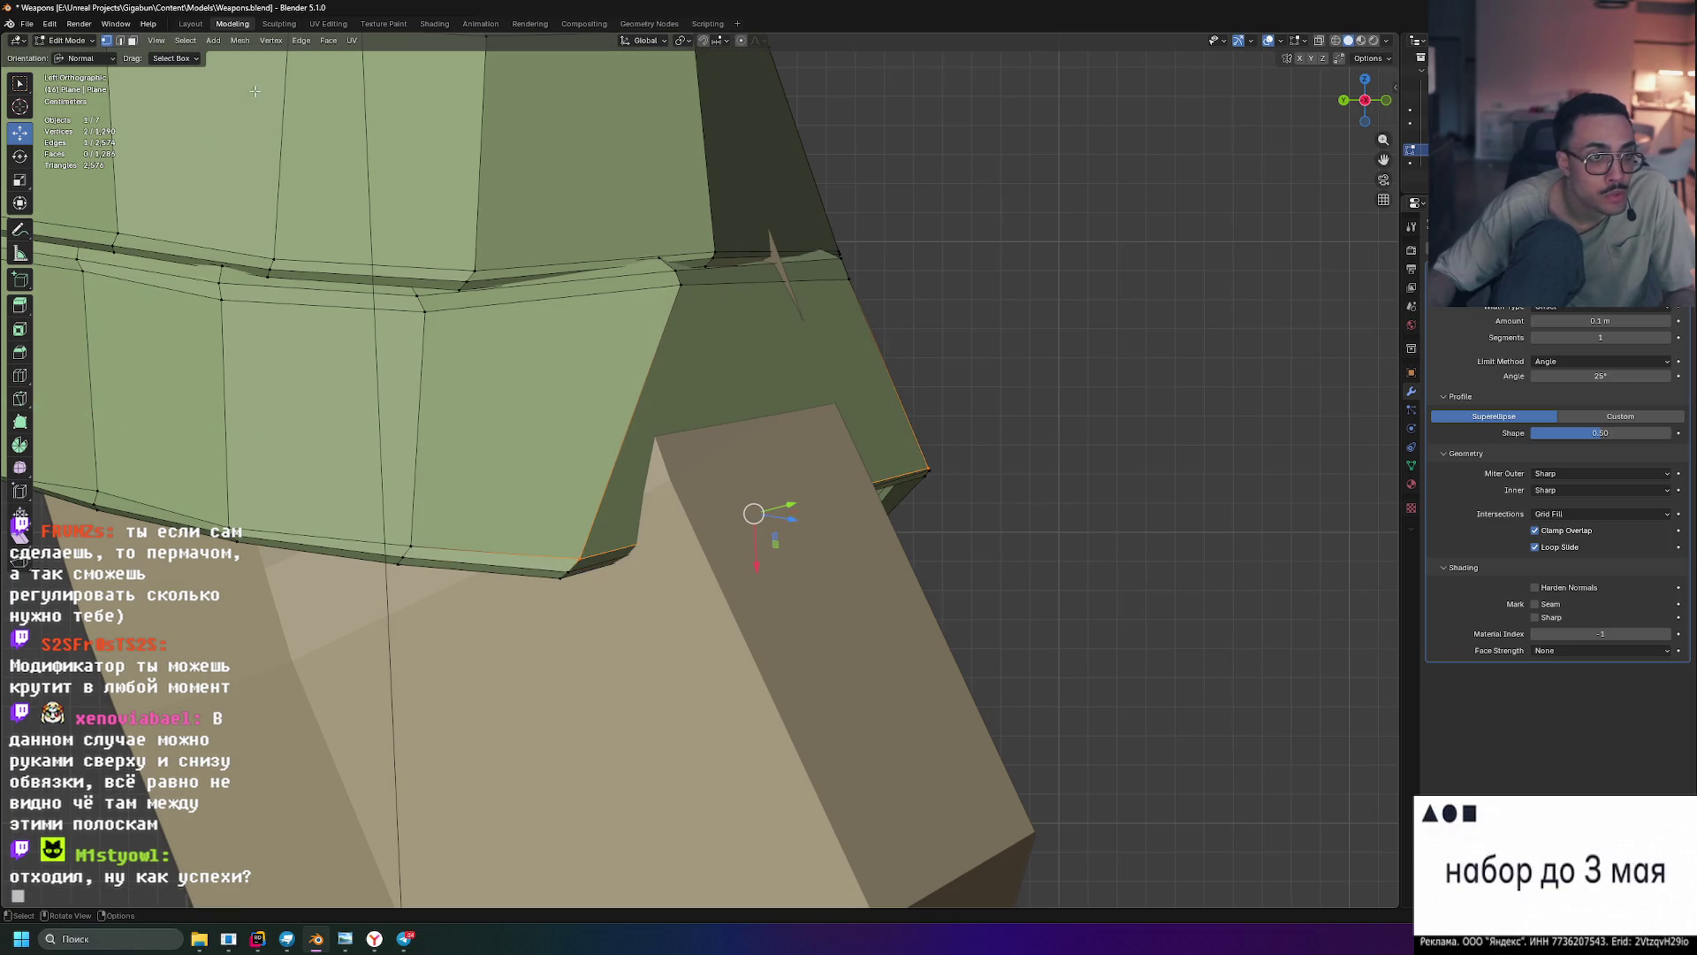
# - In face select mode, try selecting the flap faces without the bevel strips, then clear the selection
pyautogui.click(132, 41)
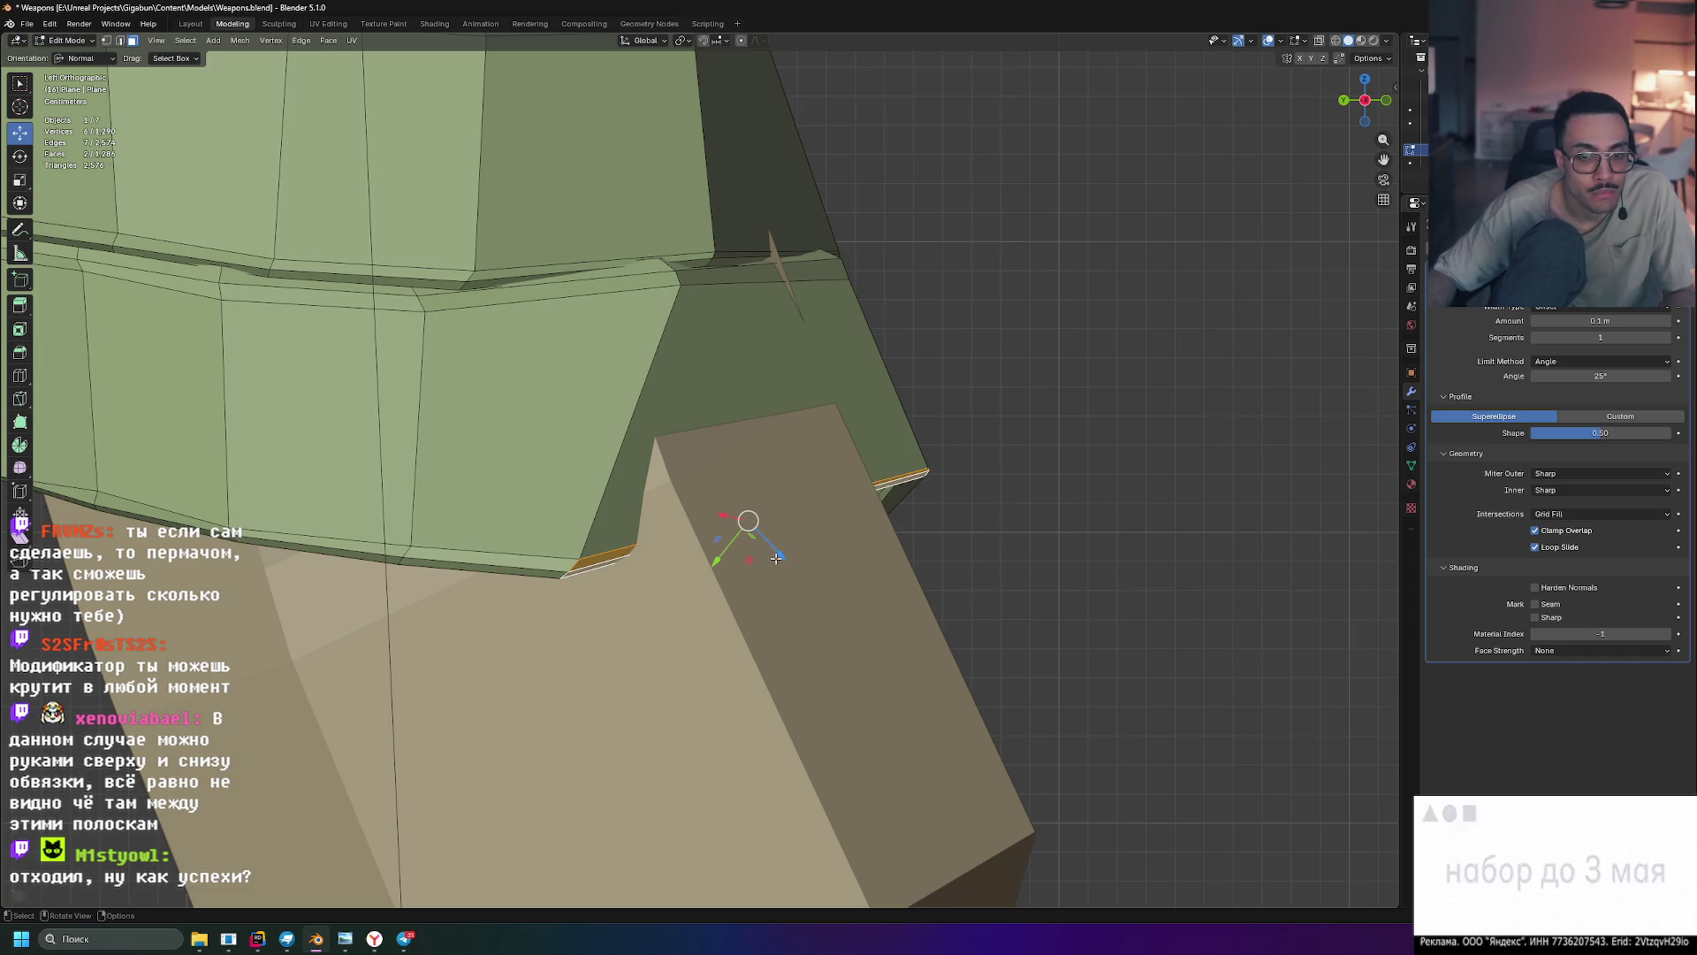
pyautogui.keyDown('shift'); pyautogui.click(633, 483); pyautogui.keyUp('shift')
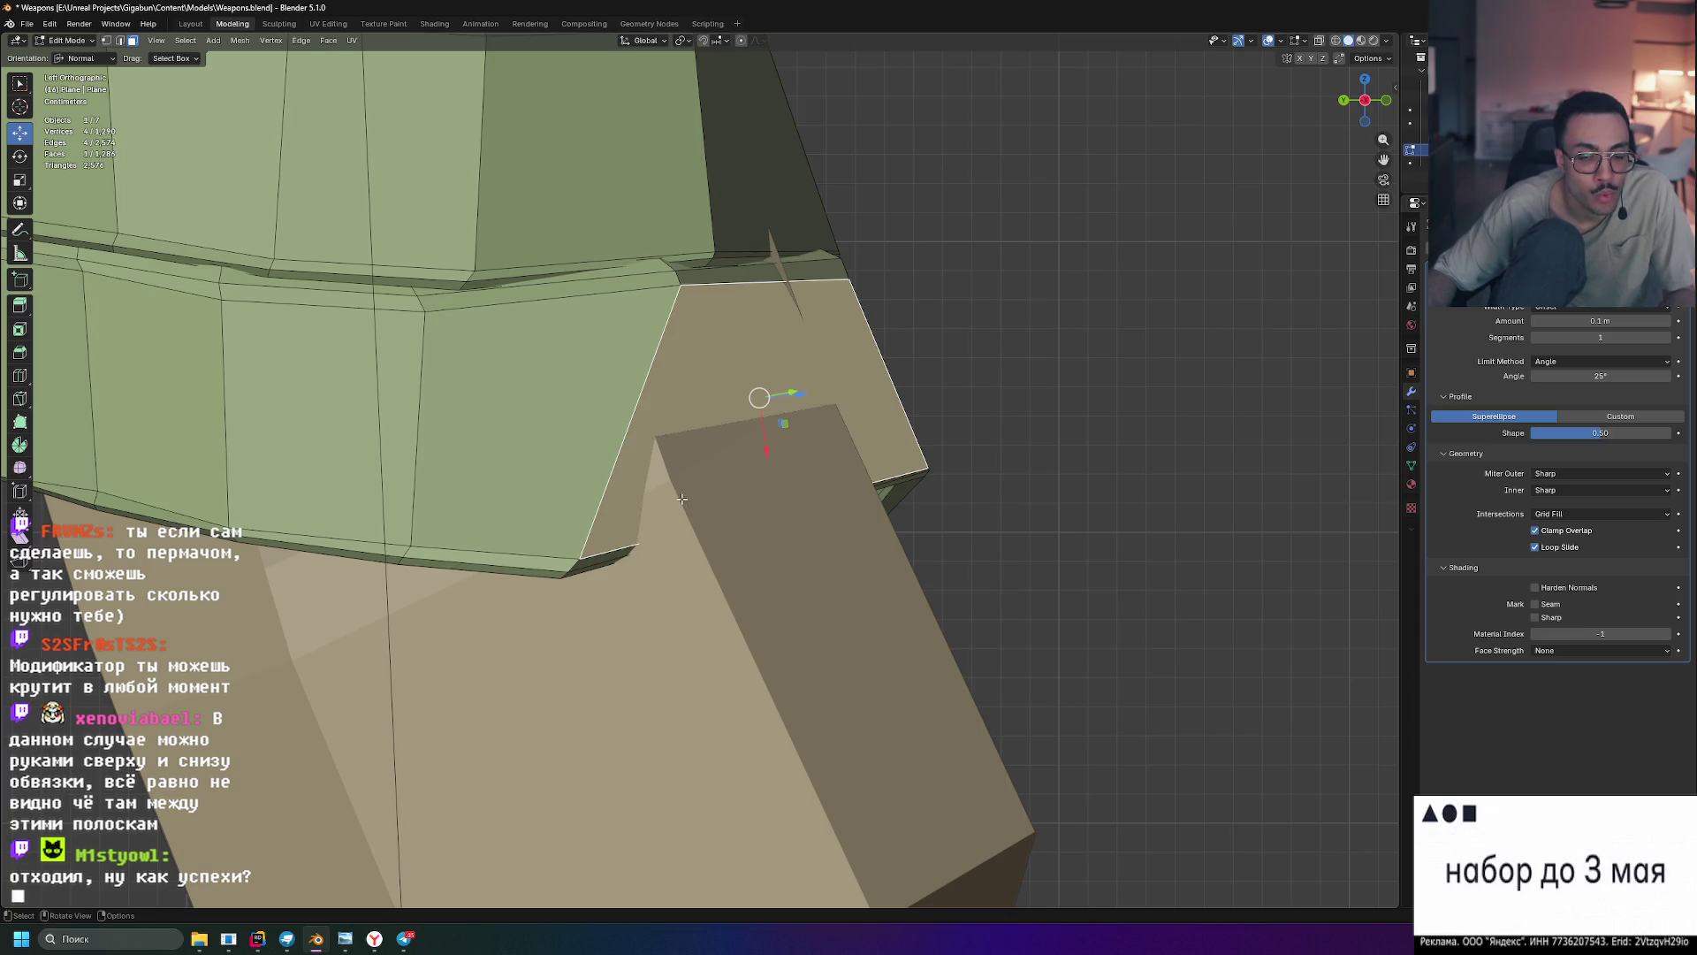
pyautogui.keyDown('alt'); pyautogui.keyDown('shift'); pyautogui.click(603, 559); pyautogui.keyUp('shift'); pyautogui.keyUp('alt')
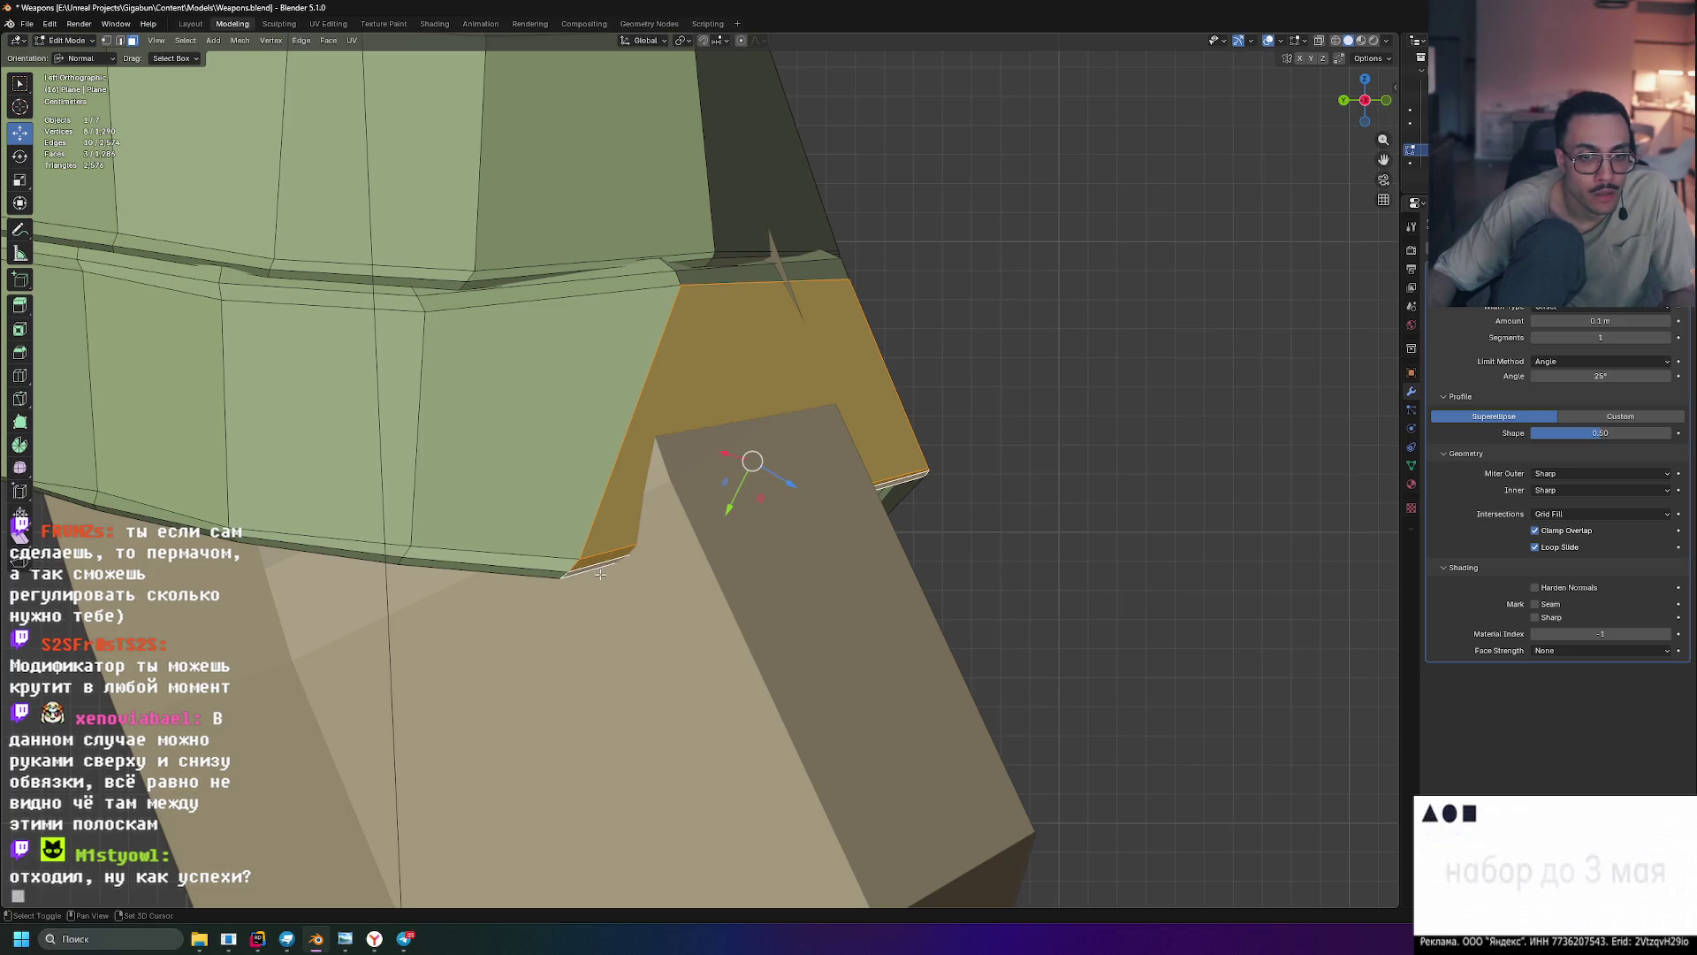
pyautogui.keyDown('alt'); pyautogui.keyDown('shift'); pyautogui.click(604, 555); pyautogui.keyUp('shift'); pyautogui.keyUp('alt')
pyautogui.hotkey('alt', 'a')
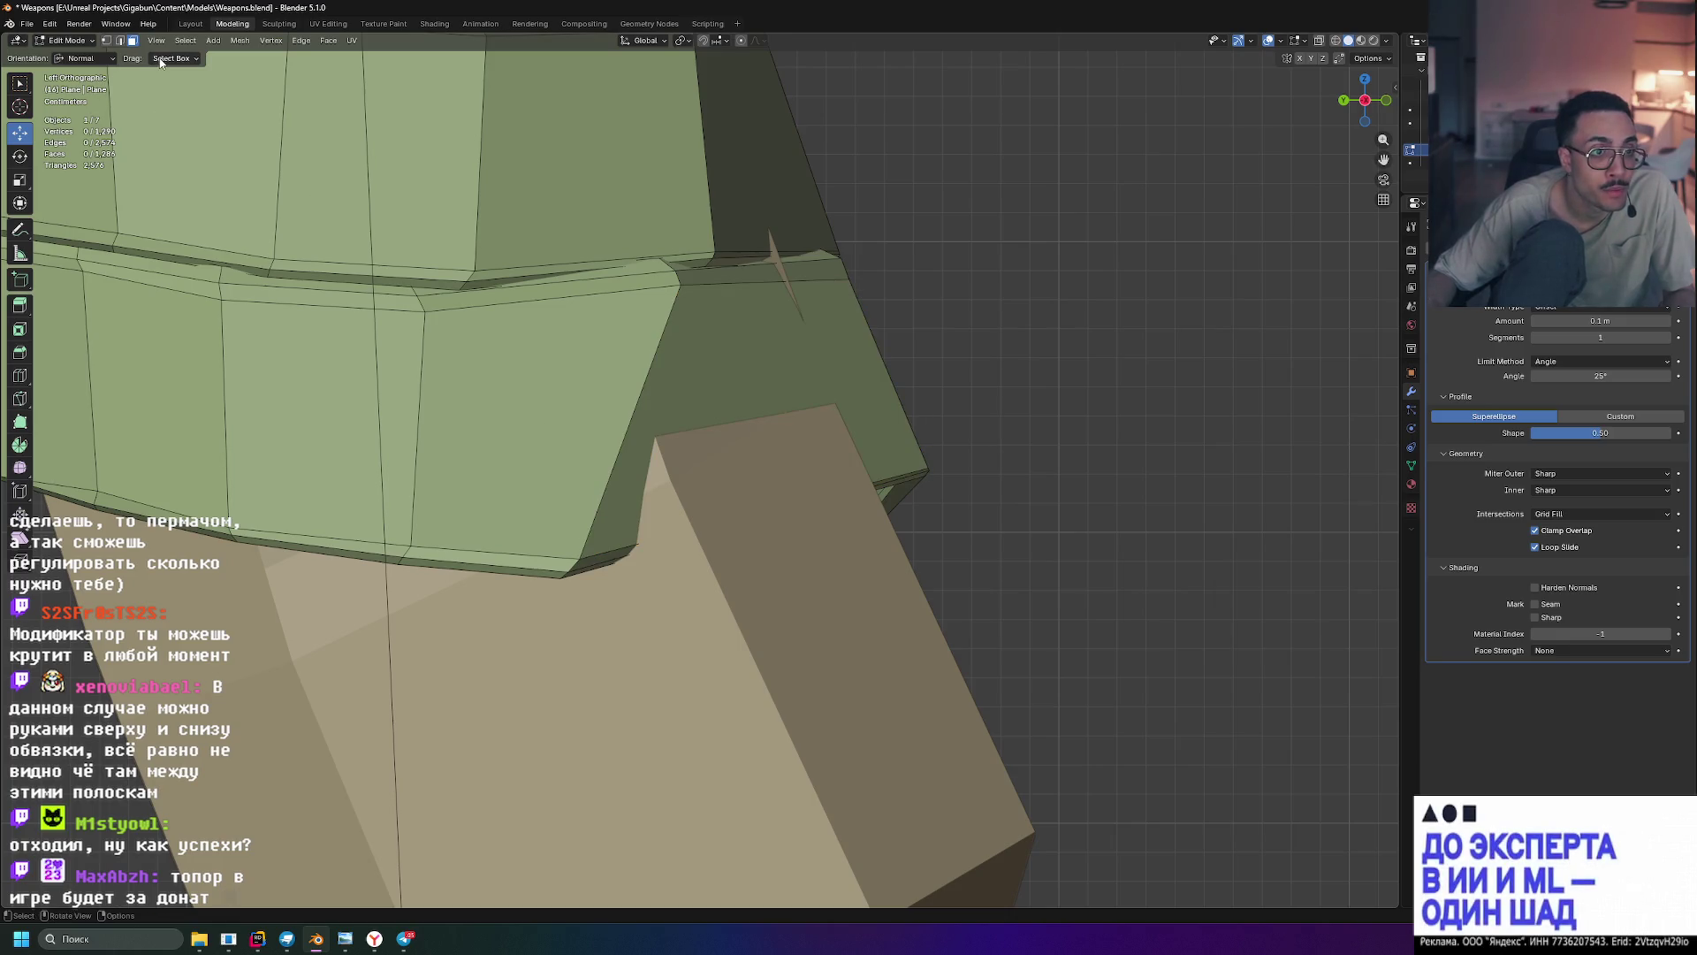
# - Select the lower rim edges and push them outward about 0.024 m along their normal
pyautogui.click(120, 41)
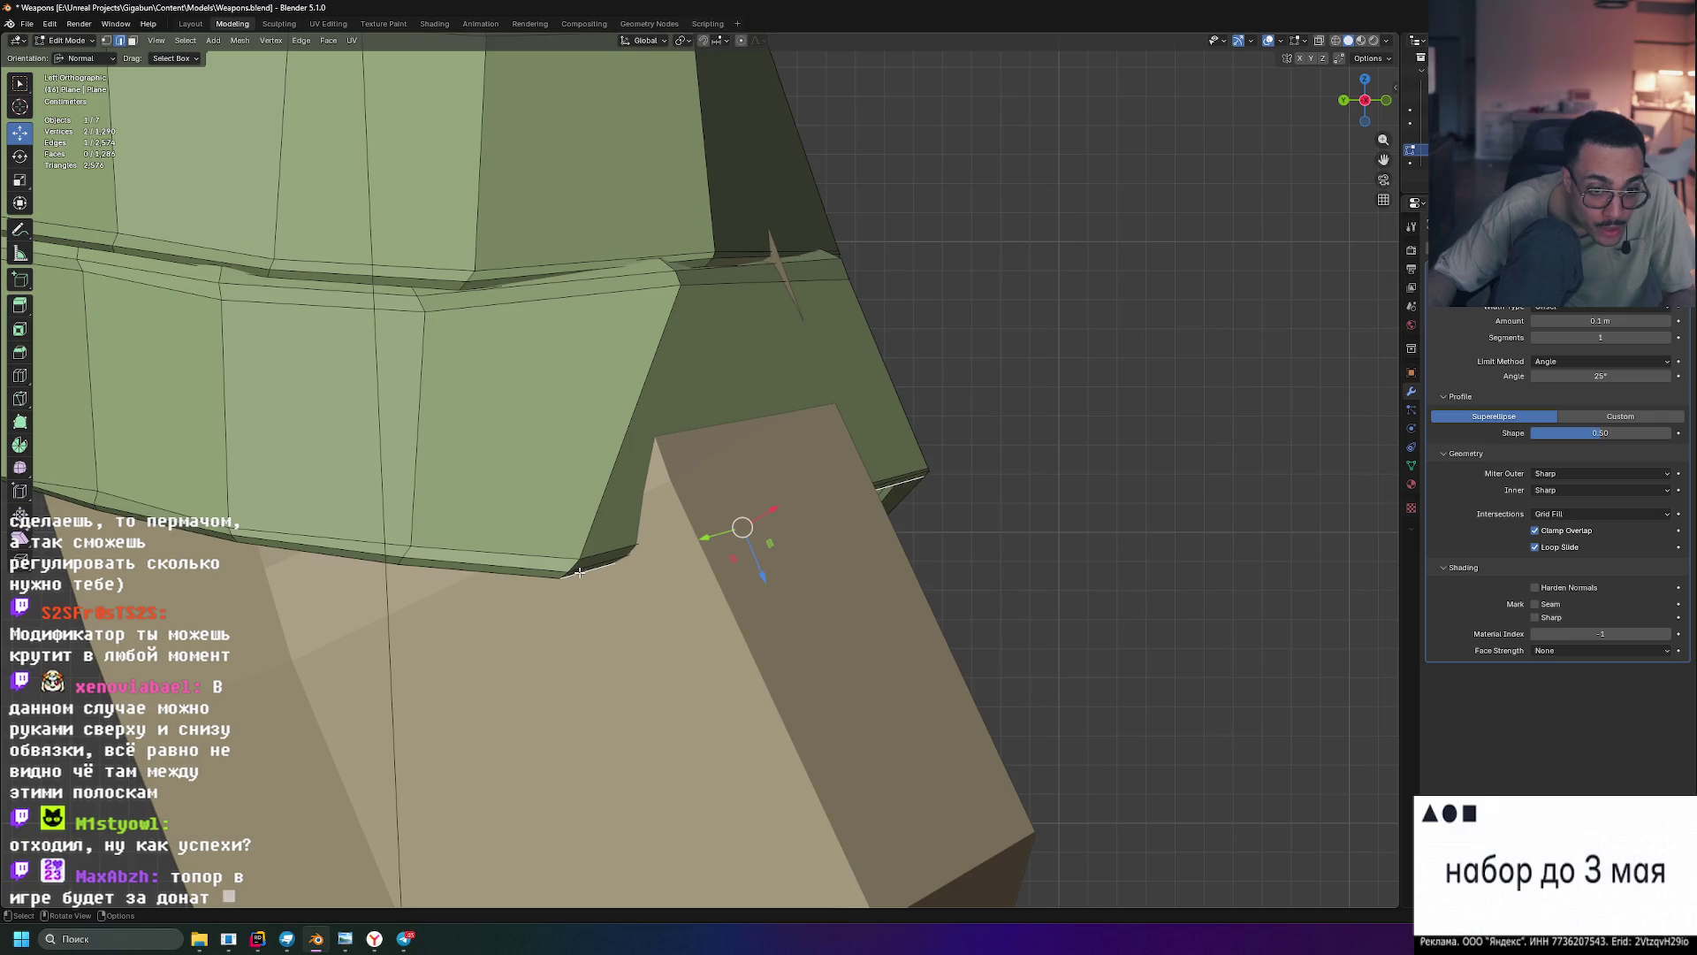
pyautogui.keyDown('shift'); pyautogui.click(601, 552); pyautogui.keyUp('shift')
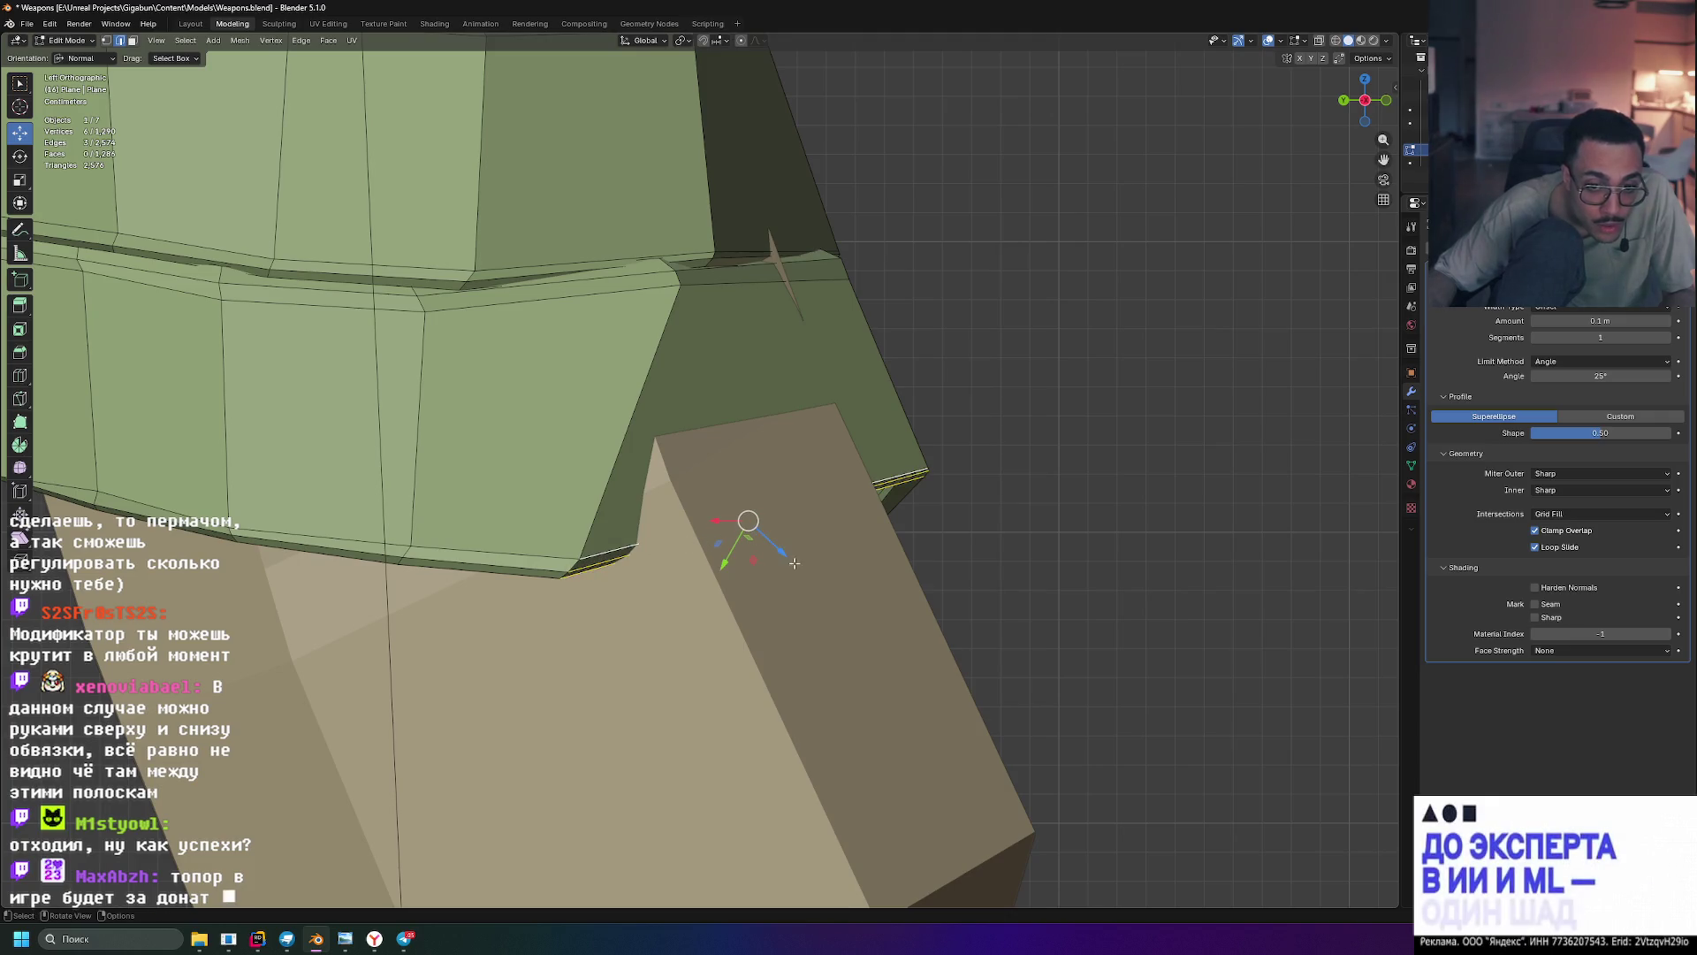
pyautogui.moveTo(783, 552)
pyautogui.mouseDown()
pyautogui.moveTo(878, 588)
pyautogui.moveTo(758, 568)
pyautogui.moveTo(777, 587)
pyautogui.moveTo(807, 557)
pyautogui.mouseUp()
pyautogui.scroll(-5, 808, 557)
pyautogui.moveTo(808, 557)
pyautogui.mouseDown(button='middle')
pyautogui.moveTo(864, 495)
pyautogui.moveTo(932, 485)
pyautogui.moveTo(743, 516)
pyautogui.moveTo(626, 497)
pyautogui.moveTo(796, 509)
pyautogui.moveTo(877, 487)
pyautogui.moveTo(796, 487)
pyautogui.mouseUp(button='middle')
pyautogui.scroll(8, 893, 493)
pyautogui.scroll(-3, 795, 487)
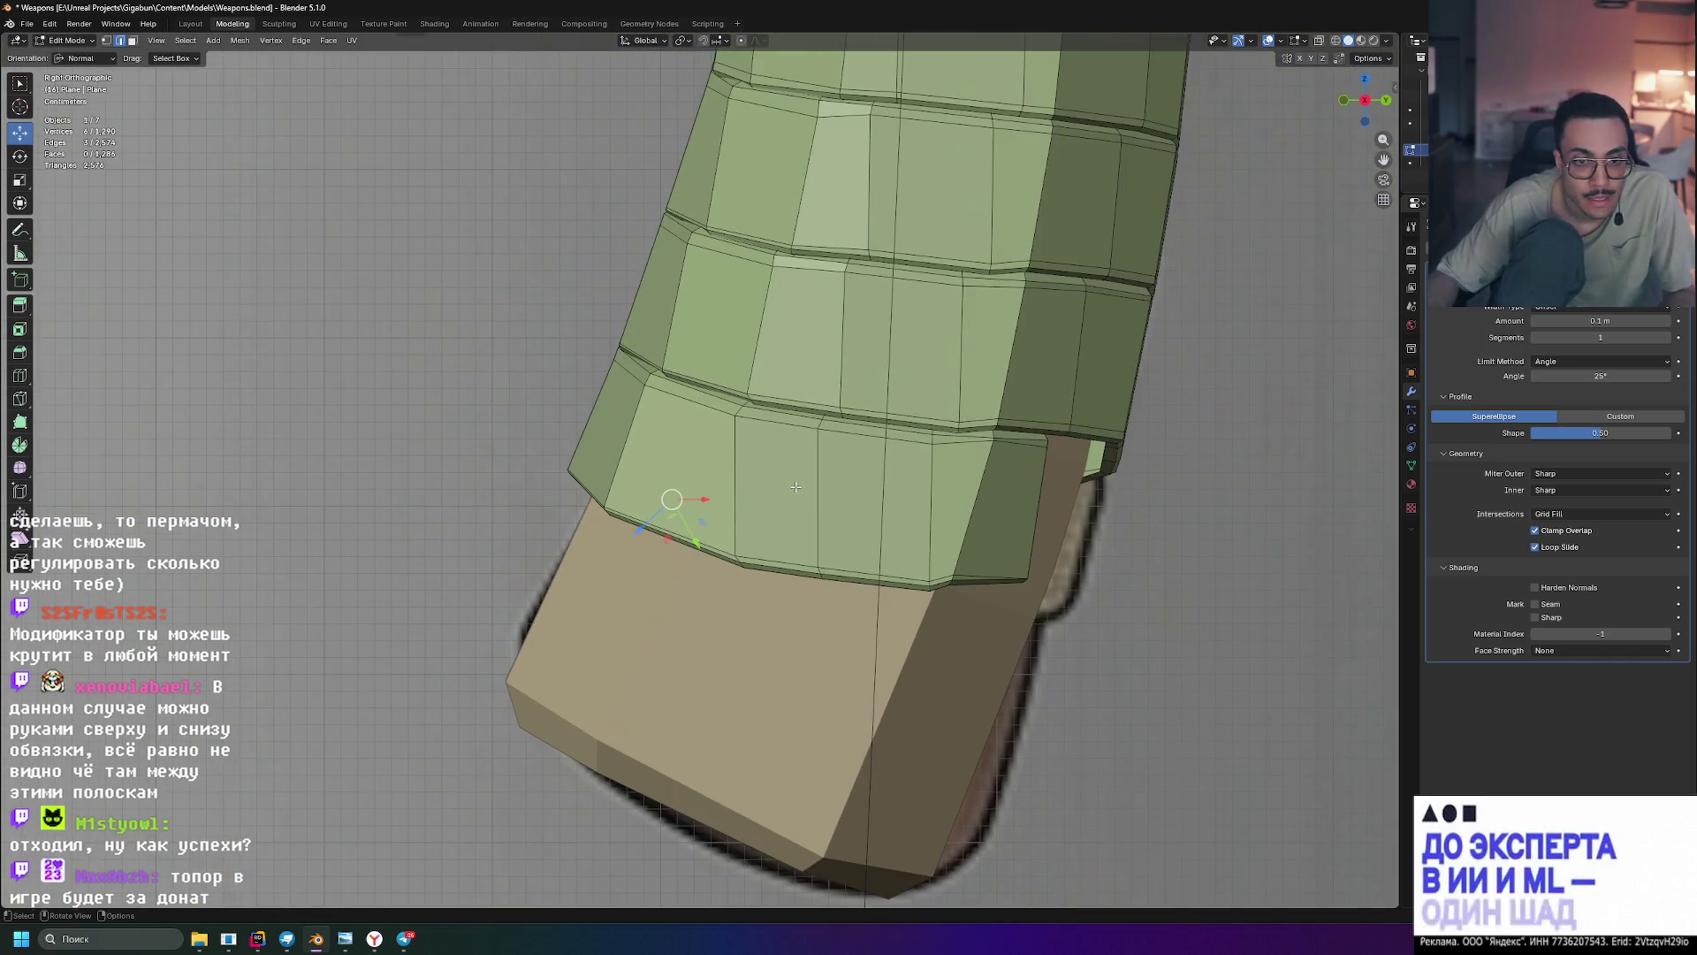
# - From the opposite side view, enable vertex selection and test-select the band's corner vertex
pyautogui.click(1365, 101)
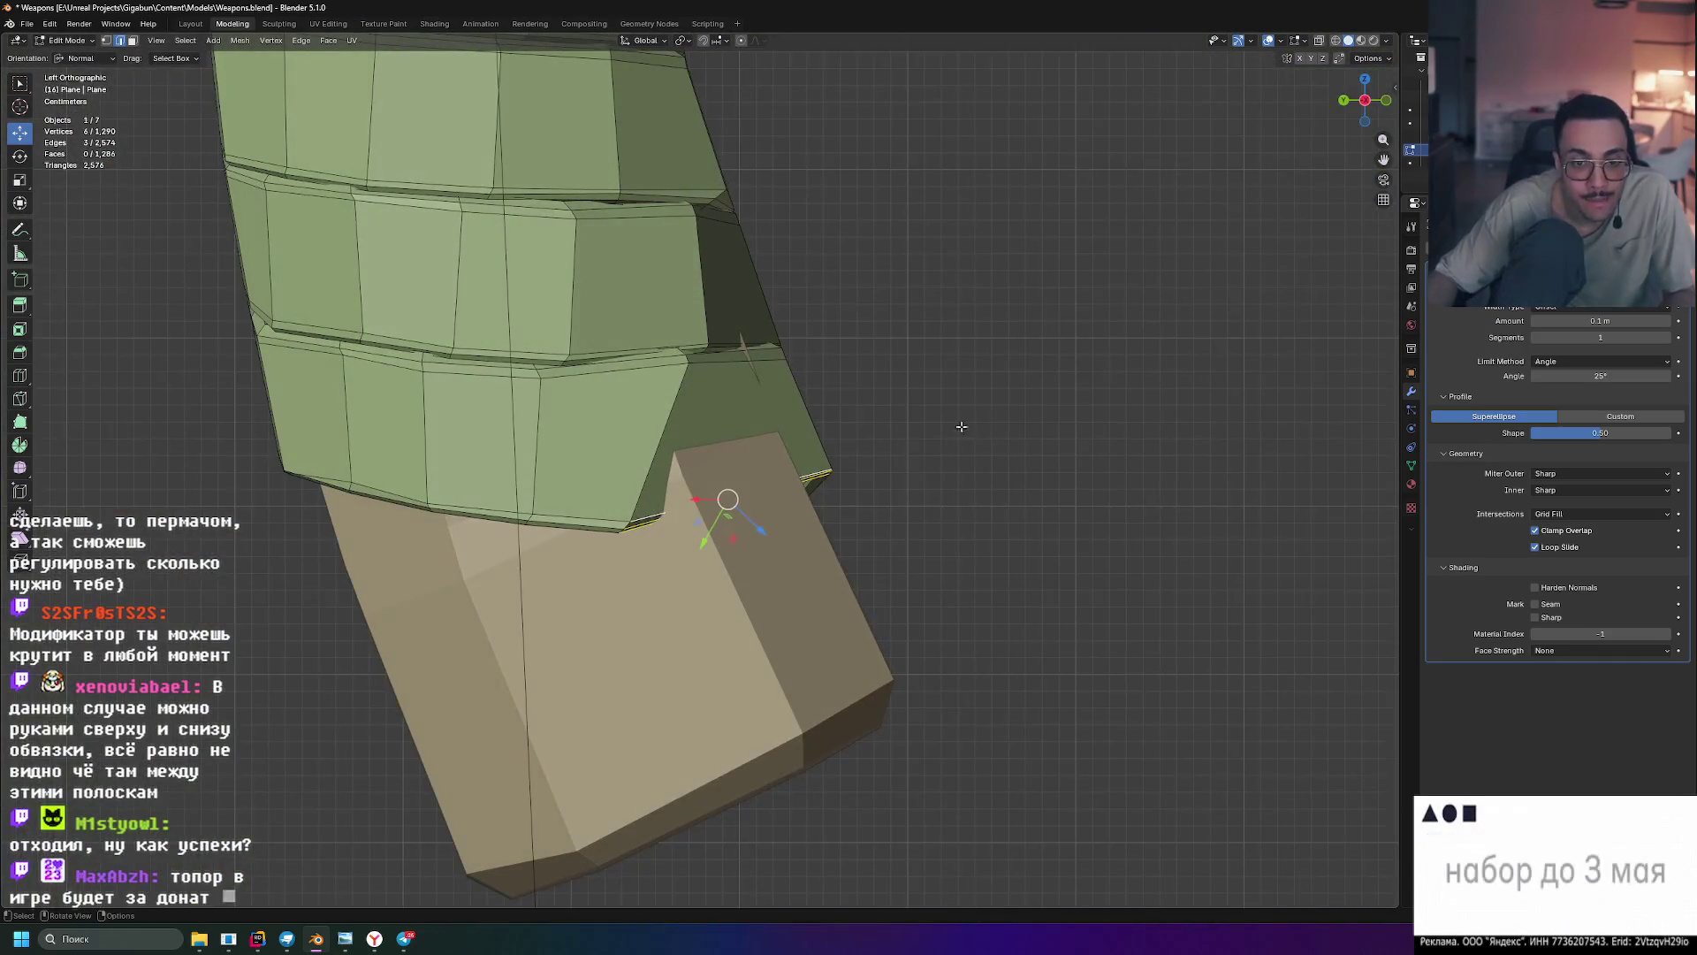
pyautogui.scroll(3, 820, 513)
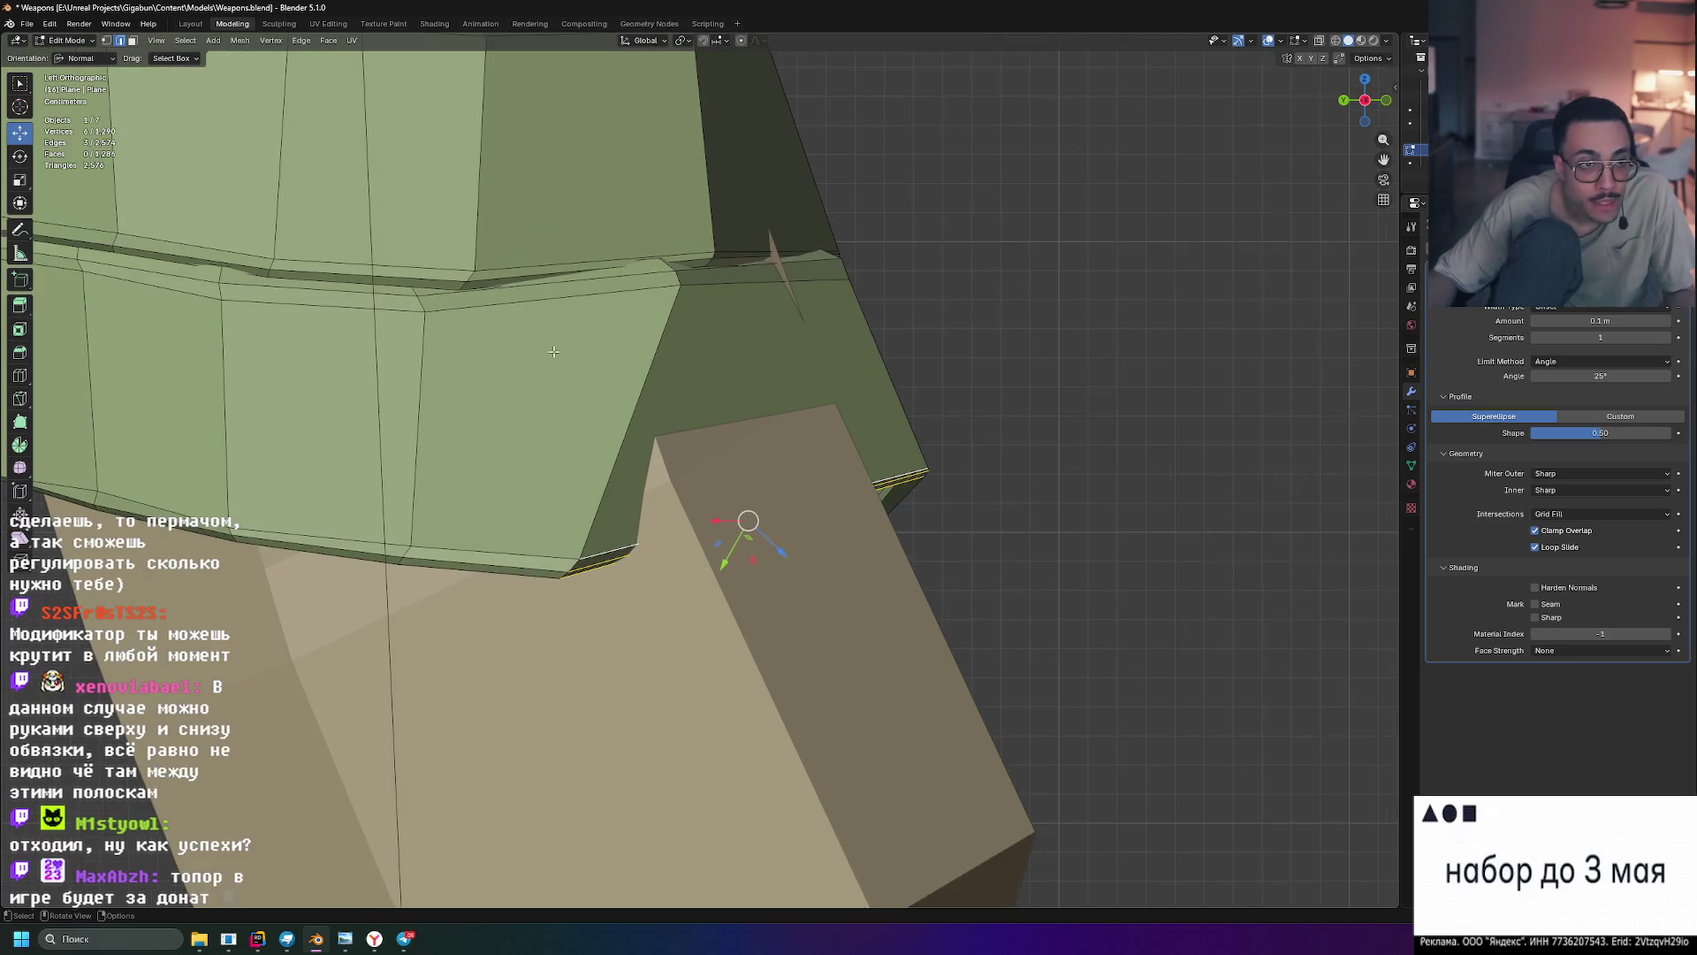
pyautogui.keyDown('shift'); pyautogui.click(106, 41); pyautogui.keyUp('shift')
pyautogui.click(933, 467)
pyautogui.click(988, 443)
# - Box-select the band's corner vertex in X-ray, reset orientation to Default, and move it along Y
pyautogui.hotkey('alt', 'z')
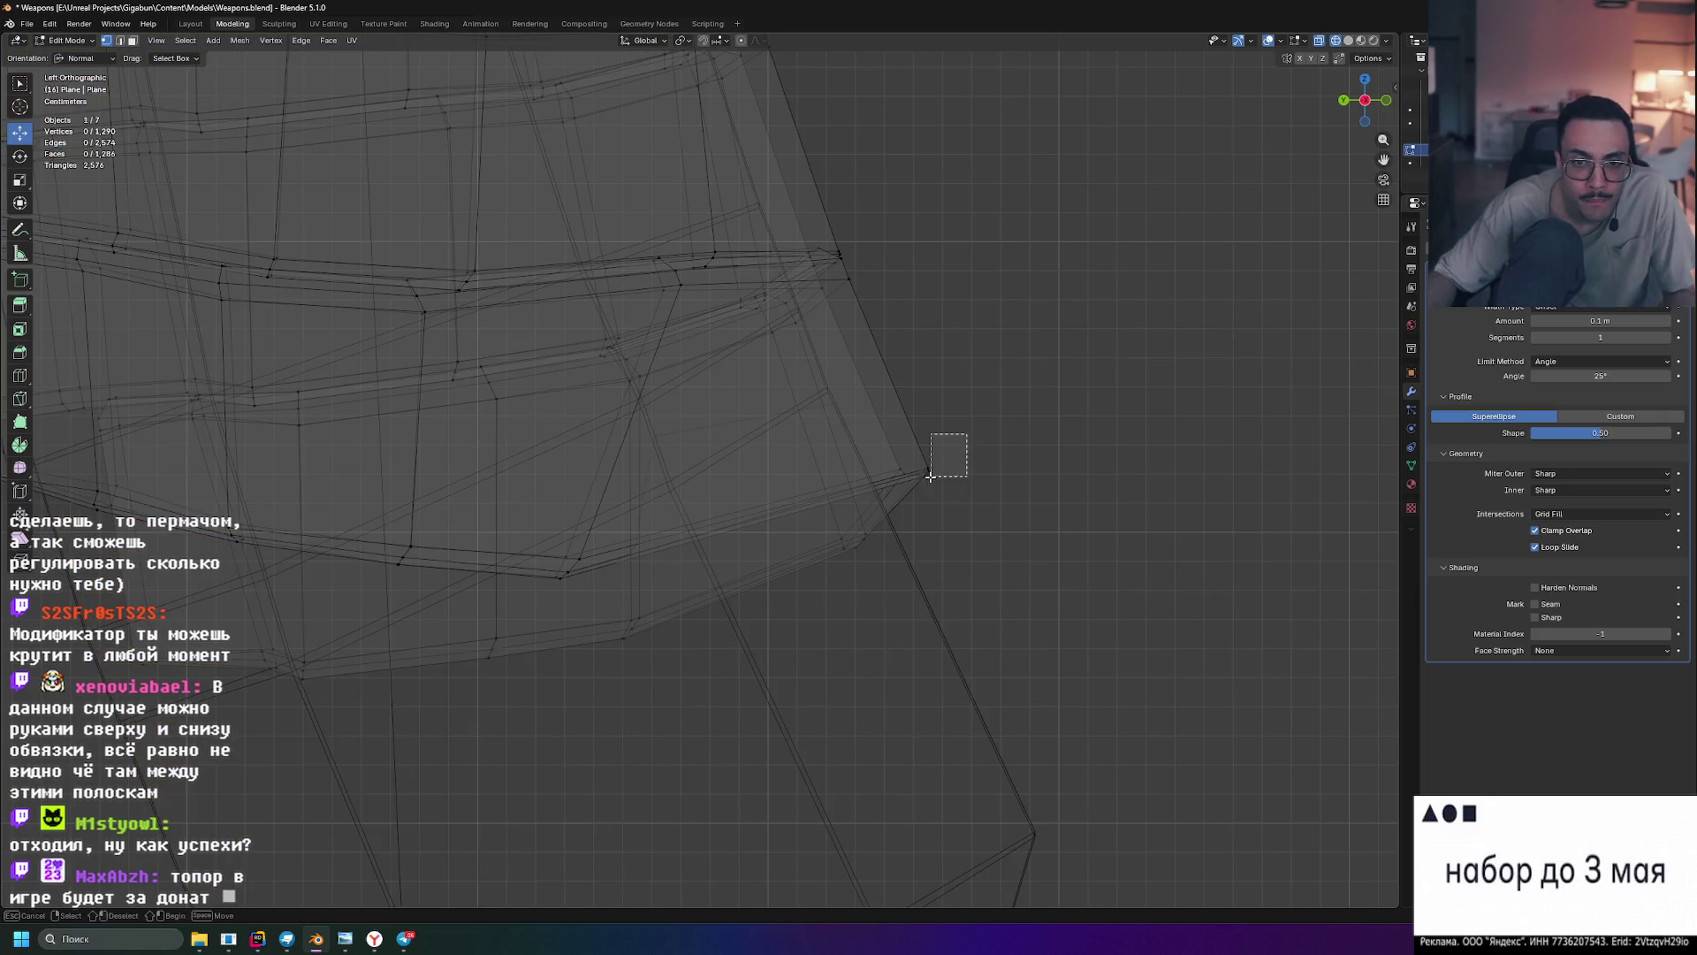
pyautogui.moveTo(948, 478); pyautogui.dragTo(920, 489)
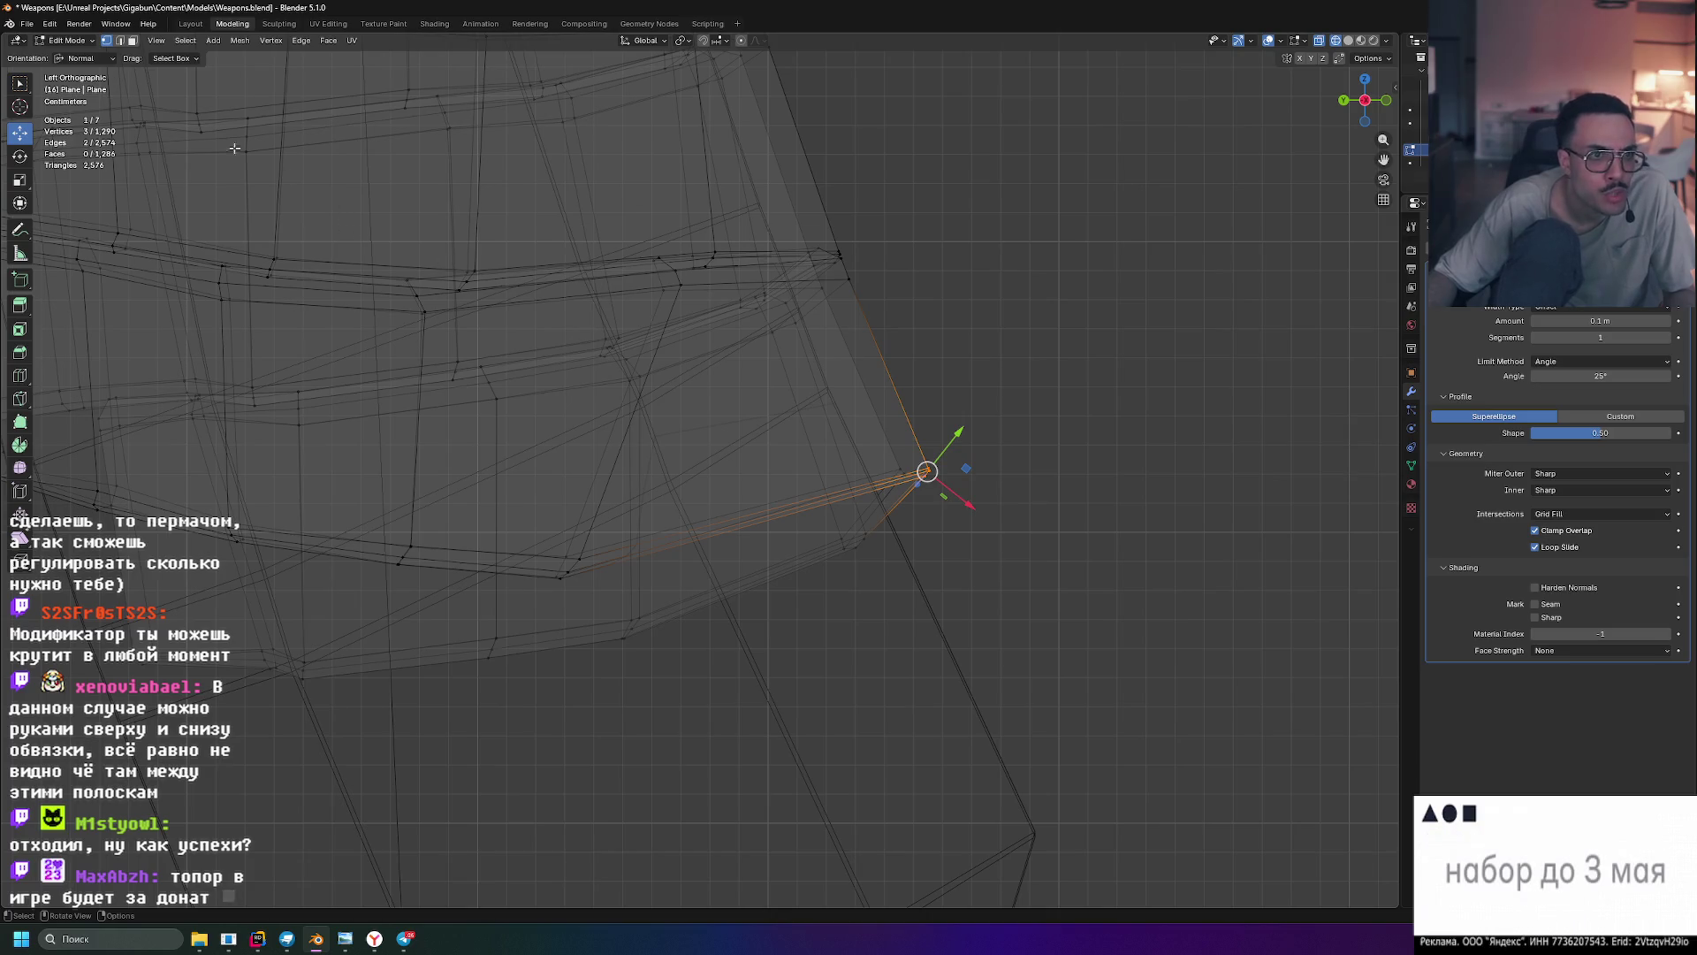
pyautogui.click(104, 61)
pyautogui.click(89, 74)
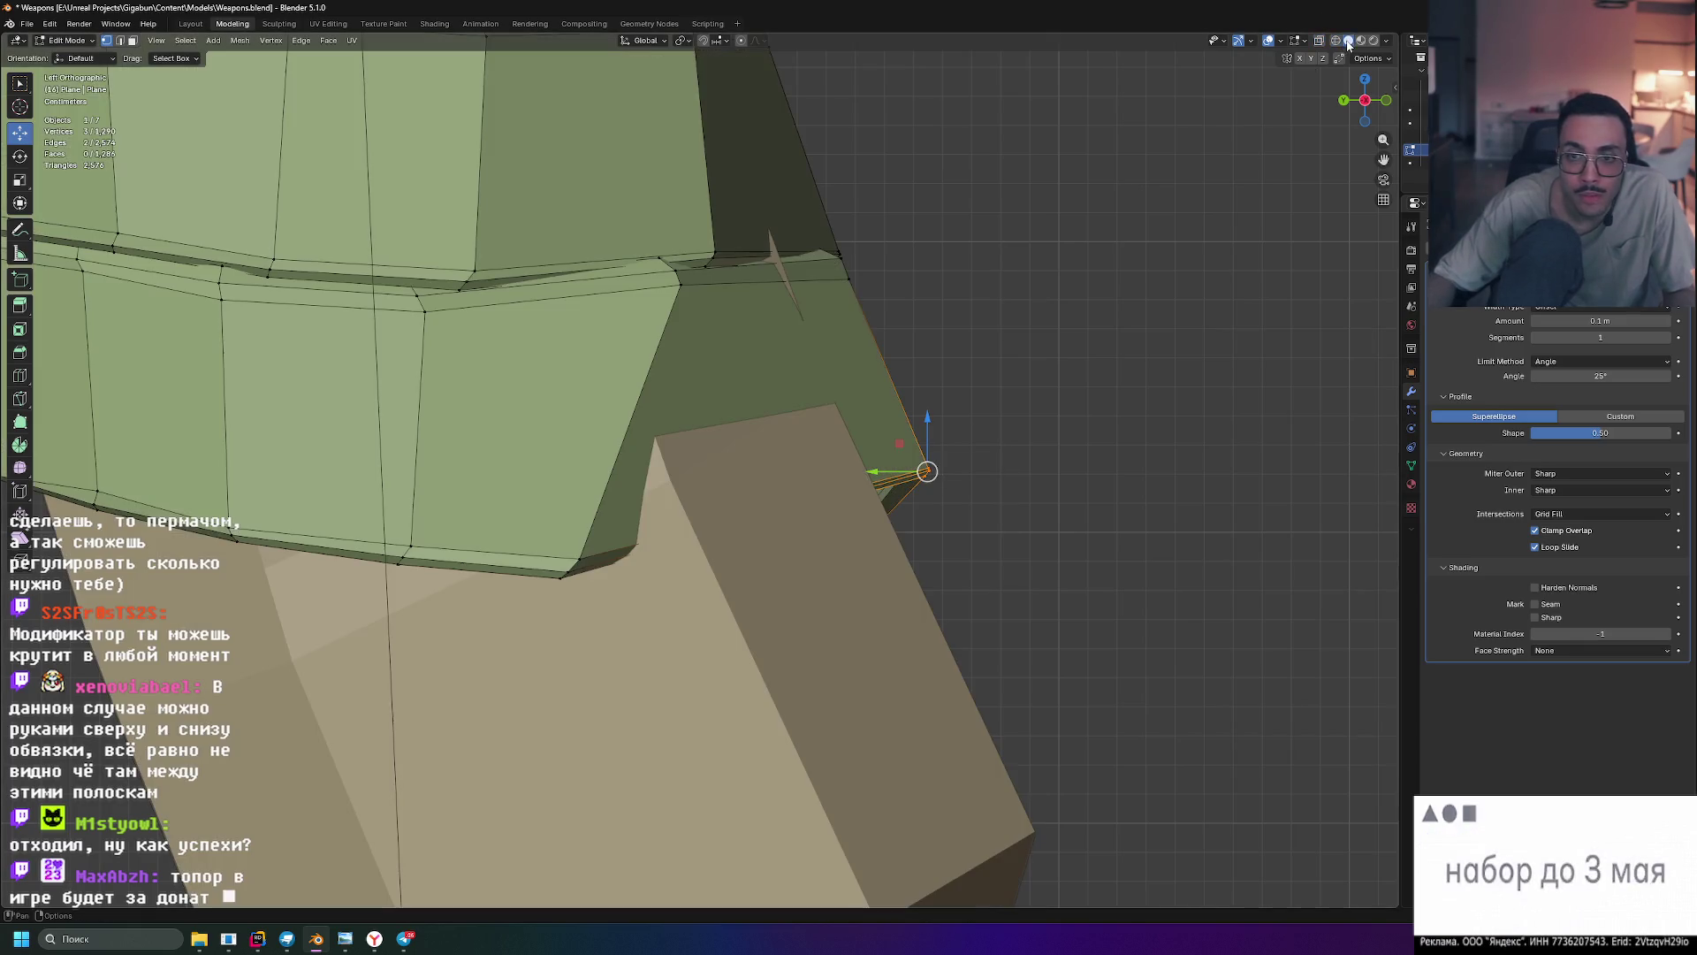
pyautogui.click(1348, 40)
pyautogui.moveTo(873, 472); pyautogui.dragTo(960, 486)
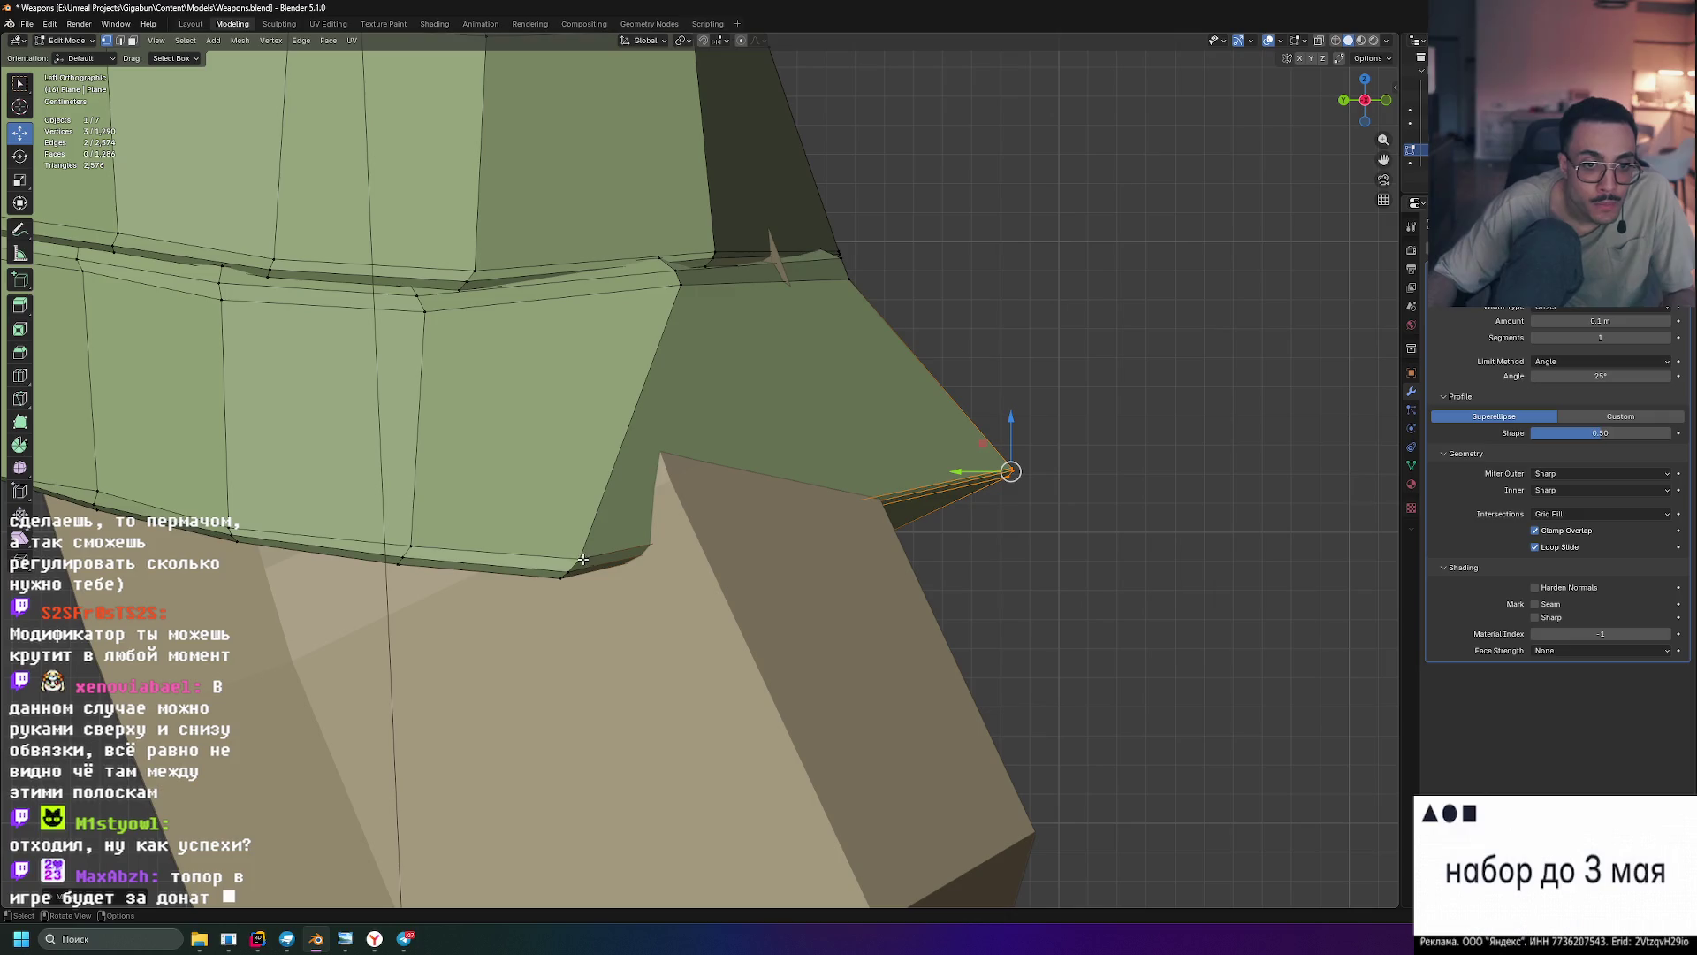
# - Select the flap's outer corner vertex and inspect the flap from below and above
pyautogui.moveTo(549, 555)
pyautogui.mouseDown()
pyautogui.moveTo(603, 596)
pyautogui.moveTo(609, 573)
pyautogui.moveTo(588, 573)
pyautogui.moveTo(610, 573)
pyautogui.moveTo(587, 572)
pyautogui.moveTo(613, 570)
pyautogui.mouseUp()
pyautogui.moveTo(663, 522)
pyautogui.mouseDown(button='middle')
pyautogui.moveTo(863, 467)
pyautogui.moveTo(855, 484)
pyautogui.mouseUp(button='middle')
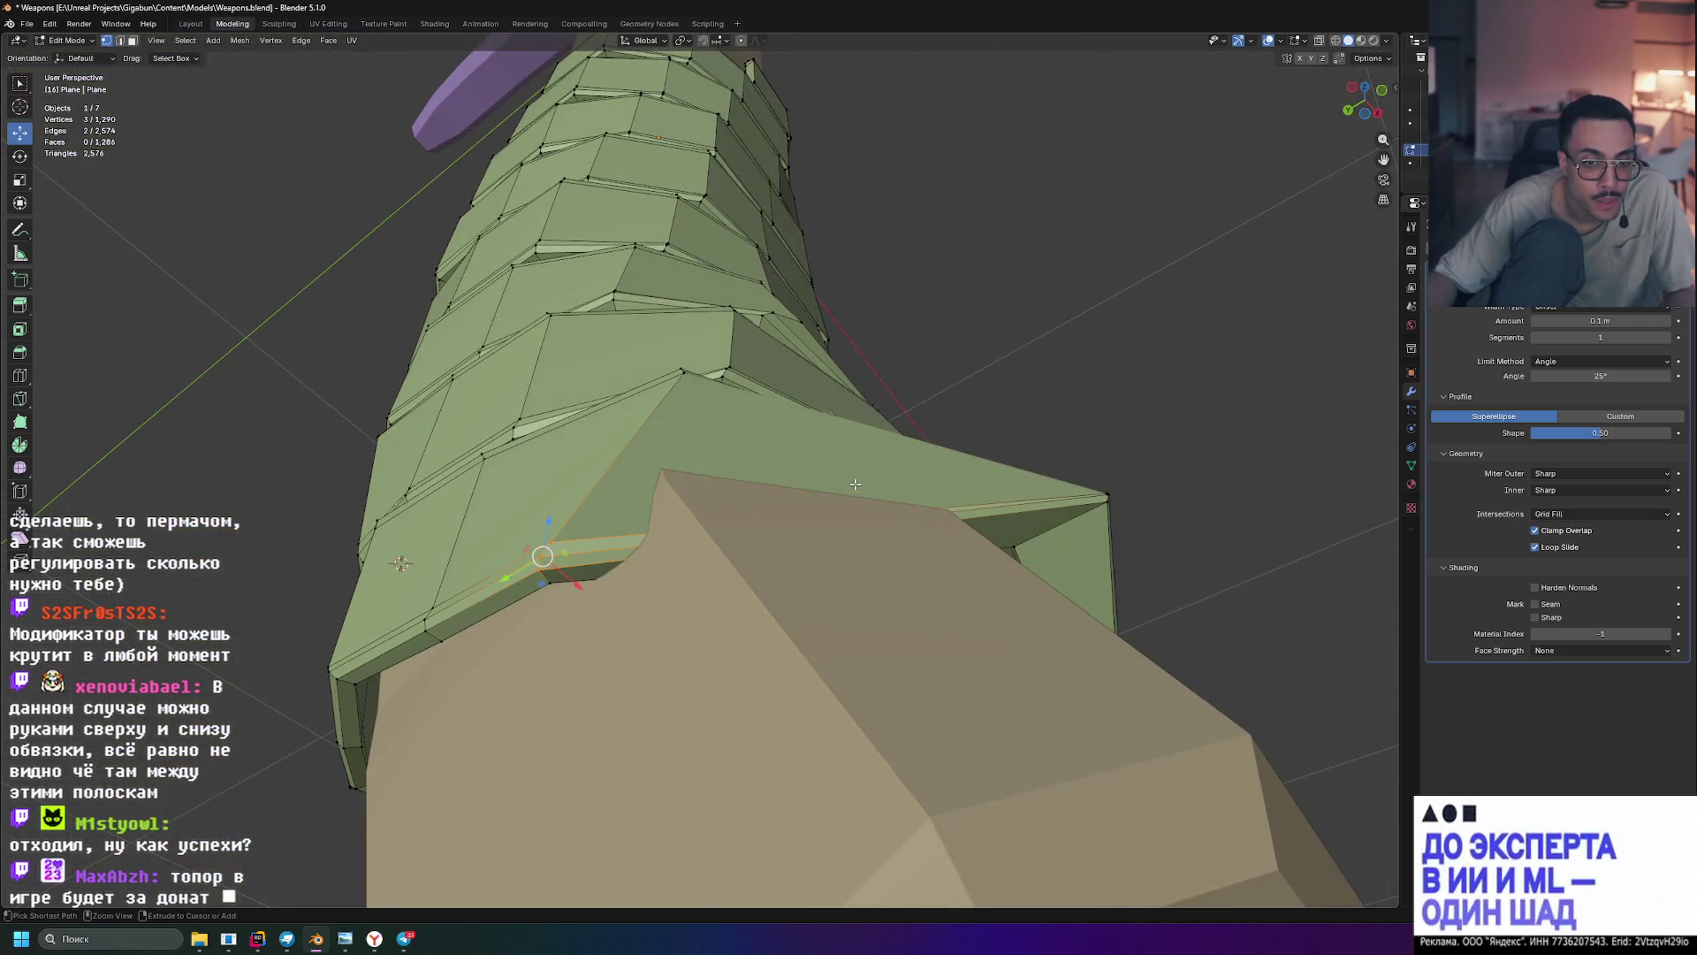
pyautogui.moveTo(660, 564)
pyautogui.mouseDown(button='middle')
pyautogui.moveTo(699, 587)
pyautogui.moveTo(504, 578)
pyautogui.moveTo(549, 588)
pyautogui.moveTo(519, 607)
pyautogui.moveTo(599, 625)
pyautogui.mouseUp(button='middle')
pyautogui.moveTo(840, 515); pyautogui.dragTo(840, 283, button='middle')
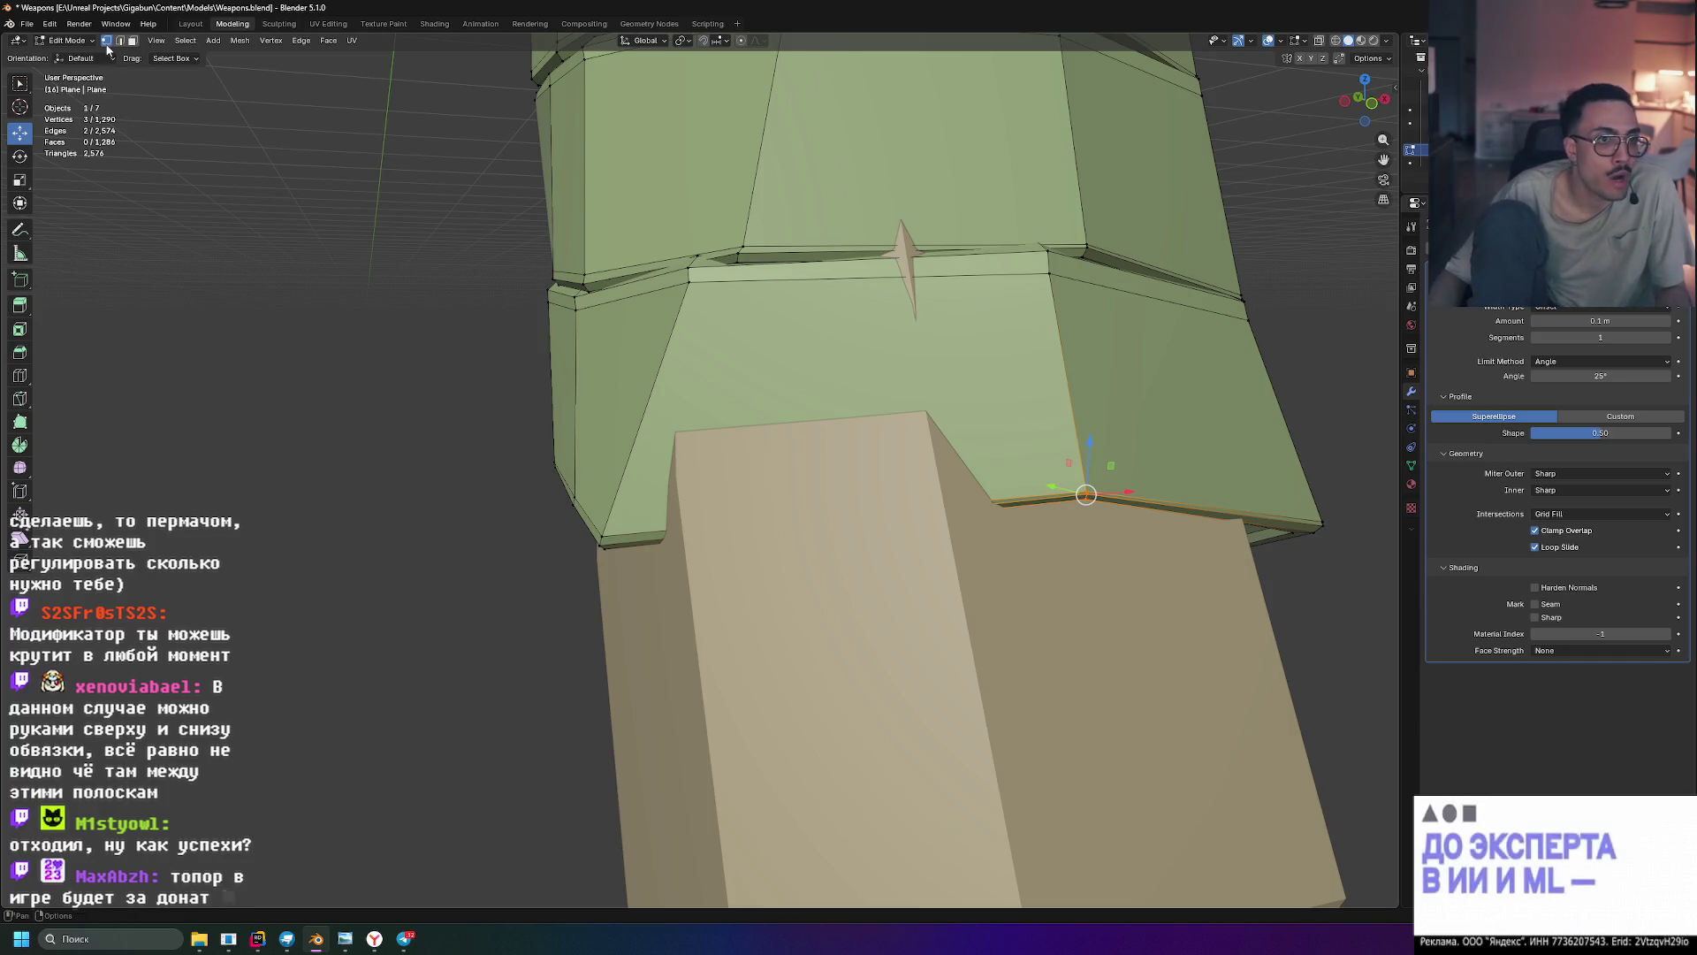
# - Add a loop cut across the end flap face and slide it into place
pyautogui.press('3')
pyautogui.click(847, 334)
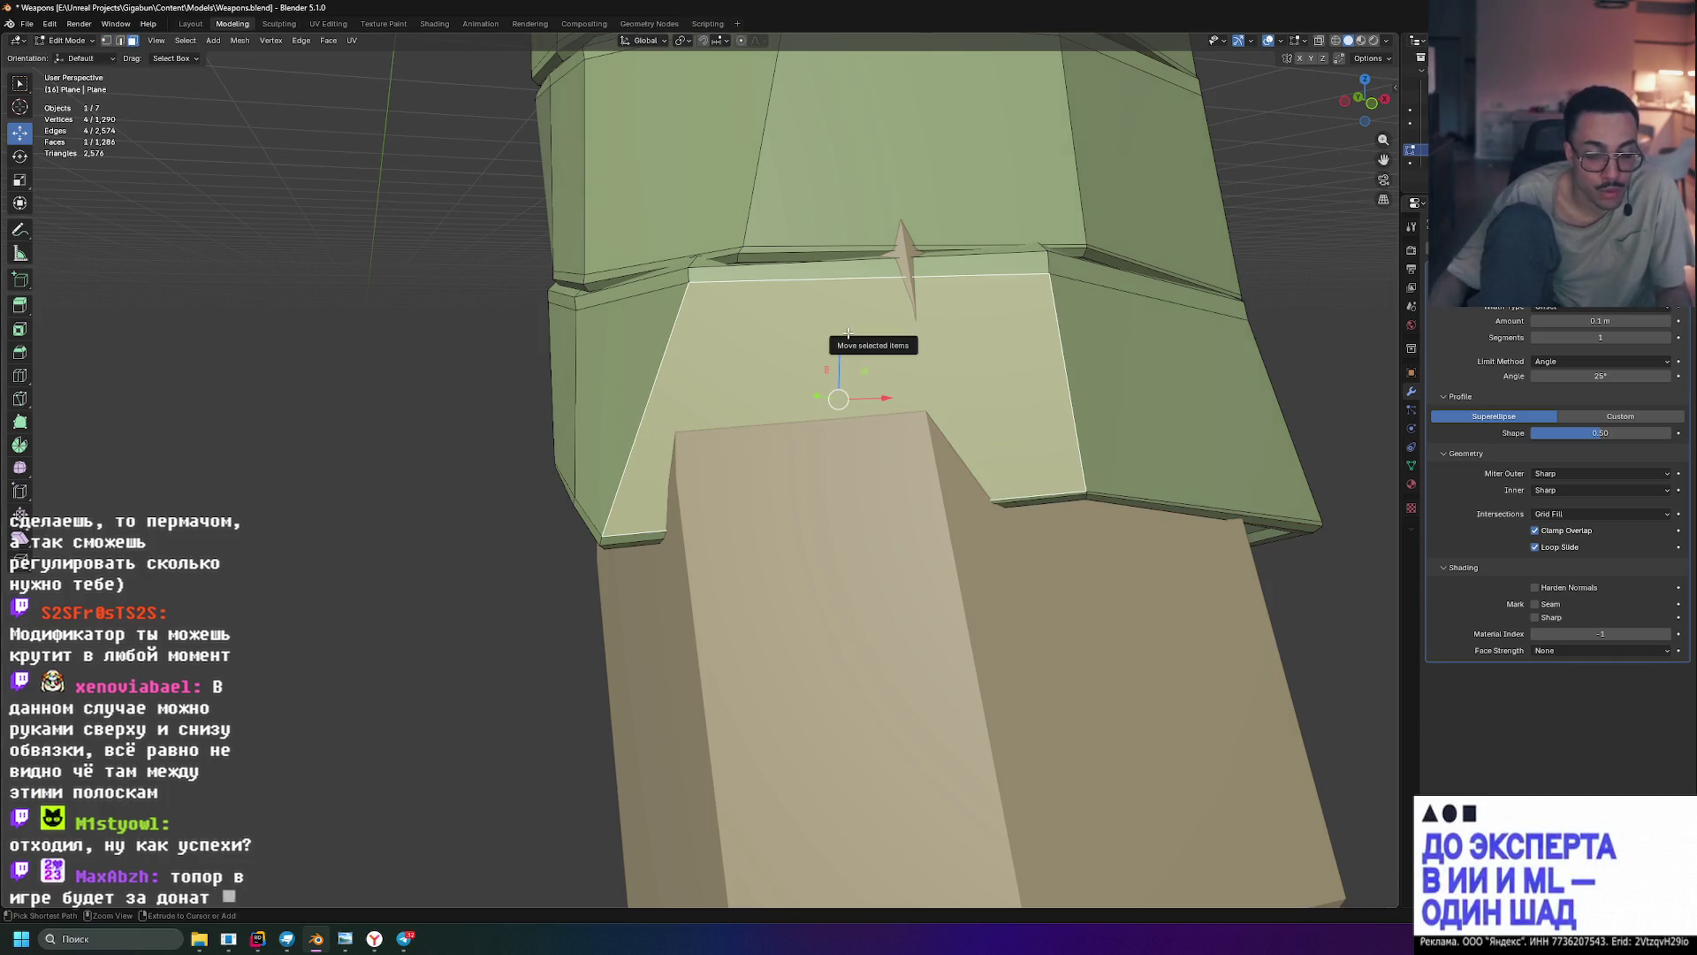
pyautogui.hotkey('ctrl', 'r')
pyautogui.click(863, 278)
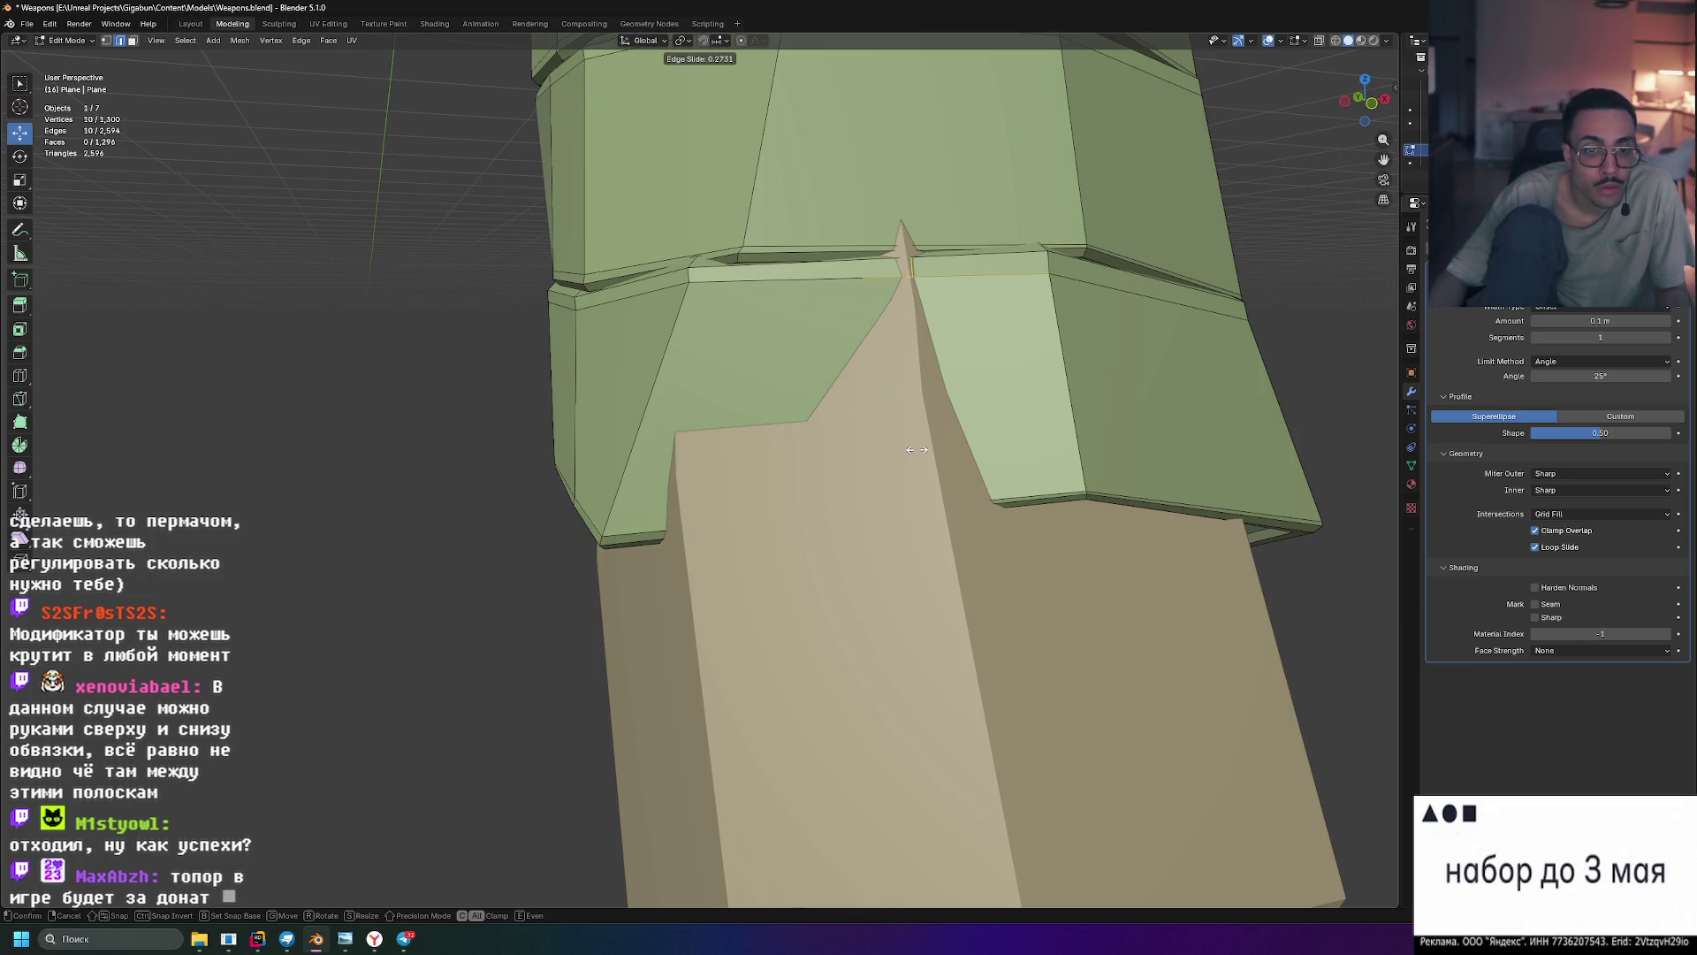
pyautogui.click(893, 416)
pyautogui.moveTo(849, 409); pyautogui.dragTo(963, 362, button='middle')
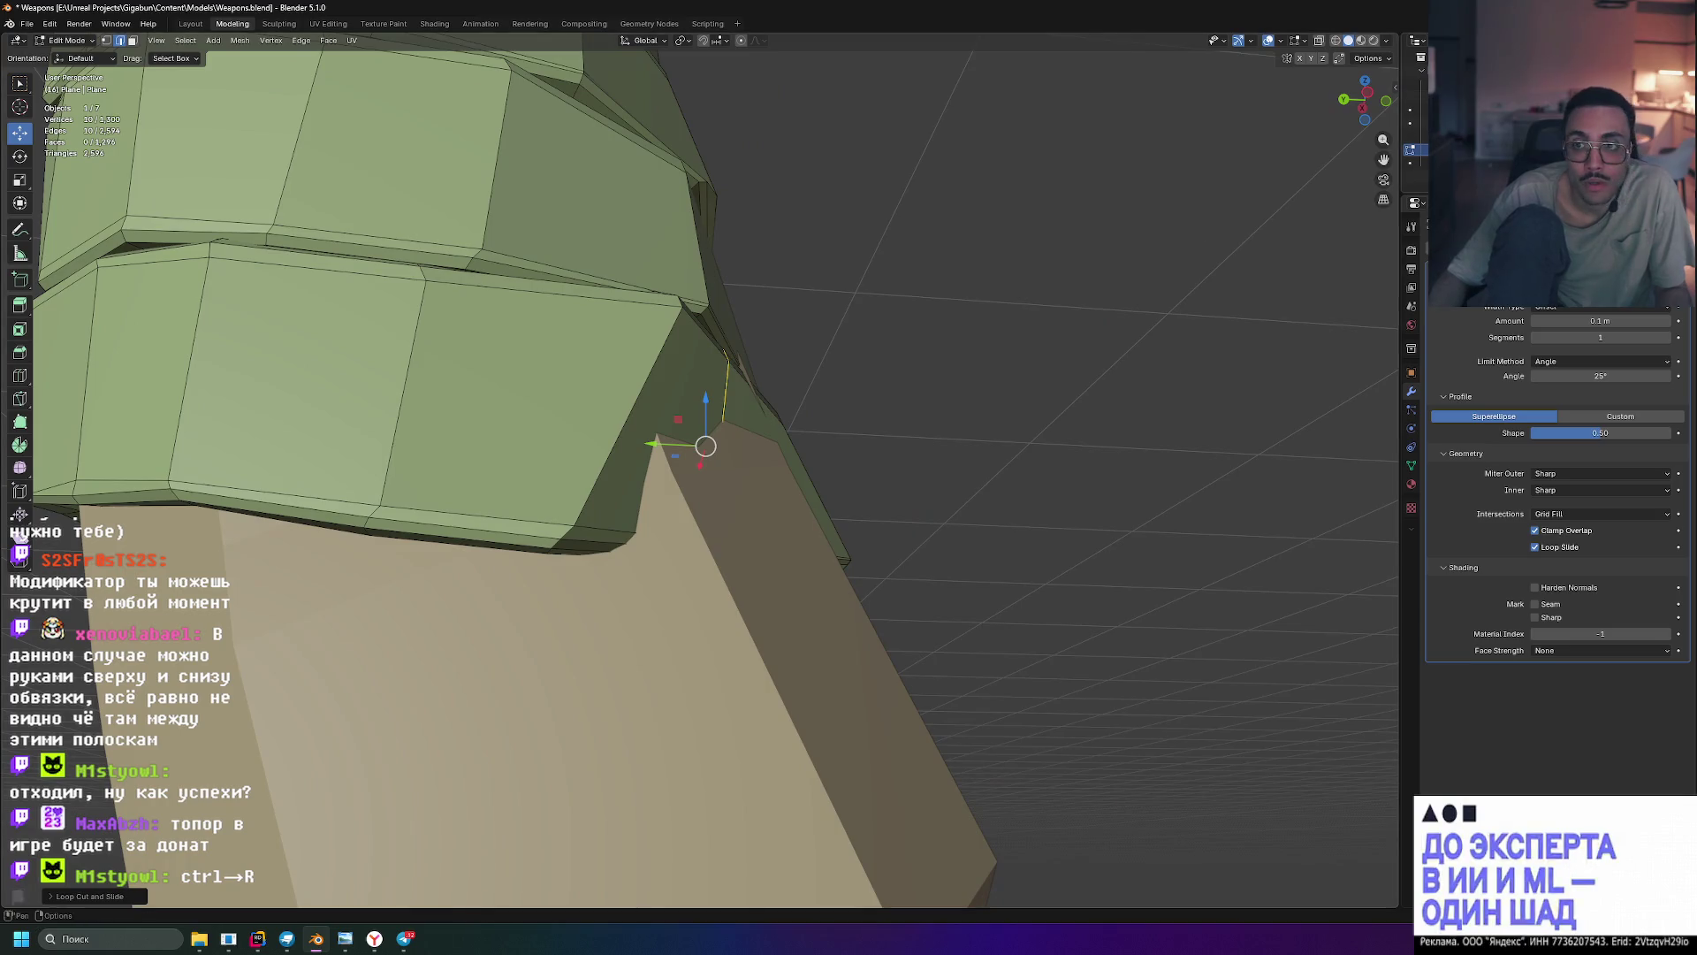
# - In X-ray vertex mode, select the flap's lower edge vertices
pyautogui.hotkey('alt', 'z')
pyautogui.moveTo(893, 460)
pyautogui.mouseDown(button='middle')
pyautogui.moveTo(913, 469)
pyautogui.moveTo(849, 504)
pyautogui.moveTo(878, 504)
pyautogui.mouseUp(button='middle')
pyautogui.click(107, 47)
pyautogui.moveTo(672, 478)
pyautogui.mouseDown(button='middle')
pyautogui.moveTo(707, 469)
pyautogui.moveTo(693, 459)
pyautogui.mouseUp(button='middle')
pyautogui.moveTo(747, 497); pyautogui.dragTo(749, 500)
pyautogui.moveTo(798, 479)
pyautogui.mouseDown(button='middle')
pyautogui.moveTo(884, 468)
pyautogui.moveTo(844, 449)
pyautogui.moveTo(978, 474)
pyautogui.moveTo(825, 492)
pyautogui.moveTo(920, 496)
pyautogui.moveTo(967, 487)
pyautogui.moveTo(799, 470)
pyautogui.moveTo(825, 474)
pyautogui.mouseUp(button='middle')
# - With View transform orientation, slide the selected vertices along X and raise them along Y
pyautogui.click(89, 60)
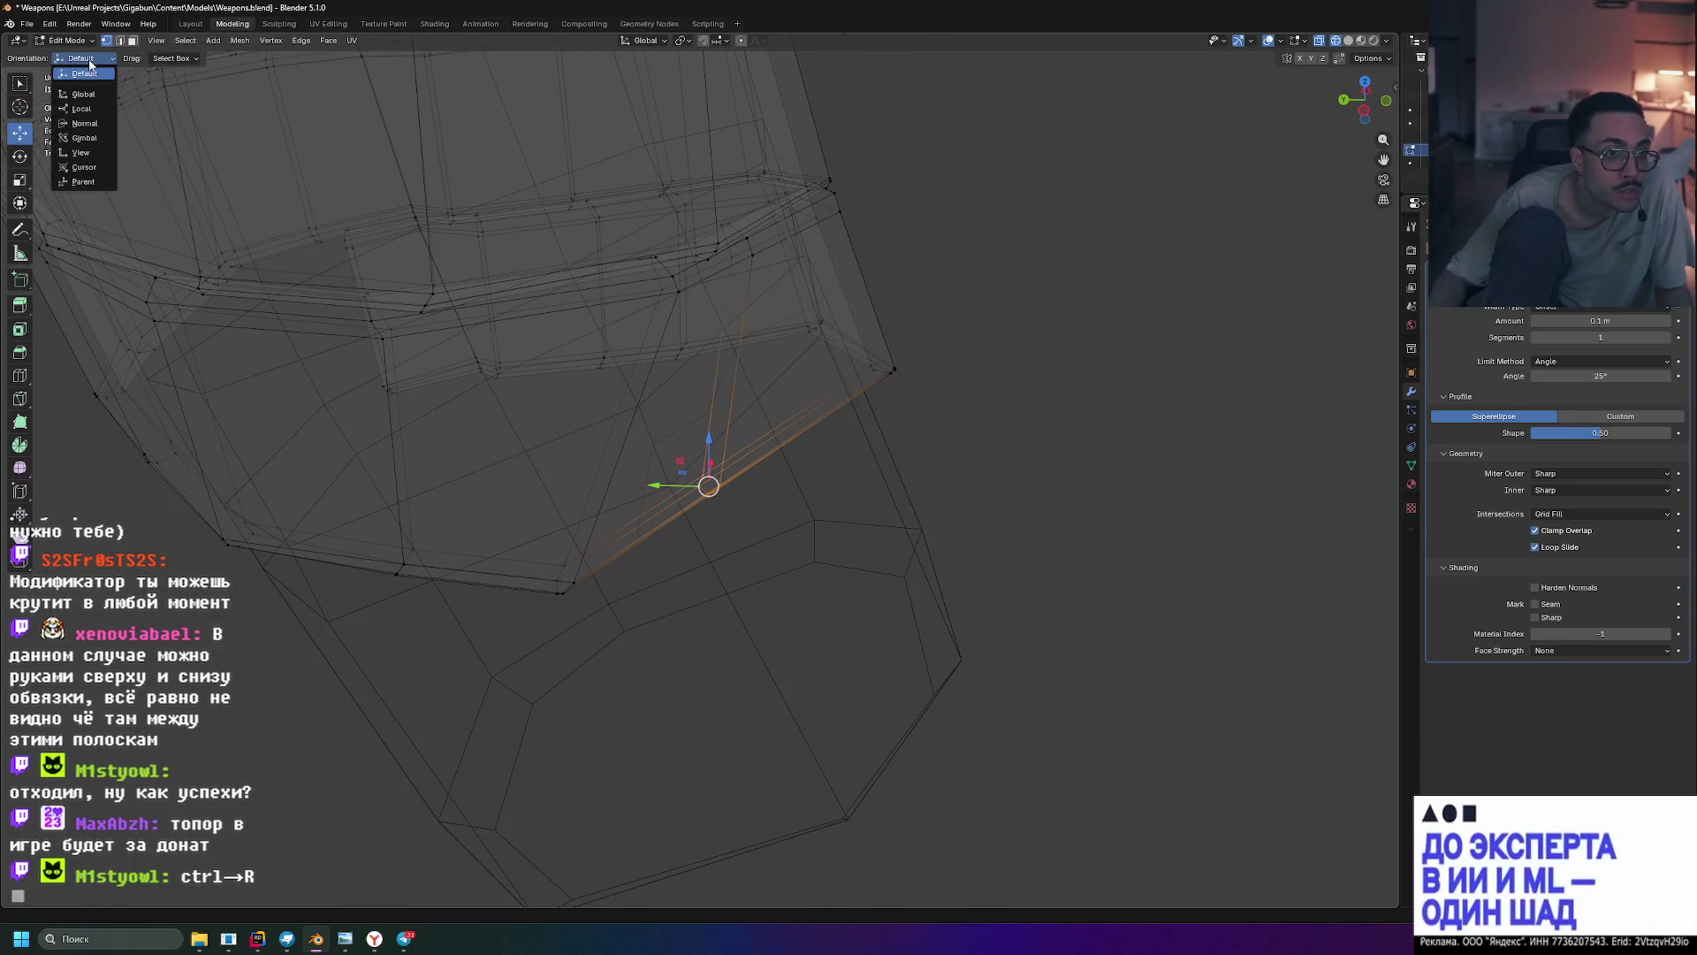
pyautogui.click(92, 152)
pyautogui.moveTo(831, 415)
pyautogui.mouseDown(button='middle')
pyautogui.moveTo(890, 390)
pyautogui.moveTo(898, 334)
pyautogui.mouseUp(button='middle')
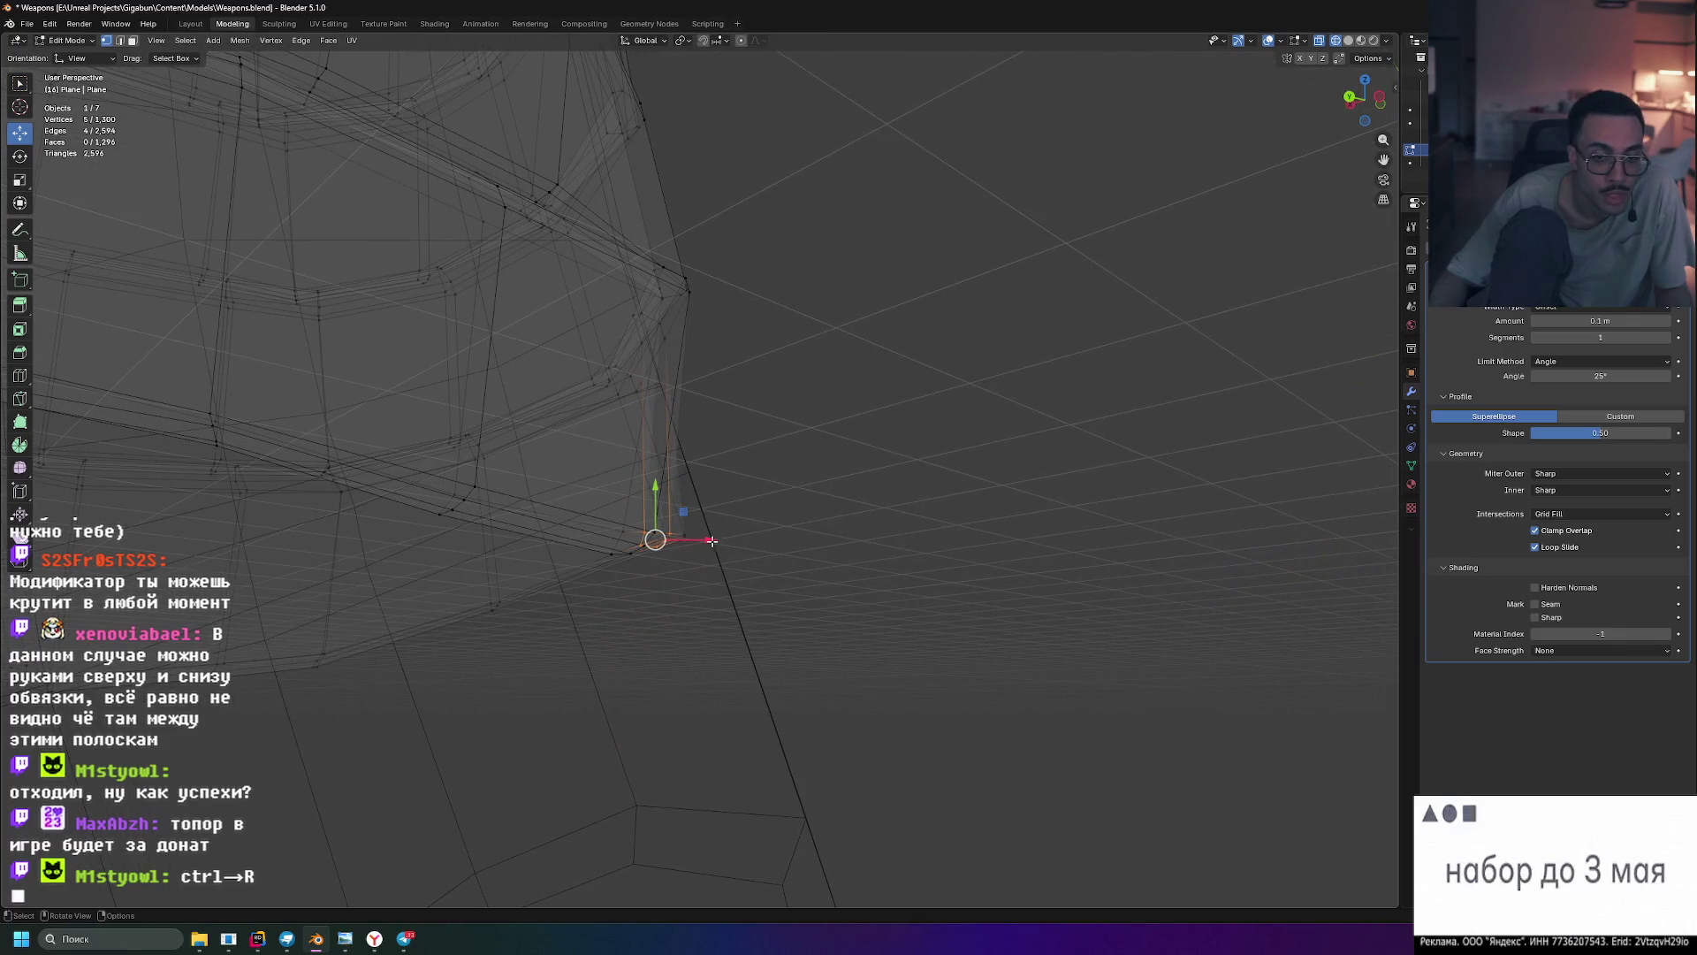
pyautogui.moveTo(712, 539); pyautogui.dragTo(775, 537)
pyautogui.moveTo(775, 537)
pyautogui.mouseDown(button='middle')
pyautogui.moveTo(813, 476)
pyautogui.moveTo(812, 494)
pyautogui.mouseUp(button='middle')
pyautogui.moveTo(743, 473); pyautogui.dragTo(744, 431)
pyautogui.moveTo(744, 431)
pyautogui.mouseDown(button='middle')
pyautogui.moveTo(823, 430)
pyautogui.moveTo(742, 364)
pyautogui.moveTo(924, 459)
pyautogui.moveTo(875, 469)
pyautogui.moveTo(837, 421)
pyautogui.moveTo(872, 518)
pyautogui.mouseUp(button='middle')
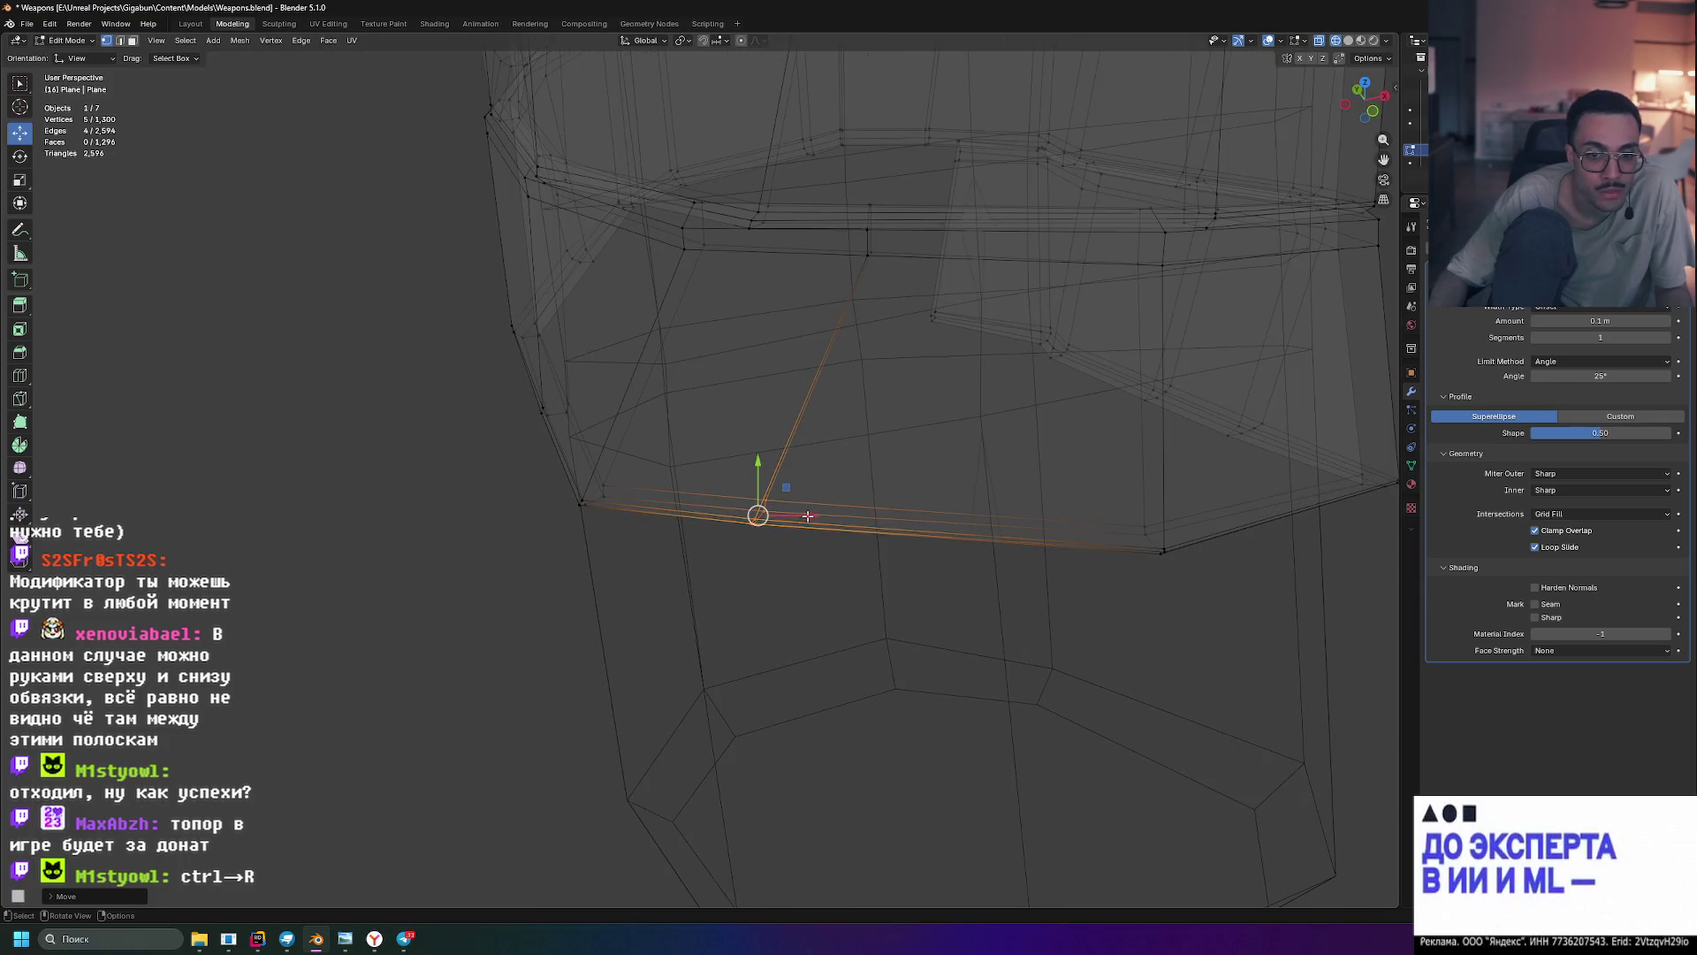
# - Back in Solid shading, move the selected flap edge sideways along X
pyautogui.click(958, 477)
pyautogui.moveTo(958, 477)
pyautogui.mouseDown(button='middle')
pyautogui.moveTo(966, 383)
pyautogui.moveTo(913, 375)
pyautogui.moveTo(1002, 447)
pyautogui.mouseUp(button='middle')
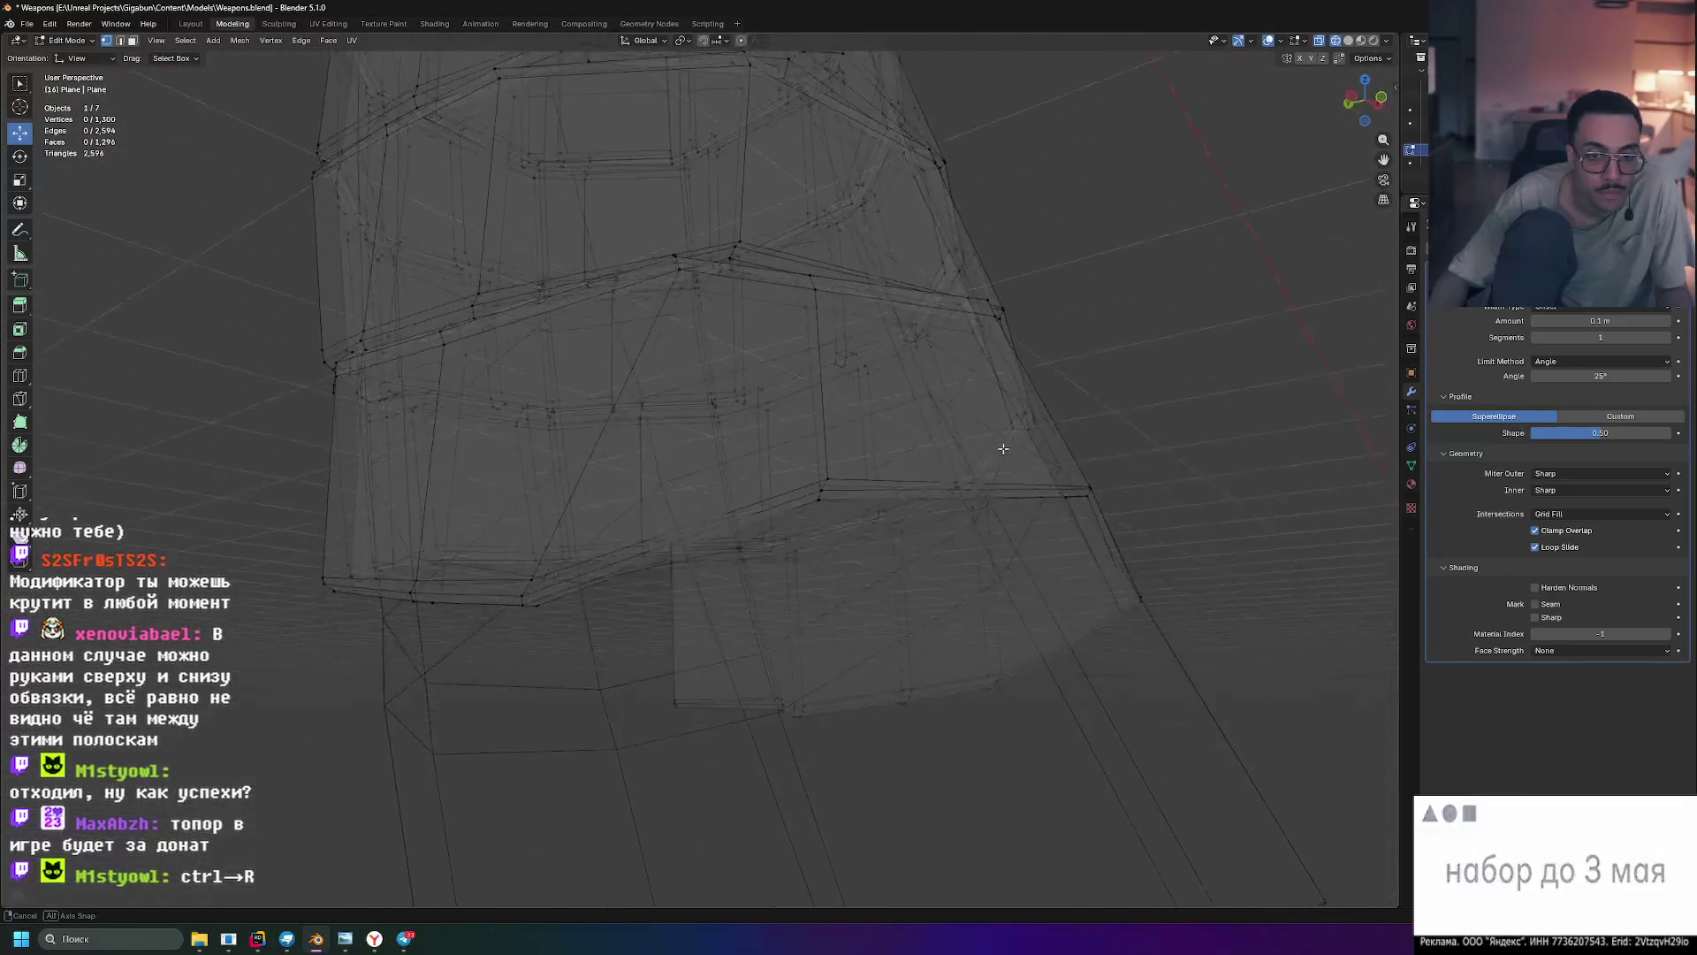
pyautogui.click(1349, 41)
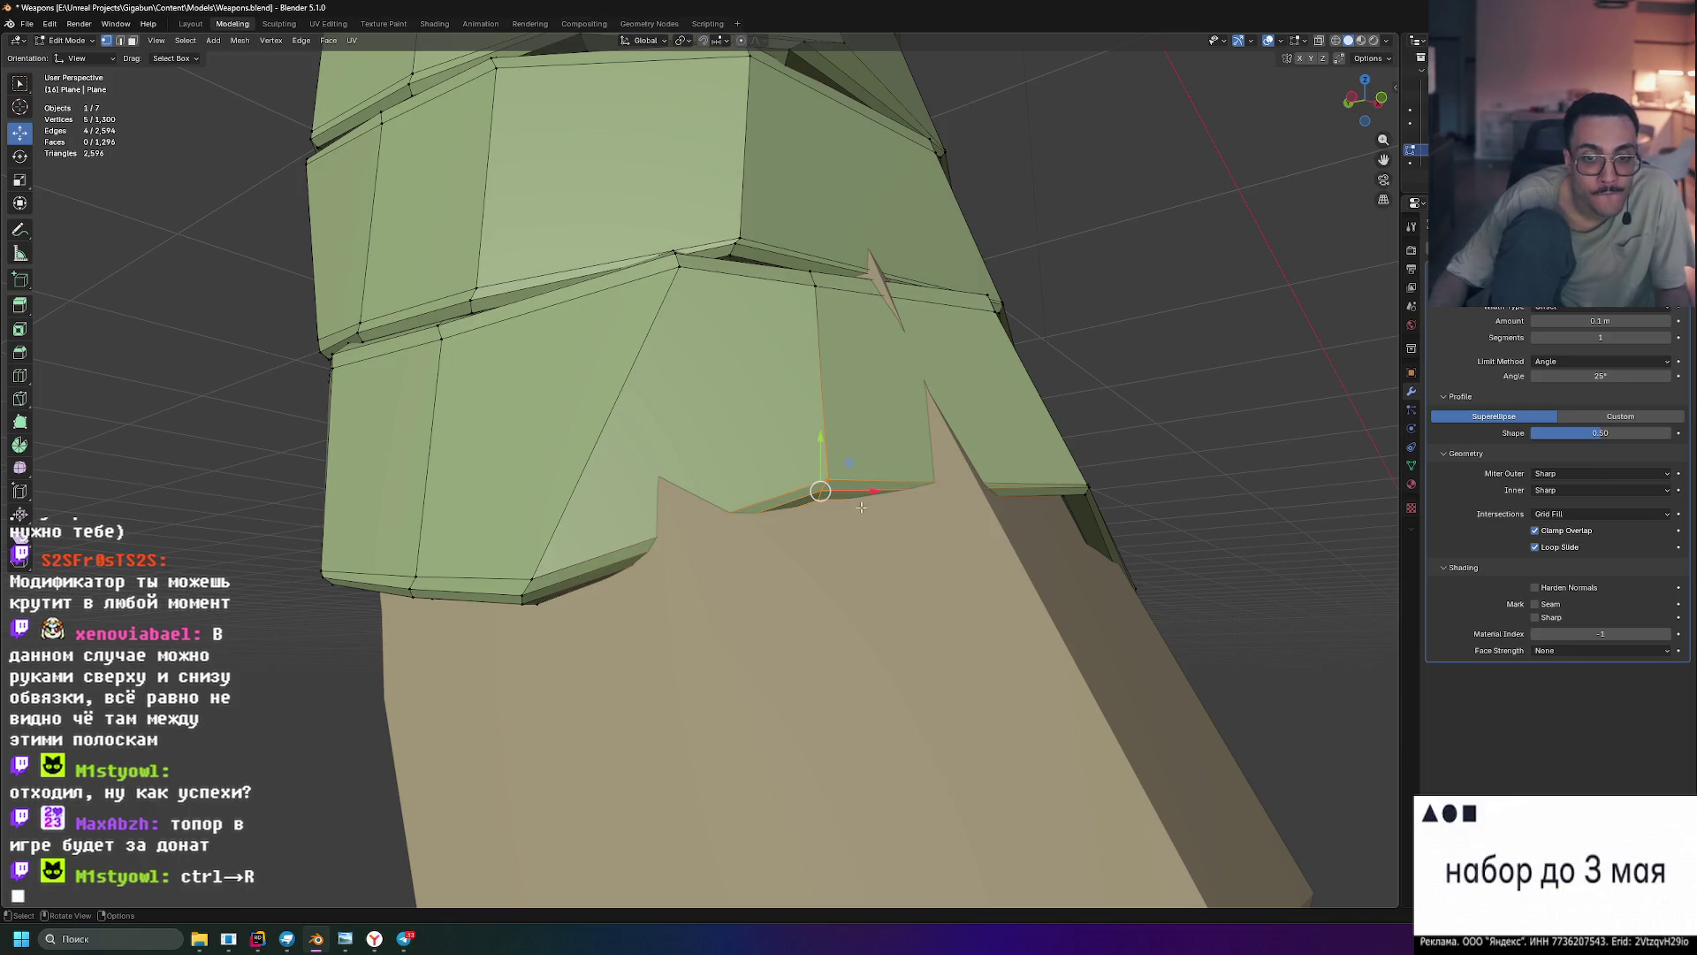
pyautogui.press('g')
pyautogui.press('x')
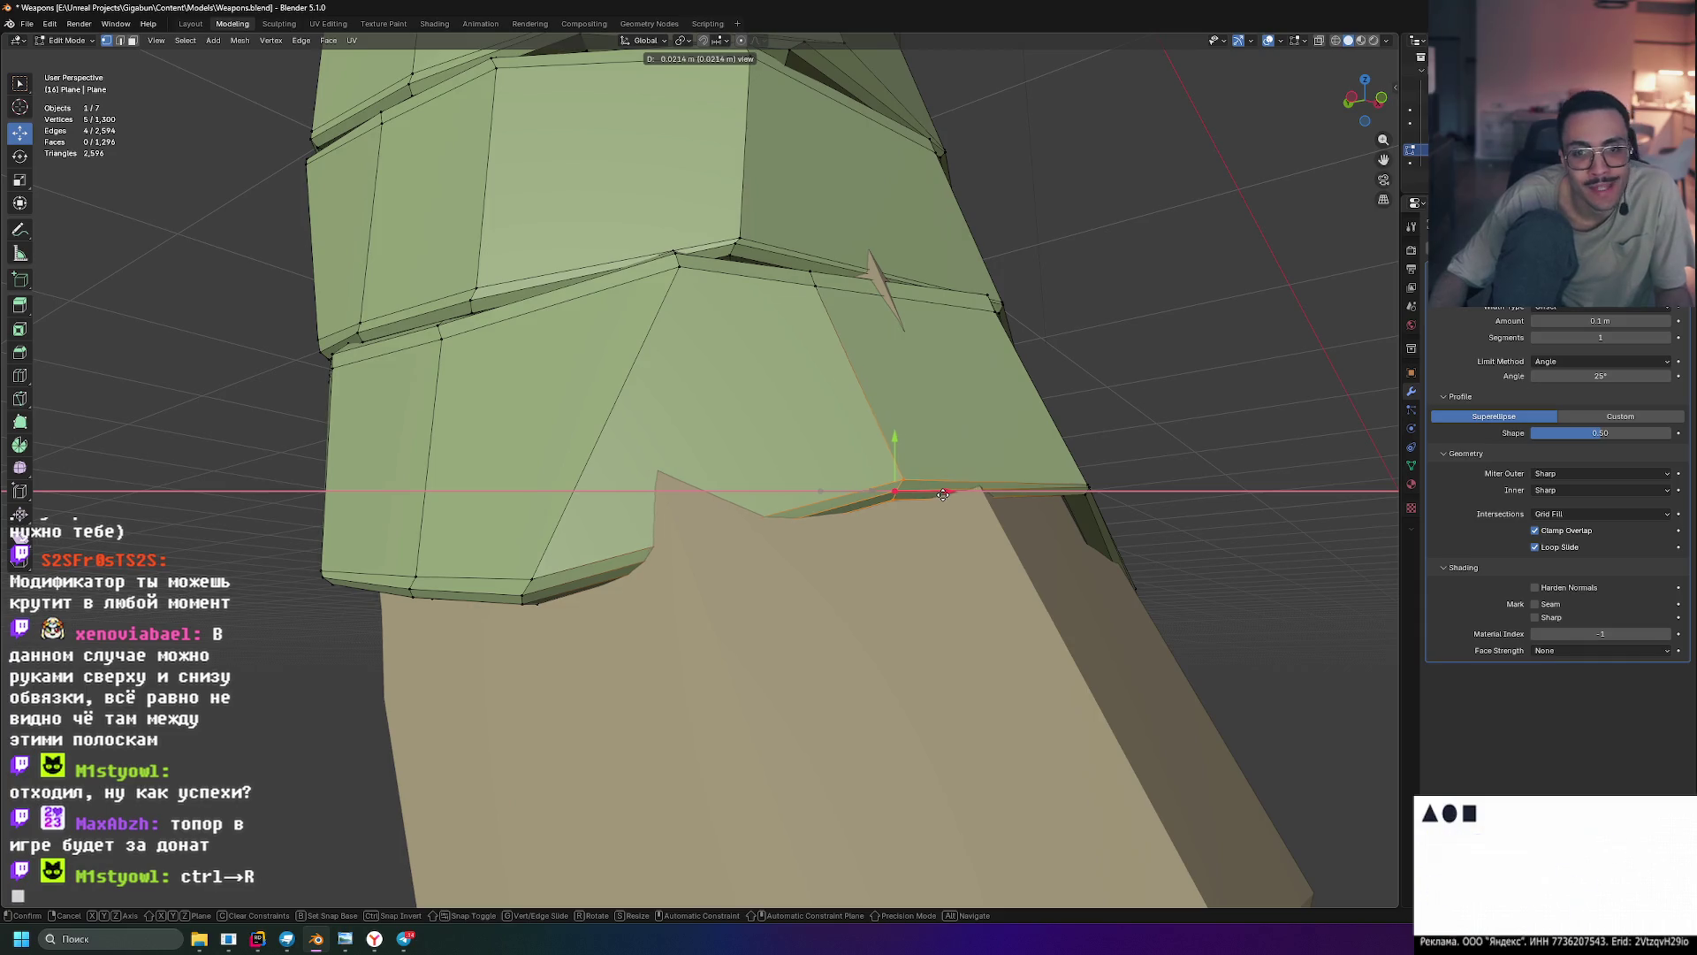
pyautogui.click(956, 485)
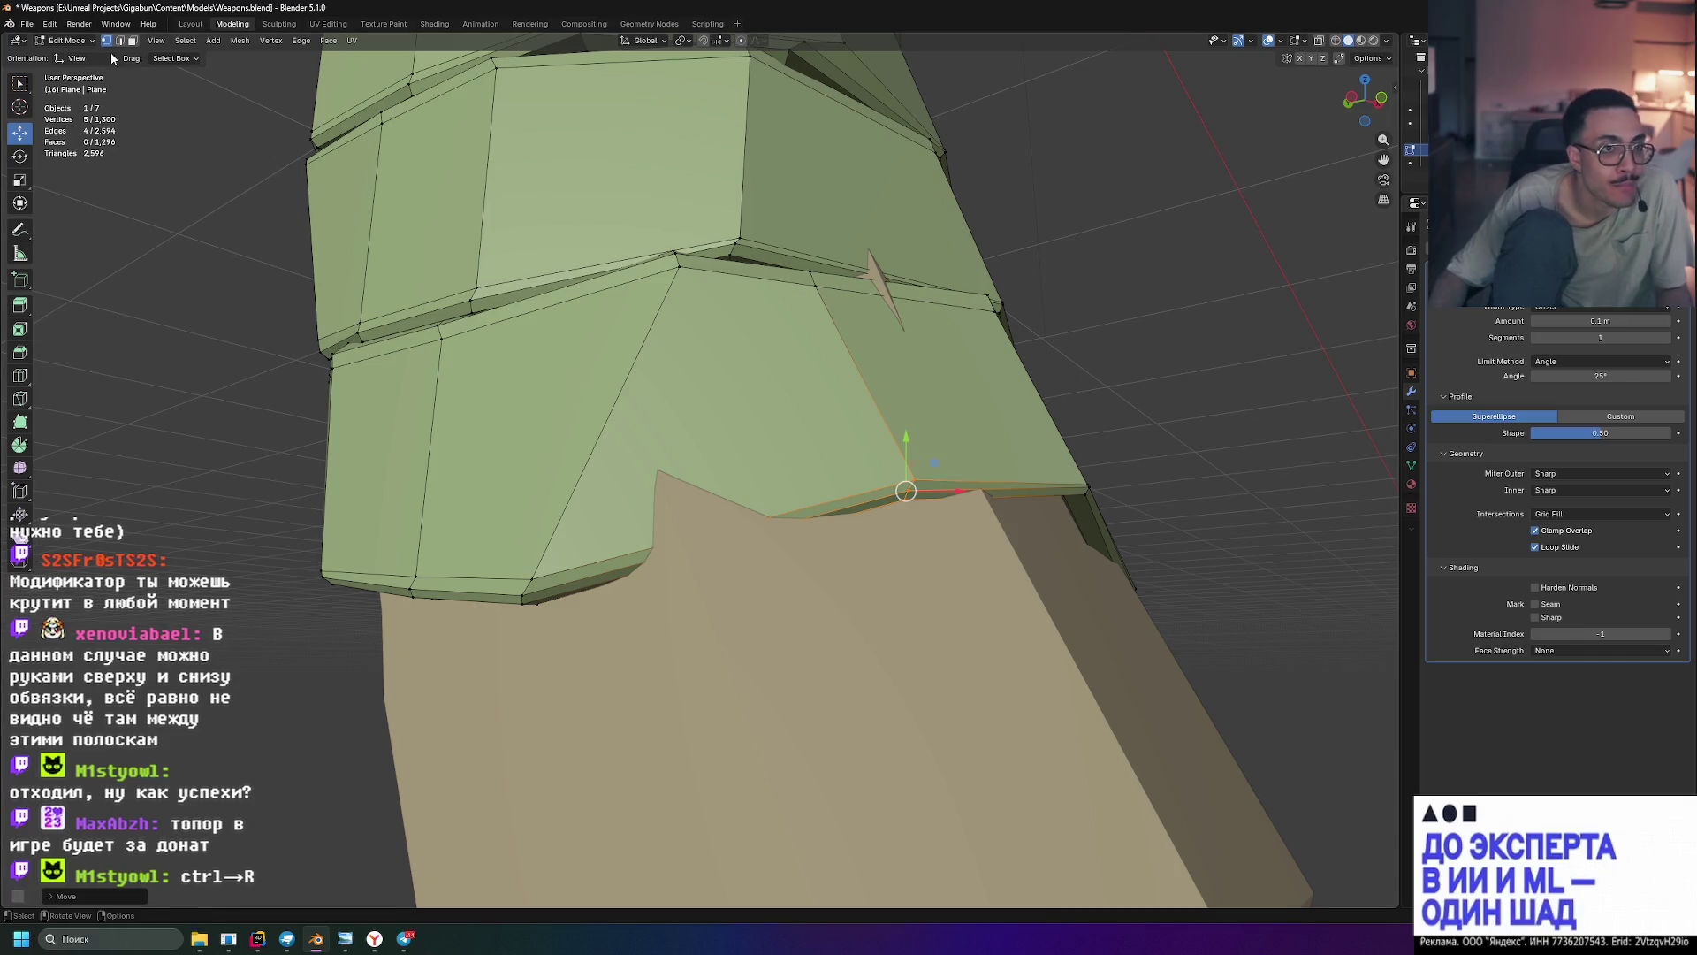
# - Add a second loop cut across the flap face and slide it into position
pyautogui.press('3')
pyautogui.click(717, 432)
pyautogui.hotkey('ctrl', 'r')
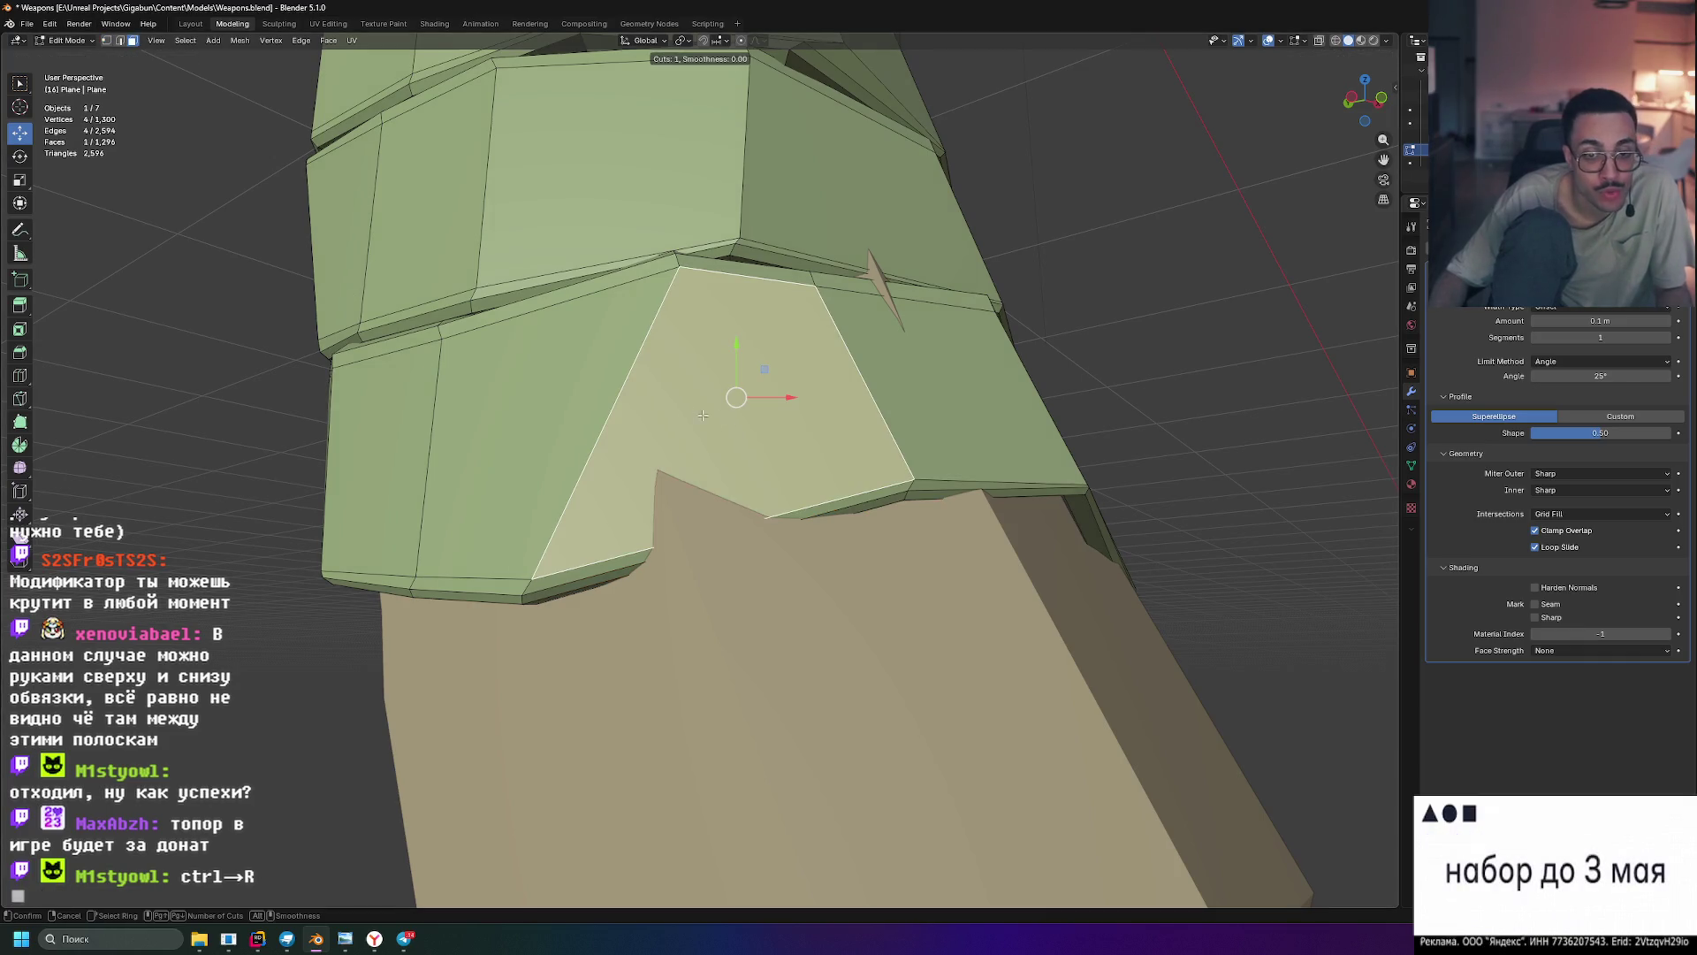
pyautogui.click(704, 285)
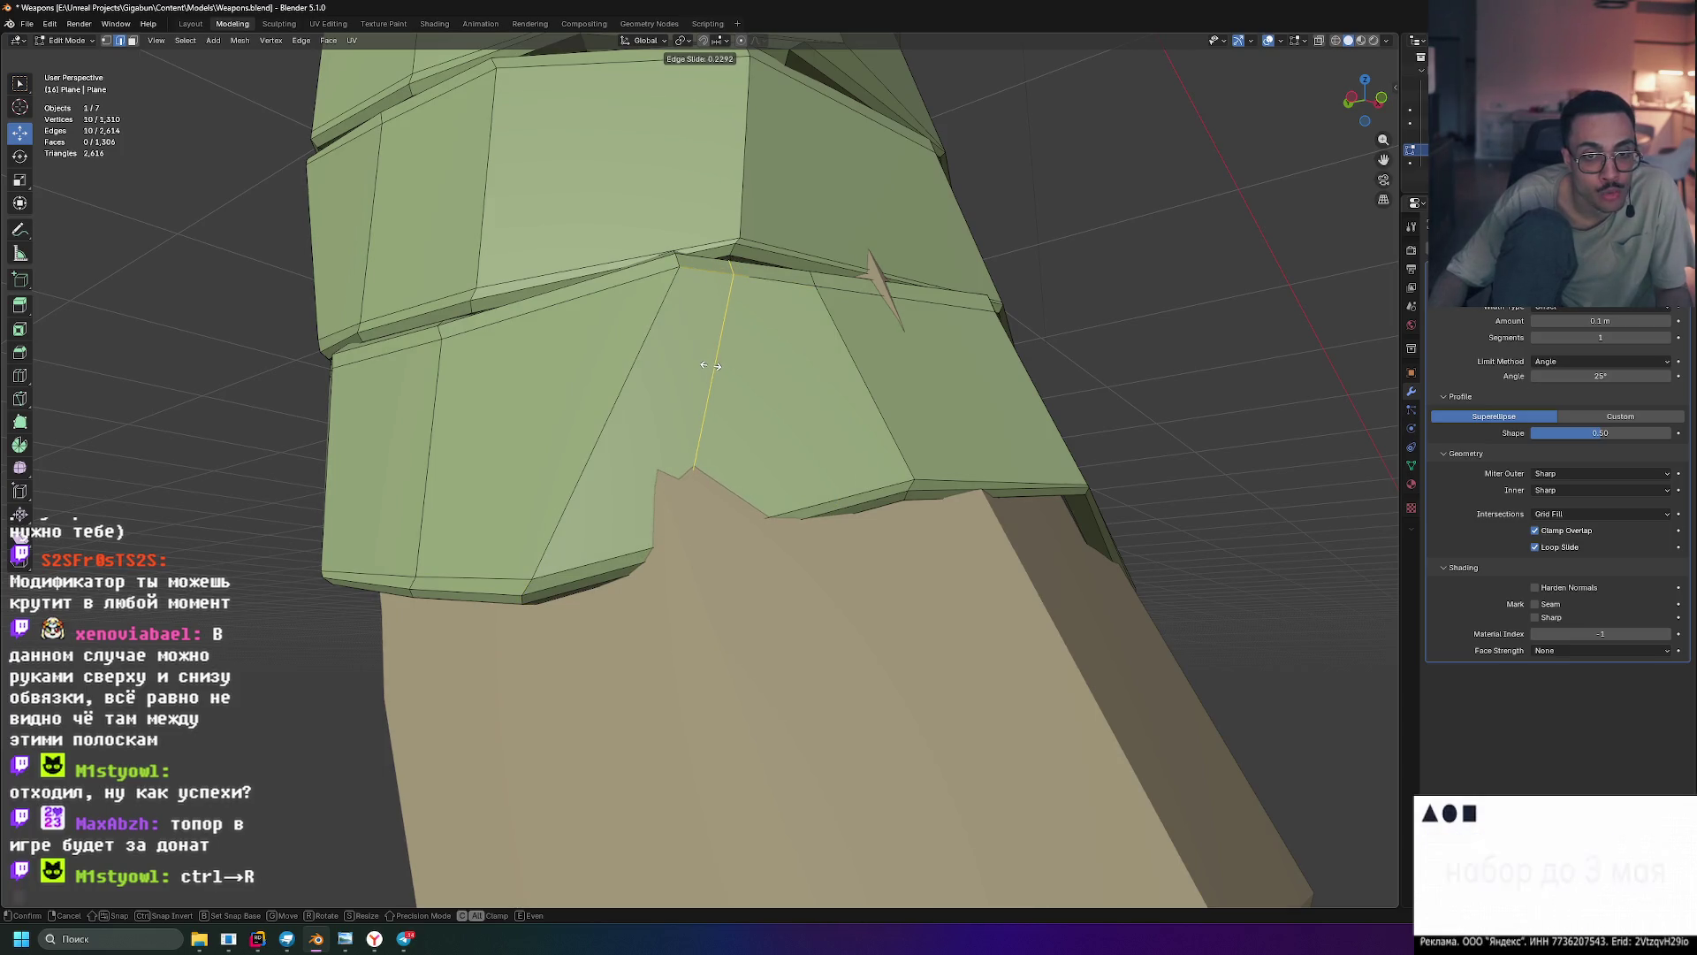
pyautogui.click(712, 365)
pyautogui.moveTo(712, 369); pyautogui.dragTo(824, 436, button='middle')
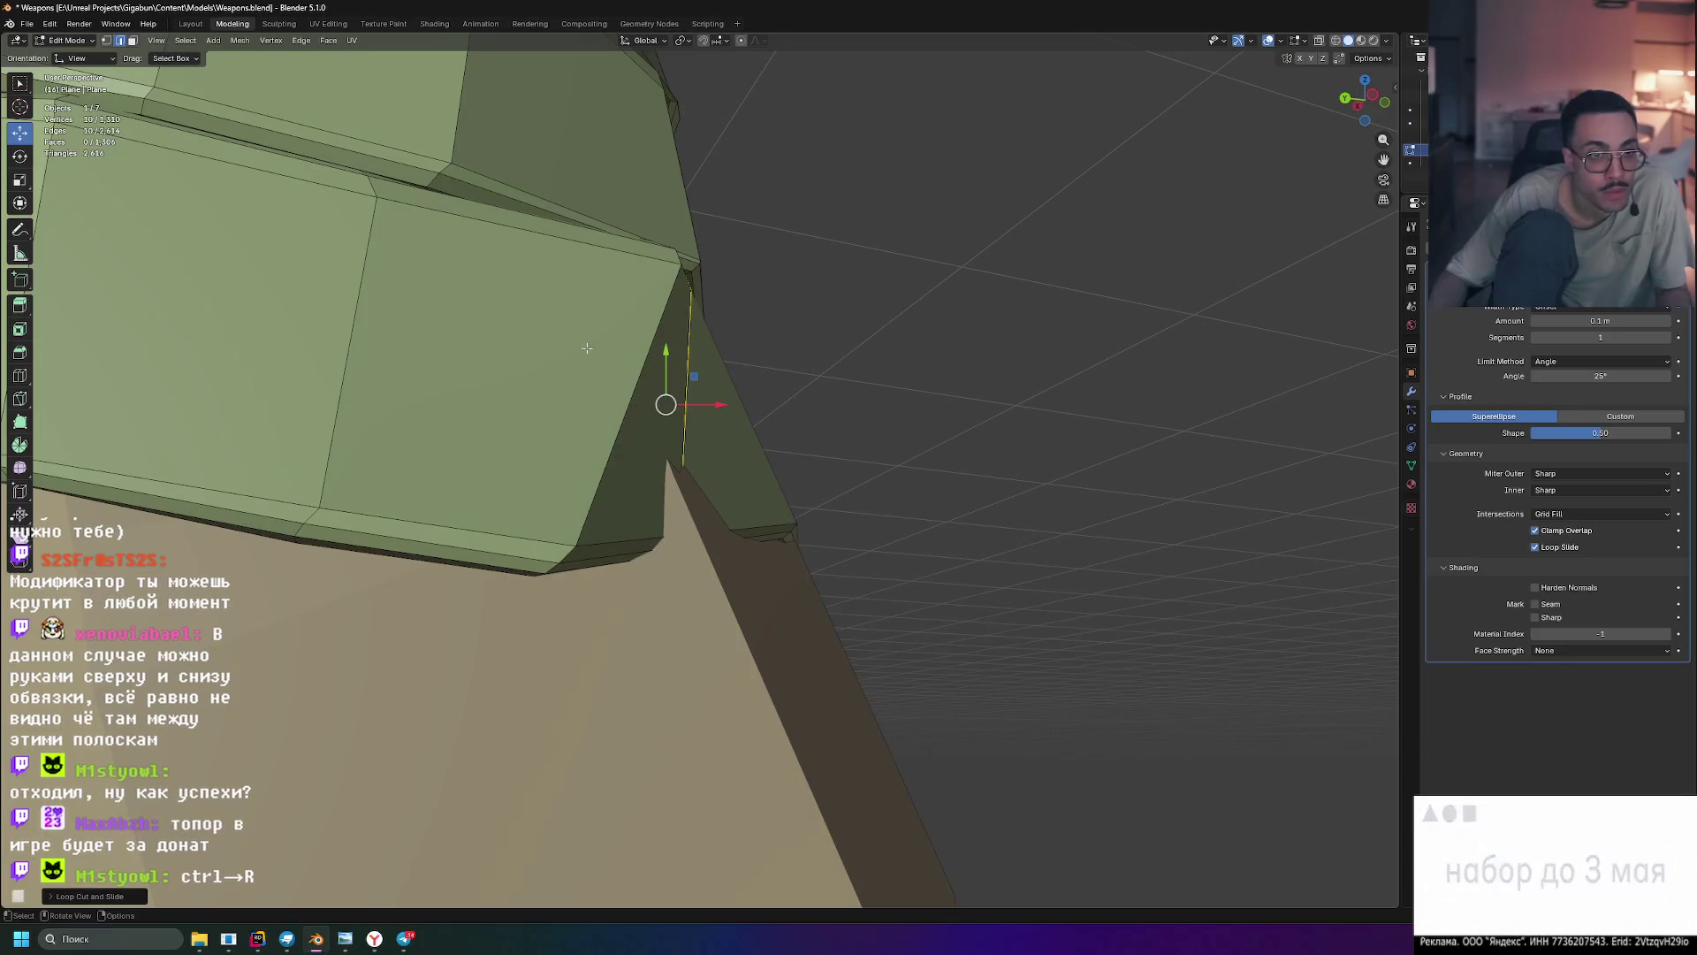
# - Select only the flap's lower edge loop, checking it under different shading modes
pyautogui.click(1357, 42)
pyautogui.click(1336, 43)
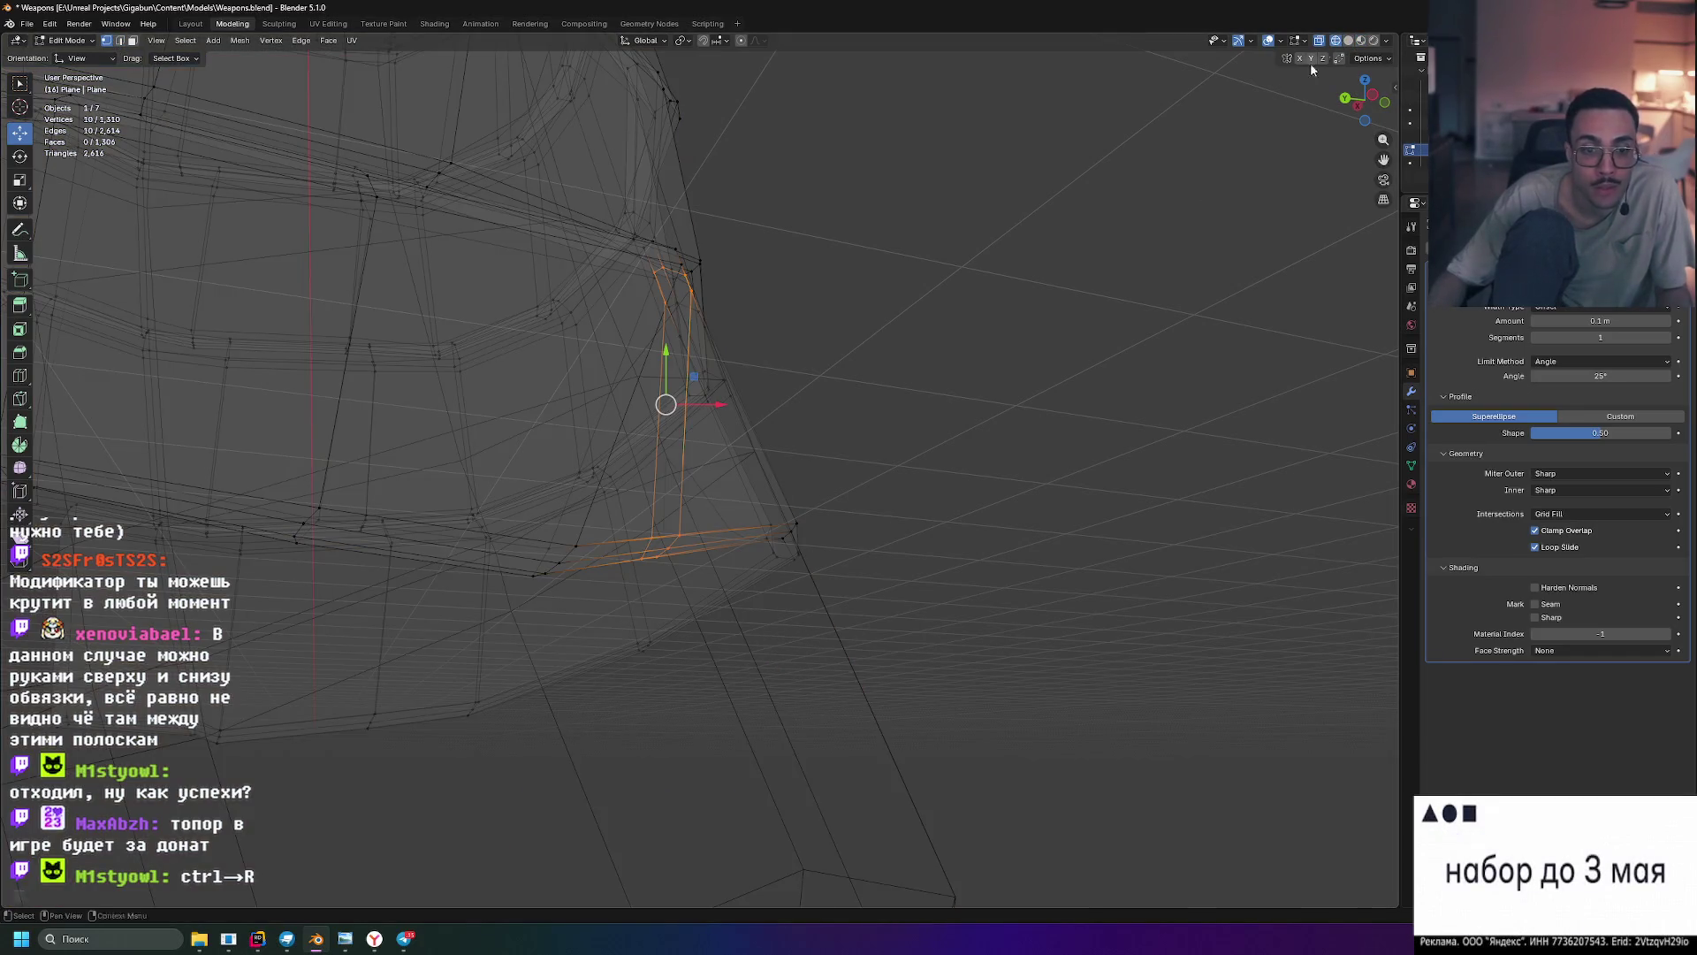
pyautogui.moveTo(662, 536); pyautogui.dragTo(667, 592, button='middle')
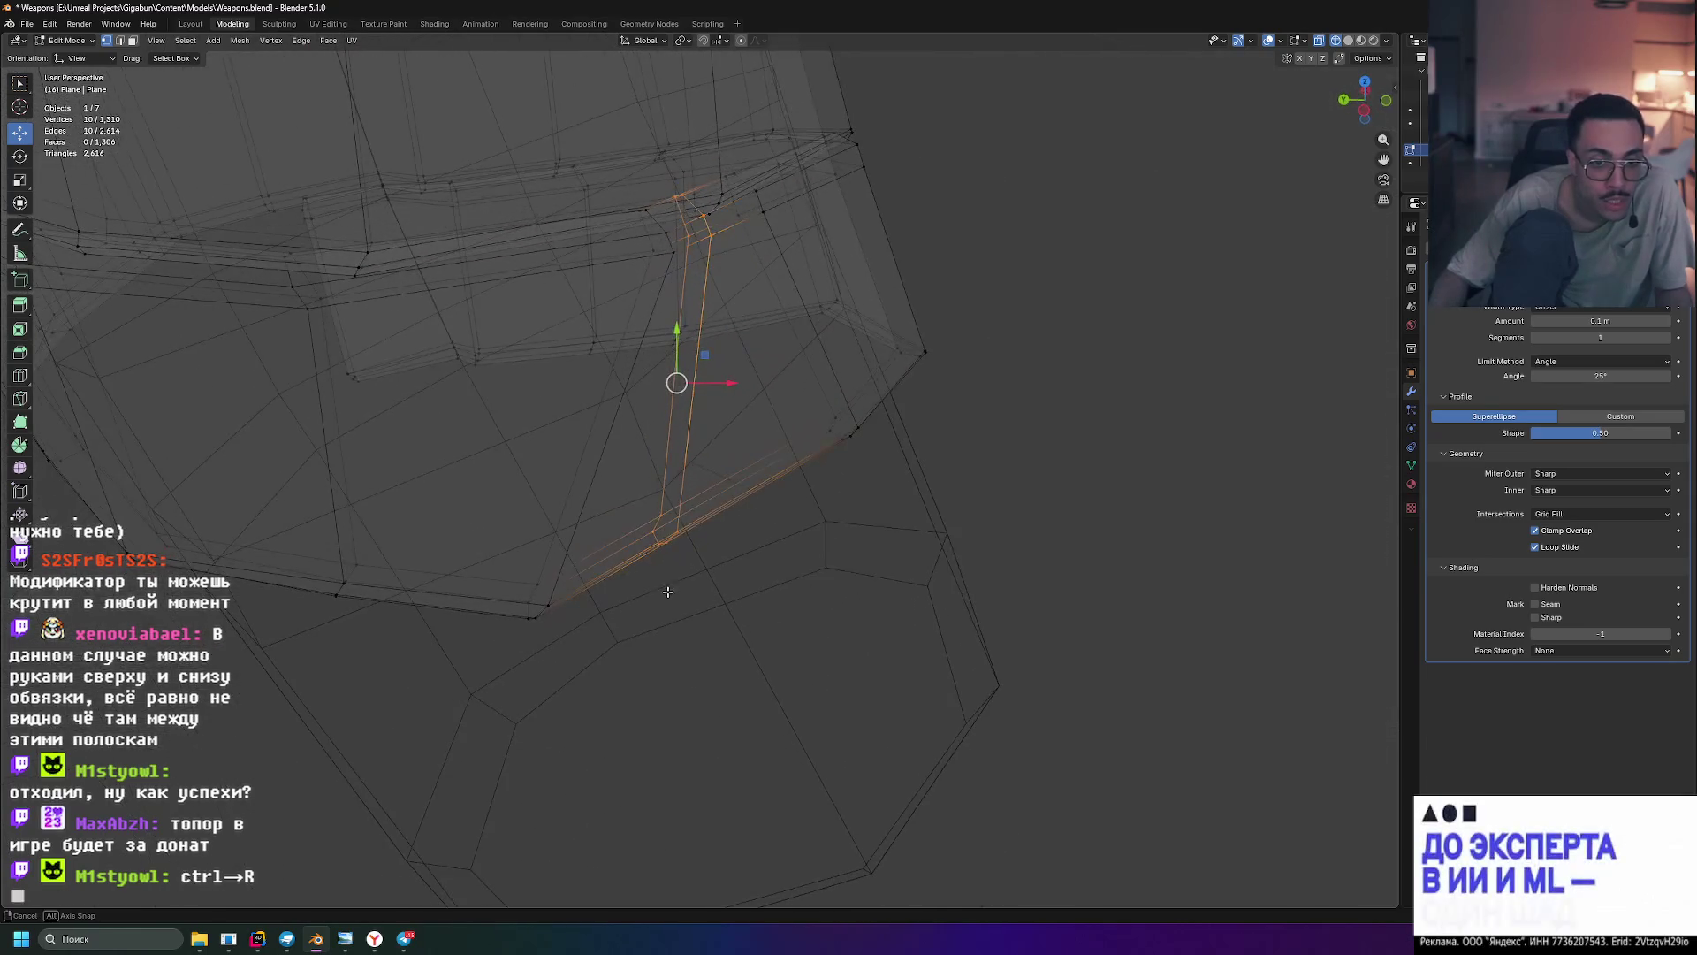
pyautogui.keyDown('alt'); pyautogui.click(676, 534); pyautogui.keyUp('alt')
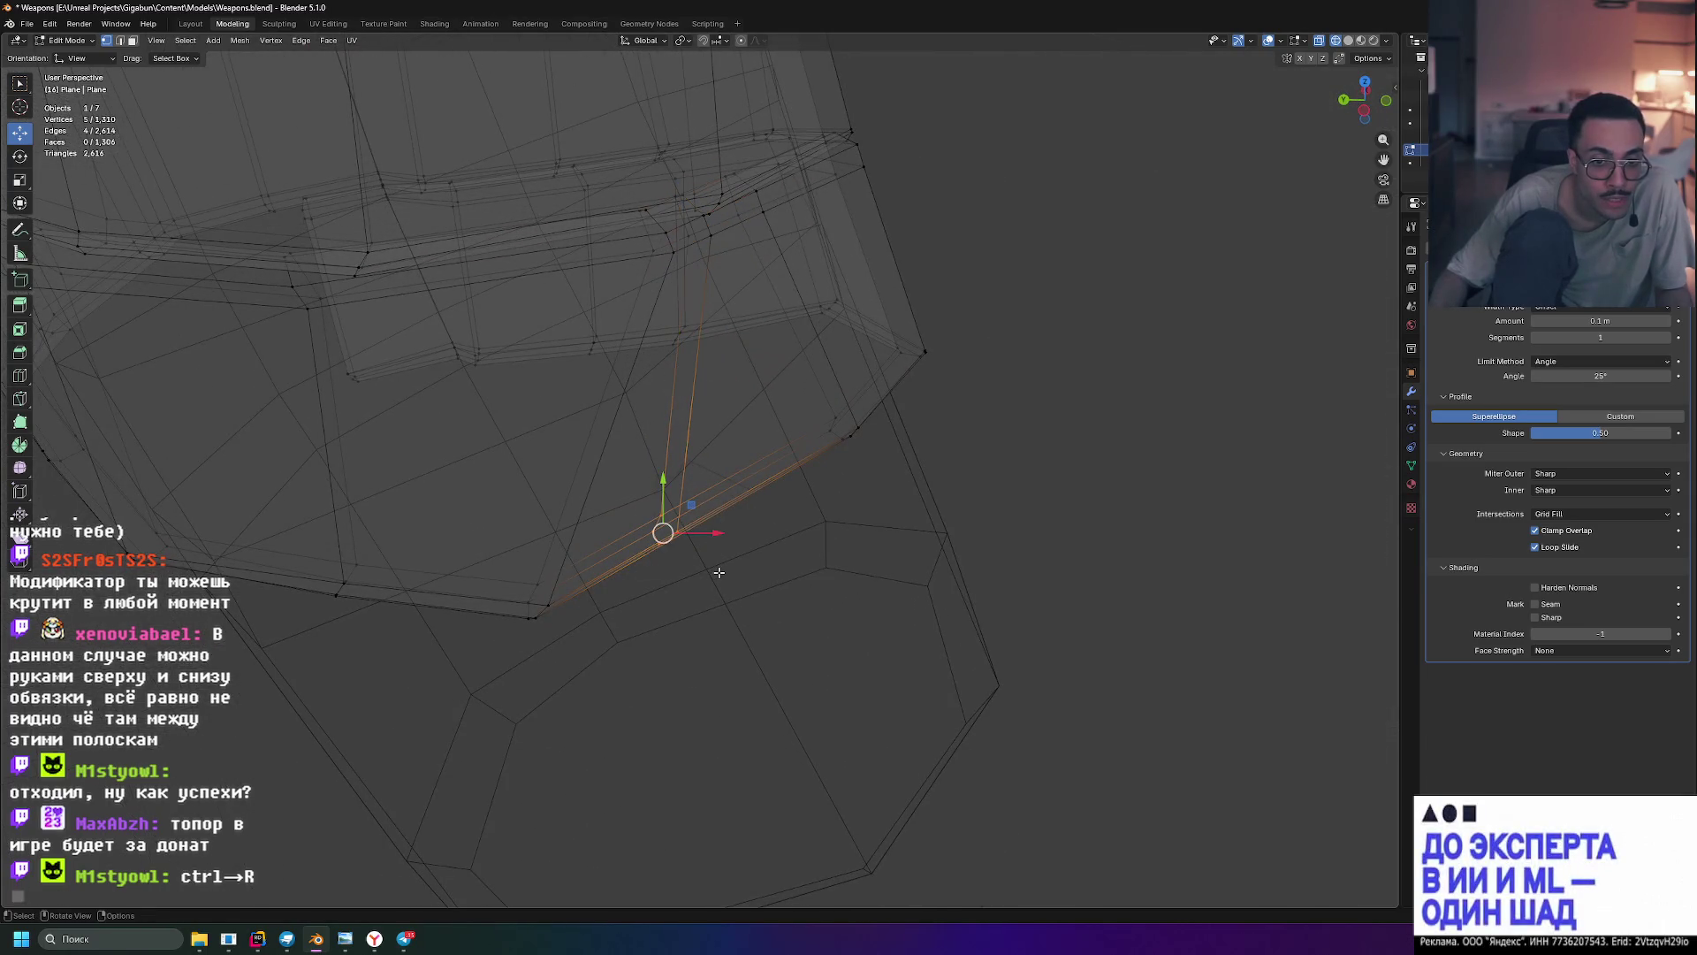
pyautogui.click(1372, 44)
pyautogui.click(1374, 41)
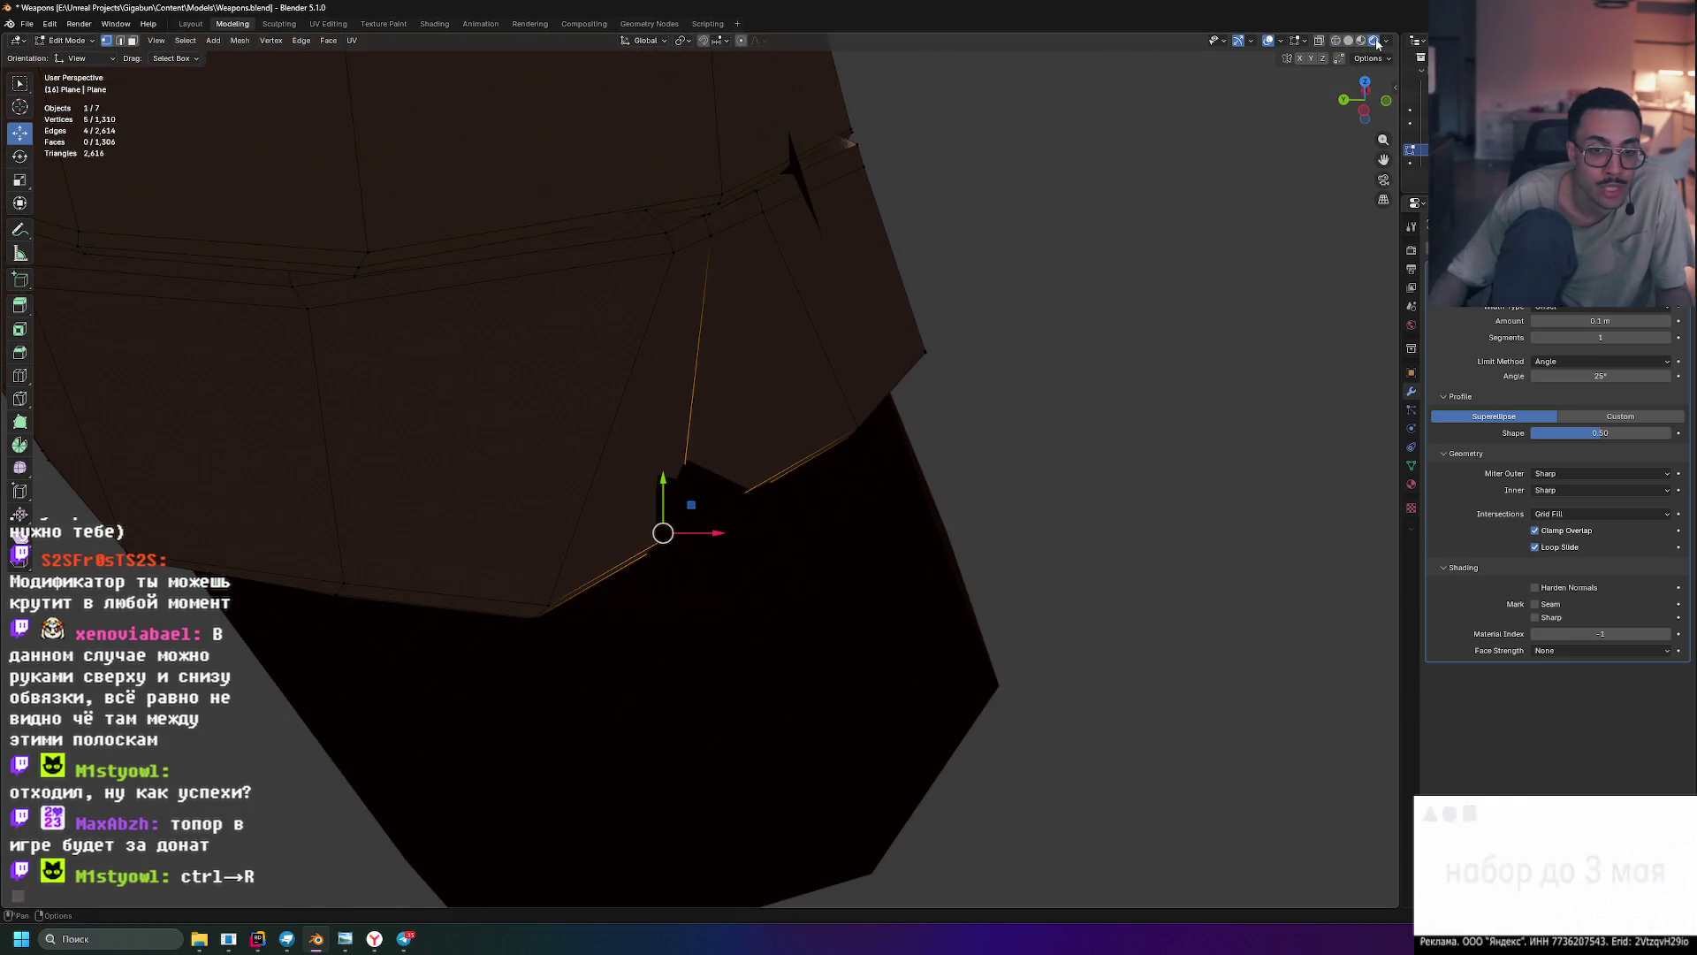
pyautogui.click(1363, 44)
pyautogui.moveTo(985, 303)
pyautogui.mouseDown(button='middle')
pyautogui.moveTo(803, 352)
pyautogui.moveTo(900, 333)
pyautogui.mouseUp(button='middle')
# - In wireframe, nudge the lower loop vertices about 0.008 m along X, then return to Solid
pyautogui.click(1336, 44)
pyautogui.moveTo(716, 544); pyautogui.dragTo(772, 543)
pyautogui.moveTo(773, 543); pyautogui.dragTo(864, 485, button='middle')
pyautogui.click(1350, 41)
pyautogui.moveTo(937, 230)
pyautogui.mouseDown(button='middle')
pyautogui.moveTo(952, 205)
pyautogui.moveTo(1022, 338)
pyautogui.moveTo(875, 314)
pyautogui.mouseUp(button='middle')
pyautogui.scroll(5, 875, 314)
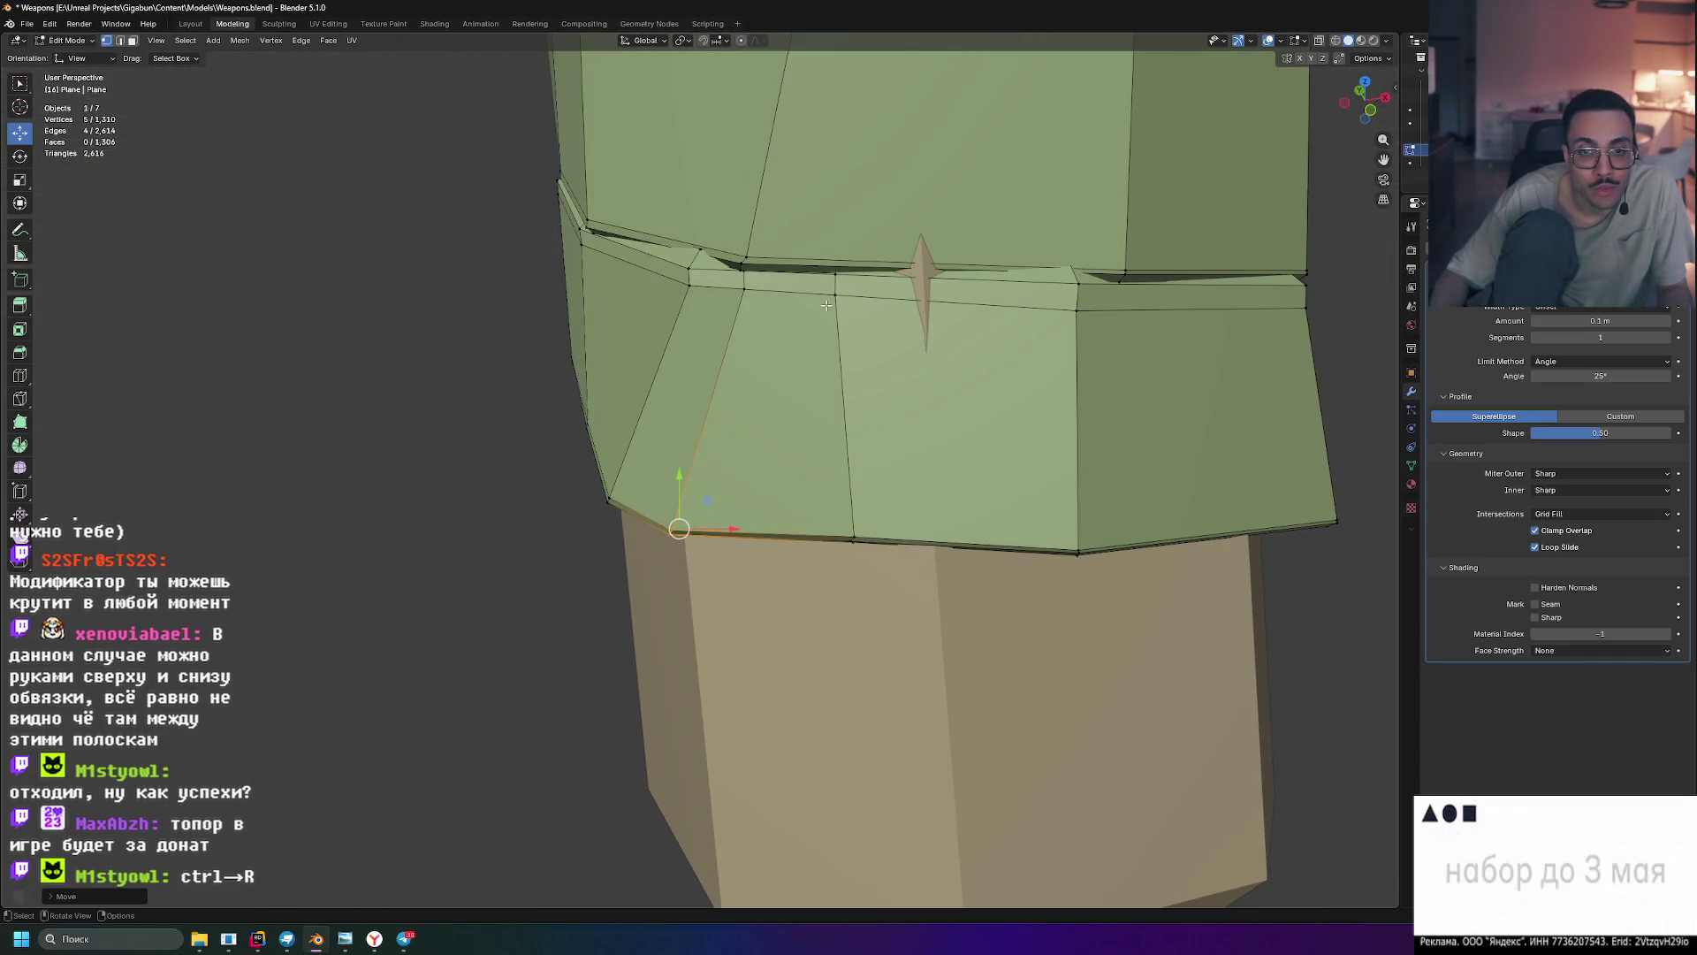
# - Orbit so the seam loop faces forward and slide the selected seam vertices slightly along X
pyautogui.click(1335, 41)
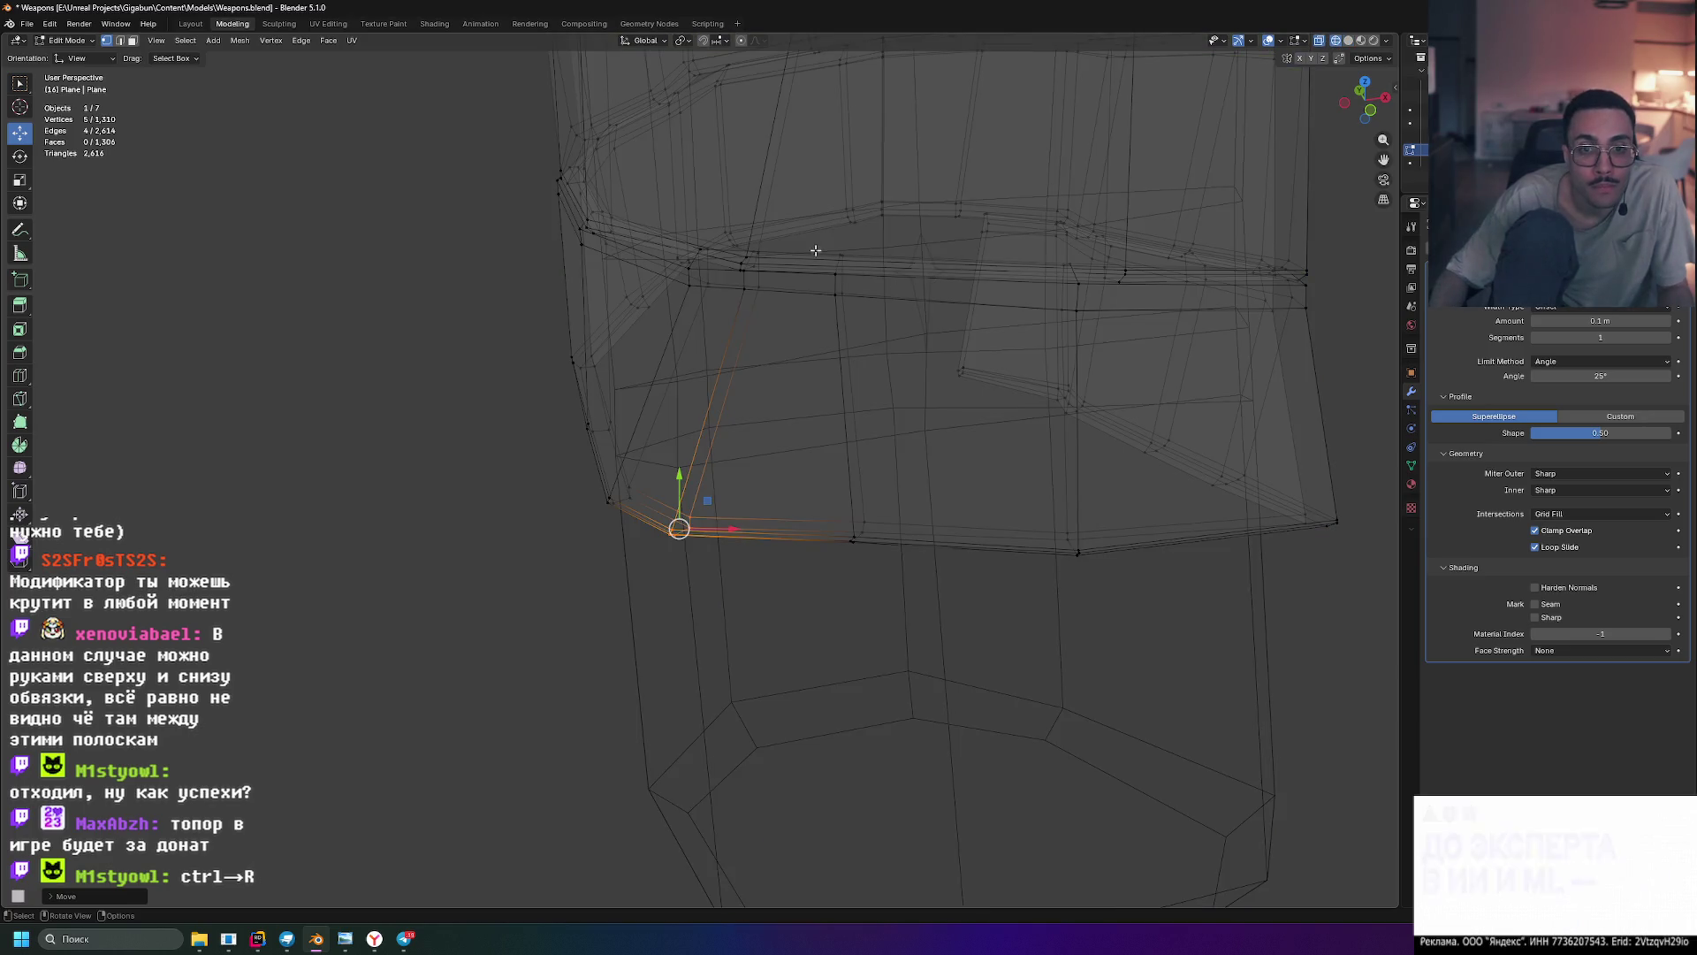
pyautogui.moveTo(882, 301); pyautogui.dragTo(797, 369, button='middle')
pyautogui.moveTo(867, 304); pyautogui.dragTo(1026, 271, button='middle')
pyautogui.moveTo(1356, 52); pyautogui.dragTo(1301, 45, button='middle')
pyautogui.click(1363, 41)
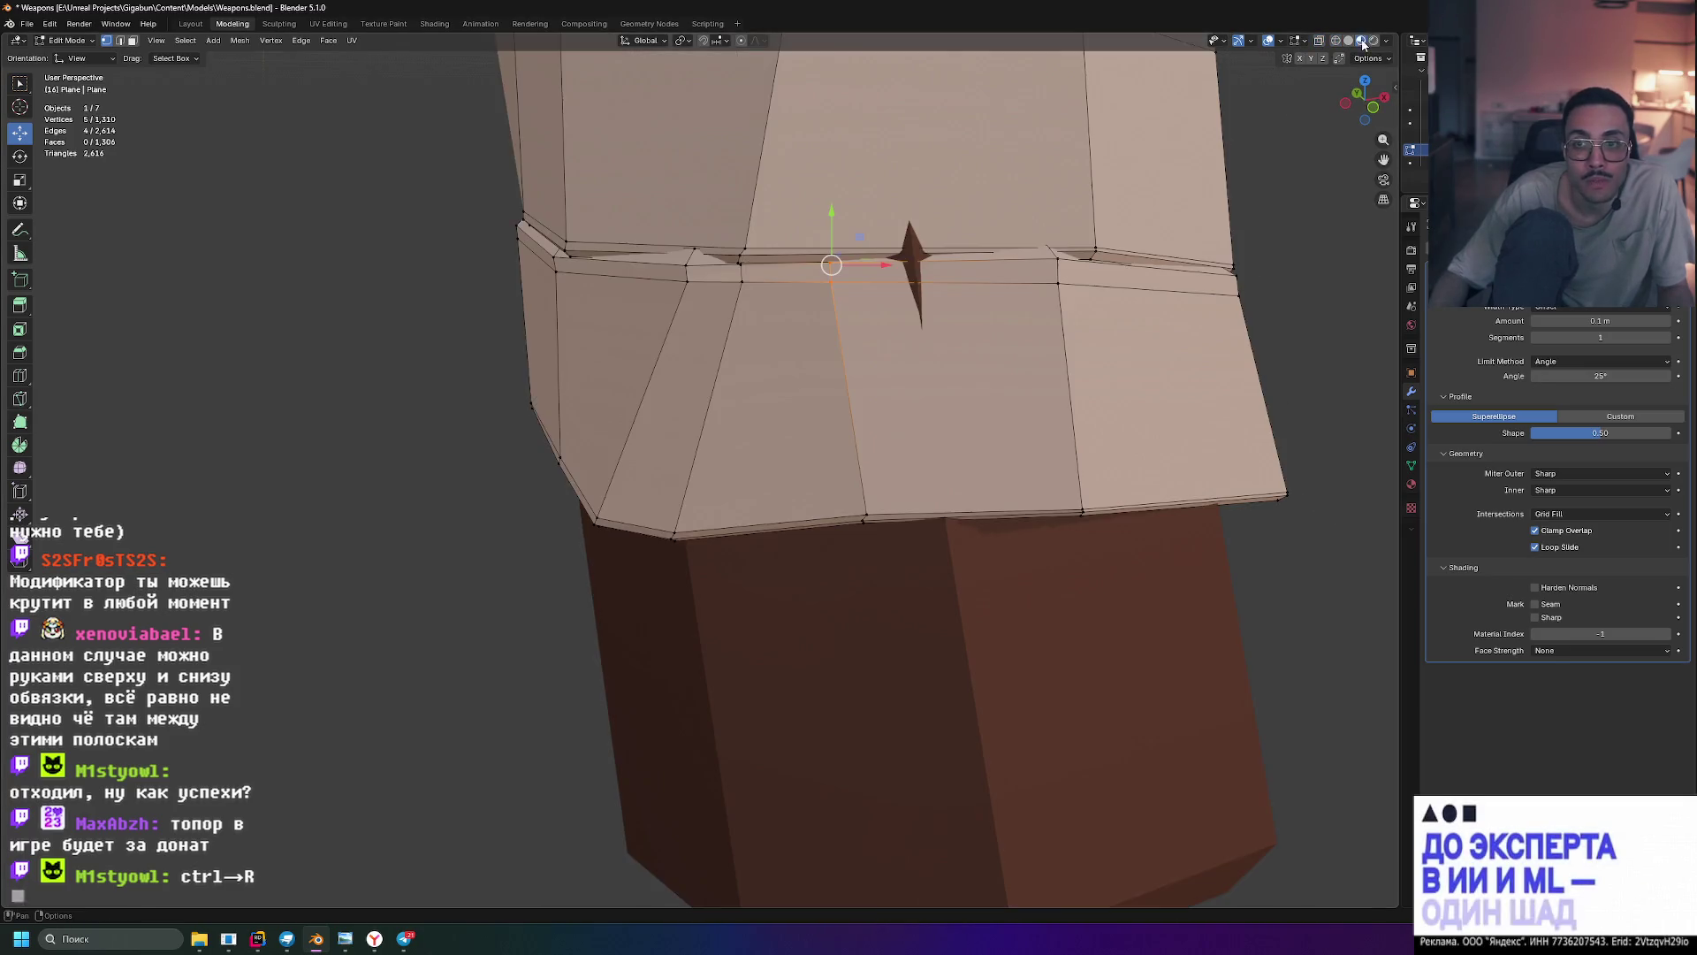
pyautogui.click(1348, 41)
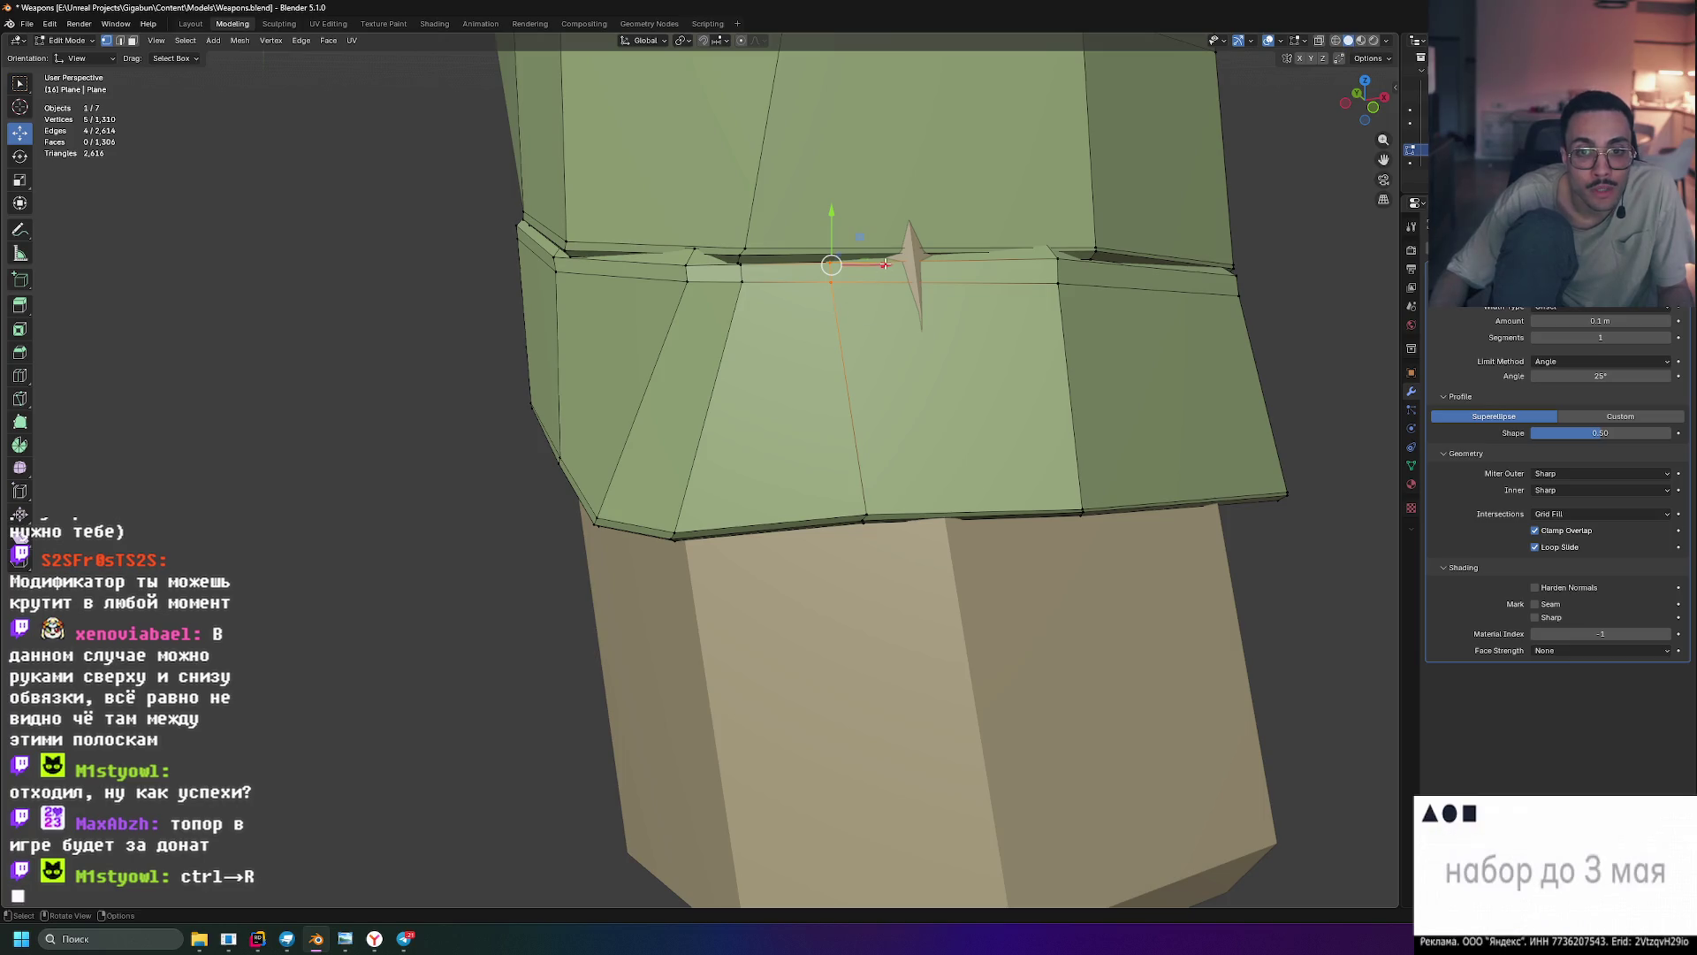
pyautogui.moveTo(885, 265); pyautogui.dragTo(935, 265)
# - Nudge the seam vertices further along X and inspect the tidied overlap
pyautogui.moveTo(935, 266)
pyautogui.mouseDown(button='middle')
pyautogui.moveTo(1057, 258)
pyautogui.moveTo(1099, 227)
pyautogui.mouseUp(button='middle')
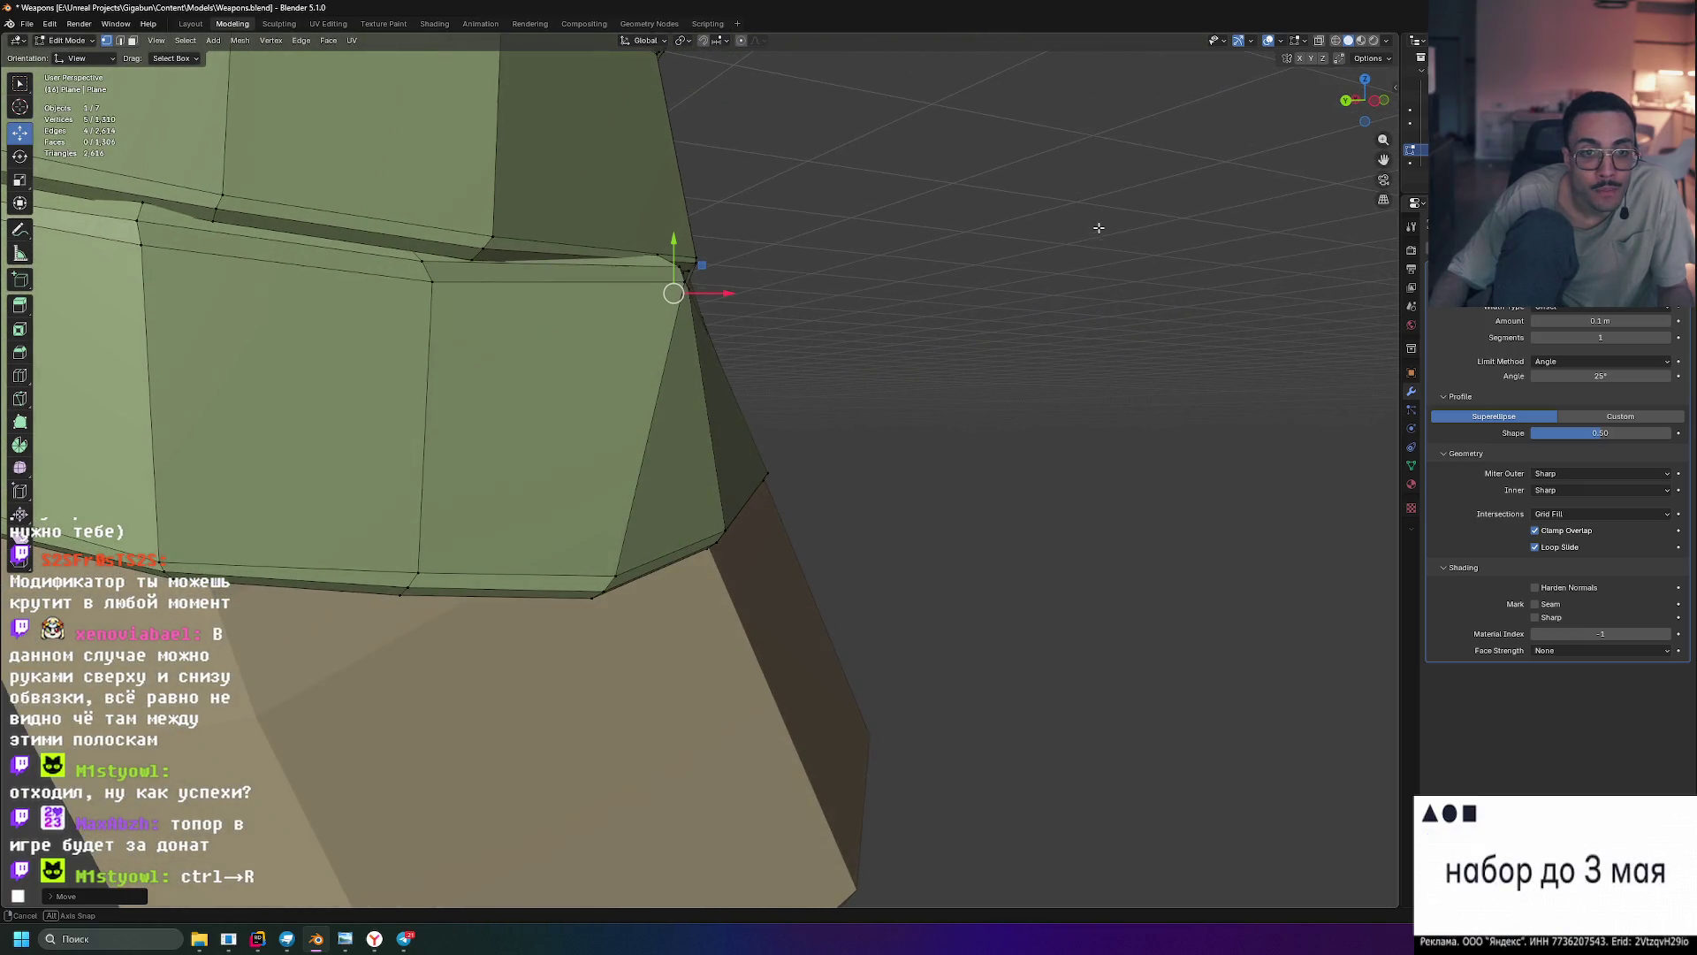
pyautogui.moveTo(729, 294); pyautogui.dragTo(748, 292)
pyautogui.moveTo(748, 291)
pyautogui.mouseDown(button='middle')
pyautogui.moveTo(790, 264)
pyautogui.moveTo(708, 270)
pyautogui.moveTo(915, 348)
pyautogui.moveTo(819, 306)
pyautogui.moveTo(1047, 308)
pyautogui.moveTo(1027, 242)
pyautogui.moveTo(990, 227)
pyautogui.moveTo(795, 277)
pyautogui.moveTo(822, 288)
pyautogui.mouseUp(button='middle')
pyautogui.scroll(-3, 789, 264)
pyautogui.scroll(5, 708, 270)
pyautogui.scroll(-4, 820, 307)
pyautogui.scroll(5, 942, 240)
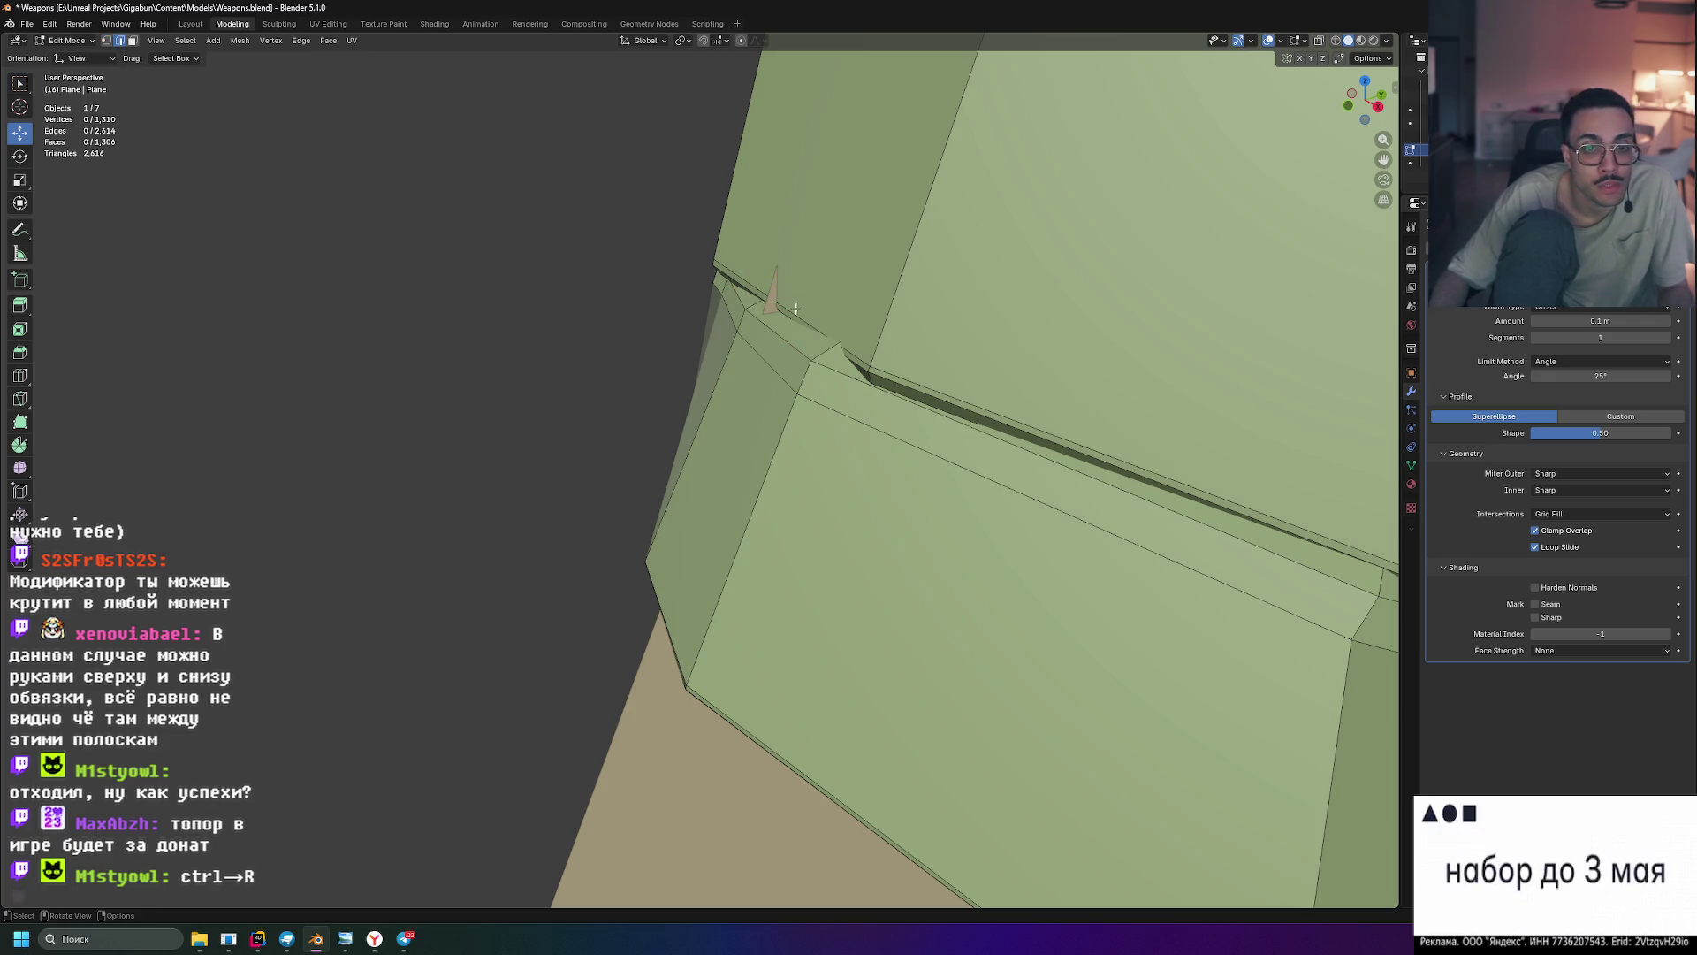
# - Shift the selected bevelled edge slightly along X, then clear the selection
pyautogui.moveTo(854, 305)
pyautogui.mouseDown(button='middle')
pyautogui.moveTo(934, 277)
pyautogui.moveTo(941, 290)
pyautogui.mouseUp(button='middle')
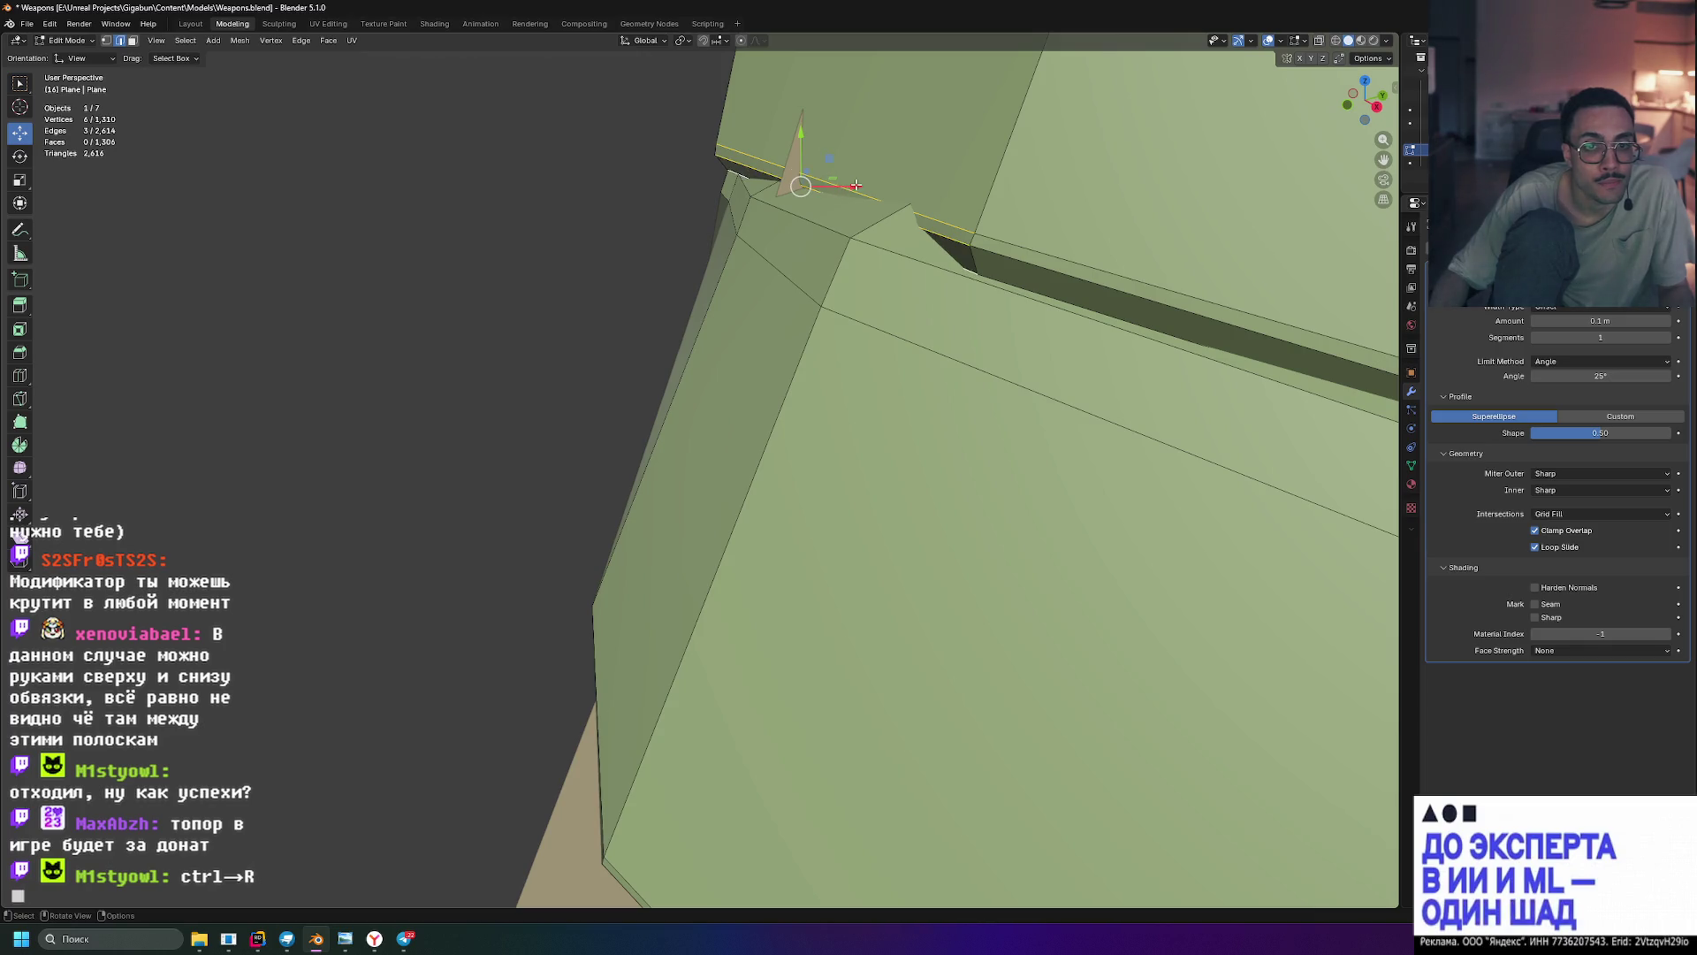
pyautogui.moveTo(854, 185); pyautogui.dragTo(826, 186)
pyautogui.scroll(-5, 836, 186)
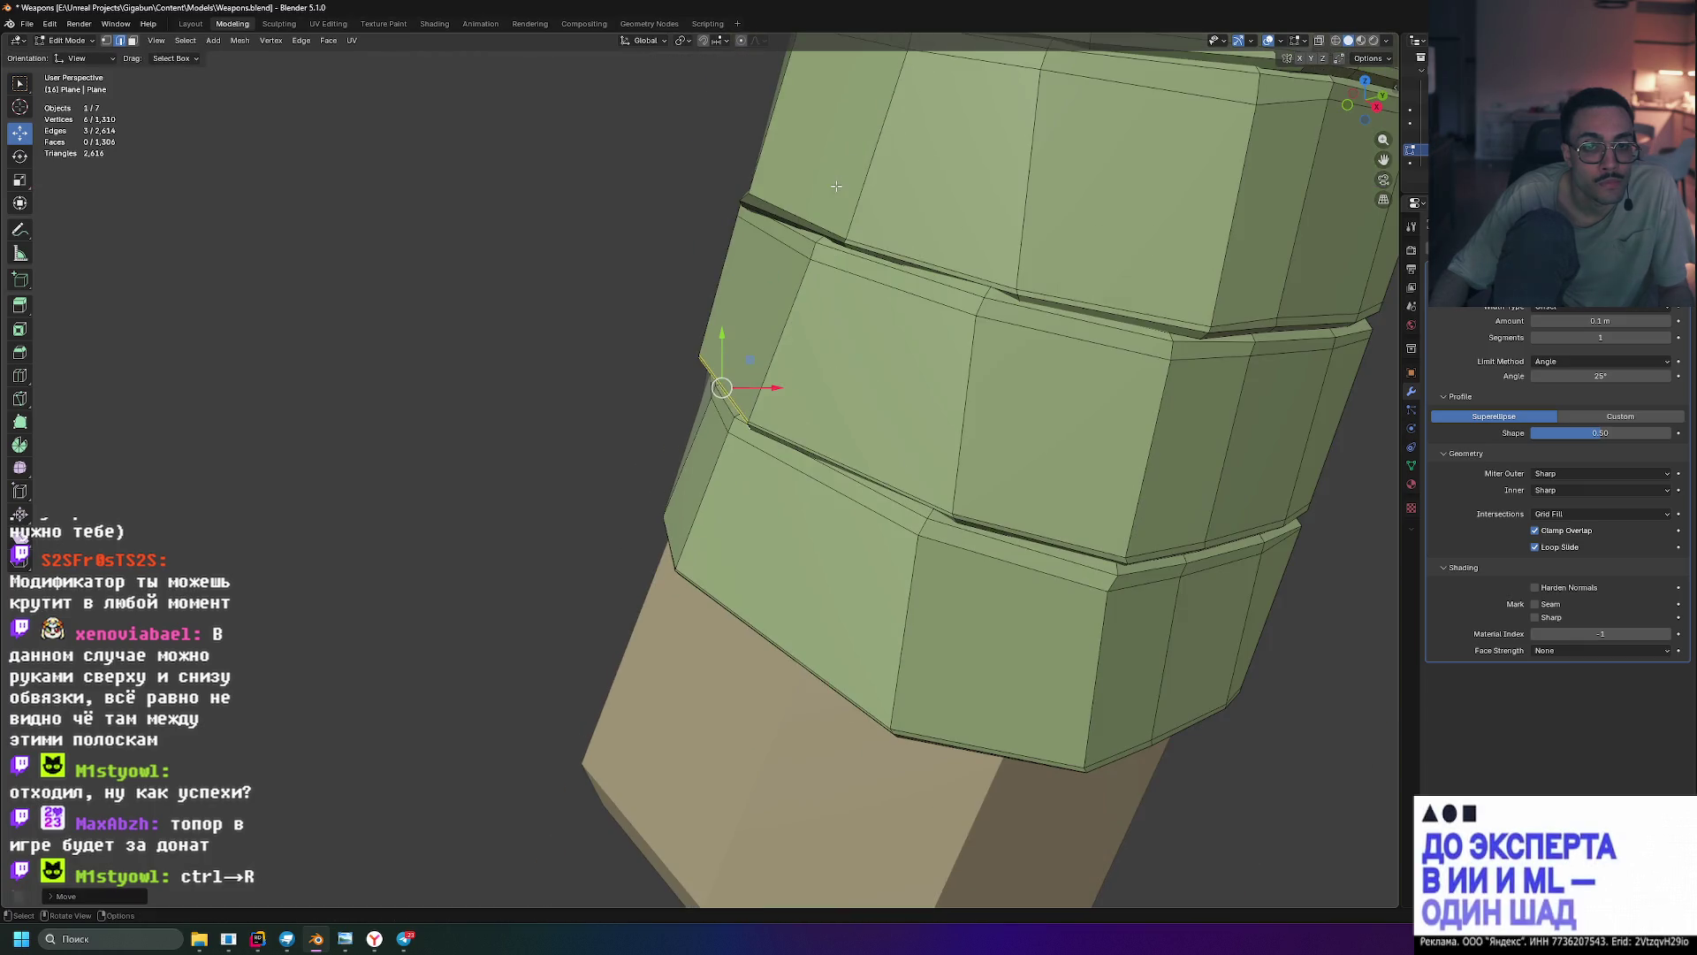
pyautogui.click(662, 180)
pyautogui.moveTo(662, 181)
pyautogui.mouseDown(button='middle')
pyautogui.moveTo(925, 163)
pyautogui.moveTo(920, 209)
pyautogui.moveTo(1060, 216)
pyautogui.moveTo(1053, 242)
pyautogui.moveTo(985, 197)
pyautogui.moveTo(1012, 267)
pyautogui.moveTo(940, 424)
pyautogui.moveTo(948, 352)
pyautogui.moveTo(527, 629)
pyautogui.moveTo(640, 558)
pyautogui.moveTo(542, 625)
pyautogui.moveTo(885, 471)
pyautogui.mouseUp(button='middle')
# - Return to Object Mode and deselect the wrap to view the whole axe
pyautogui.press('Tab')
pyautogui.scroll(-5, 995, 215)
pyautogui.click(947, 352)
pyautogui.scroll(5, 606, 595)
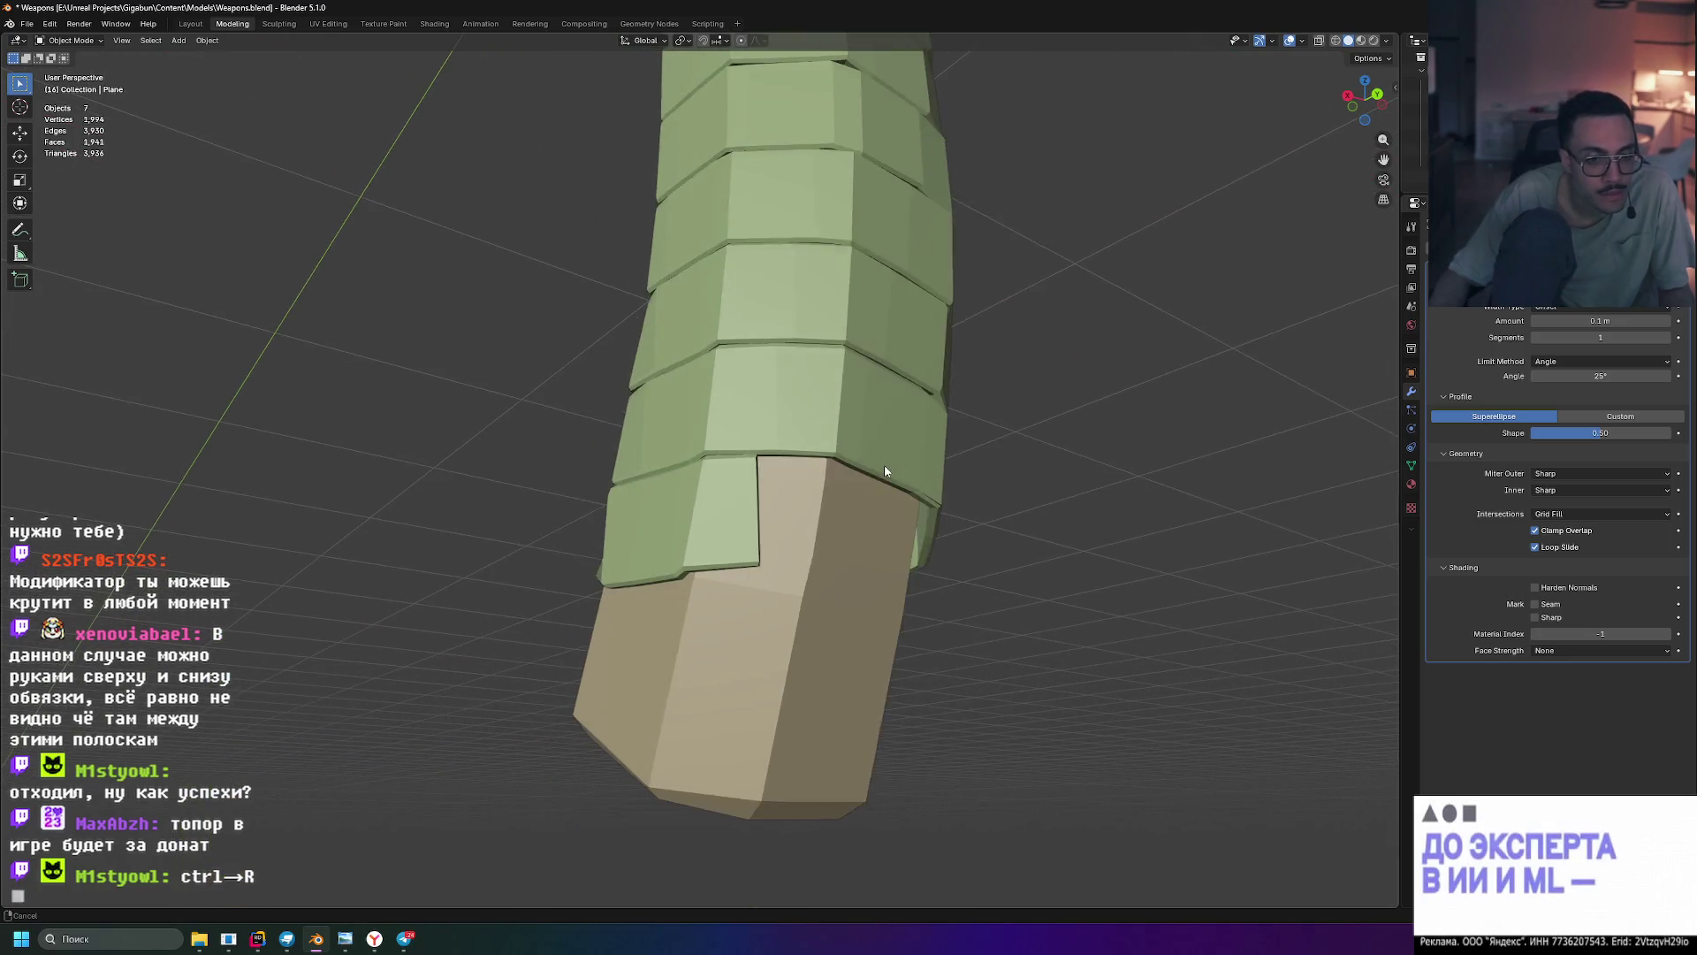
# - Enter Edit Mode on the wrap and select the flap's narrow side strip plus its small bottom face
pyautogui.scroll(2, 731, 587)
pyautogui.scroll(-1, 799, 579)
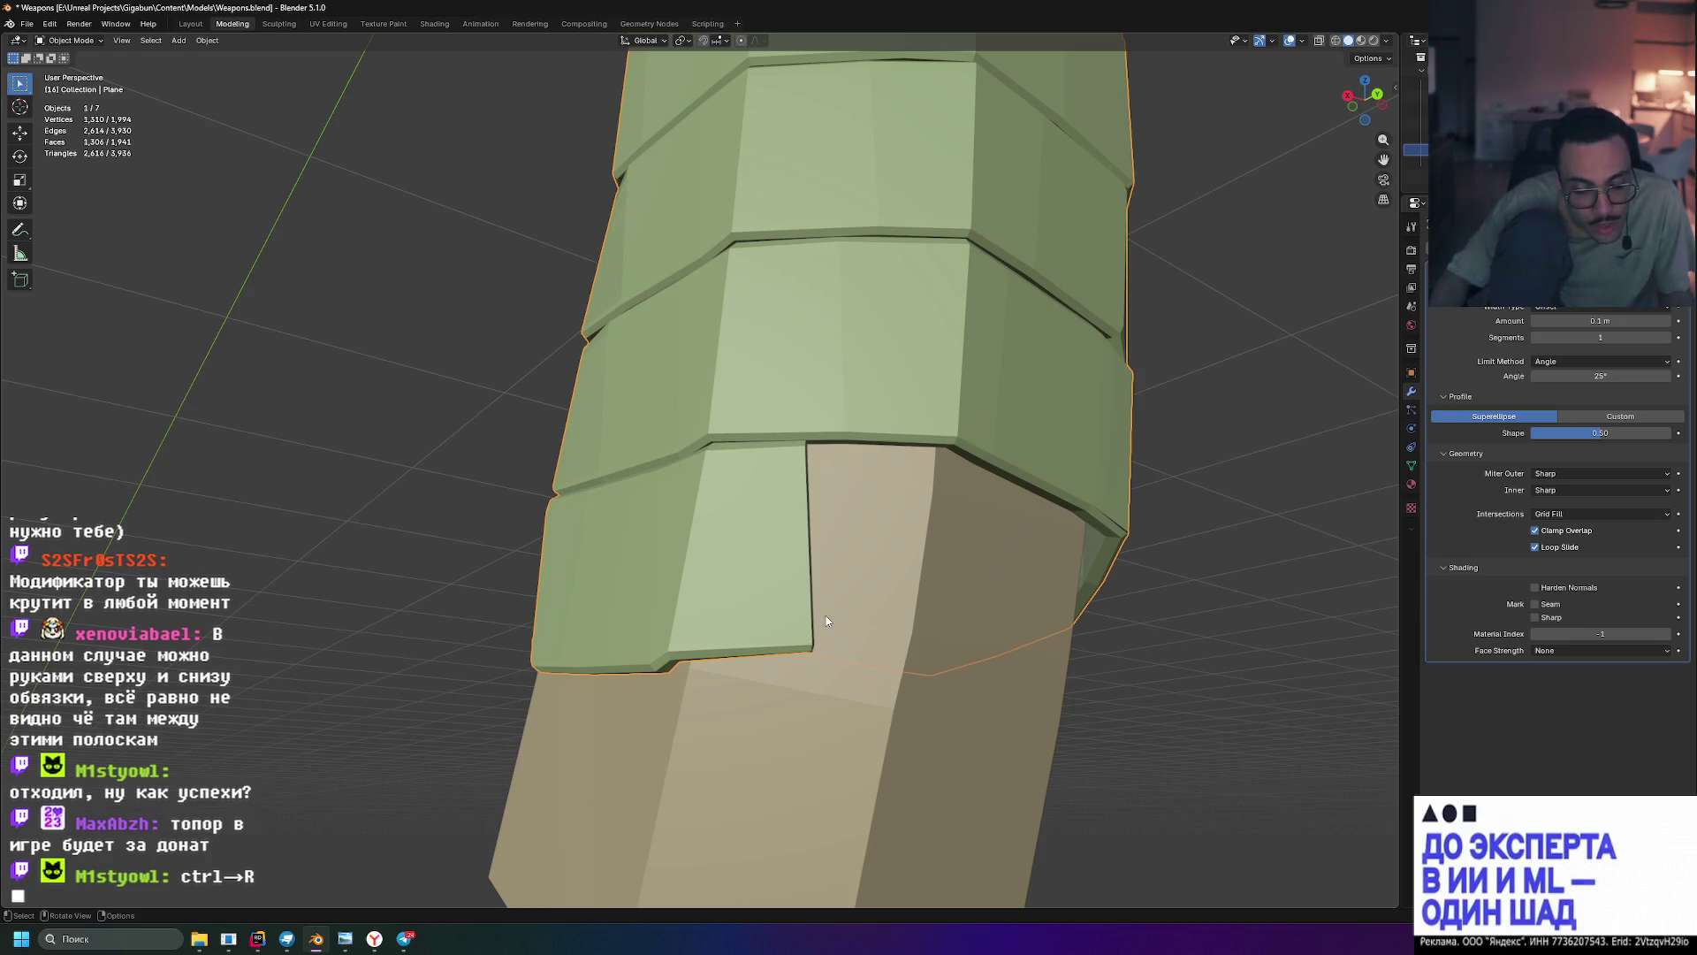
pyautogui.moveTo(824, 585); pyautogui.dragTo(787, 598, button='middle')
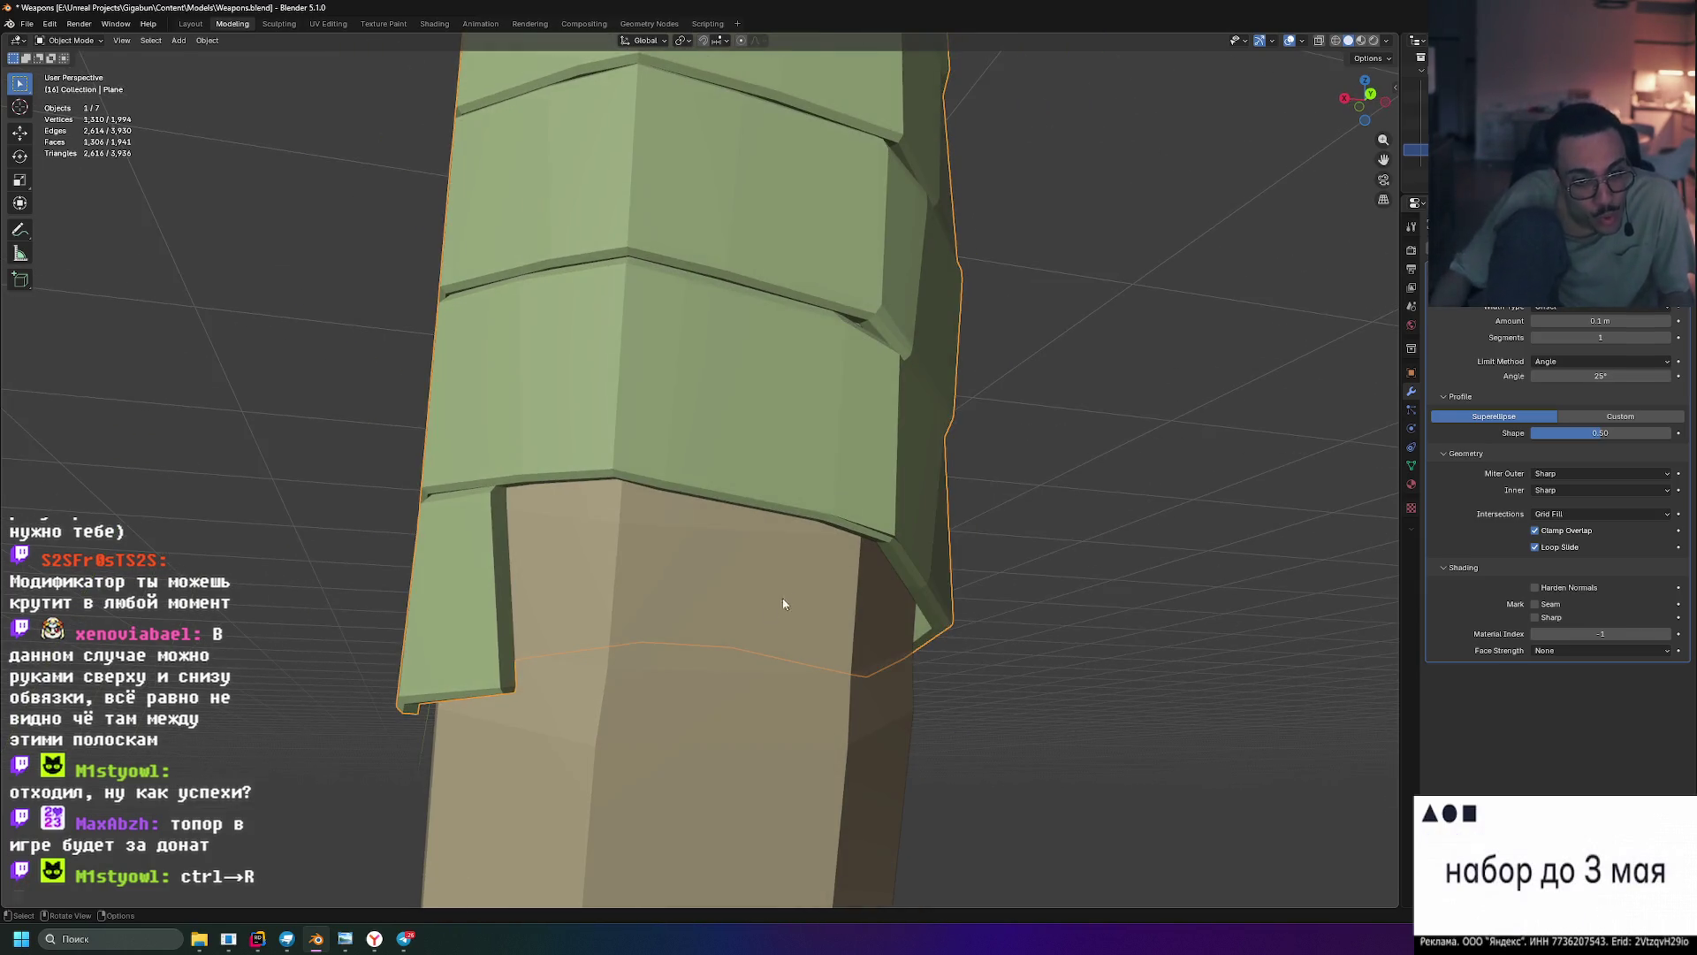
pyautogui.press('Tab')
pyautogui.scroll(3, 521, 619)
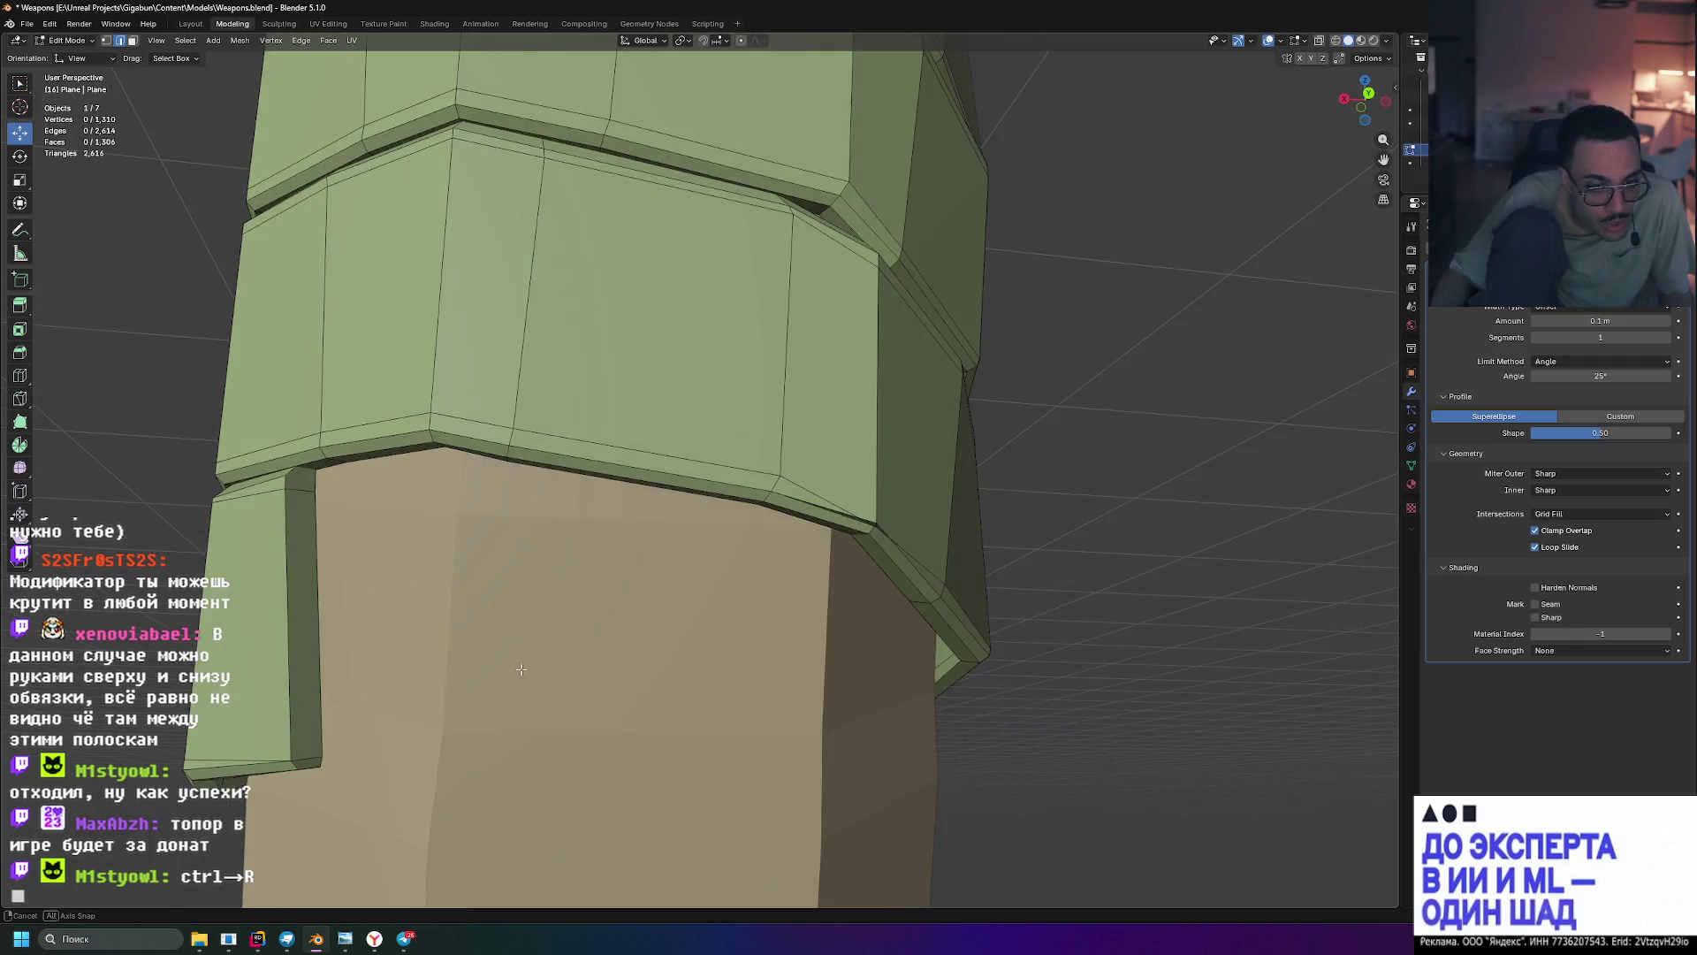
pyautogui.scroll(5, 610, 588)
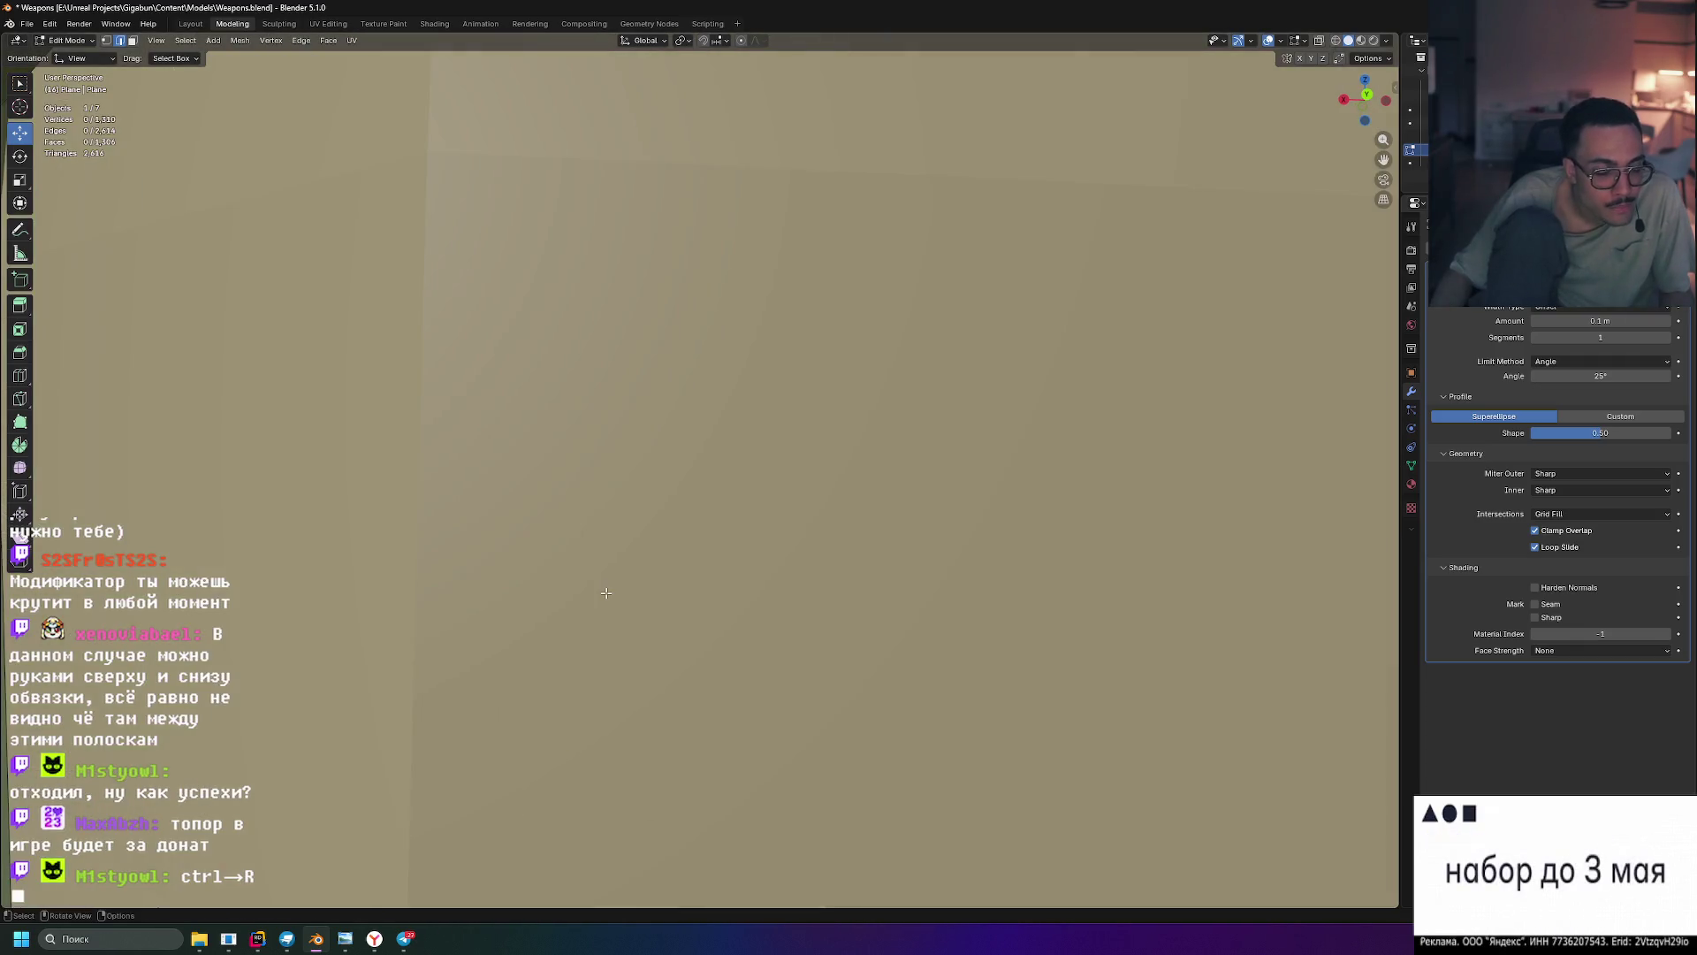
pyautogui.scroll(-5, 608, 590)
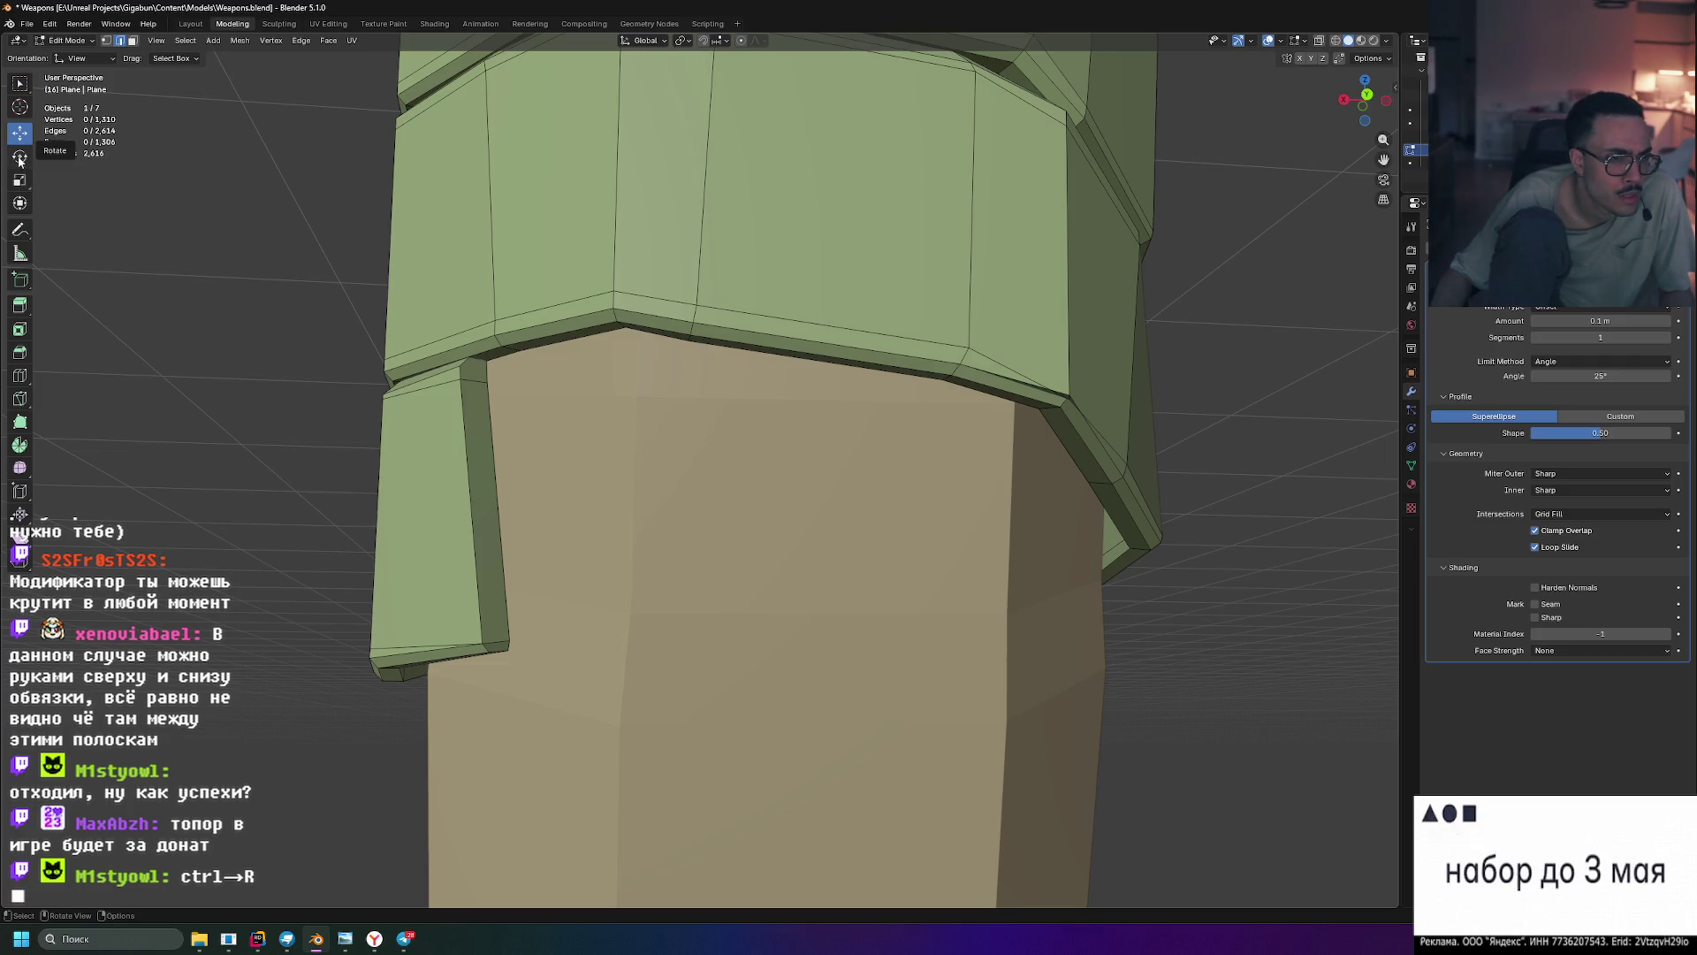
pyautogui.click(485, 504)
pyautogui.keyDown('shift'); pyautogui.click(478, 368); pyautogui.keyUp('shift')
pyautogui.keyDown('shift'); pyautogui.click(497, 650); pyautogui.keyUp('shift')
pyautogui.keyDown('shift'); pyautogui.click(497, 648); pyautogui.keyUp('shift')
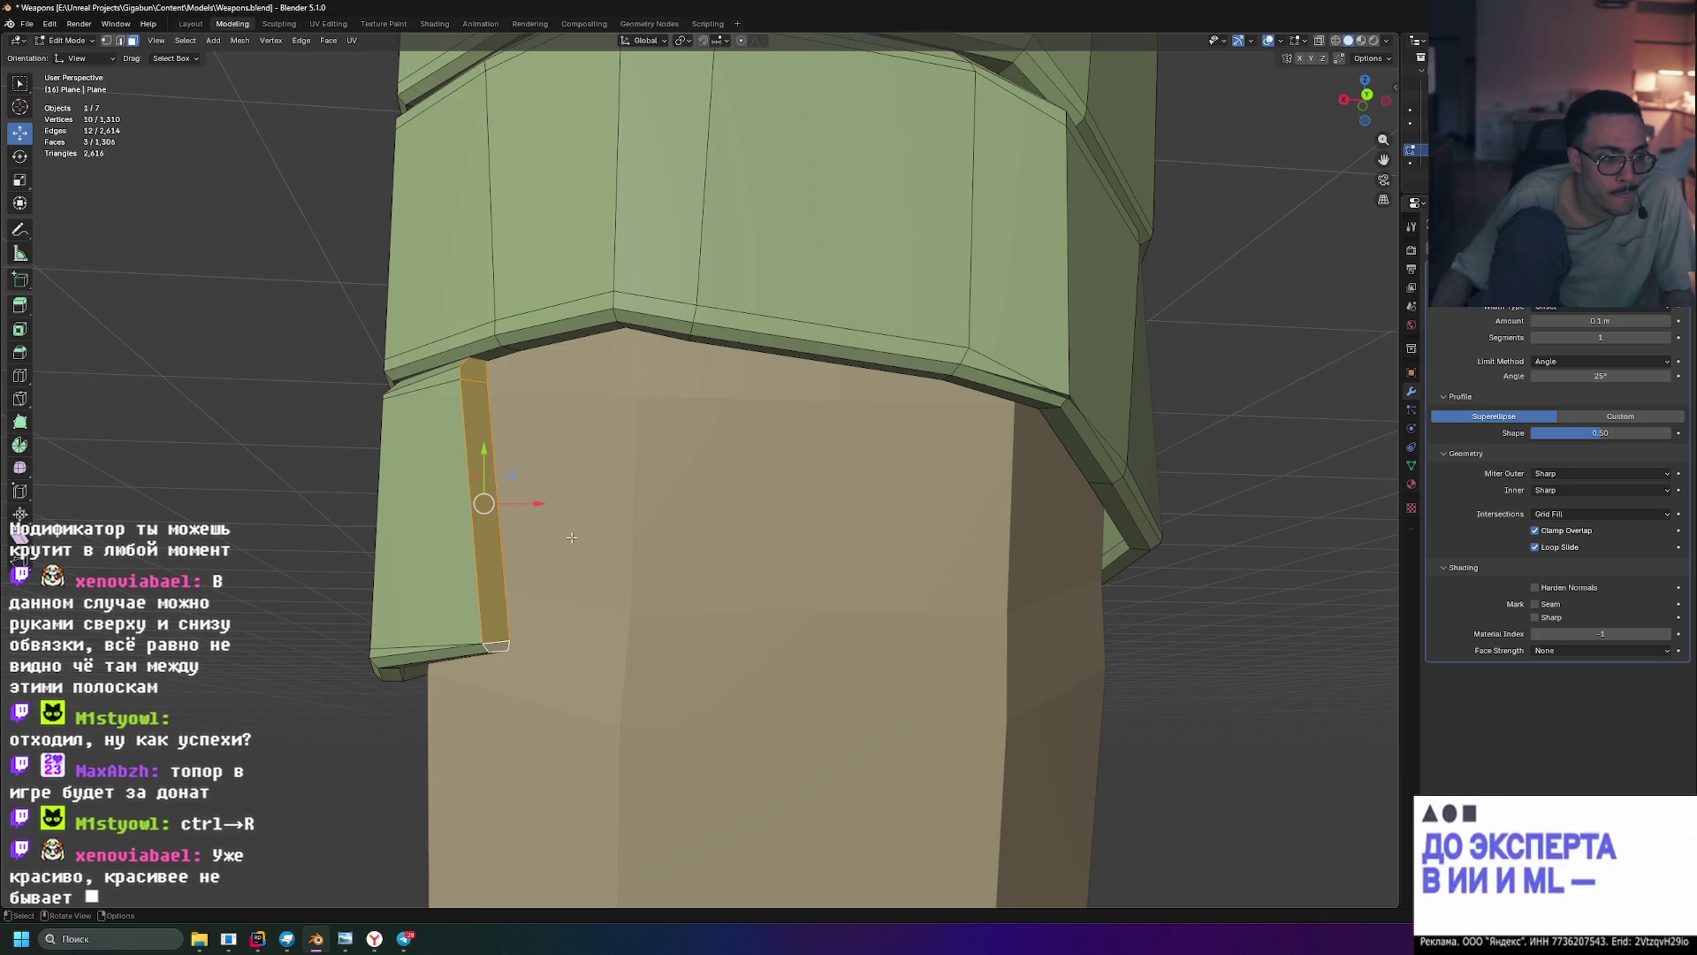
# - Extrude the selected strip faces and slide the extruded edge strip sideways along X
pyautogui.press('e')
pyautogui.press('r')
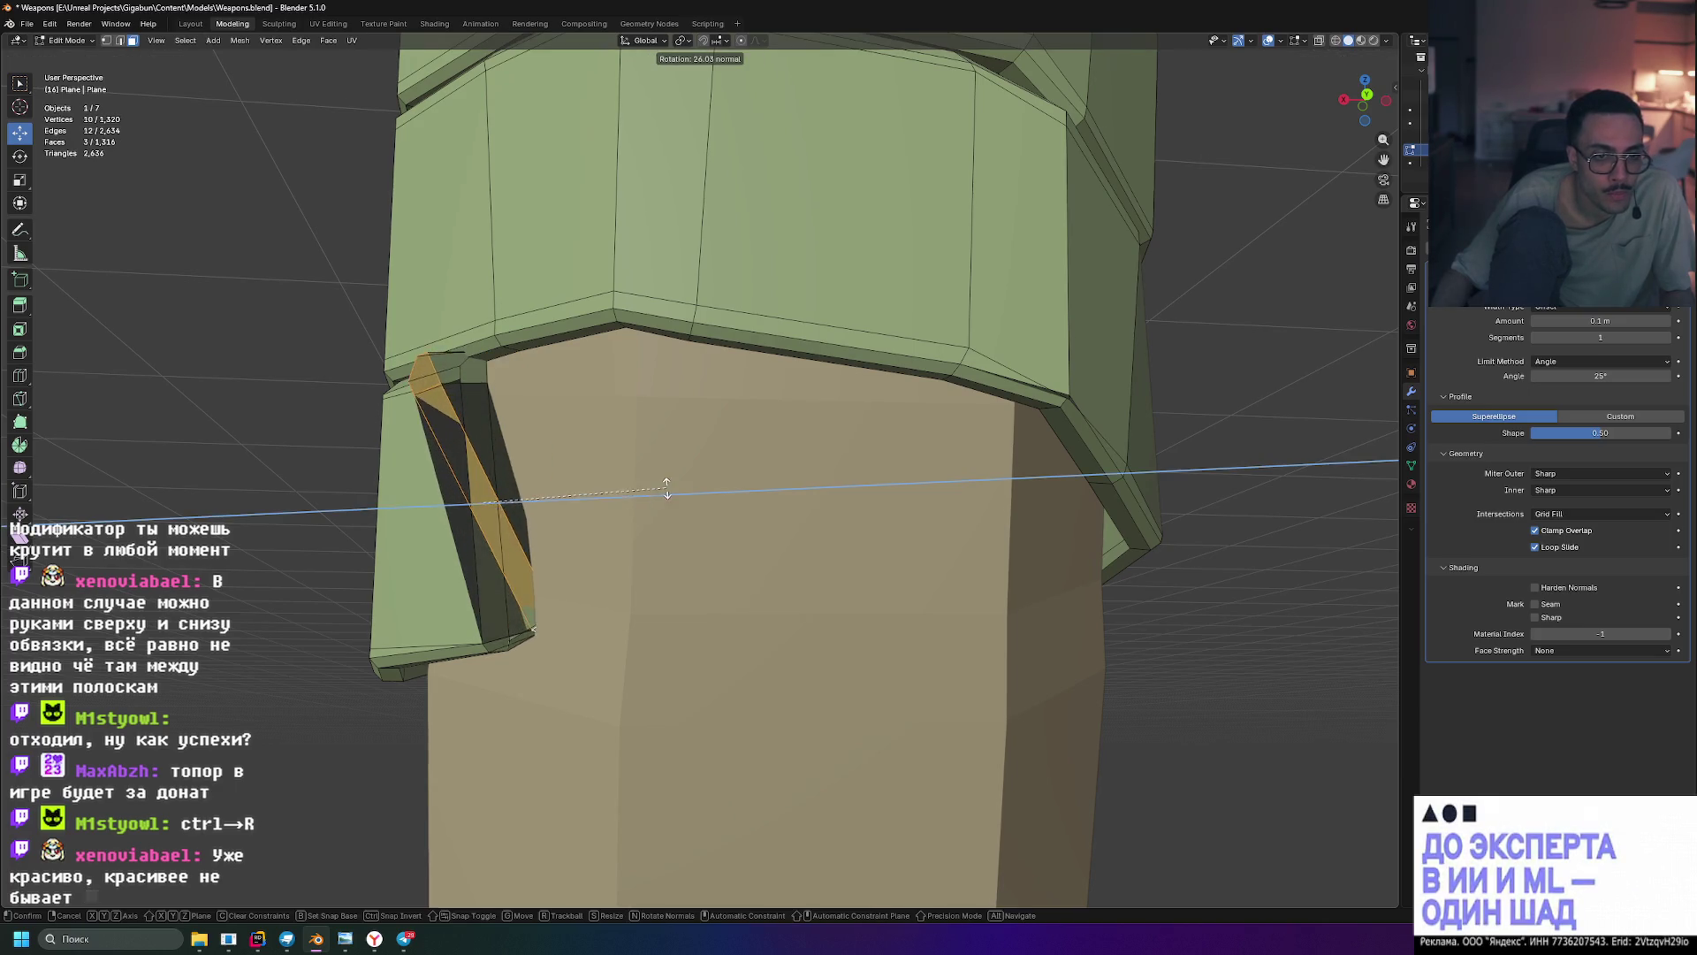
pyautogui.press('Escape')
pyautogui.moveTo(632, 549); pyautogui.dragTo(586, 531, button='middle')
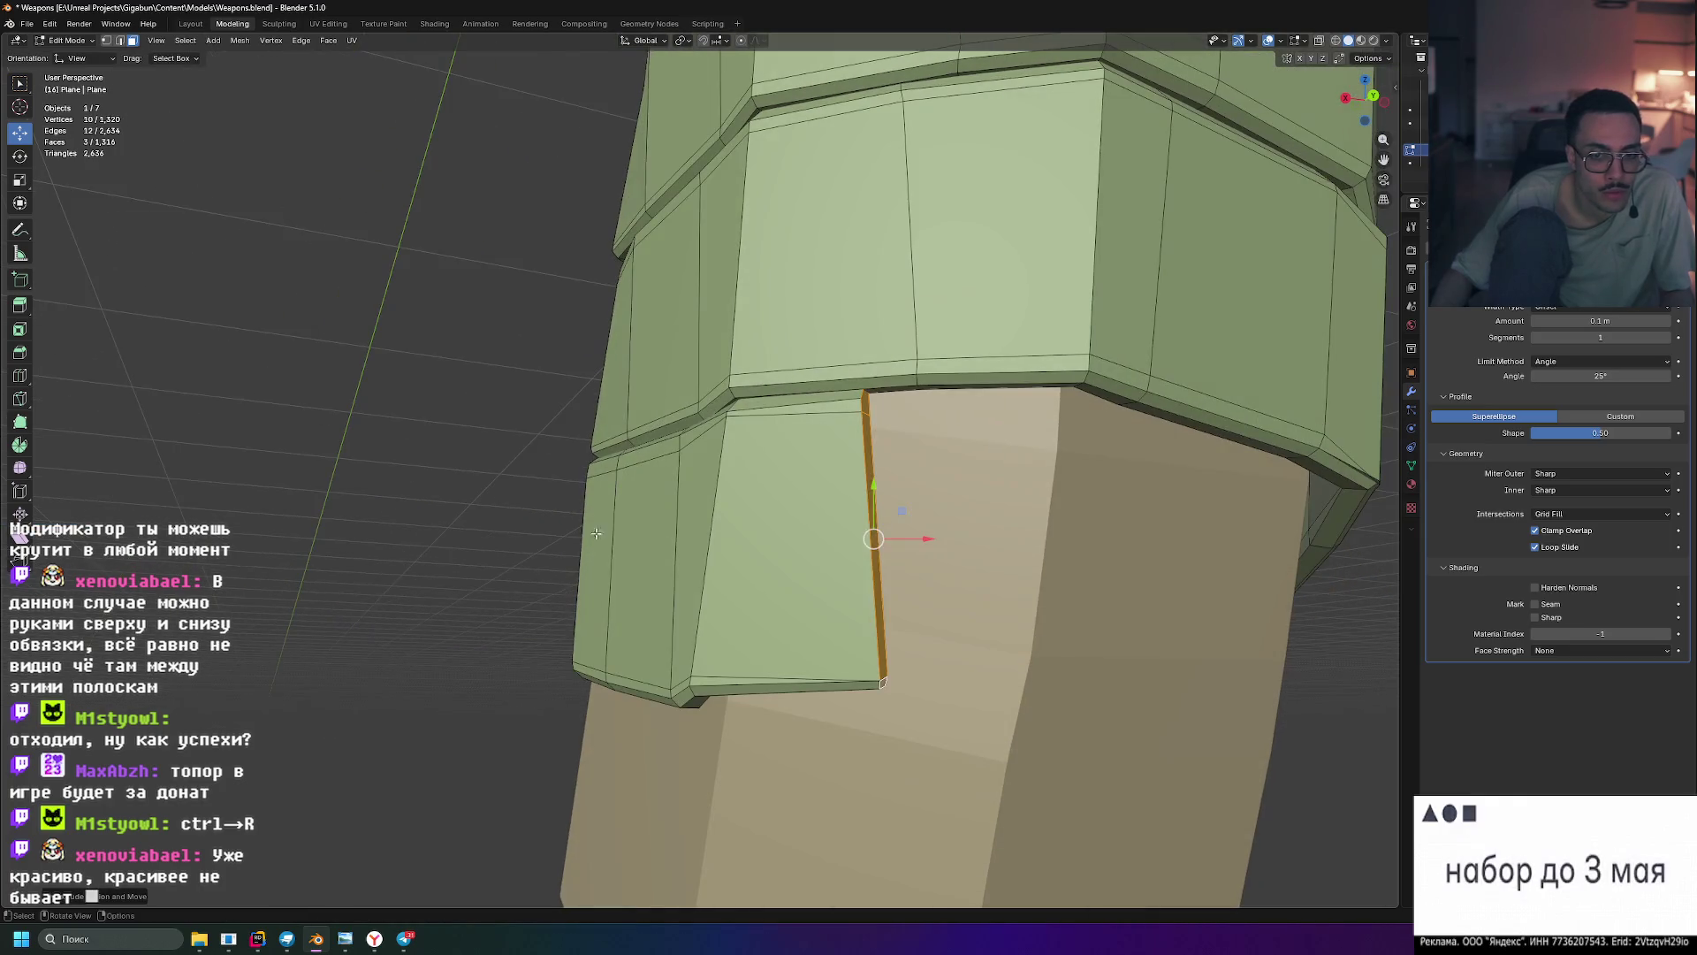
pyautogui.moveTo(926, 539); pyautogui.dragTo(977, 542)
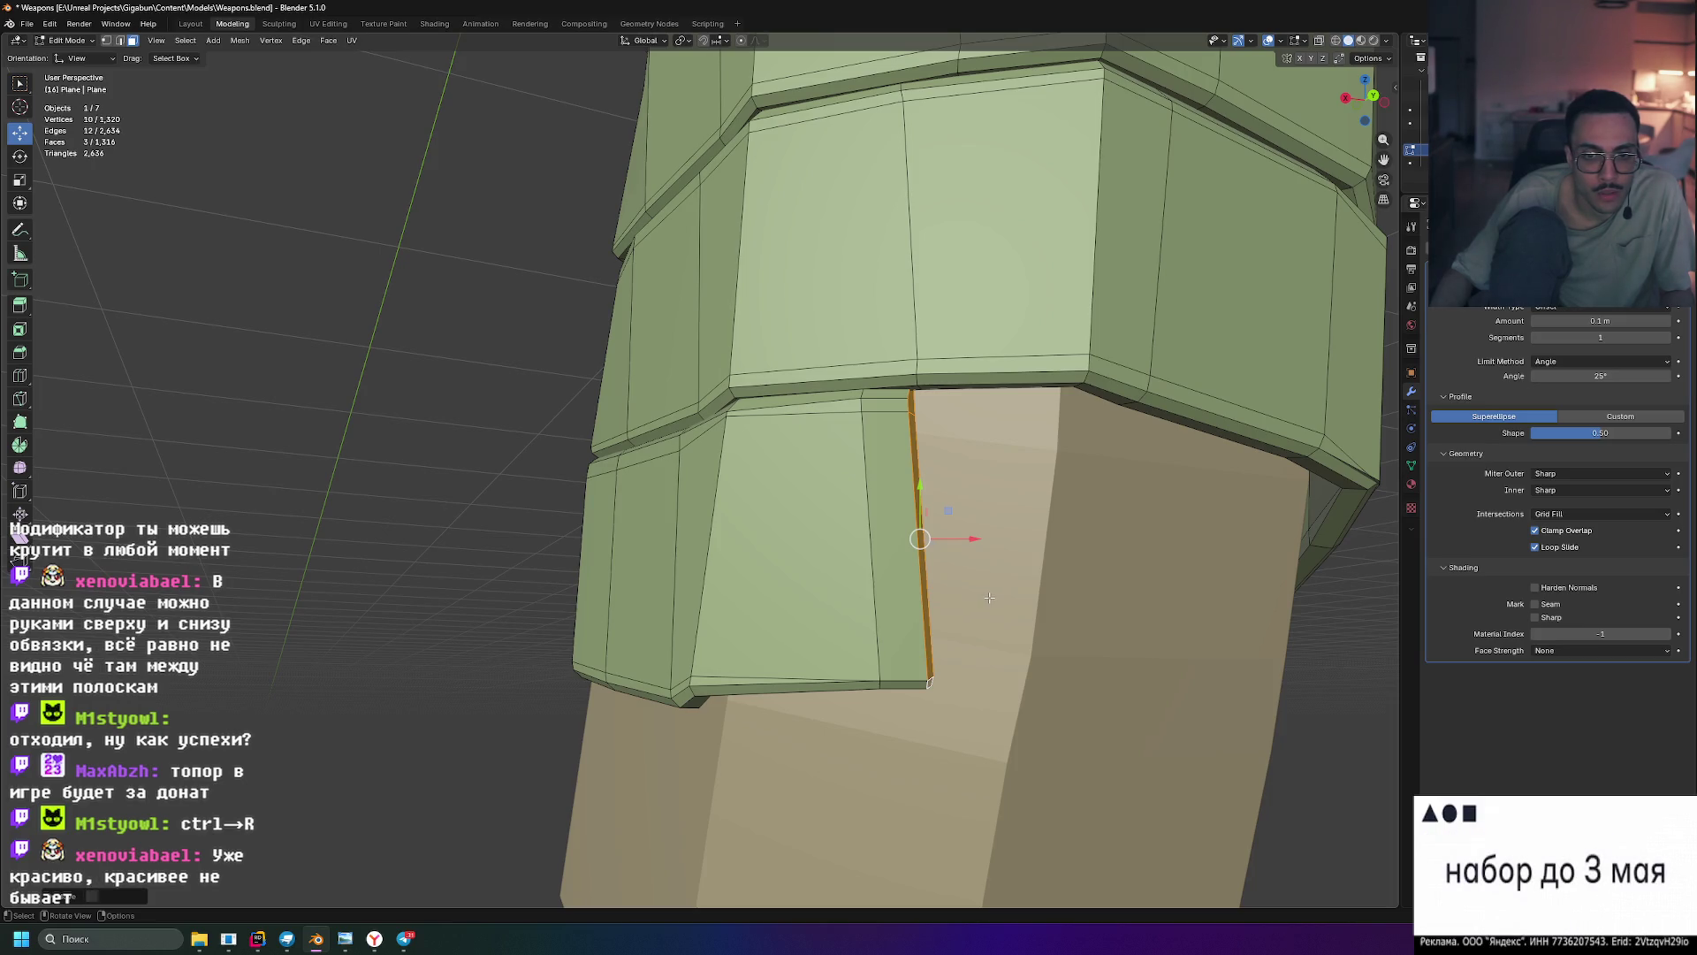
pyautogui.moveTo(974, 539)
pyautogui.mouseDown(button='middle')
pyautogui.moveTo(963, 595)
pyautogui.moveTo(990, 612)
pyautogui.mouseUp(button='middle')
pyautogui.moveTo(760, 383); pyautogui.dragTo(699, 380)
pyautogui.moveTo(698, 381)
pyautogui.mouseDown(button='middle')
pyautogui.moveTo(1167, 363)
pyautogui.moveTo(1043, 415)
pyautogui.mouseUp(button='middle')
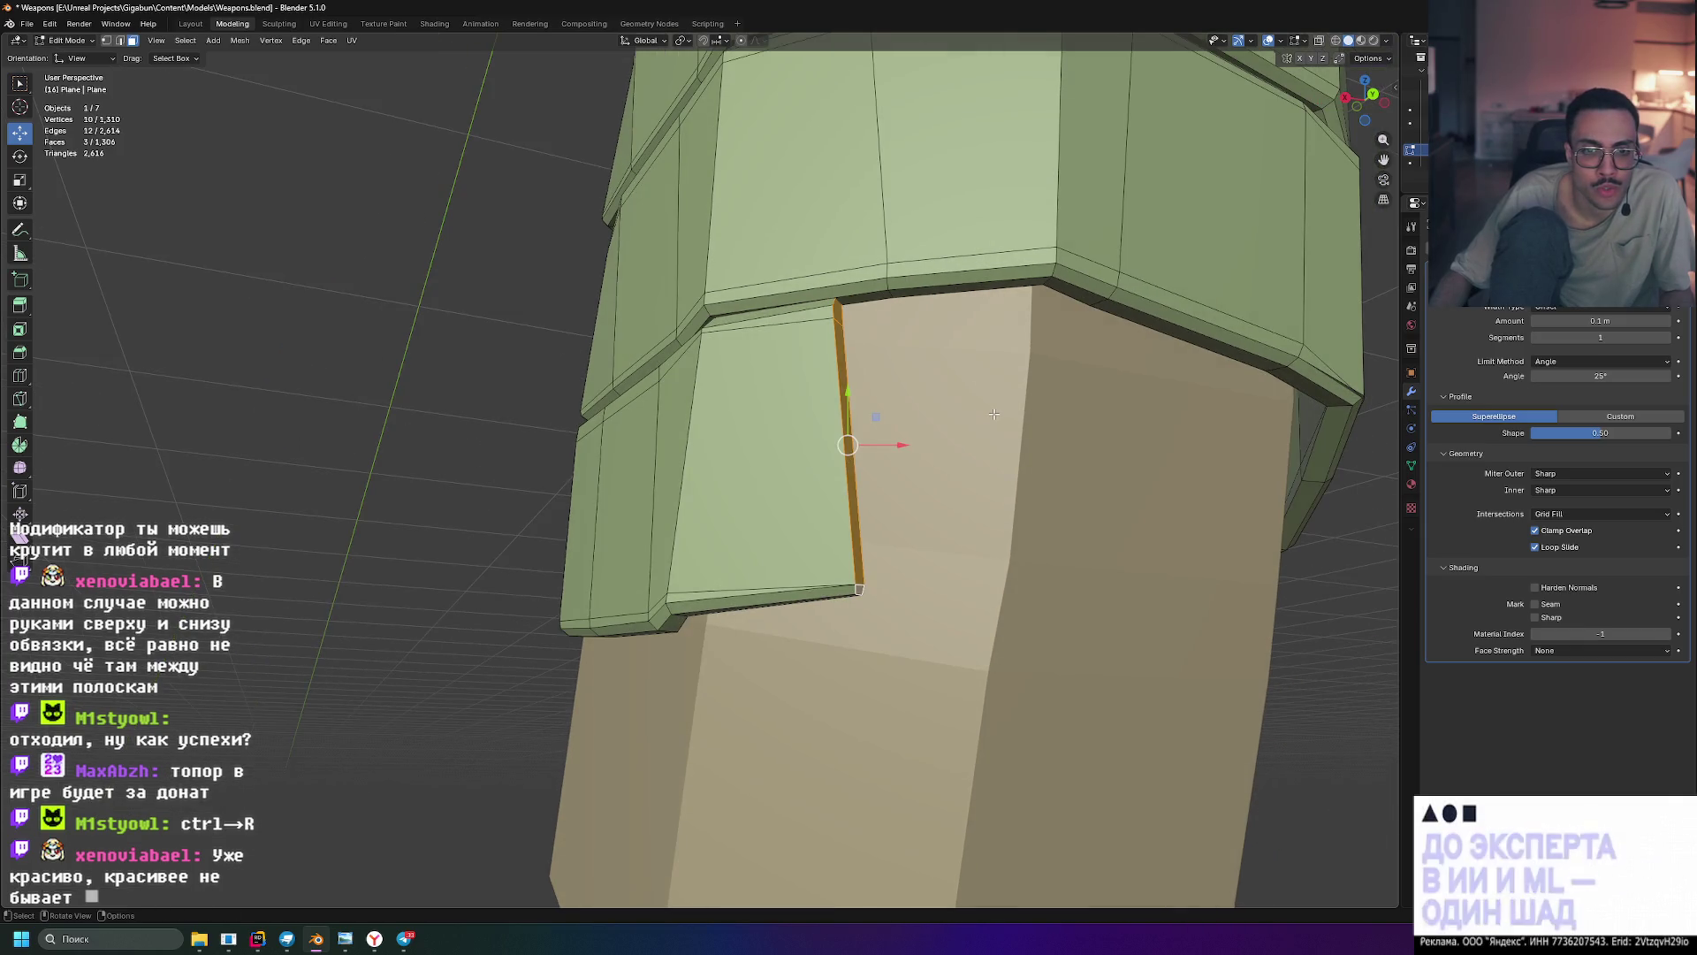
# - Slide the strip's small top face left along X to sit against the band above
pyautogui.scroll(3, 887, 349)
pyautogui.moveTo(887, 349)
pyautogui.mouseDown(button='middle')
pyautogui.moveTo(747, 515)
pyautogui.moveTo(946, 482)
pyautogui.mouseUp(button='middle')
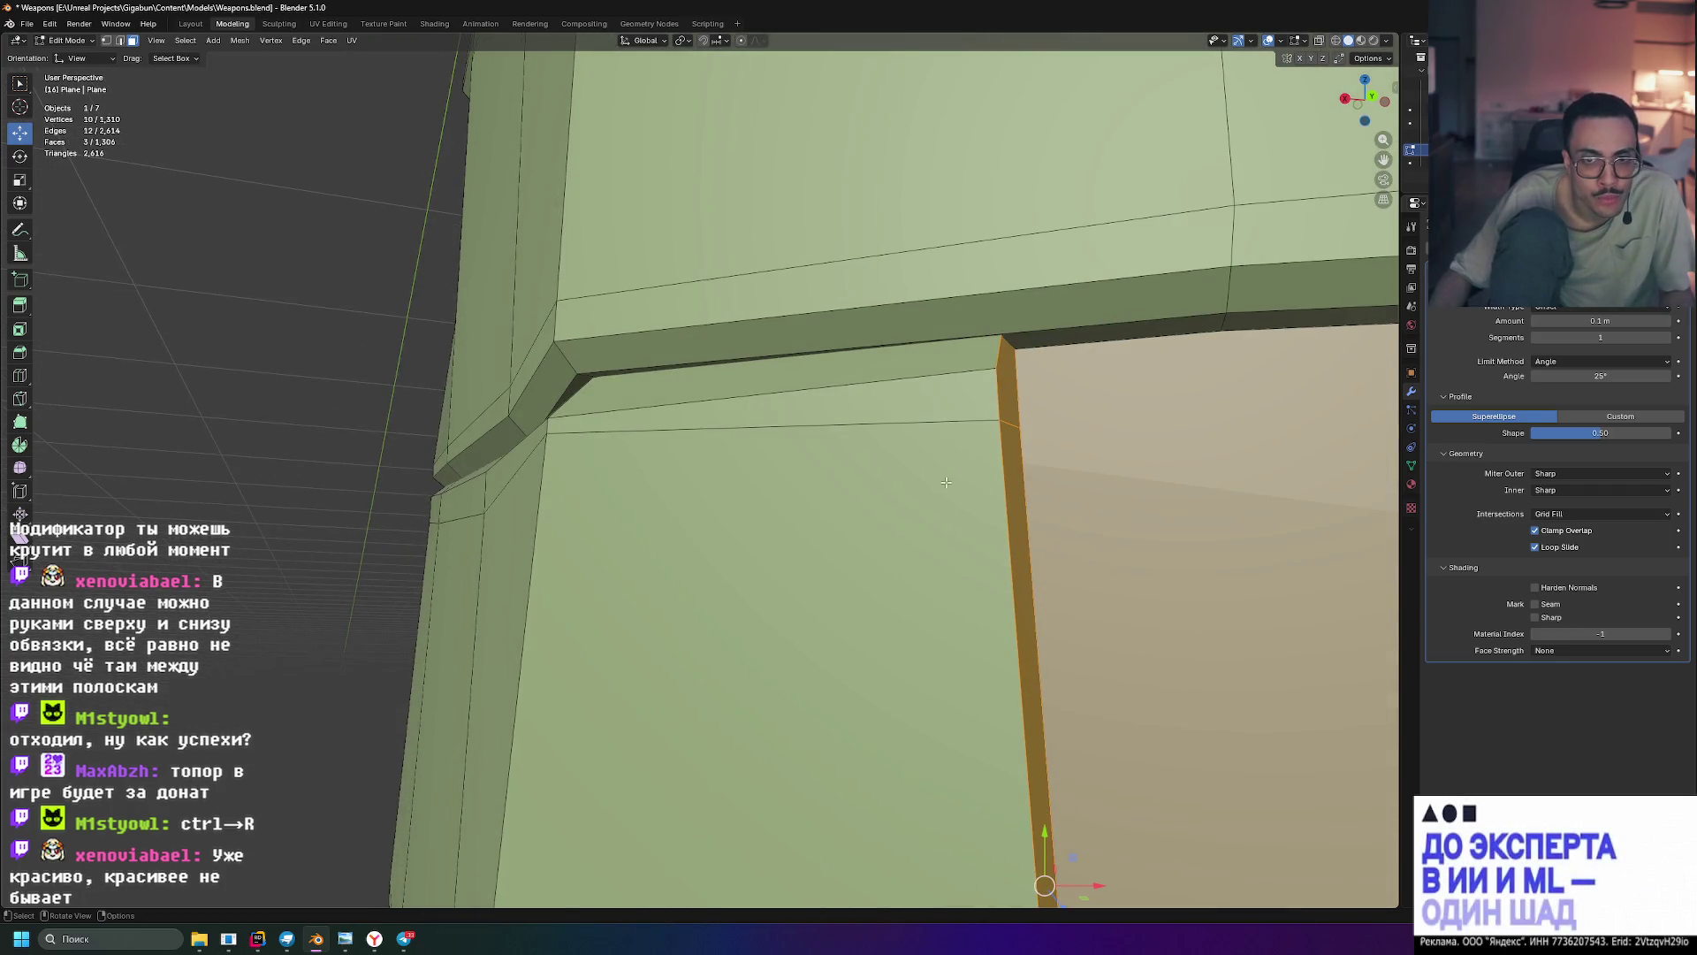
pyautogui.click(1002, 399)
pyautogui.moveTo(1050, 366); pyautogui.dragTo(720, 396)
pyautogui.moveTo(720, 396)
pyautogui.mouseDown(button='middle')
pyautogui.moveTo(882, 390)
pyautogui.moveTo(910, 443)
pyautogui.moveTo(856, 441)
pyautogui.moveTo(887, 532)
pyautogui.mouseUp(button='middle')
pyautogui.scroll(5, 896, 563)
pyautogui.scroll(-5, 897, 563)
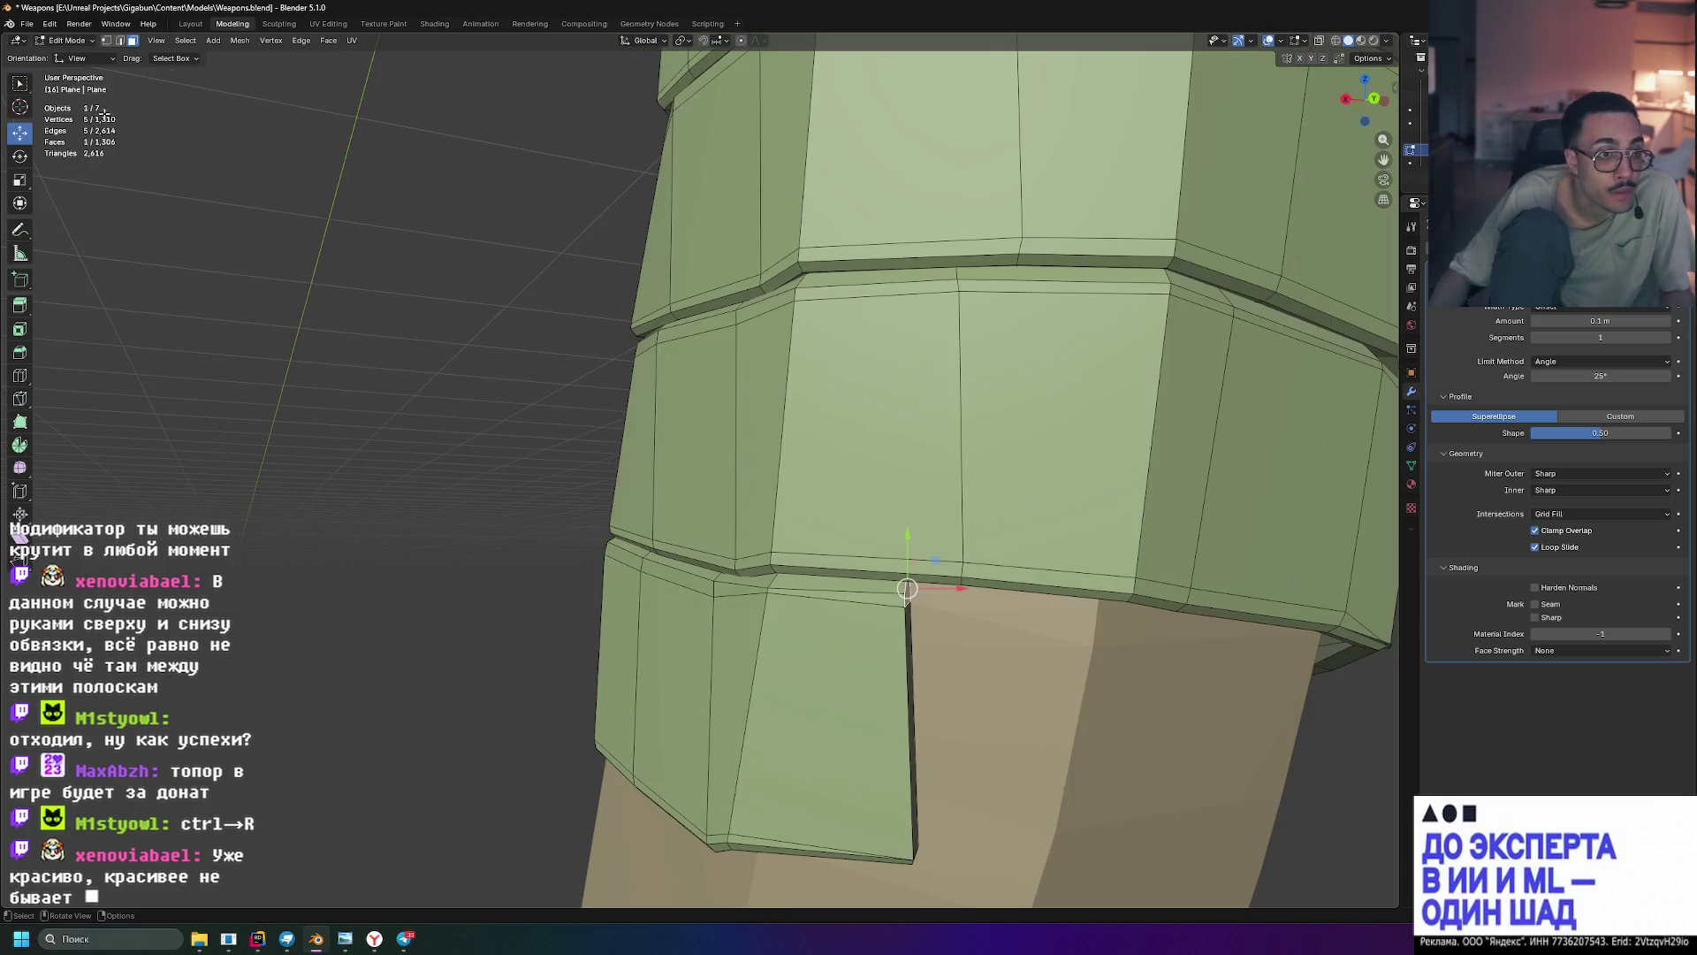
# - Switch transform orientation to Normal and move flap vertices back, up and right to reshape it
pyautogui.click(92, 59)
pyautogui.click(101, 124)
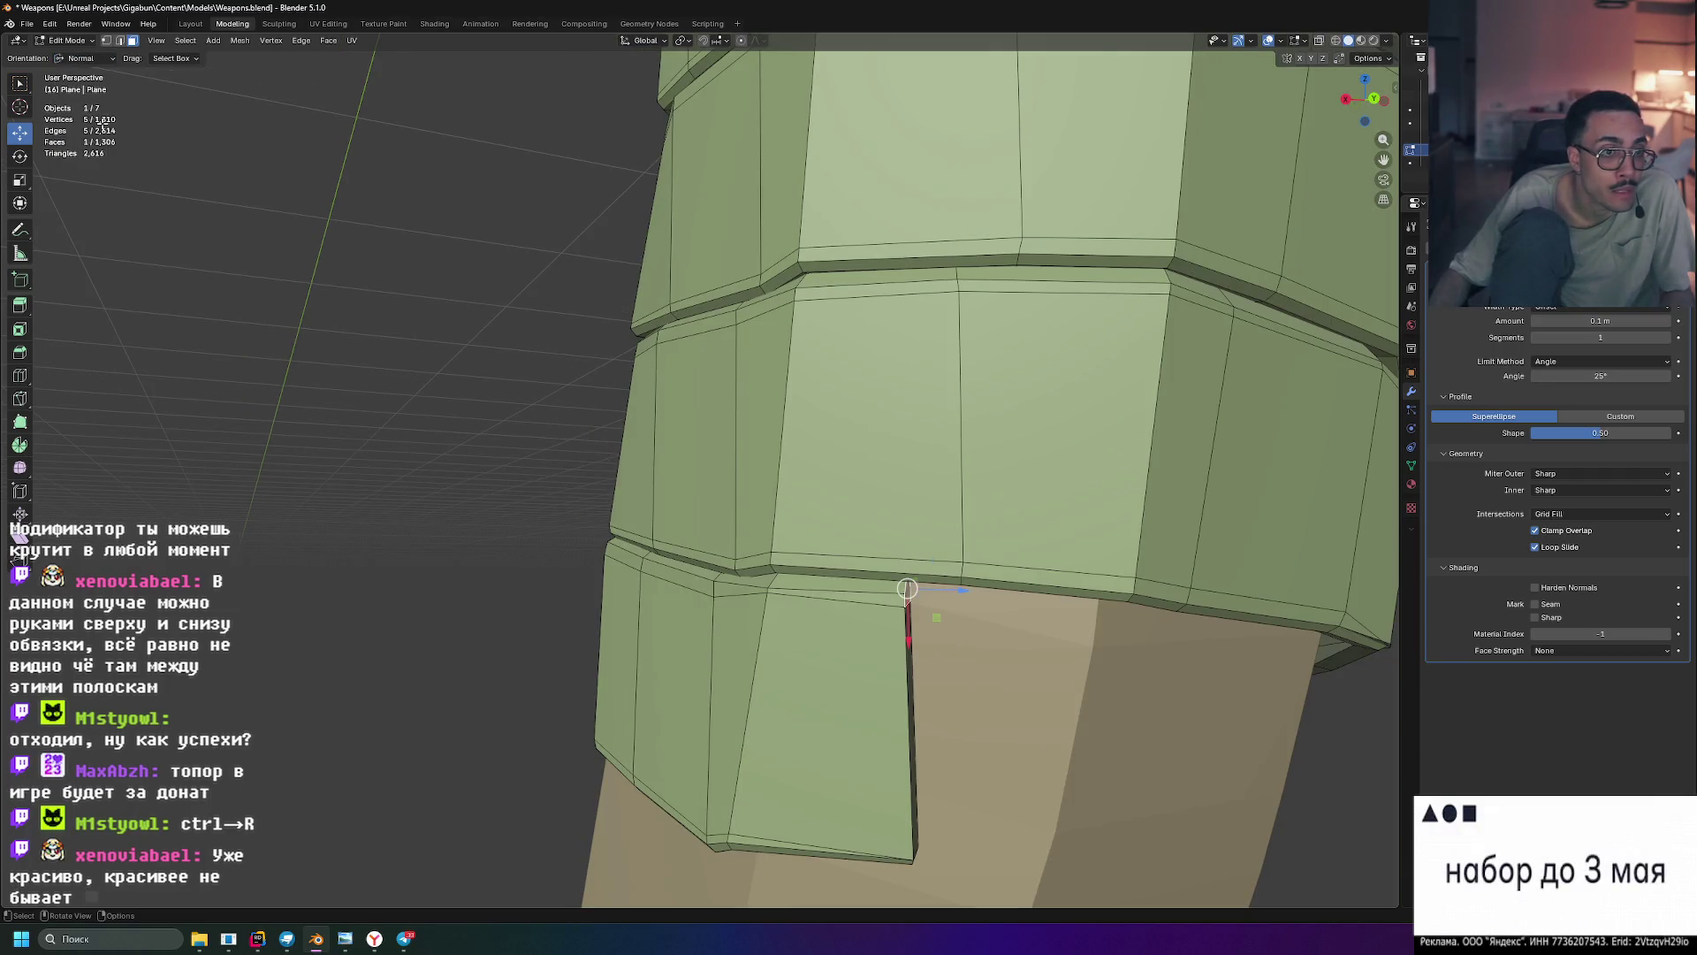
pyautogui.moveTo(1044, 615)
pyautogui.mouseDown(button='middle')
pyautogui.moveTo(796, 456)
pyautogui.moveTo(791, 336)
pyautogui.moveTo(681, 416)
pyautogui.moveTo(698, 400)
pyautogui.mouseUp(button='middle')
pyautogui.scroll(5, 769, 438)
pyautogui.scroll(-4, 763, 435)
pyautogui.scroll(-5, 698, 400)
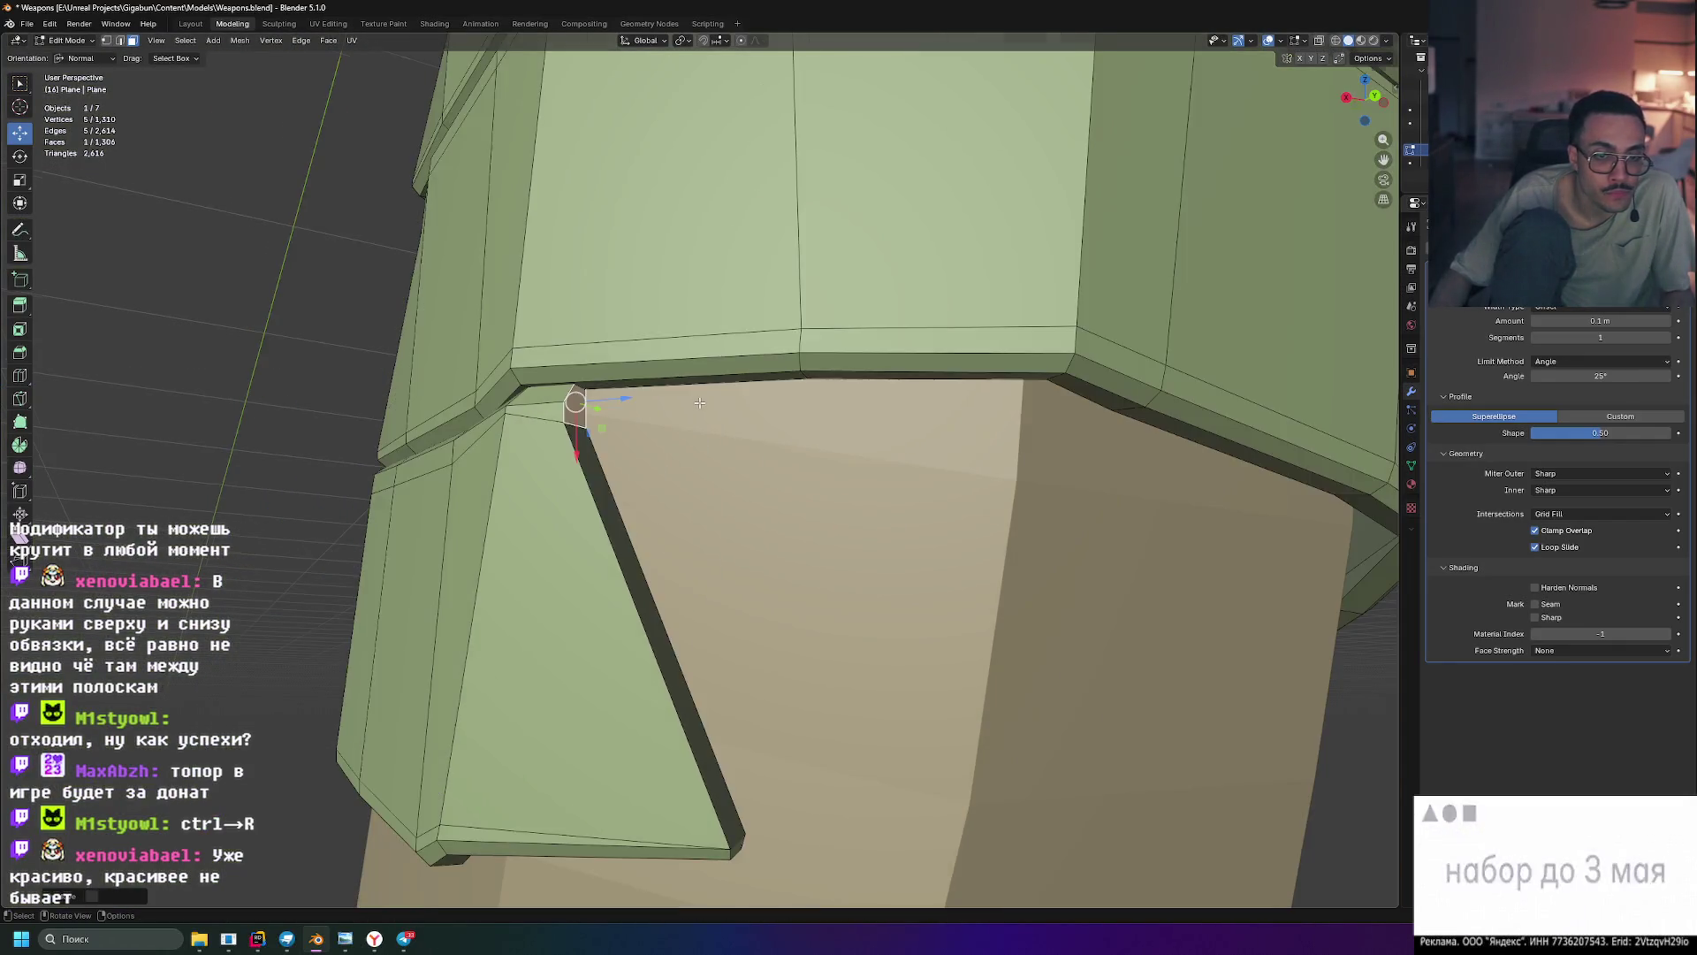
pyautogui.scroll(5, 716, 530)
pyautogui.scroll(-3, 739, 723)
pyautogui.scroll(2, 739, 724)
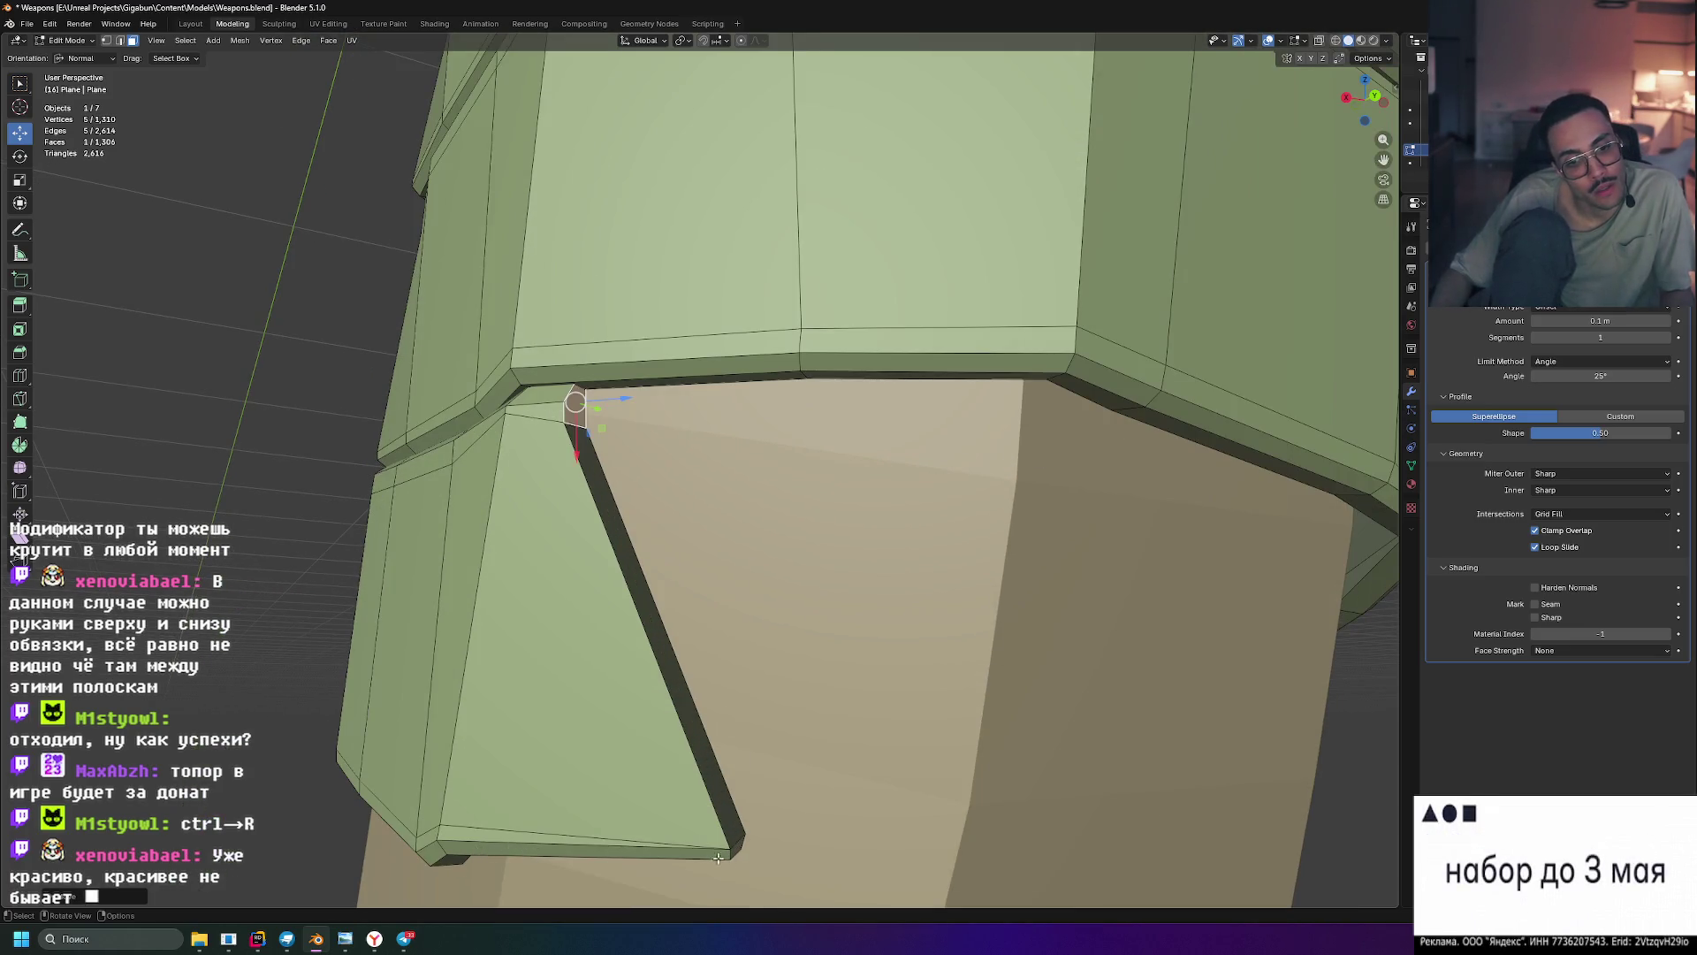
pyautogui.moveTo(786, 871); pyautogui.dragTo(634, 800)
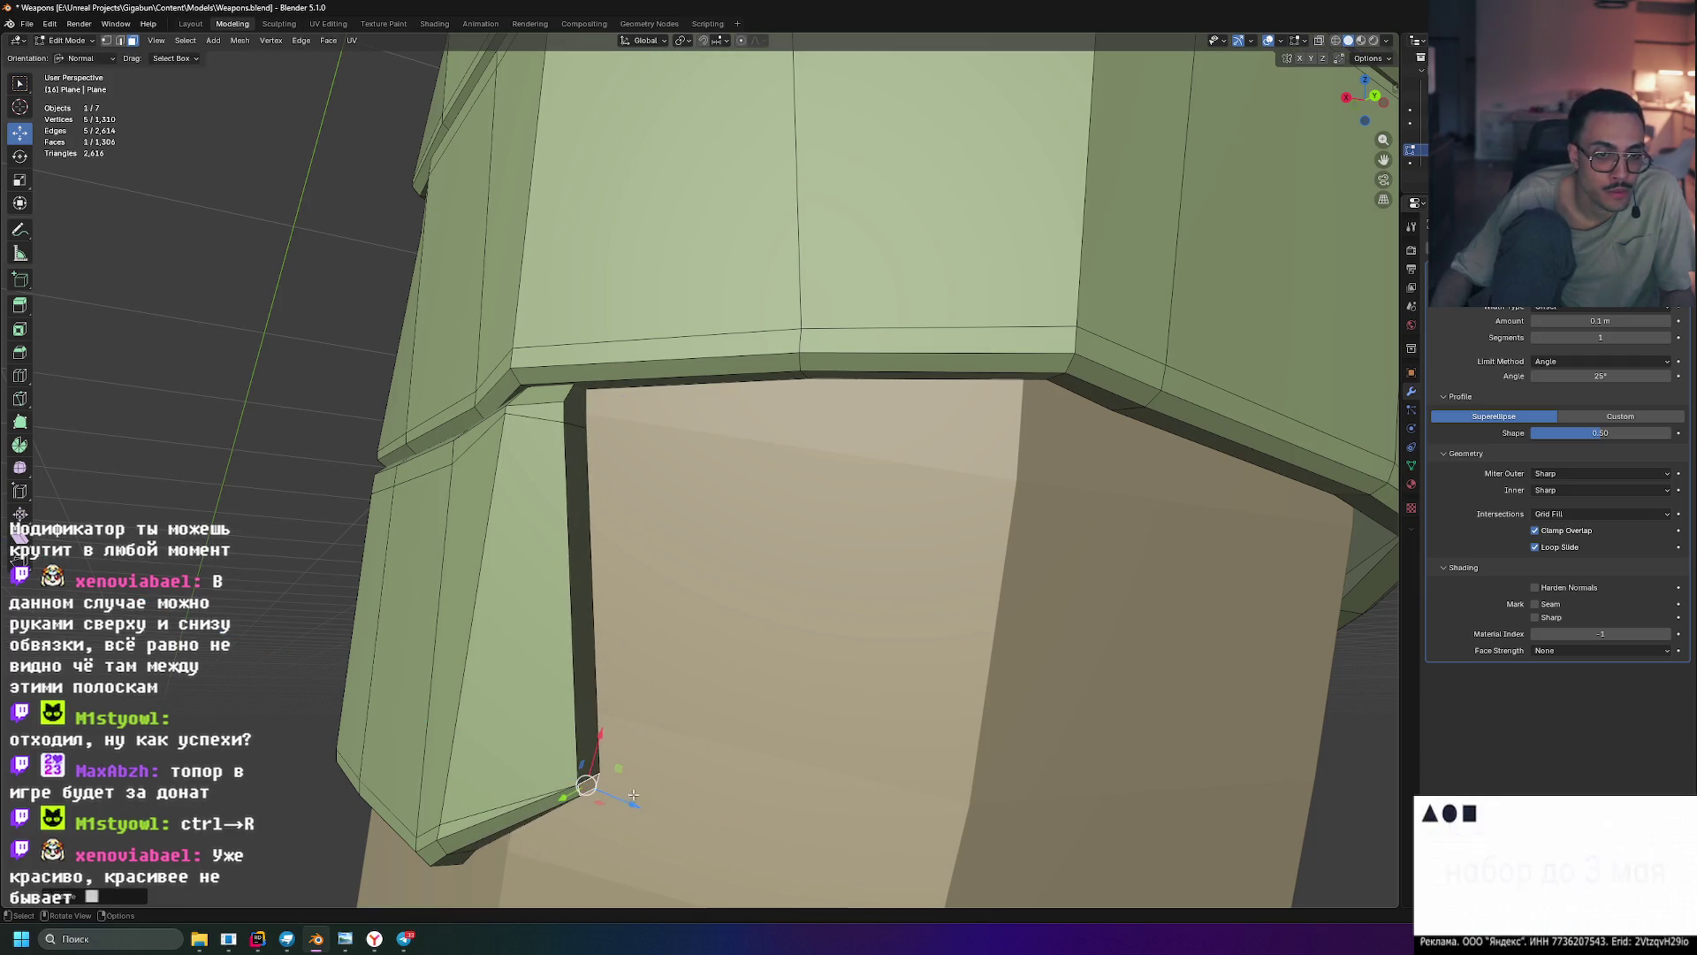
pyautogui.moveTo(595, 735); pyautogui.dragTo(689, 482)
pyautogui.moveTo(708, 549)
pyautogui.mouseDown()
pyautogui.moveTo(887, 605)
pyautogui.moveTo(848, 611)
pyautogui.mouseUp()
pyautogui.scroll(-5, 848, 611)
pyautogui.moveTo(848, 611)
pyautogui.mouseDown(button='middle')
pyautogui.moveTo(915, 616)
pyautogui.moveTo(1004, 566)
pyautogui.moveTo(902, 601)
pyautogui.mouseUp(button='middle')
# - Rotate the small notch face and move it up and to the right
pyautogui.scroll(6, 798, 636)
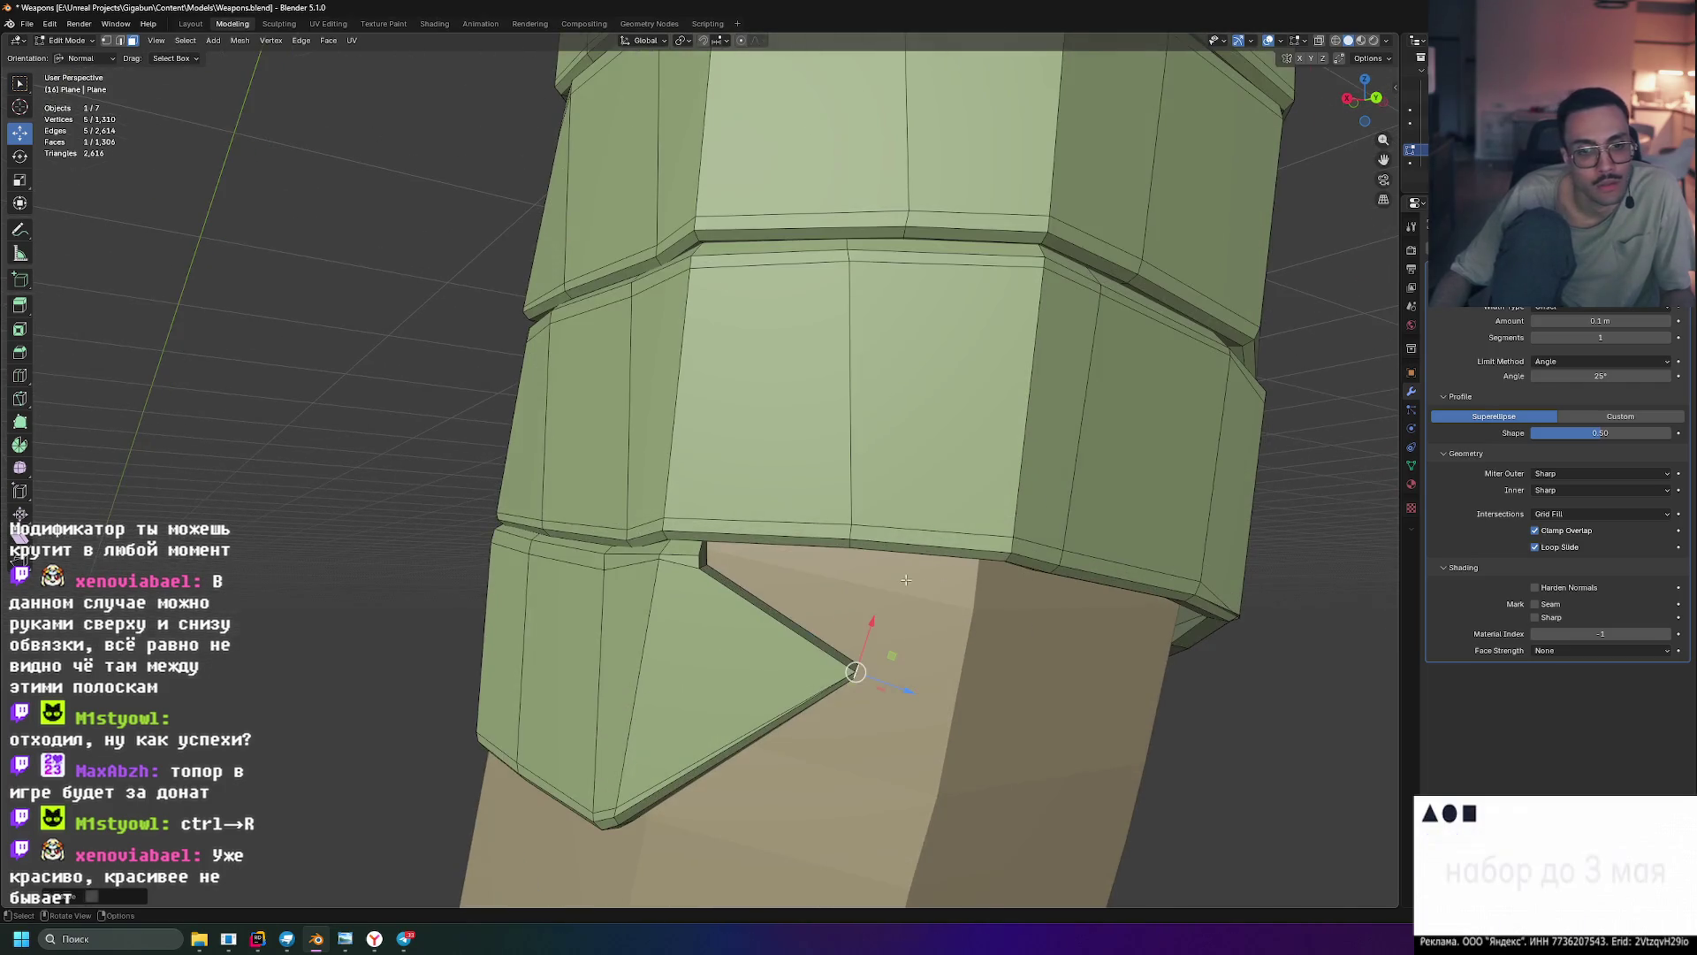
pyautogui.scroll(-3, 825, 646)
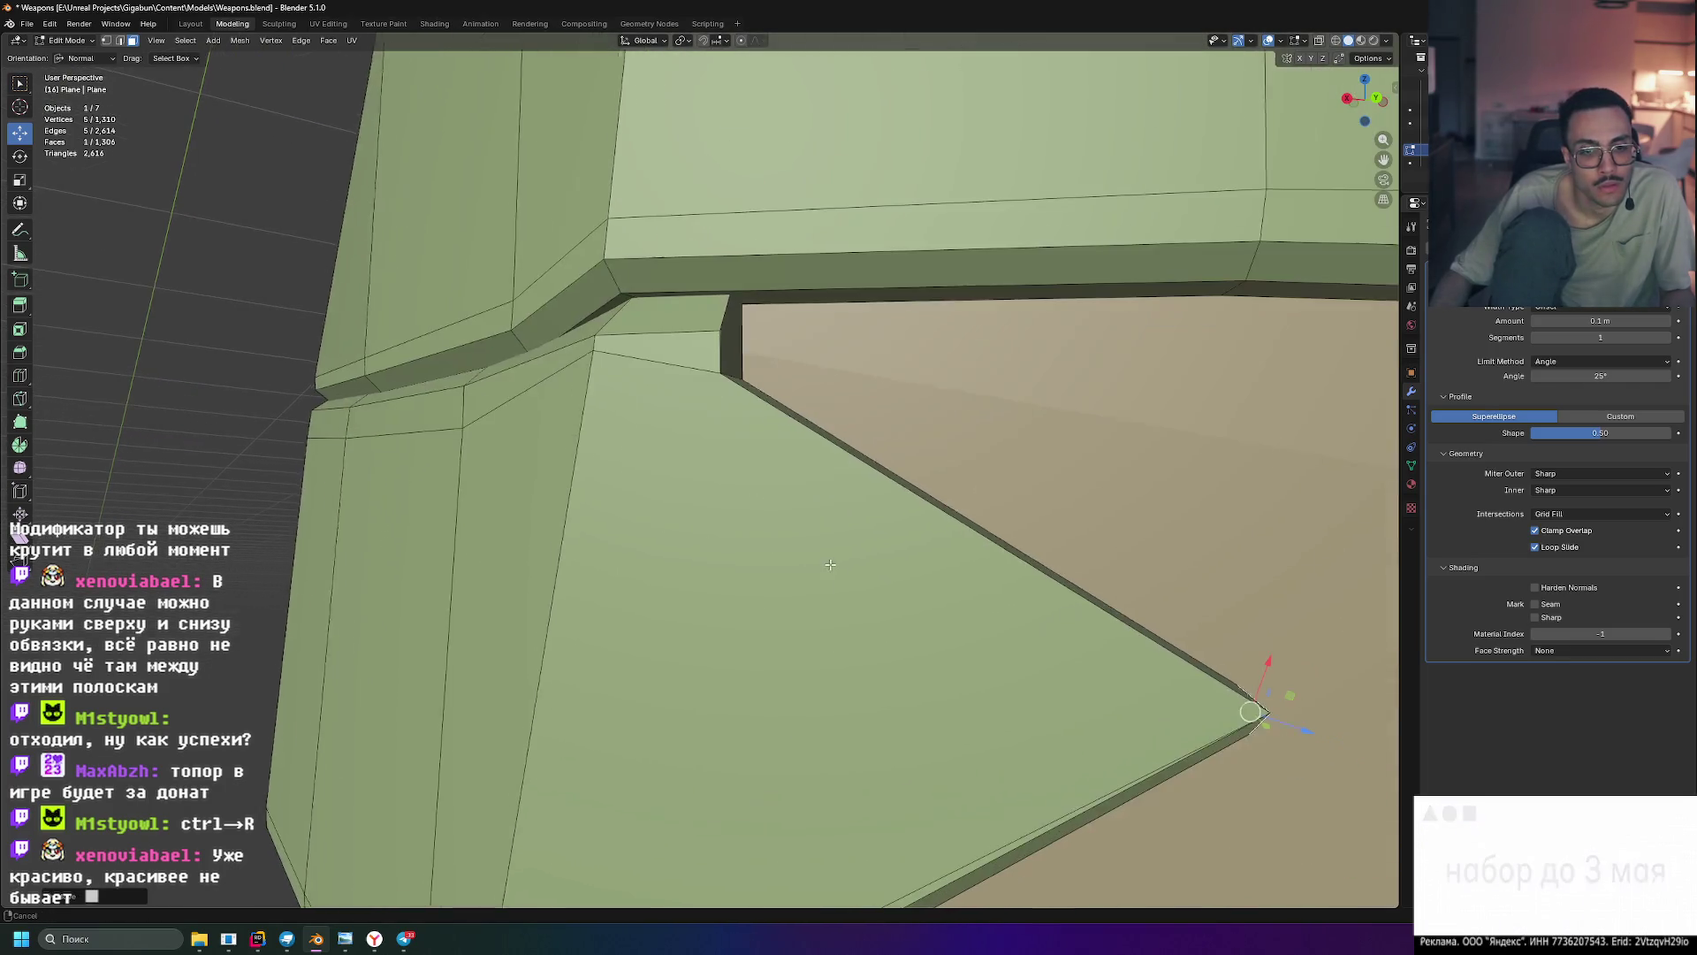
pyautogui.moveTo(825, 646); pyautogui.dragTo(775, 579, button='middle')
pyautogui.click(480, 431)
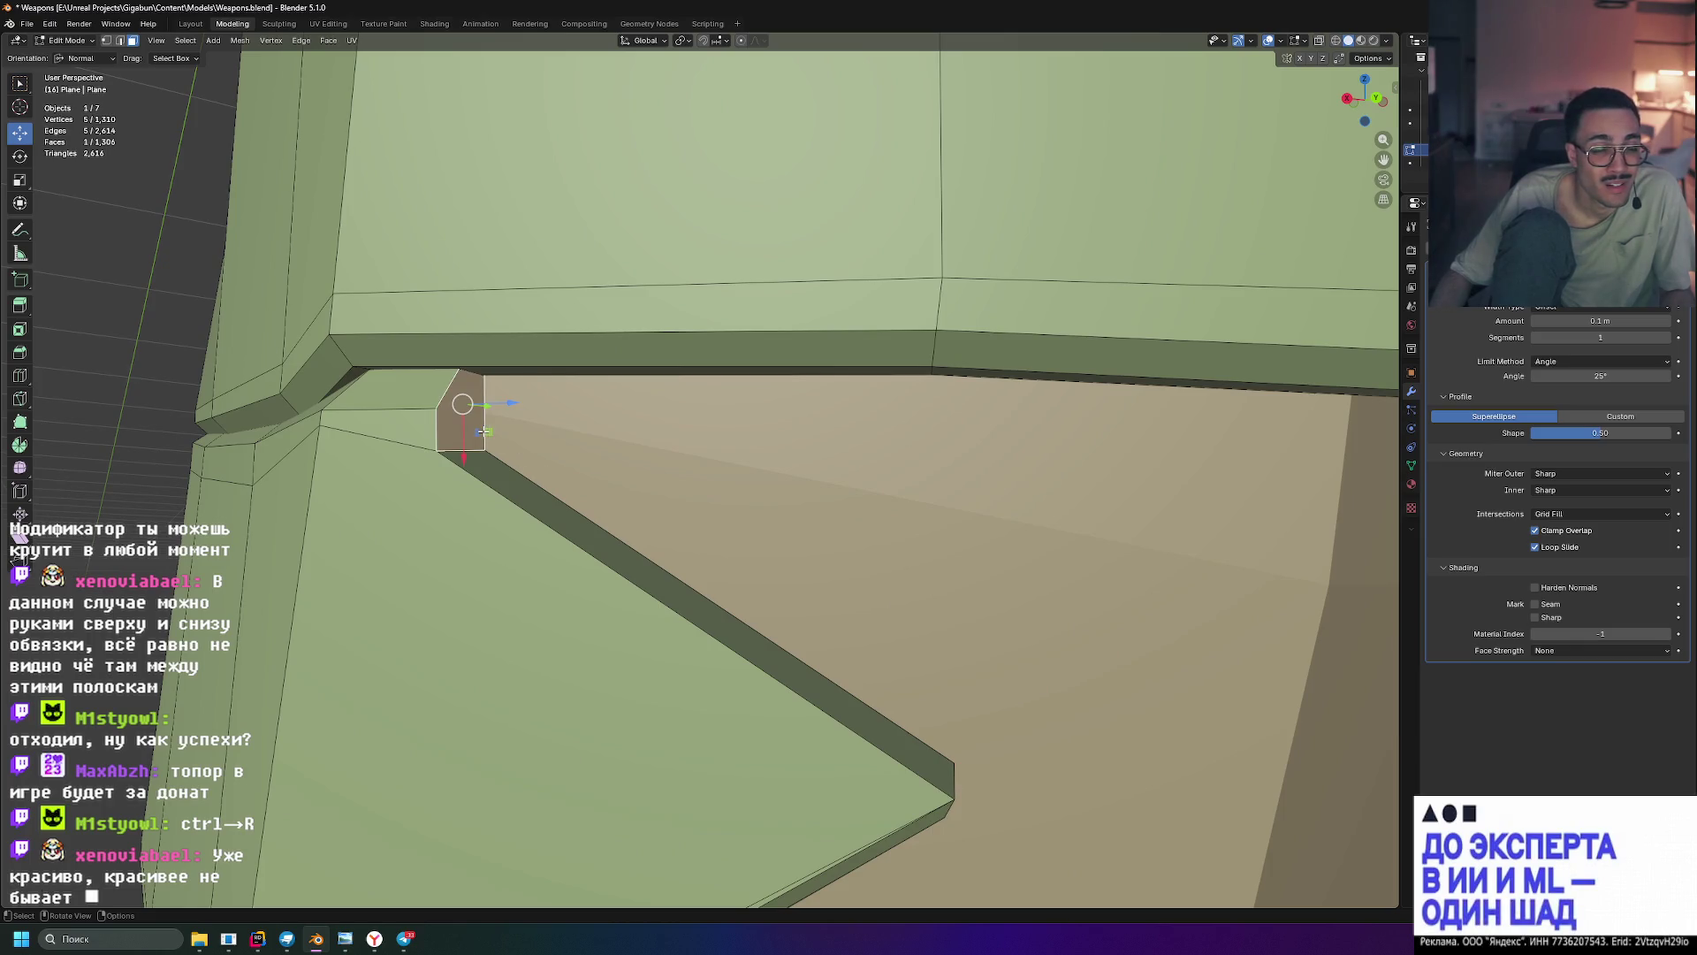
pyautogui.press('r')
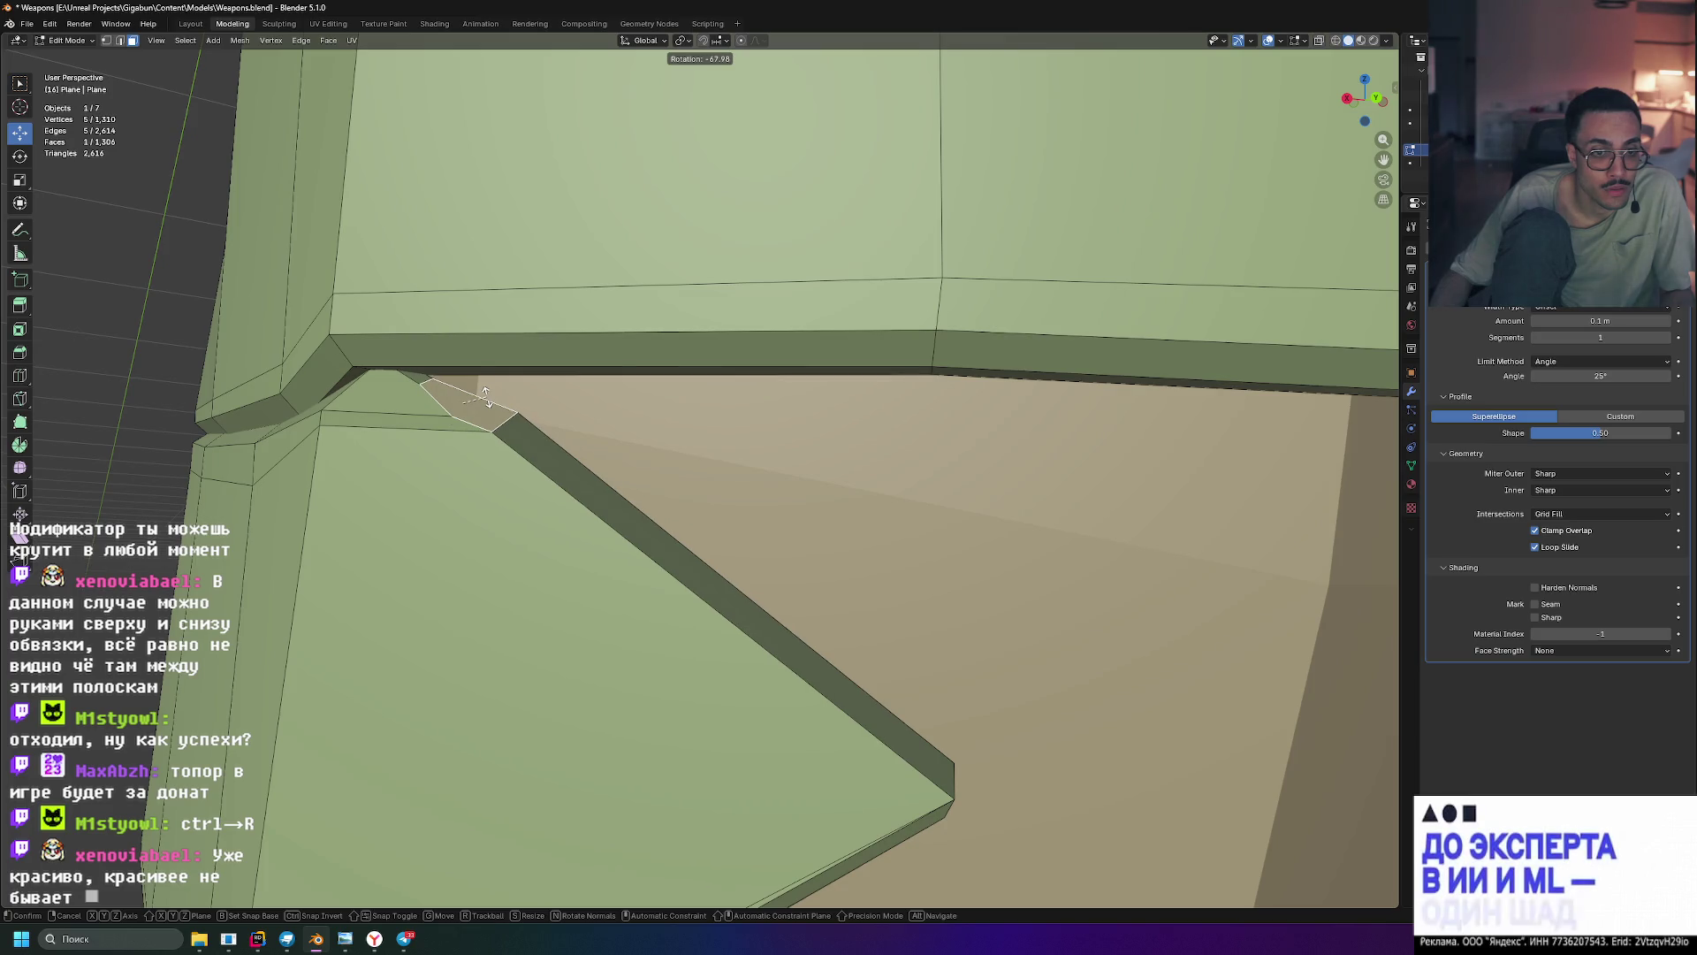
pyautogui.click(486, 397)
pyautogui.press('g')
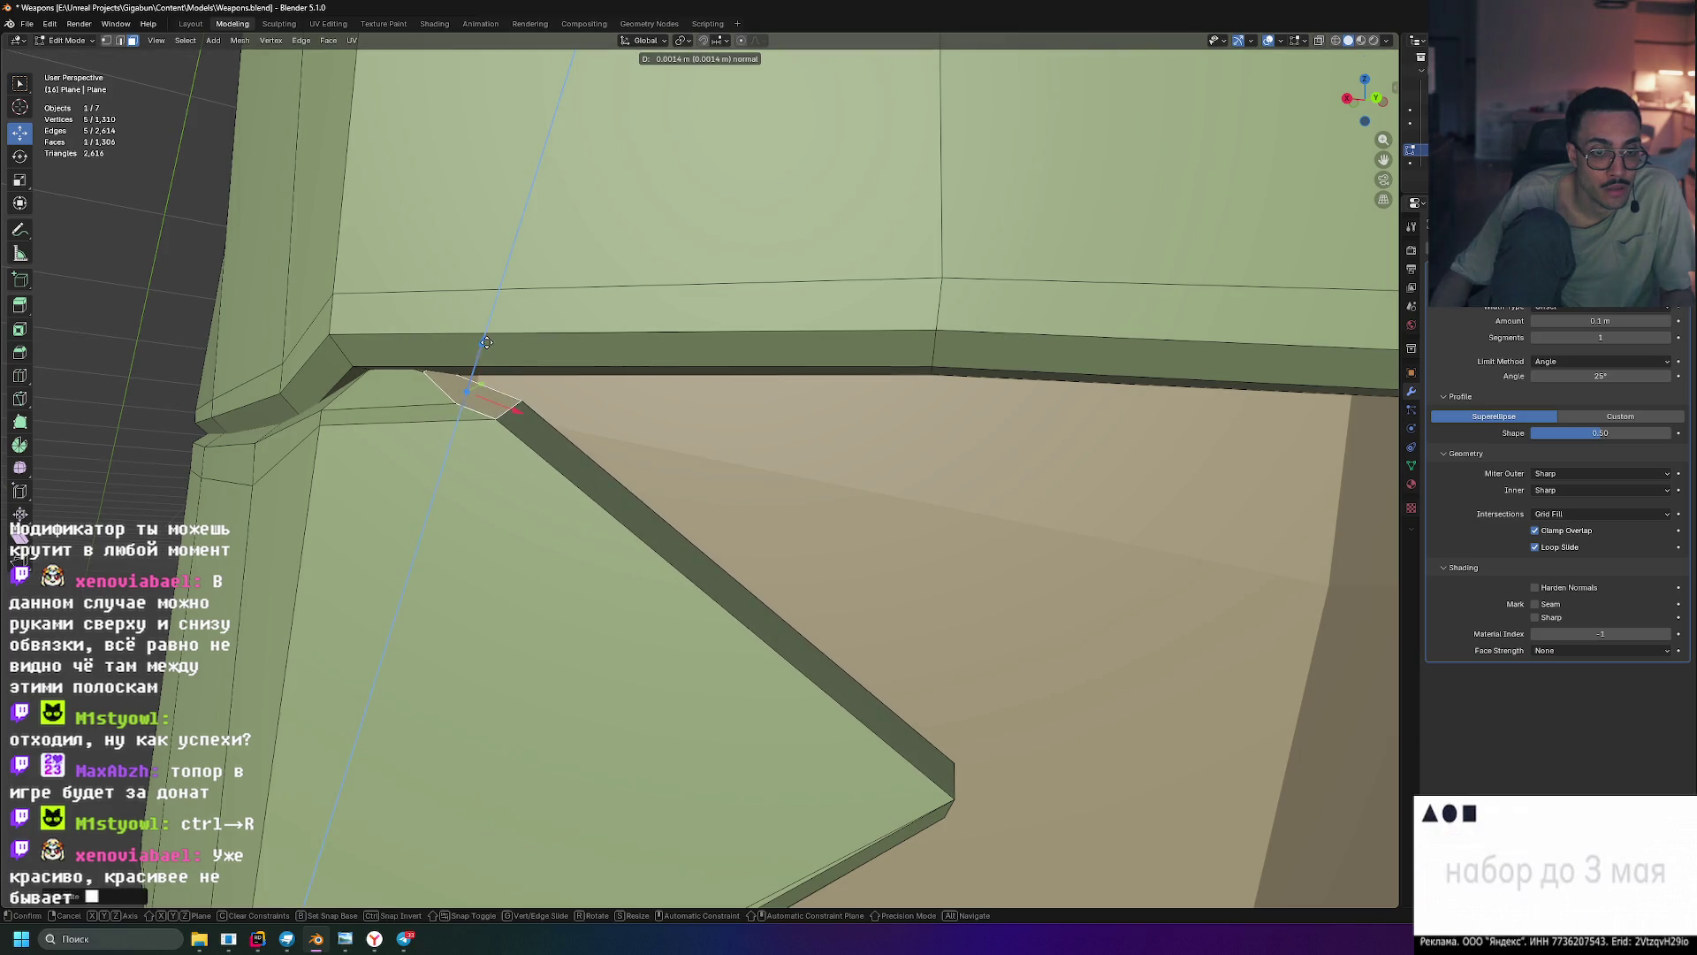
pyautogui.click(523, 398)
# - Rotate the long diagonal strip face about -29° toward horizontal and push it along its normal
pyautogui.click(945, 749)
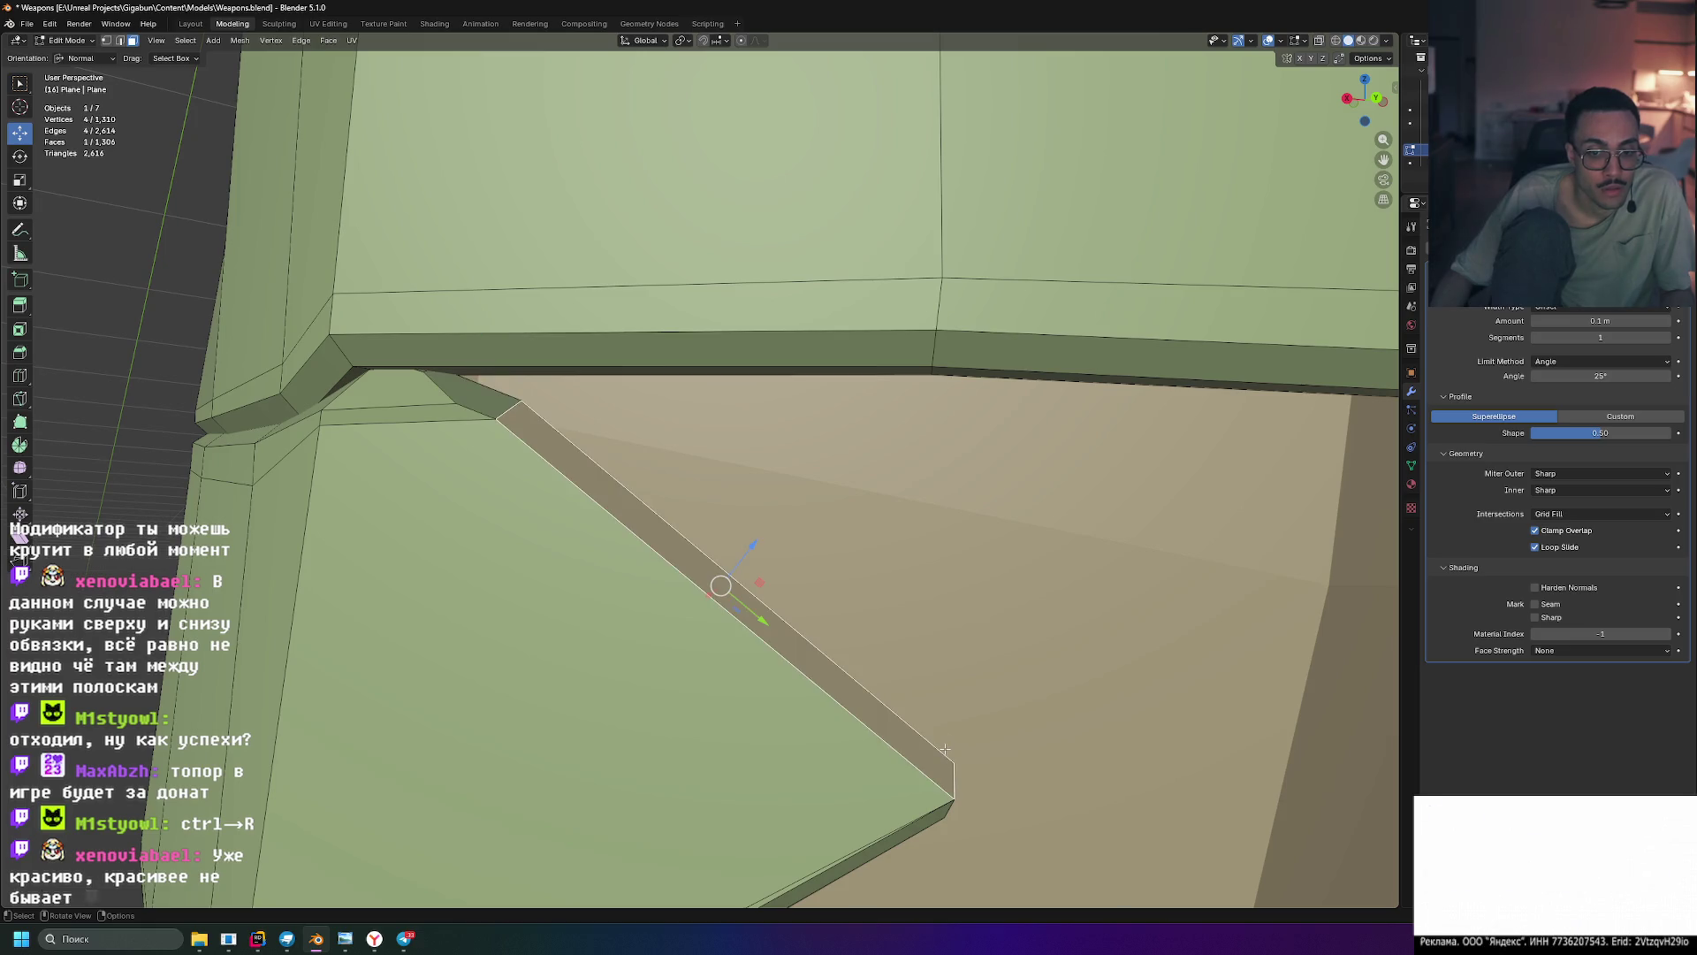
pyautogui.press('r')
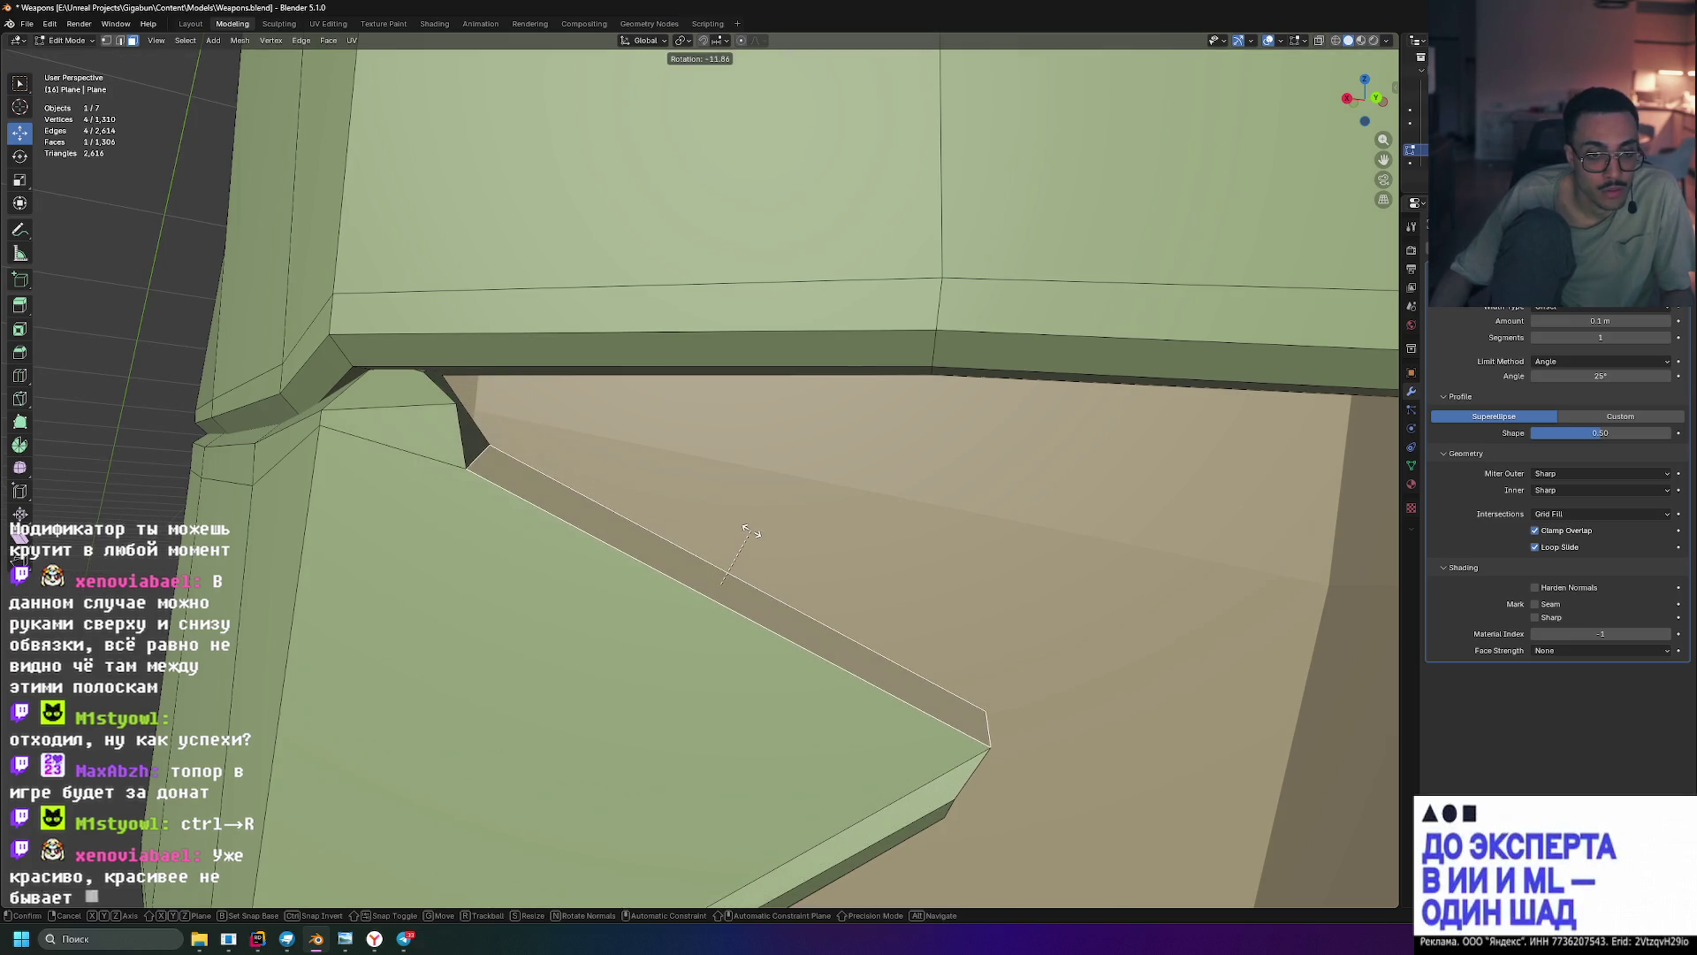
pyautogui.click(749, 531)
pyautogui.moveTo(744, 536)
pyautogui.mouseDown()
pyautogui.moveTo(765, 435)
pyautogui.moveTo(758, 485)
pyautogui.moveTo(758, 447)
pyautogui.mouseUp()
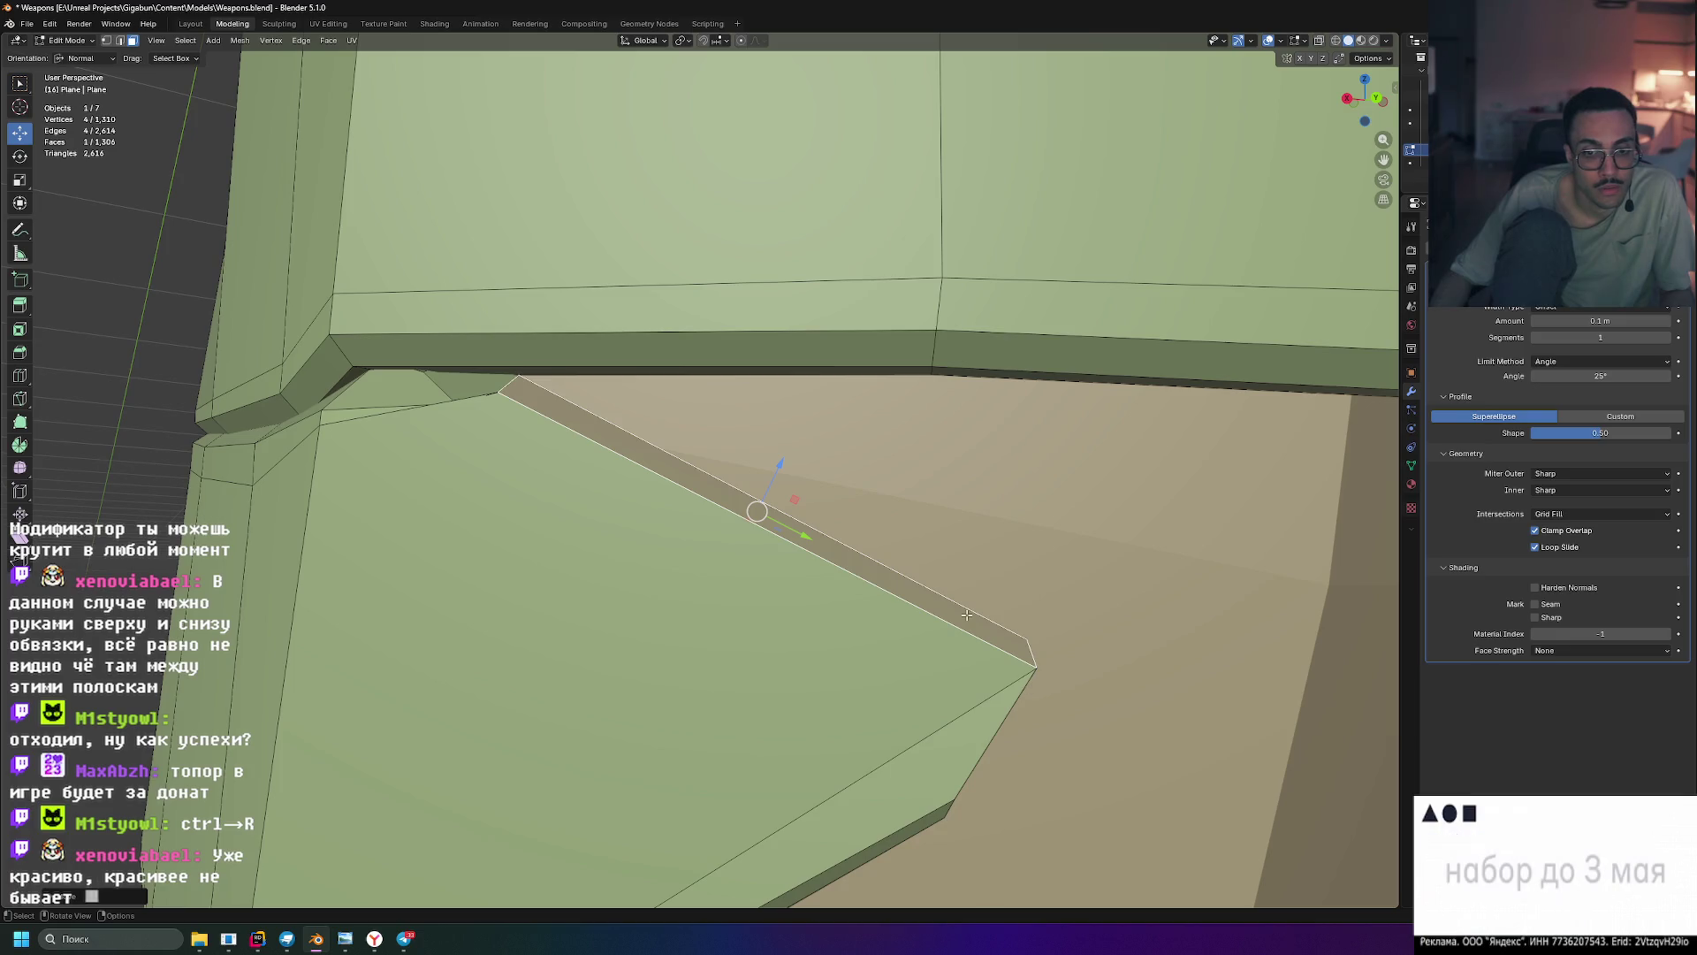
pyautogui.press('r')
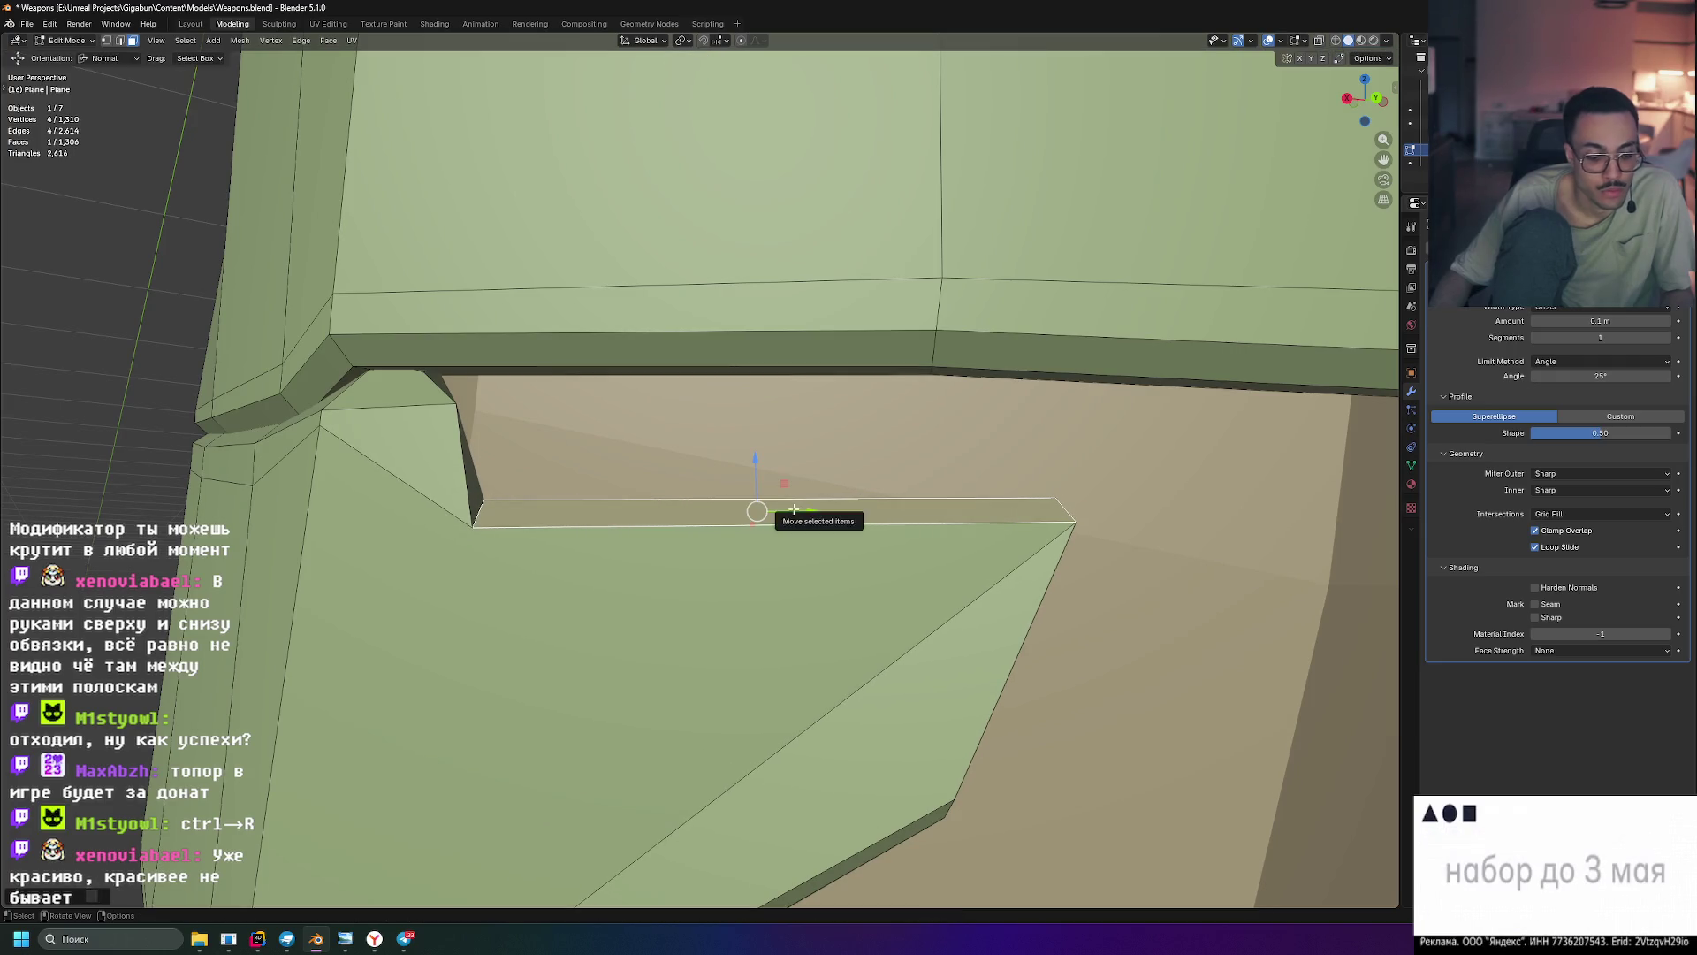
# - Tuck the strip up under the band along its normal and shift the small triangular face to match
pyautogui.moveTo(763, 466); pyautogui.dragTo(772, 331)
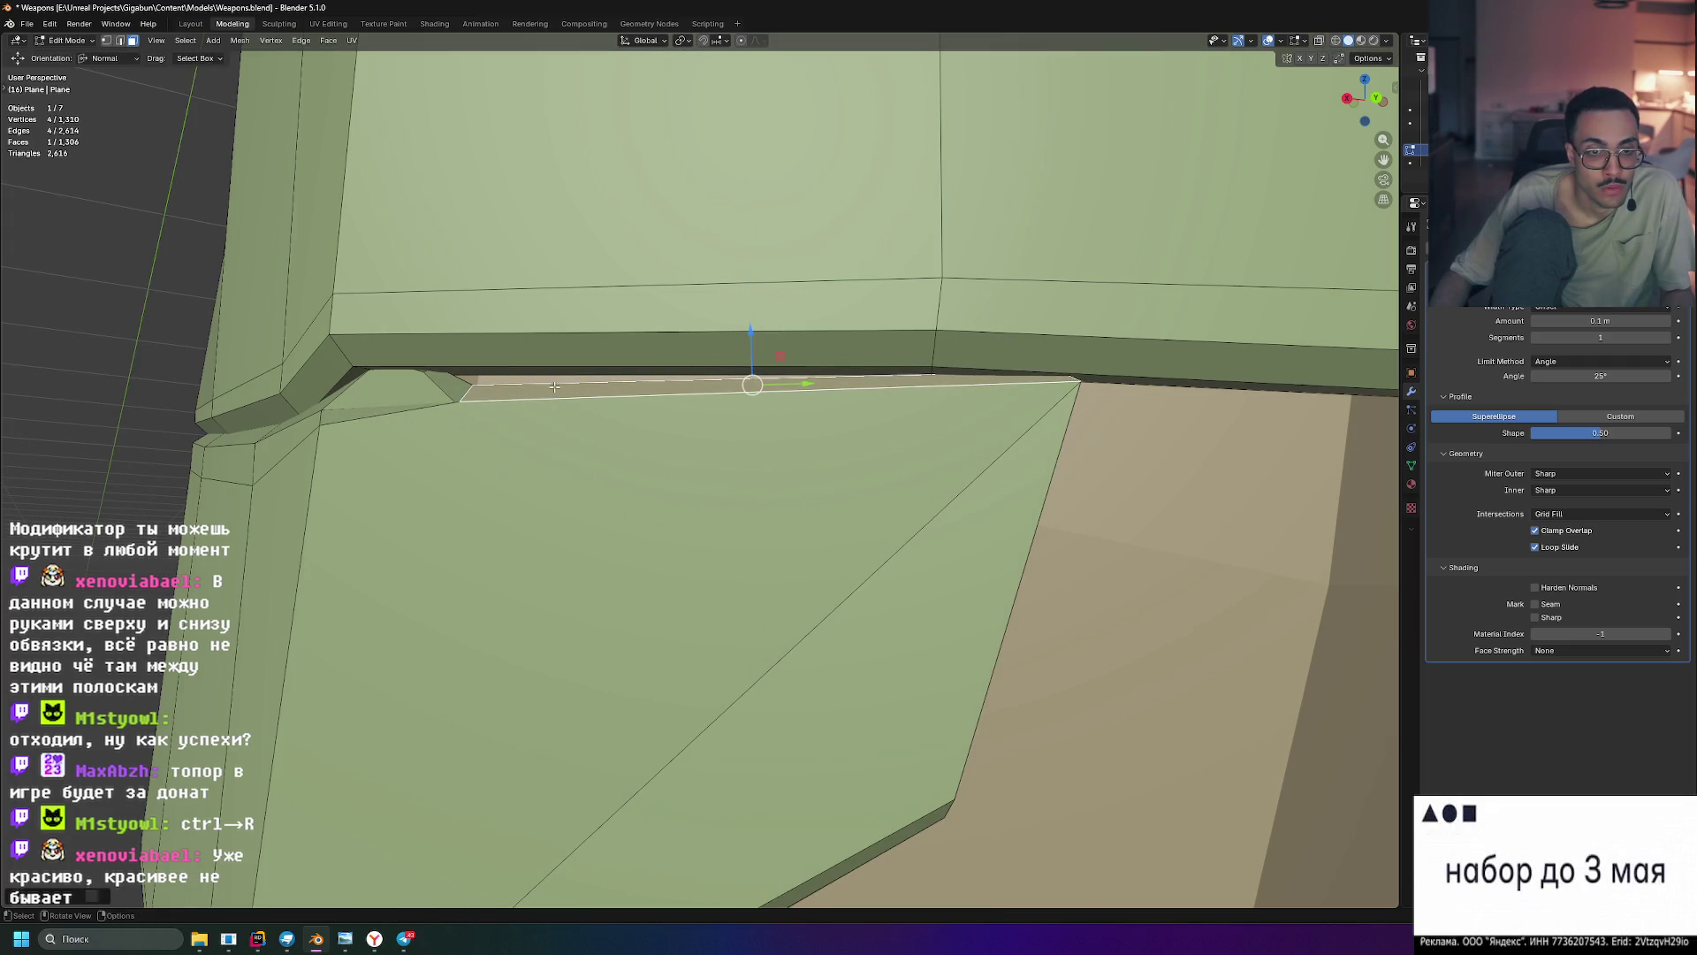
pyautogui.press('r')
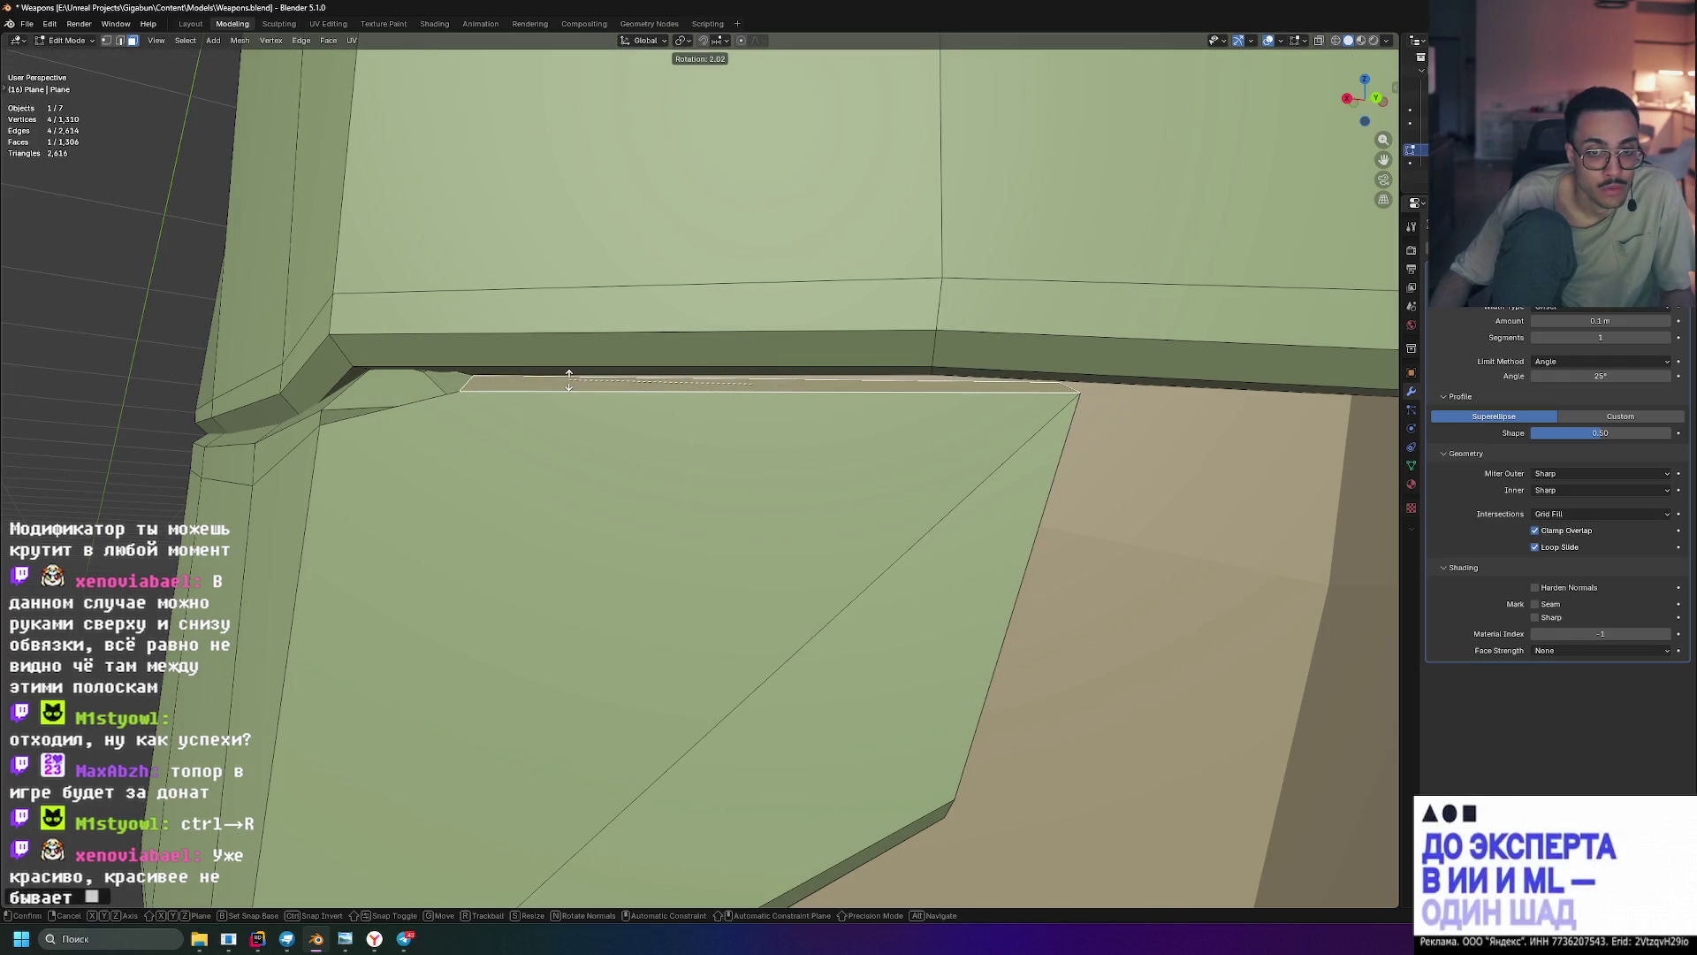
pyautogui.press('Escape')
pyautogui.moveTo(753, 328); pyautogui.dragTo(753, 326)
pyautogui.moveTo(753, 325); pyautogui.dragTo(964, 638, button='middle')
pyautogui.click(939, 601)
pyautogui.moveTo(929, 550); pyautogui.dragTo(929, 537)
pyautogui.moveTo(929, 537); pyautogui.dragTo(1139, 612, button='middle')
# - Scale the thin strip face narrower, then frame and orbit around the whole wrapped handle
pyautogui.click(790, 451)
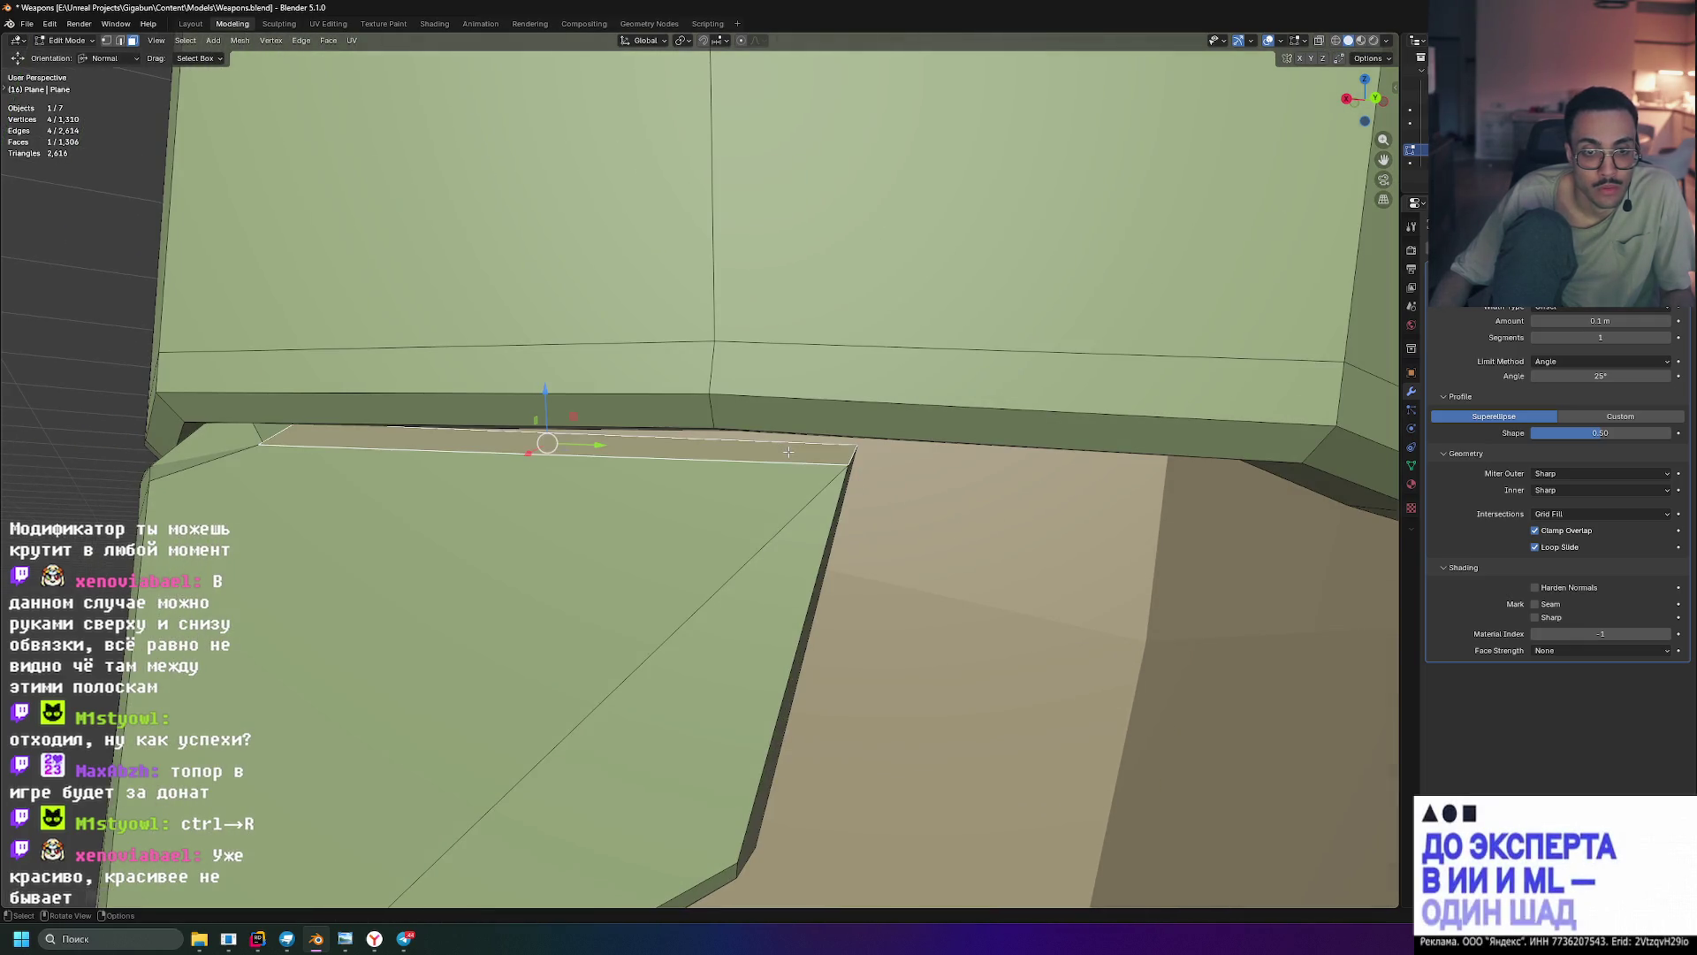
pyautogui.press('s')
pyautogui.click(611, 424)
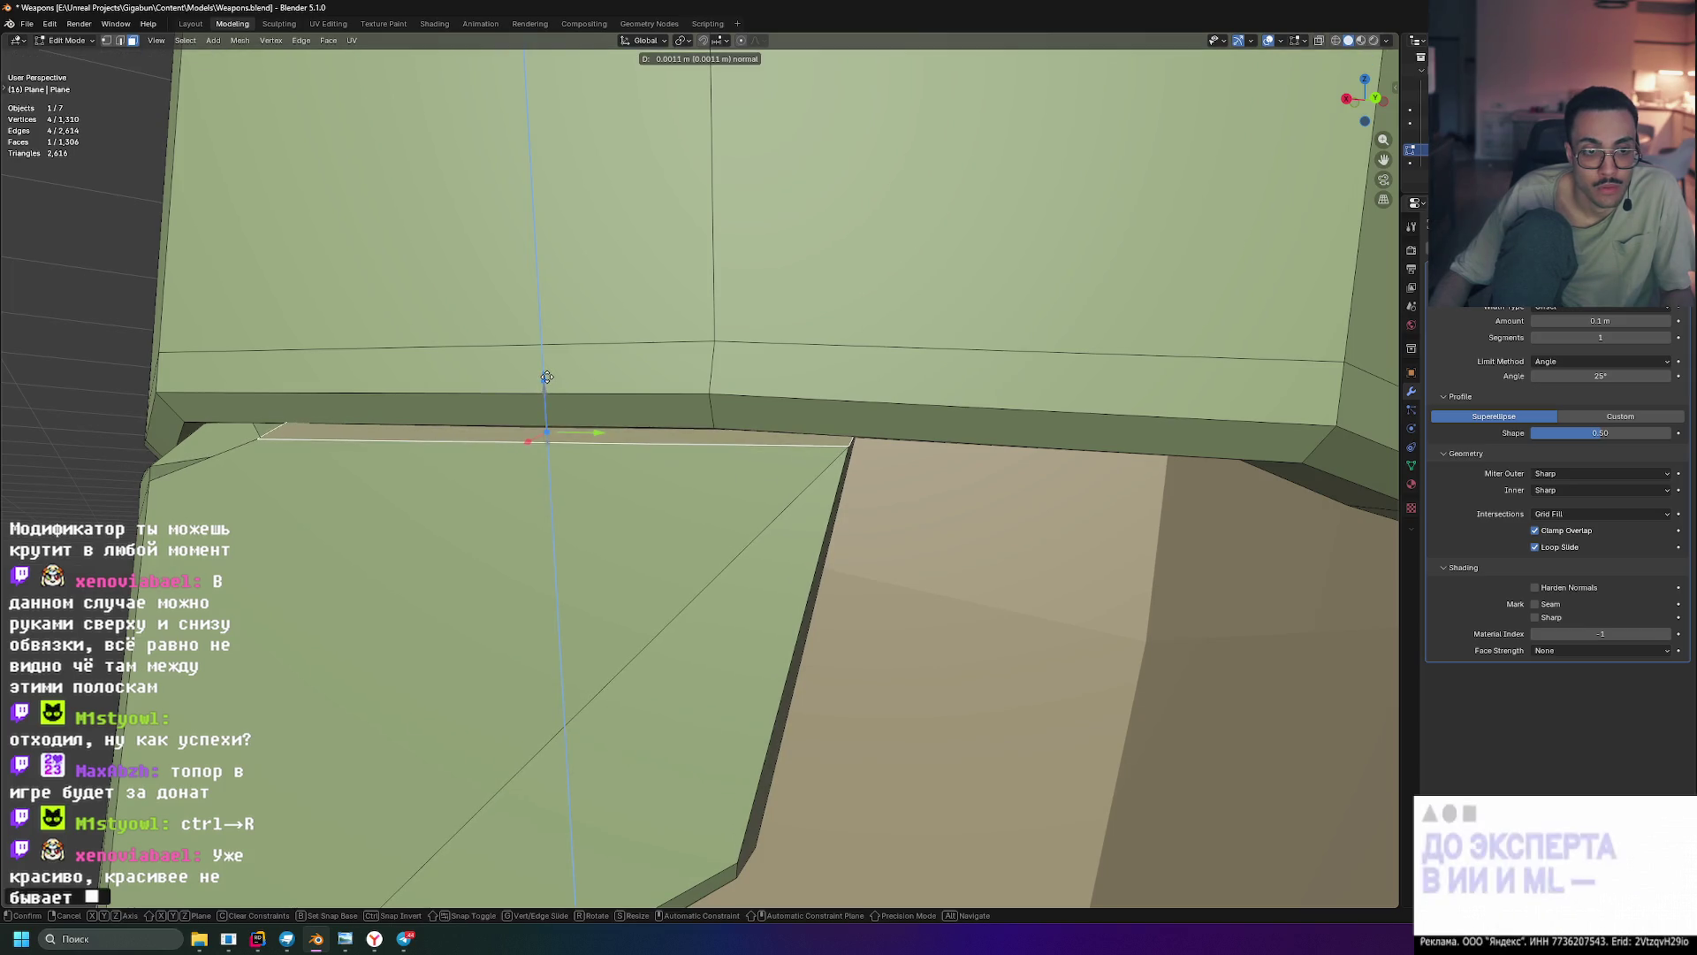
pyautogui.press('KP_Decimal')
pyautogui.moveTo(522, 502)
pyautogui.mouseDown(button='middle')
pyautogui.moveTo(614, 504)
pyautogui.moveTo(561, 504)
pyautogui.moveTo(833, 565)
pyautogui.moveTo(769, 561)
pyautogui.moveTo(761, 543)
pyautogui.moveTo(818, 534)
pyautogui.moveTo(822, 452)
pyautogui.mouseUp(button='middle')
# - Orbit to a side view of the grip, show the tool shelf, and frame the selected thin flap face
pyautogui.scroll(-3, 814, 542)
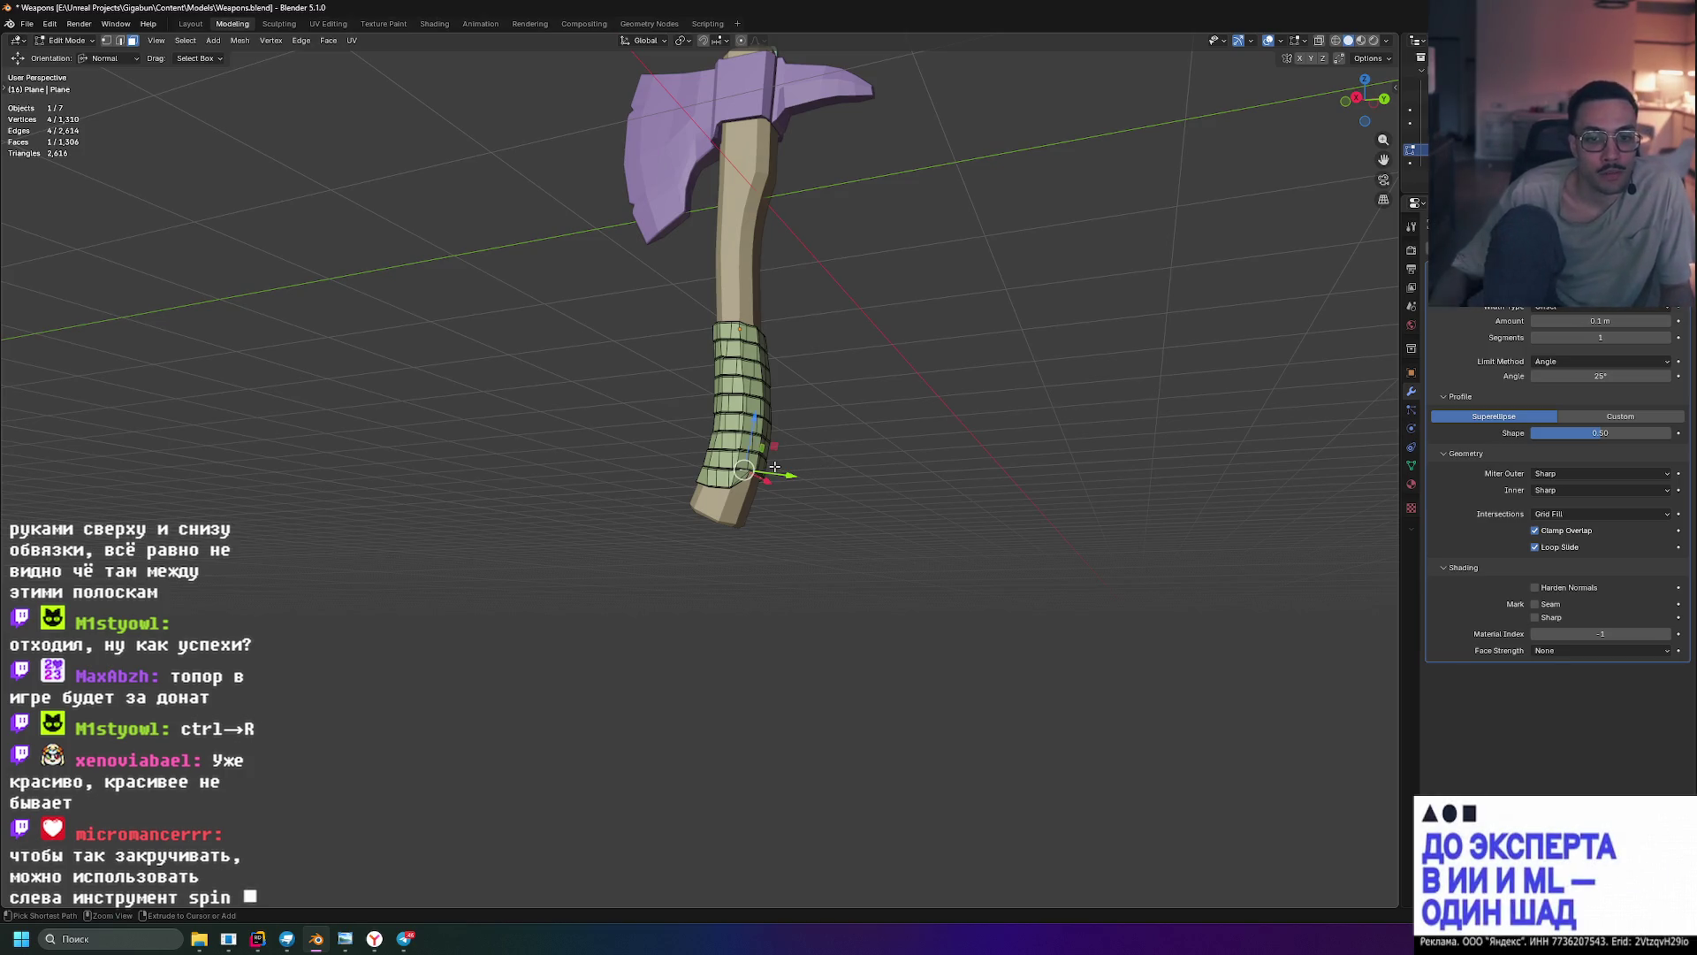
pyautogui.scroll(6, 837, 498)
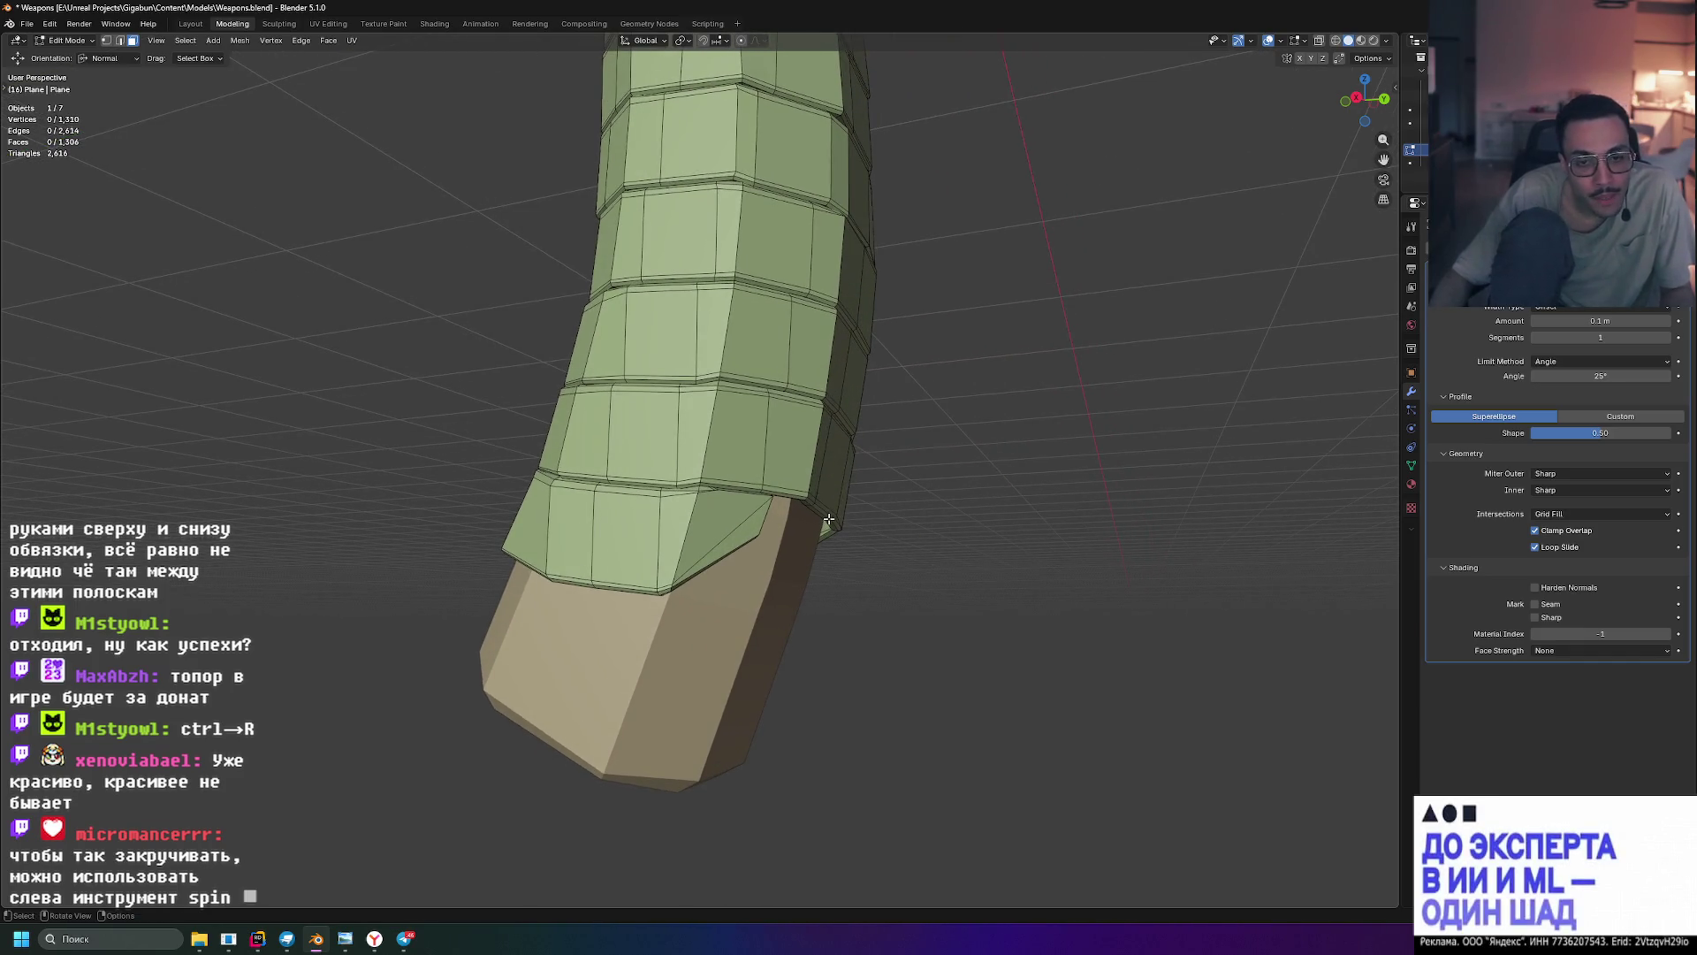
pyautogui.scroll(-5, 829, 520)
pyautogui.moveTo(829, 520)
pyautogui.mouseDown(button='middle')
pyautogui.moveTo(910, 481)
pyautogui.moveTo(735, 504)
pyautogui.moveTo(732, 420)
pyautogui.moveTo(680, 366)
pyautogui.moveTo(898, 448)
pyautogui.moveTo(884, 489)
pyautogui.moveTo(910, 534)
pyautogui.moveTo(1026, 508)
pyautogui.moveTo(1024, 450)
pyautogui.moveTo(857, 409)
pyautogui.moveTo(965, 506)
pyautogui.mouseUp(button='middle')
pyautogui.scroll(7, 955, 424)
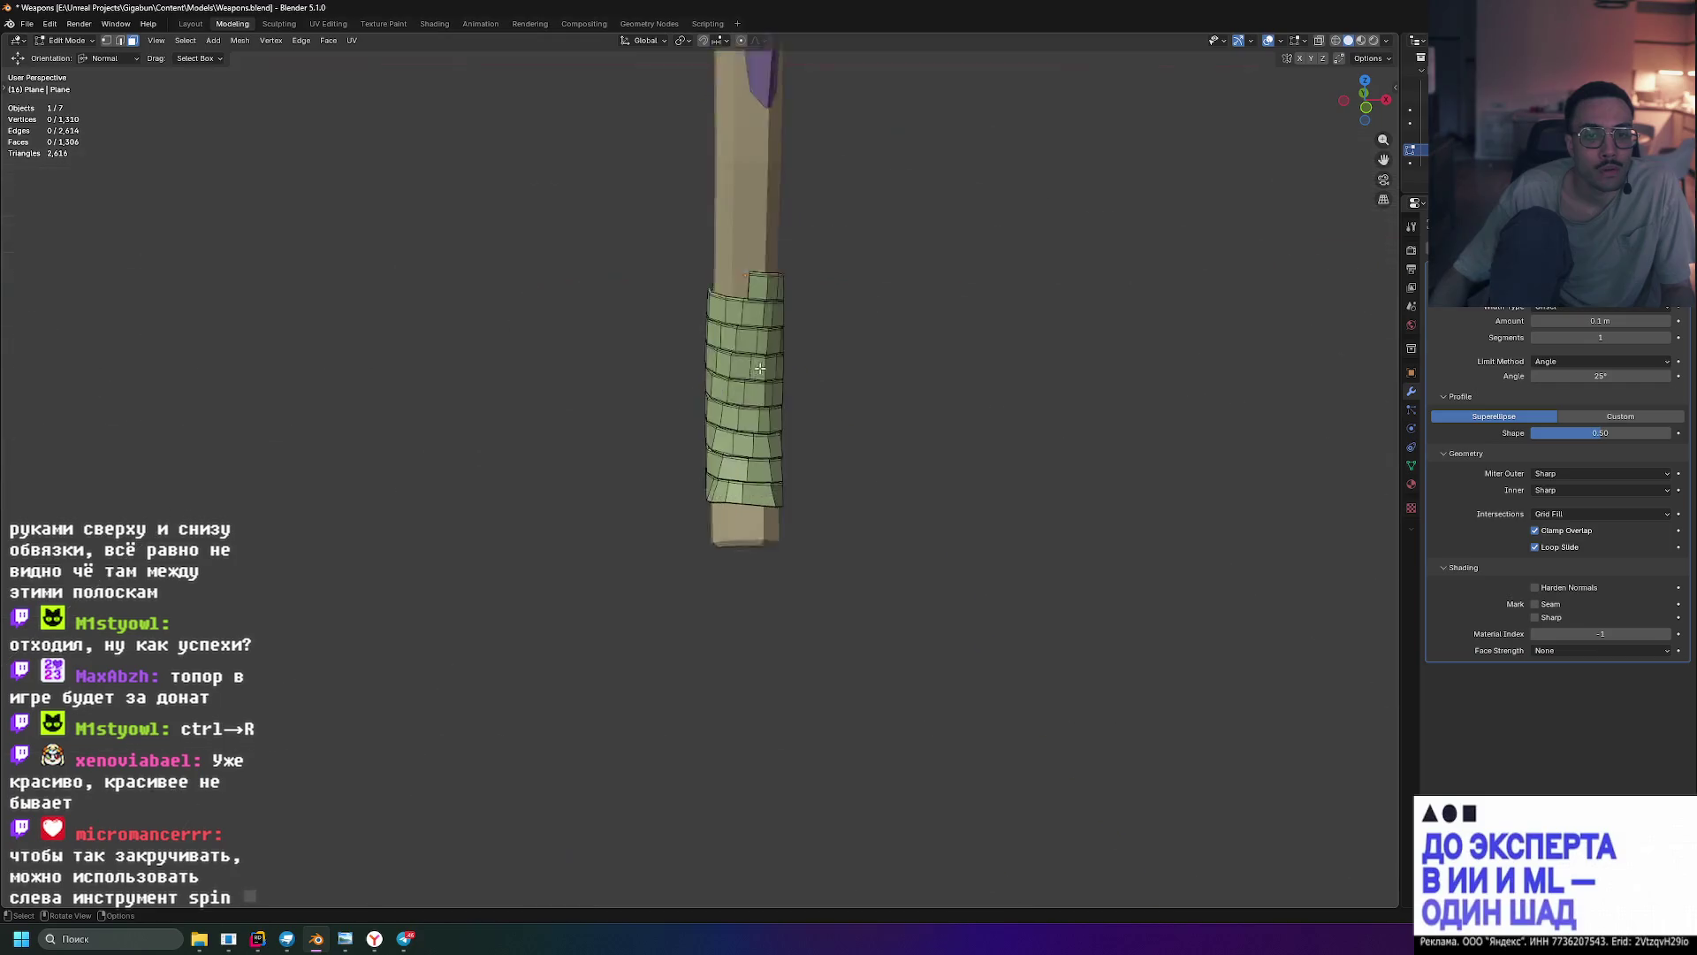
pyautogui.moveTo(917, 353)
pyautogui.mouseDown(button='middle')
pyautogui.moveTo(857, 362)
pyautogui.moveTo(920, 330)
pyautogui.mouseUp(button='middle')
pyautogui.scroll(6, 920, 330)
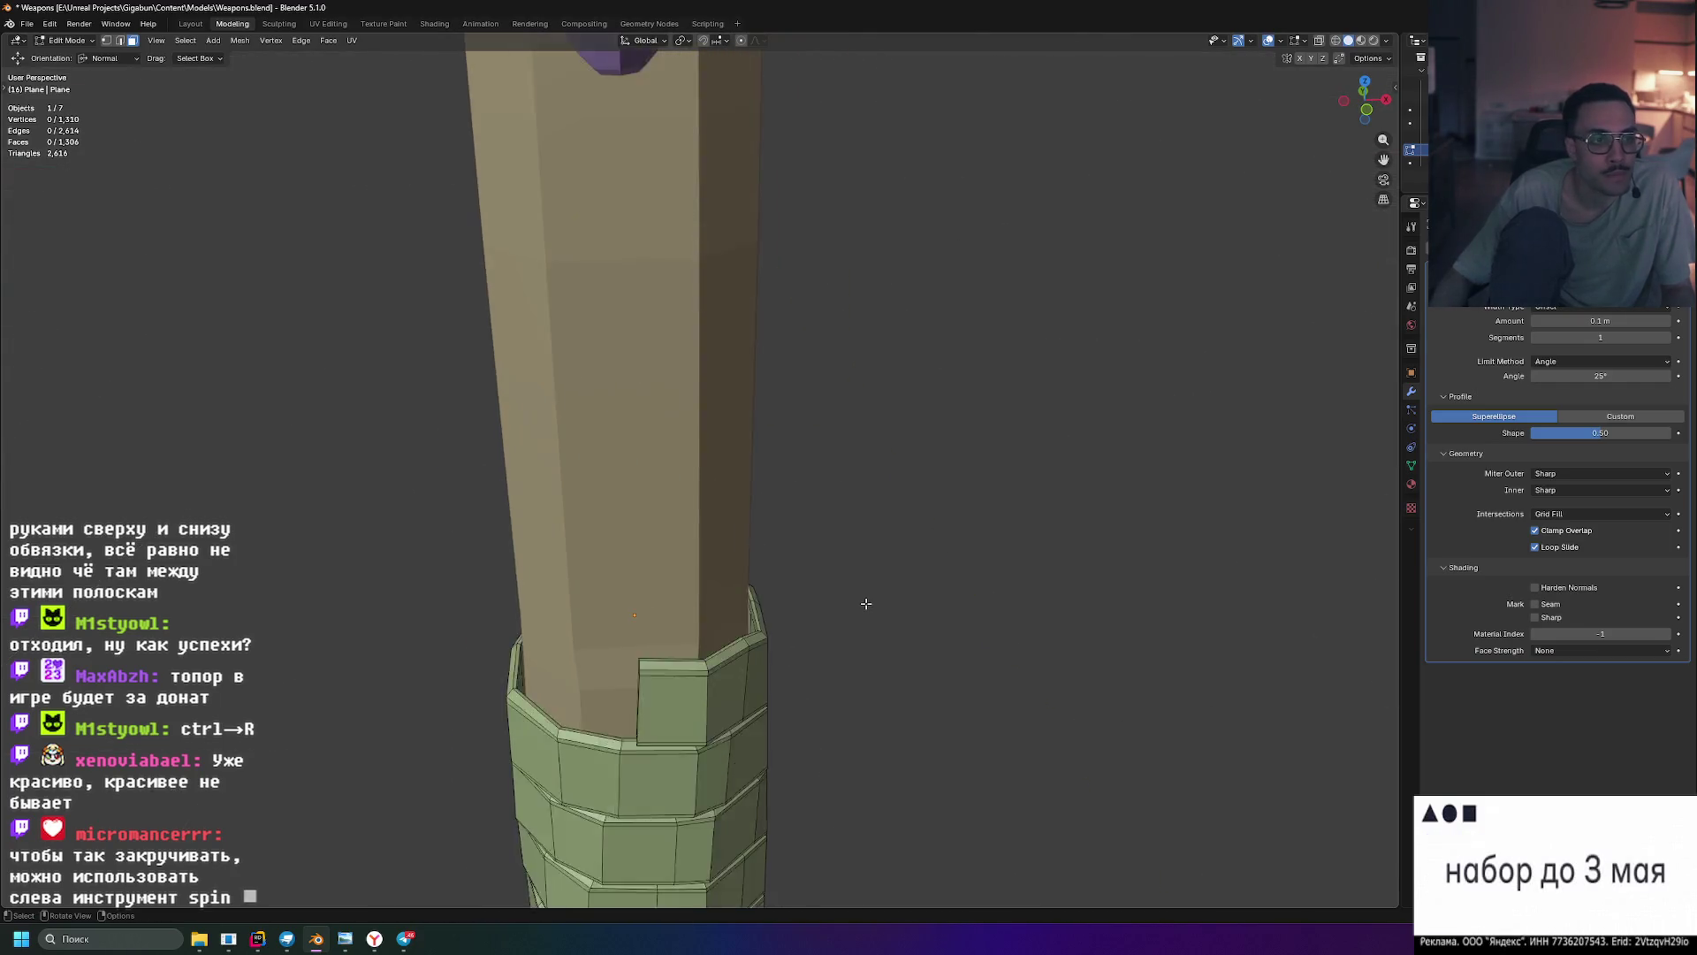
pyautogui.click(7, 82)
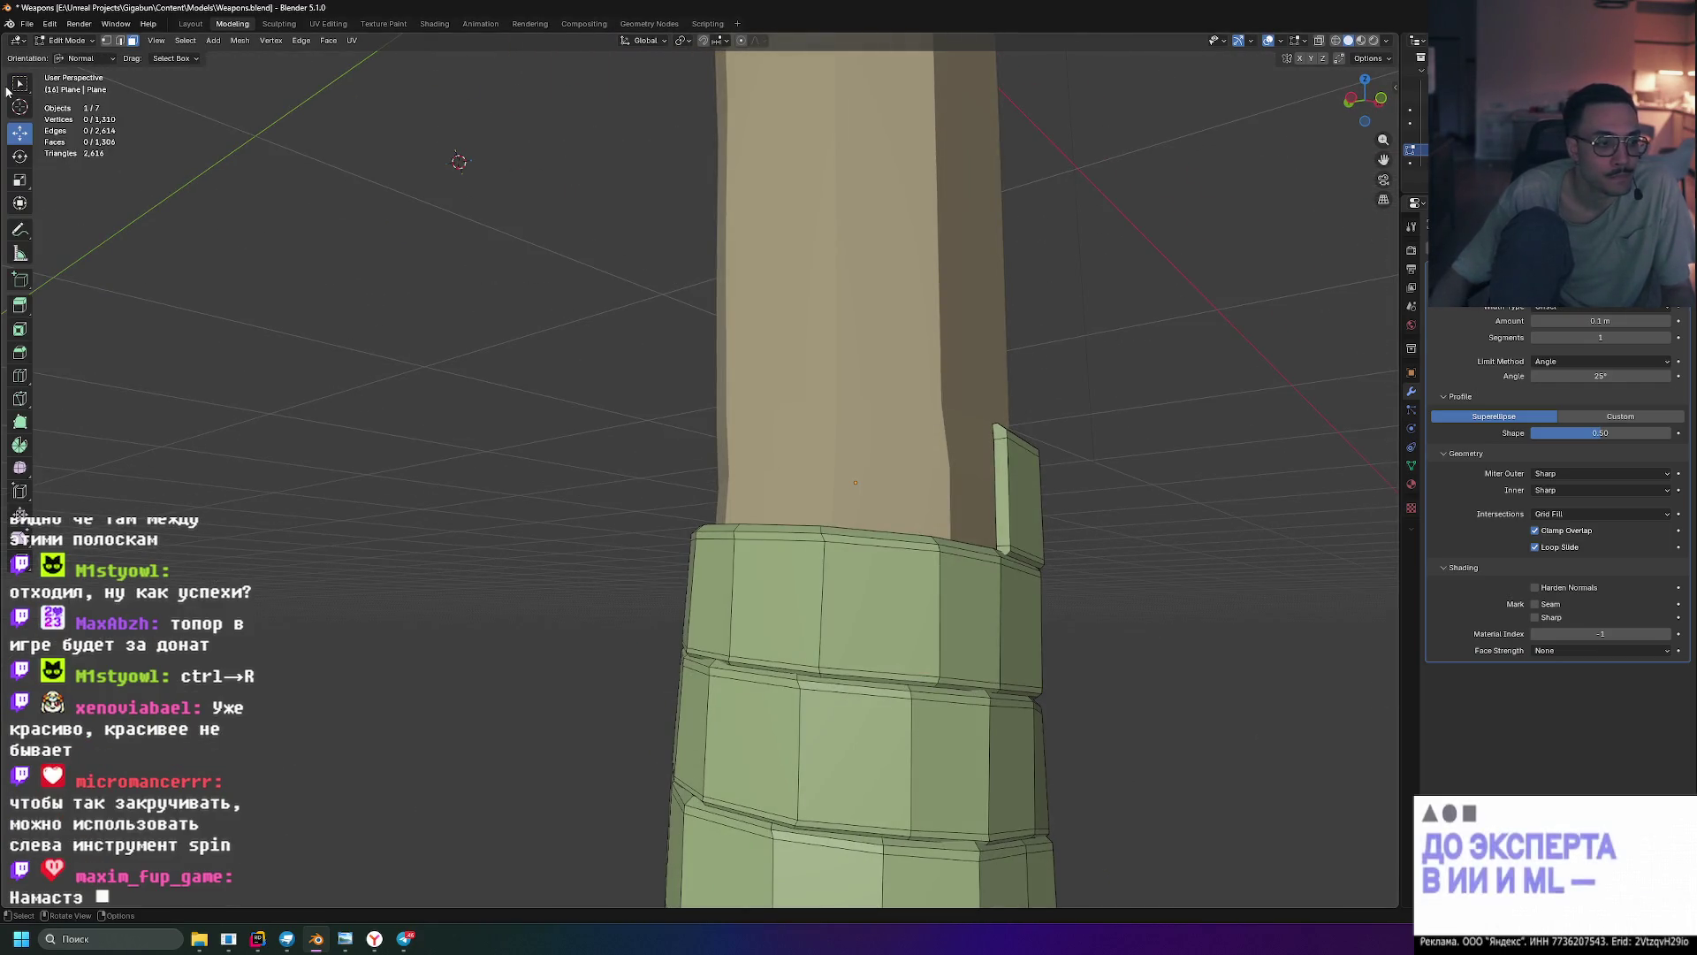
pyautogui.moveTo(668, 520); pyautogui.dragTo(863, 441, button='middle')
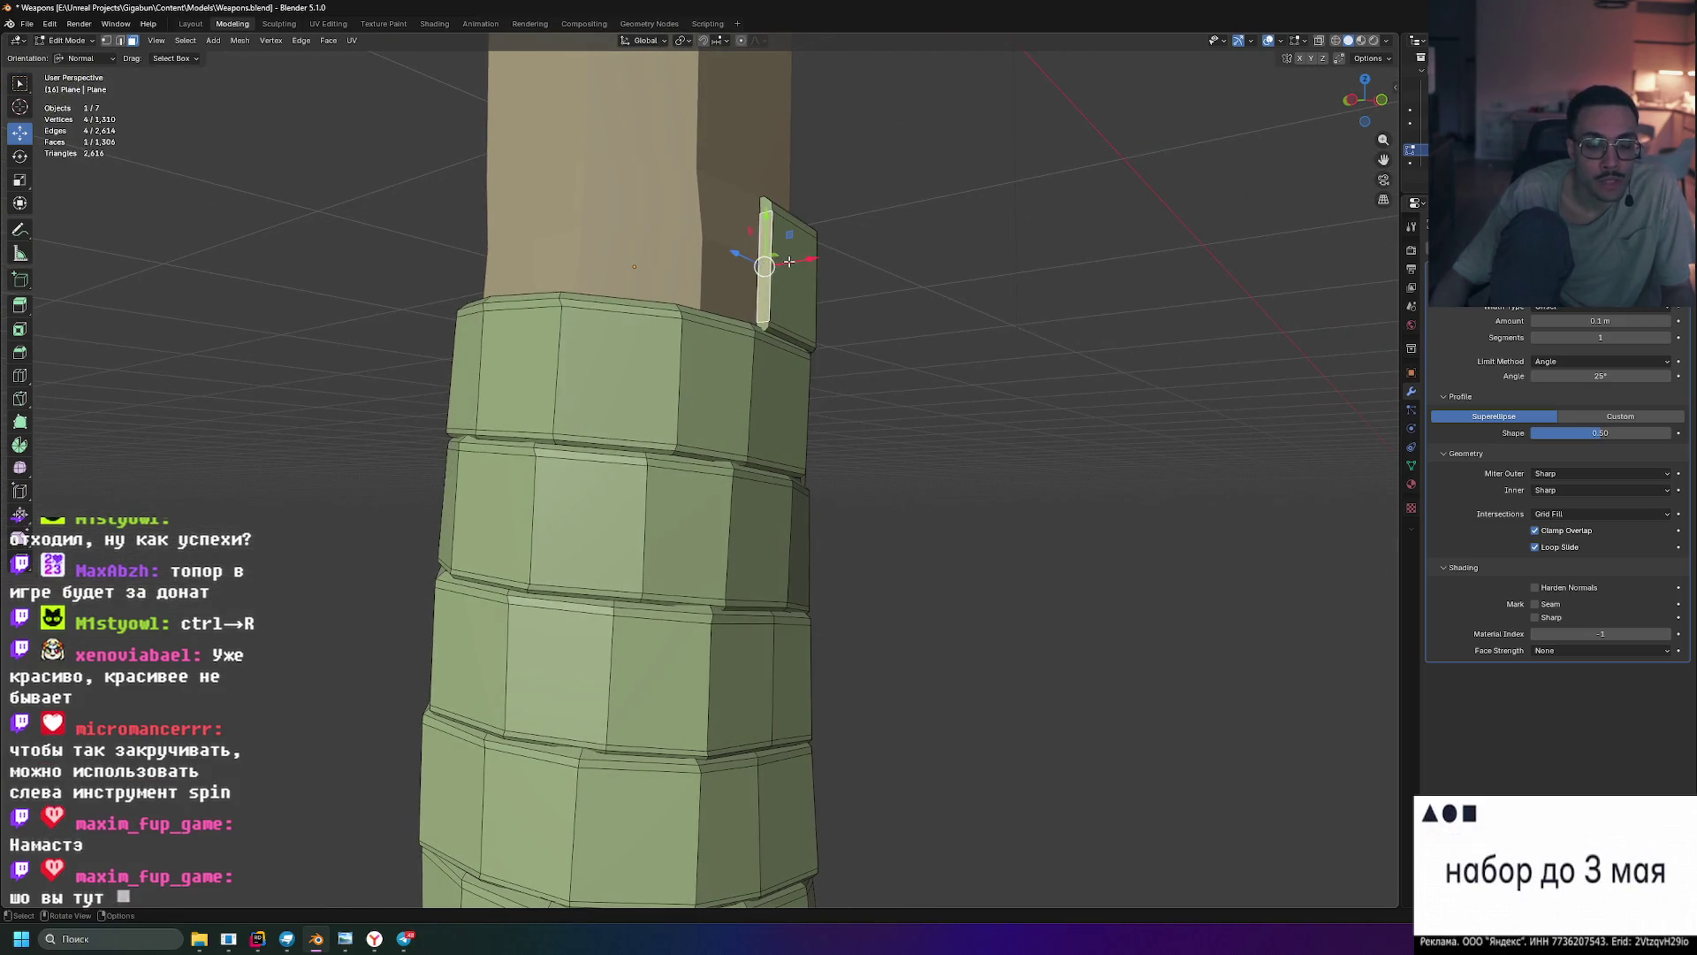
pyautogui.press('KP_Decimal')
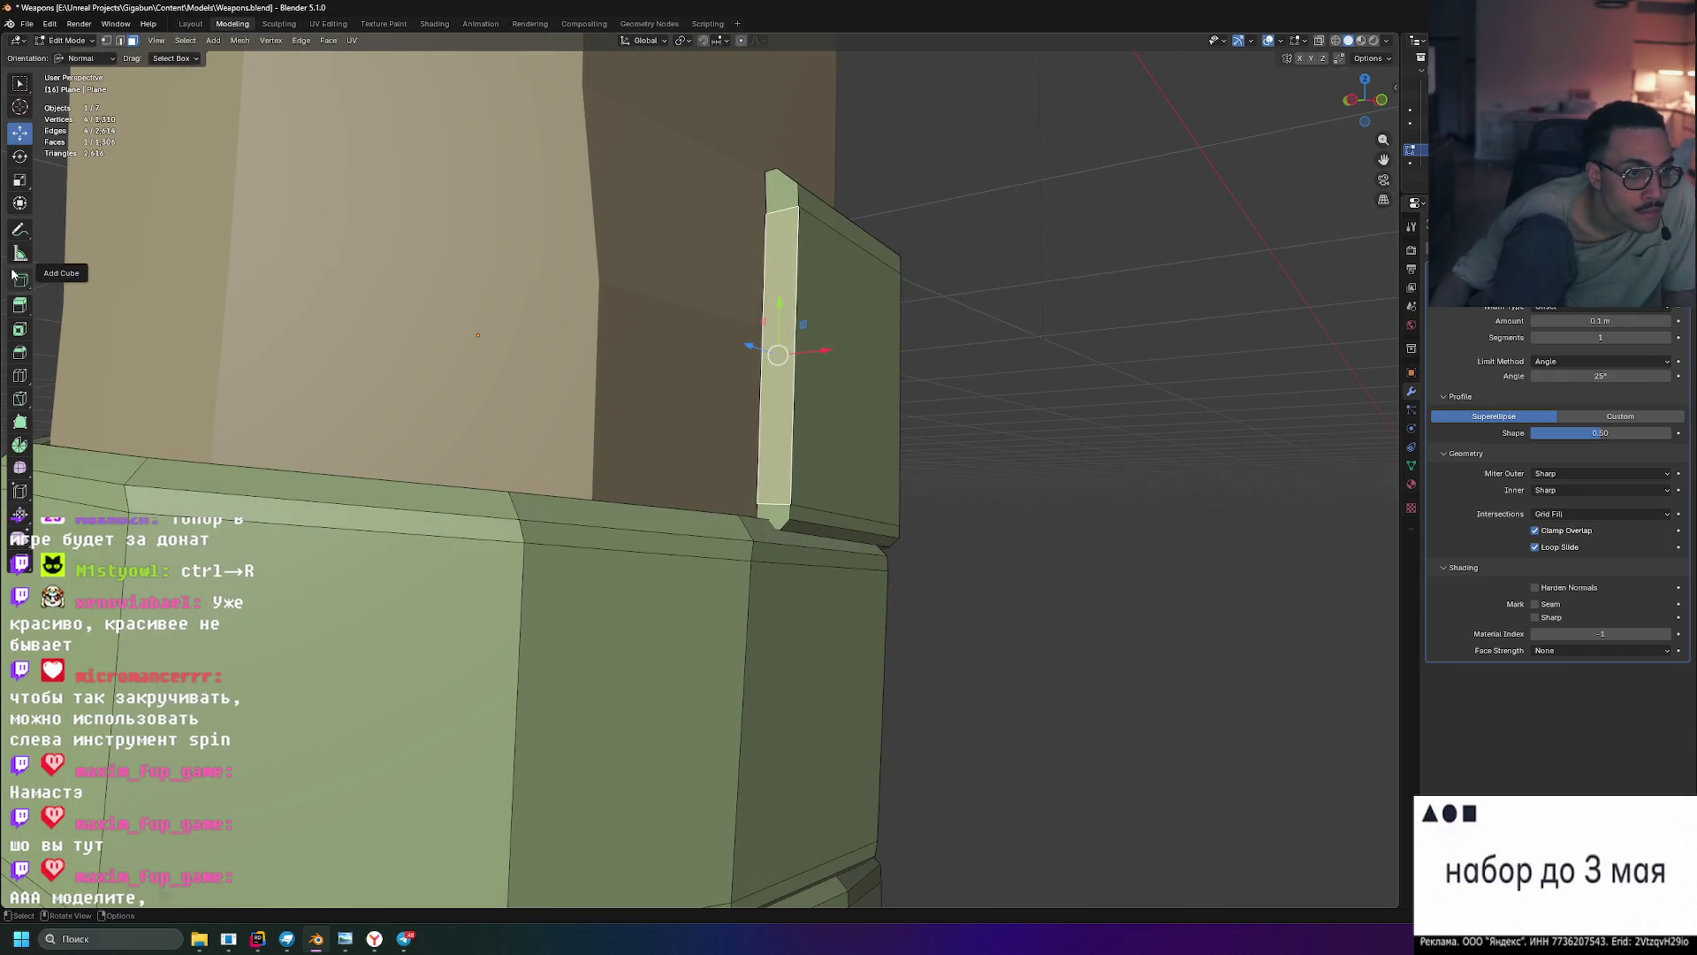
# - Pick the Spin tool, then try an extrusion on the flap face and undo it
pyautogui.click(18, 447)
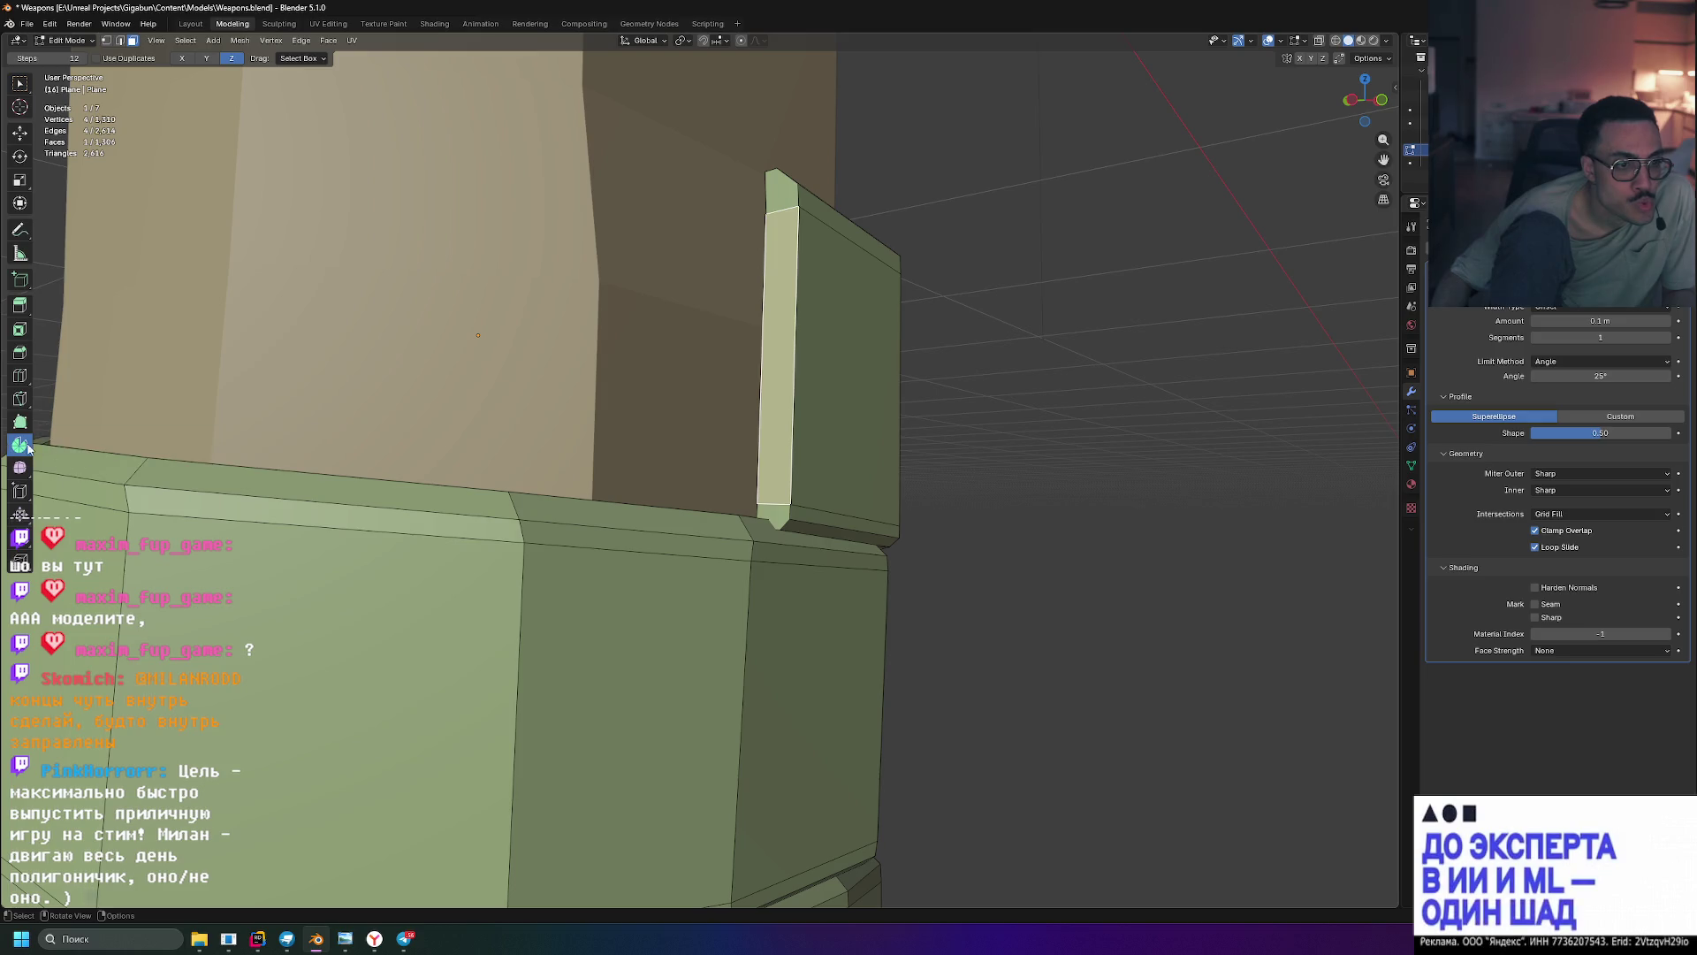
pyautogui.press('b')
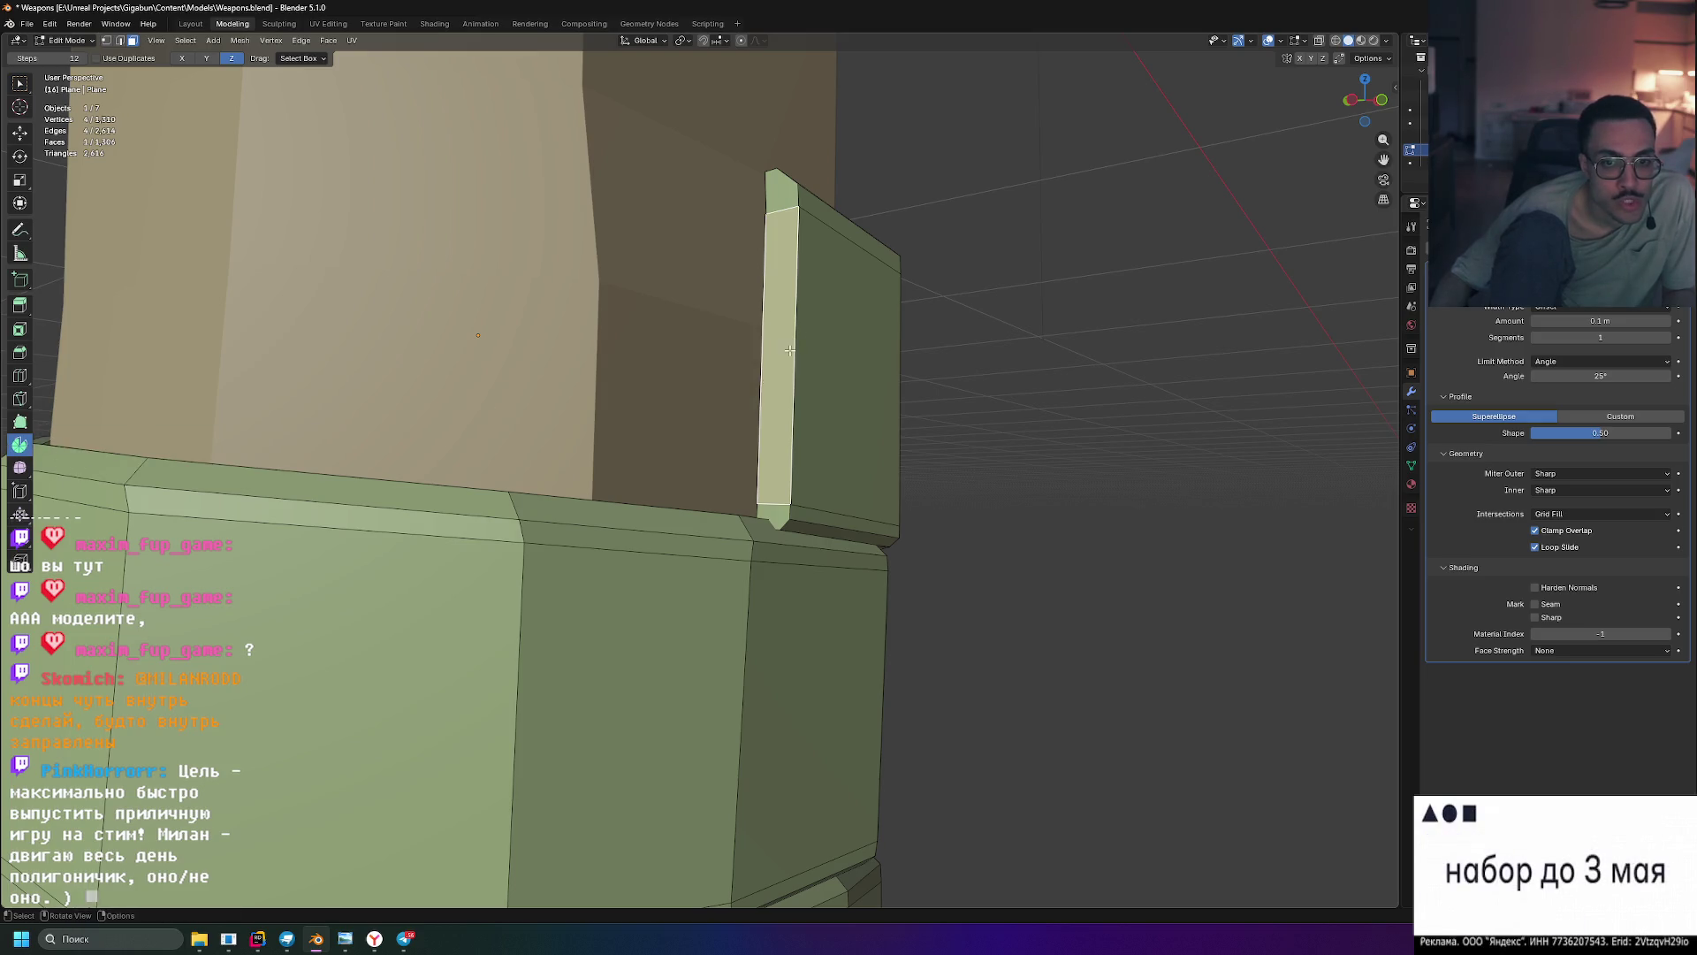
pyautogui.press('e')
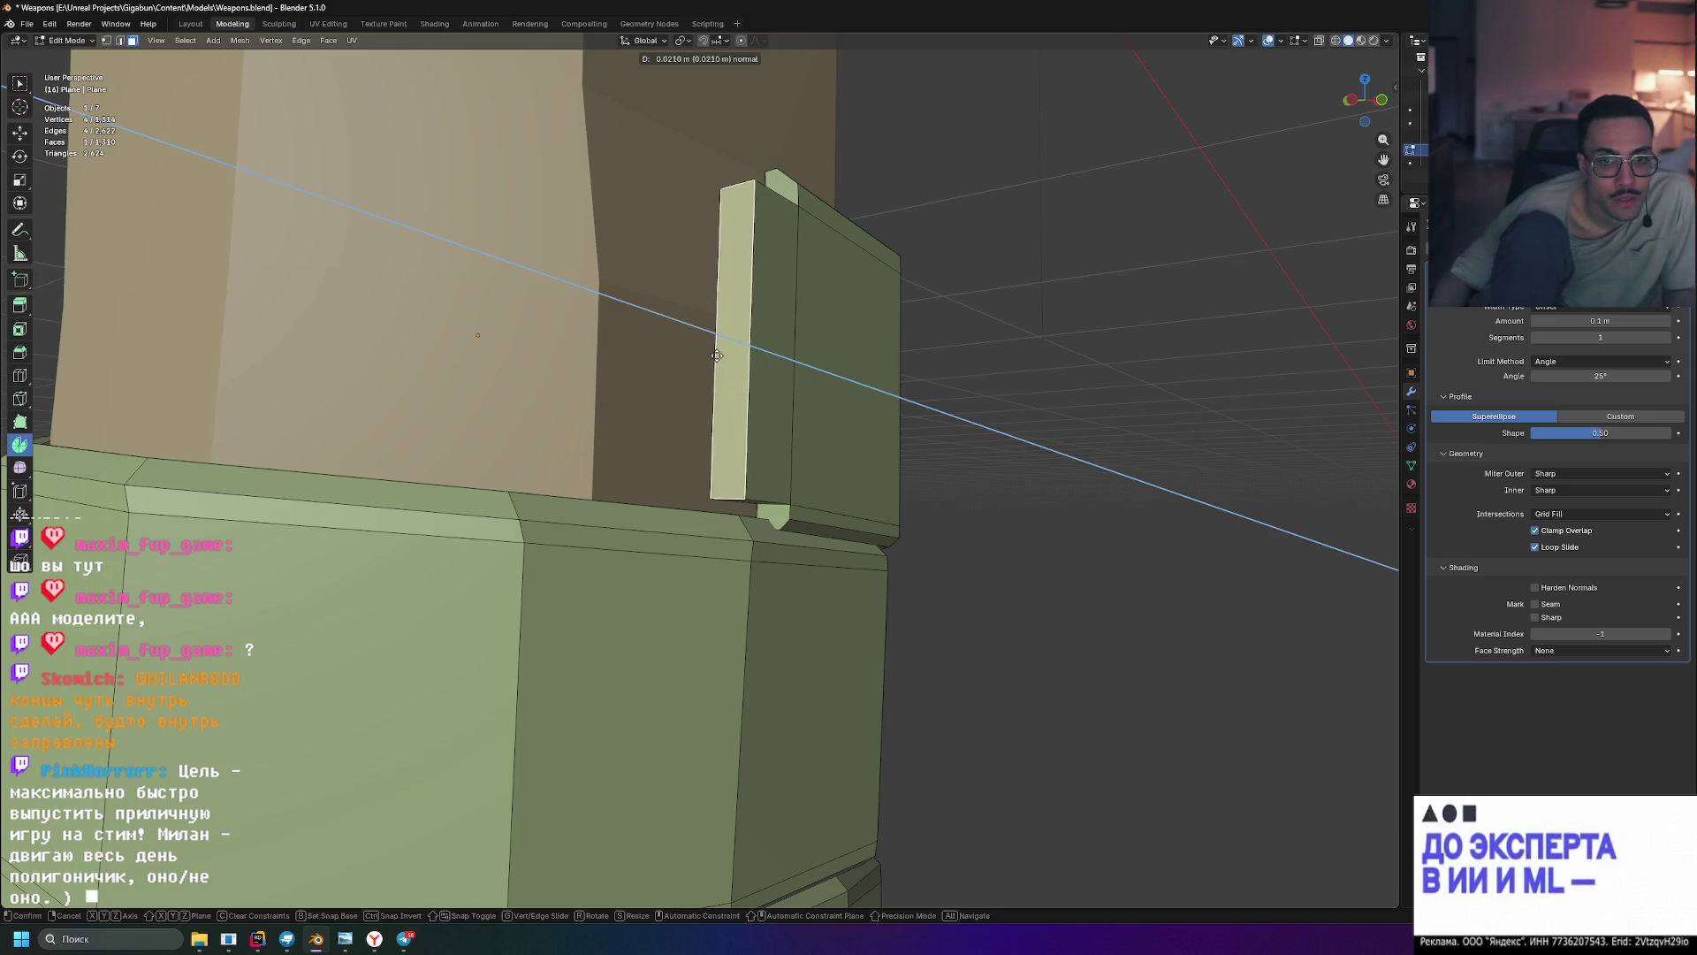
pyautogui.click(603, 355)
pyautogui.hotkey('ctrl', 'z')
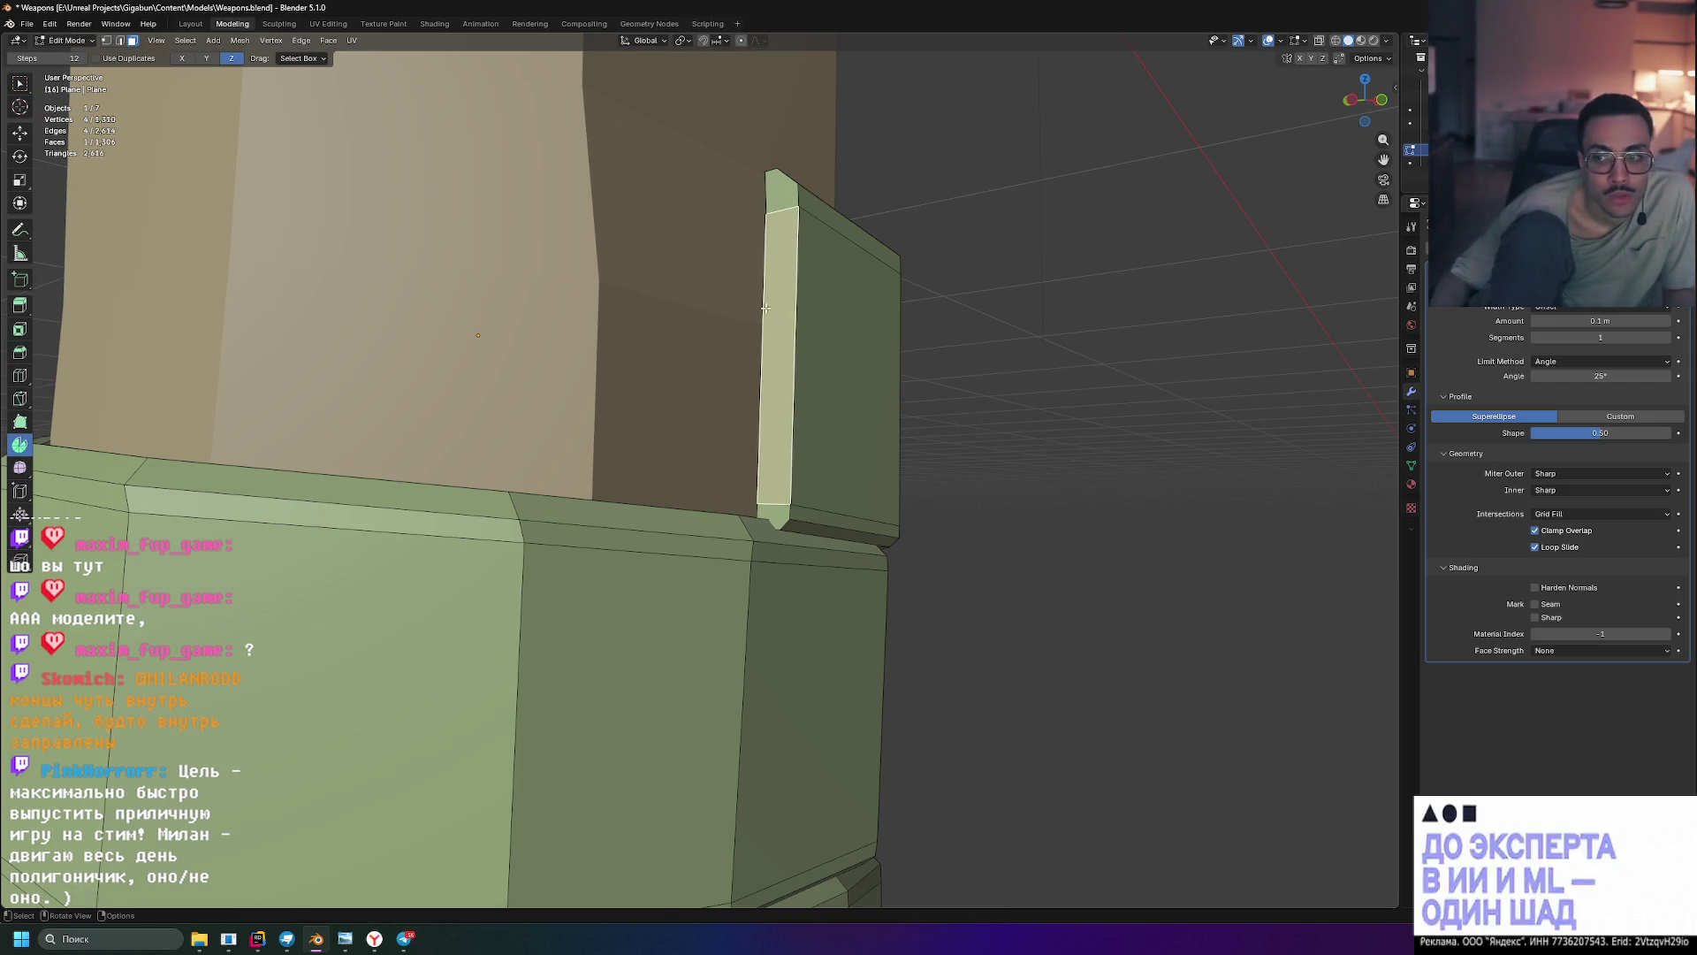
# - Frame the flap column and select its small top cap face
pyautogui.scroll(-3, 677, 371)
pyautogui.moveTo(677, 371); pyautogui.dragTo(734, 326, button='middle')
pyautogui.scroll(2, 728, 328)
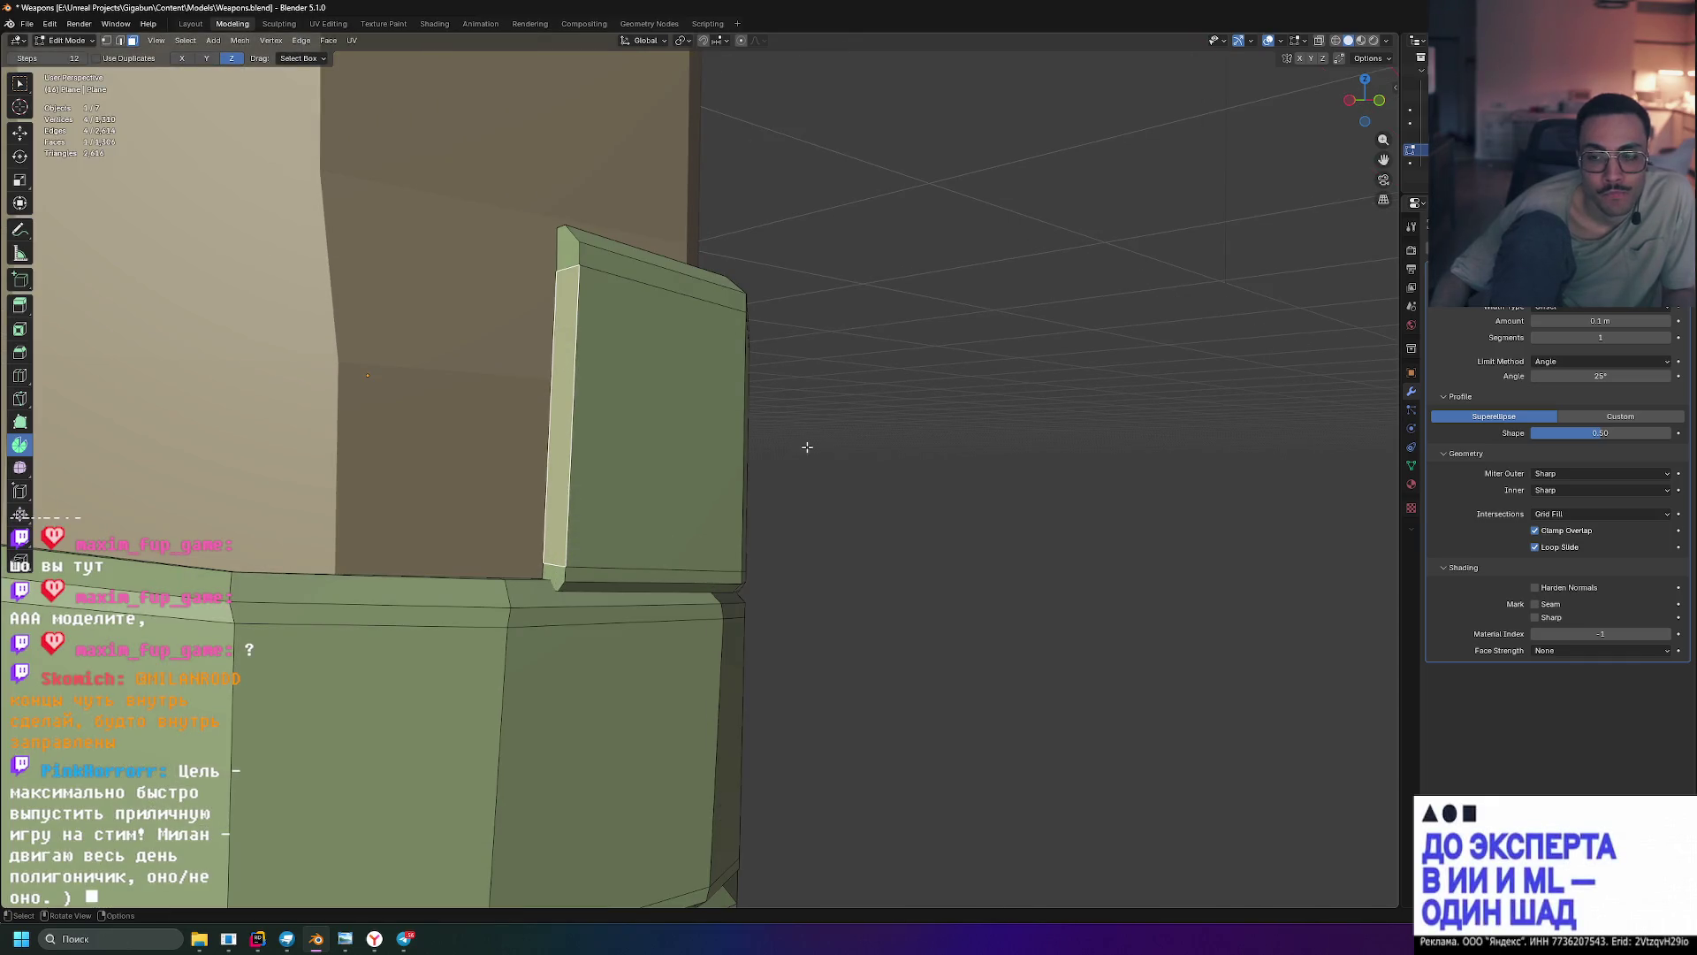
pyautogui.scroll(-5, 804, 445)
pyautogui.moveTo(746, 500)
pyautogui.mouseDown(button='middle')
pyautogui.moveTo(769, 607)
pyautogui.moveTo(680, 428)
pyautogui.mouseUp(button='middle')
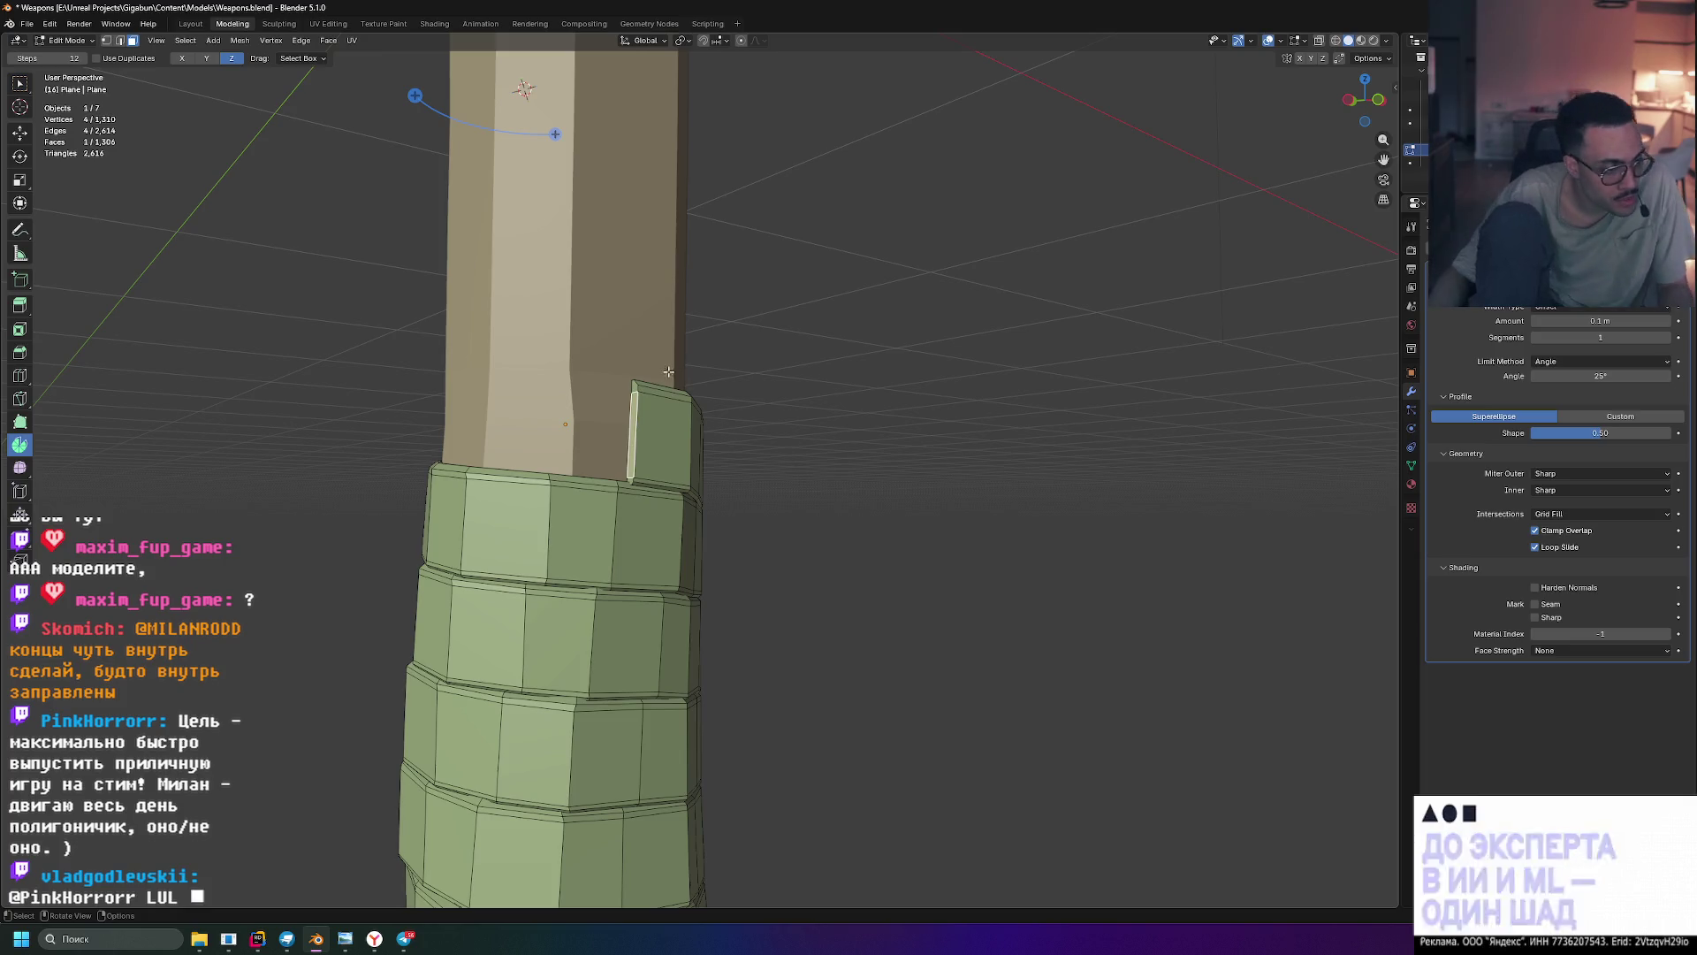
pyautogui.press('KP_Decimal')
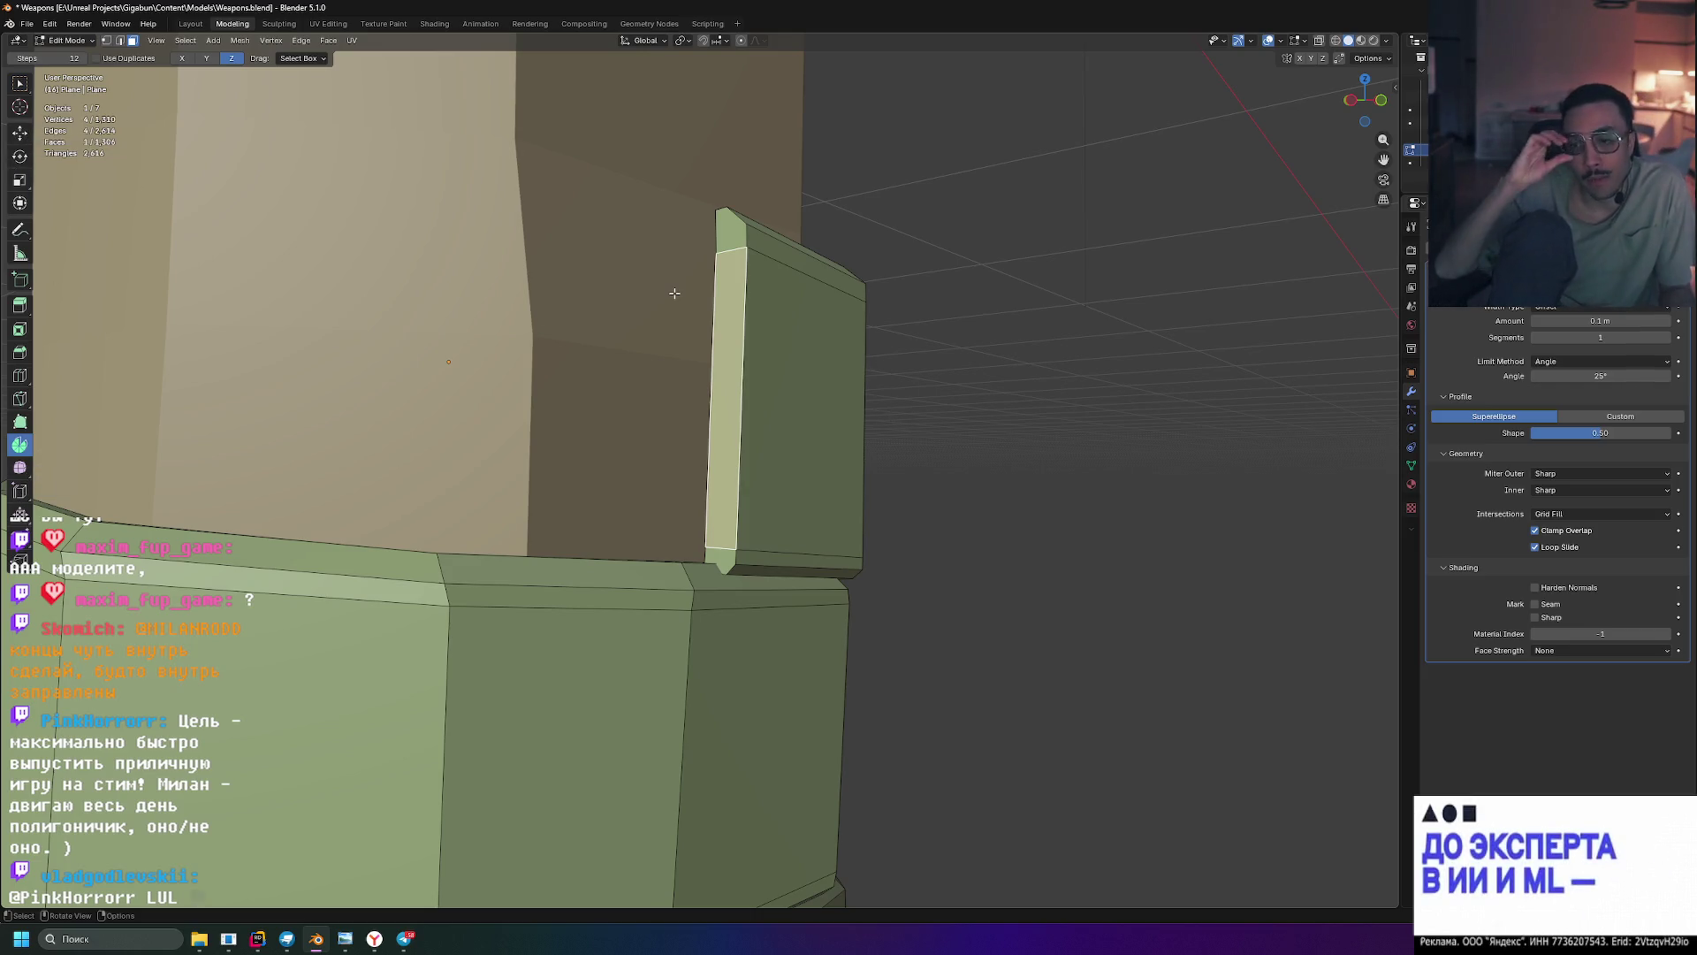
pyautogui.click(729, 233)
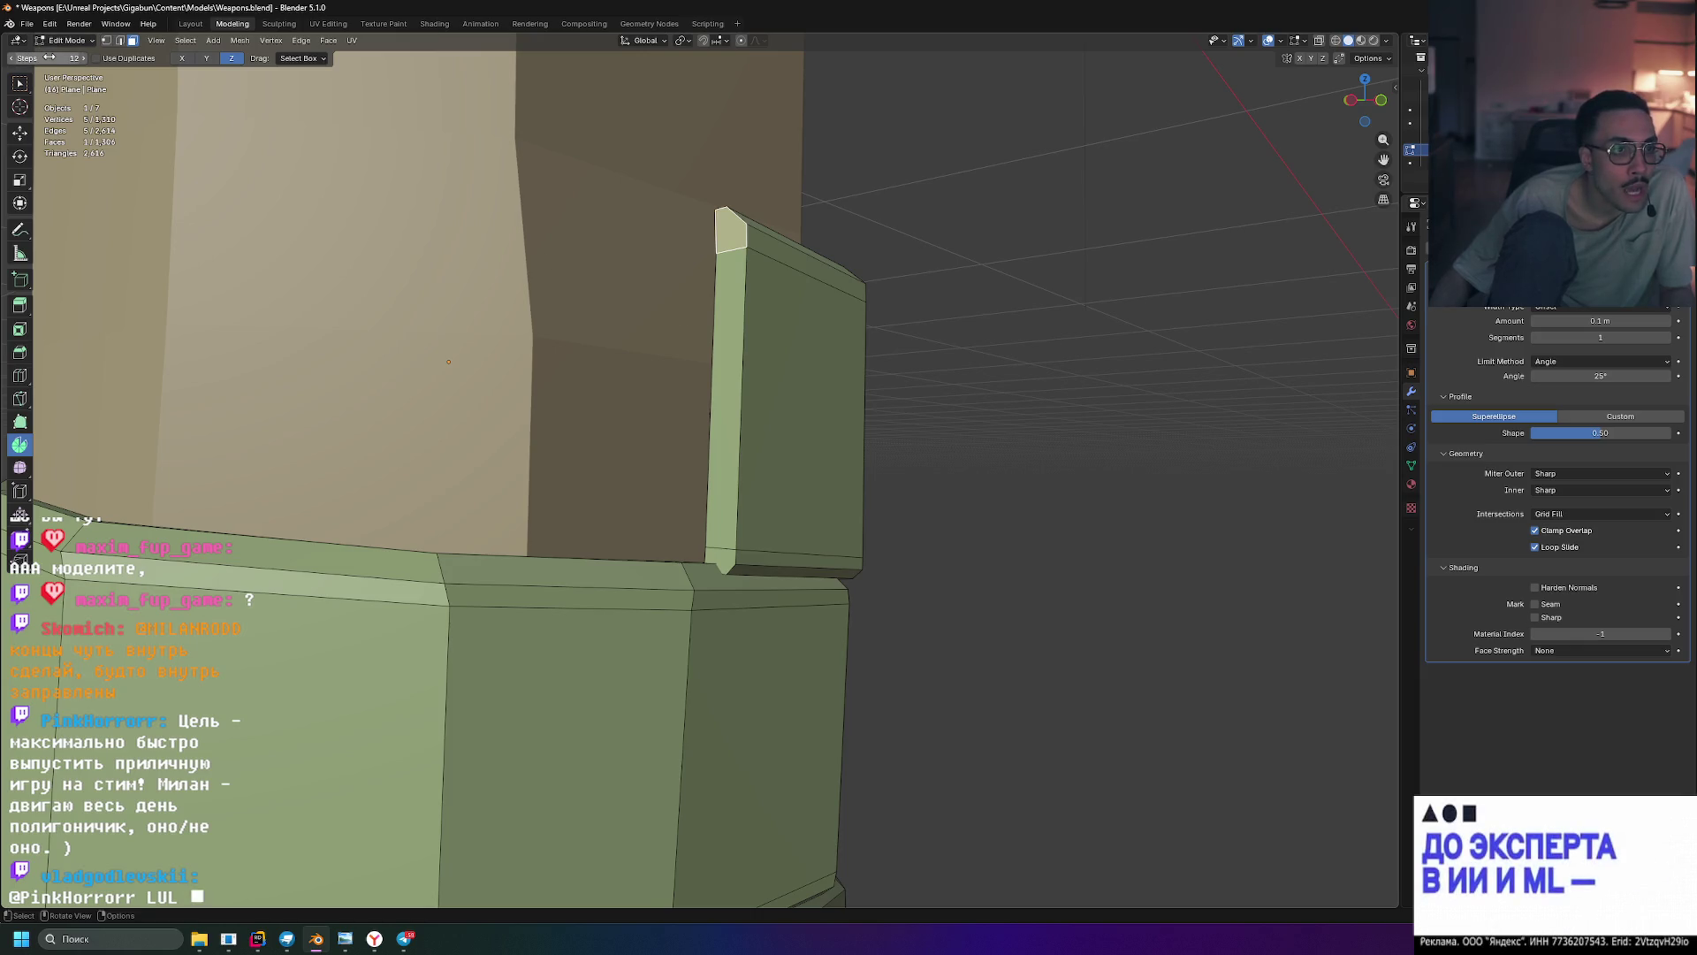
# - Set the Drag option to Active Tool, test-spin the top face into a hook, then undo it
pyautogui.click(303, 62)
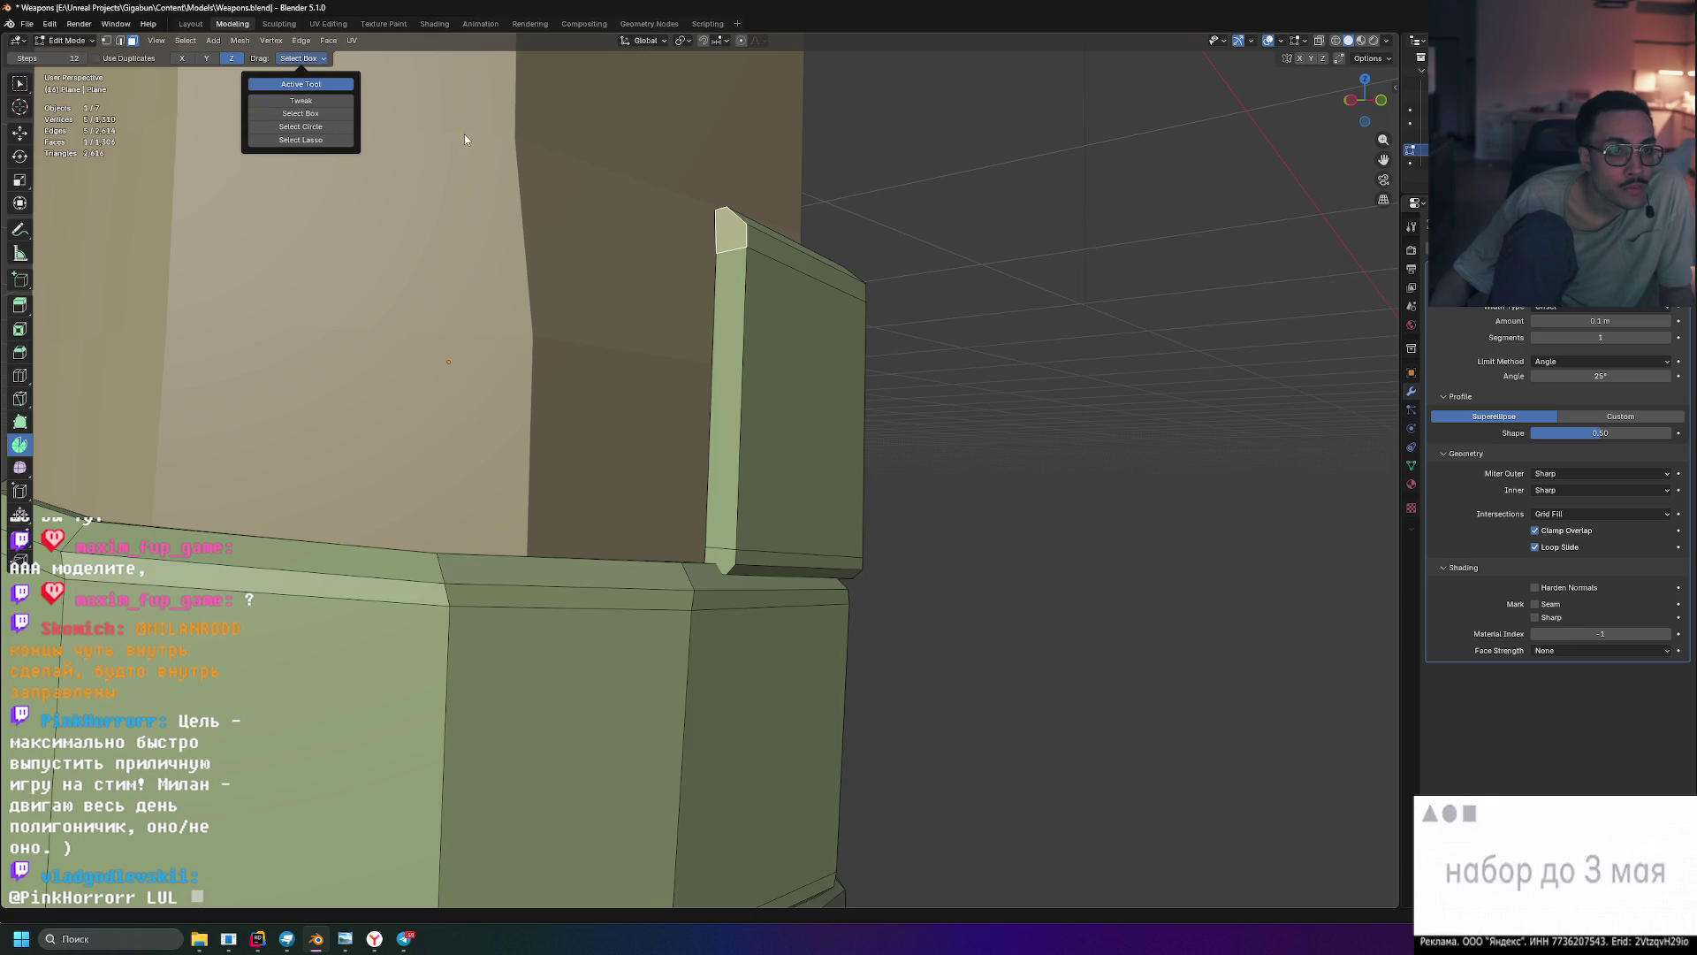
pyautogui.click(308, 115)
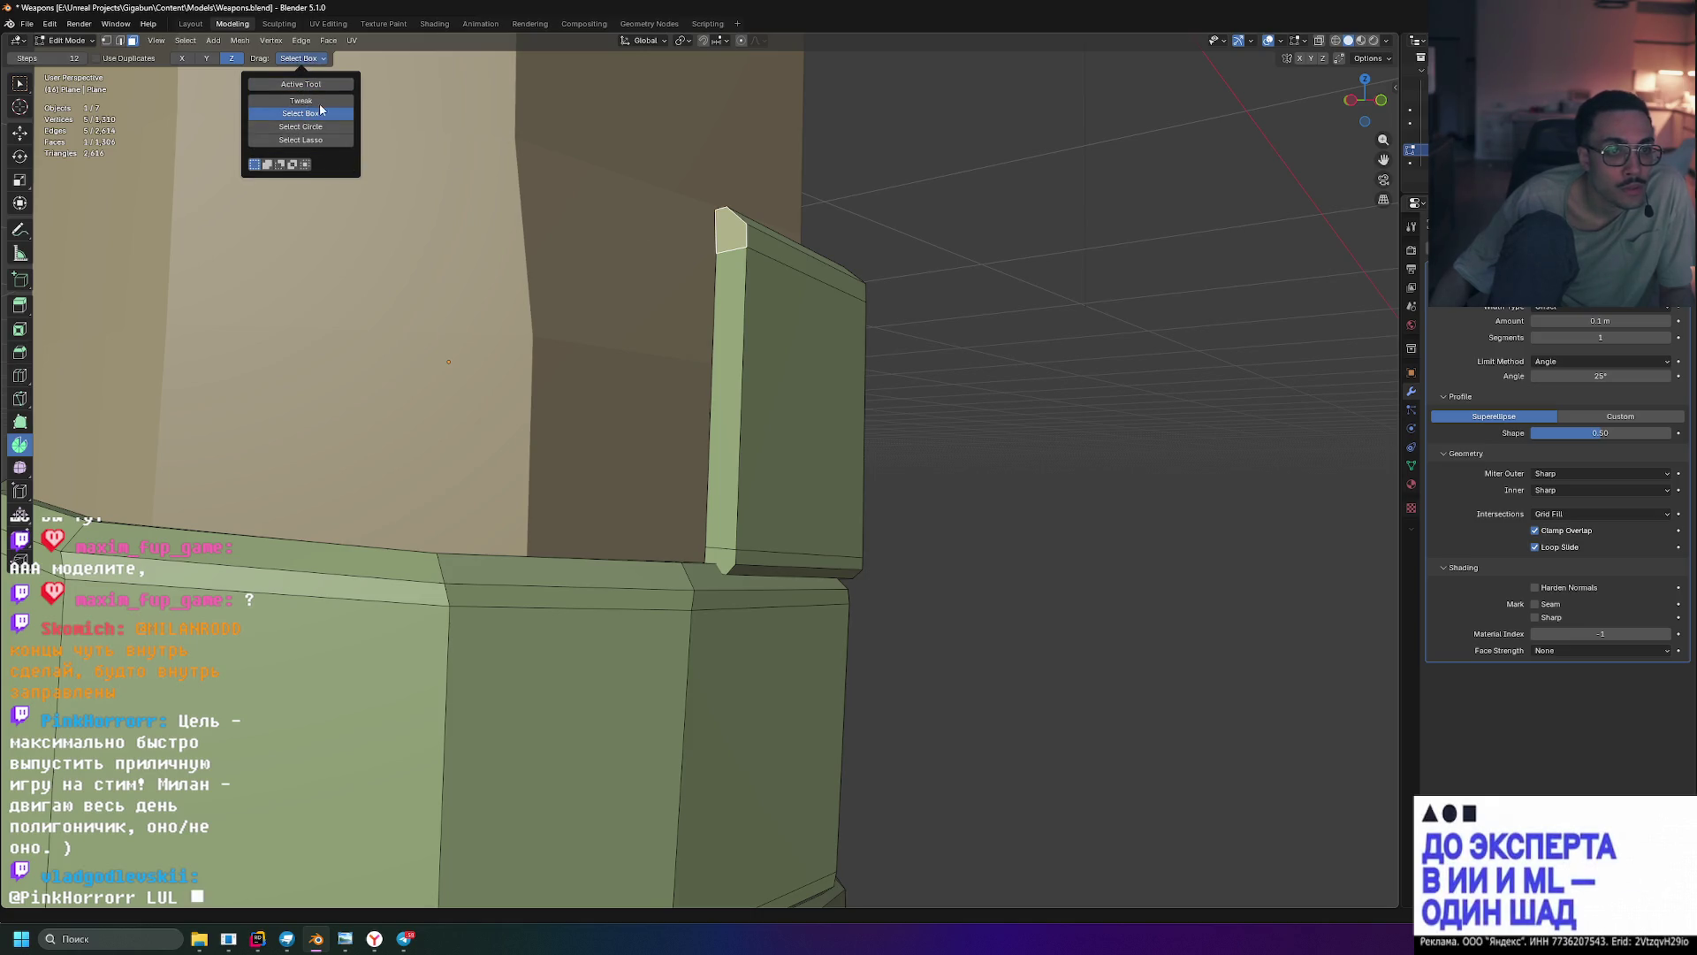
pyautogui.click(325, 85)
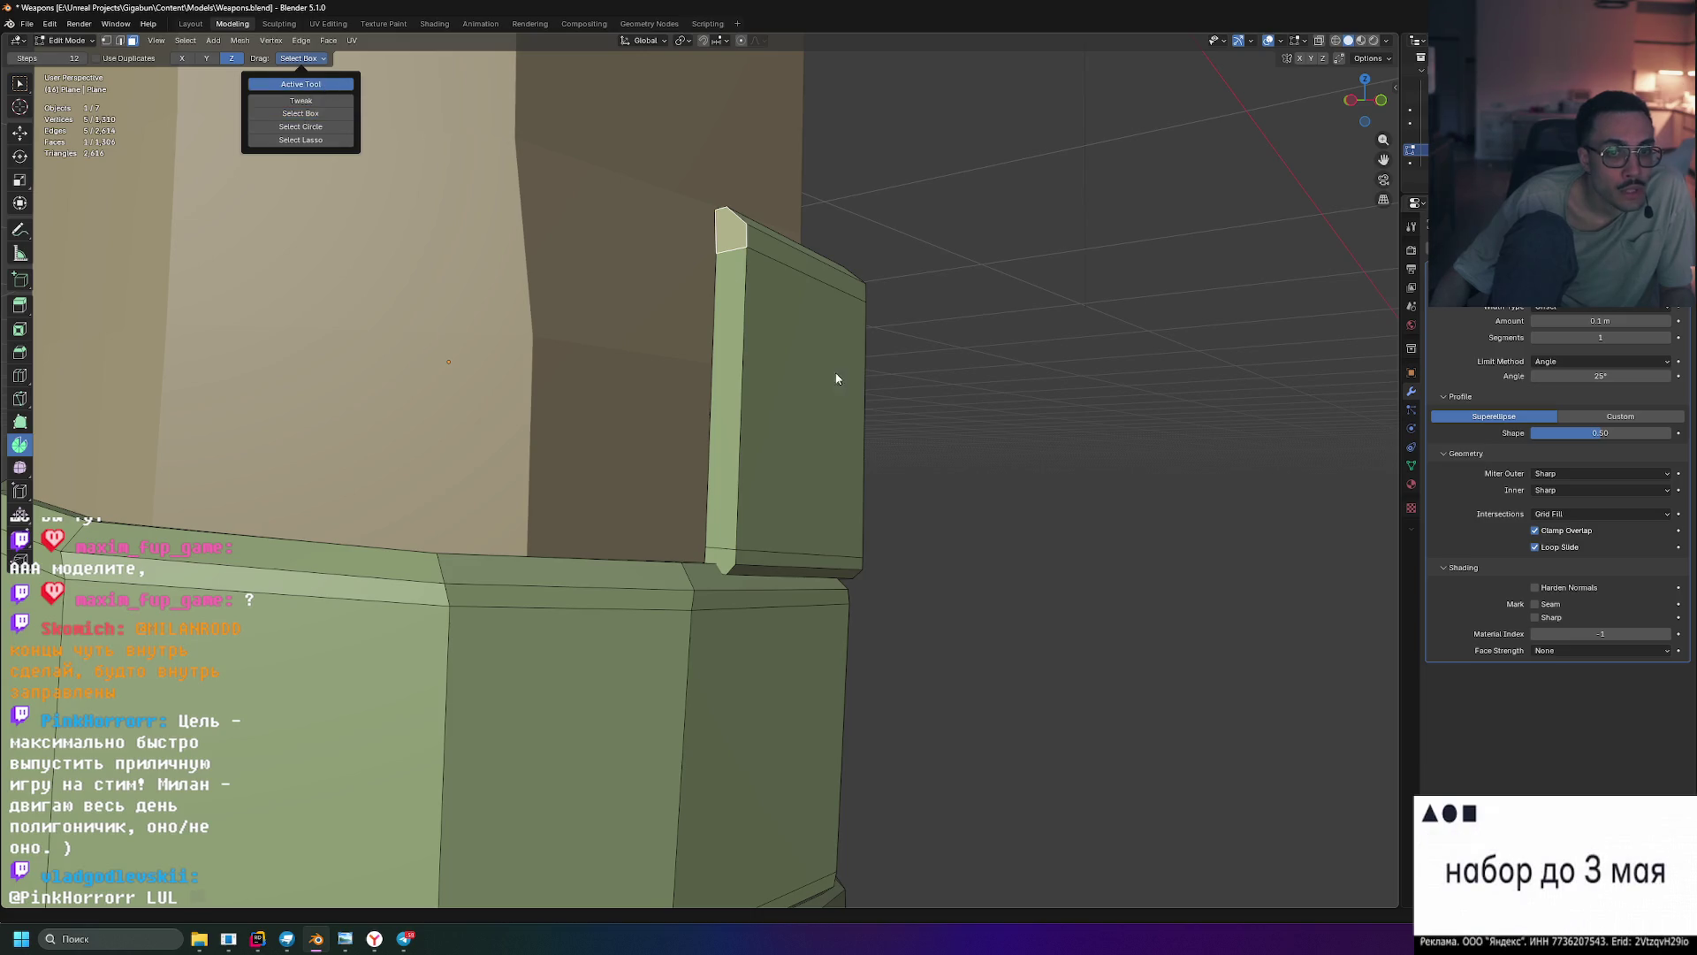
pyautogui.moveTo(841, 380); pyautogui.dragTo(743, 309)
pyautogui.moveTo(742, 309); pyautogui.dragTo(964, 411, button='middle')
pyautogui.moveTo(968, 408); pyautogui.dragTo(972, 425)
pyautogui.moveTo(973, 424)
pyautogui.mouseDown(button='middle')
pyautogui.moveTo(1088, 447)
pyautogui.moveTo(1053, 443)
pyautogui.mouseUp(button='middle')
pyautogui.moveTo(802, 410)
pyautogui.mouseDown(button='middle')
pyautogui.moveTo(769, 371)
pyautogui.moveTo(776, 386)
pyautogui.mouseUp(button='middle')
pyautogui.hotkey('ctrl', 'z')
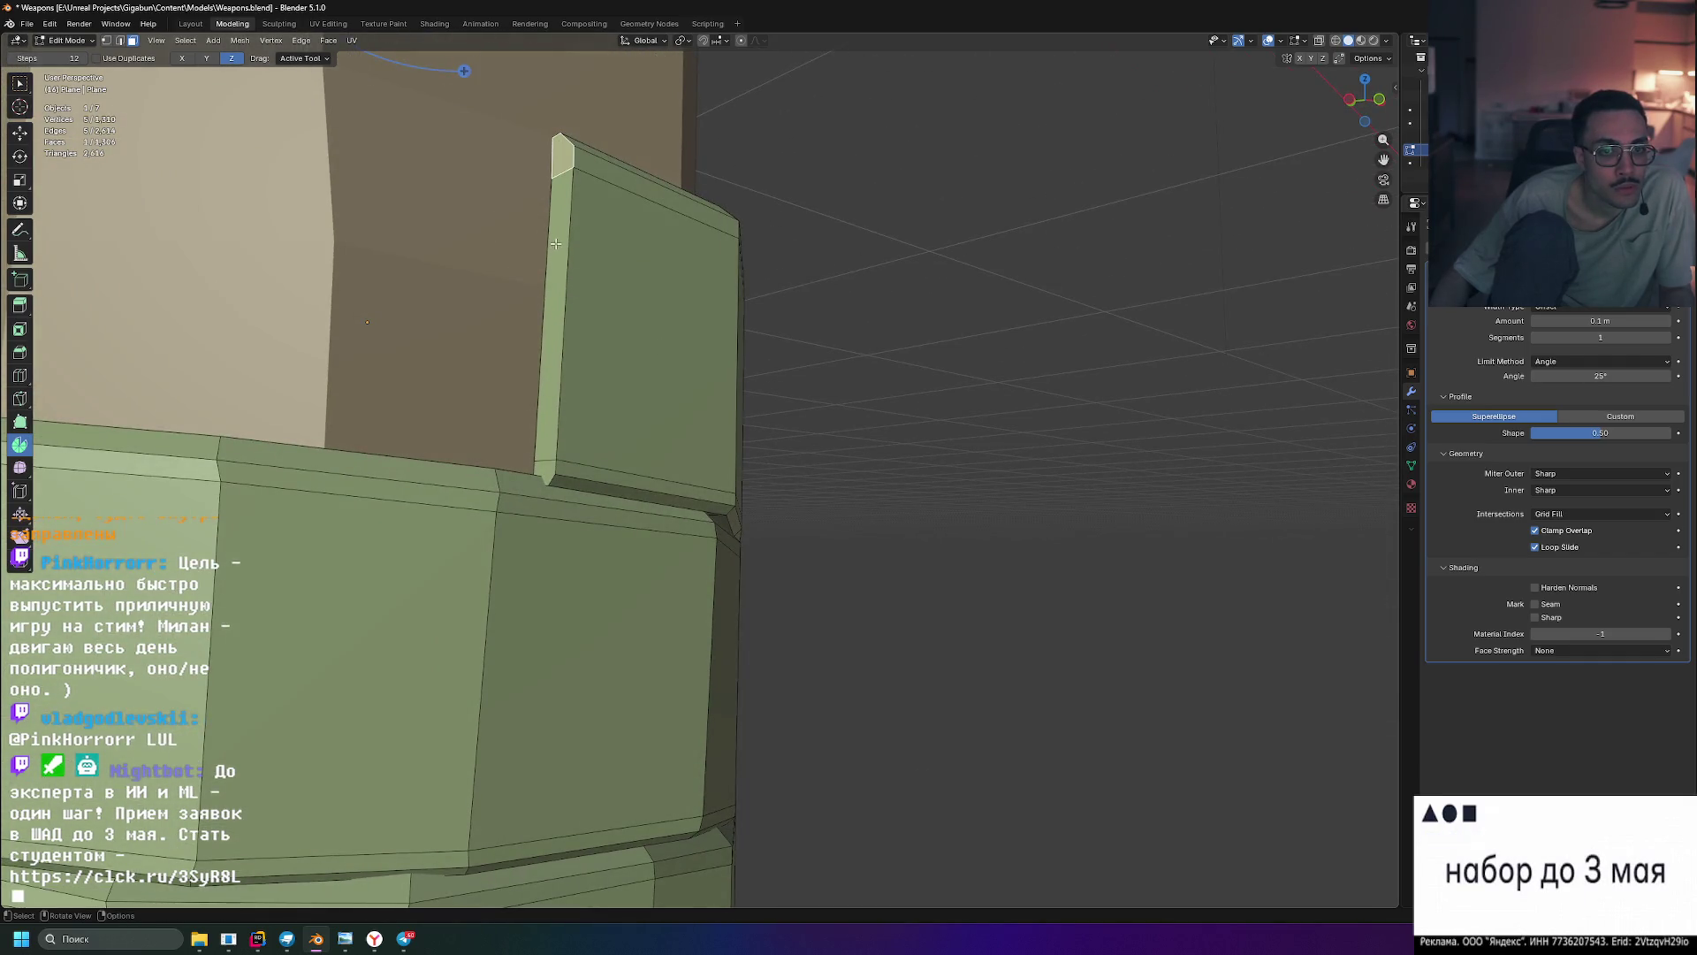
# - Spin the flap's long side face into a rounded fan, inspect it, then undo it
pyautogui.click(557, 242)
pyautogui.moveTo(557, 240); pyautogui.dragTo(553, 243)
pyautogui.scroll(-10, 679, 271)
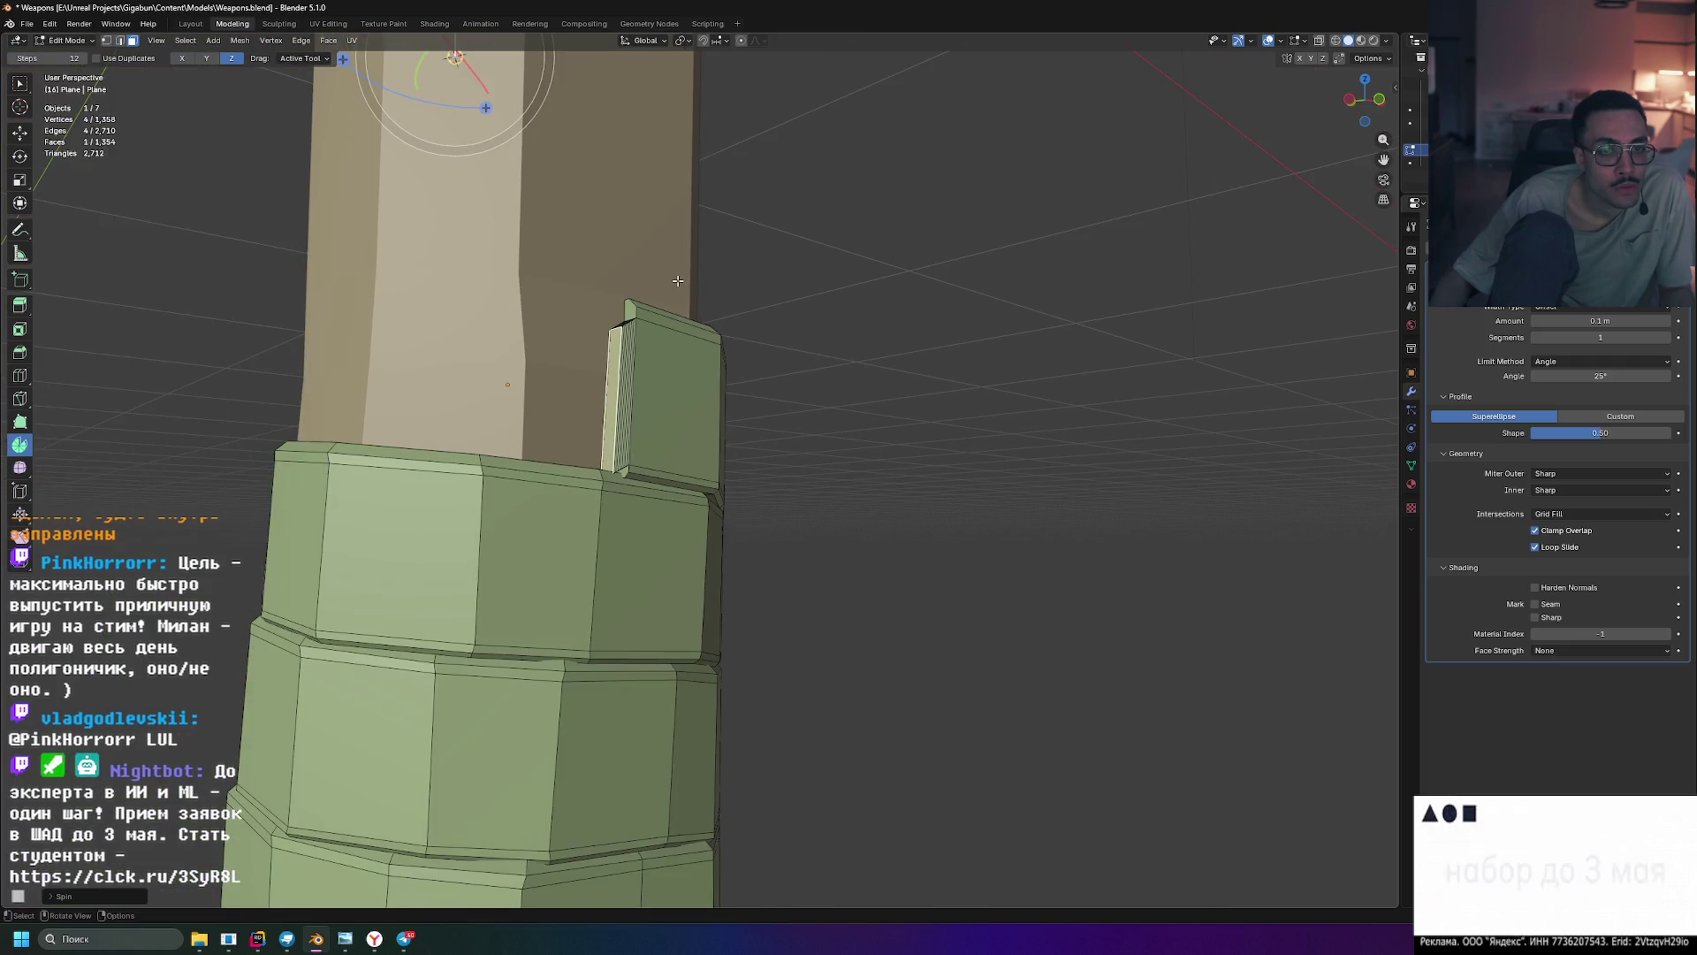
pyautogui.moveTo(840, 375); pyautogui.dragTo(950, 406, button='middle')
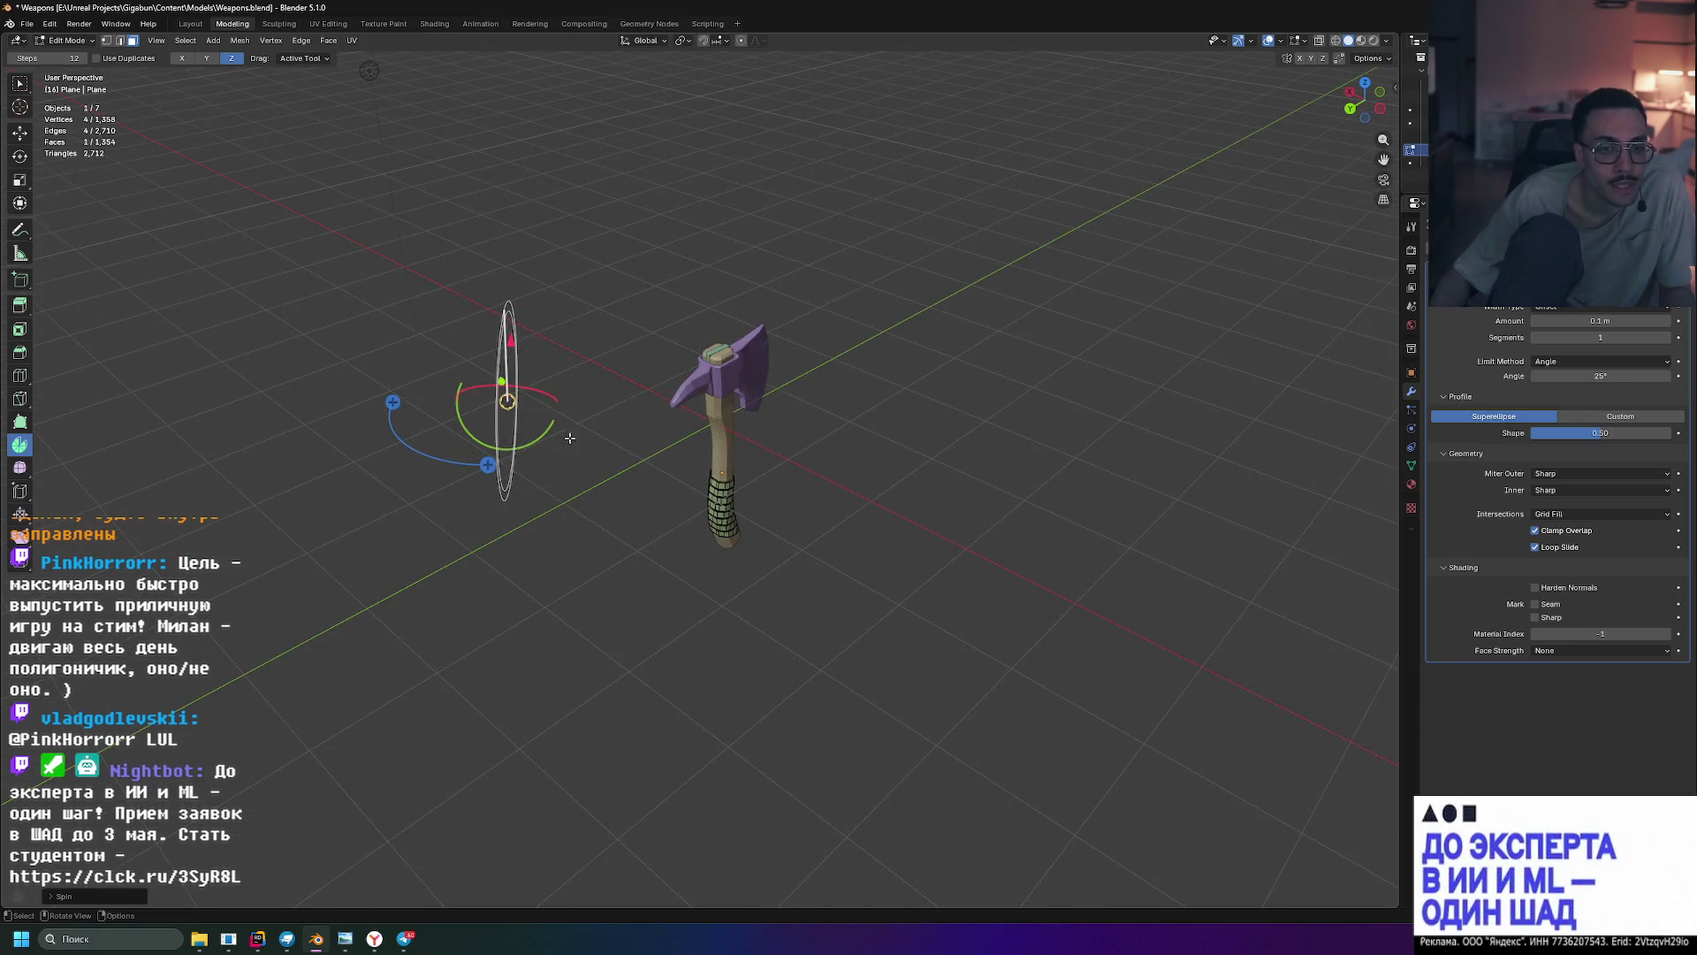
pyautogui.moveTo(894, 459)
pyautogui.mouseDown(button='middle')
pyautogui.moveTo(690, 412)
pyautogui.moveTo(672, 424)
pyautogui.moveTo(707, 478)
pyautogui.mouseUp(button='middle')
pyautogui.scroll(8, 711, 496)
pyautogui.hotkey('ctrl', 'z')
# - View the axe edge-on, zoomed onto the flap, and open the Shift+S Snap pie menu
pyautogui.scroll(6, 711, 496)
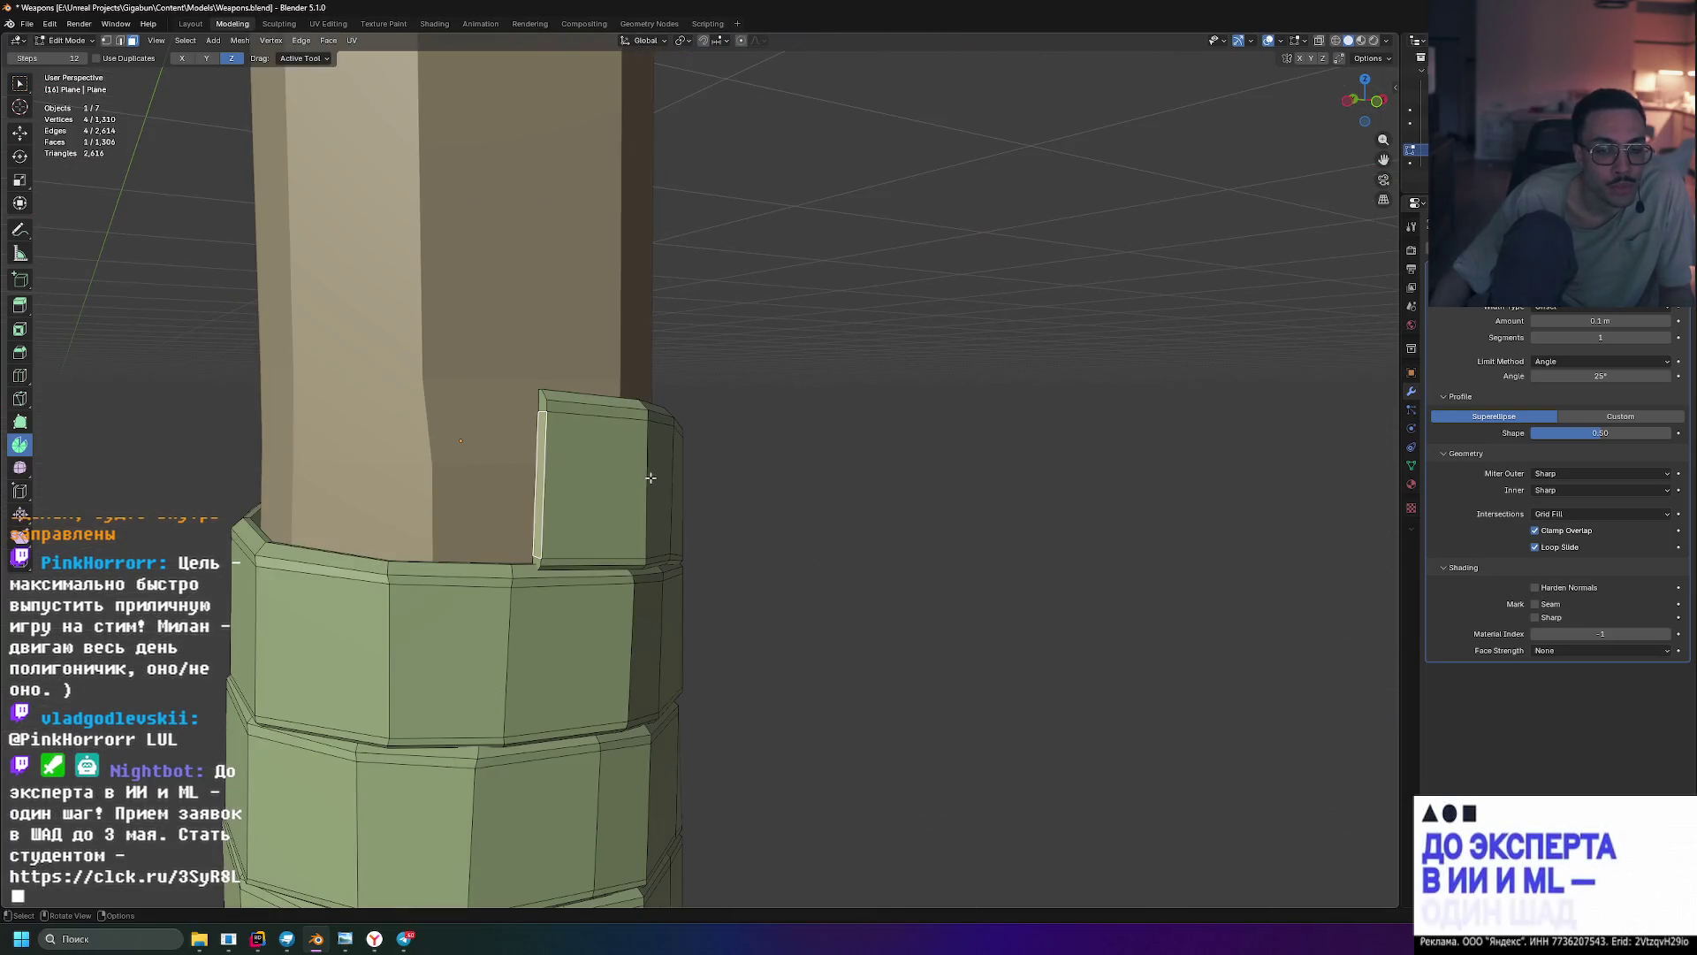
pyautogui.scroll(4, 654, 444)
pyautogui.scroll(-12, 638, 434)
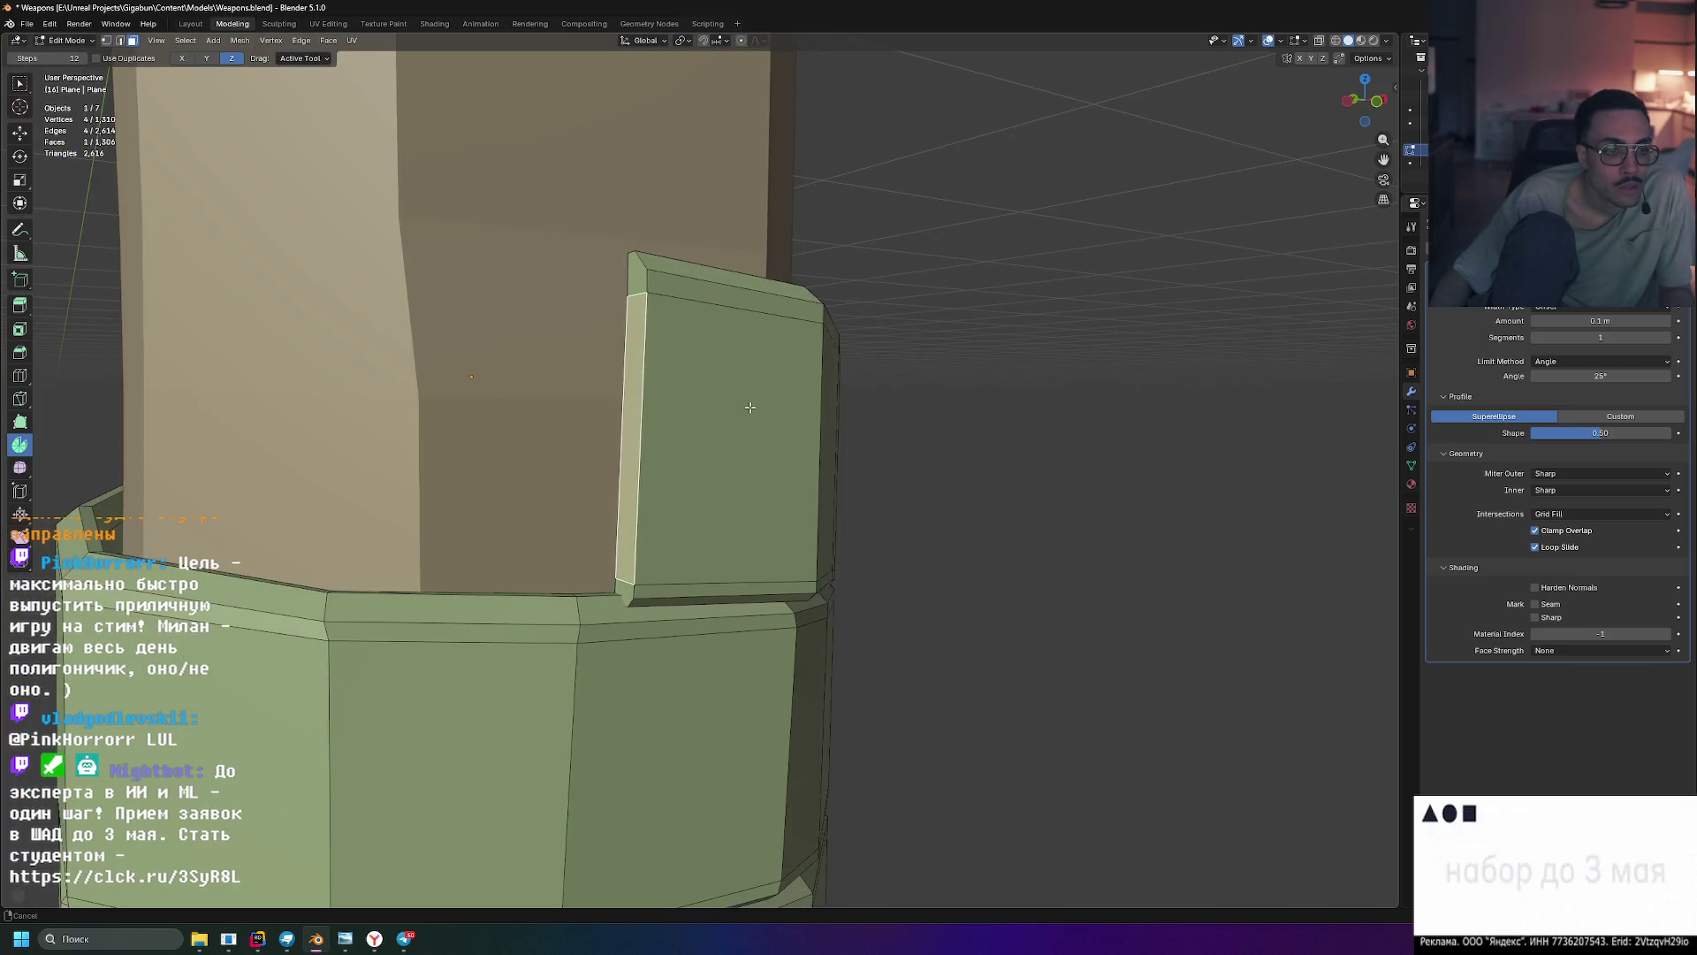
pyautogui.moveTo(816, 421); pyautogui.dragTo(912, 443, button='middle')
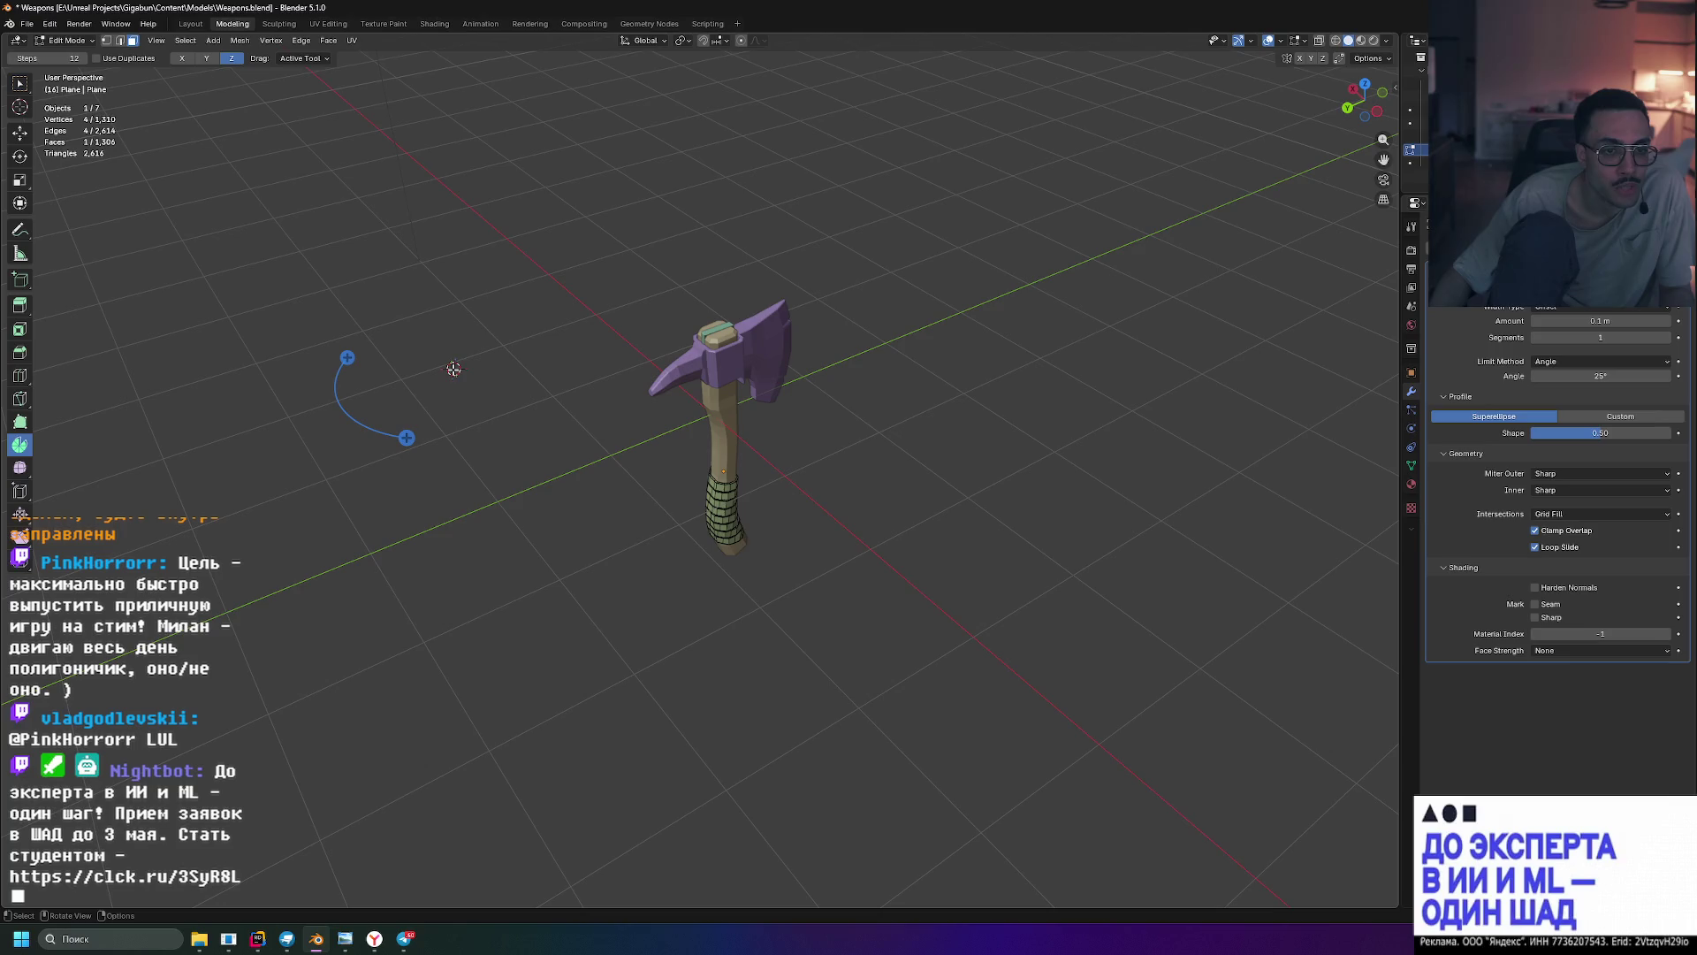
pyautogui.moveTo(453, 369); pyautogui.dragTo(749, 439, button='middle')
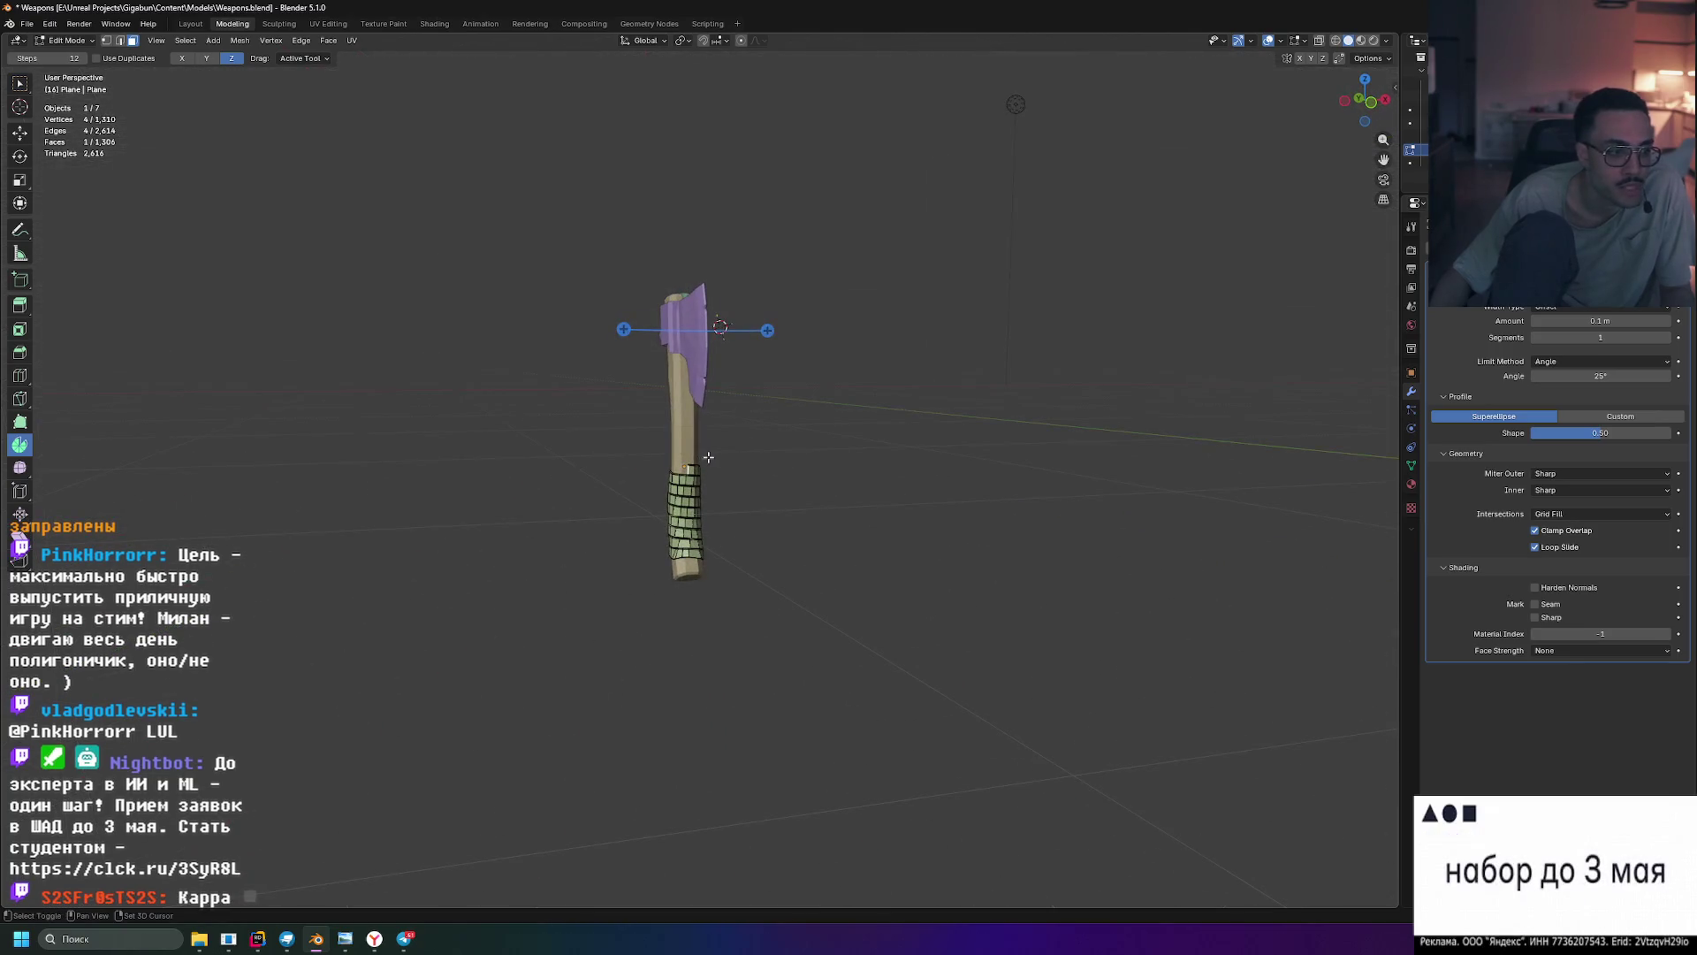
pyautogui.scroll(10, 705, 457)
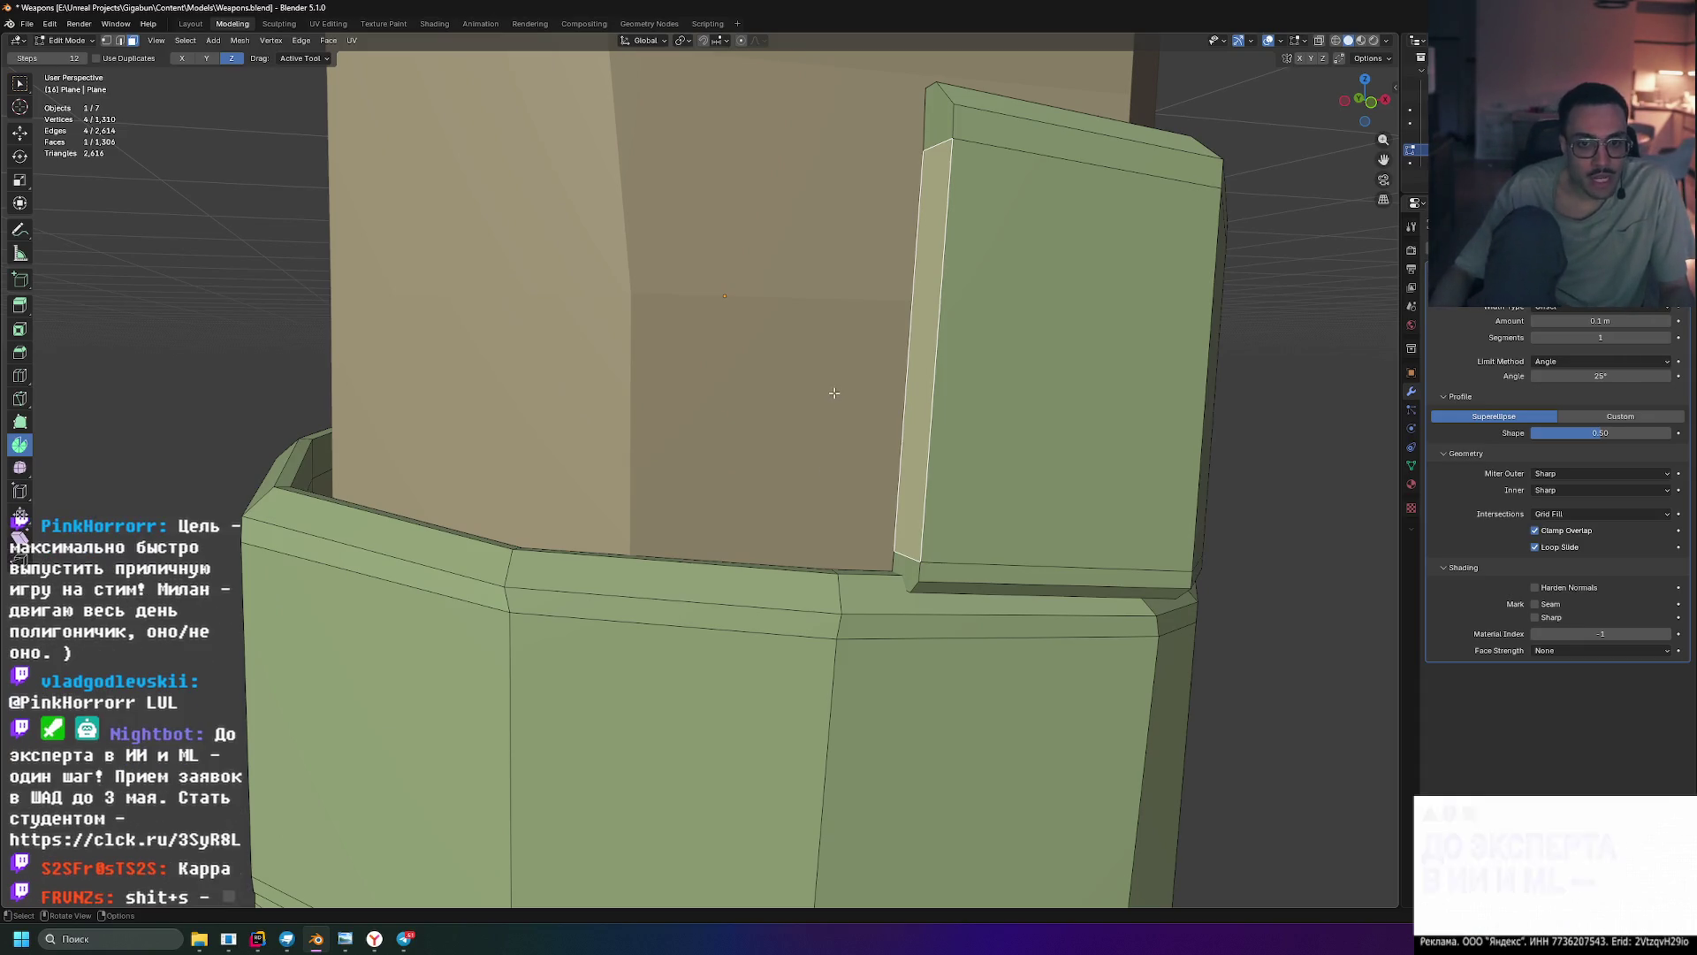
pyautogui.hotkey('shift', 's')
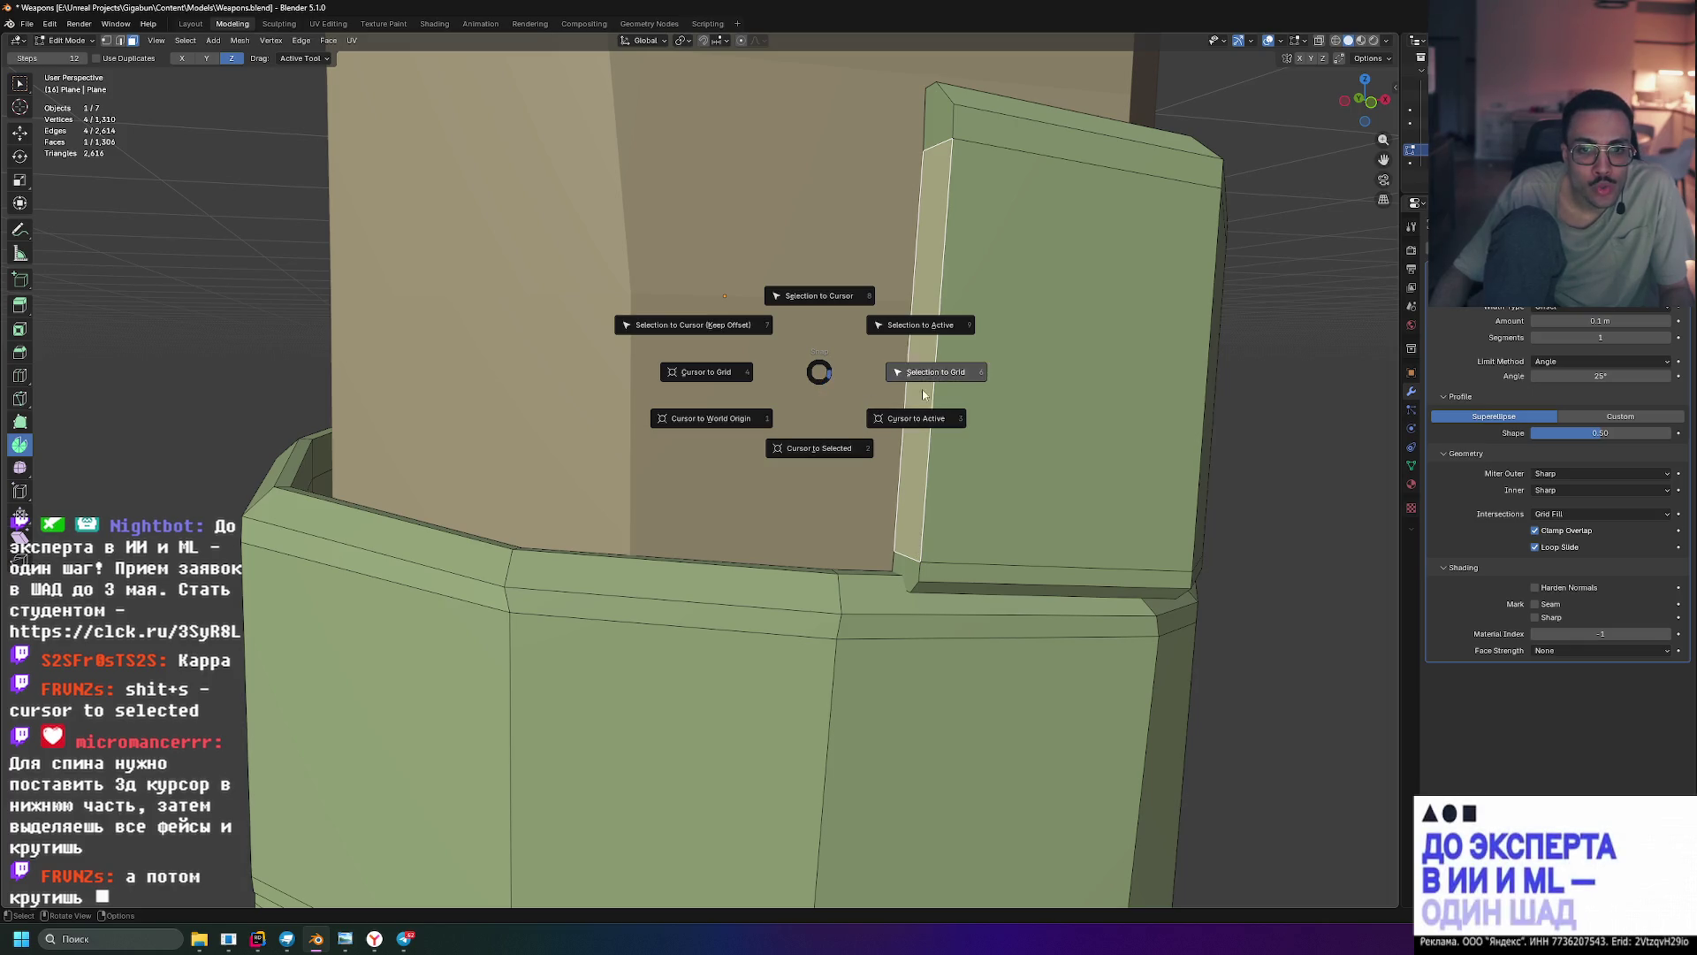
# - Try spinning the flap end around the 3D cursor, undoing and cancelling both attempts
pyautogui.click(832, 450)
pyautogui.moveTo(876, 434); pyautogui.dragTo(919, 424, button='middle')
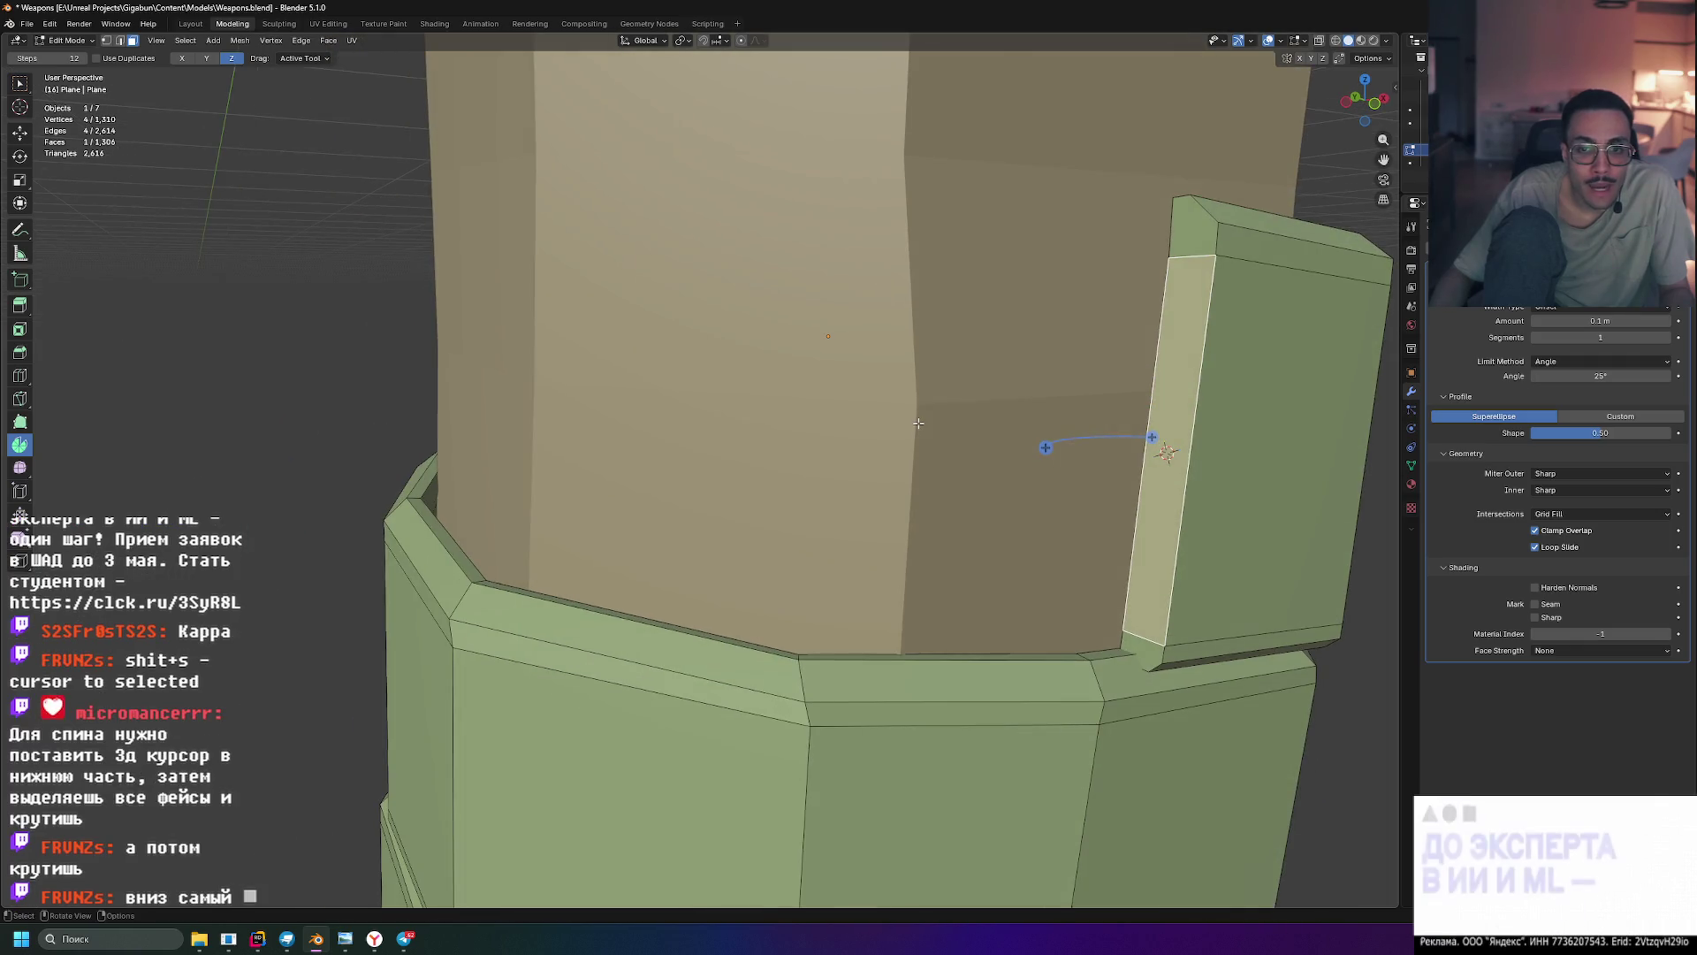
pyautogui.scroll(-3, 919, 424)
pyautogui.scroll(1, 906, 417)
pyautogui.moveTo(897, 453); pyautogui.dragTo(959, 450)
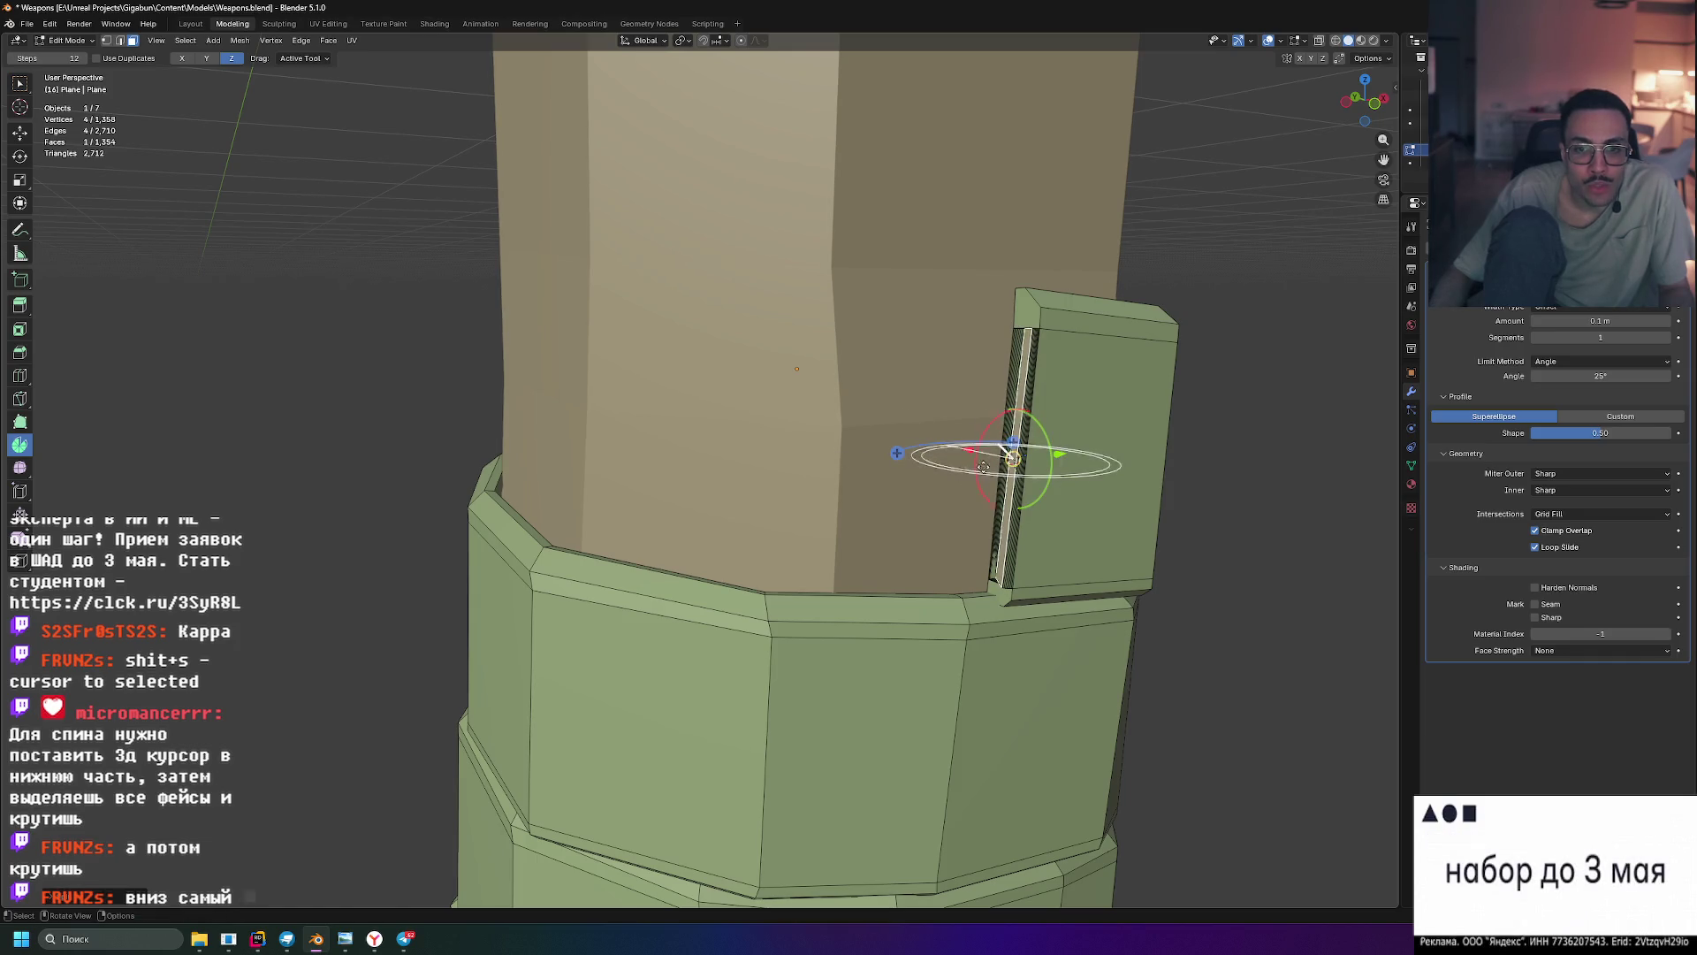
pyautogui.hotkey('ctrl', 'z')
pyautogui.moveTo(1014, 442); pyautogui.dragTo(1001, 458)
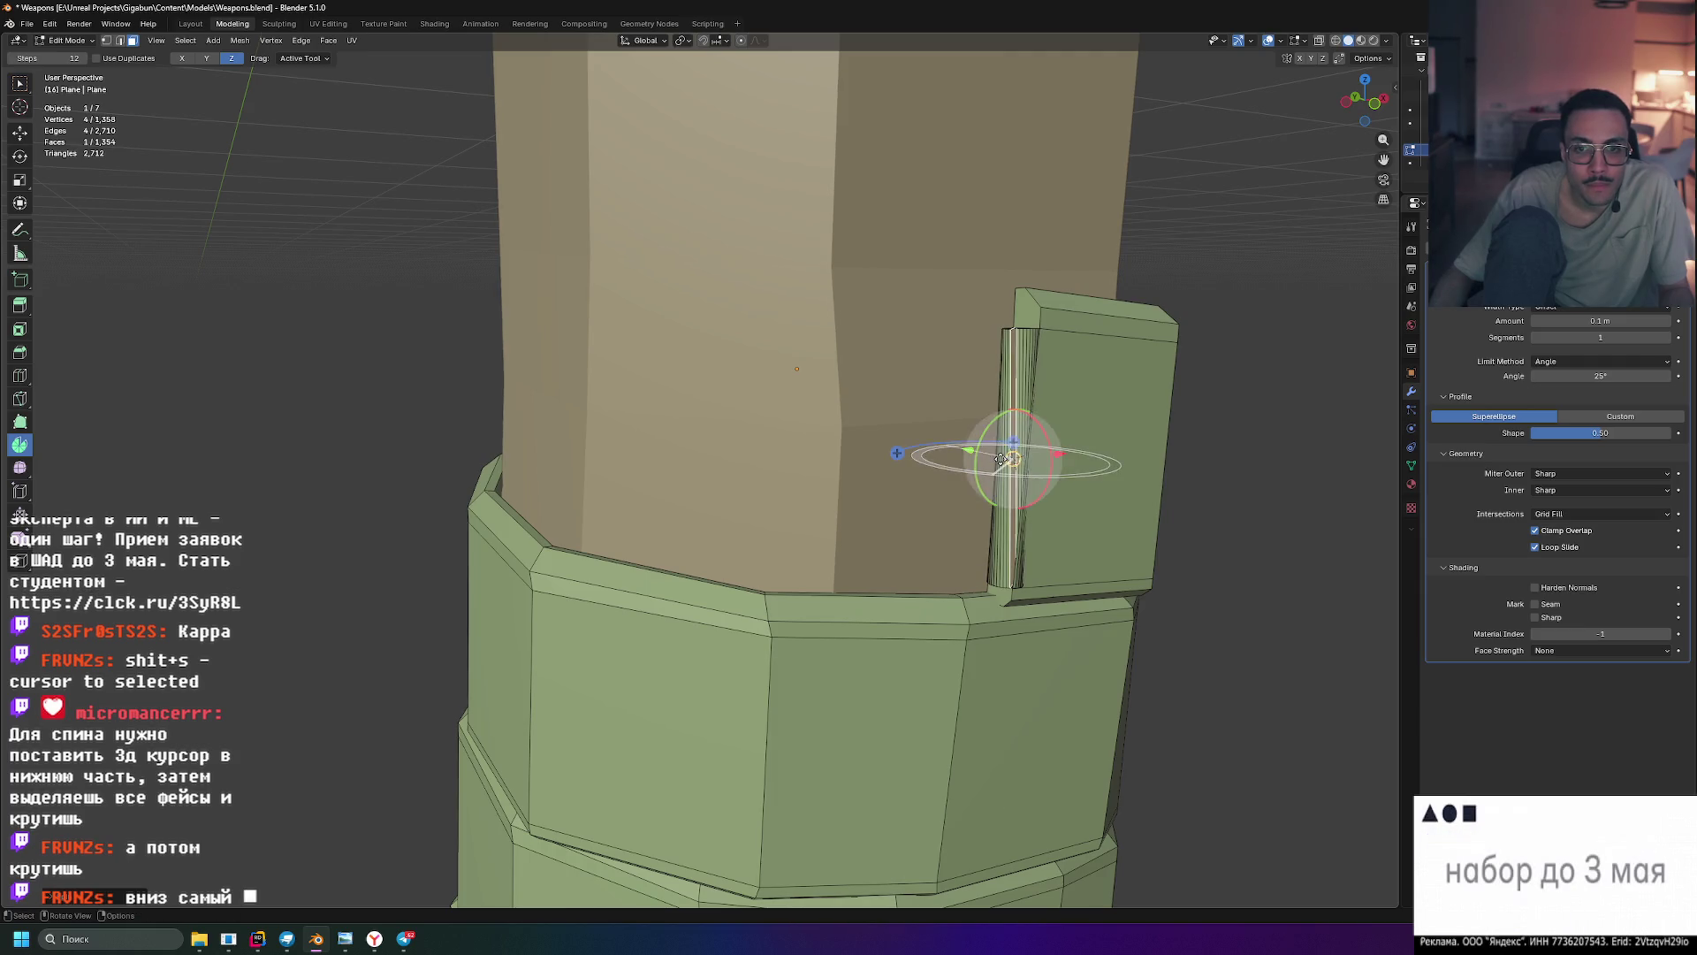
pyautogui.press('Escape')
pyautogui.moveTo(994, 456); pyautogui.dragTo(889, 451, button='middle')
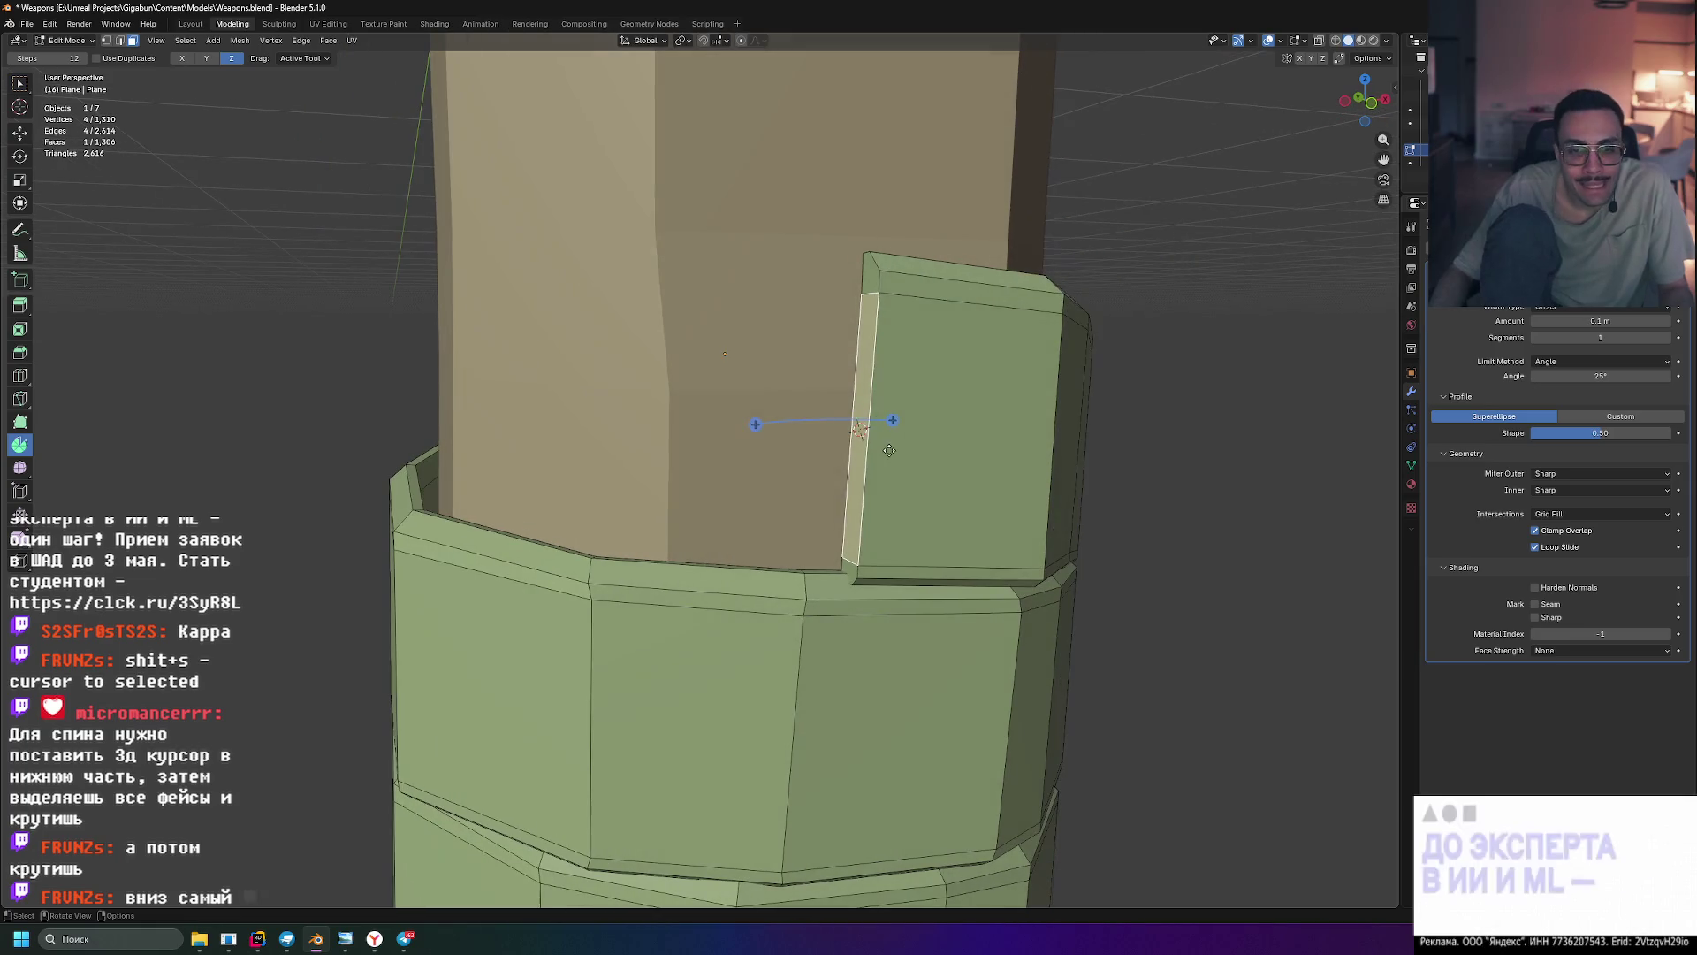
# - Snap the 3D cursor to the flap's bottom corner vertex, then select the thin end strip and top face
pyautogui.keyDown('shift'); pyautogui.click(834, 545); pyautogui.keyUp('shift')
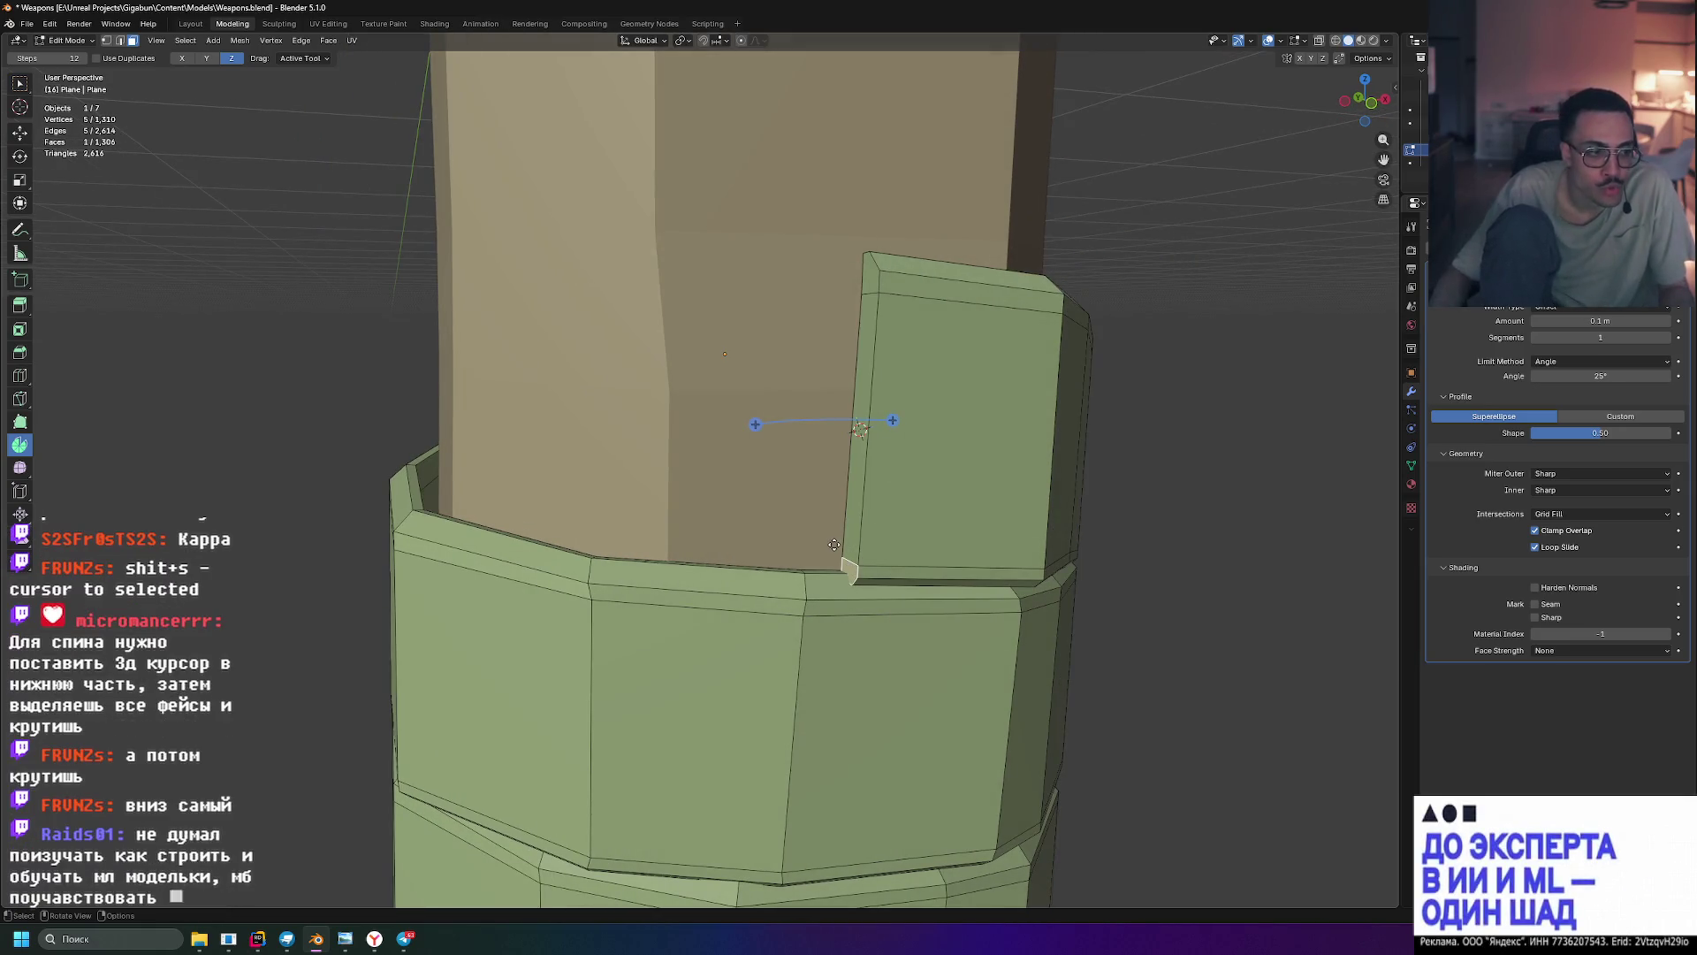
pyautogui.hotkey('shift', 's')
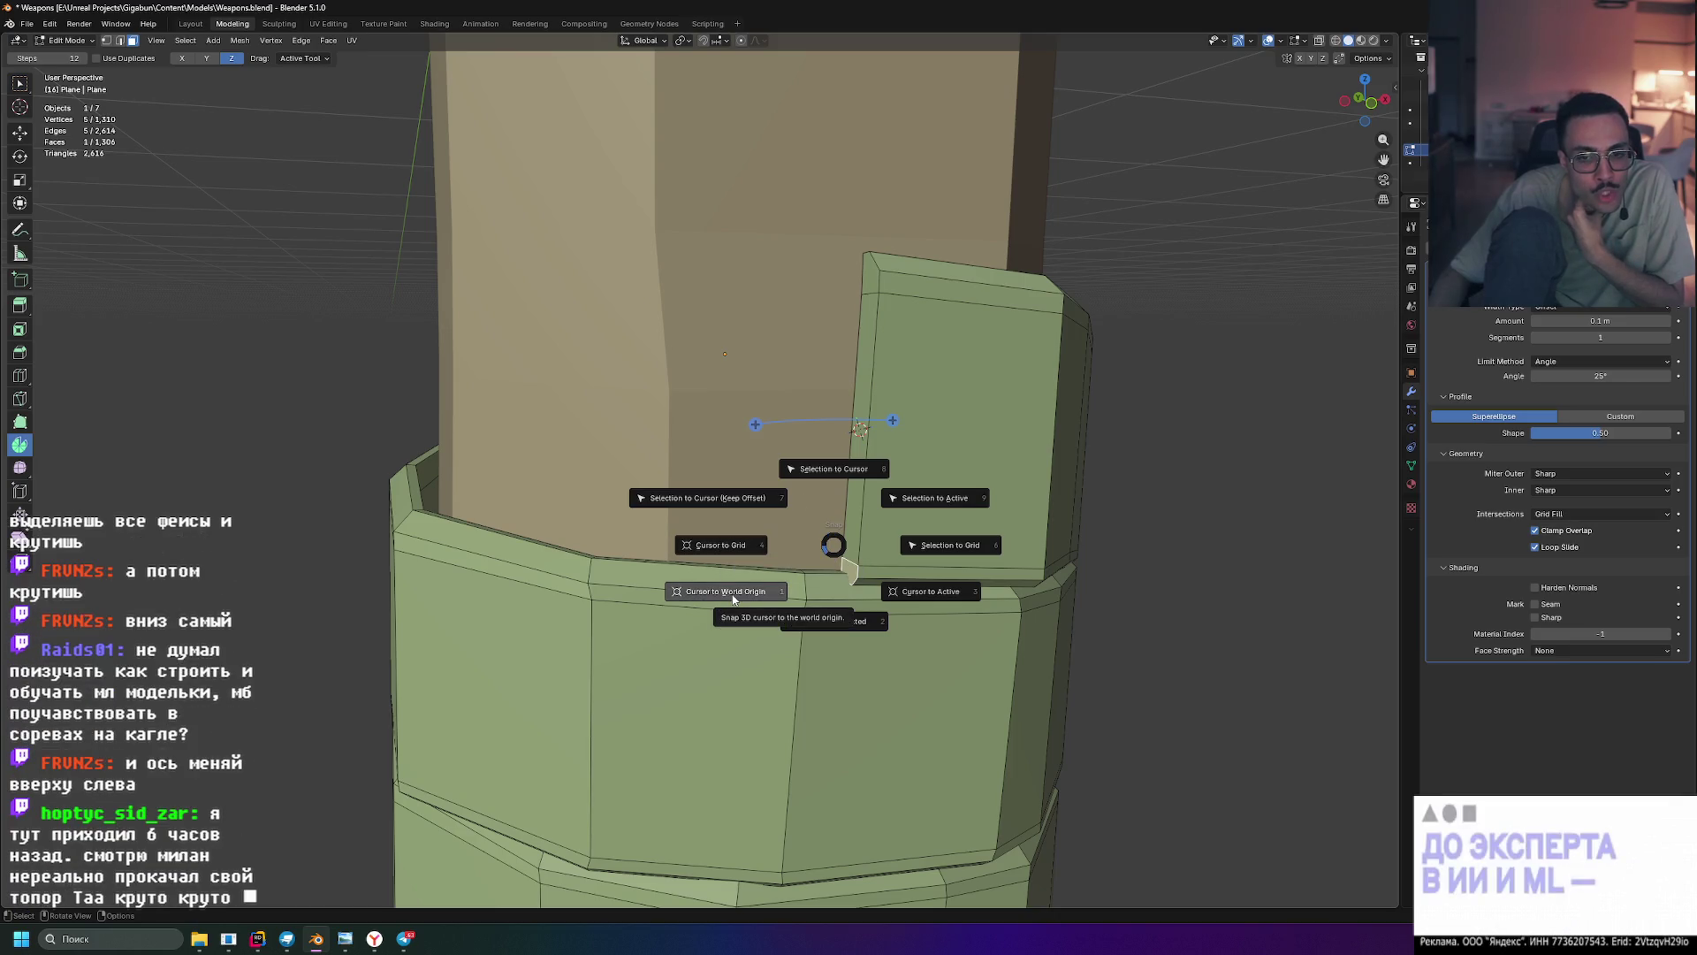
pyautogui.click(770, 606)
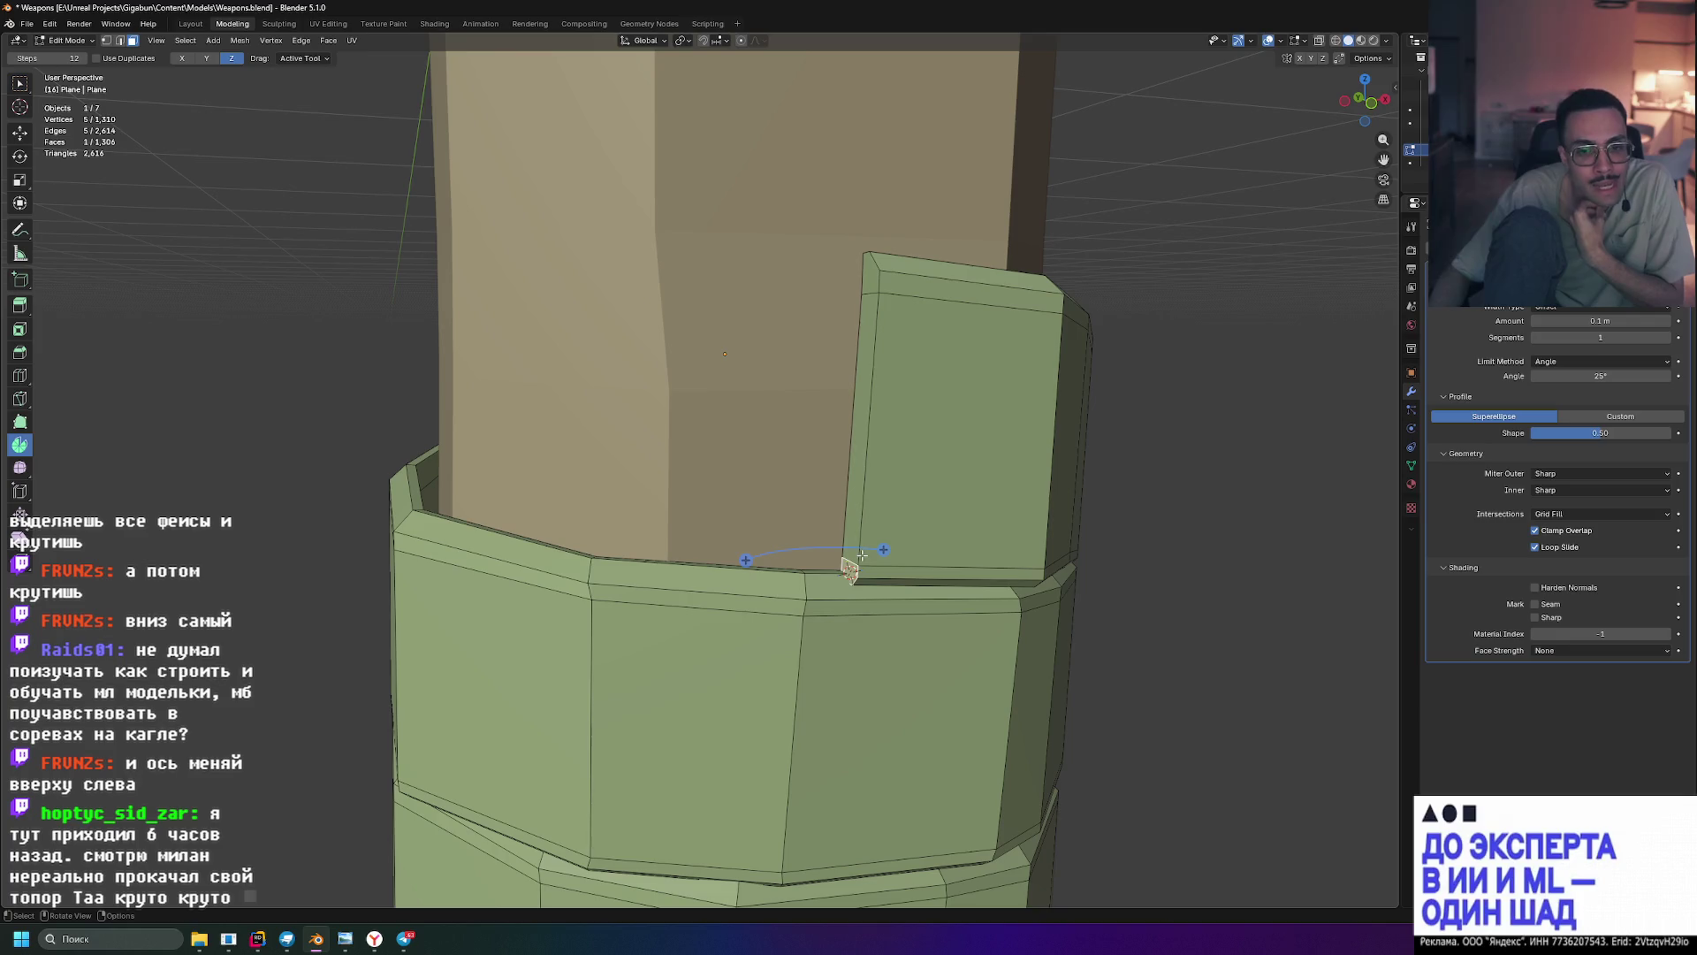
pyautogui.keyDown('shift'); pyautogui.click(858, 499); pyautogui.keyUp('shift')
pyautogui.keyDown('shift'); pyautogui.click(866, 277); pyautogui.keyUp('shift')
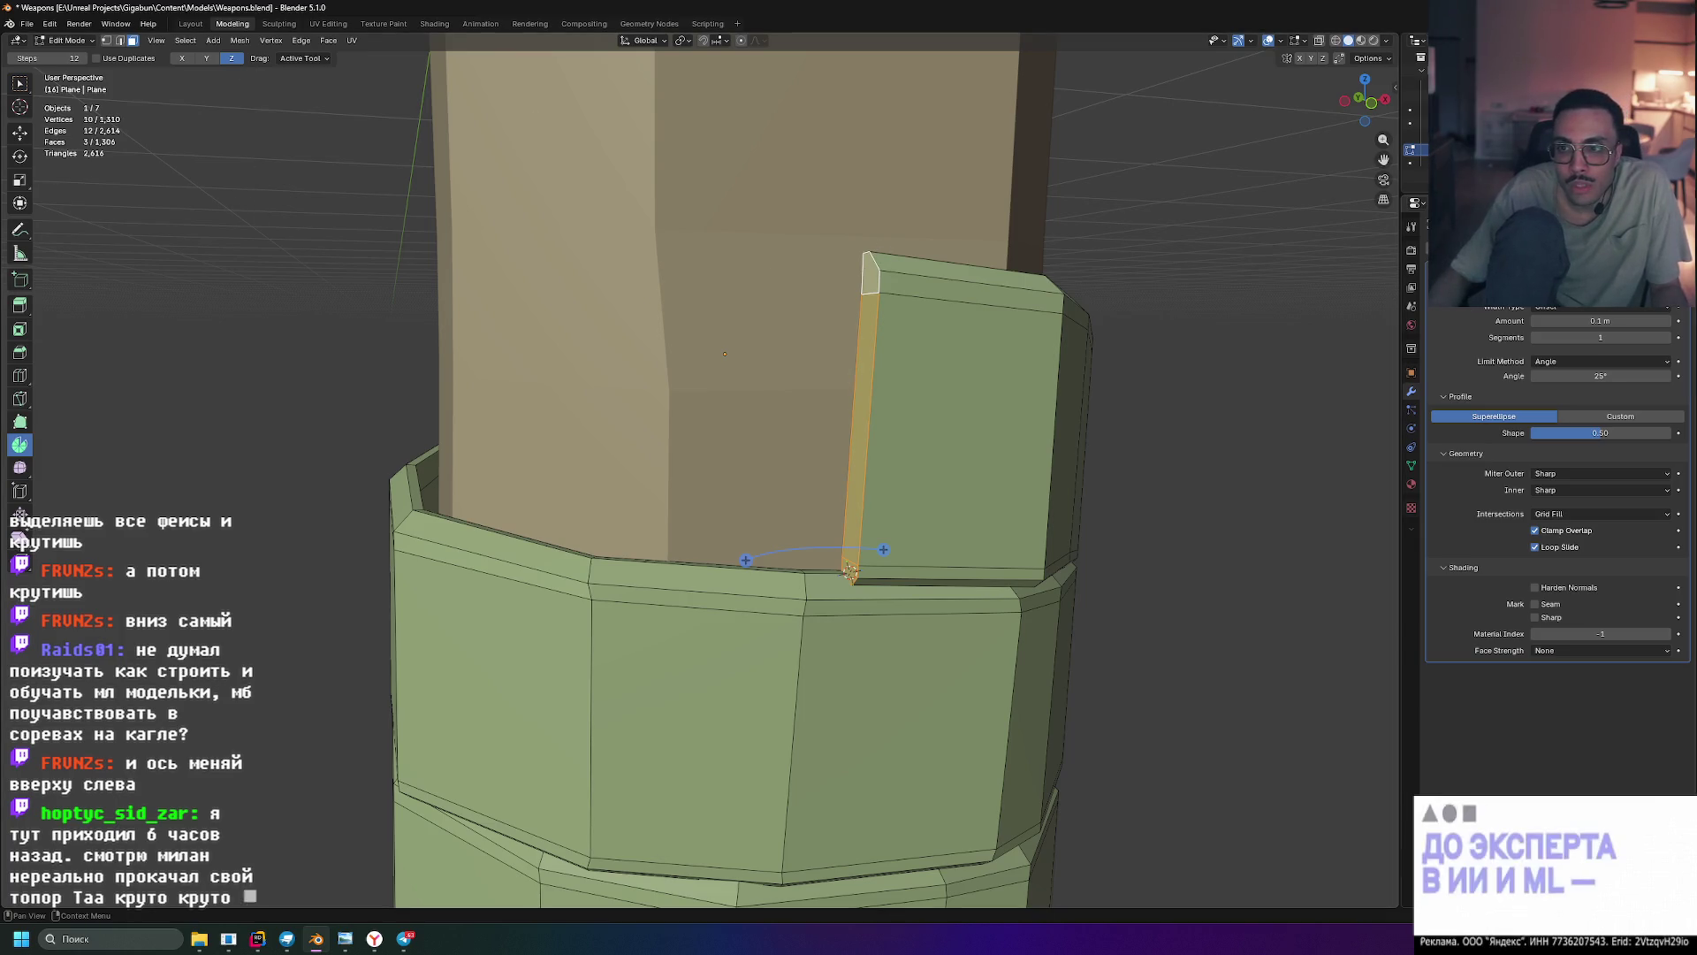
# - Spin the end strip into a quarter-circle fan, drop its Steps from 12 to 5, then undo the fan
pyautogui.click(851, 572)
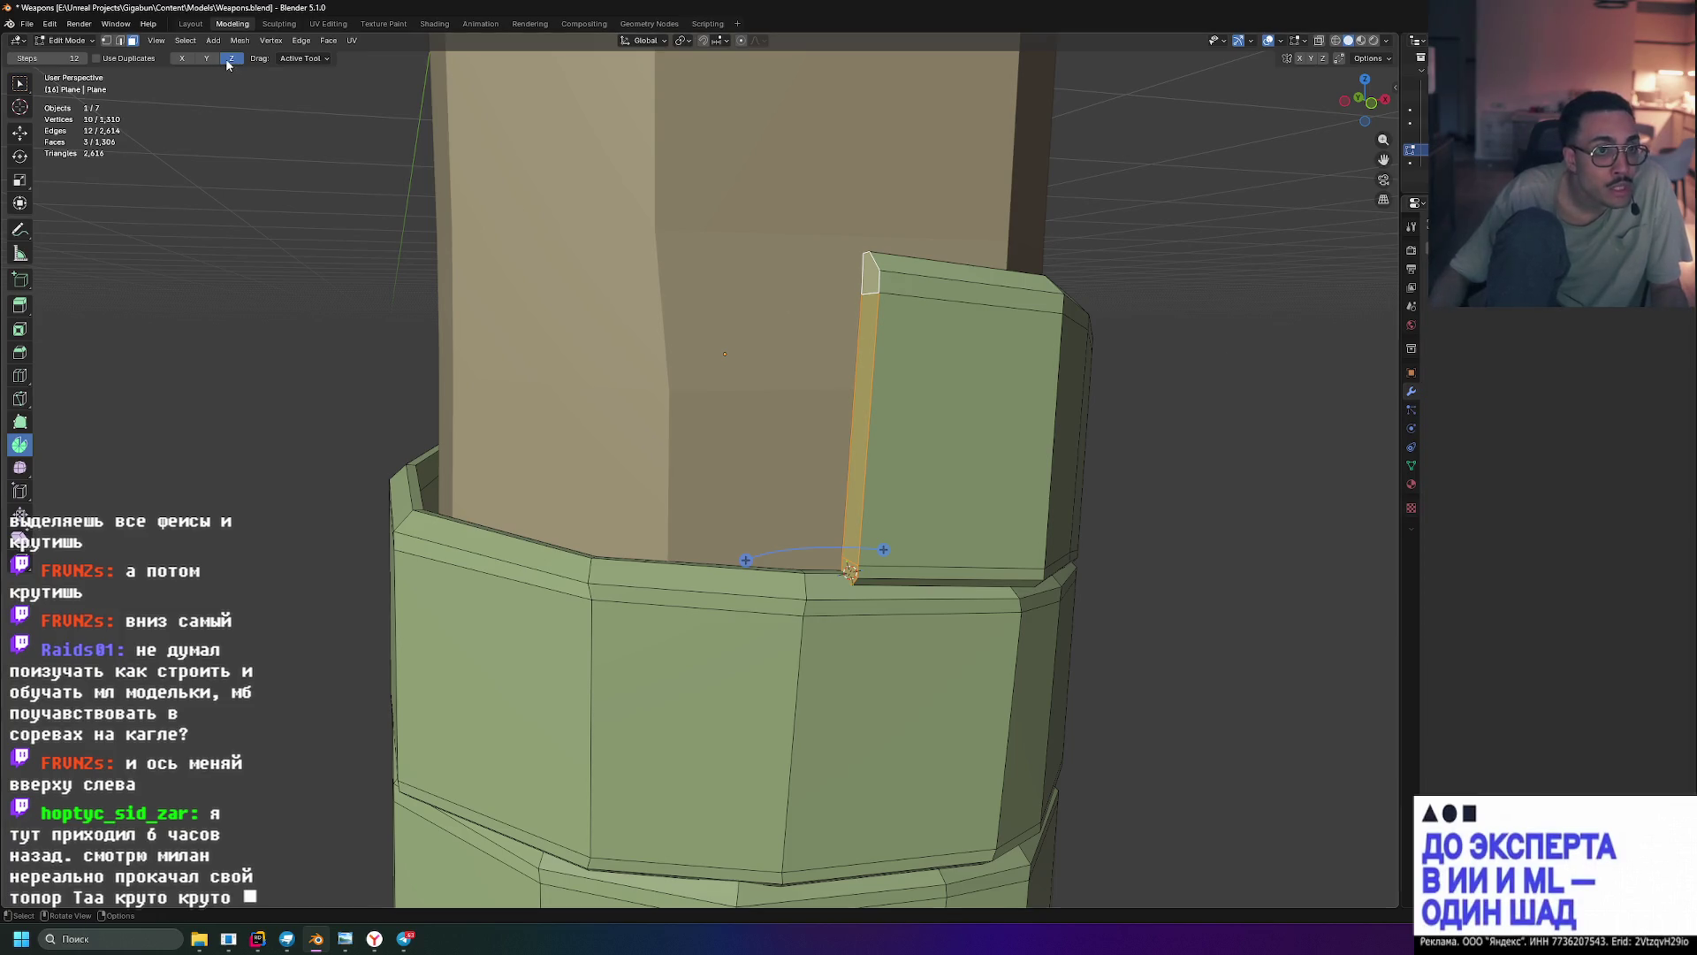
pyautogui.moveTo(870, 281)
pyautogui.mouseDown()
pyautogui.moveTo(699, 322)
pyautogui.moveTo(583, 433)
pyautogui.moveTo(564, 543)
pyautogui.mouseUp()
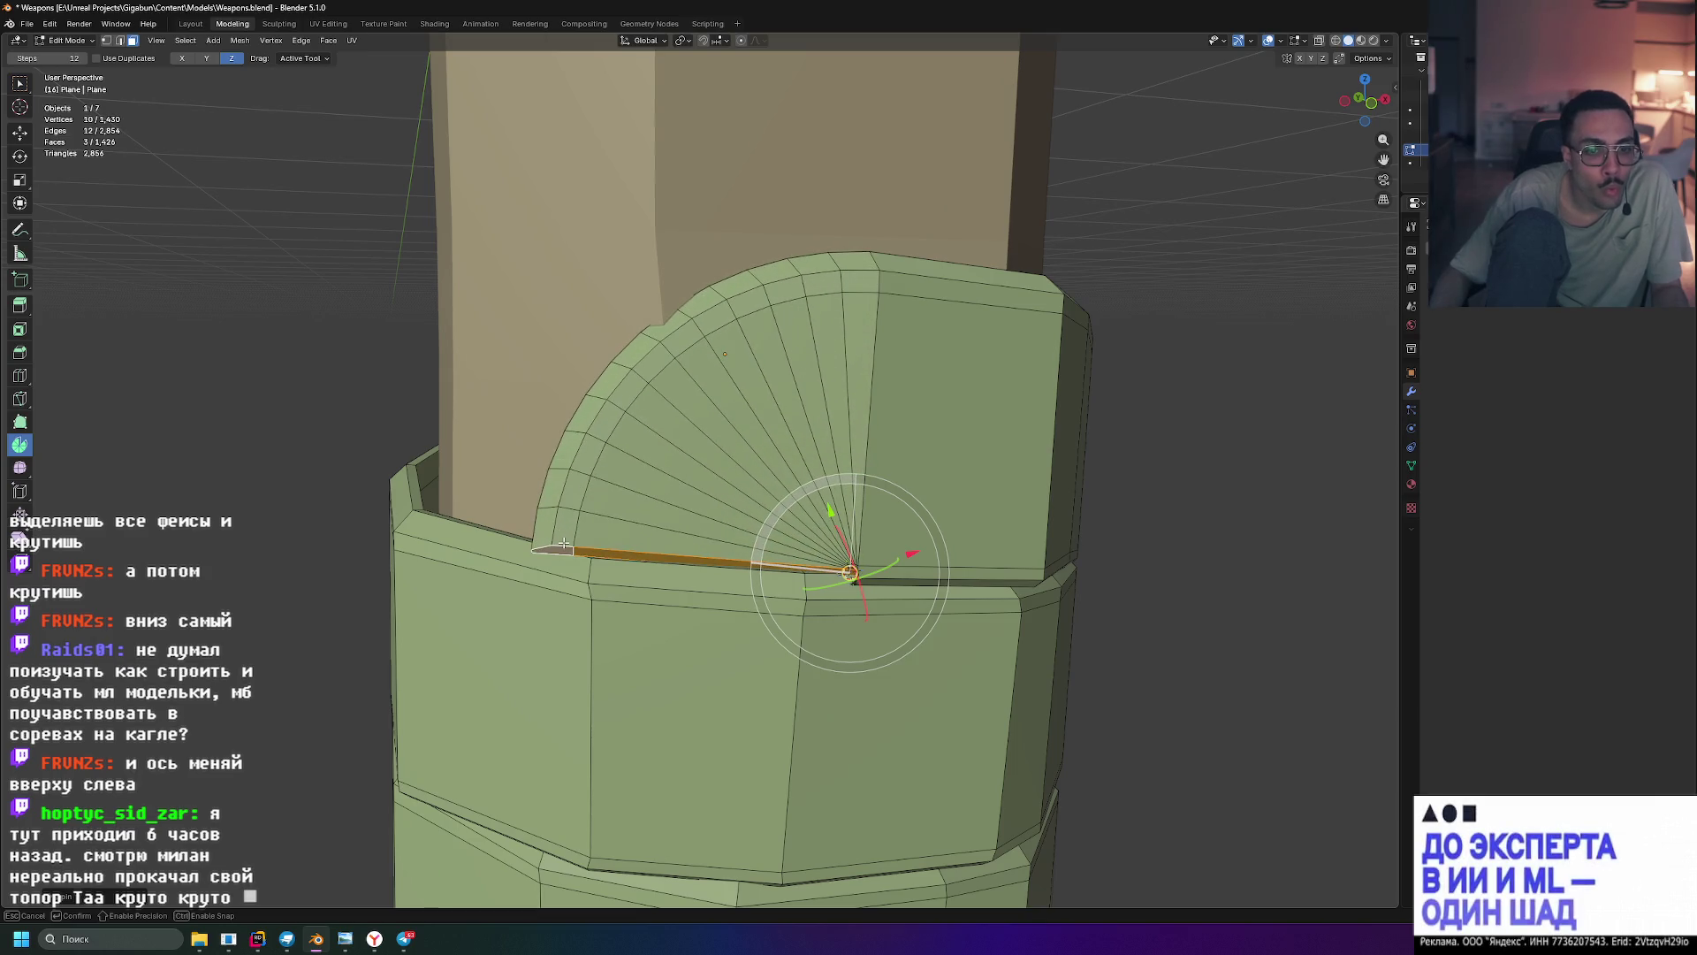
pyautogui.moveTo(565, 543); pyautogui.dragTo(616, 425, button='middle')
pyautogui.scroll(-5, 619, 432)
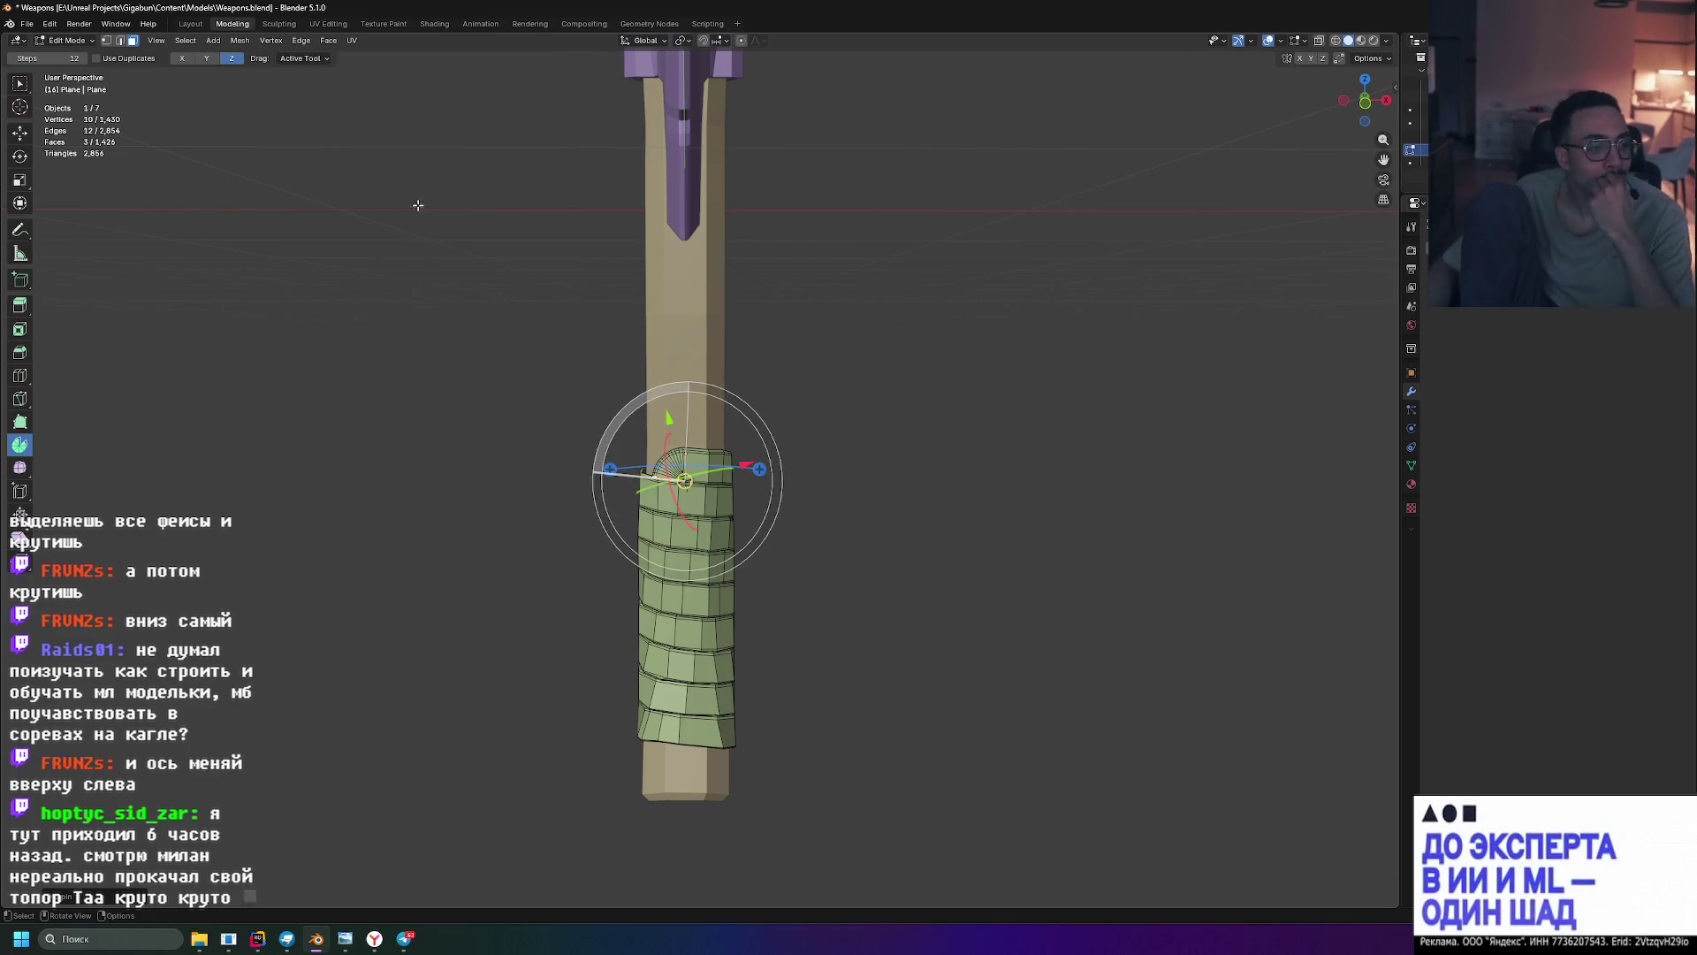
pyautogui.scroll(4, 265, 134)
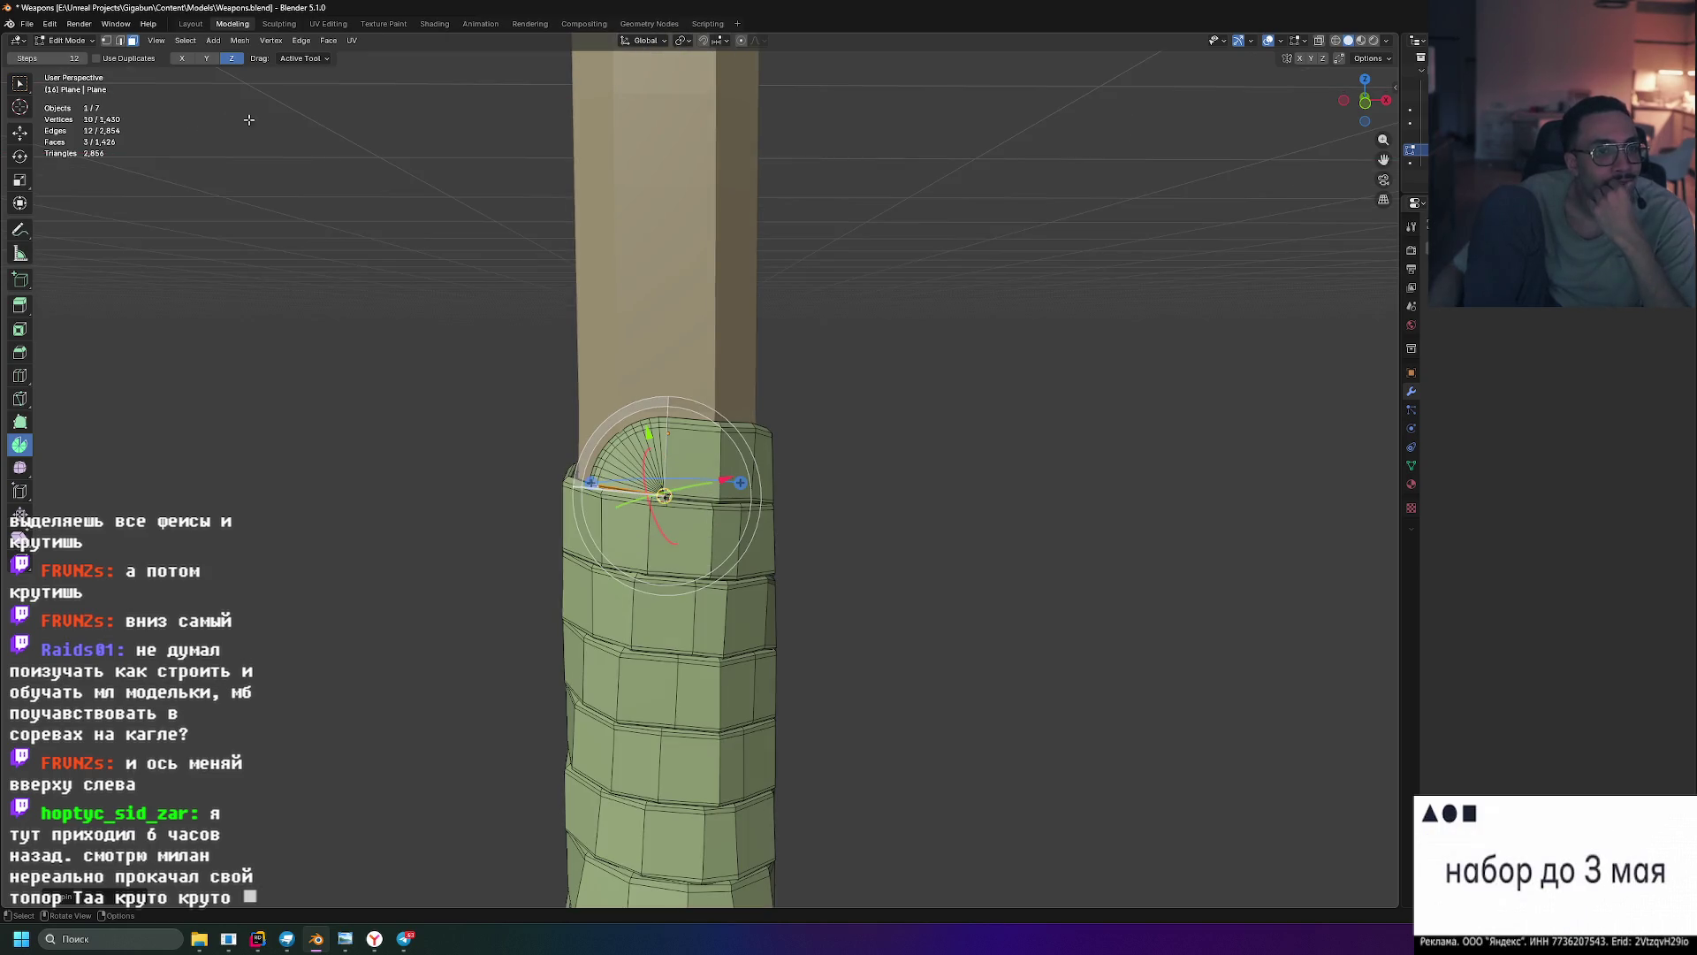
pyautogui.moveTo(67, 59); pyautogui.dragTo(69, 57)
pyautogui.hotkey('ctrl', 'z')
pyautogui.scroll(4, 626, 466)
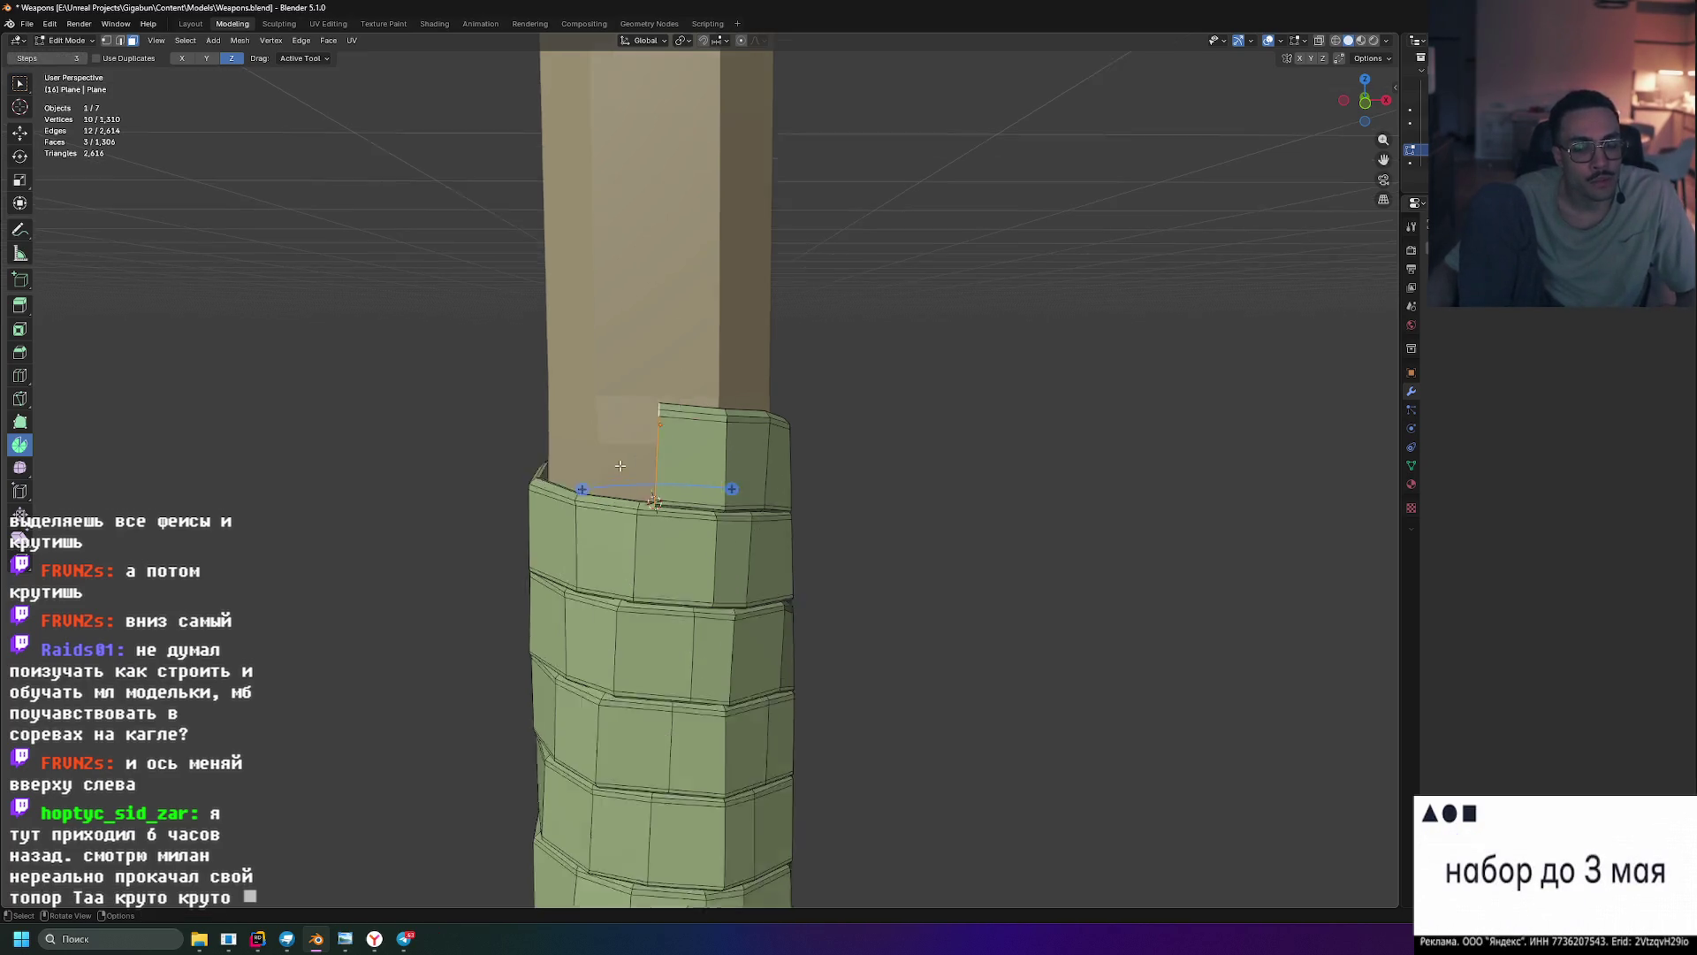
# - Spin the flap's thin end five steps around its bottom corner into a rounded, faceted fan
pyautogui.moveTo(639, 468); pyautogui.dragTo(660, 468, button='middle')
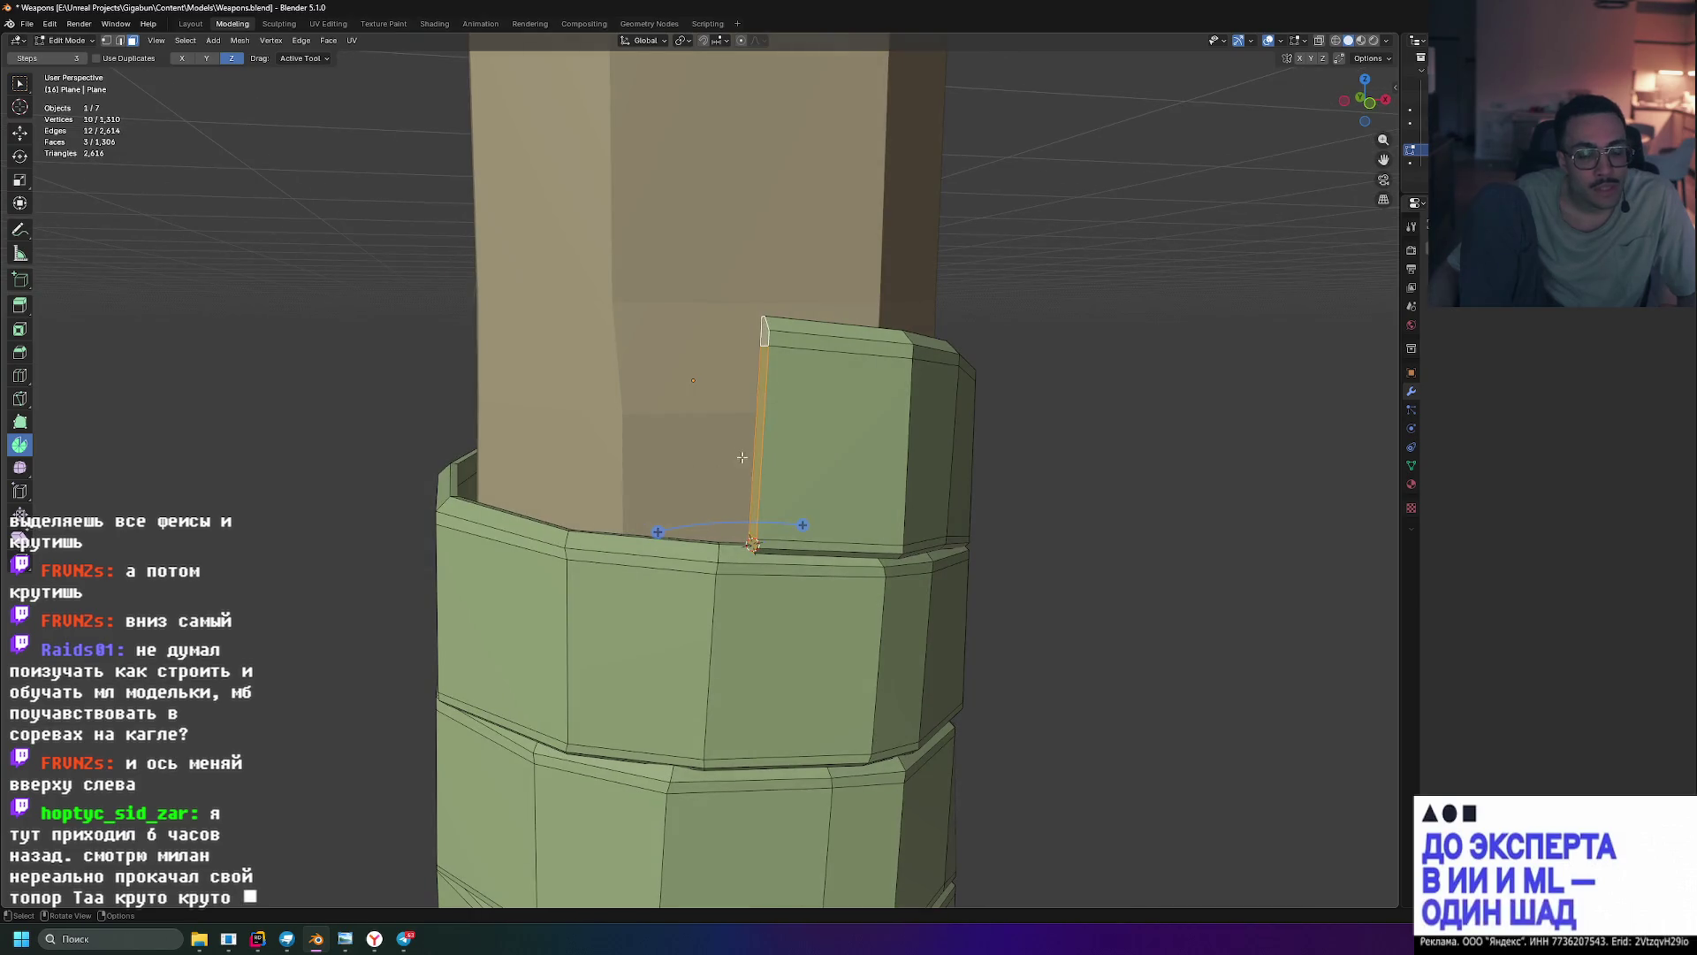
pyautogui.moveTo(802, 525)
pyautogui.mouseDown()
pyautogui.moveTo(743, 425)
pyautogui.moveTo(514, 506)
pyautogui.moveTo(531, 522)
pyautogui.mouseUp()
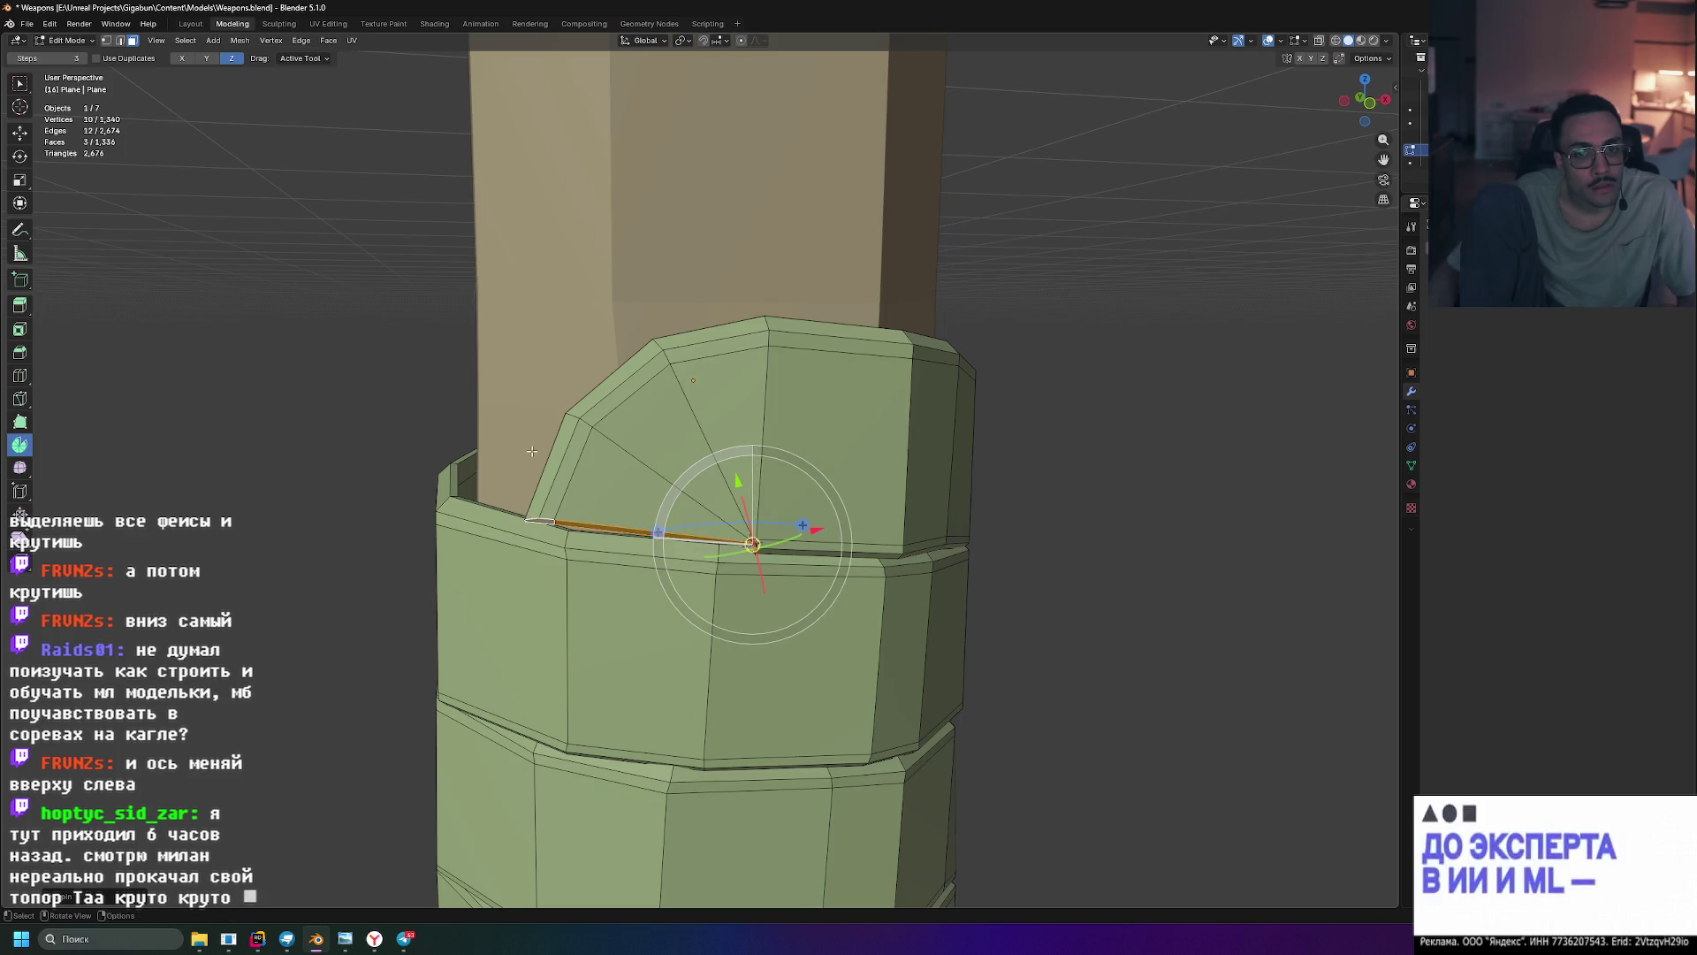
pyautogui.scroll(-4, 752, 496)
pyautogui.moveTo(751, 495)
pyautogui.mouseDown(button='middle')
pyautogui.moveTo(893, 442)
pyautogui.moveTo(736, 474)
pyautogui.moveTo(733, 449)
pyautogui.mouseUp(button='middle')
pyautogui.moveTo(849, 468)
pyautogui.mouseDown(button='middle')
pyautogui.moveTo(981, 496)
pyautogui.moveTo(898, 491)
pyautogui.moveTo(876, 459)
pyautogui.mouseUp(button='middle')
pyautogui.scroll(5, 864, 481)
pyautogui.scroll(4, 900, 489)
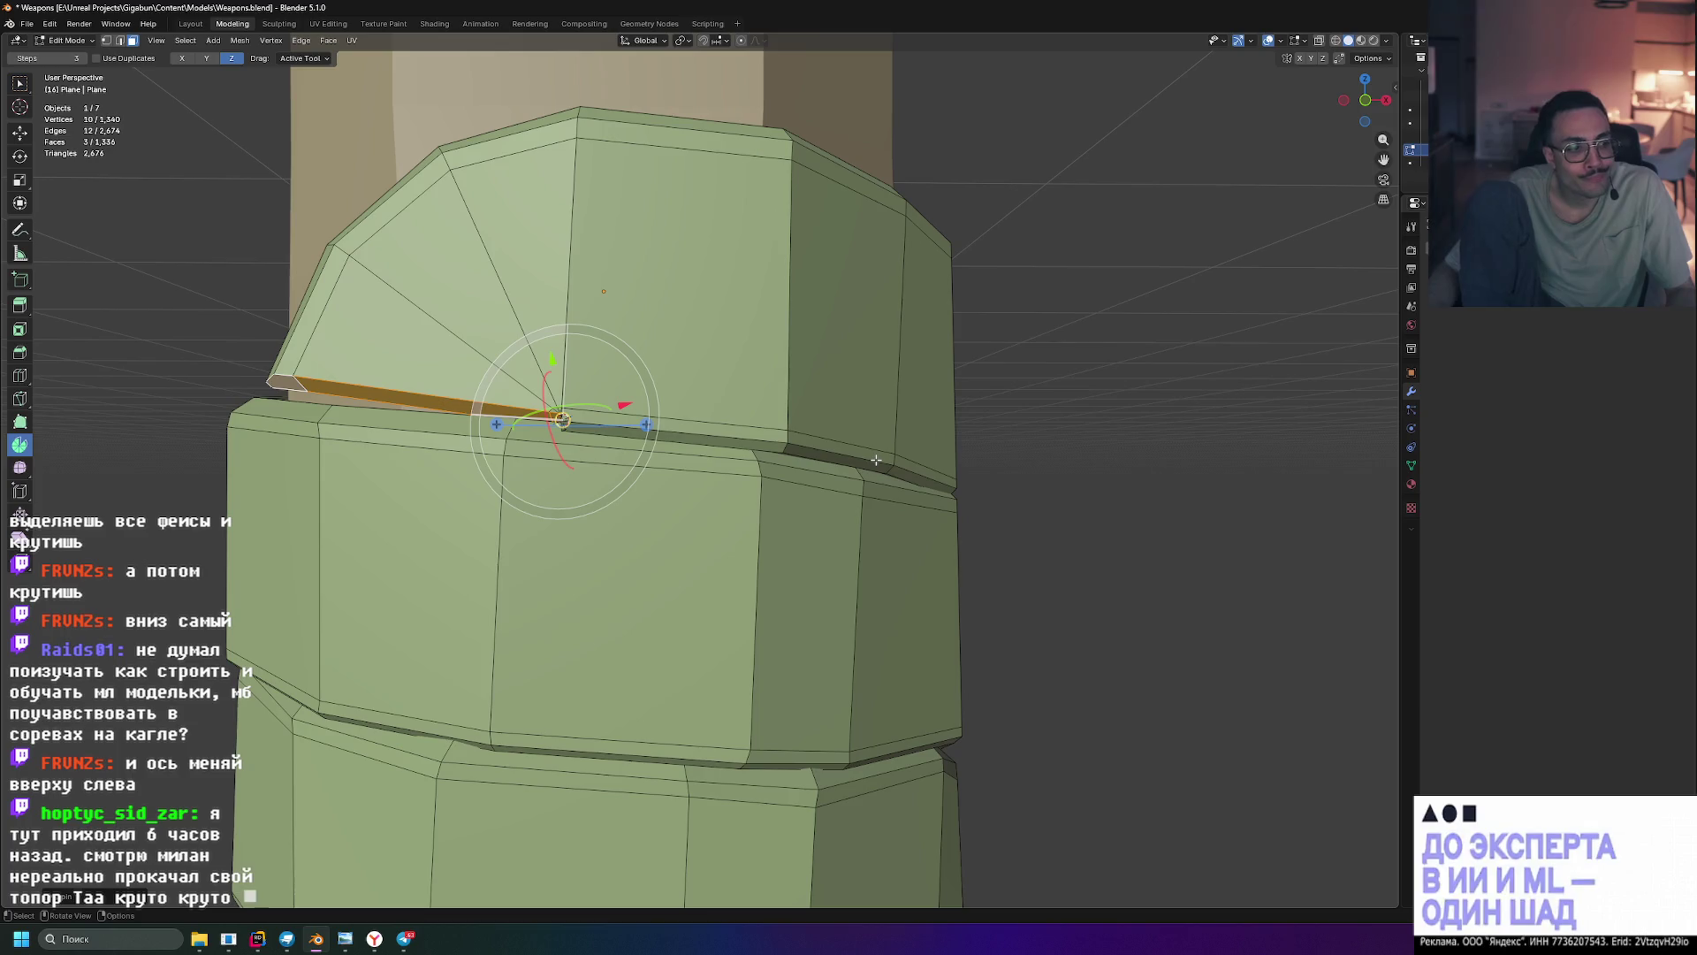
# - Deselect the fan faces and switch to the Move tool, viewing the fan from the side
pyautogui.click(1091, 424)
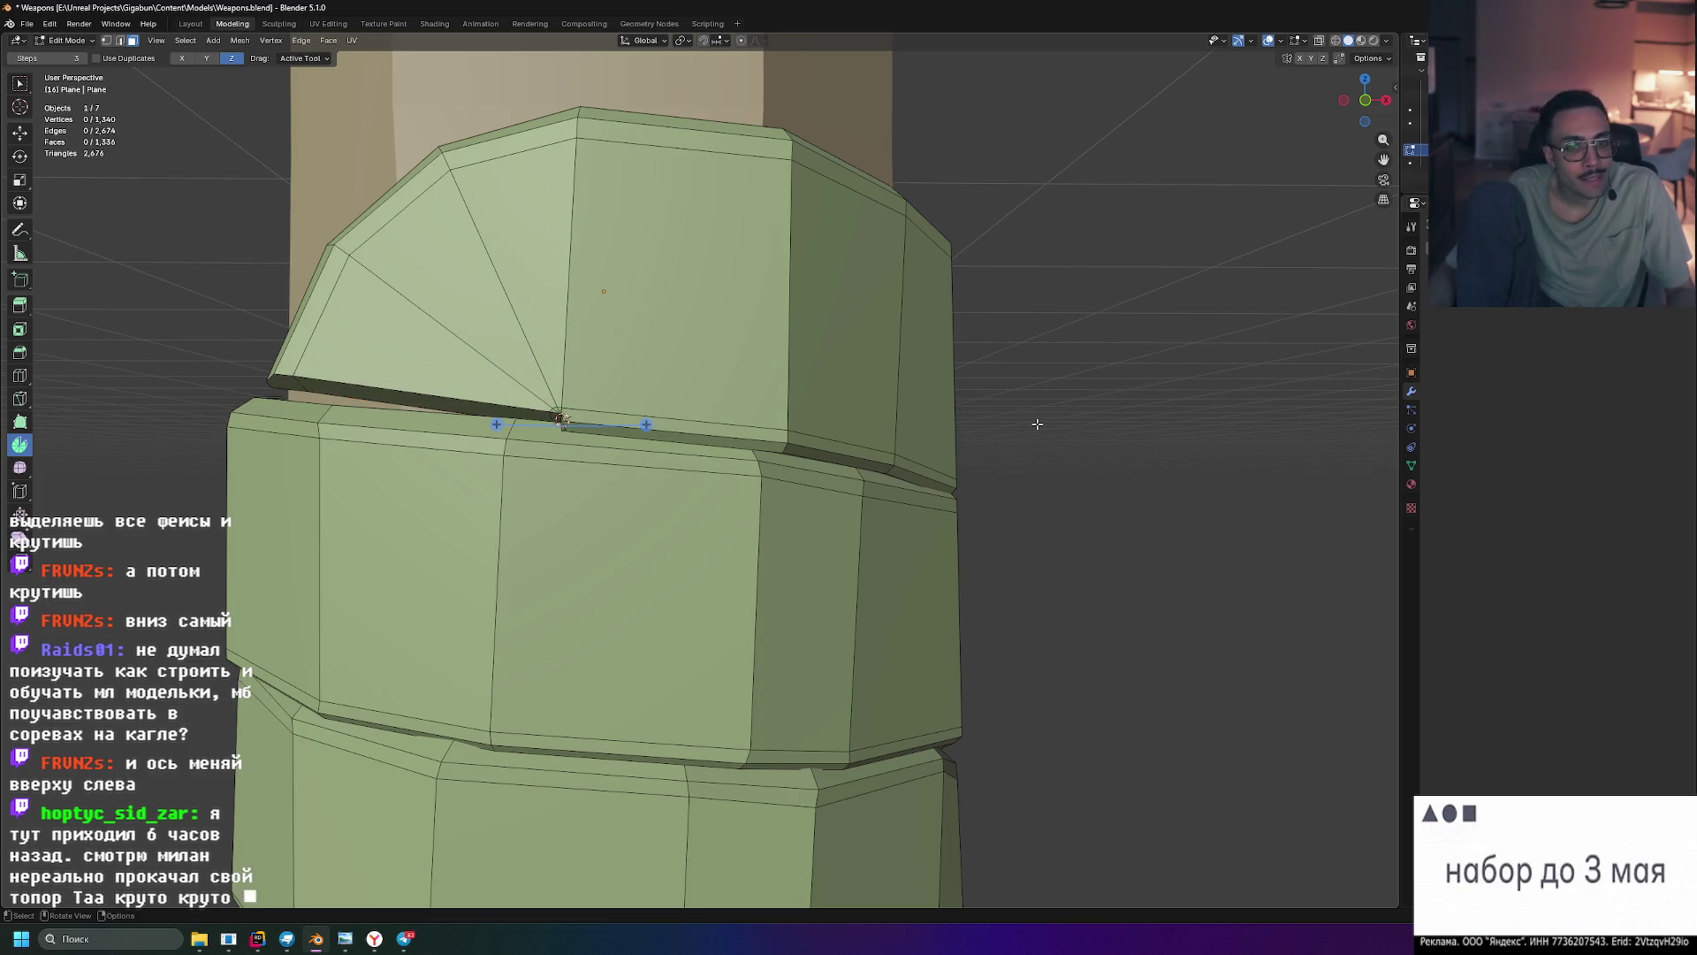
pyautogui.moveTo(1091, 425); pyautogui.dragTo(642, 387, button='middle')
pyautogui.hotkey('ctrl', 'z')
pyautogui.moveTo(973, 352)
pyautogui.mouseDown(button='middle')
pyautogui.moveTo(1103, 410)
pyautogui.moveTo(1082, 515)
pyautogui.mouseUp(button='middle')
pyautogui.hotkey('shift', 'space')
pyautogui.press('g')
pyautogui.scroll(3, 1096, 425)
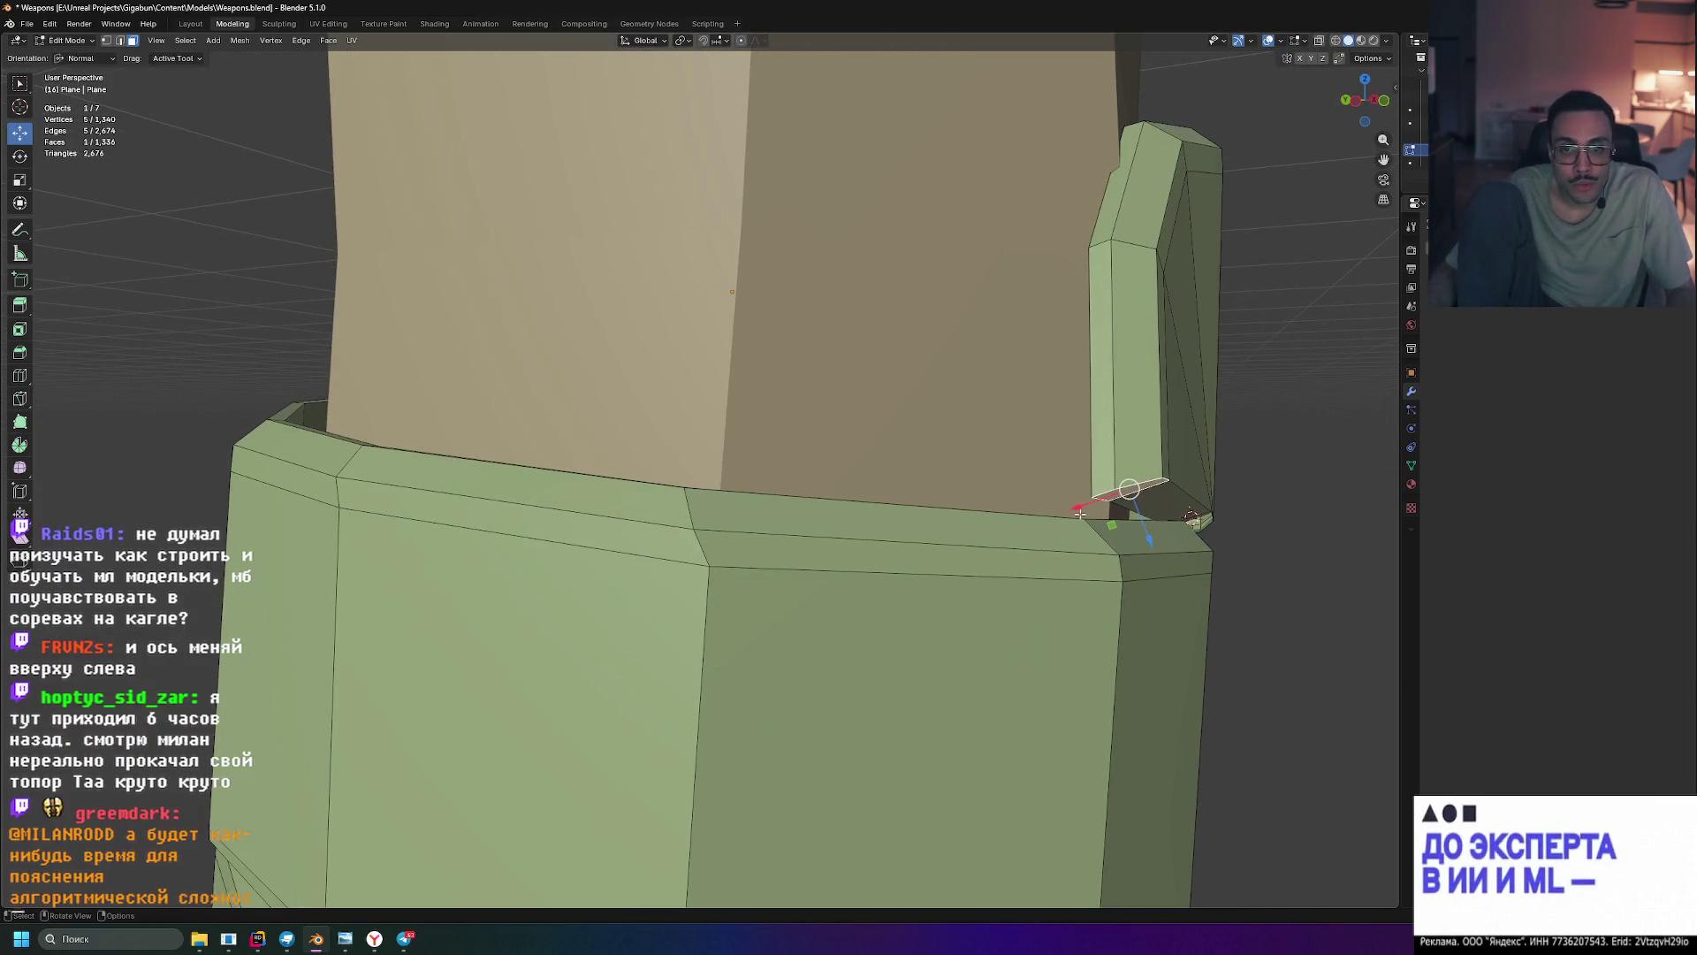
pyautogui.moveTo(1082, 514); pyautogui.dragTo(1013, 520)
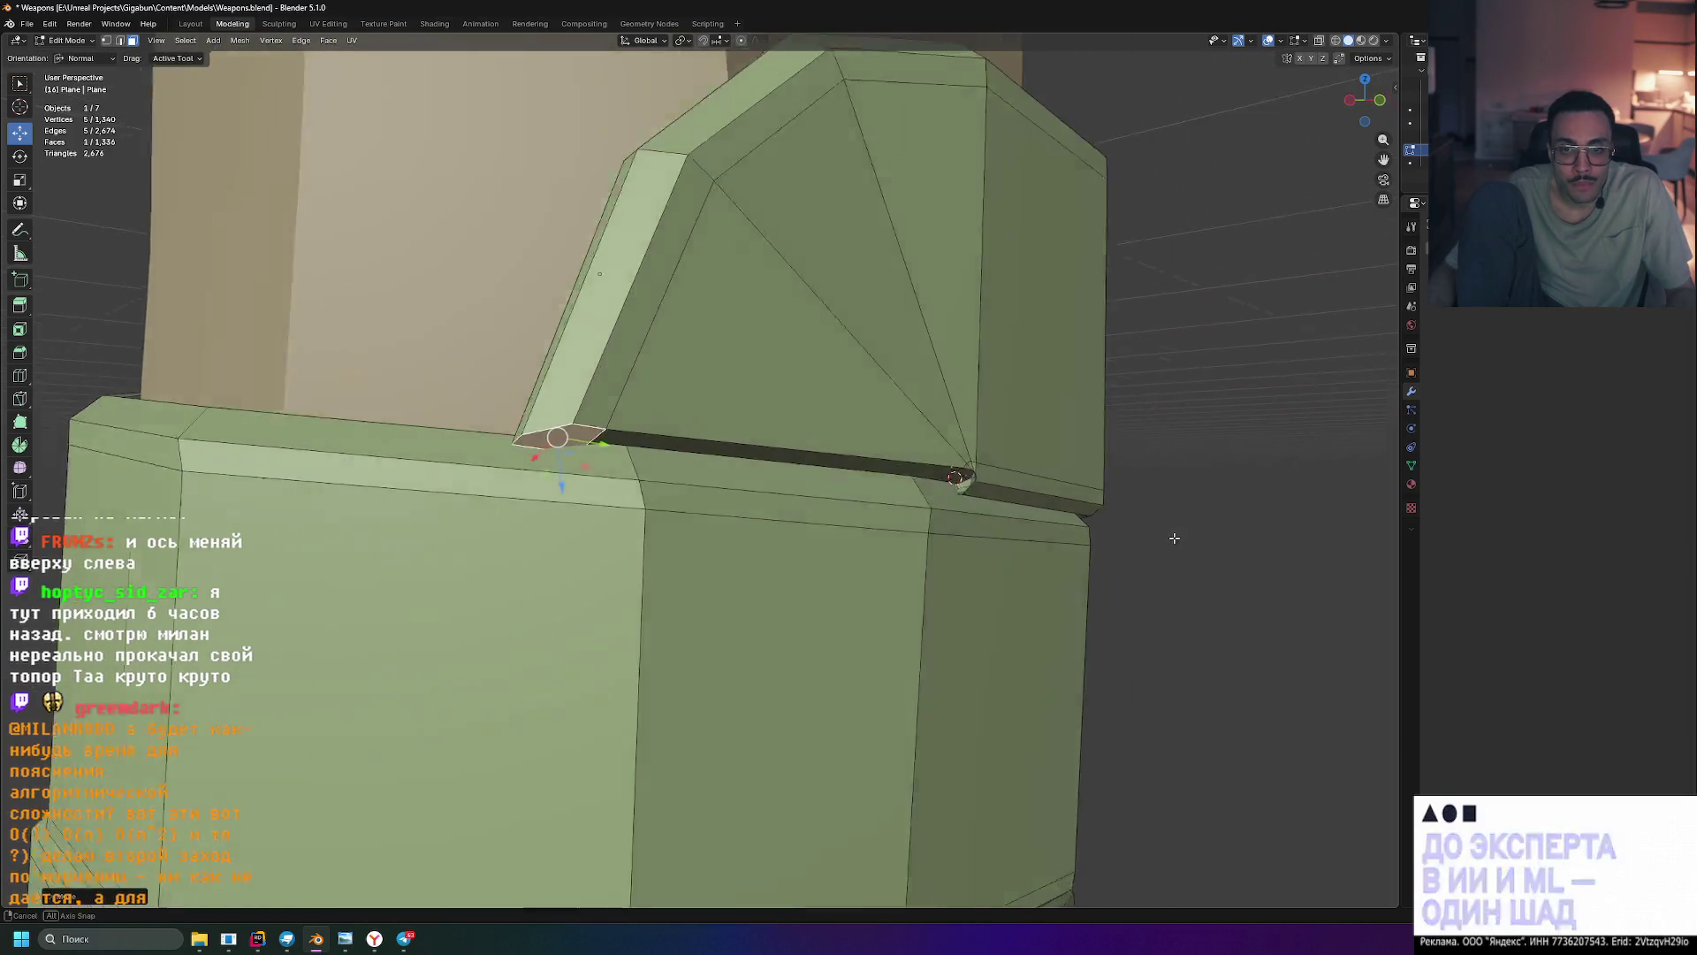